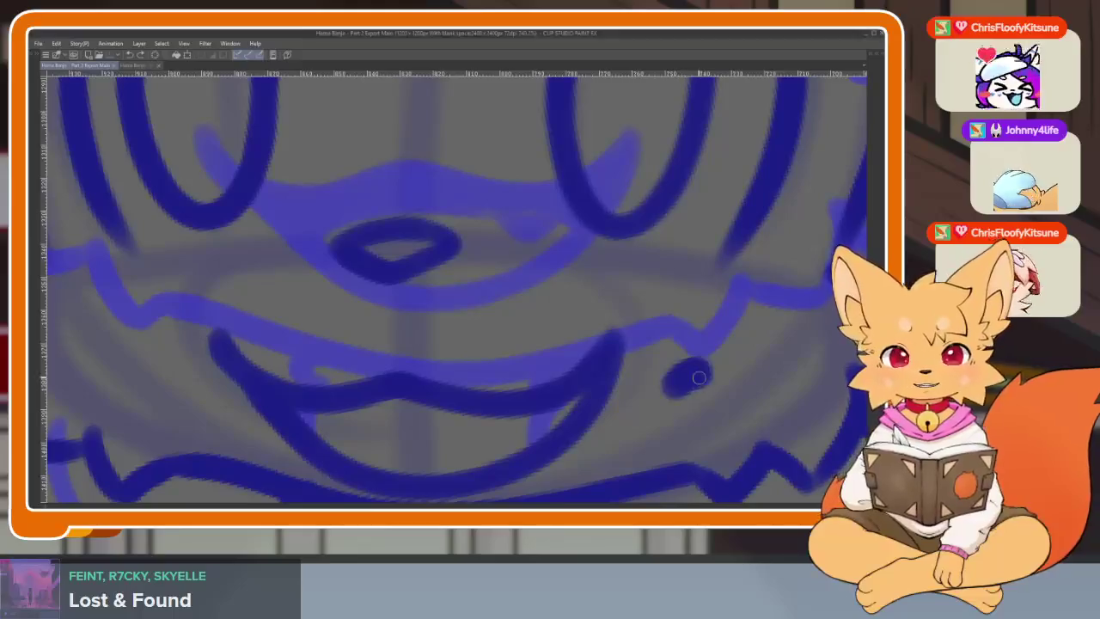
Step: Dab a dark blue dot at the corner of the fox's smile
{"action": "scroll", "coordinate": [687, 361], "scroll_direction": "down", "scroll_amount": 1}
{"action": "left_click_drag", "start_coordinate": [671, 392], "coordinate": [658, 378]}
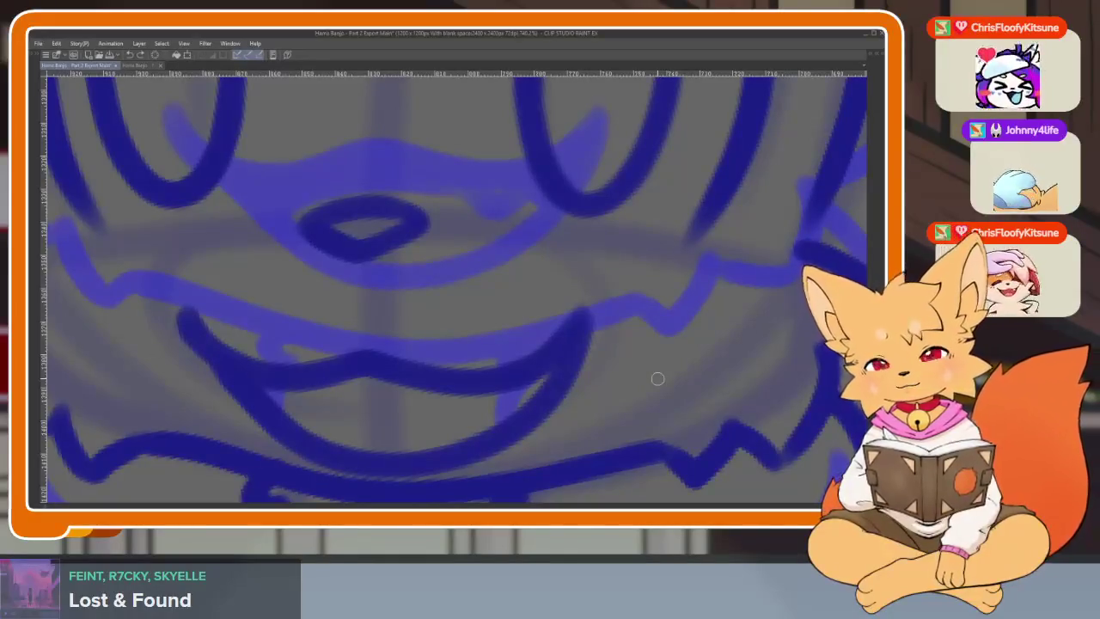
{"action": "left_click", "coordinate": [671, 338]}
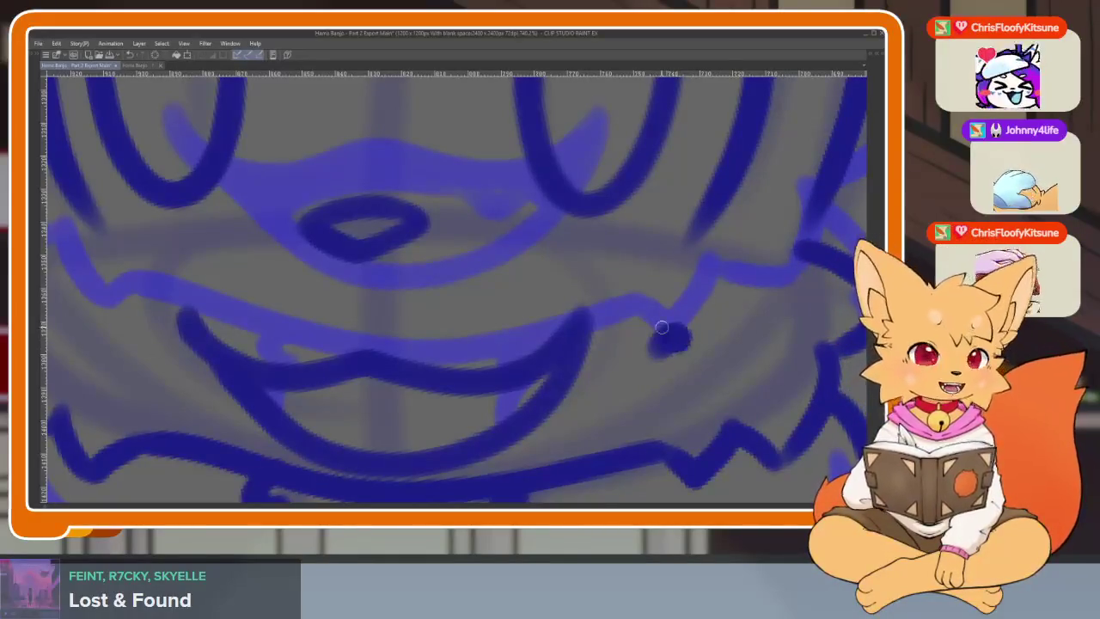
{"action": "scroll", "coordinate": [587, 377], "scroll_direction": "down", "scroll_amount": 3}
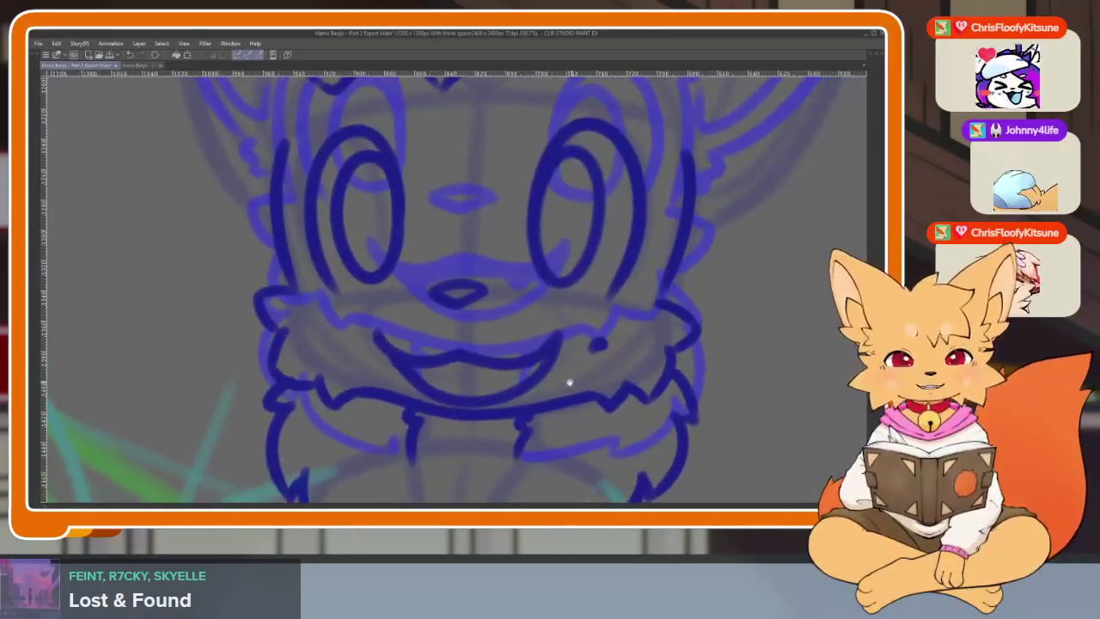
{"action": "scroll", "coordinate": [570, 381], "scroll_direction": "up", "scroll_amount": 3}
Step: Fill the light gap under the smile with dark blue ink
{"action": "mouse_move", "coordinate": [484, 359]}
{"action": "left_mouse_down"}
{"action": "mouse_move", "coordinate": [545, 381]}
{"action": "mouse_move", "coordinate": [582, 356]}
{"action": "left_mouse_up"}
{"action": "scroll", "coordinate": [593, 386], "scroll_direction": "right", "scroll_amount": 1}
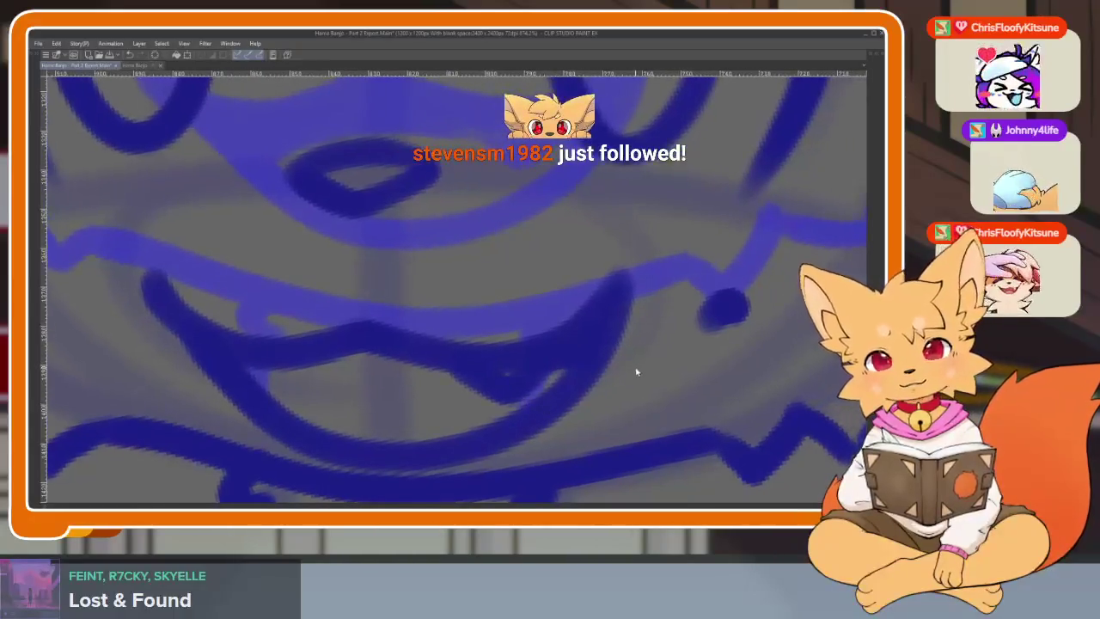
{"action": "scroll", "coordinate": [491, 434], "scroll_direction": "down", "scroll_amount": 1}
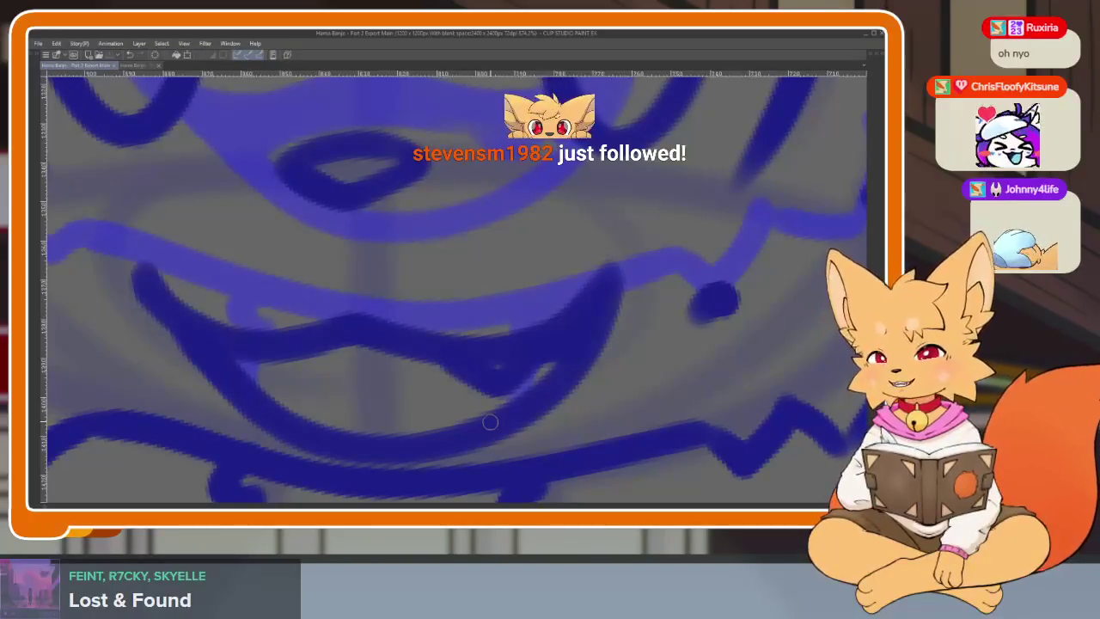
{"action": "left_click_drag", "start_coordinate": [467, 429], "coordinate": [494, 428]}
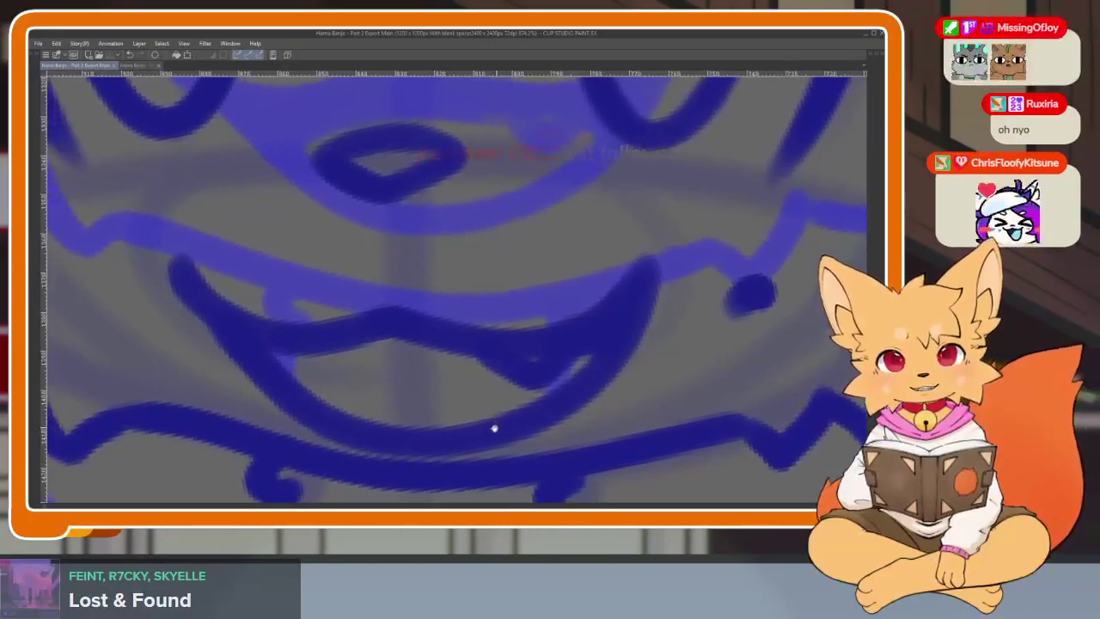
{"action": "scroll", "coordinate": [494, 428], "scroll_direction": "up", "scroll_amount": 1}
{"action": "scroll", "coordinate": [456, 430], "scroll_direction": "up", "scroll_amount": 1}
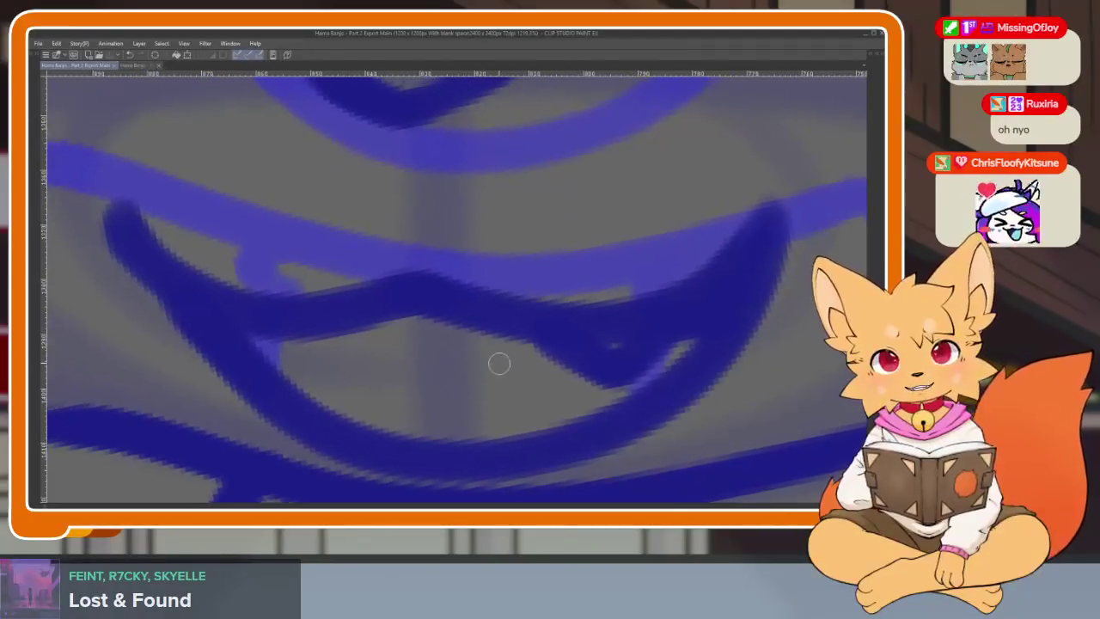
Step: Fill the lower-left of the mouth in dark blue, then zoom out to check
{"action": "left_click_drag", "start_coordinate": [491, 319], "coordinate": [258, 342]}
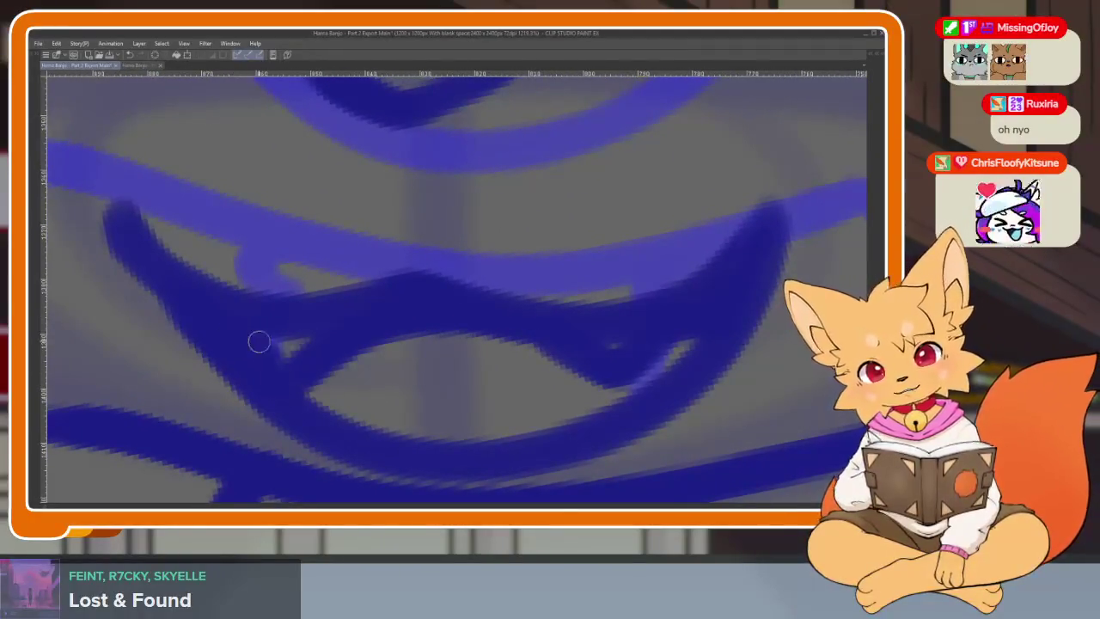
{"action": "scroll", "coordinate": [491, 312], "scroll_direction": "down", "scroll_amount": 4}
{"action": "scroll", "coordinate": [731, 373], "scroll_direction": "up", "scroll_amount": 2}
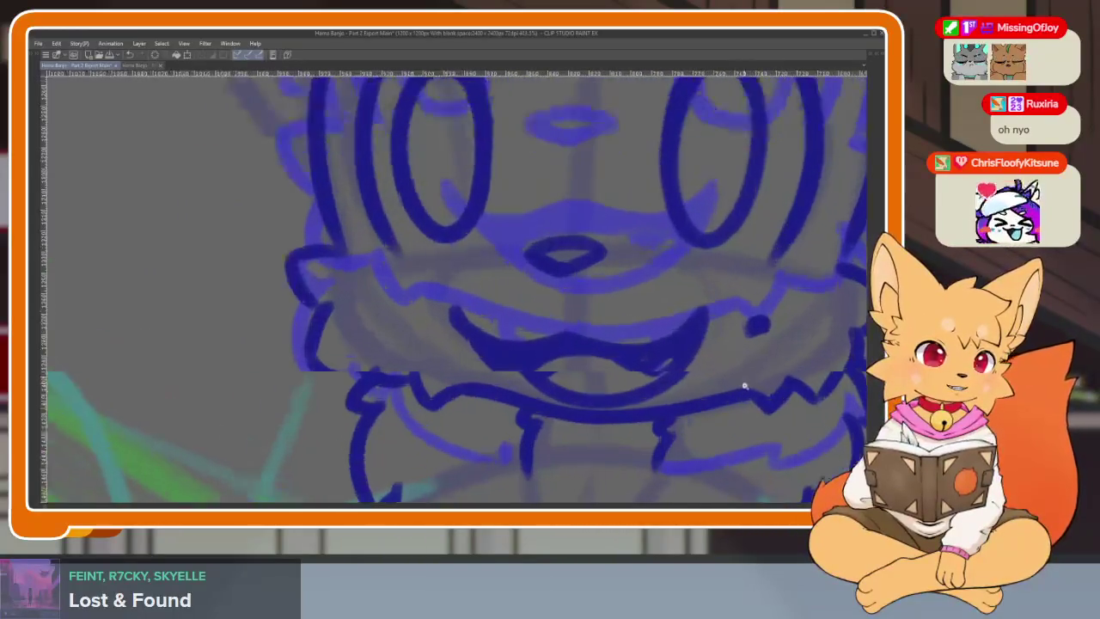
{"action": "scroll", "coordinate": [754, 344], "scroll_direction": "down", "scroll_amount": 1}
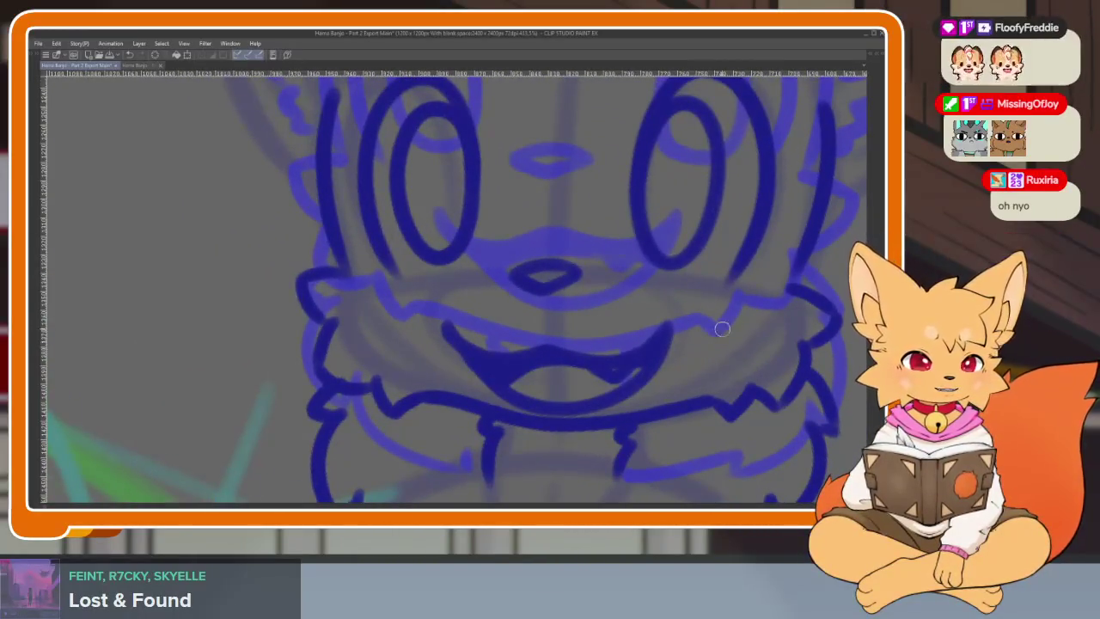
{"action": "scroll", "coordinate": [714, 356], "scroll_direction": "down", "scroll_amount": 1}
{"action": "scroll", "coordinate": [722, 358], "scroll_direction": "down", "scroll_amount": 1}
{"action": "scroll", "coordinate": [693, 370], "scroll_direction": "down", "scroll_amount": 1}
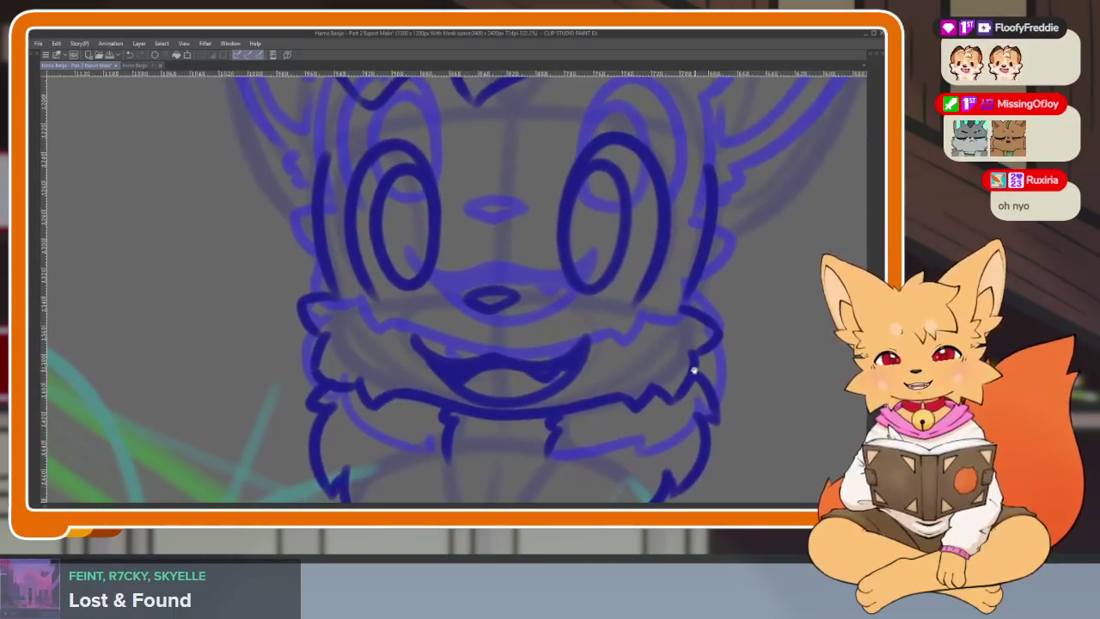
{"action": "scroll", "coordinate": [694, 370], "scroll_direction": "down", "scroll_amount": 2}
{"action": "scroll", "coordinate": [705, 283], "scroll_direction": "up", "scroll_amount": 1}
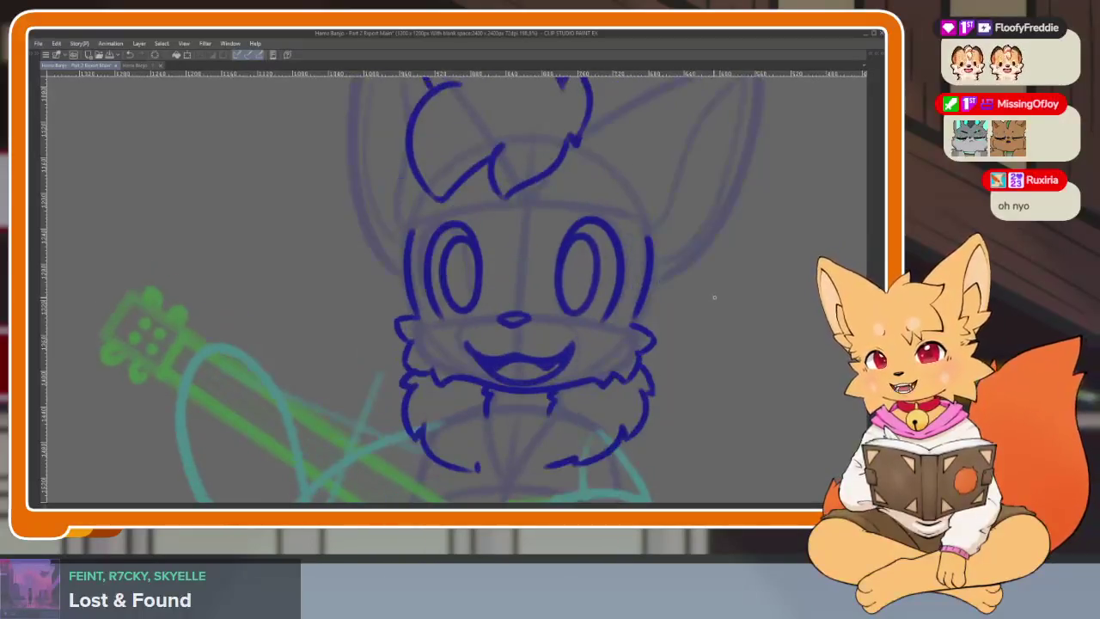
{"action": "scroll", "coordinate": [583, 369], "scroll_direction": "up", "scroll_amount": 1}
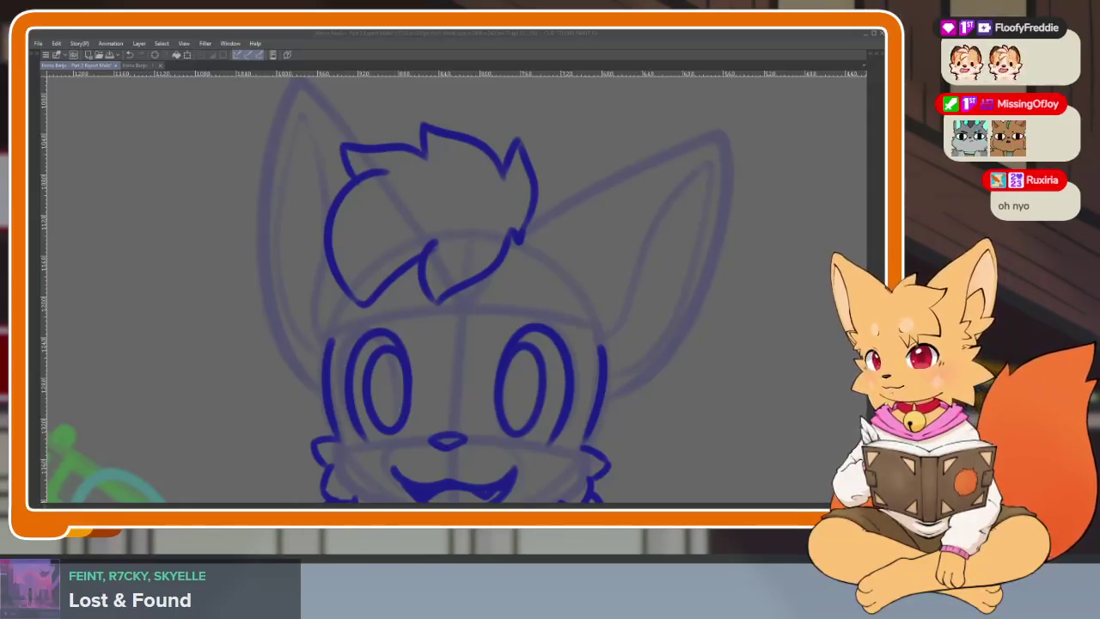
{"action": "left_click_drag", "start_coordinate": [693, 327], "coordinate": [592, 385]}
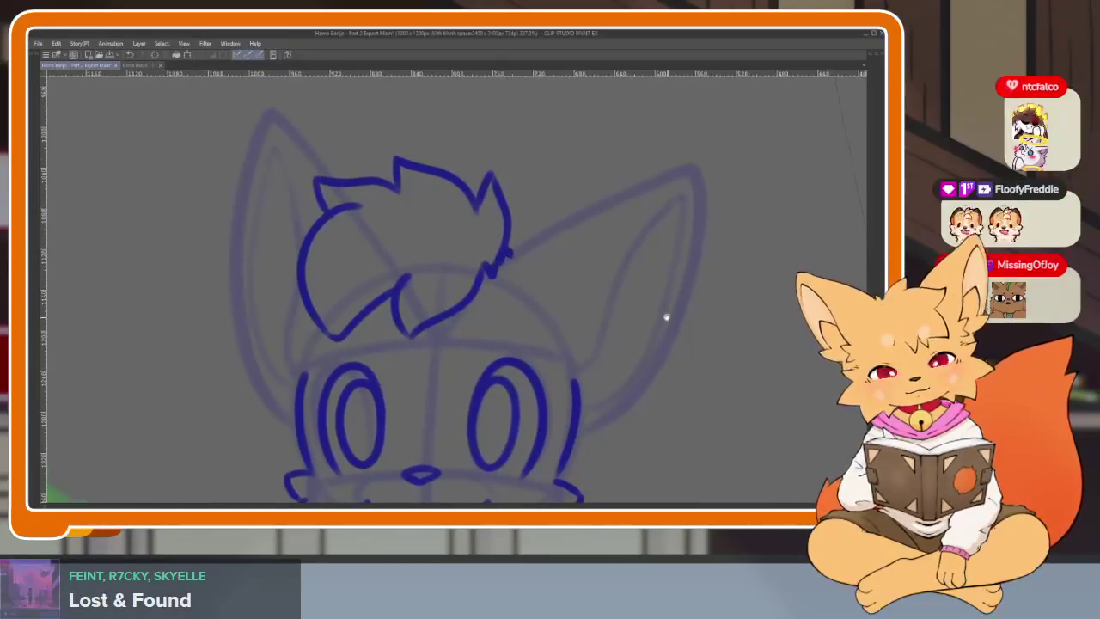
{"action": "scroll", "coordinate": [657, 331], "scroll_direction": "down", "scroll_amount": 2}
{"action": "scroll", "coordinate": [646, 352], "scroll_direction": "down", "scroll_amount": 1}
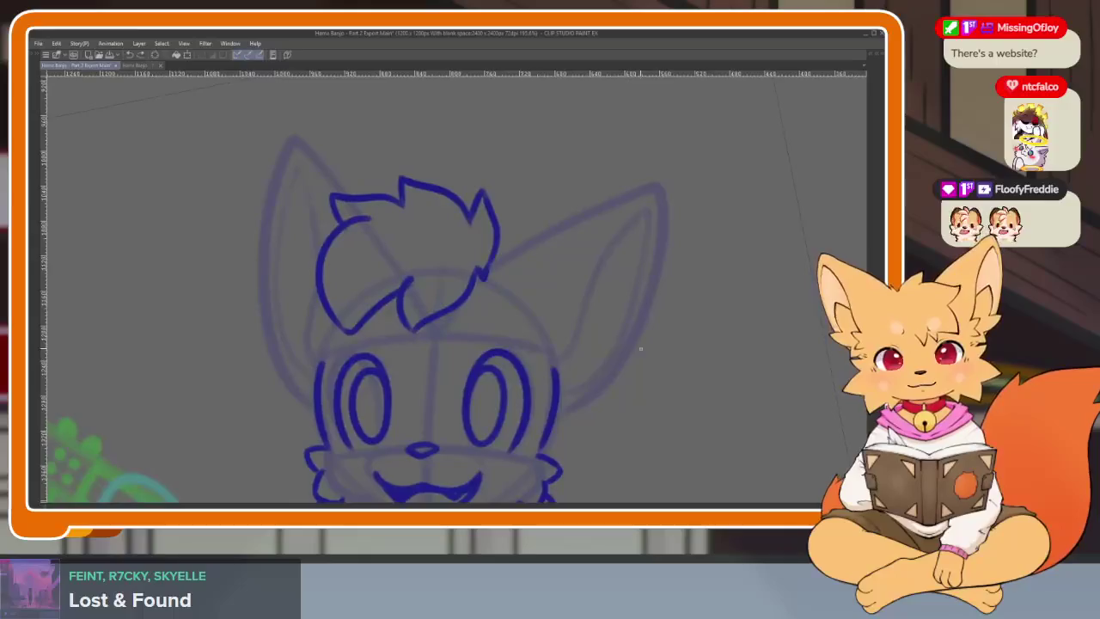
{"action": "scroll", "coordinate": [610, 365], "scroll_direction": "up", "scroll_amount": 2}
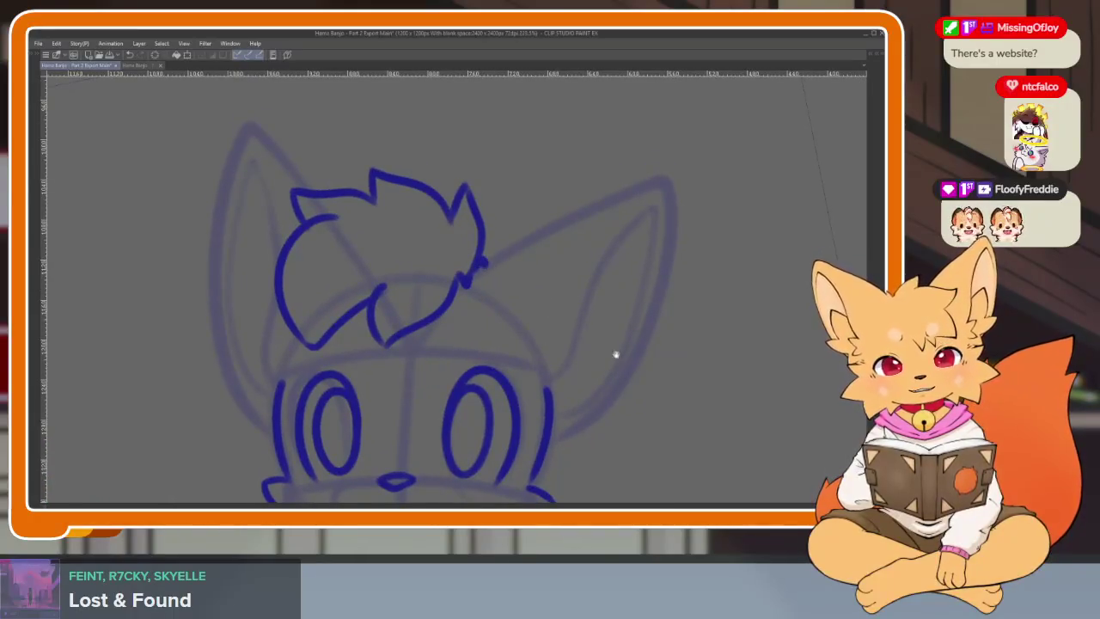
{"action": "scroll", "coordinate": [627, 361], "scroll_direction": "down", "scroll_amount": 1}
{"action": "scroll", "coordinate": [601, 374], "scroll_direction": "up", "scroll_amount": 1}
{"action": "scroll", "coordinate": [558, 383], "scroll_direction": "up", "scroll_amount": 1}
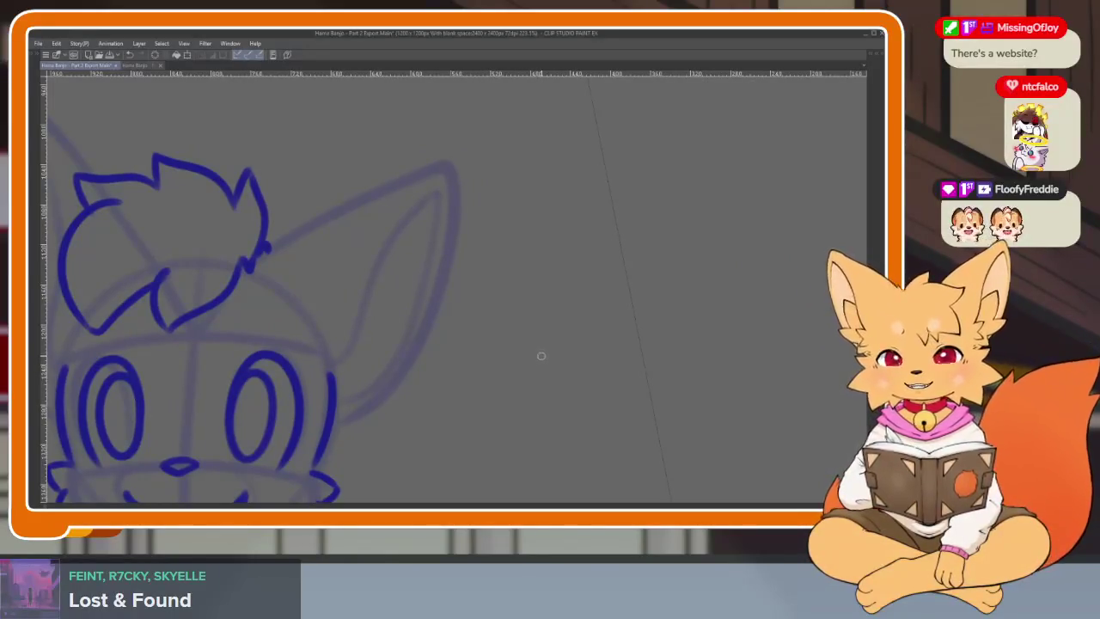
{"action": "scroll", "coordinate": [503, 393], "scroll_direction": "down", "scroll_amount": 1}
{"action": "scroll", "coordinate": [533, 380], "scroll_direction": "up", "scroll_amount": 1}
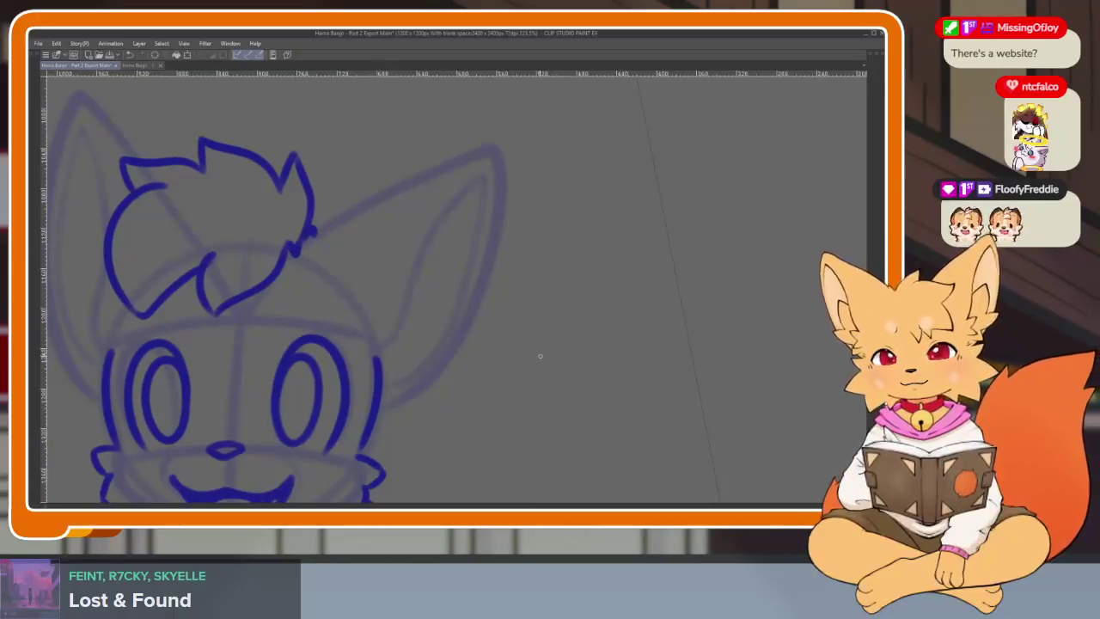
{"action": "key", "text": "Tab"}
{"action": "scroll", "coordinate": [440, 336], "scroll_direction": "down", "scroll_amount": 1}
{"action": "scroll", "coordinate": [440, 336], "scroll_direction": "up", "scroll_amount": 1}
{"action": "key", "text": "Tab"}
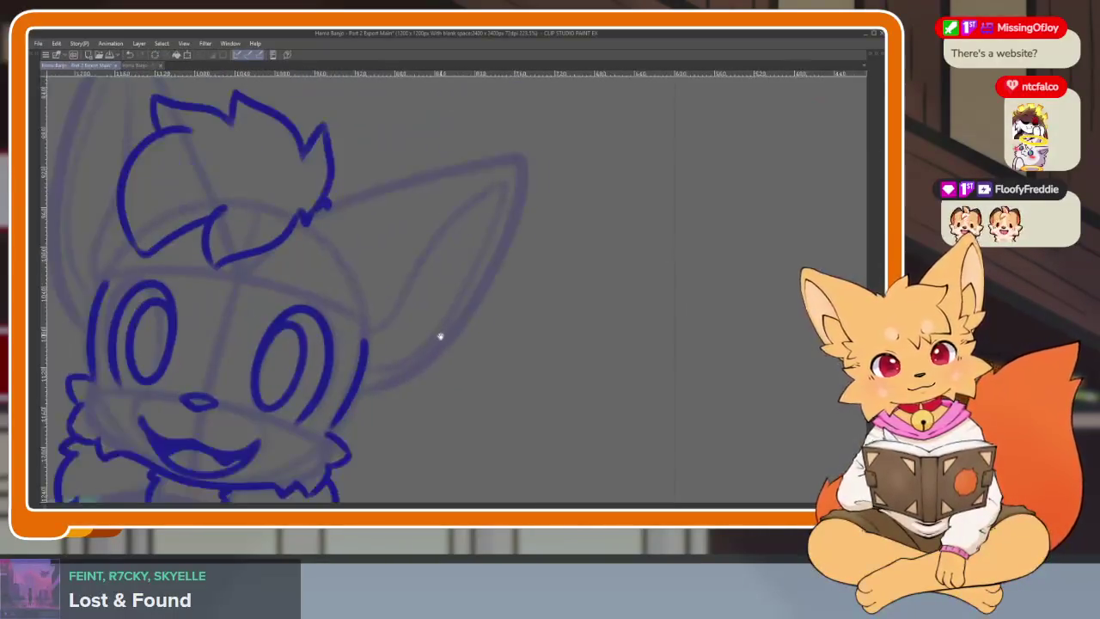
{"action": "scroll", "coordinate": [440, 336], "scroll_direction": "down", "scroll_amount": 1}
{"action": "scroll", "coordinate": [427, 398], "scroll_direction": "up", "scroll_amount": 1}
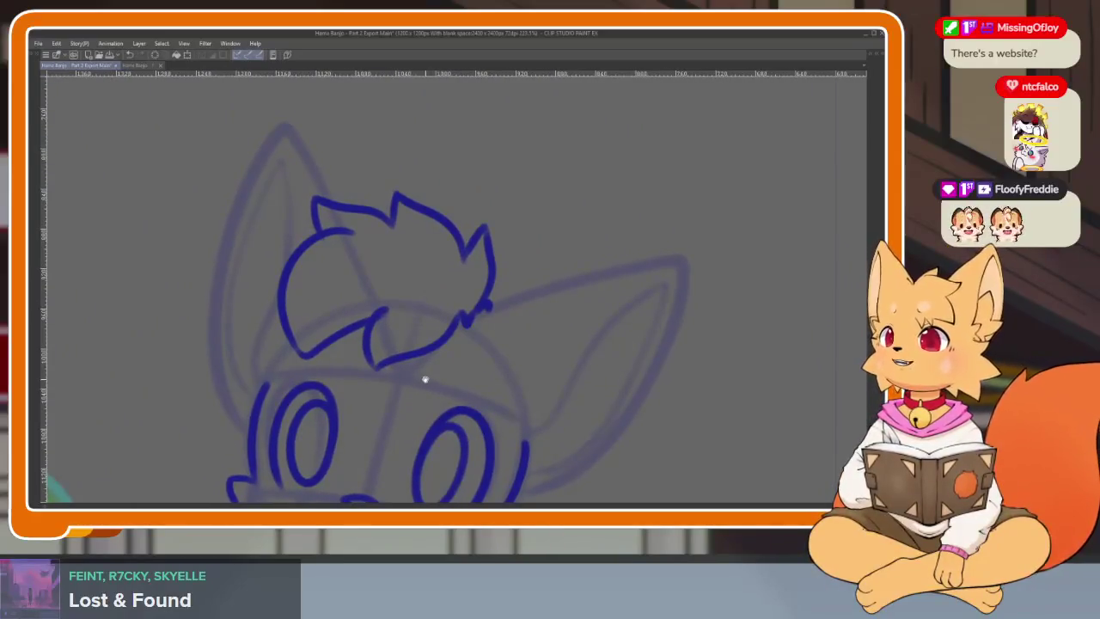
{"action": "left_click_drag", "start_coordinate": [425, 379], "coordinate": [429, 398]}
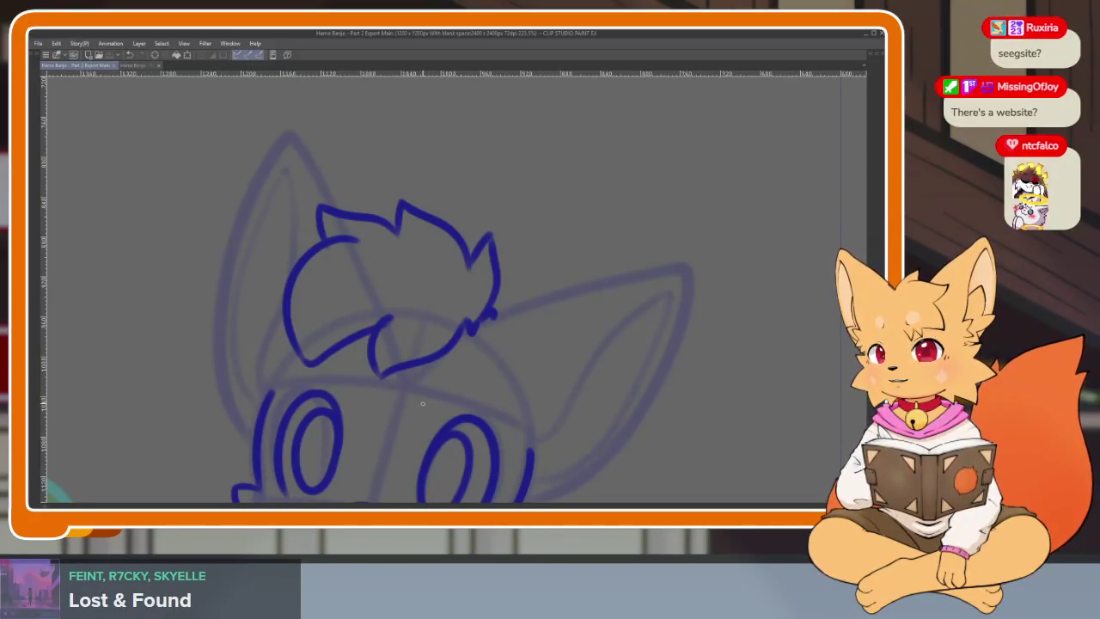
Step: Ink the left ear's outer edge, a fur tuft at its base, and a redrawn inner line
{"action": "left_click_drag", "start_coordinate": [424, 402], "coordinate": [365, 236]}
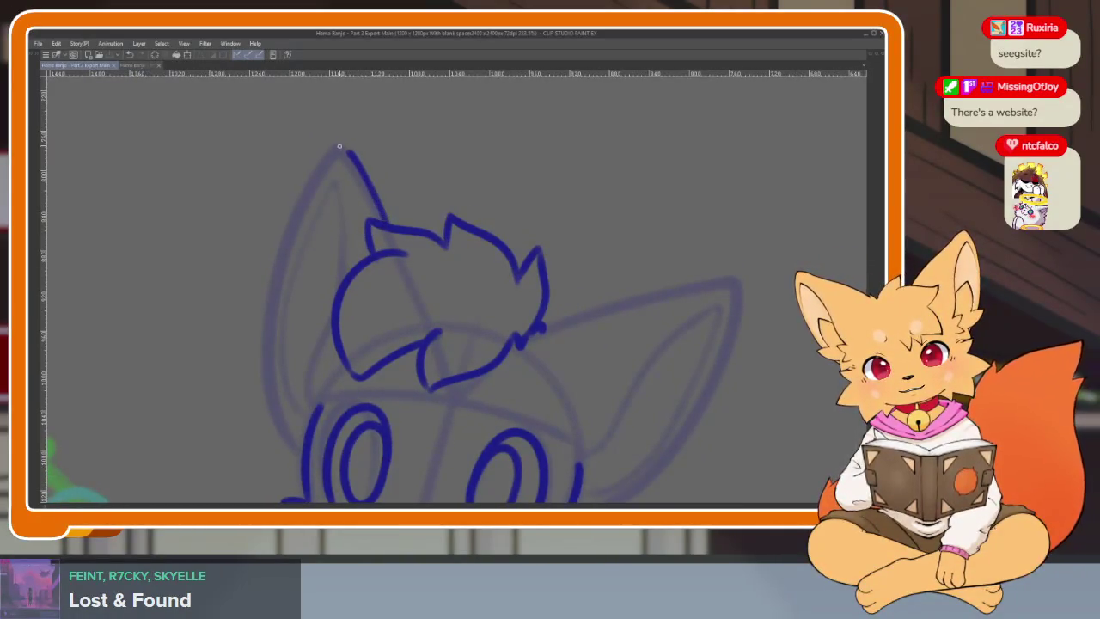
{"action": "left_click_drag", "start_coordinate": [340, 146], "coordinate": [285, 443]}
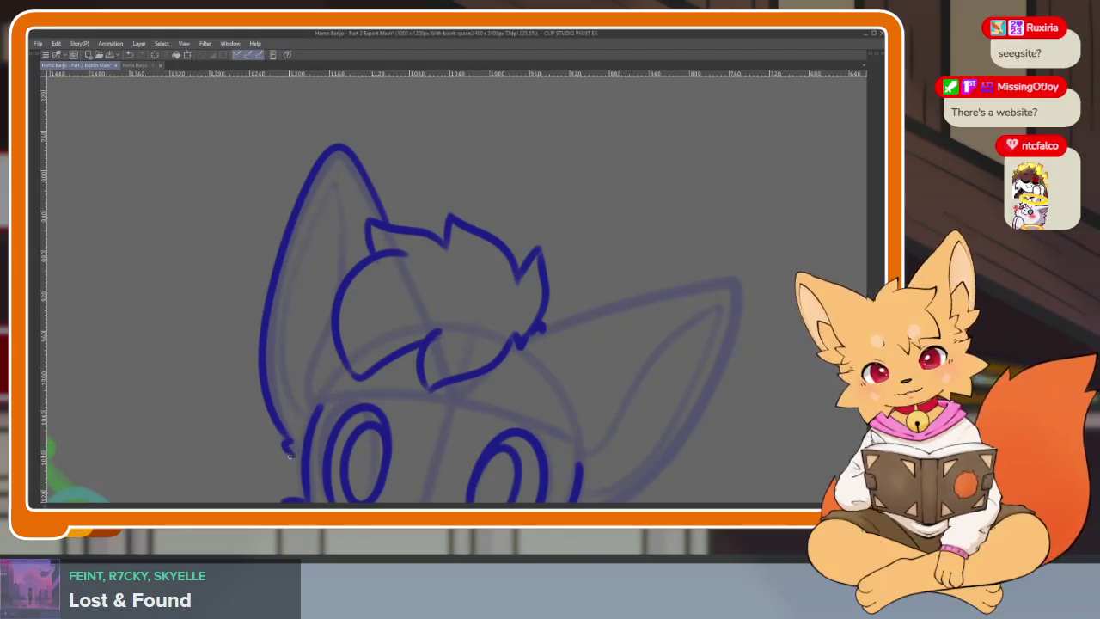
{"action": "mouse_move", "coordinate": [312, 406]}
{"action": "left_mouse_down"}
{"action": "mouse_move", "coordinate": [306, 382]}
{"action": "mouse_move", "coordinate": [331, 326]}
{"action": "left_mouse_up"}
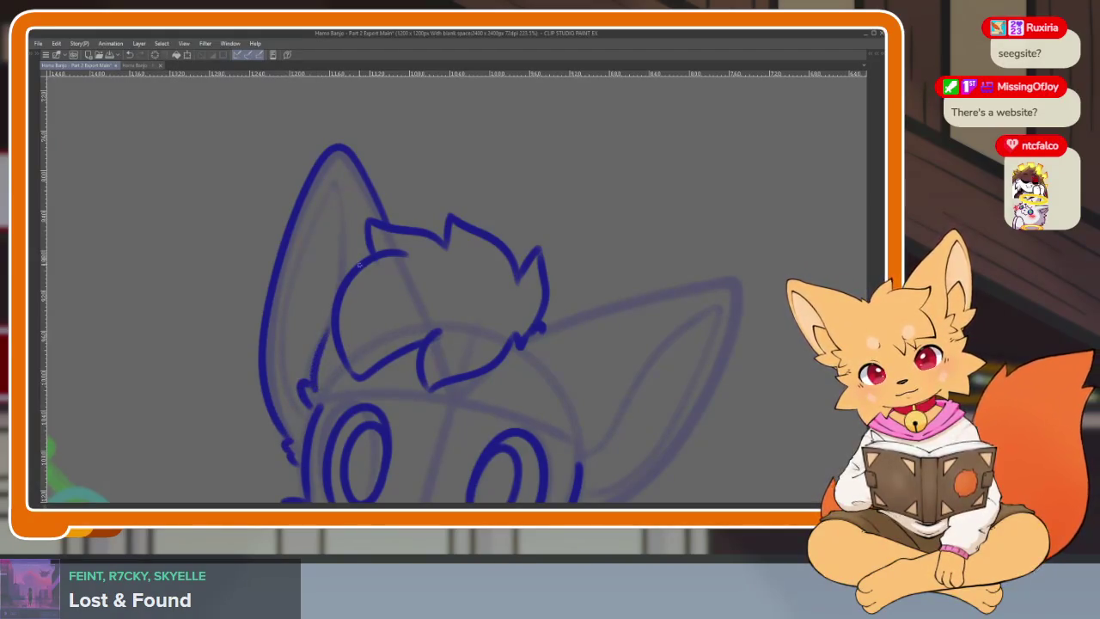
{"action": "left_click_drag", "start_coordinate": [338, 184], "coordinate": [281, 374]}
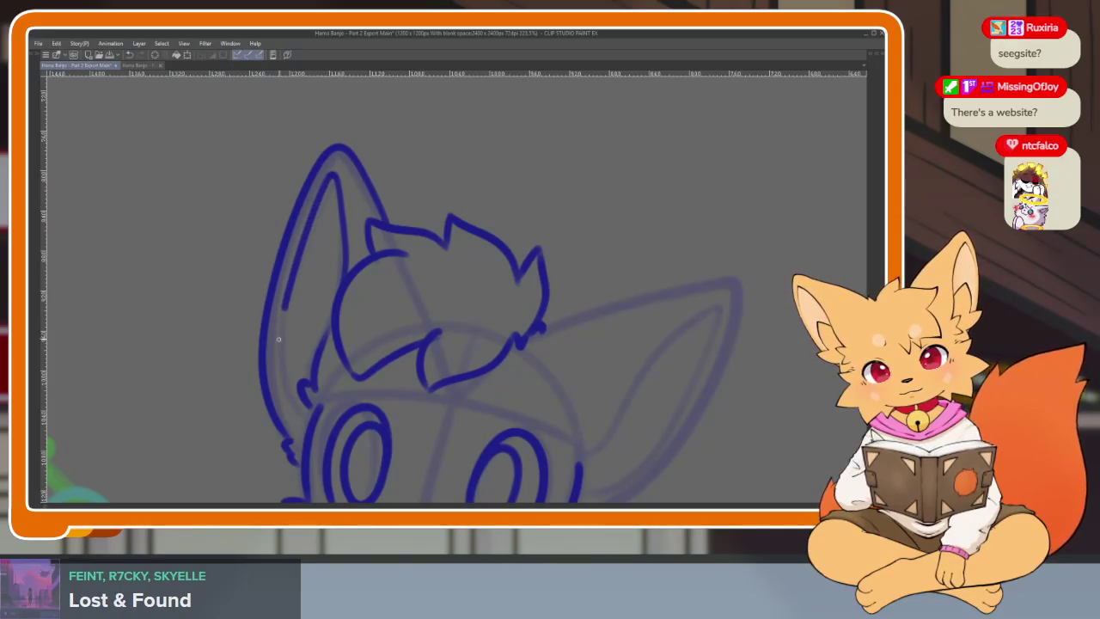
{"action": "key", "text": "ctrl+z"}
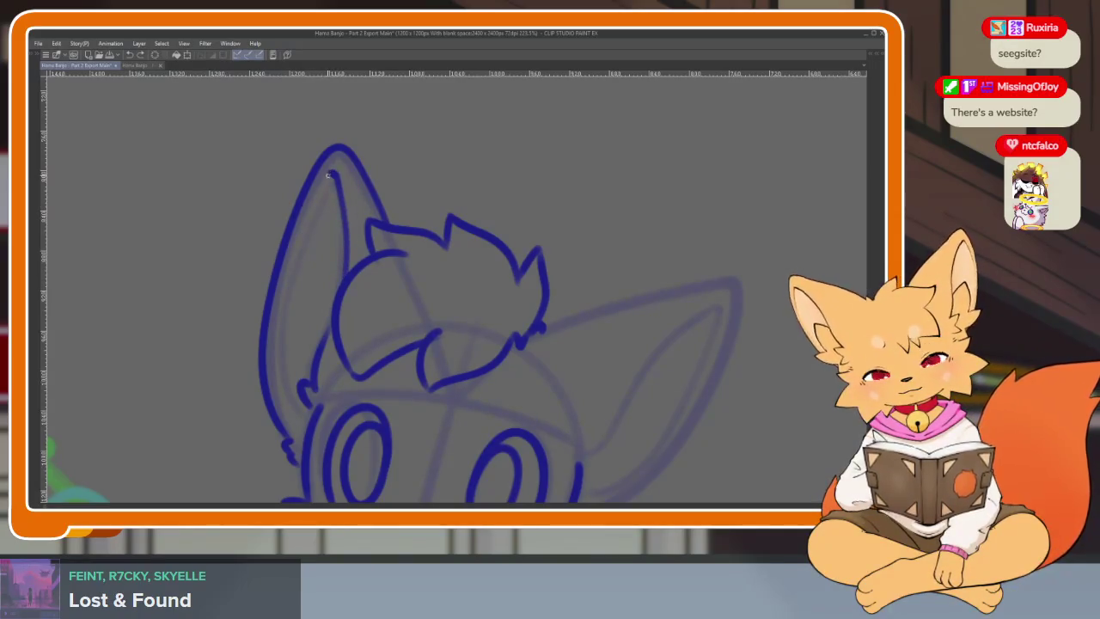
{"action": "left_click_drag", "start_coordinate": [335, 172], "coordinate": [278, 402]}
Step: Rotate the canvas view back upright and reposition it over the head
{"action": "left_click_drag", "start_coordinate": [532, 408], "coordinate": [509, 395]}
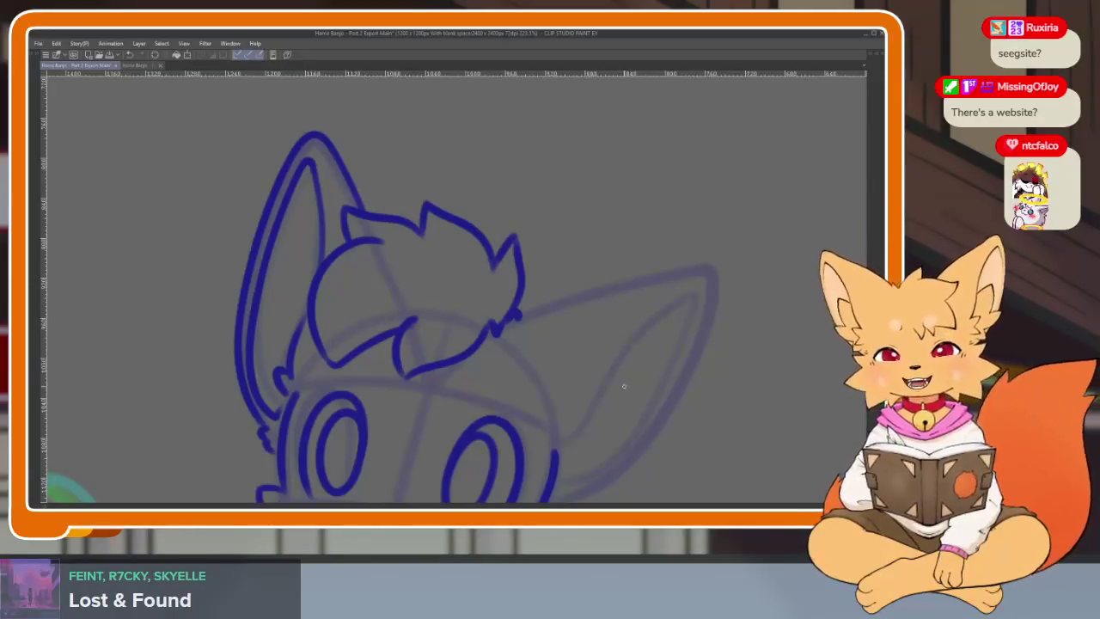
{"action": "scroll", "coordinate": [623, 386], "scroll_direction": "up", "scroll_amount": 1}
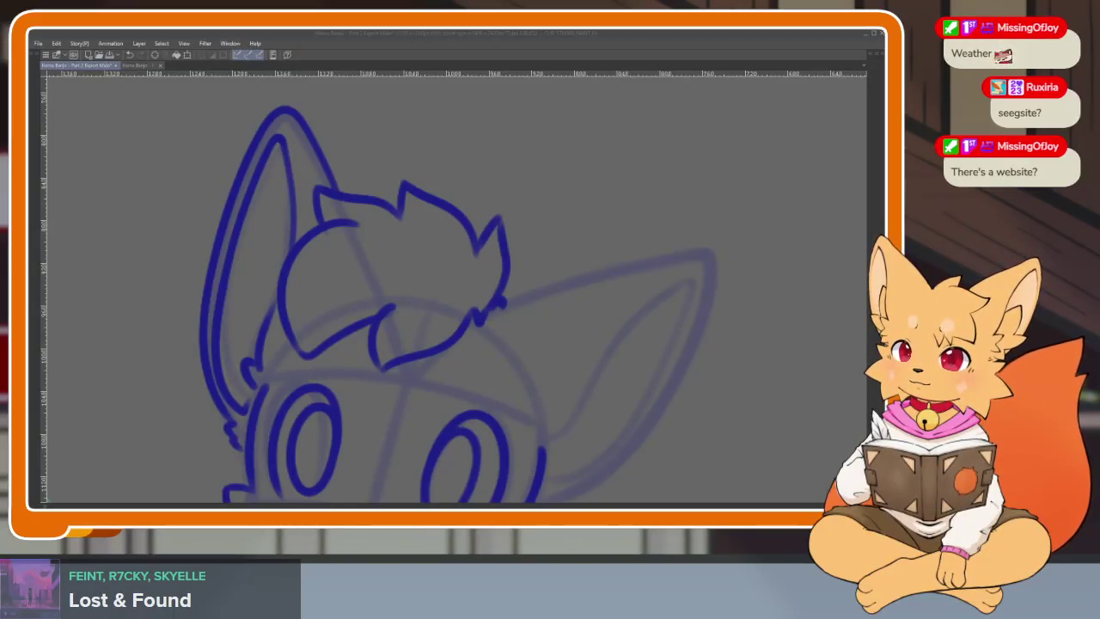
{"action": "left_click", "coordinate": [674, 348]}
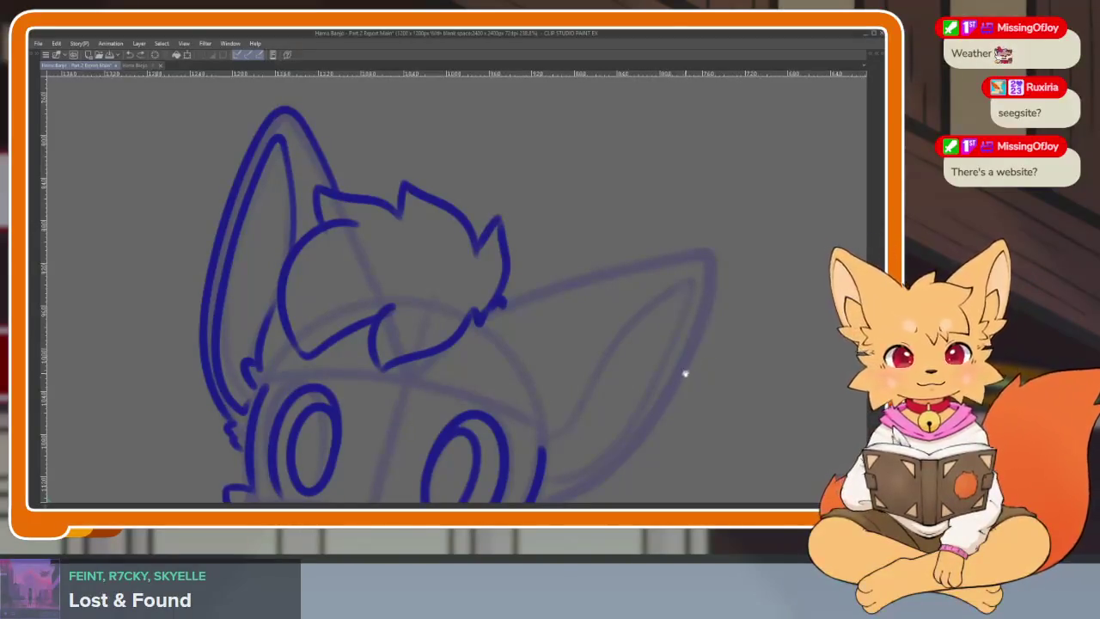
{"action": "left_click_drag", "start_coordinate": [685, 373], "coordinate": [608, 386]}
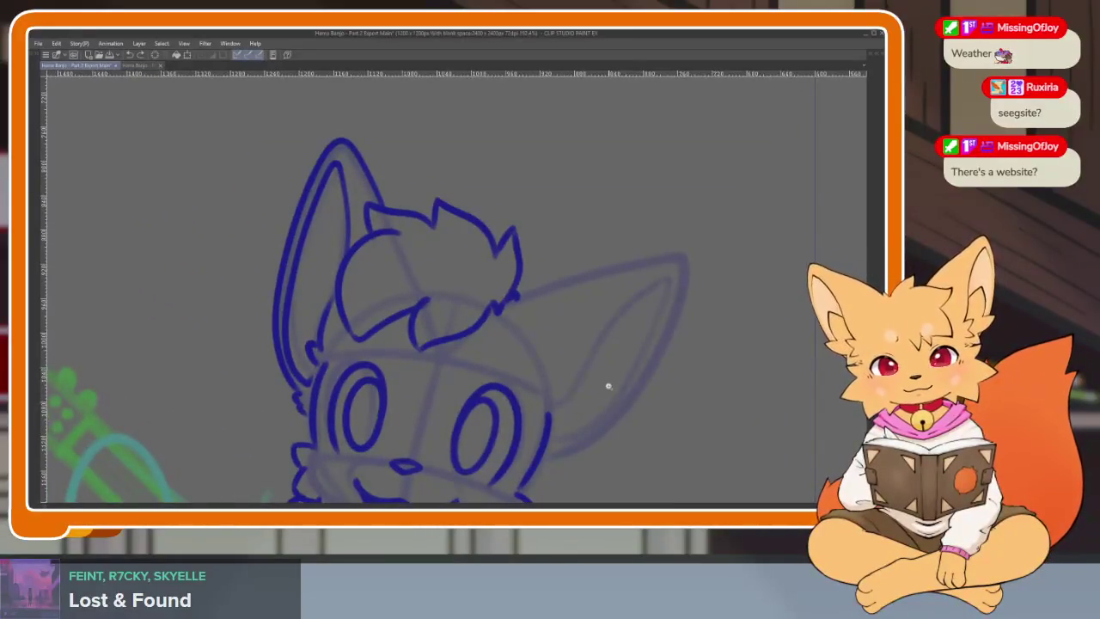
{"action": "scroll", "coordinate": [607, 386], "scroll_direction": "up", "scroll_amount": 1}
Step: Ink the right ear's line, extend it down the cheek, and zoom out
{"action": "mouse_move", "coordinate": [498, 279]}
{"action": "left_mouse_down"}
{"action": "mouse_move", "coordinate": [612, 426]}
{"action": "mouse_move", "coordinate": [540, 472]}
{"action": "left_mouse_up"}
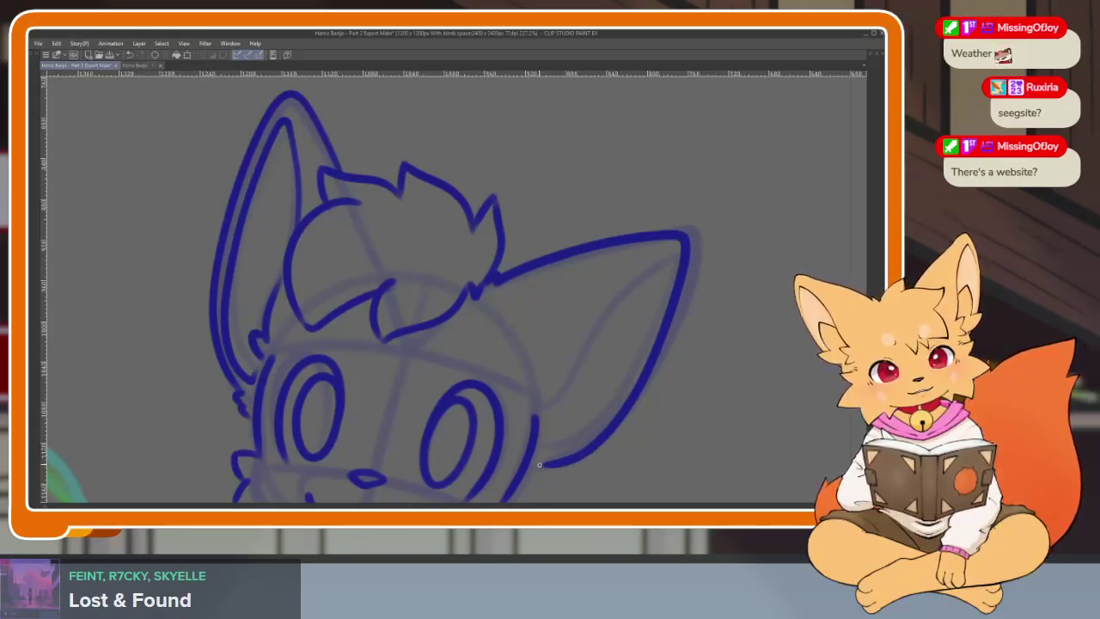
{"action": "mouse_move", "coordinate": [536, 423]}
{"action": "left_mouse_down"}
{"action": "mouse_move", "coordinate": [559, 412]}
{"action": "mouse_move", "coordinate": [597, 331]}
{"action": "mouse_move", "coordinate": [666, 256]}
{"action": "left_mouse_up"}
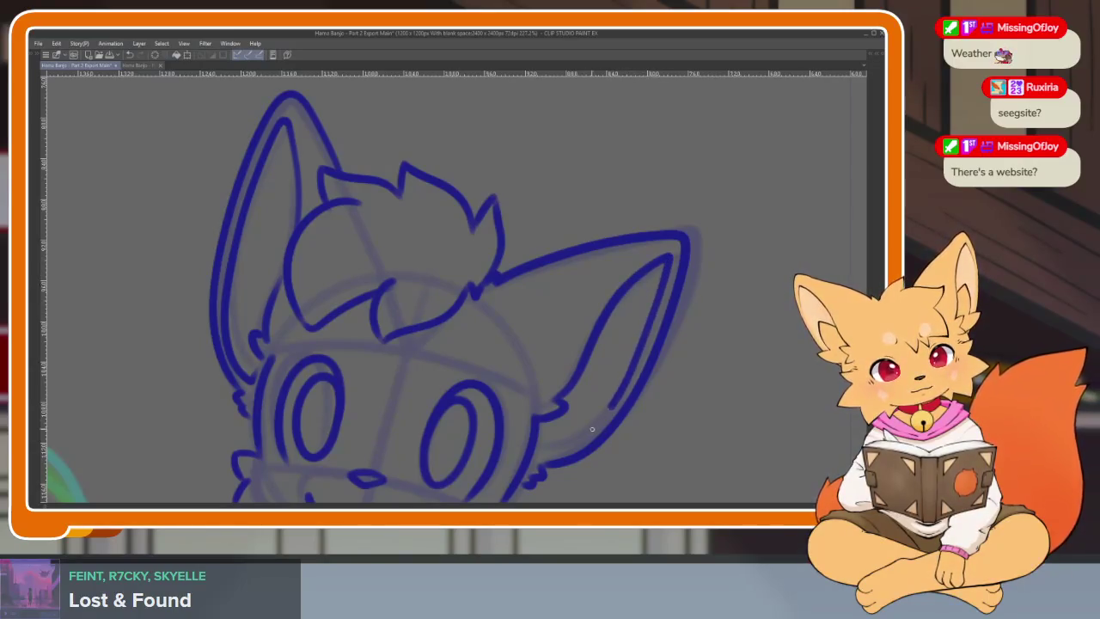
{"action": "scroll", "coordinate": [587, 367], "scroll_direction": "down", "scroll_amount": 5}
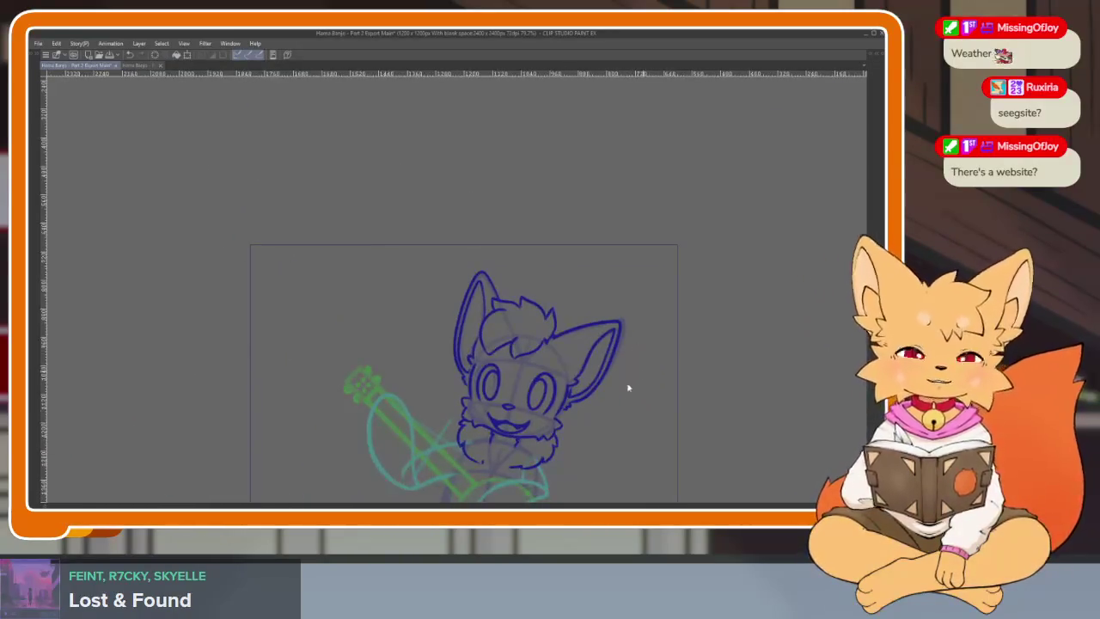
Step: Zoom in on the legs and ink the upper outline of the raised leg
{"action": "scroll", "coordinate": [626, 386], "scroll_direction": "down", "scroll_amount": 2}
{"action": "scroll", "coordinate": [562, 393], "scroll_direction": "down", "scroll_amount": 1}
{"action": "scroll", "coordinate": [572, 392], "scroll_direction": "down", "scroll_amount": 1}
{"action": "scroll", "coordinate": [576, 378], "scroll_direction": "up", "scroll_amount": 1}
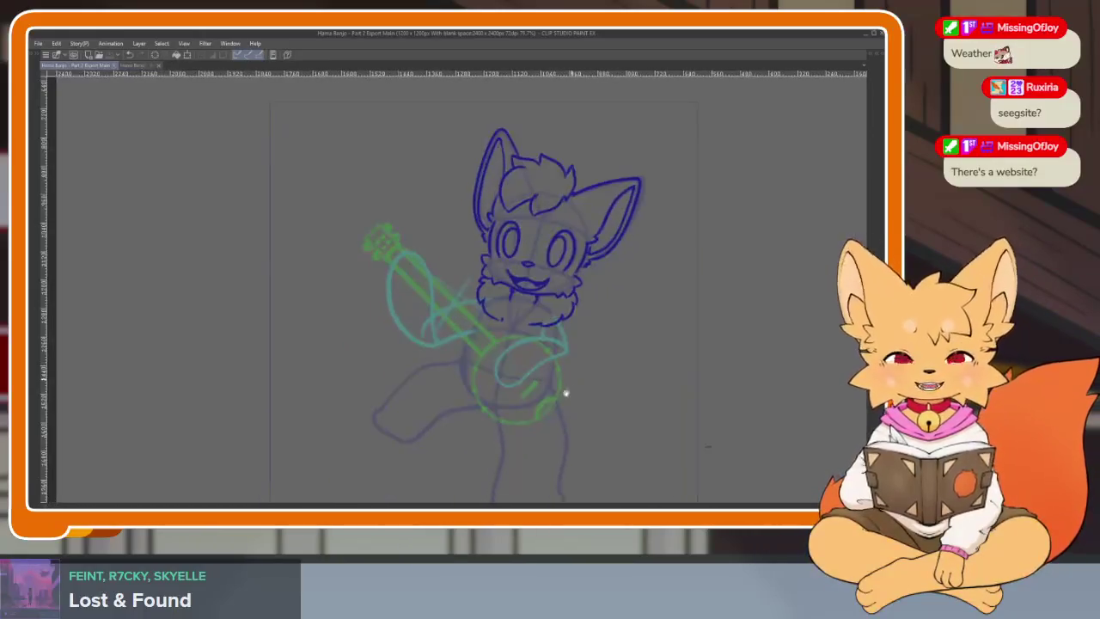
{"action": "scroll", "coordinate": [533, 399], "scroll_direction": "up", "scroll_amount": 2}
{"action": "scroll", "coordinate": [502, 408], "scroll_direction": "up", "scroll_amount": 1}
{"action": "scroll", "coordinate": [501, 404], "scroll_direction": "up", "scroll_amount": 1}
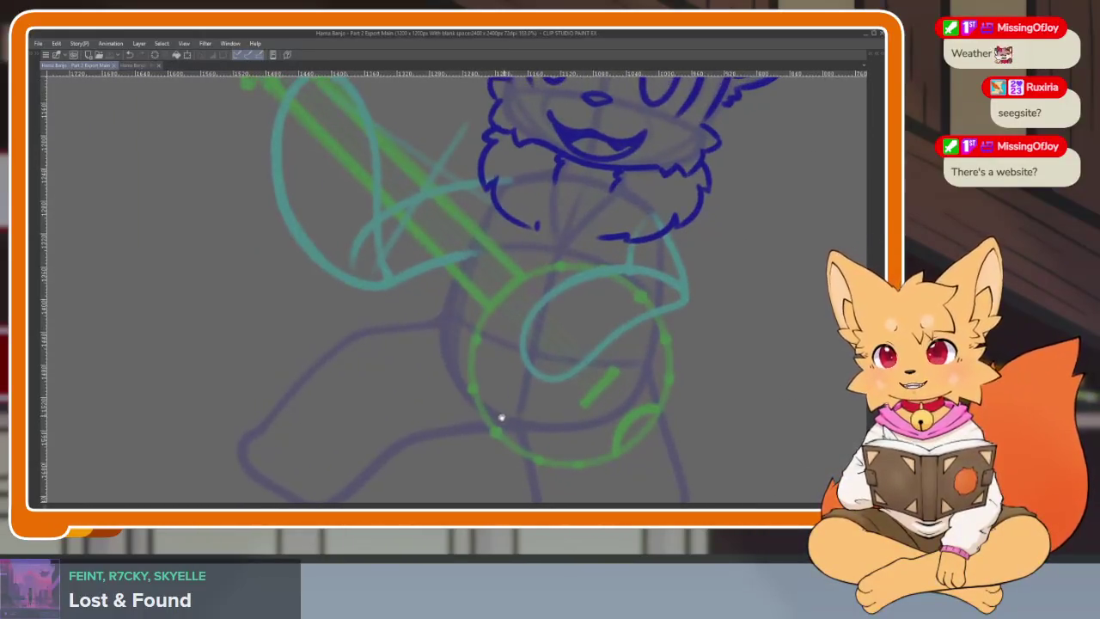
{"action": "scroll", "coordinate": [490, 412], "scroll_direction": "up", "scroll_amount": 2}
{"action": "scroll", "coordinate": [482, 407], "scroll_direction": "up", "scroll_amount": 1}
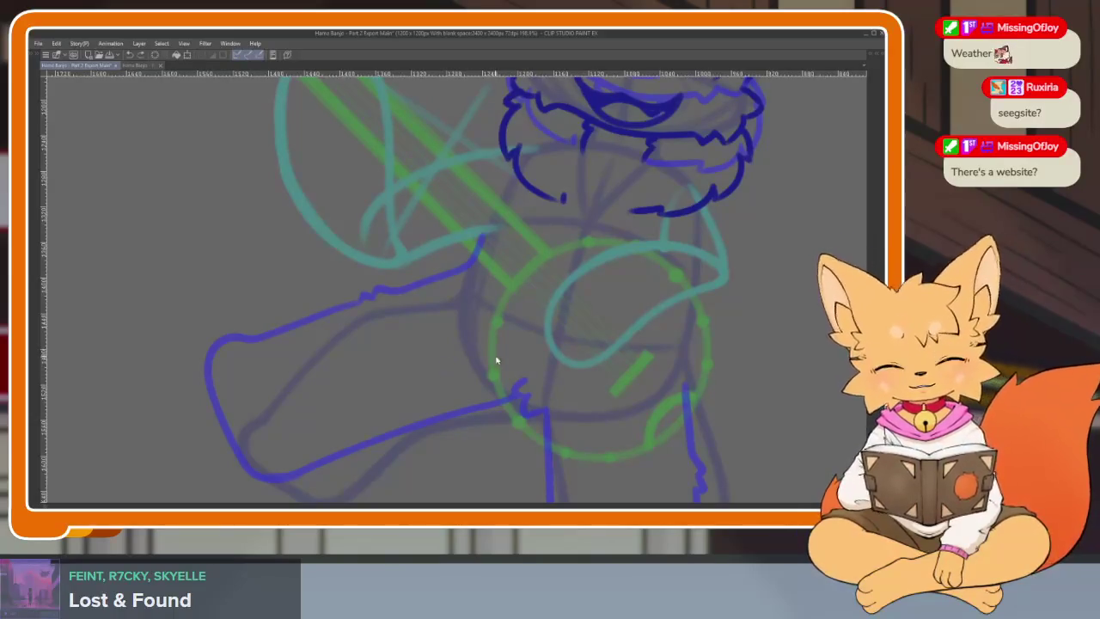
{"action": "scroll", "coordinate": [438, 352], "scroll_direction": "up", "scroll_amount": 1}
{"action": "scroll", "coordinate": [438, 352], "scroll_direction": "up", "scroll_amount": 1}
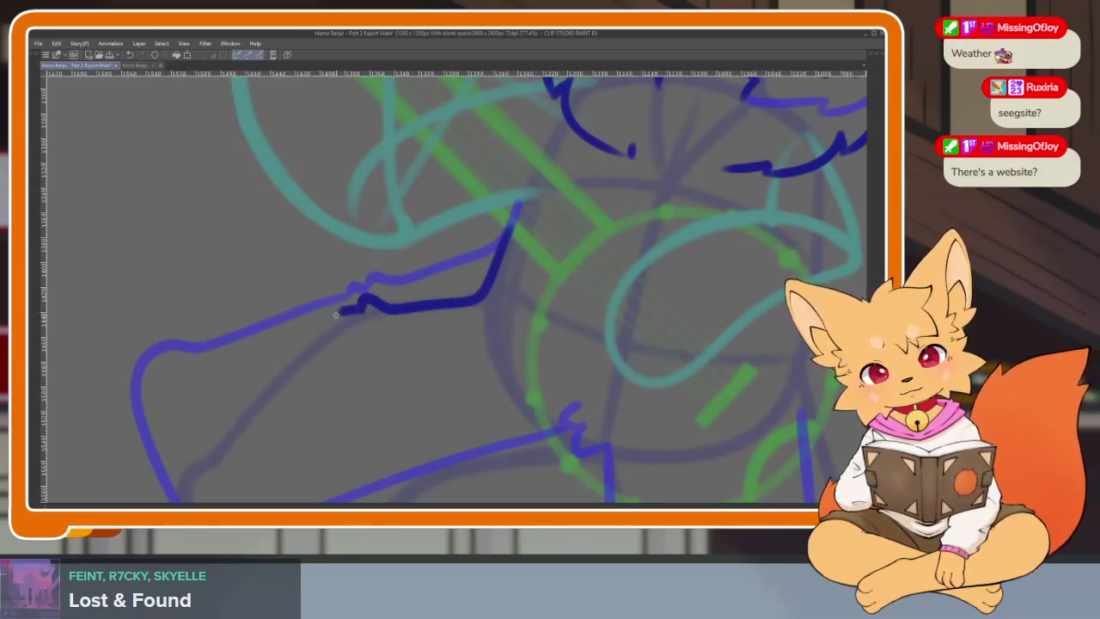
{"action": "mouse_move", "coordinate": [335, 315]}
{"action": "left_mouse_down"}
{"action": "mouse_move", "coordinate": [395, 190]}
{"action": "mouse_move", "coordinate": [286, 323]}
{"action": "left_mouse_up"}
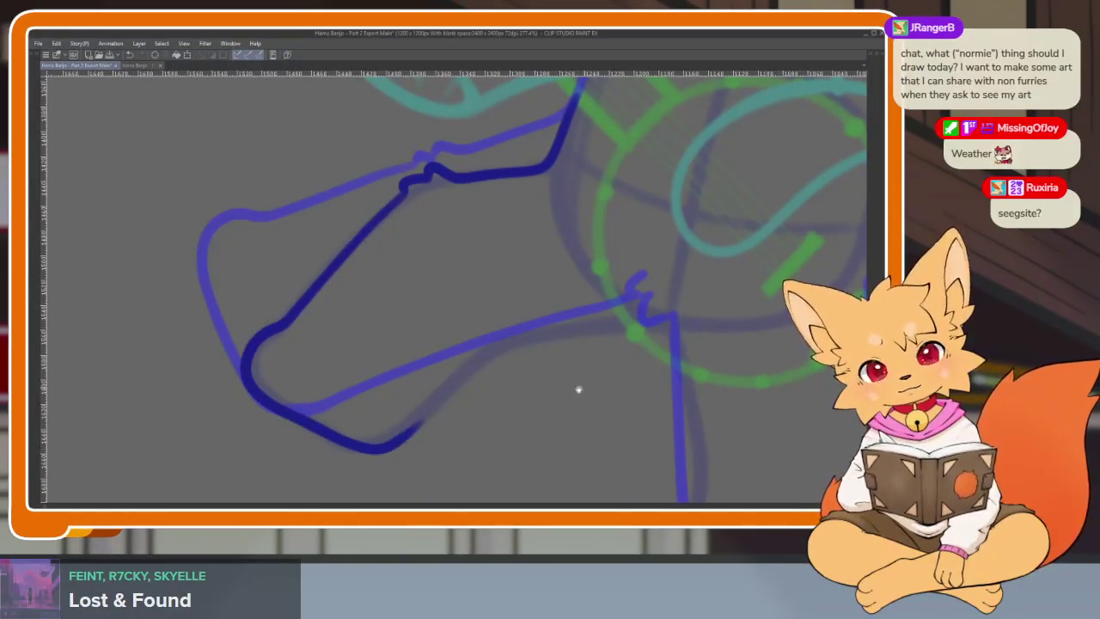
Step: Ink the lower outline of the raised leg, then zoom out to check
{"action": "scroll", "coordinate": [579, 389], "scroll_direction": "right", "scroll_amount": 2}
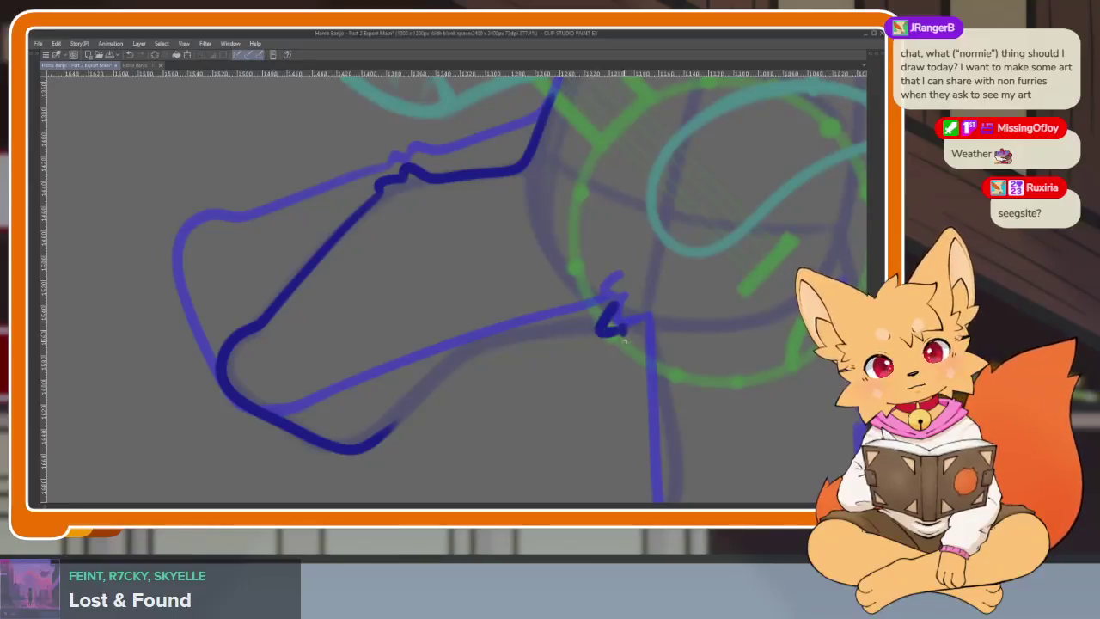
{"action": "left_click_drag", "start_coordinate": [602, 322], "coordinate": [378, 434]}
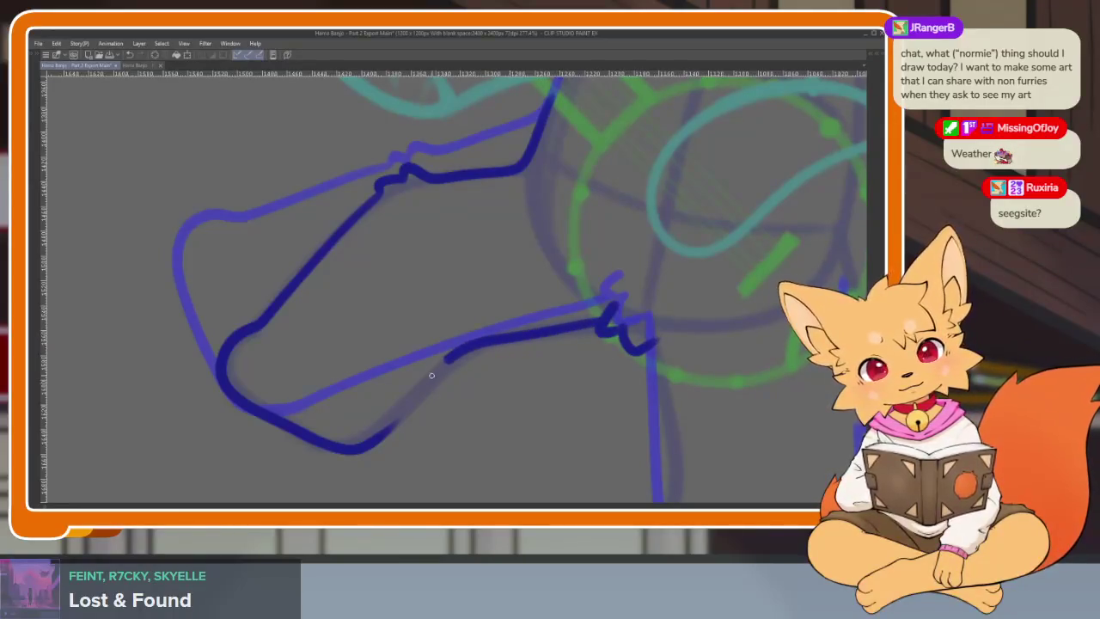
{"action": "scroll", "coordinate": [657, 409], "scroll_direction": "down", "scroll_amount": 2}
{"action": "scroll", "coordinate": [657, 409], "scroll_direction": "right", "scroll_amount": 3}
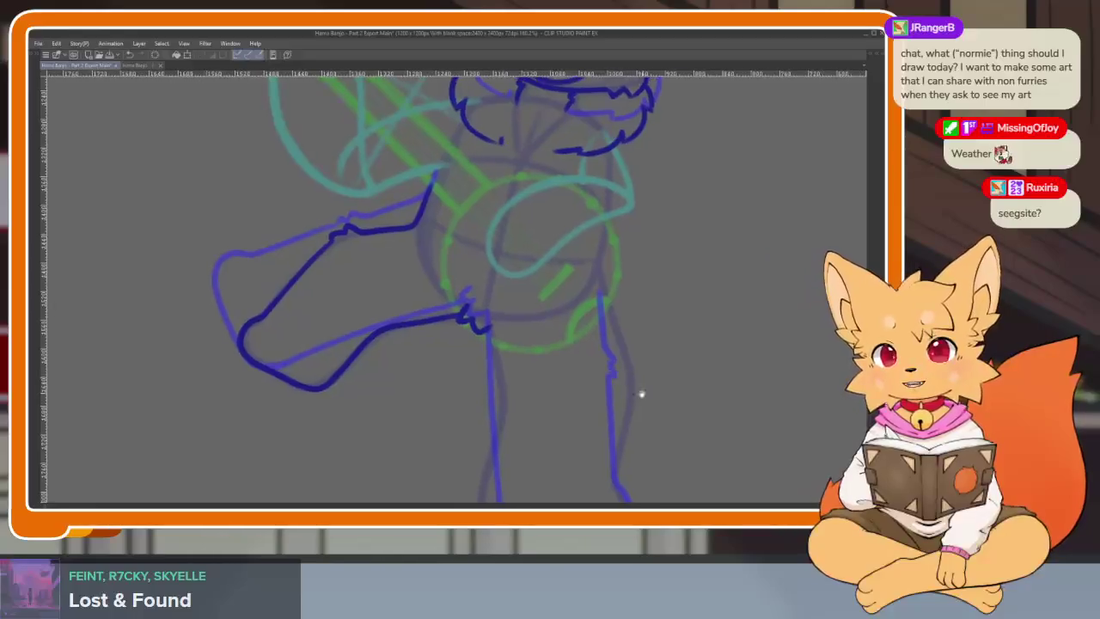
{"action": "scroll", "coordinate": [638, 392], "scroll_direction": "down", "scroll_amount": 3}
{"action": "scroll", "coordinate": [607, 393], "scroll_direction": "down", "scroll_amount": 2}
{"action": "scroll", "coordinate": [606, 390], "scroll_direction": "down", "scroll_amount": 1}
{"action": "scroll", "coordinate": [613, 412], "scroll_direction": "down", "scroll_amount": 1}
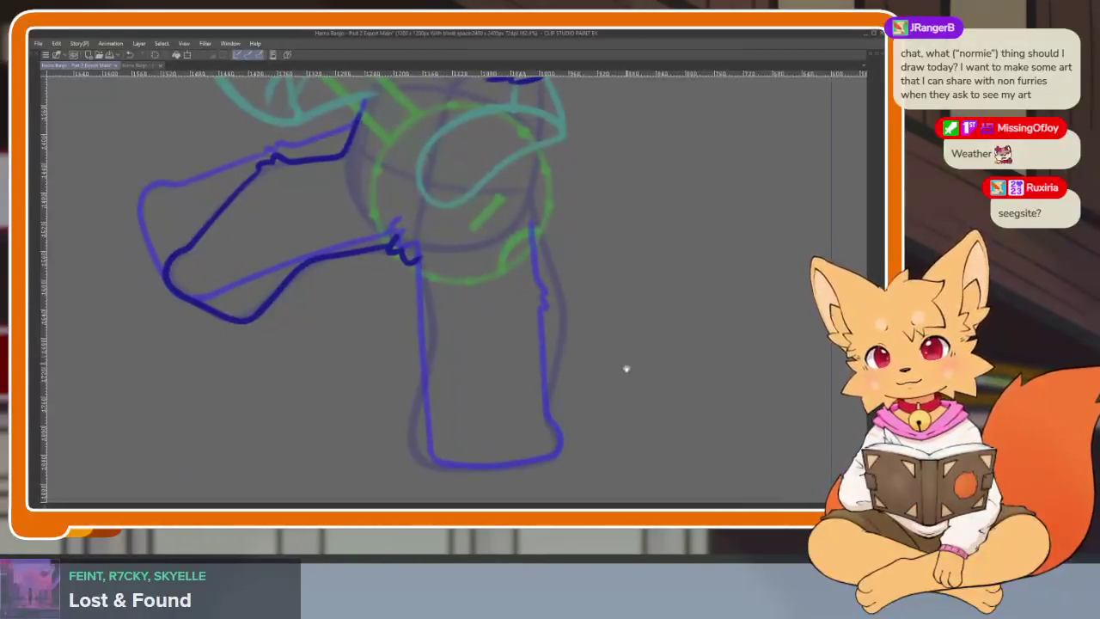
{"action": "scroll", "coordinate": [626, 369], "scroll_direction": "down", "scroll_amount": 1}
{"action": "scroll", "coordinate": [609, 404], "scroll_direction": "down", "scroll_amount": 2}
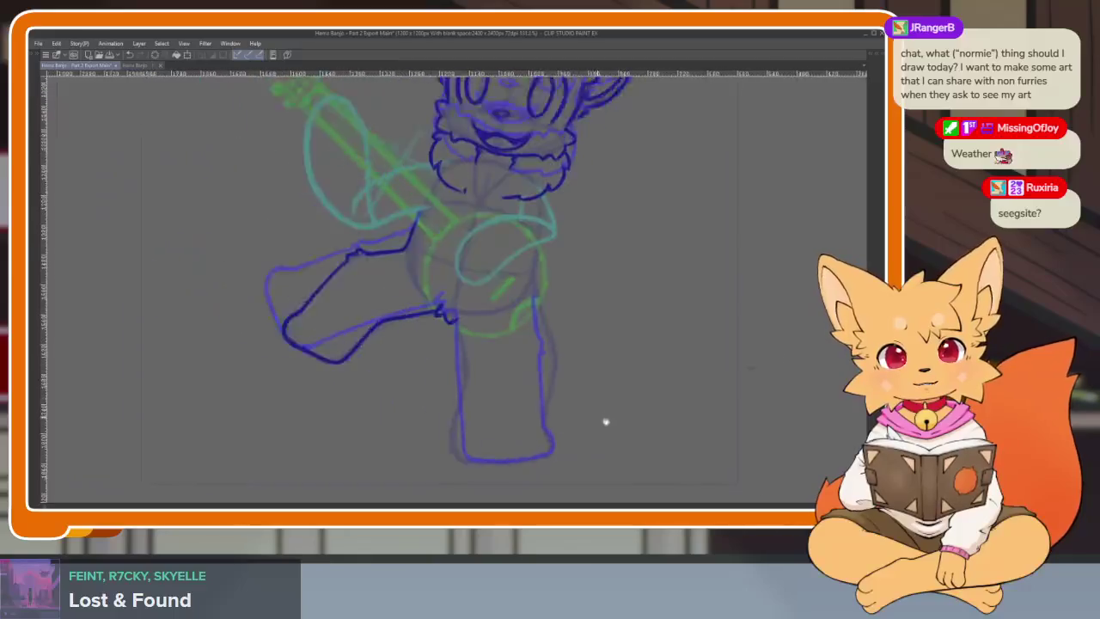
{"action": "scroll", "coordinate": [601, 395], "scroll_direction": "up", "scroll_amount": 2}
{"action": "mouse_move", "coordinate": [550, 337]}
{"action": "left_mouse_down"}
{"action": "mouse_move", "coordinate": [526, 346]}
{"action": "mouse_move", "coordinate": [653, 358]}
{"action": "left_mouse_up"}
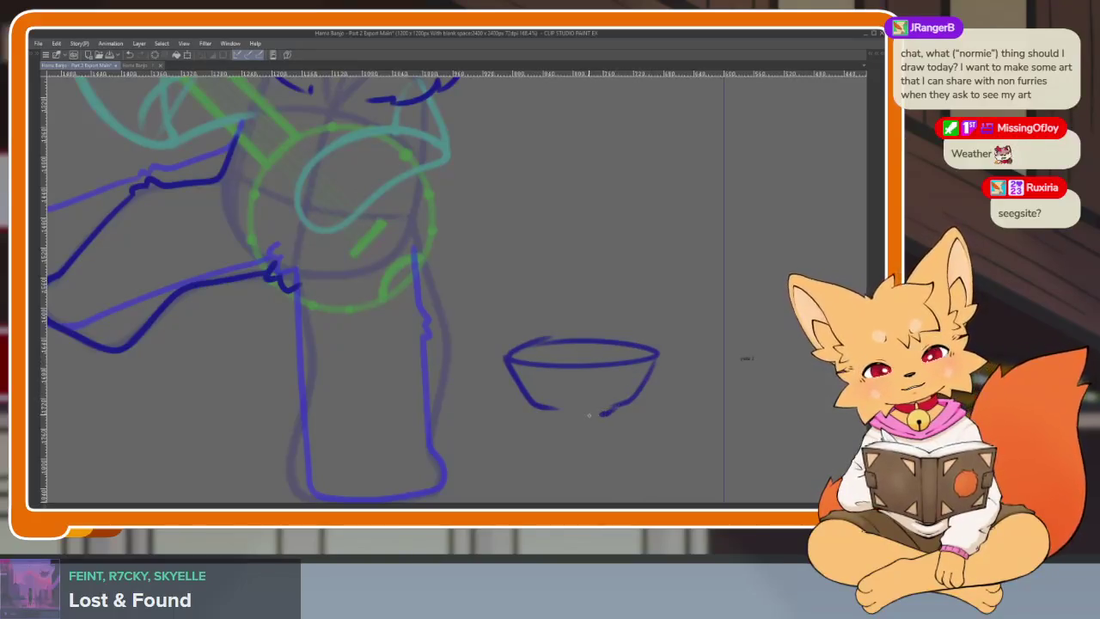
{"action": "scroll", "coordinate": [602, 376], "scroll_direction": "up", "scroll_amount": 2}
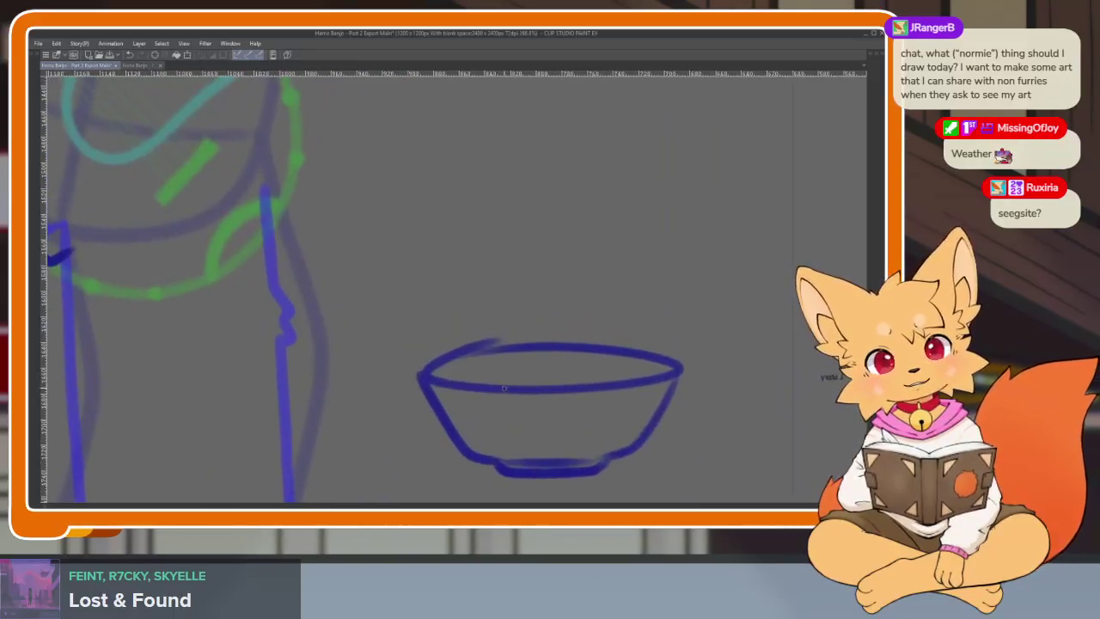
{"action": "left_click_drag", "start_coordinate": [496, 342], "coordinate": [454, 375]}
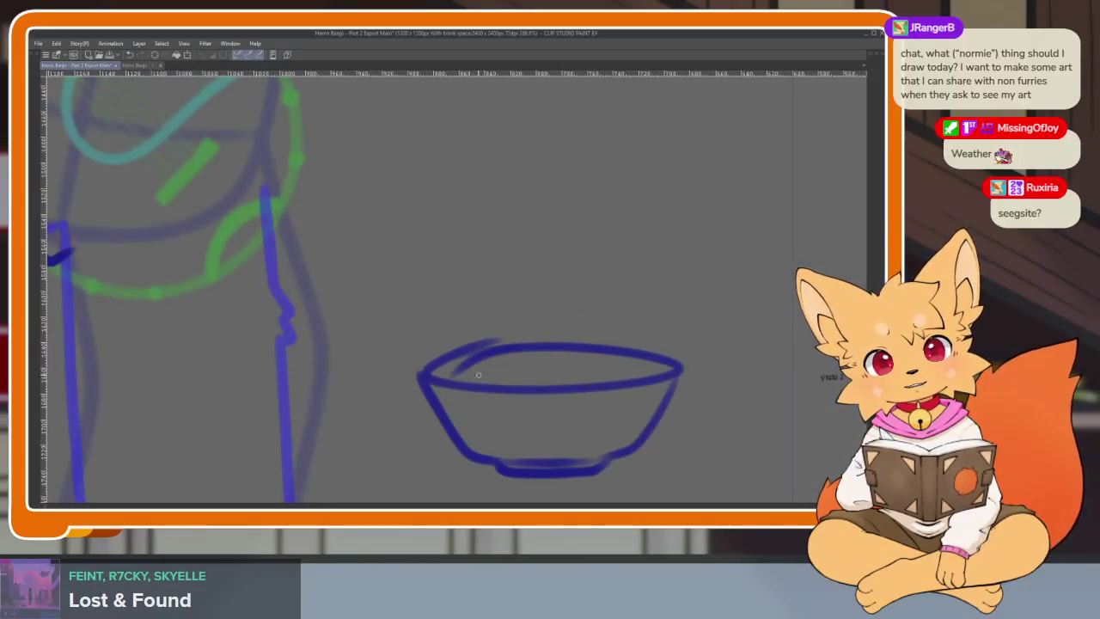
{"action": "mouse_move", "coordinate": [558, 350]}
{"action": "left_mouse_down"}
{"action": "mouse_move", "coordinate": [497, 380]}
{"action": "mouse_move", "coordinate": [550, 384]}
{"action": "left_mouse_up"}
{"action": "mouse_move", "coordinate": [497, 351]}
{"action": "left_mouse_down"}
{"action": "mouse_move", "coordinate": [574, 383]}
{"action": "mouse_move", "coordinate": [594, 351]}
{"action": "mouse_move", "coordinate": [617, 371]}
{"action": "left_mouse_up"}
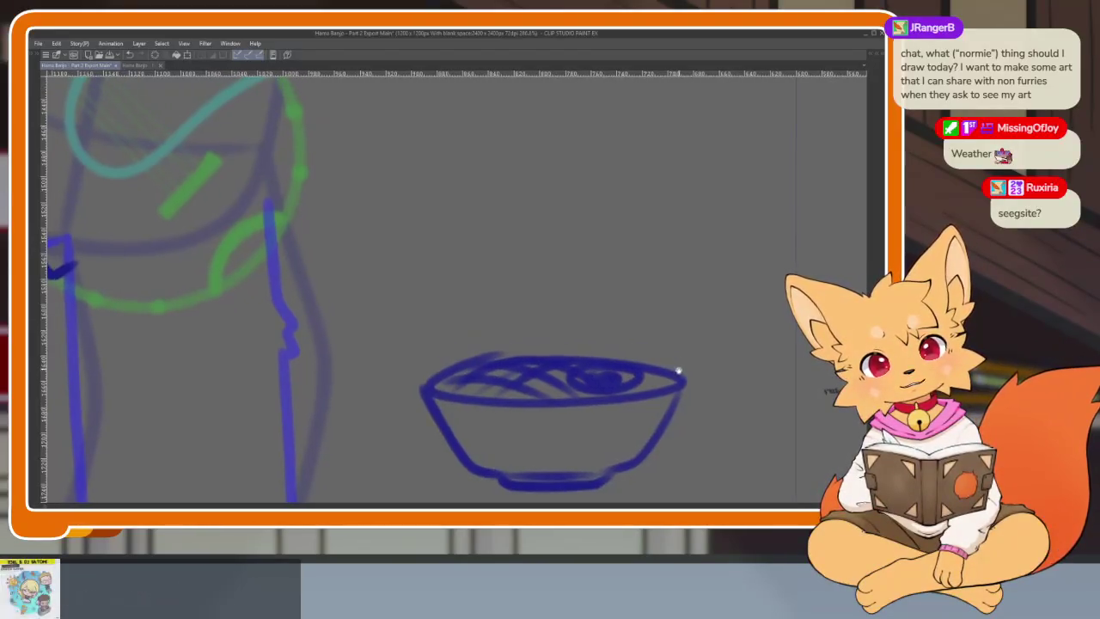
{"action": "left_click_drag", "start_coordinate": [692, 335], "coordinate": [665, 308]}
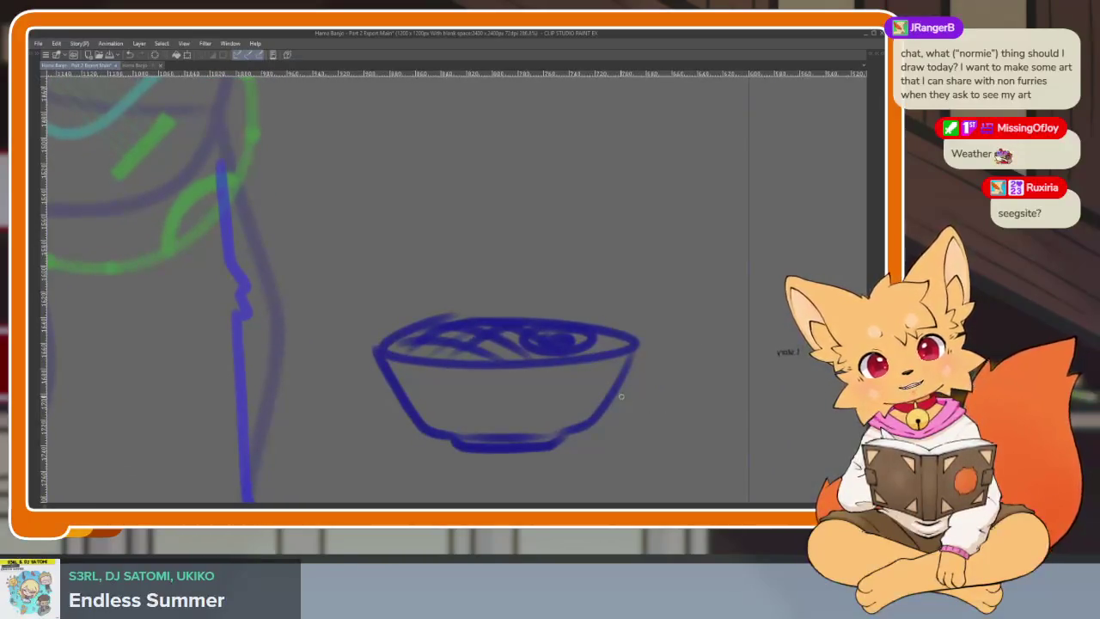
{"action": "left_click_drag", "start_coordinate": [620, 396], "coordinate": [750, 439]}
{"action": "left_click_drag", "start_coordinate": [599, 418], "coordinate": [679, 459]}
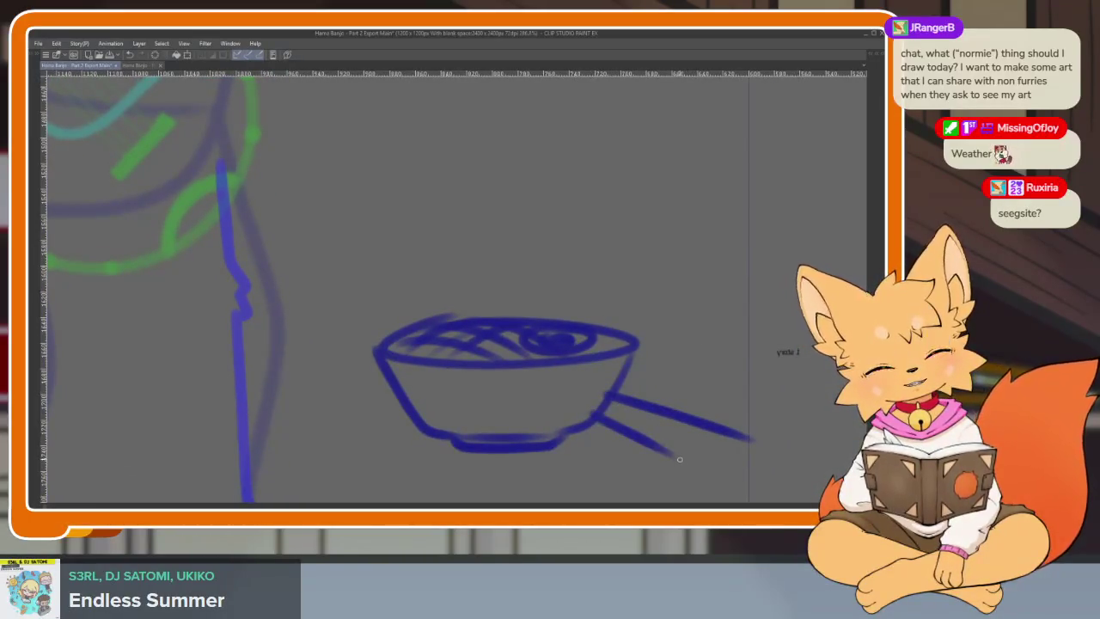
{"action": "left_click_drag", "start_coordinate": [615, 402], "coordinate": [717, 446]}
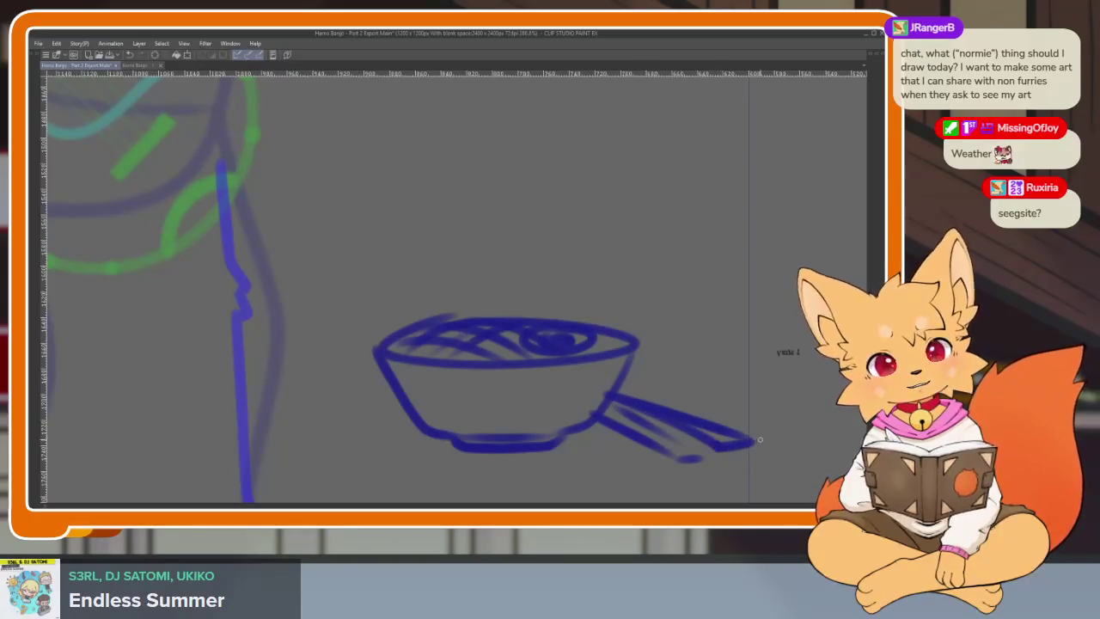
{"action": "scroll", "coordinate": [760, 440], "scroll_direction": "down", "scroll_amount": 5}
{"action": "scroll", "coordinate": [739, 361], "scroll_direction": "up", "scroll_amount": 2}
{"action": "scroll", "coordinate": [528, 315], "scroll_direction": "up", "scroll_amount": 2}
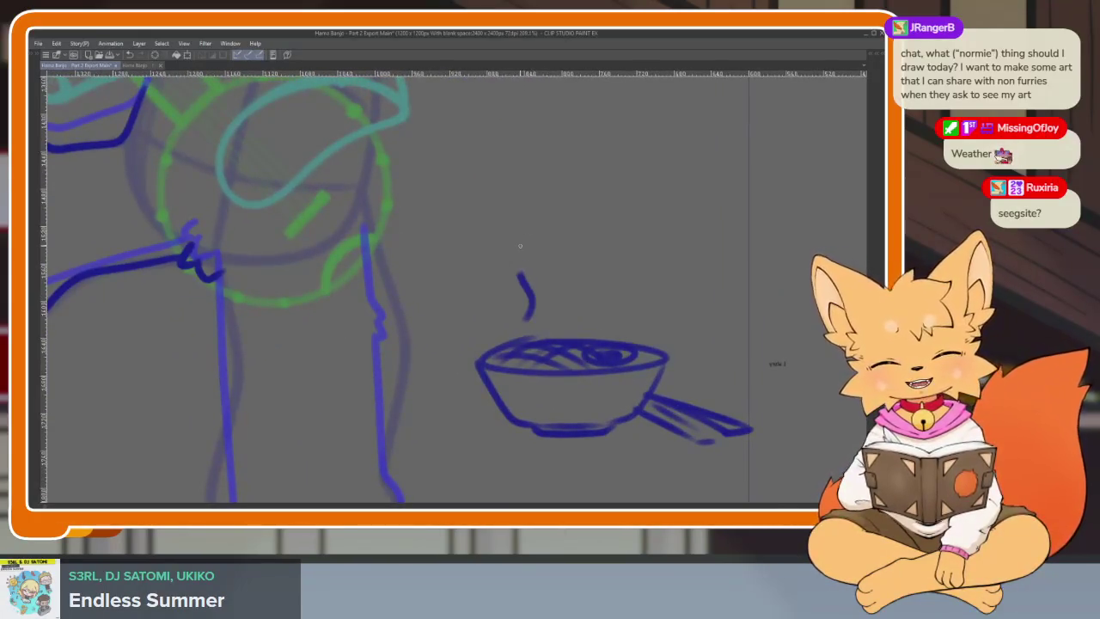
{"action": "left_click_drag", "start_coordinate": [570, 319], "coordinate": [581, 196]}
{"action": "left_click_drag", "start_coordinate": [622, 284], "coordinate": [608, 237]}
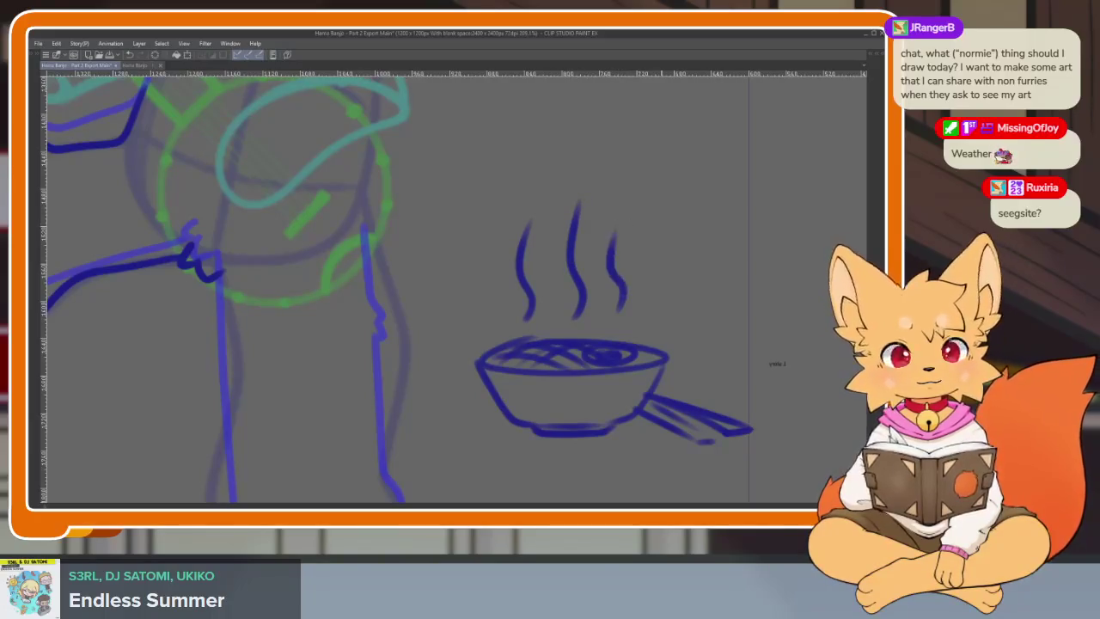
{"action": "scroll", "coordinate": [737, 356], "scroll_direction": "down", "scroll_amount": 3}
{"action": "scroll", "coordinate": [712, 373], "scroll_direction": "up", "scroll_amount": 2}
{"action": "scroll", "coordinate": [721, 377], "scroll_direction": "up", "scroll_amount": 2}
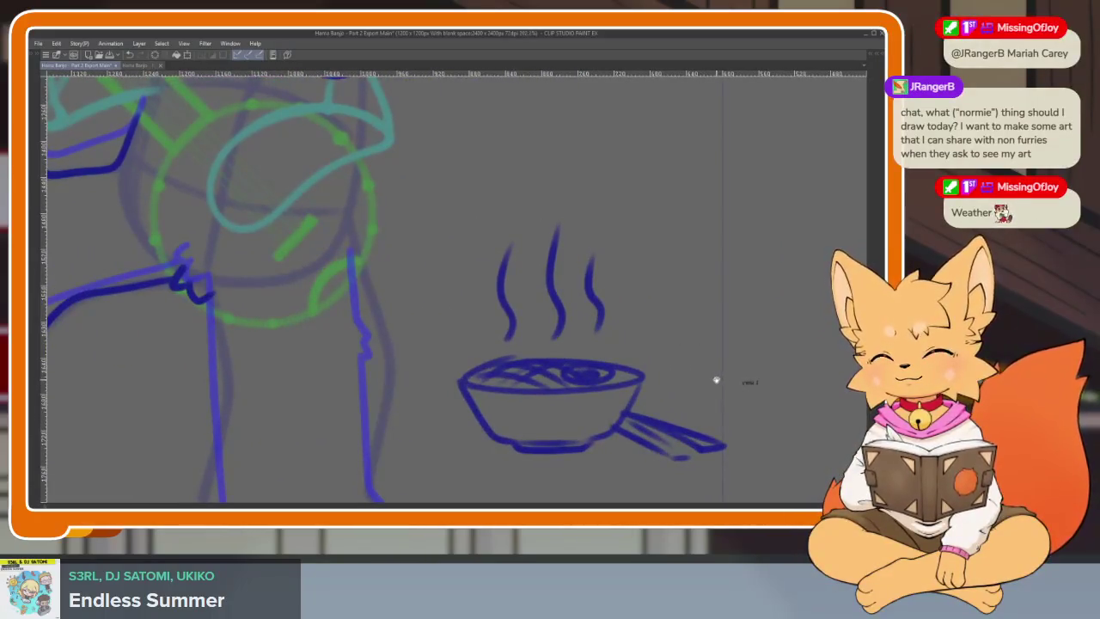
{"action": "key", "text": "e"}
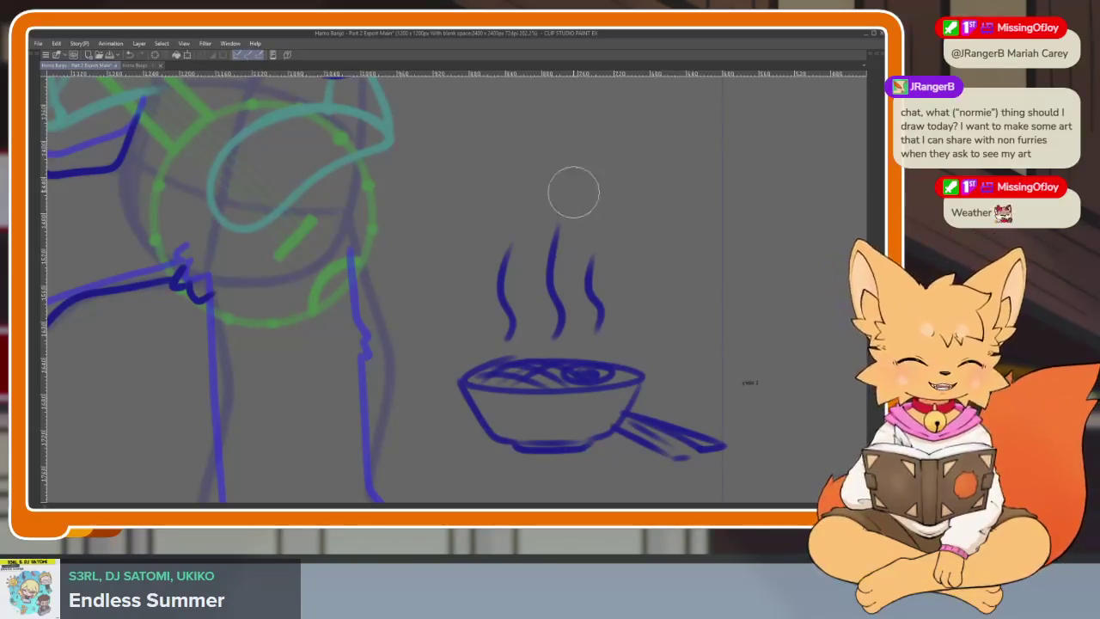
{"action": "mouse_move", "coordinate": [572, 192]}
{"action": "left_mouse_down"}
{"action": "mouse_move", "coordinate": [484, 386]}
{"action": "mouse_move", "coordinate": [611, 321]}
{"action": "mouse_move", "coordinate": [706, 370]}
{"action": "mouse_move", "coordinate": [748, 422]}
{"action": "left_mouse_up"}
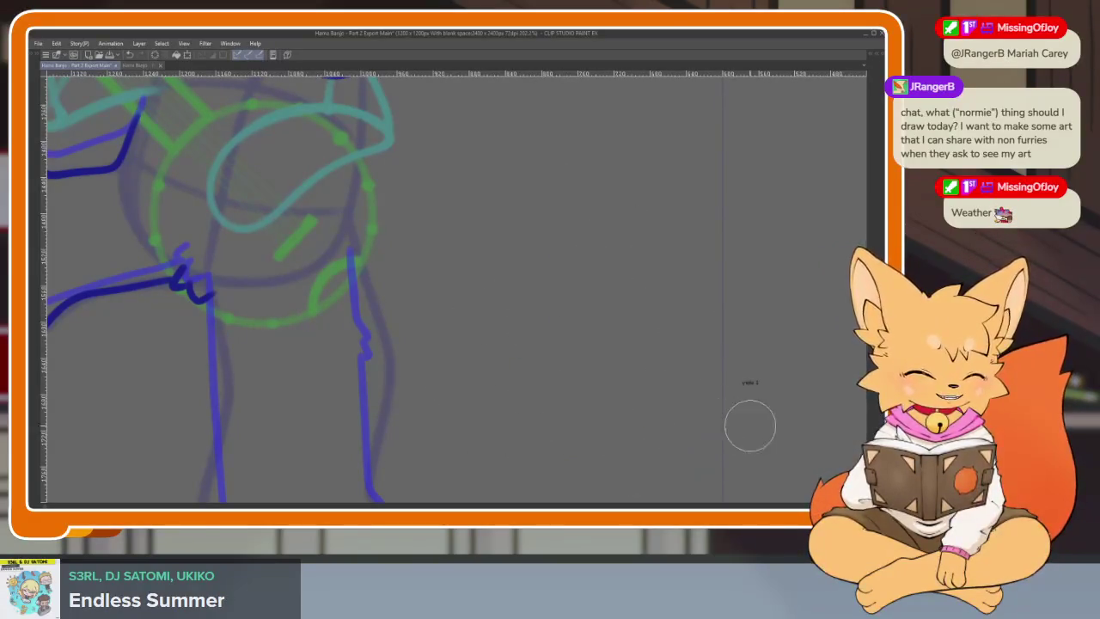
Step: Ink the standing leg's outer side, the foot's bottom, and the inner leg line
{"action": "scroll", "coordinate": [748, 422], "scroll_direction": "down", "scroll_amount": 3}
{"action": "scroll", "coordinate": [550, 381], "scroll_direction": "up", "scroll_amount": 1}
{"action": "scroll", "coordinate": [512, 426], "scroll_direction": "up", "scroll_amount": 2}
{"action": "scroll", "coordinate": [520, 430], "scroll_direction": "up", "scroll_amount": 1}
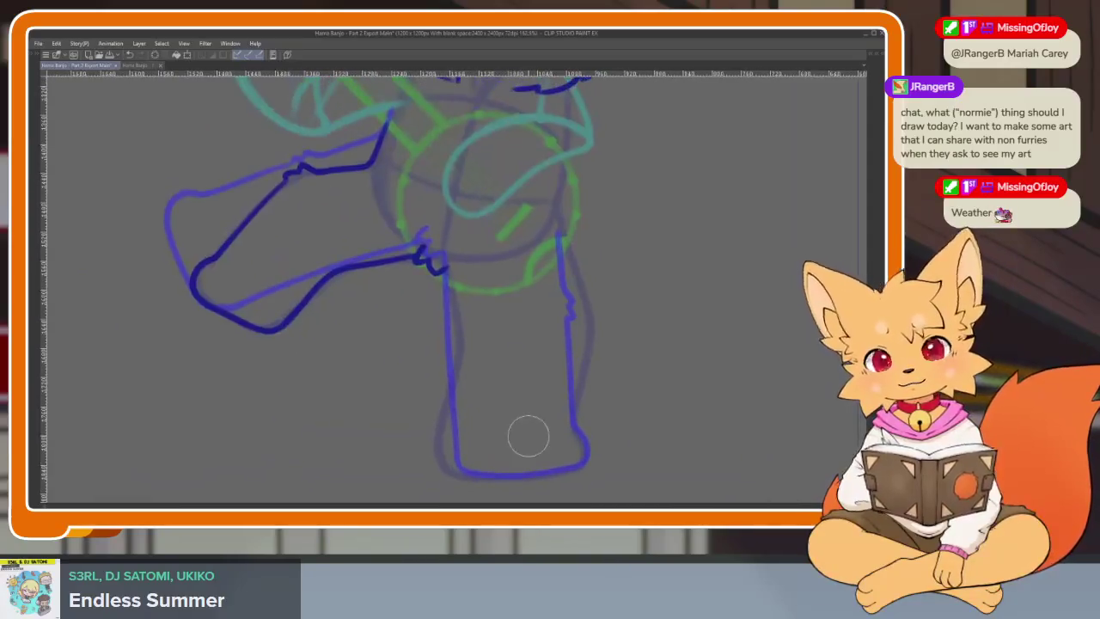
{"action": "scroll", "coordinate": [584, 418], "scroll_direction": "up", "scroll_amount": 1}
{"action": "scroll", "coordinate": [597, 409], "scroll_direction": "up", "scroll_amount": 1}
{"action": "scroll", "coordinate": [679, 395], "scroll_direction": "up", "scroll_amount": 1}
{"action": "scroll", "coordinate": [678, 394], "scroll_direction": "right", "scroll_amount": 1}
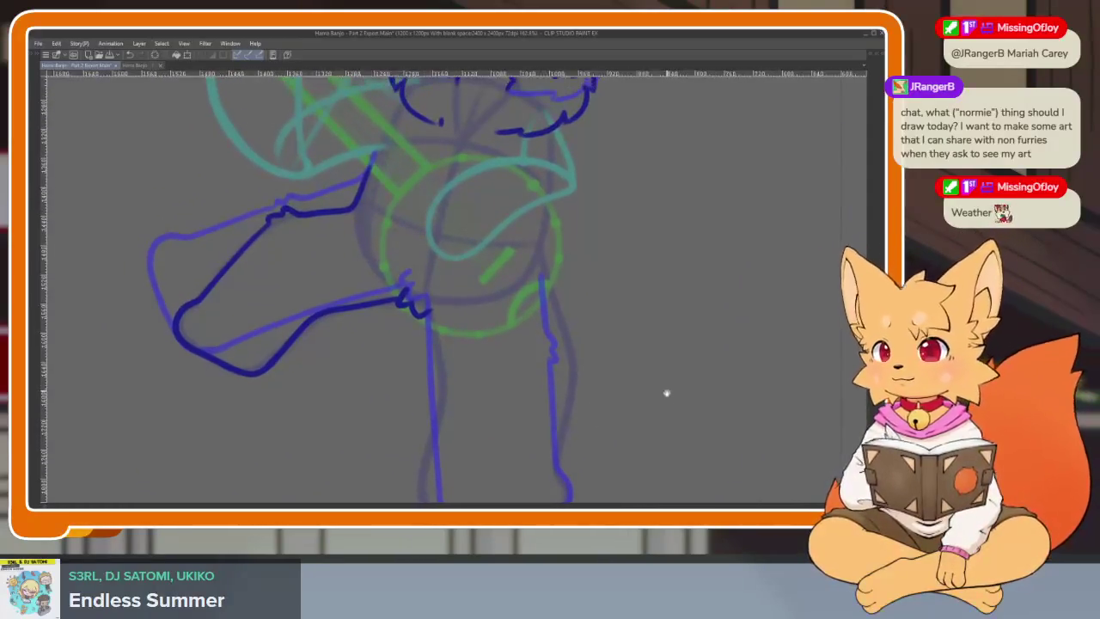
{"action": "scroll", "coordinate": [661, 402], "scroll_direction": "right", "scroll_amount": 1}
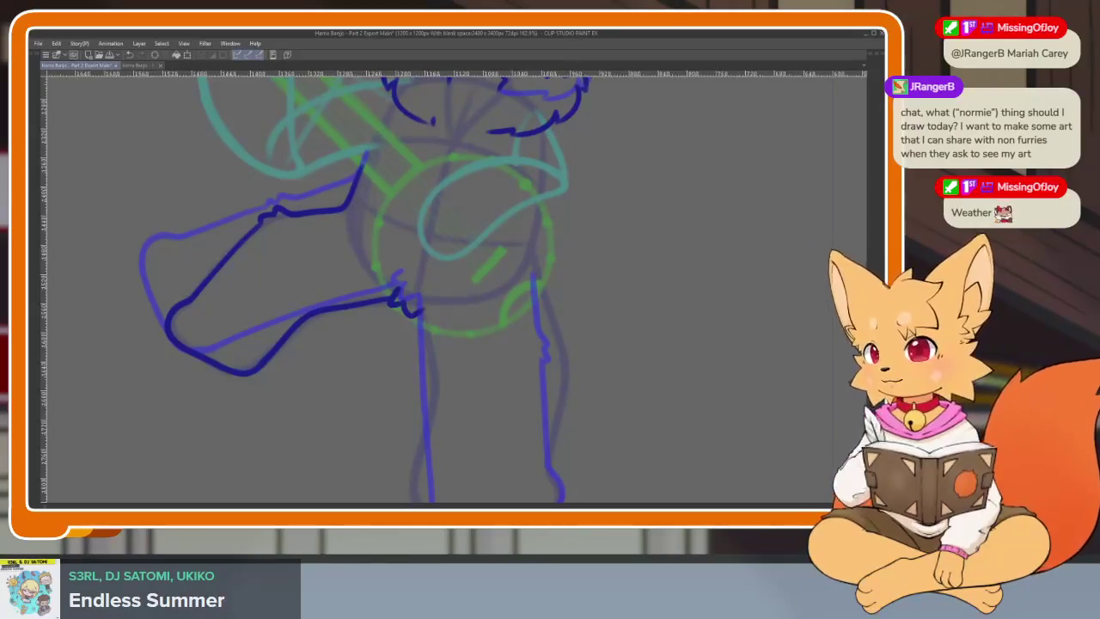
{"action": "left_click", "coordinate": [481, 417]}
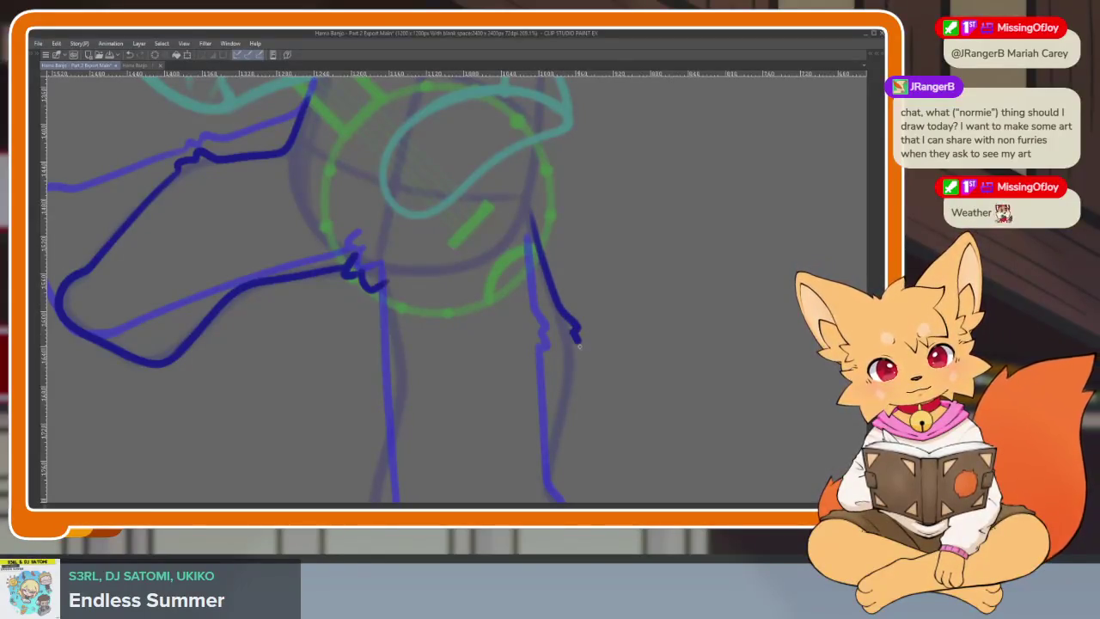
{"action": "left_click_drag", "start_coordinate": [578, 346], "coordinate": [622, 312]}
{"action": "left_click_drag", "start_coordinate": [590, 376], "coordinate": [586, 438]}
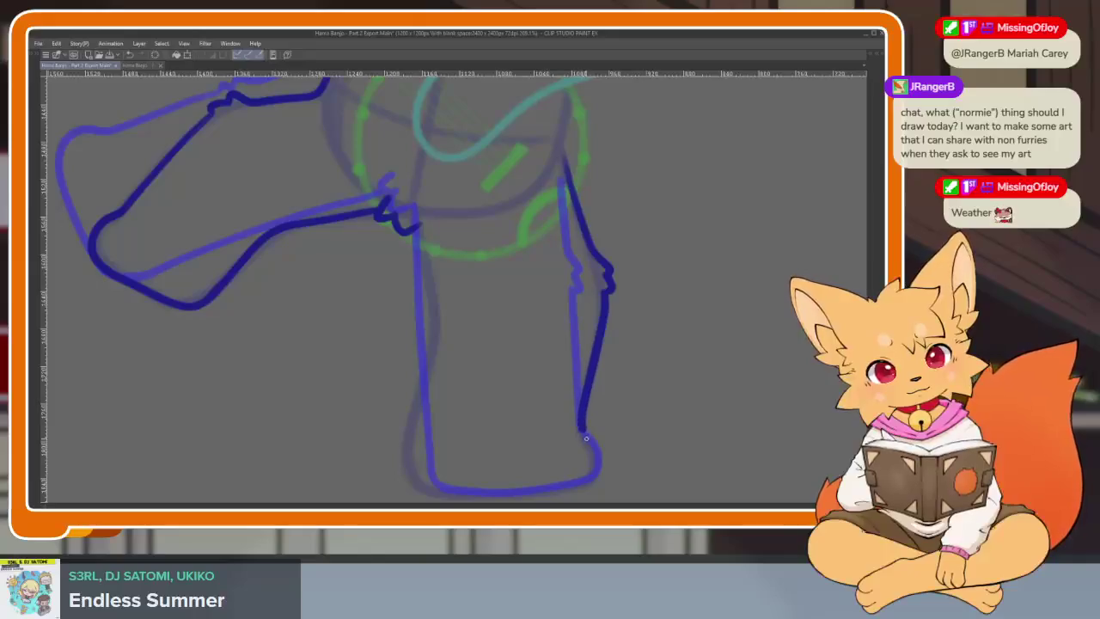
{"action": "left_click_drag", "start_coordinate": [508, 489], "coordinate": [414, 464]}
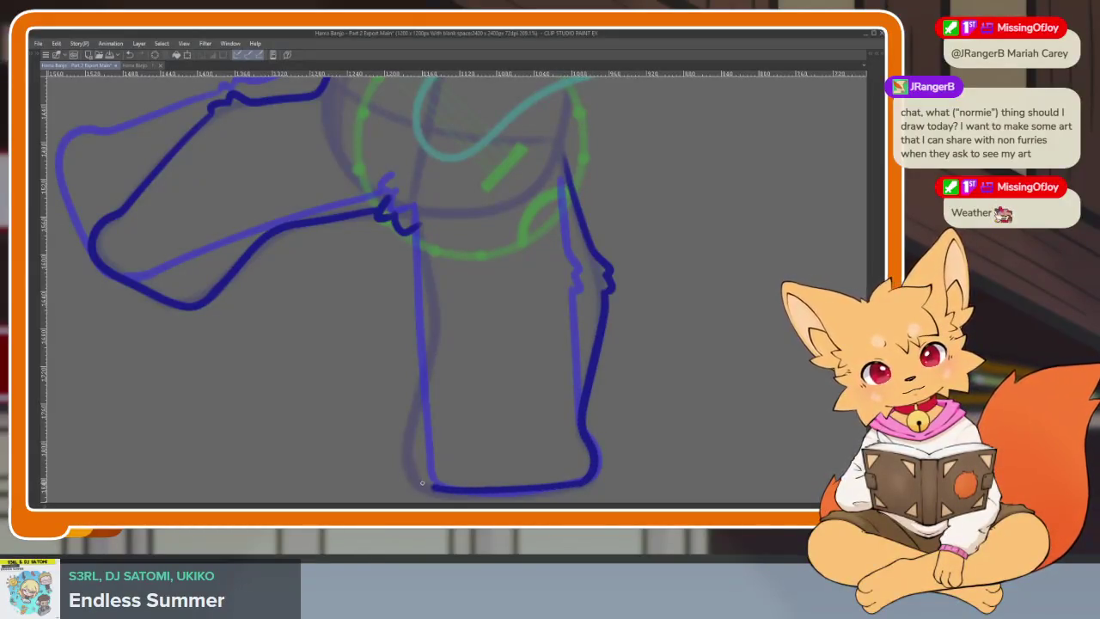
{"action": "left_click_drag", "start_coordinate": [432, 341], "coordinate": [412, 454]}
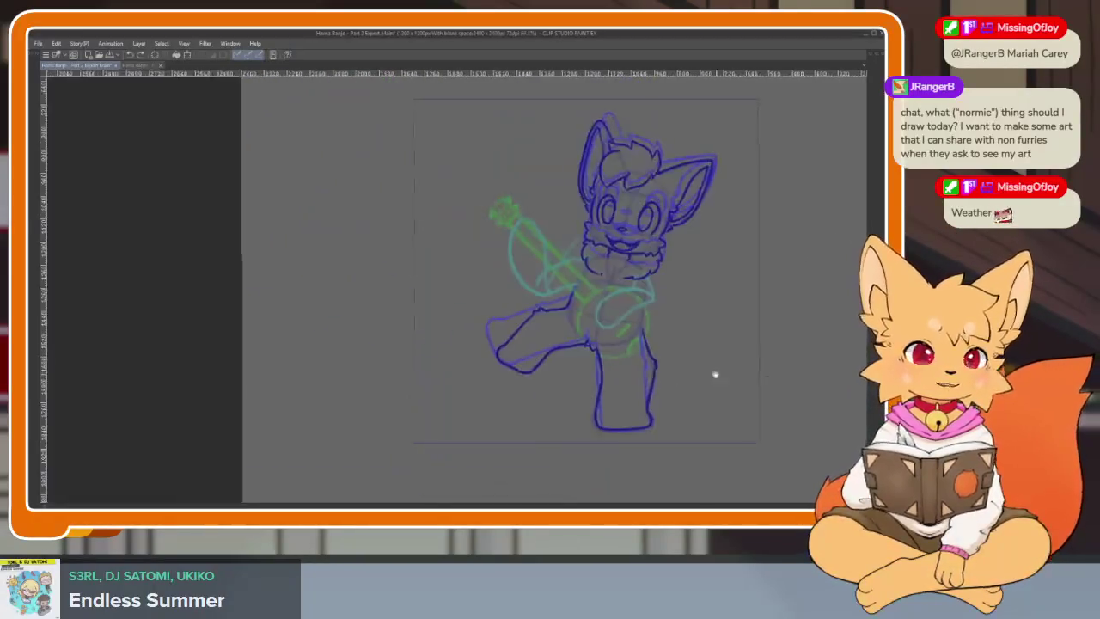
Step: Lasso the inked standing leg, shift it slightly left, and deselect
{"action": "key", "text": "ctrl+0"}
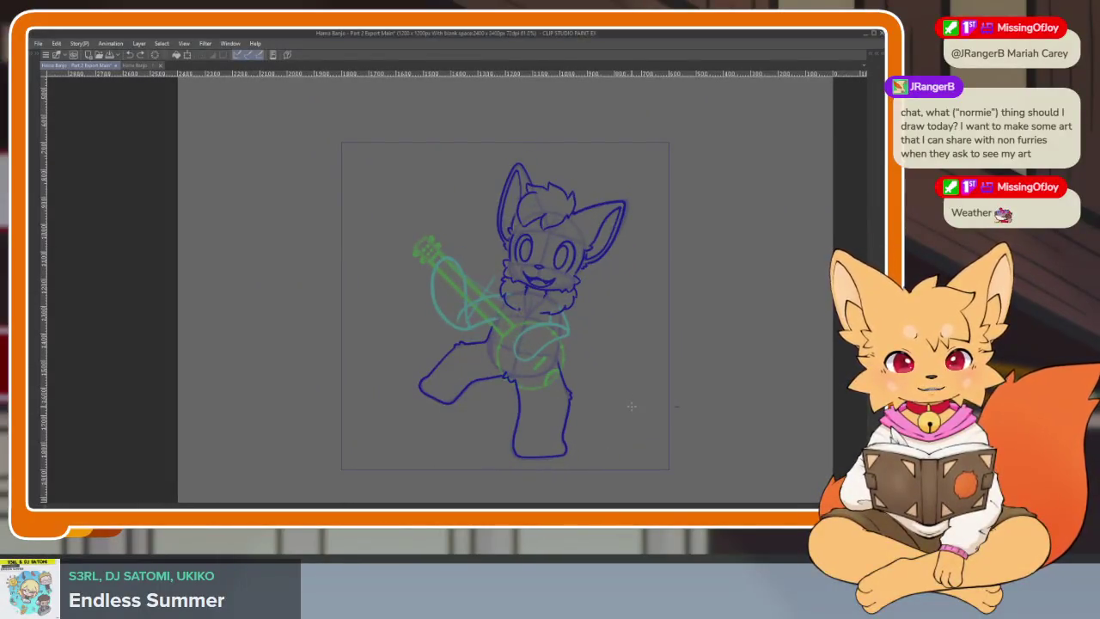
{"action": "scroll", "coordinate": [549, 440], "scroll_direction": "up", "scroll_amount": 3}
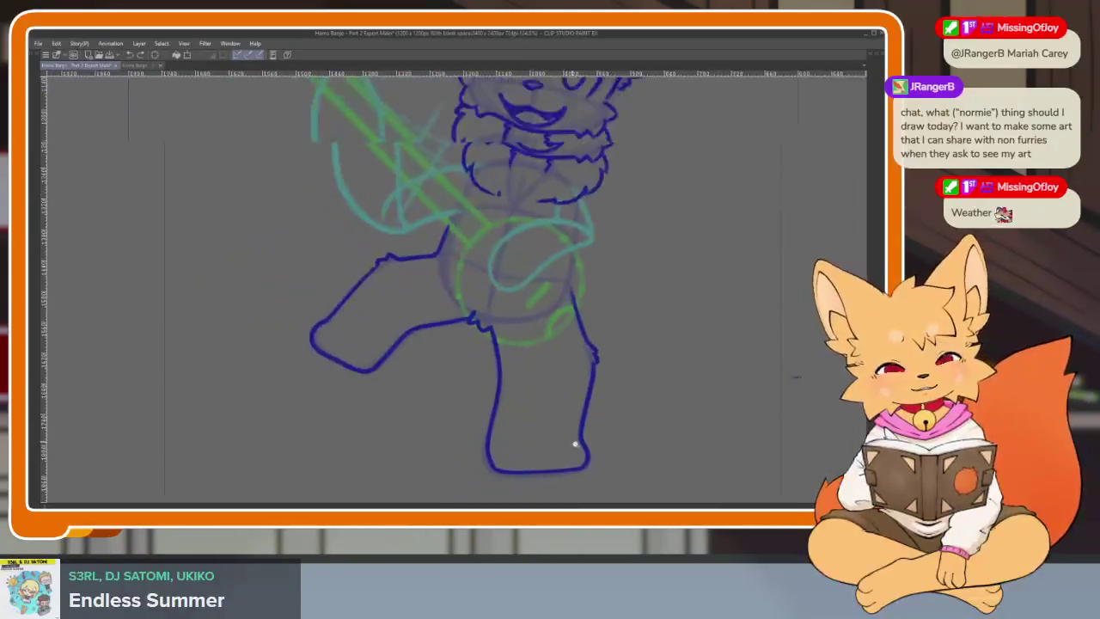
{"action": "scroll", "coordinate": [576, 447], "scroll_direction": "up", "scroll_amount": 1}
{"action": "key", "text": "Tab"}
{"action": "key", "text": "Tab"}
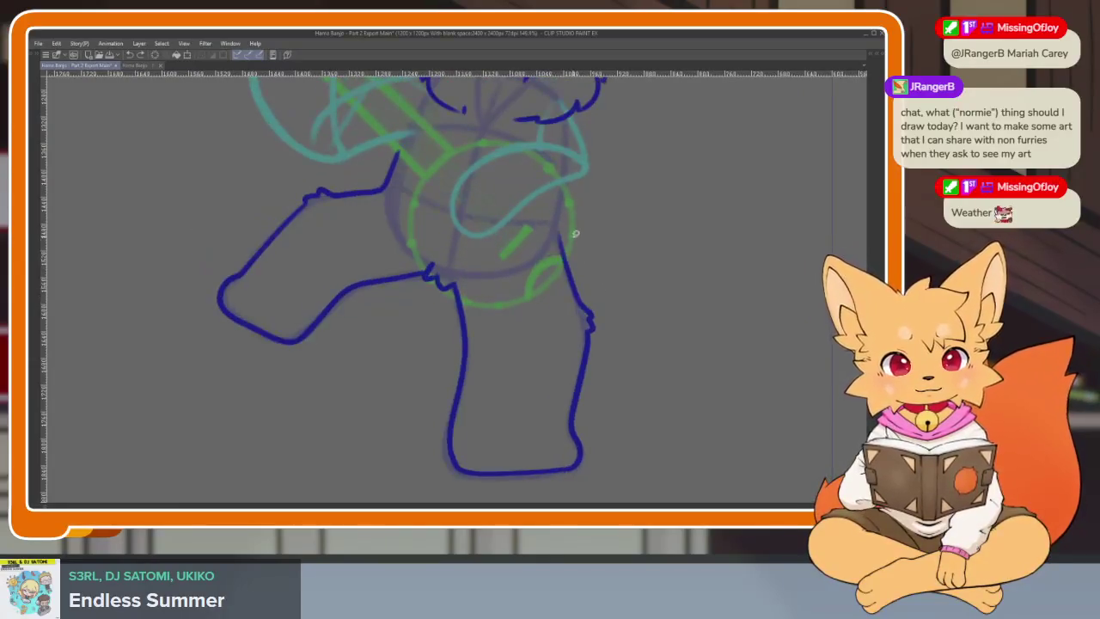
{"action": "left_click_drag", "start_coordinate": [557, 491], "coordinate": [535, 212]}
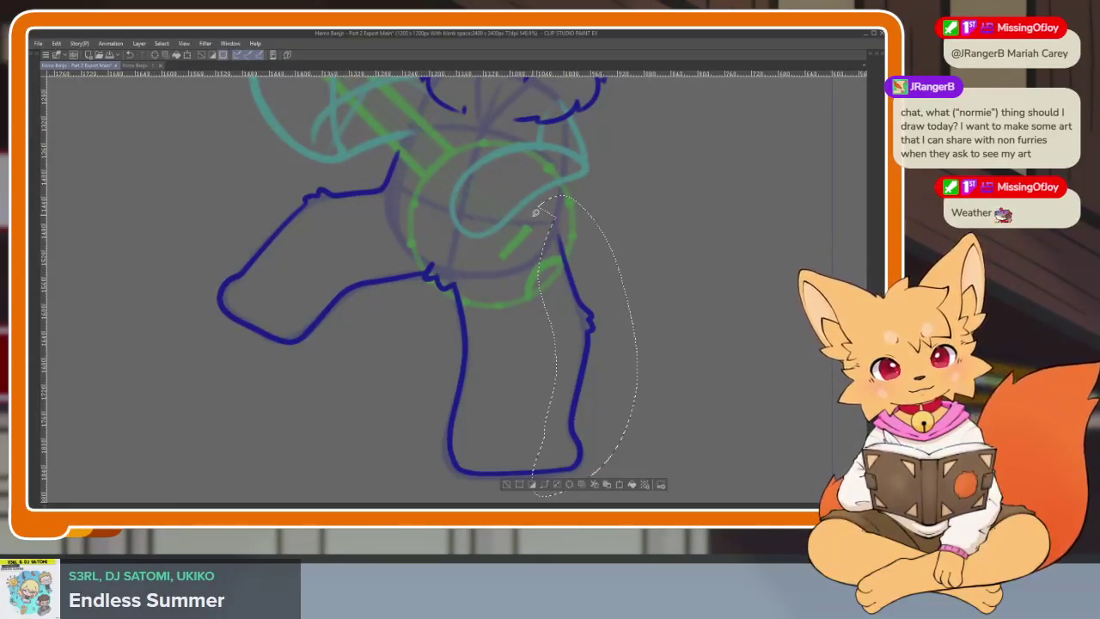
{"action": "left_click_drag", "start_coordinate": [575, 444], "coordinate": [566, 444]}
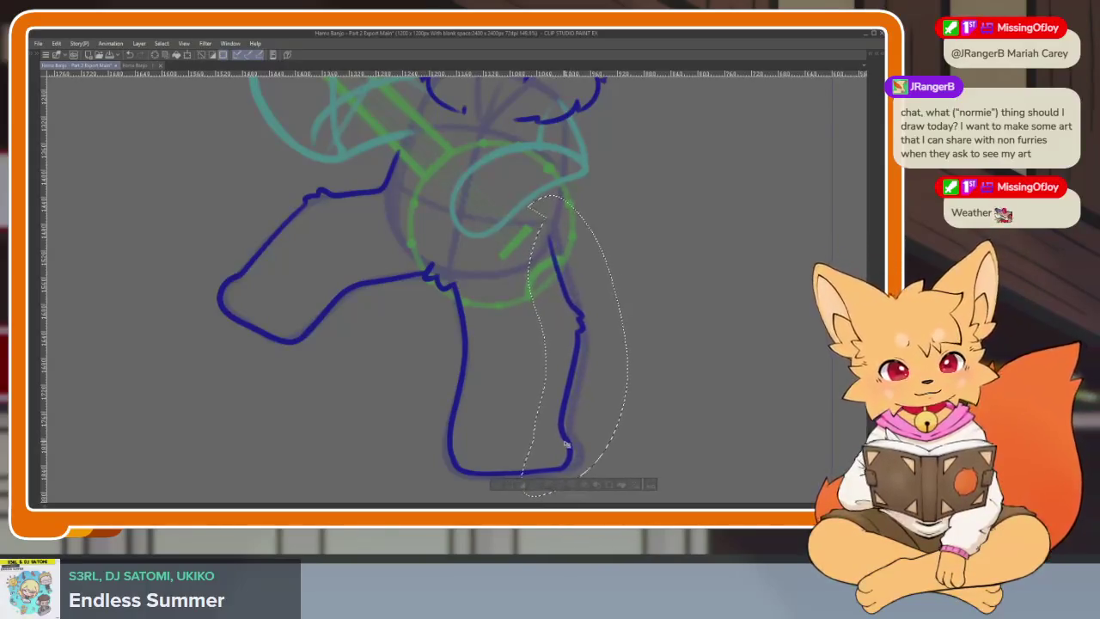
{"action": "key", "text": "ctrl+d"}
{"action": "scroll", "coordinate": [624, 420], "scroll_direction": "down", "scroll_amount": 3}
{"action": "scroll", "coordinate": [633, 422], "scroll_direction": "down", "scroll_amount": 2}
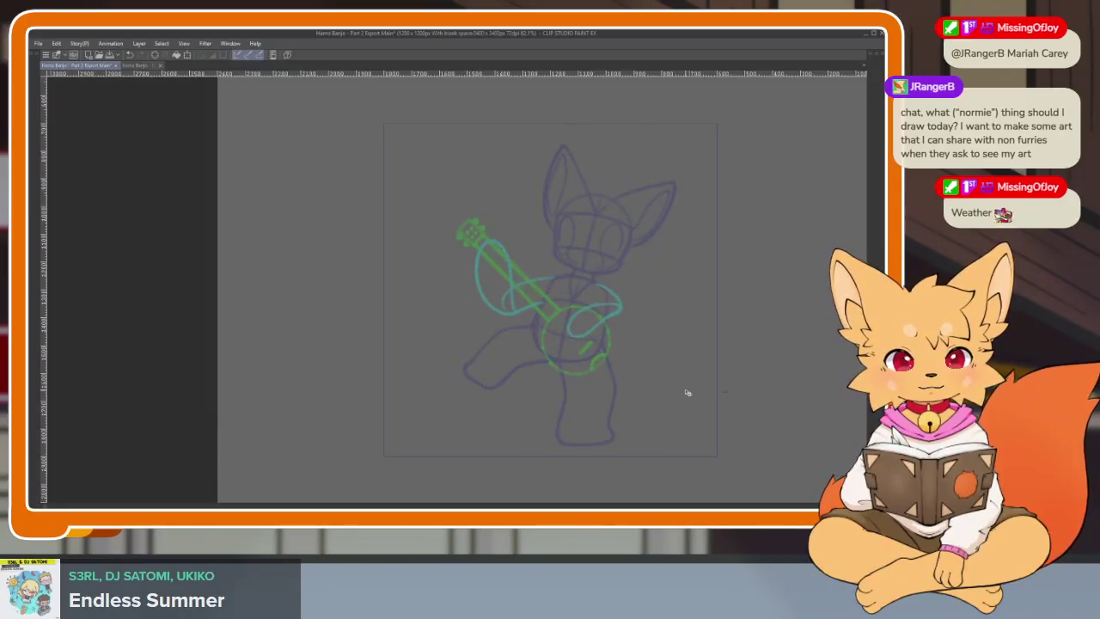
Step: Show the panels, pick another layer, and step forward three animation frames
{"action": "key", "text": "Tab"}
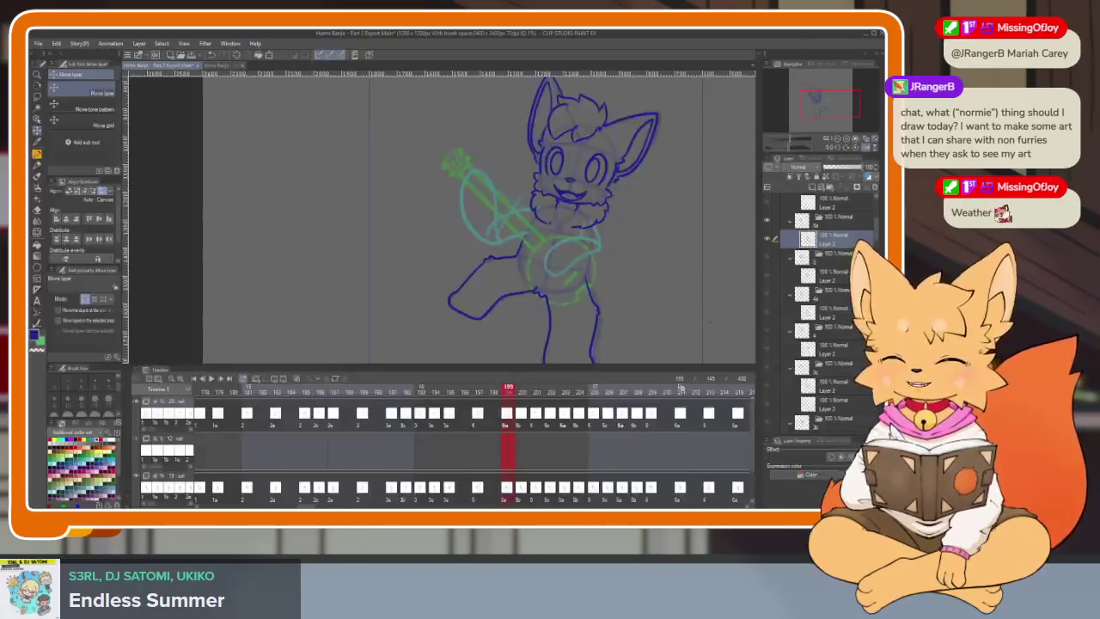
{"action": "left_click", "coordinate": [816, 318]}
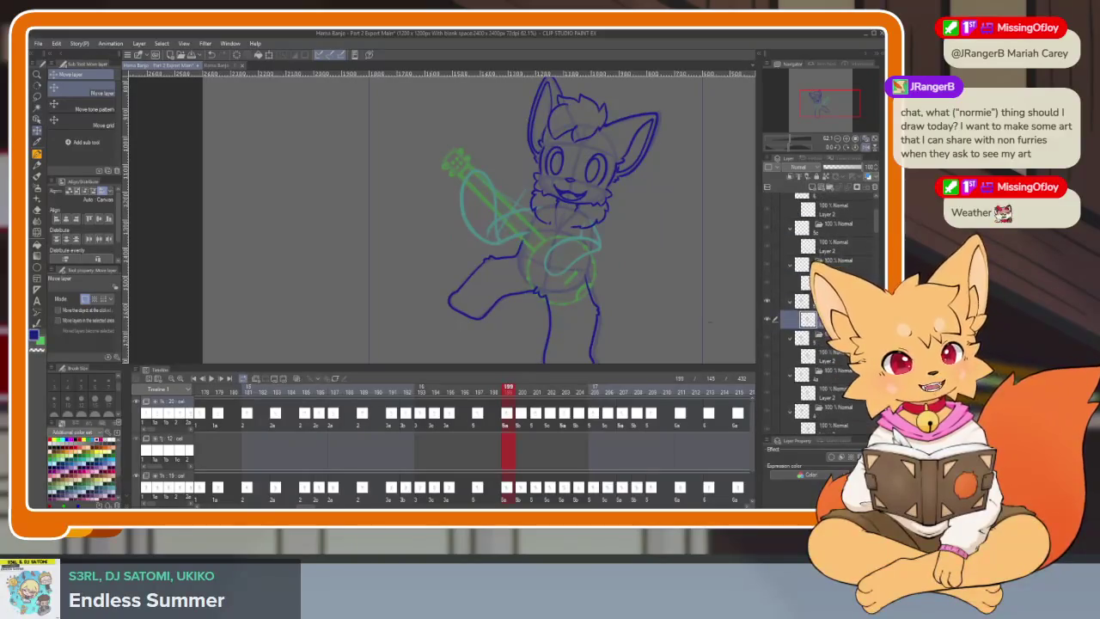
{"action": "key", "text": "Right"}
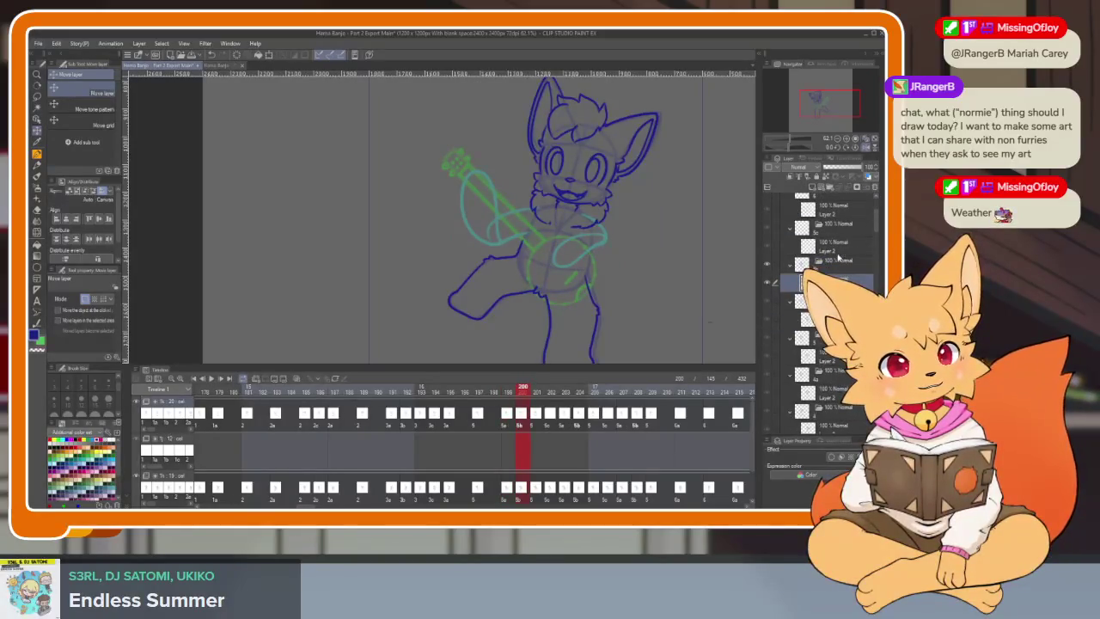
{"action": "key", "text": "Right"}
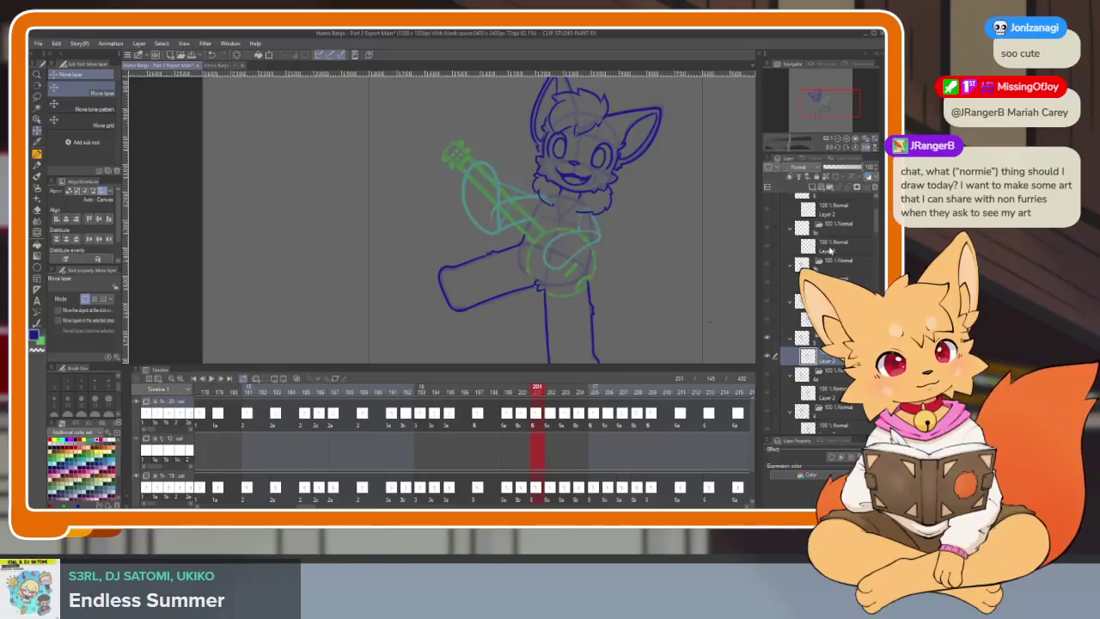
{"action": "key", "text": "Right"}
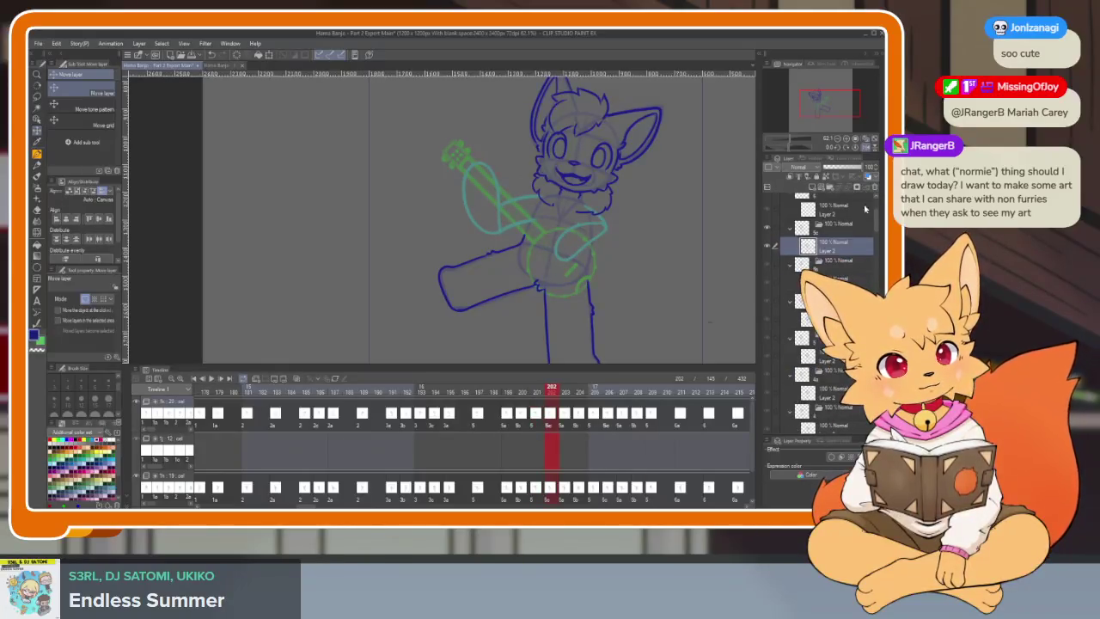
{"action": "key", "text": "Tab"}
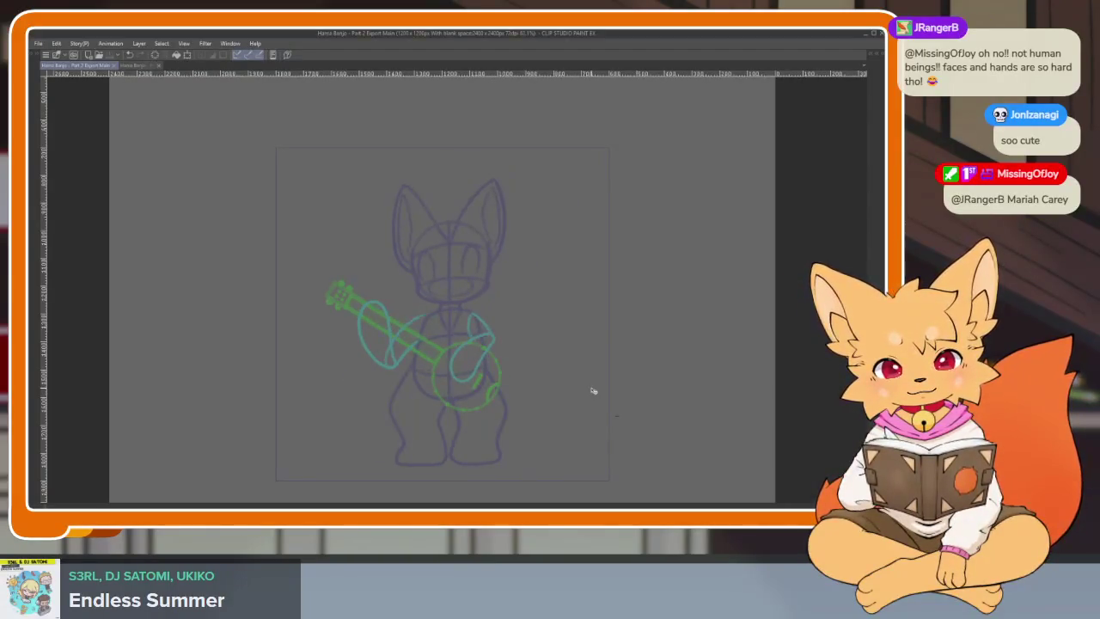
Step: Advance two more frames to the un-inked frame 213 and zoom in
{"action": "key", "text": "Tab"}
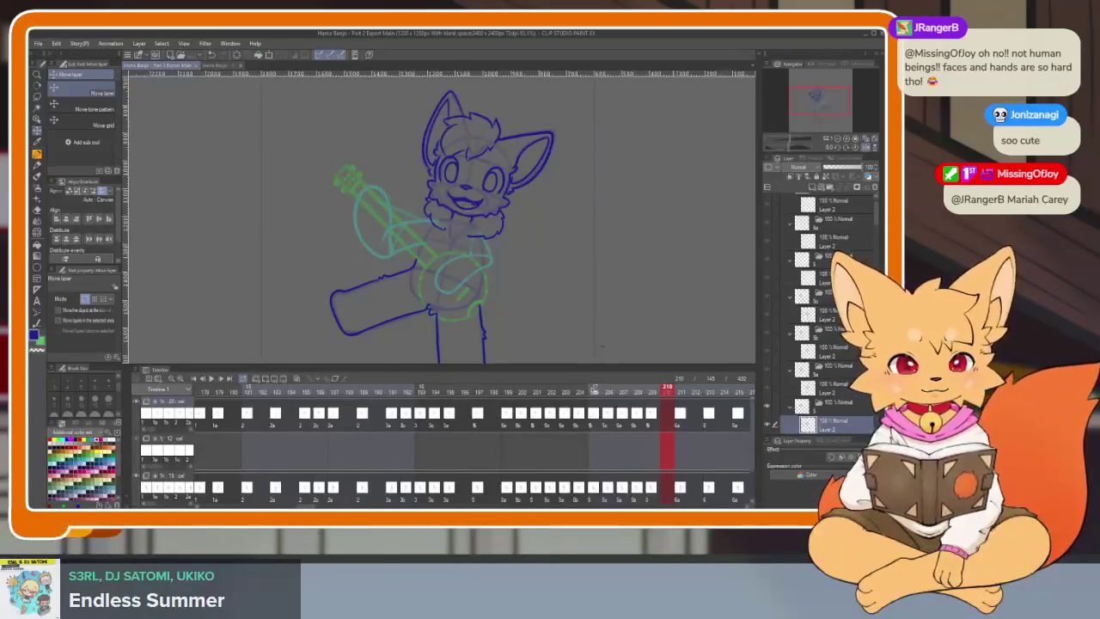
{"action": "key", "text": "Right"}
{"action": "key", "text": "Tab"}
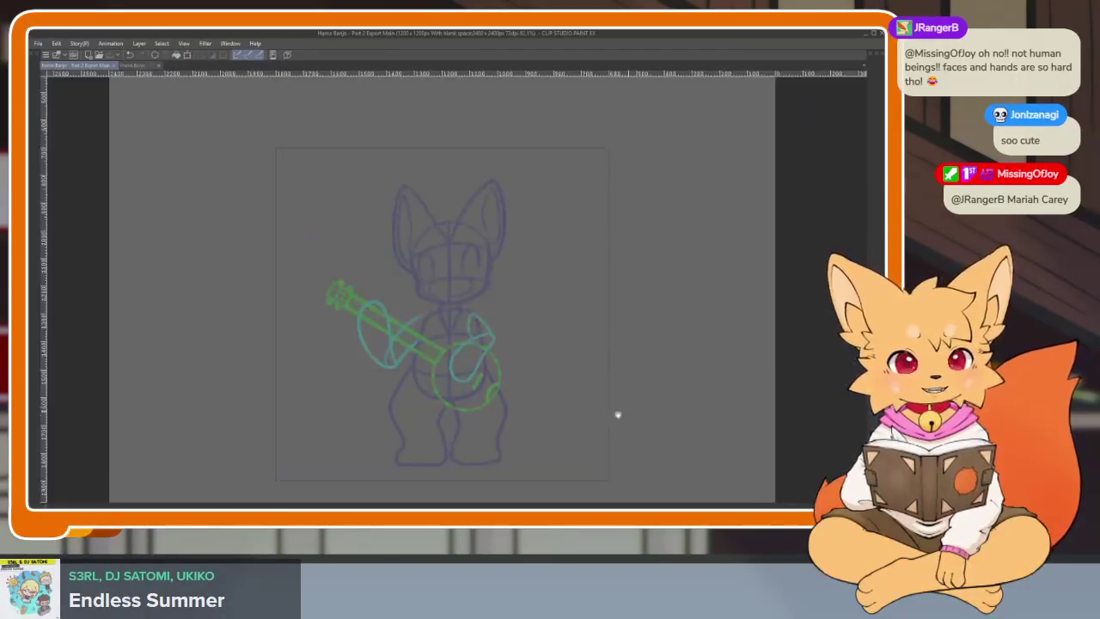
{"action": "key", "text": "Right"}
{"action": "key", "text": "Tab"}
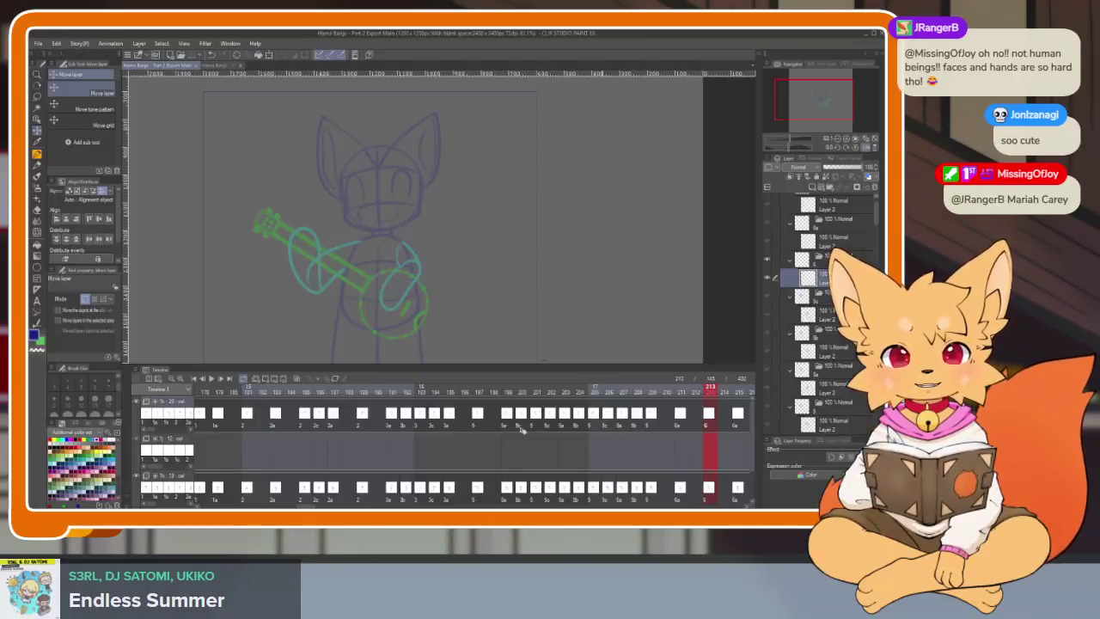
{"action": "key", "text": "Tab"}
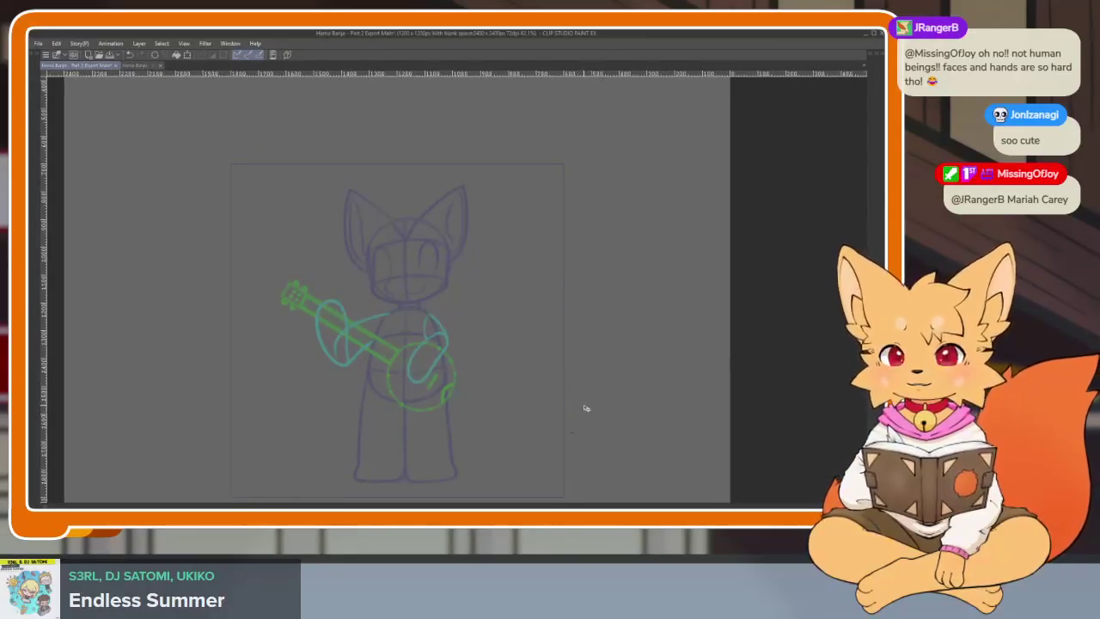
{"action": "scroll", "coordinate": [487, 422], "scroll_direction": "up", "scroll_amount": 5}
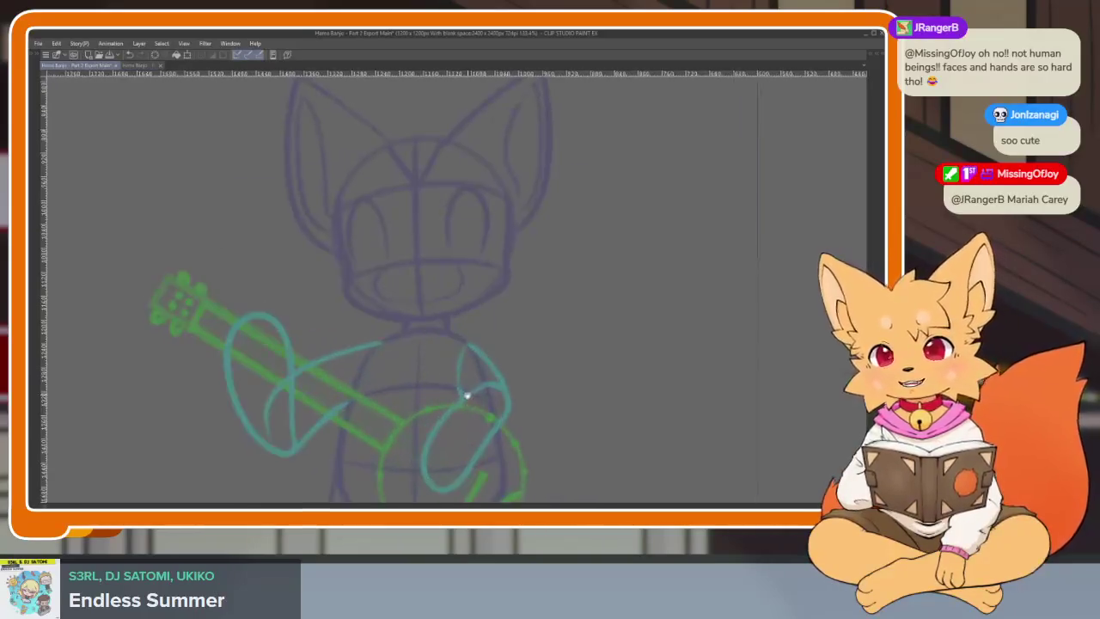
{"action": "scroll", "coordinate": [486, 427], "scroll_direction": "up", "scroll_amount": 1}
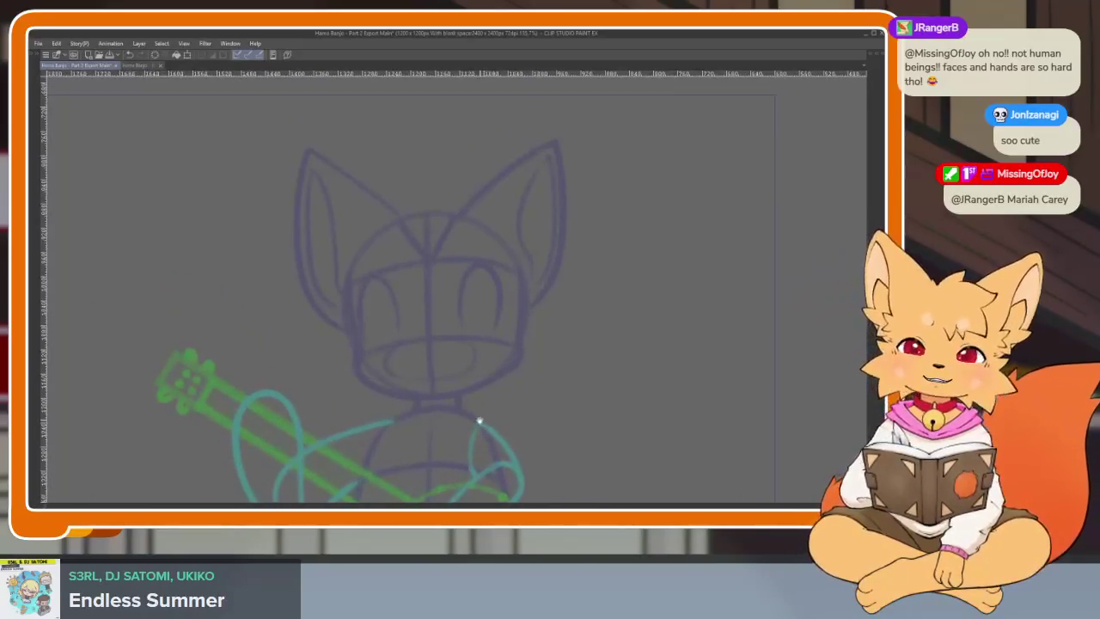
Step: Ink the left side of the face, a cheek fur hook, and fur tufts along the jaw
{"action": "scroll", "coordinate": [482, 428], "scroll_direction": "up", "scroll_amount": 1}
{"action": "scroll", "coordinate": [481, 426], "scroll_direction": "up", "scroll_amount": 1}
{"action": "scroll", "coordinate": [479, 435], "scroll_direction": "up", "scroll_amount": 1}
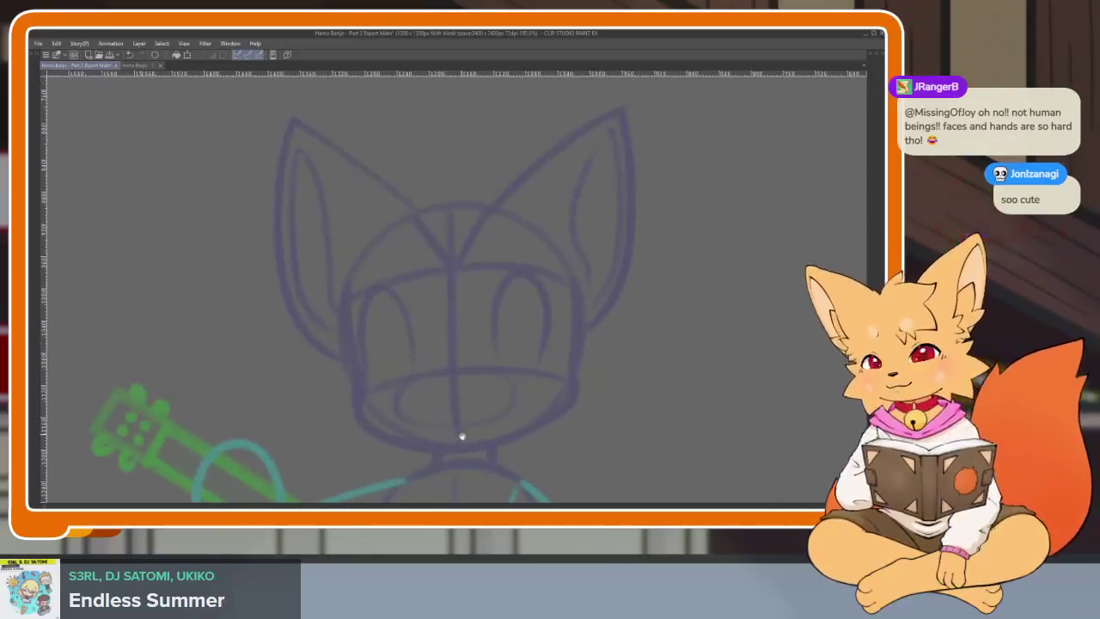
{"action": "scroll", "coordinate": [461, 434], "scroll_direction": "up", "scroll_amount": 1}
{"action": "scroll", "coordinate": [458, 423], "scroll_direction": "up", "scroll_amount": 2}
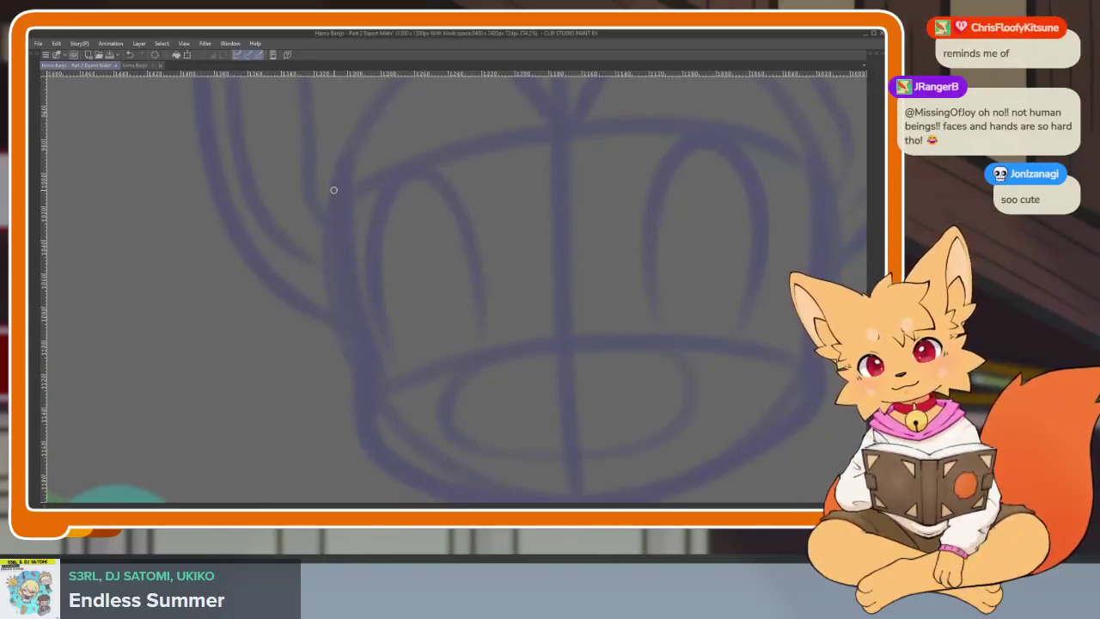
{"action": "left_click_drag", "start_coordinate": [345, 183], "coordinate": [375, 365]}
{"action": "scroll", "coordinate": [412, 415], "scroll_direction": "down", "scroll_amount": 2}
{"action": "left_click_drag", "start_coordinate": [358, 270], "coordinate": [321, 288]}
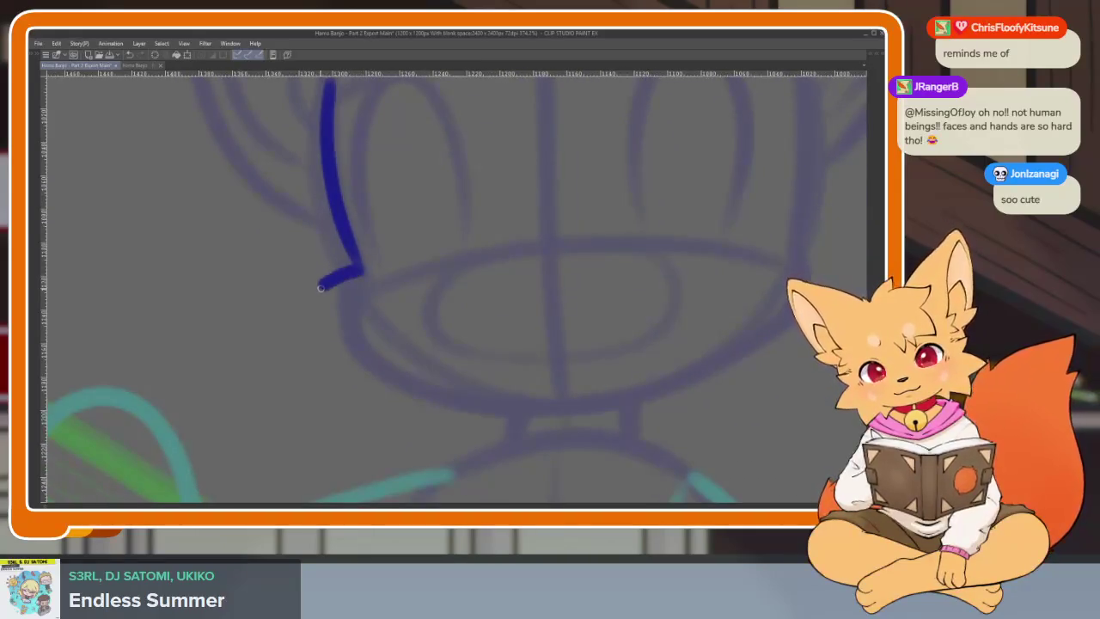
{"action": "mouse_move", "coordinate": [381, 383]}
{"action": "left_mouse_down"}
{"action": "mouse_move", "coordinate": [399, 399]}
{"action": "mouse_move", "coordinate": [571, 412]}
{"action": "left_mouse_up"}
{"action": "scroll", "coordinate": [666, 395], "scroll_direction": "down", "scroll_amount": 3}
{"action": "scroll", "coordinate": [716, 381], "scroll_direction": "up", "scroll_amount": 2}
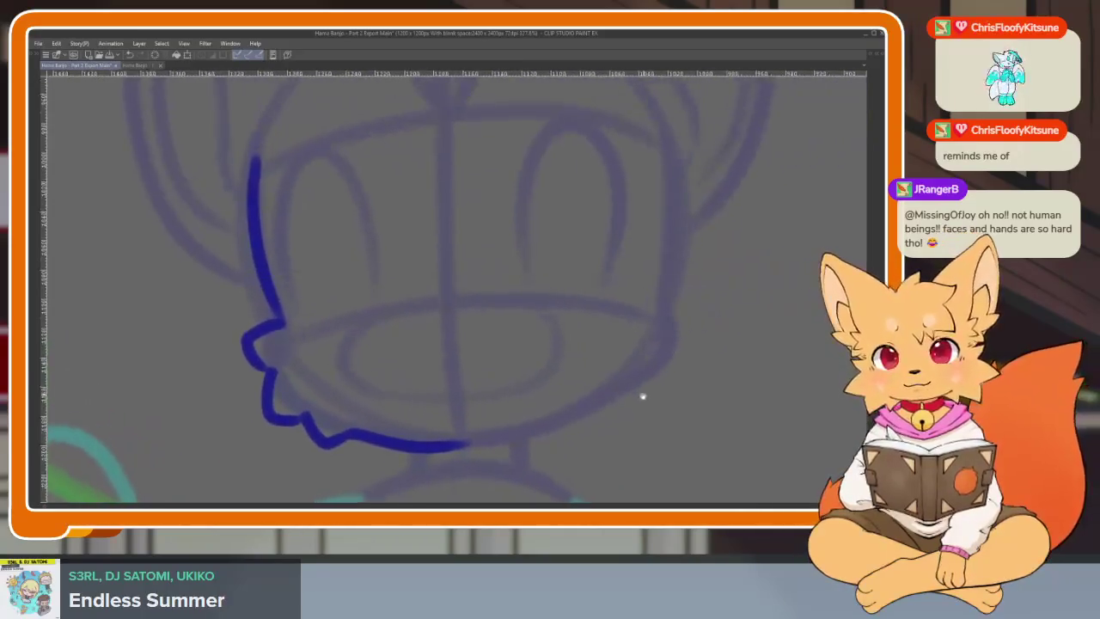
{"action": "scroll", "coordinate": [641, 393], "scroll_direction": "up", "scroll_amount": 1}
{"action": "scroll", "coordinate": [653, 407], "scroll_direction": "up", "scroll_amount": 1}
{"action": "scroll", "coordinate": [643, 421], "scroll_direction": "down", "scroll_amount": 1}
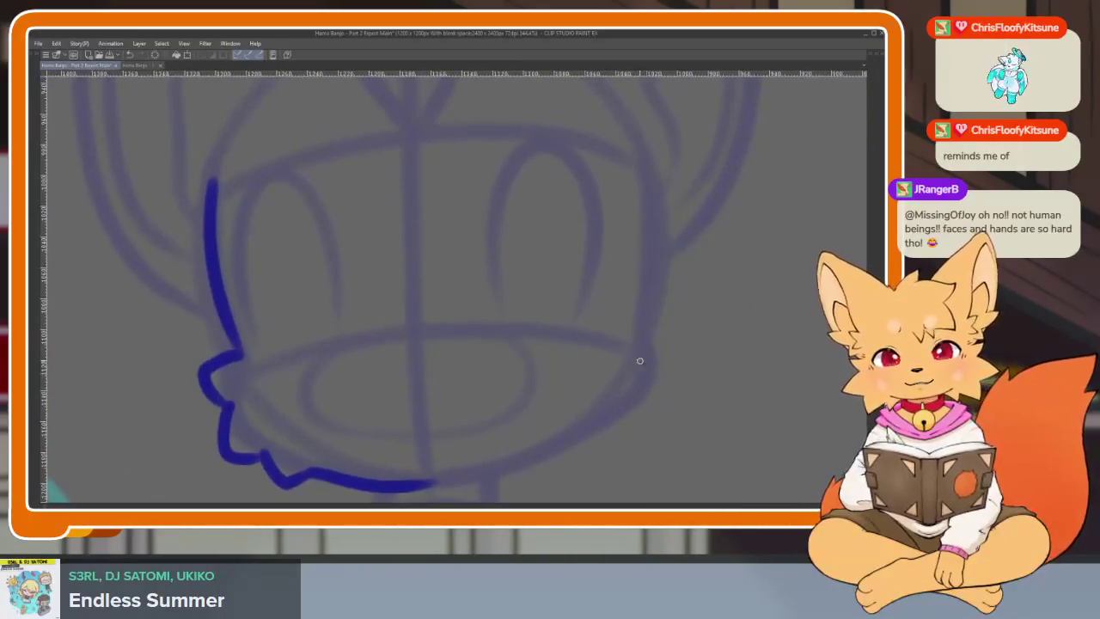
Step: Ink the right side of the face, carrying the cheek down to join the jaw
{"action": "left_click_drag", "start_coordinate": [630, 161], "coordinate": [643, 307]}
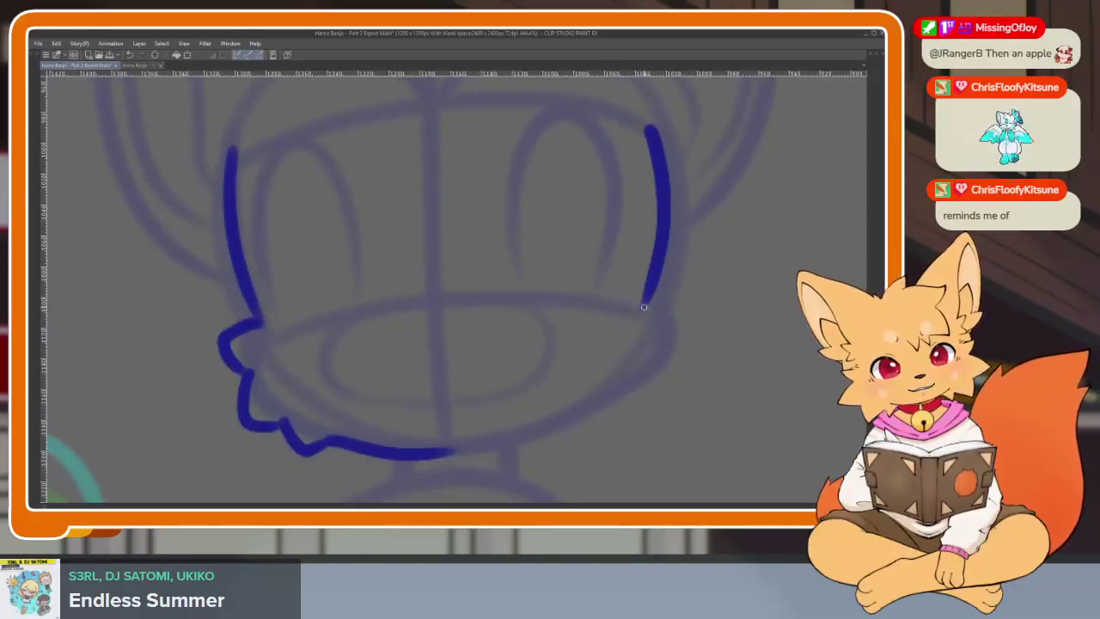
{"action": "mouse_move", "coordinate": [670, 368]}
{"action": "left_mouse_down"}
{"action": "mouse_move", "coordinate": [584, 423]}
{"action": "mouse_move", "coordinate": [464, 426]}
{"action": "left_mouse_up"}
{"action": "scroll", "coordinate": [700, 401], "scroll_direction": "down", "scroll_amount": 5}
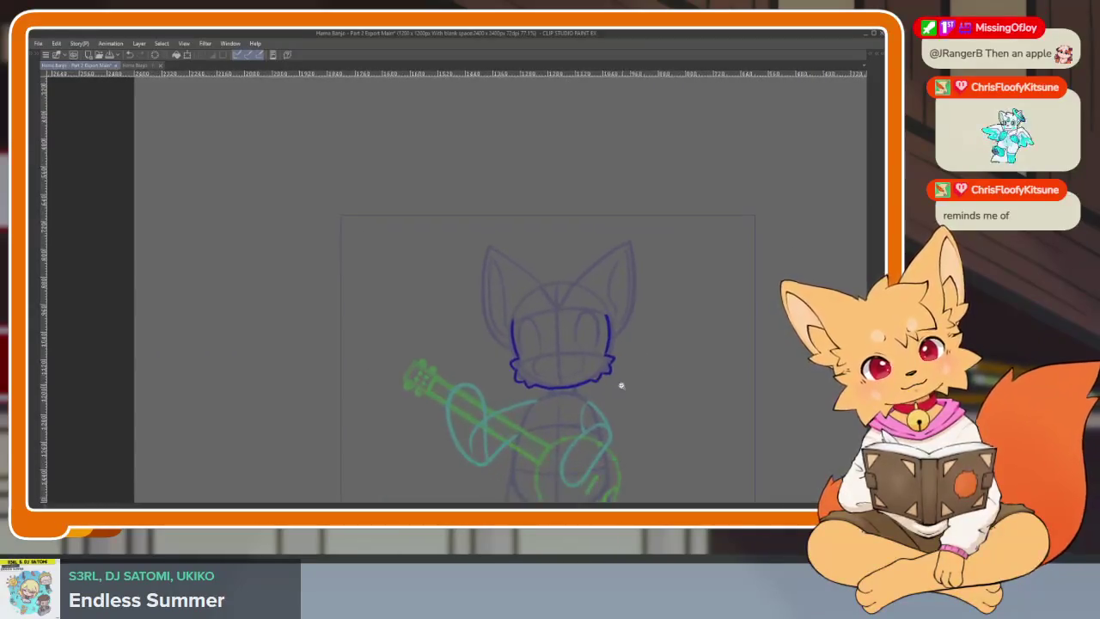
{"action": "scroll", "coordinate": [619, 386], "scroll_direction": "up", "scroll_amount": 3}
{"action": "scroll", "coordinate": [619, 414], "scroll_direction": "up", "scroll_amount": 1}
{"action": "scroll", "coordinate": [619, 413], "scroll_direction": "up", "scroll_amount": 1}
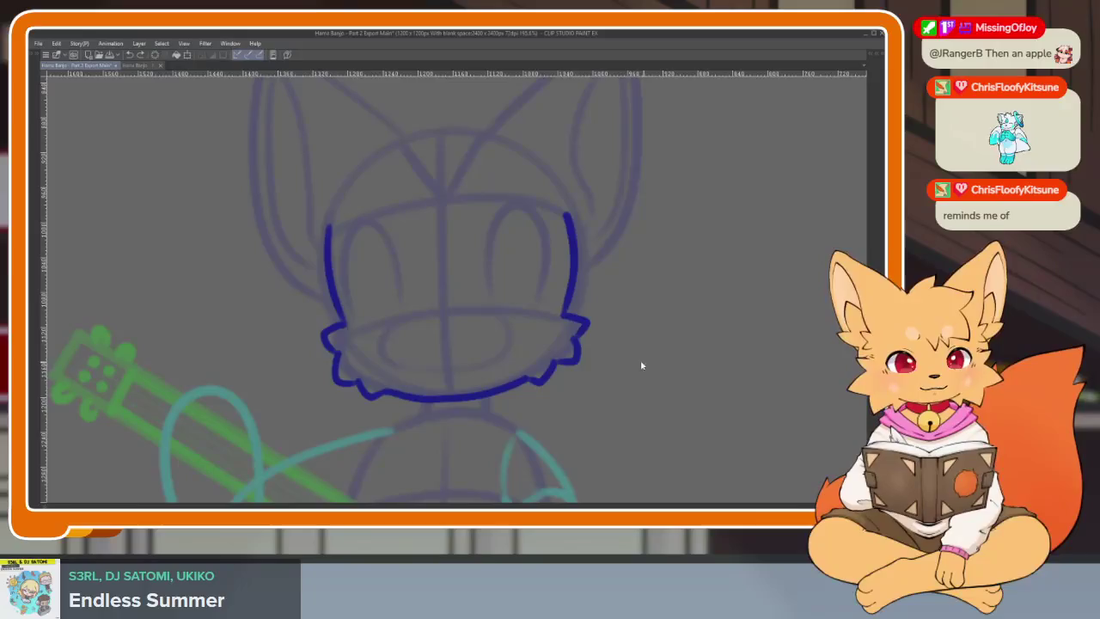
Step: Start the dark blue neck line below the fox's cheek ruff
{"action": "scroll", "coordinate": [529, 347], "scroll_direction": "down", "scroll_amount": 2}
{"action": "scroll", "coordinate": [499, 370], "scroll_direction": "up", "scroll_amount": 3}
{"action": "scroll", "coordinate": [343, 327], "scroll_direction": "up", "scroll_amount": 1}
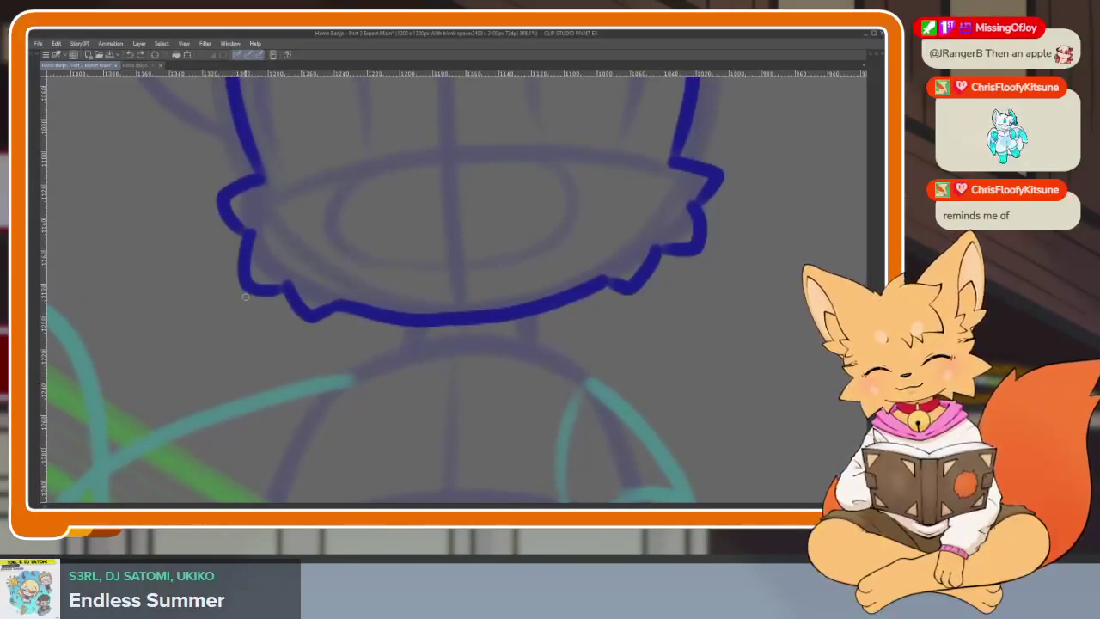
{"action": "left_click_drag", "start_coordinate": [244, 299], "coordinate": [264, 310]}
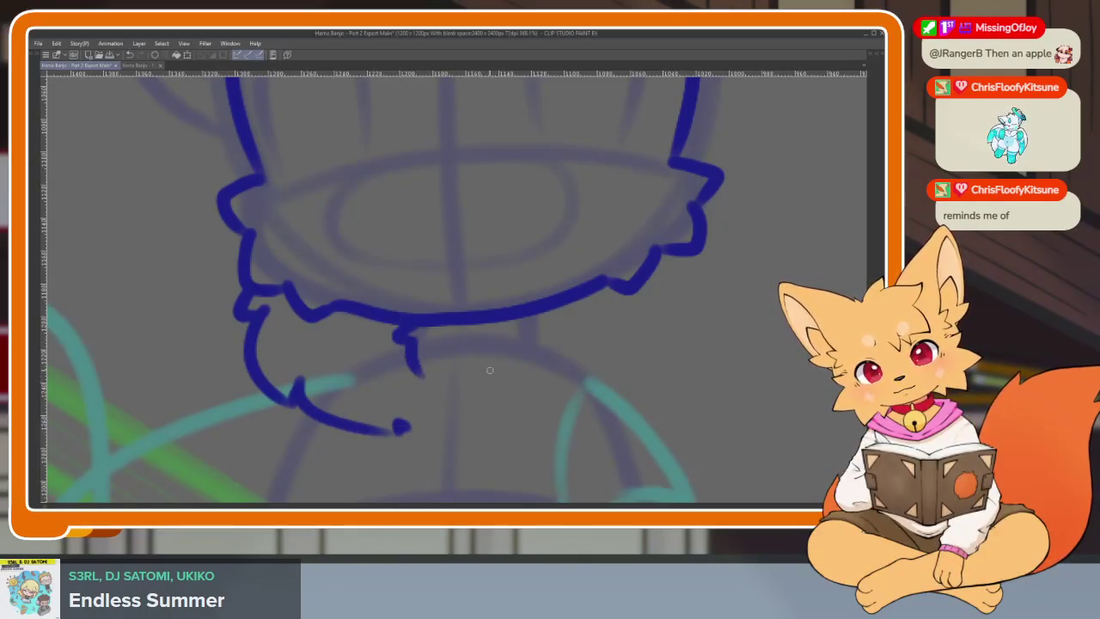
{"action": "scroll", "coordinate": [639, 350], "scroll_direction": "right", "scroll_amount": 1}
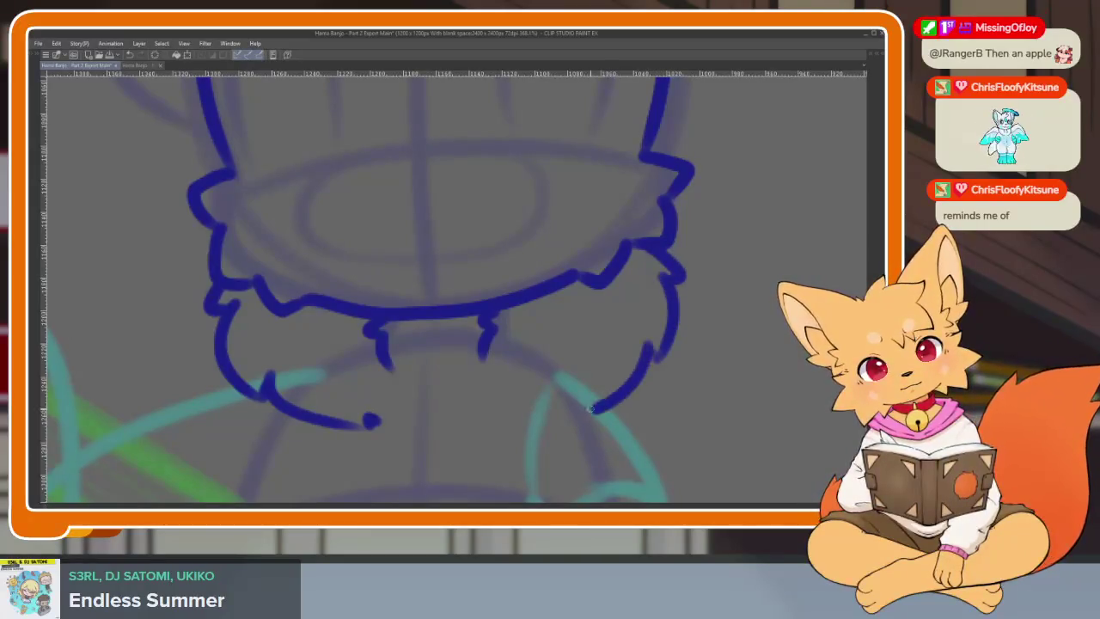
{"action": "scroll", "coordinate": [634, 417], "scroll_direction": "down", "scroll_amount": 3}
{"action": "scroll", "coordinate": [692, 378], "scroll_direction": "up", "scroll_amount": 2}
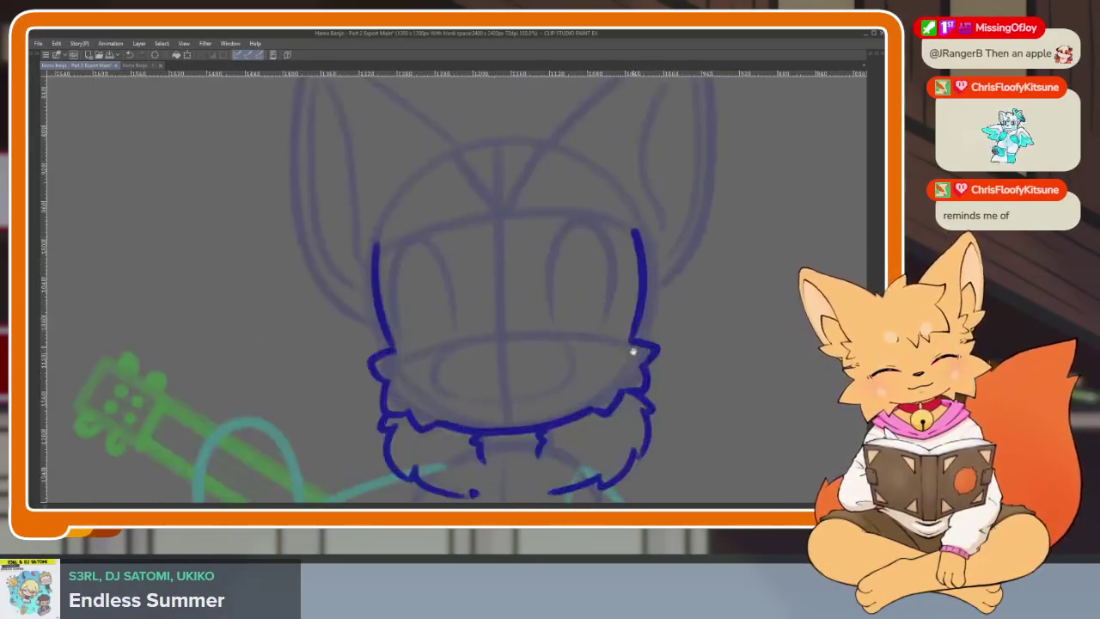
{"action": "scroll", "coordinate": [633, 352], "scroll_direction": "up", "scroll_amount": 2}
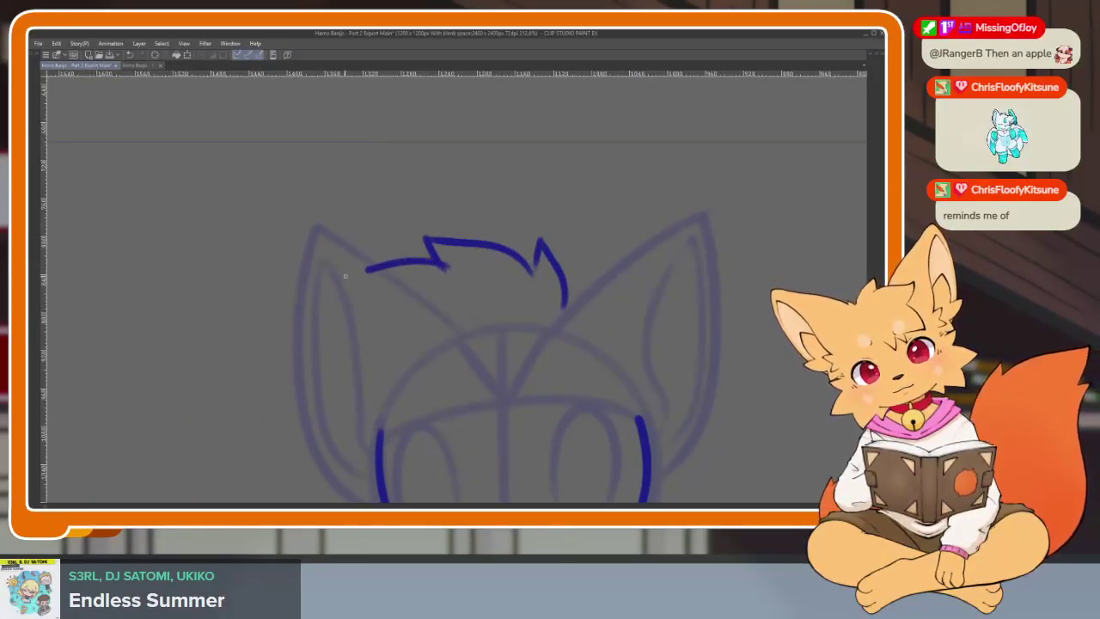
Step: Draw a hair strand curling down over the forehead and shift the view of the head
{"action": "scroll", "coordinate": [418, 316], "scroll_direction": "down", "scroll_amount": 2}
{"action": "left_click_drag", "start_coordinate": [417, 264], "coordinate": [362, 367]}
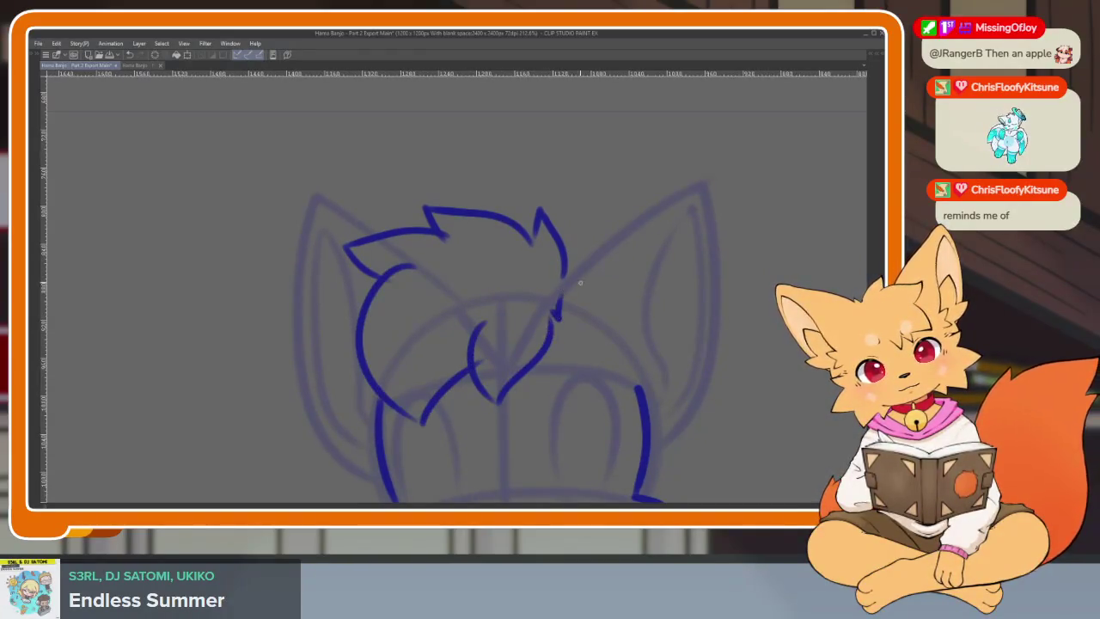
{"action": "scroll", "coordinate": [679, 348], "scroll_direction": "down", "scroll_amount": 3}
{"action": "scroll", "coordinate": [655, 324], "scroll_direction": "up", "scroll_amount": 2}
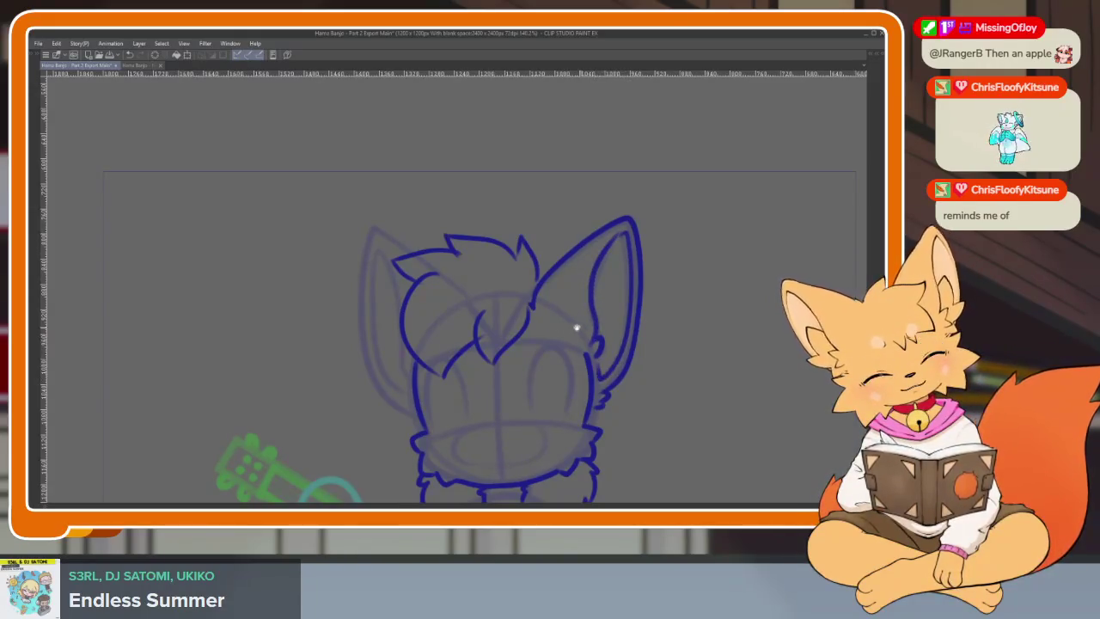
{"action": "left_click_drag", "start_coordinate": [577, 327], "coordinate": [583, 346]}
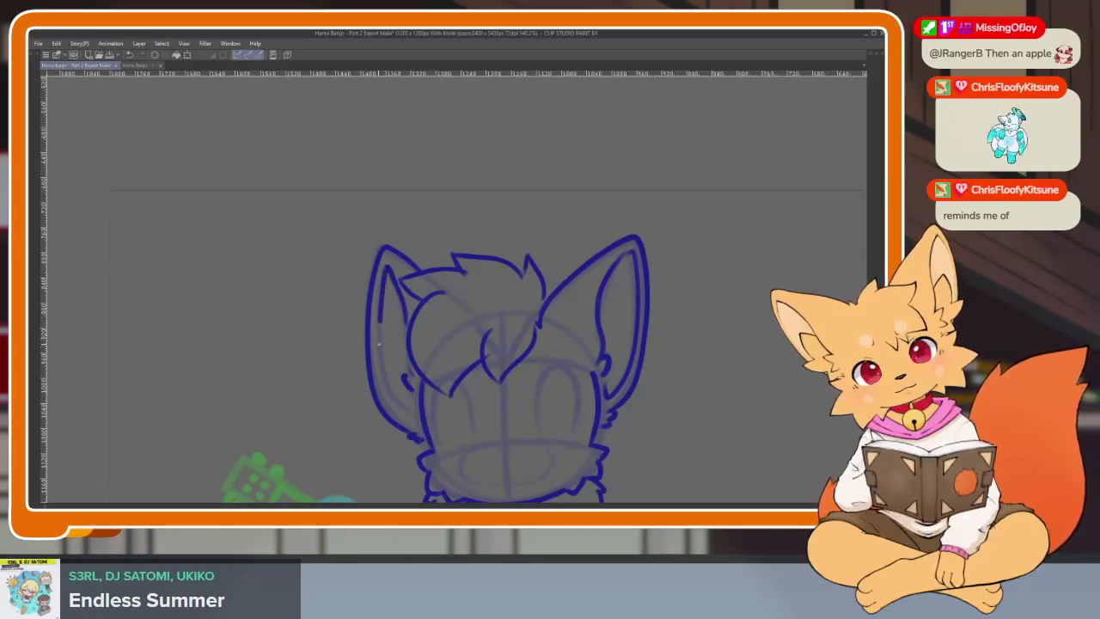
{"action": "scroll", "coordinate": [693, 392], "scroll_direction": "down", "scroll_amount": 4}
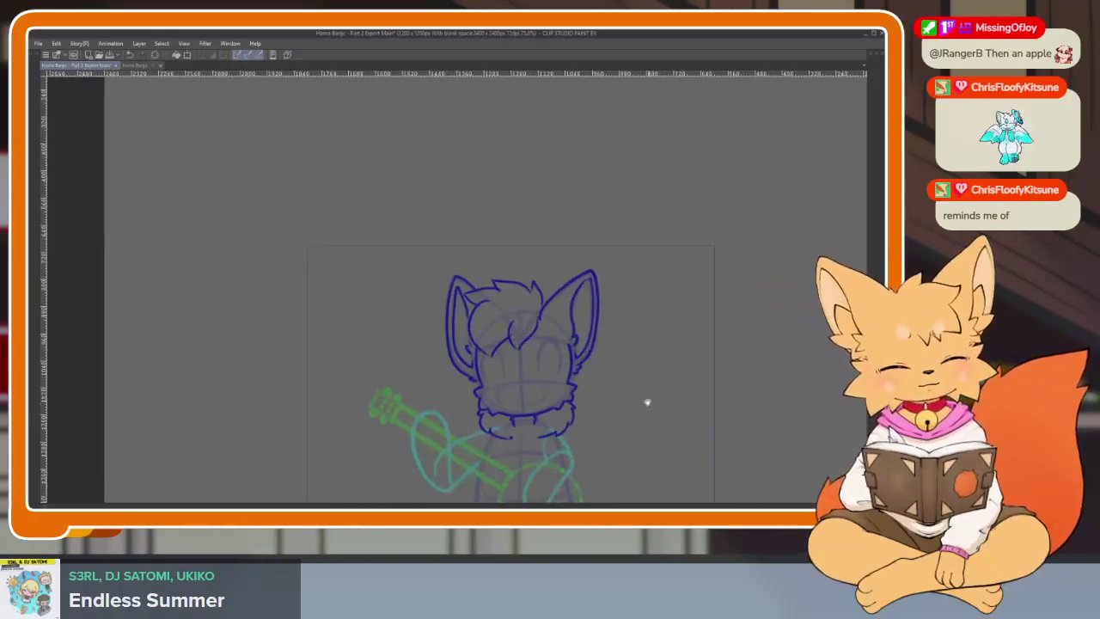
Step: Zoom in on the face and ink the top curve of the fox's nose
{"action": "scroll", "coordinate": [645, 400], "scroll_direction": "up", "scroll_amount": 2}
{"action": "scroll", "coordinate": [550, 404], "scroll_direction": "up", "scroll_amount": 2}
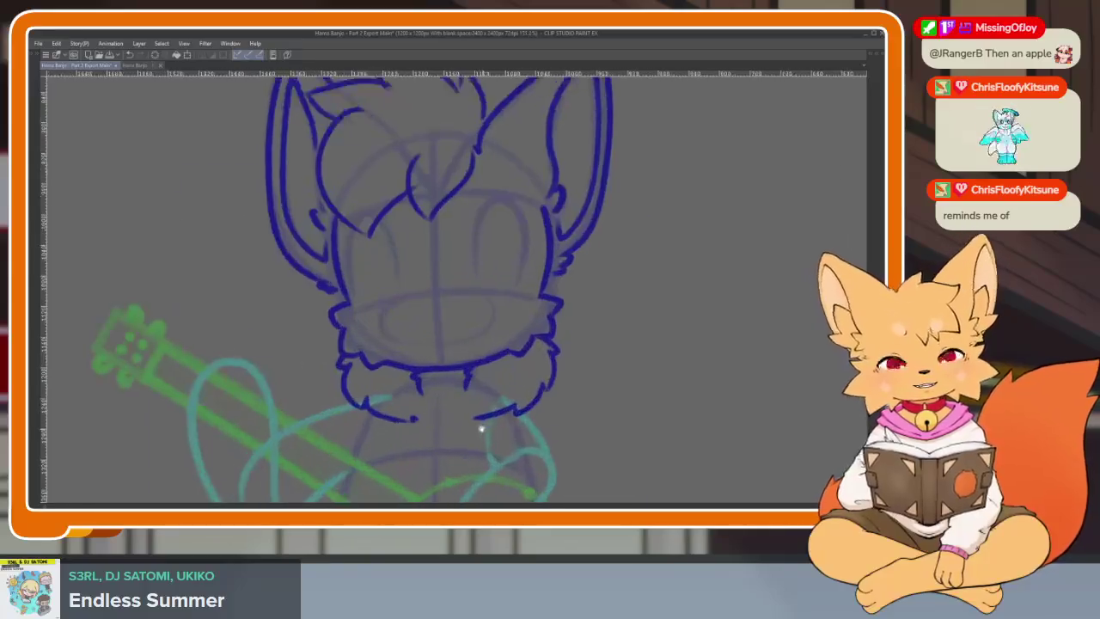
{"action": "scroll", "coordinate": [516, 404], "scroll_direction": "up", "scroll_amount": 2}
{"action": "scroll", "coordinate": [469, 406], "scroll_direction": "up", "scroll_amount": 2}
{"action": "scroll", "coordinate": [429, 346], "scroll_direction": "up", "scroll_amount": 2}
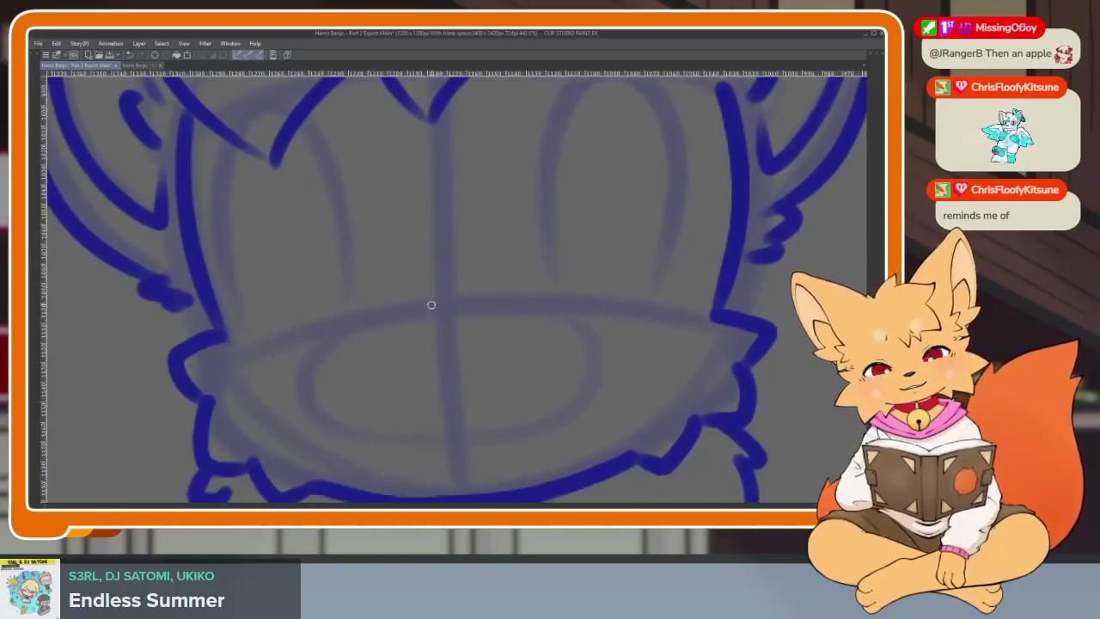
{"action": "left_click_drag", "start_coordinate": [406, 313], "coordinate": [497, 311]}
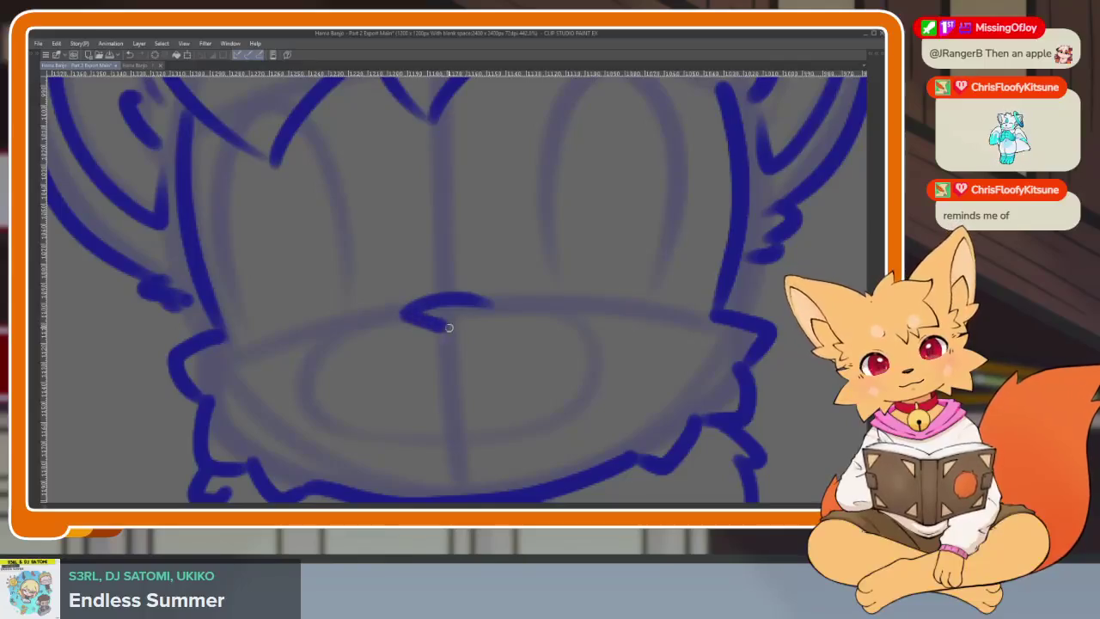
Step: Draw a wavy mouth line across the lower face, redrawing it after undoing the first try
{"action": "mouse_move", "coordinate": [304, 389]}
{"action": "left_mouse_down"}
{"action": "mouse_move", "coordinate": [387, 412]}
{"action": "mouse_move", "coordinate": [486, 410]}
{"action": "mouse_move", "coordinate": [585, 369]}
{"action": "left_mouse_up"}
{"action": "key", "text": "ctrl+z"}
{"action": "mouse_move", "coordinate": [301, 391]}
{"action": "left_mouse_down"}
{"action": "mouse_move", "coordinate": [388, 414]}
{"action": "mouse_move", "coordinate": [486, 410]}
{"action": "mouse_move", "coordinate": [585, 370]}
{"action": "left_mouse_up"}
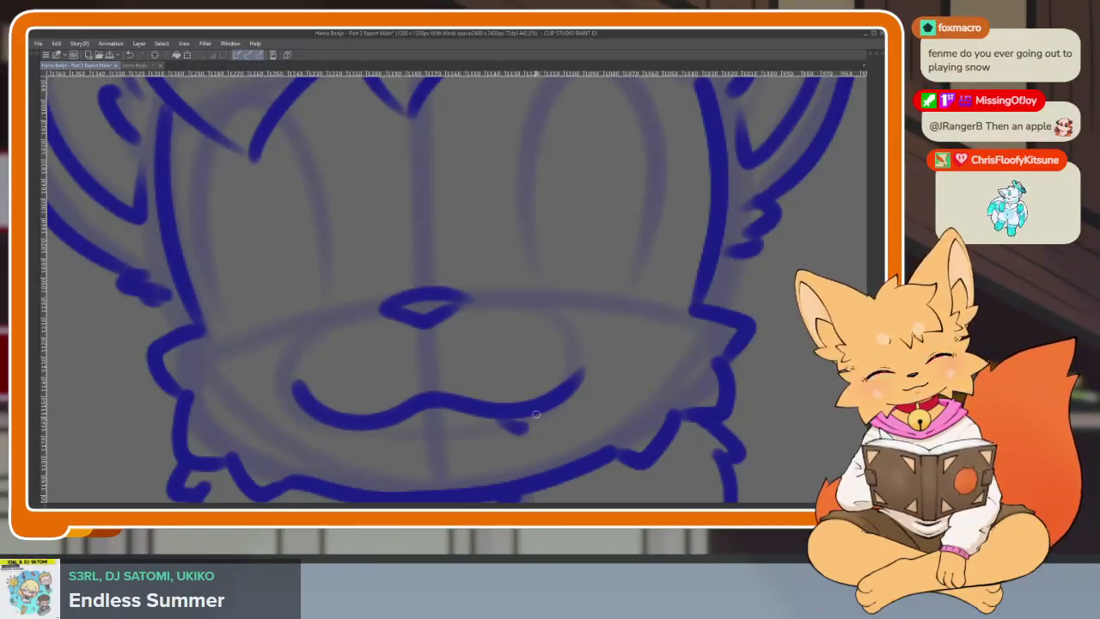
{"action": "scroll", "coordinate": [590, 307], "scroll_direction": "down", "scroll_amount": 5}
{"action": "scroll", "coordinate": [662, 381], "scroll_direction": "up", "scroll_amount": 2}
{"action": "scroll", "coordinate": [641, 391], "scroll_direction": "up", "scroll_amount": 2}
{"action": "scroll", "coordinate": [641, 391], "scroll_direction": "up", "scroll_amount": 2}
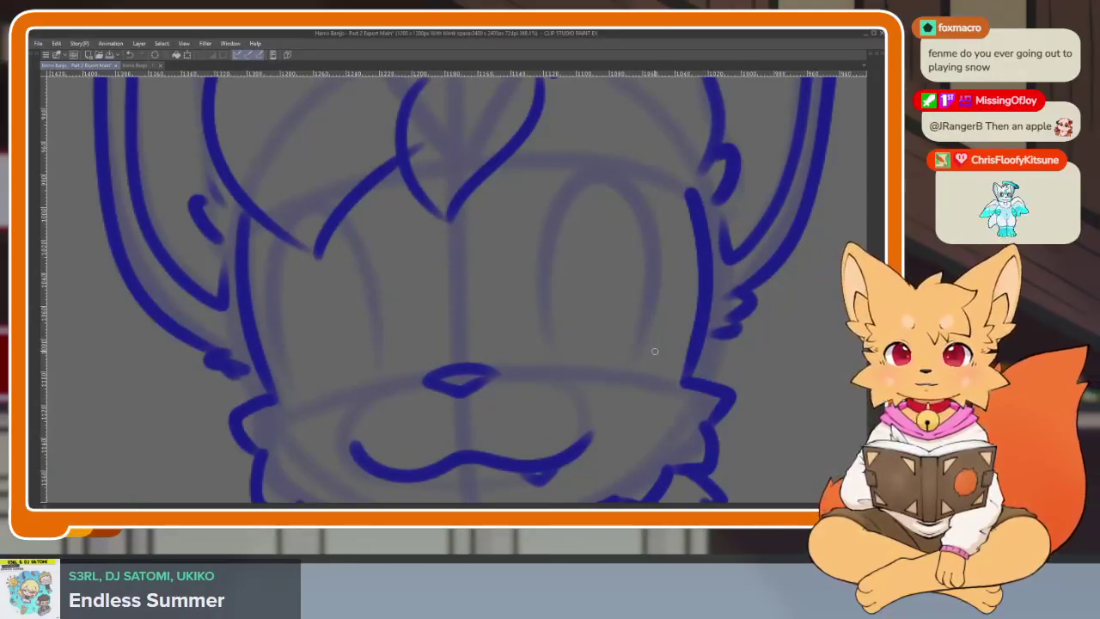
{"action": "scroll", "coordinate": [573, 393], "scroll_direction": "down", "scroll_amount": 1}
{"action": "left_click_drag", "start_coordinate": [598, 352], "coordinate": [560, 365]}
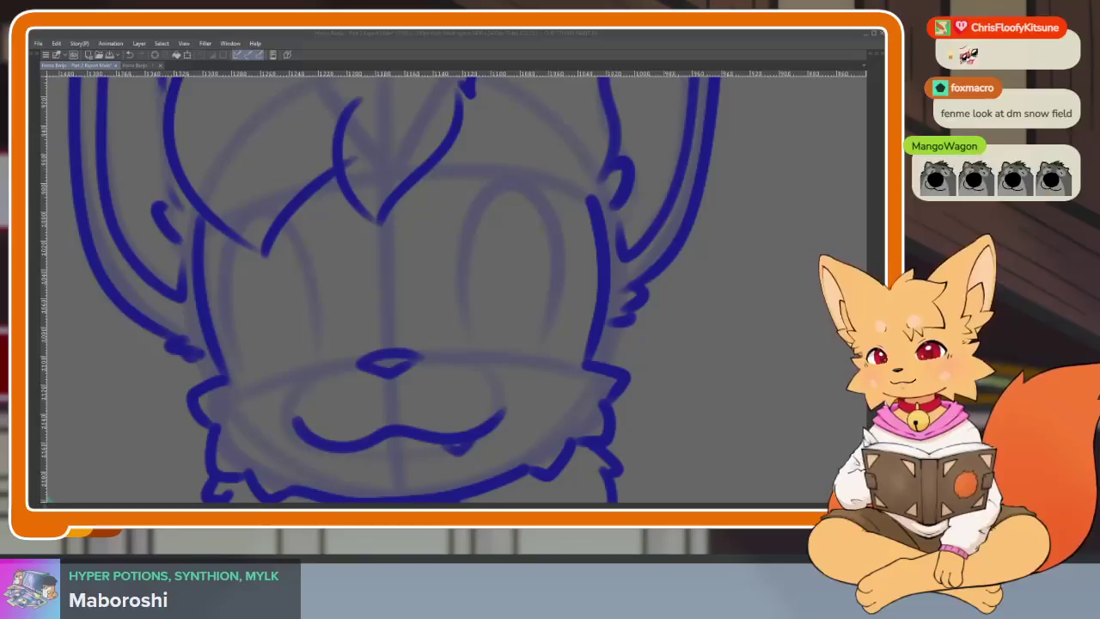
Step: Reposition and zoom on the face, then ink the tall arch of the right eye
{"action": "scroll", "coordinate": [717, 350], "scroll_direction": "down", "scroll_amount": 1}
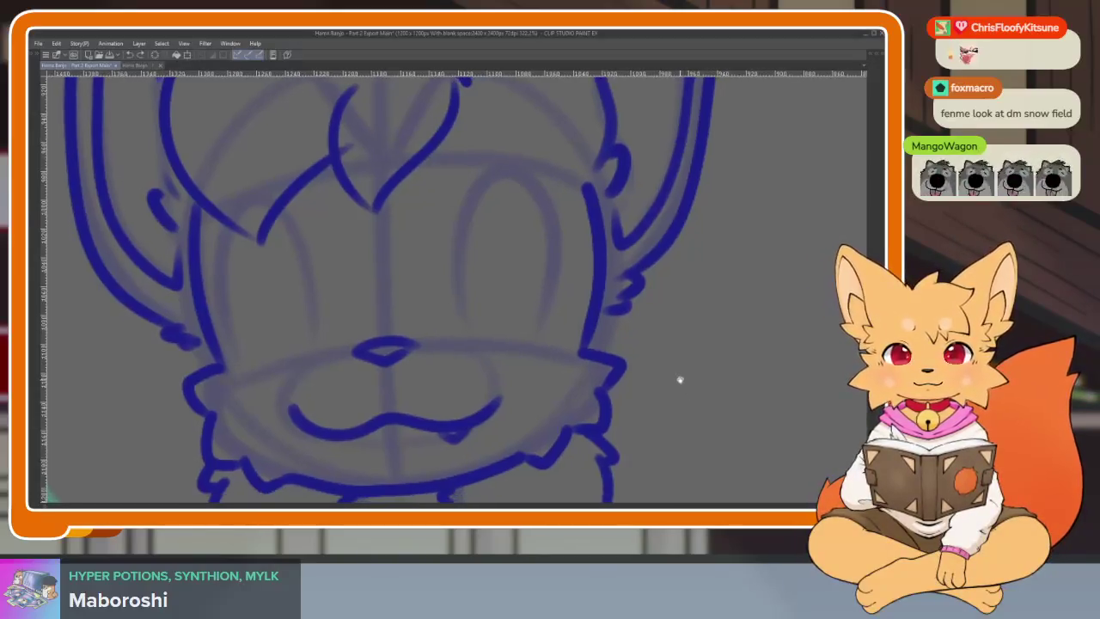
{"action": "left_click_drag", "start_coordinate": [690, 333], "coordinate": [543, 402]}
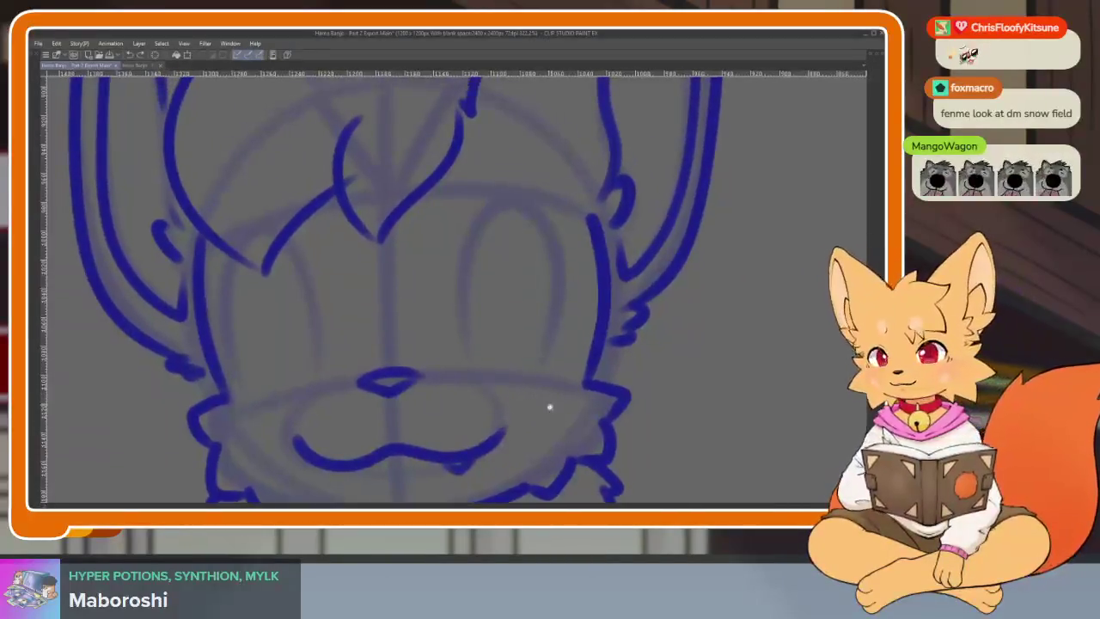
{"action": "scroll", "coordinate": [530, 393], "scroll_direction": "up", "scroll_amount": 1}
{"action": "scroll", "coordinate": [518, 395], "scroll_direction": "up", "scroll_amount": 1}
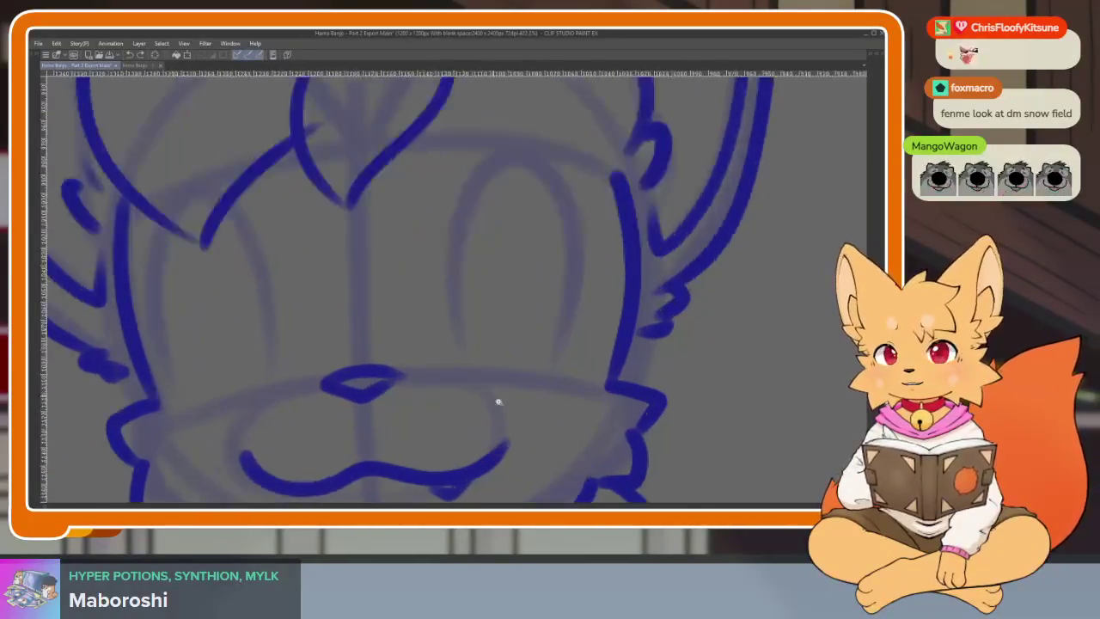
{"action": "scroll", "coordinate": [499, 400], "scroll_direction": "up", "scroll_amount": 2}
{"action": "scroll", "coordinate": [502, 430], "scroll_direction": "up", "scroll_amount": 2}
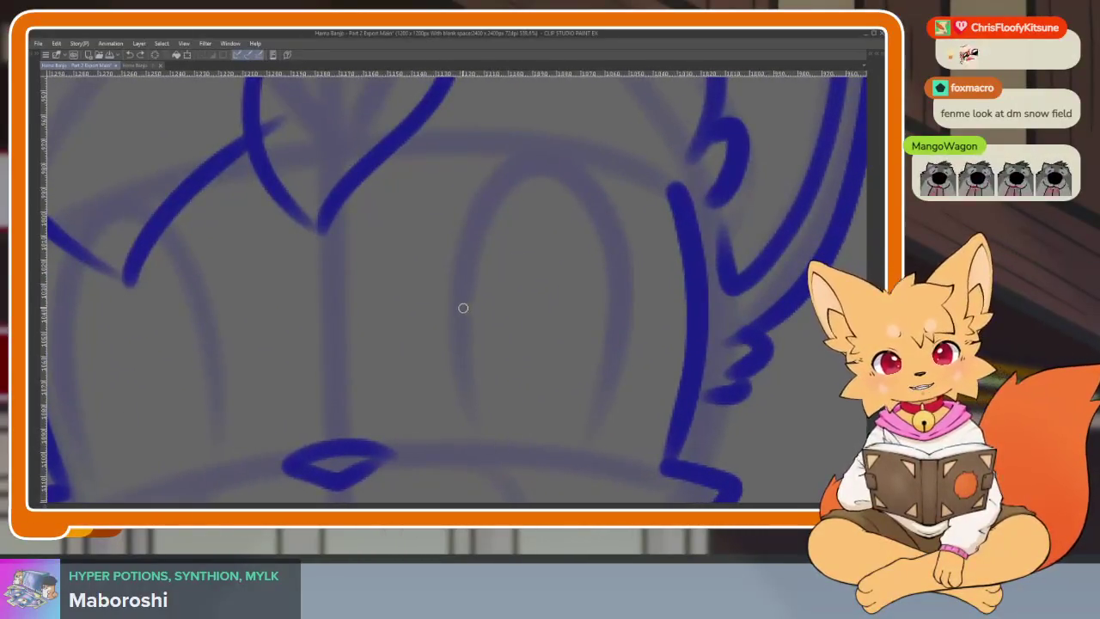
{"action": "mouse_move", "coordinate": [457, 302]}
{"action": "left_mouse_down"}
{"action": "mouse_move", "coordinate": [569, 162]}
{"action": "mouse_move", "coordinate": [624, 361]}
{"action": "mouse_move", "coordinate": [589, 456]}
{"action": "left_mouse_up"}
Step: Draw the left eye's arched outline after undoing a misplaced first curve
{"action": "scroll", "coordinate": [614, 387], "scroll_direction": "down", "scroll_amount": 3}
{"action": "scroll", "coordinate": [627, 364], "scroll_direction": "down", "scroll_amount": 1}
{"action": "scroll", "coordinate": [636, 344], "scroll_direction": "down", "scroll_amount": 3}
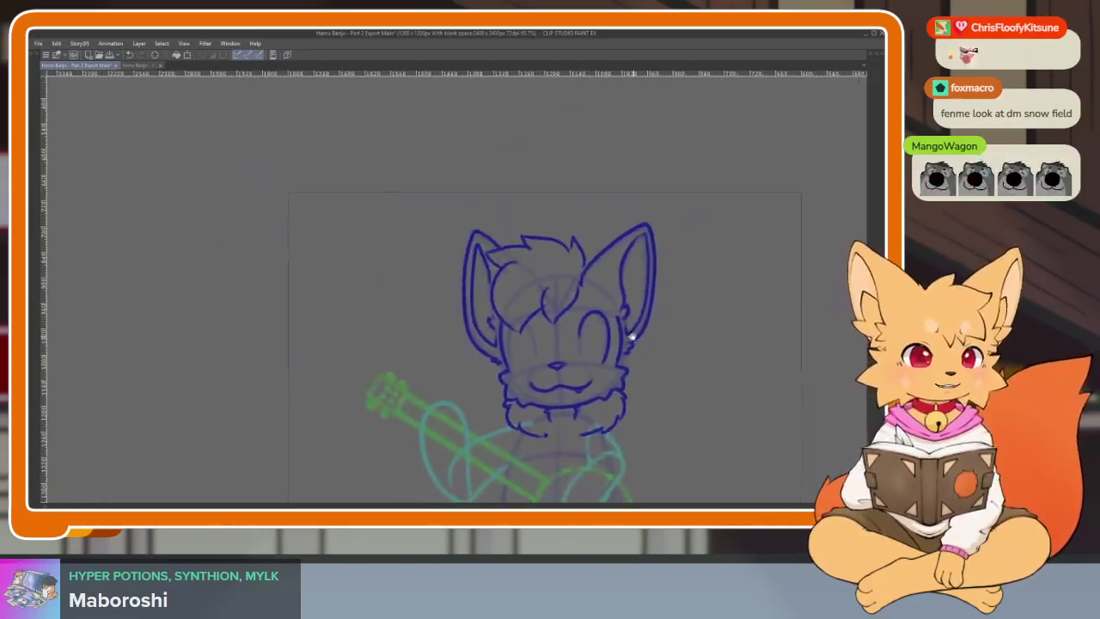
{"action": "scroll", "coordinate": [557, 375], "scroll_direction": "up", "scroll_amount": 3}
{"action": "scroll", "coordinate": [575, 432], "scroll_direction": "up", "scroll_amount": 1}
{"action": "scroll", "coordinate": [507, 413], "scroll_direction": "up", "scroll_amount": 2}
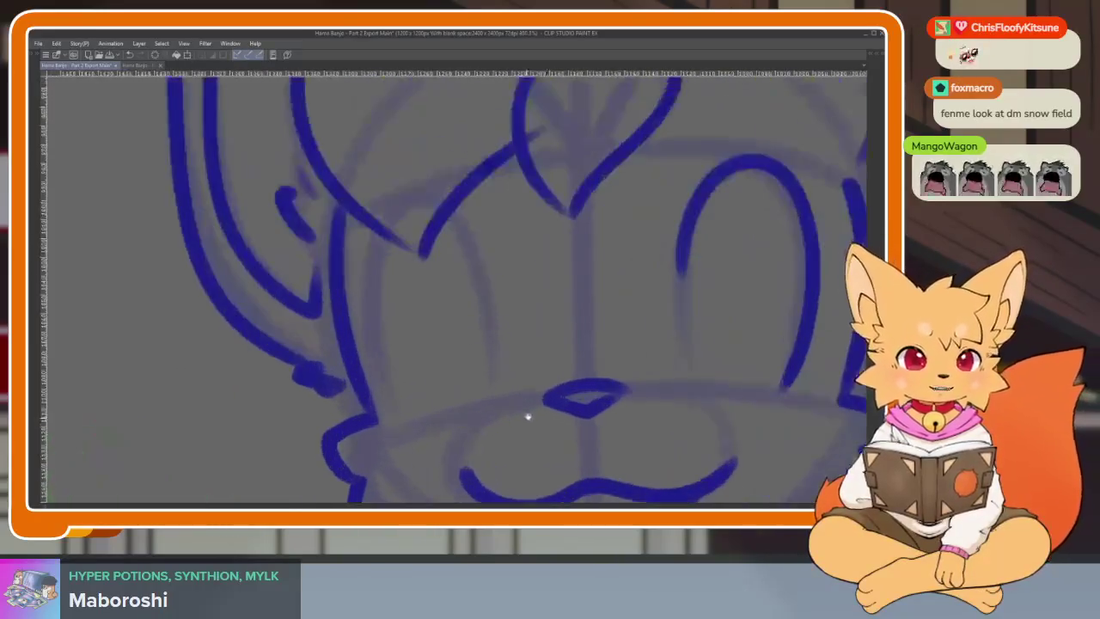
{"action": "scroll", "coordinate": [516, 425], "scroll_direction": "up", "scroll_amount": 2}
{"action": "scroll", "coordinate": [502, 432], "scroll_direction": "up", "scroll_amount": 2}
{"action": "mouse_move", "coordinate": [471, 307]}
{"action": "left_mouse_down"}
{"action": "mouse_move", "coordinate": [460, 258]}
{"action": "mouse_move", "coordinate": [383, 196]}
{"action": "left_mouse_up"}
{"action": "key", "text": "ctrl+z"}
{"action": "mouse_move", "coordinate": [476, 306]}
{"action": "left_mouse_down"}
{"action": "mouse_move", "coordinate": [404, 180]}
{"action": "mouse_move", "coordinate": [322, 266]}
{"action": "mouse_move", "coordinate": [378, 456]}
{"action": "left_mouse_up"}
Step: Redraw the left eye outline after undoing an extra loop stroke around it
{"action": "scroll", "coordinate": [780, 362], "scroll_direction": "down", "scroll_amount": 5}
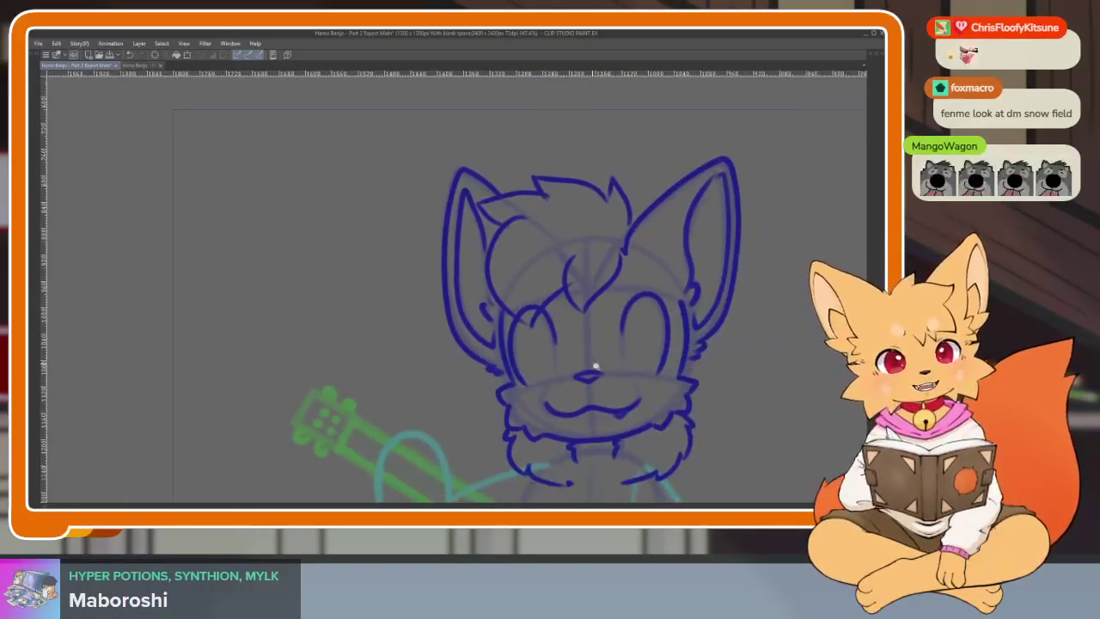
{"action": "scroll", "coordinate": [506, 345], "scroll_direction": "up", "scroll_amount": 5}
{"action": "mouse_move", "coordinate": [485, 337]}
{"action": "left_mouse_down"}
{"action": "mouse_move", "coordinate": [460, 233]}
{"action": "mouse_move", "coordinate": [356, 319]}
{"action": "mouse_move", "coordinate": [412, 447]}
{"action": "left_mouse_up"}
{"action": "scroll", "coordinate": [726, 361], "scroll_direction": "down", "scroll_amount": 5}
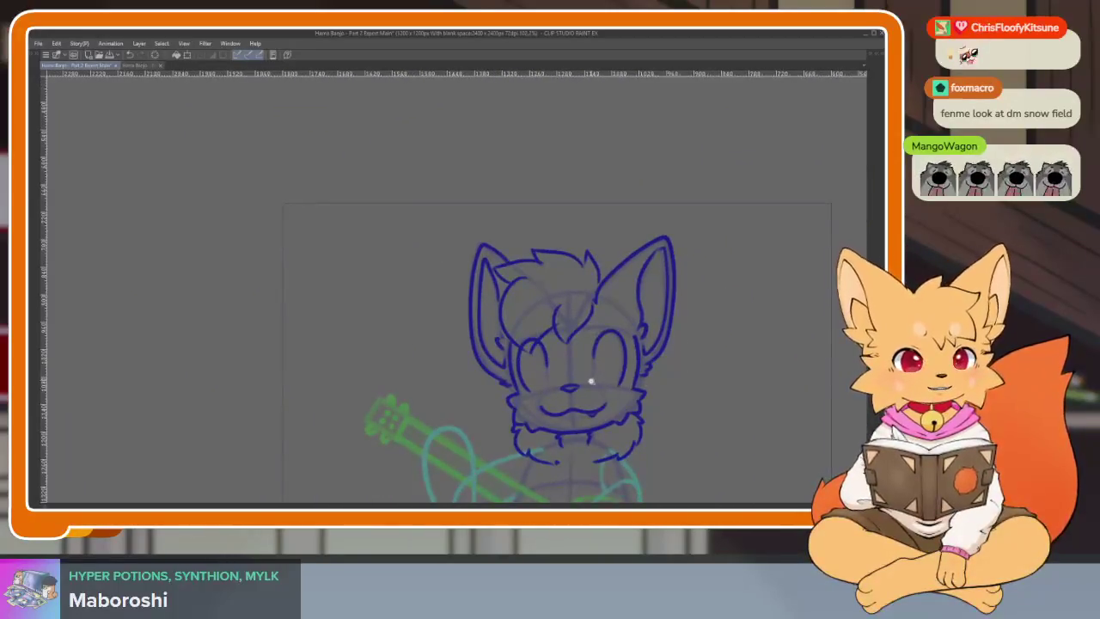
{"action": "scroll", "coordinate": [589, 403], "scroll_direction": "up", "scroll_amount": 5}
{"action": "key", "text": "ctrl+z"}
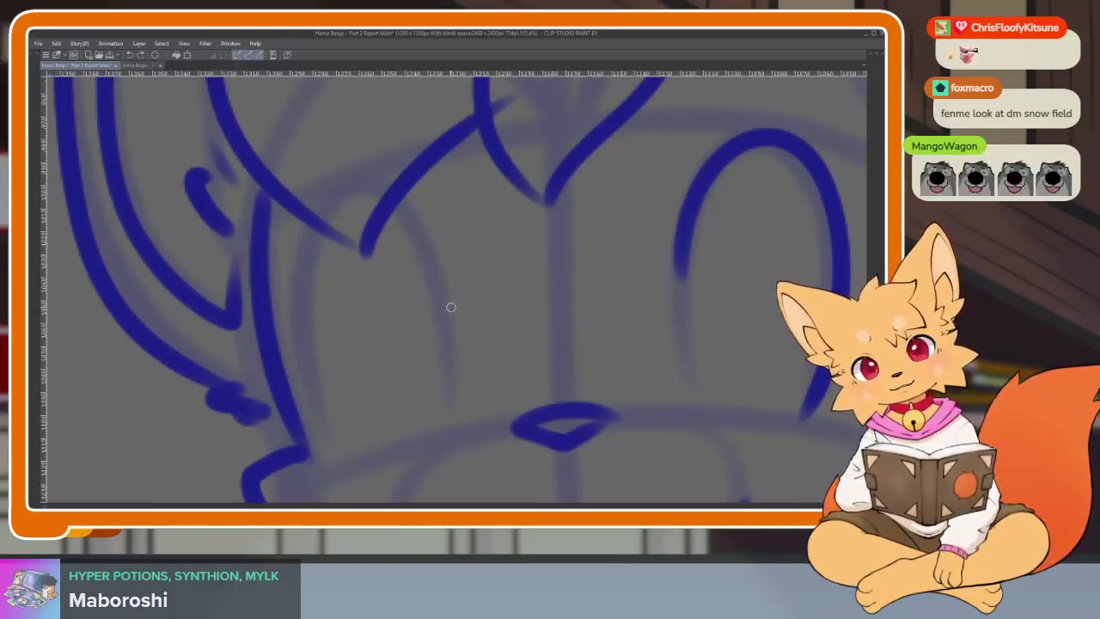
{"action": "mouse_move", "coordinate": [450, 307]}
{"action": "left_mouse_down"}
{"action": "mouse_move", "coordinate": [401, 184]}
{"action": "mouse_move", "coordinate": [311, 230]}
{"action": "mouse_move", "coordinate": [348, 456]}
{"action": "left_mouse_up"}
{"action": "scroll", "coordinate": [606, 355], "scroll_direction": "down", "scroll_amount": 3}
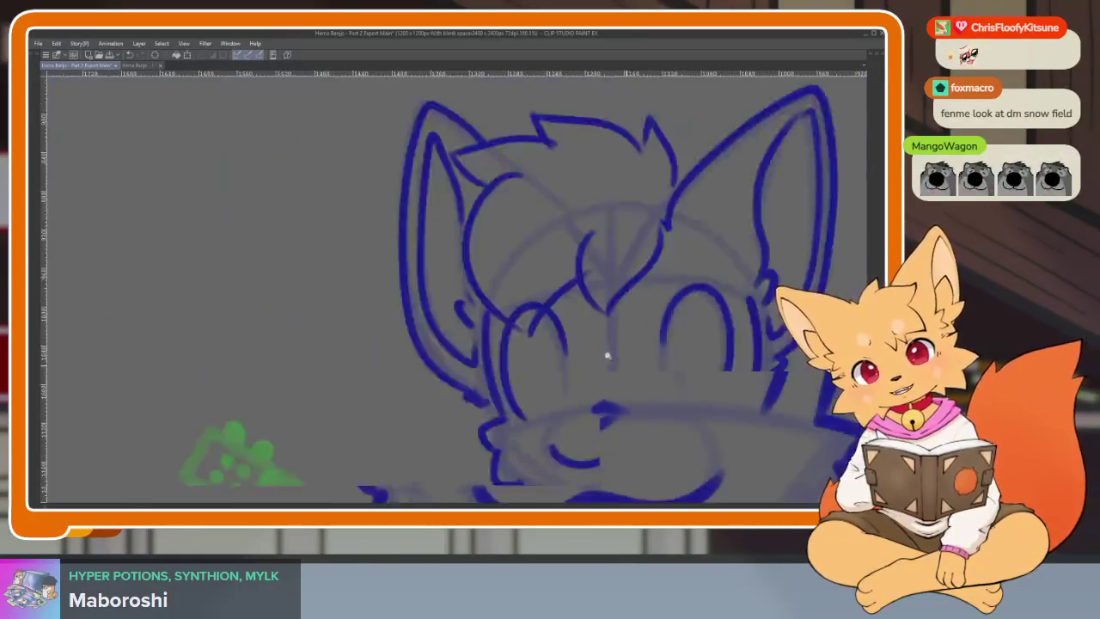
{"action": "scroll", "coordinate": [687, 358], "scroll_direction": "down", "scroll_amount": 2}
{"action": "scroll", "coordinate": [656, 393], "scroll_direction": "up", "scroll_amount": 5}
{"action": "scroll", "coordinate": [688, 378], "scroll_direction": "down", "scroll_amount": 1}
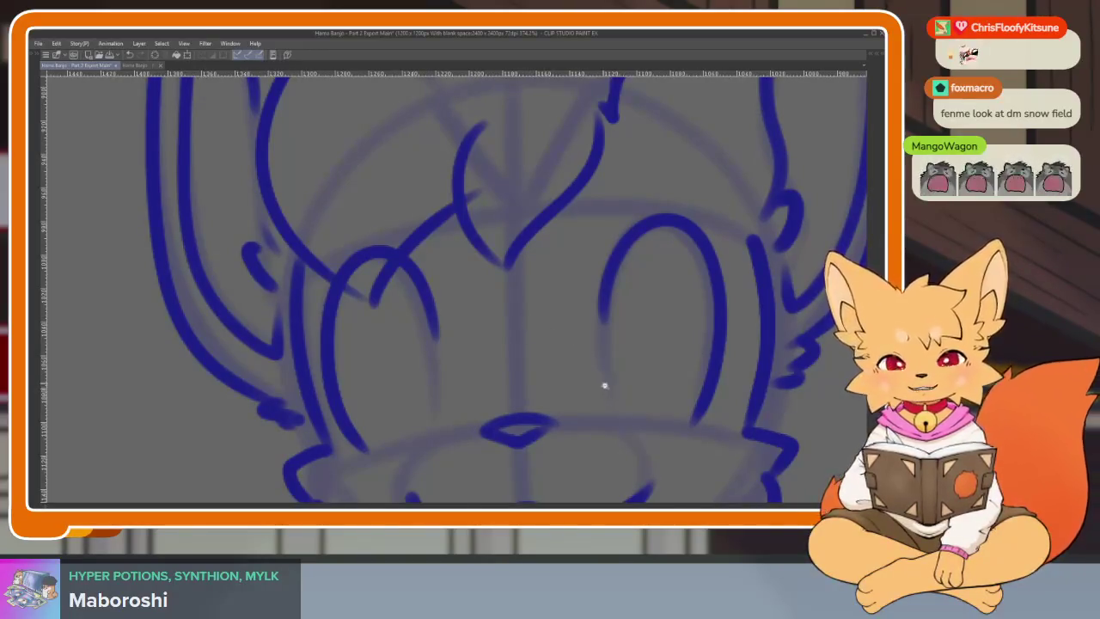
{"action": "scroll", "coordinate": [605, 386], "scroll_direction": "down", "scroll_amount": 3}
{"action": "scroll", "coordinate": [638, 388], "scroll_direction": "up", "scroll_amount": 1}
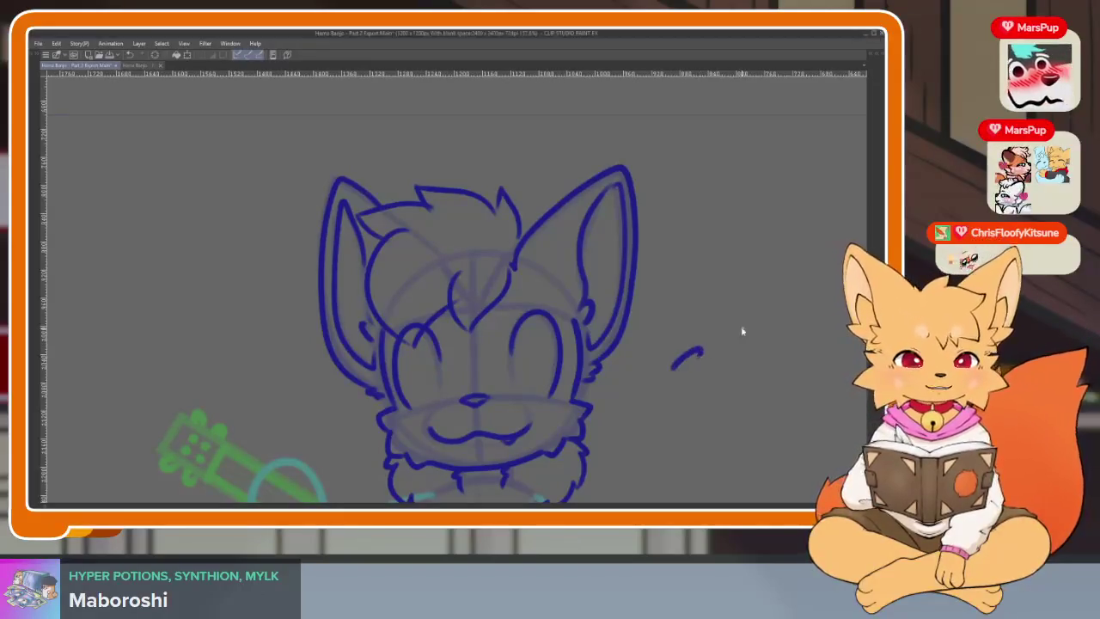
{"action": "scroll", "coordinate": [446, 421], "scroll_direction": "up", "scroll_amount": 1}
{"action": "scroll", "coordinate": [446, 420], "scroll_direction": "up", "scroll_amount": 2}
{"action": "scroll", "coordinate": [446, 420], "scroll_direction": "up", "scroll_amount": 1}
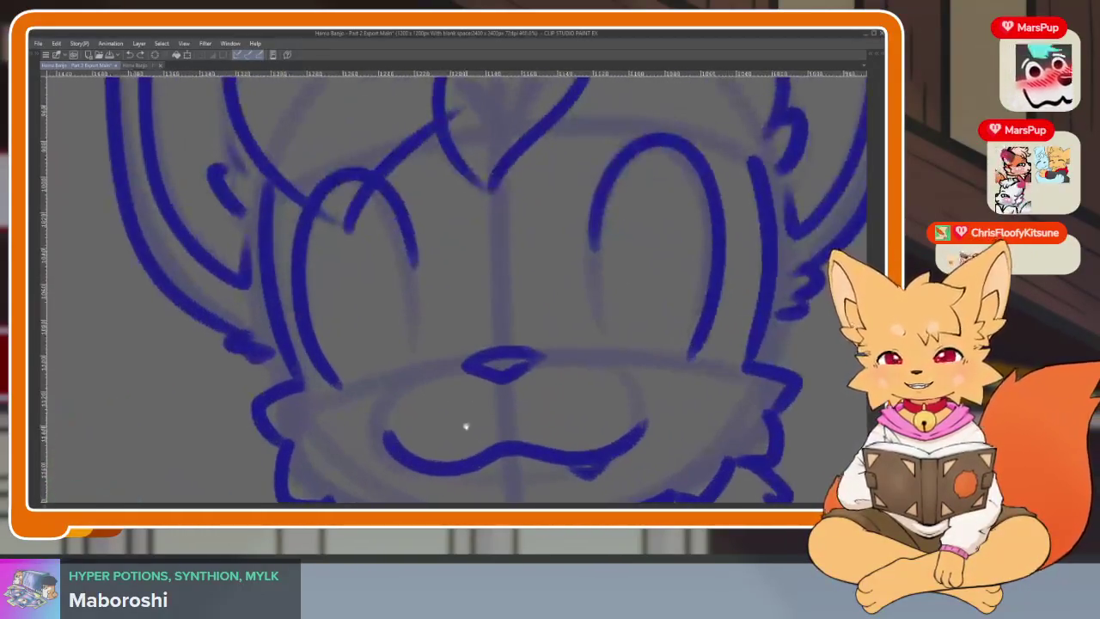
{"action": "scroll", "coordinate": [440, 418], "scroll_direction": "up", "scroll_amount": 1}
{"action": "scroll", "coordinate": [437, 415], "scroll_direction": "up", "scroll_amount": 1}
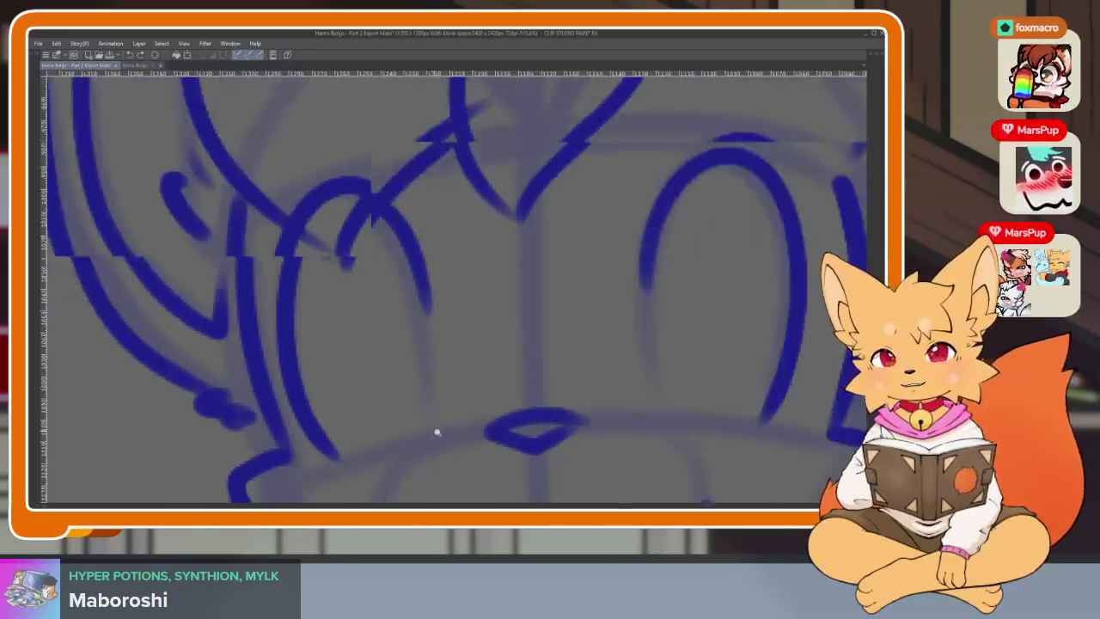
{"action": "scroll", "coordinate": [464, 426], "scroll_direction": "up", "scroll_amount": 1}
Step: Scroll the canvas view down over the inked fox face
{"action": "scroll", "coordinate": [456, 426], "scroll_direction": "down", "scroll_amount": 2}
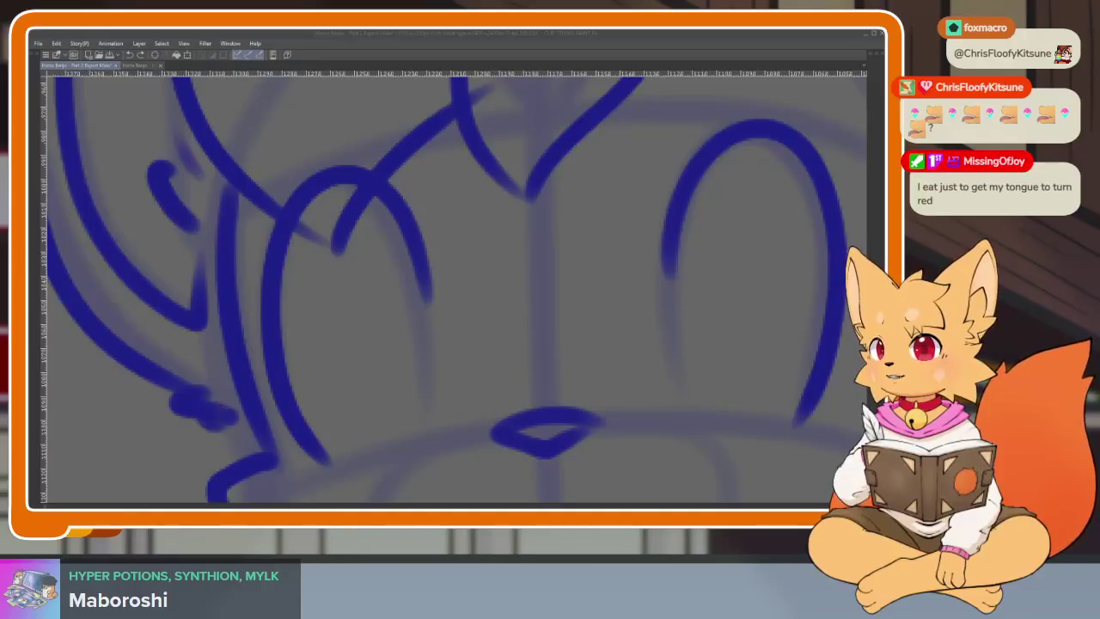
Step: Bring up the dessert-picture browser and open another dessert photo in a new tab
{"action": "key", "text": "alt+Tab"}
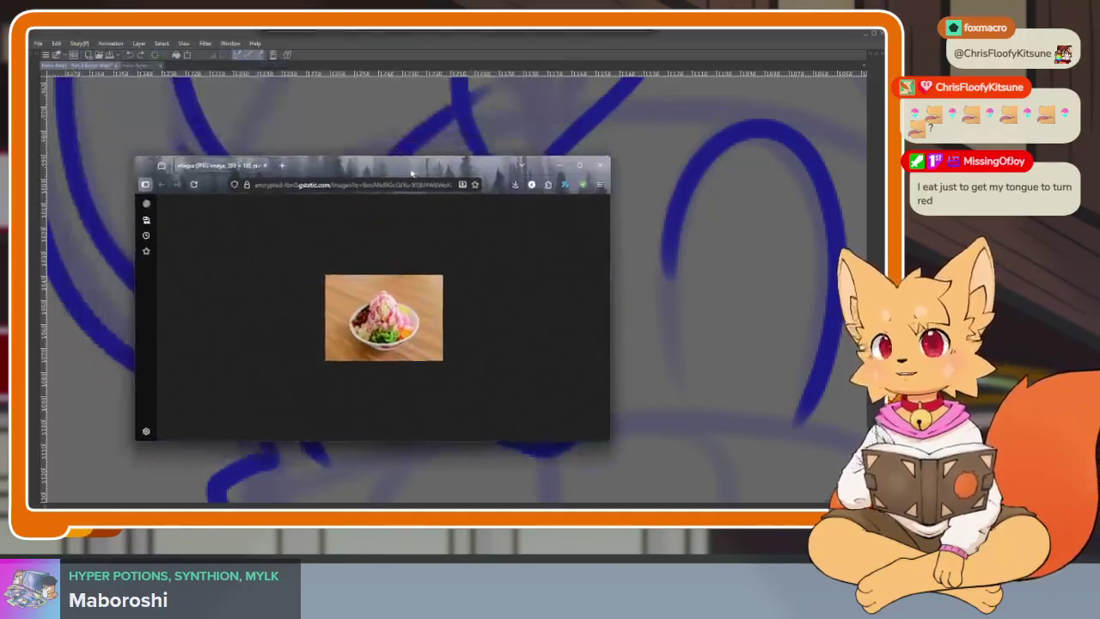
{"action": "scroll", "coordinate": [440, 293], "scroll_direction": "up", "scroll_amount": 6, "text": "ctrl"}
{"action": "scroll", "coordinate": [440, 293], "scroll_direction": "up", "scroll_amount": 2, "text": "ctrl"}
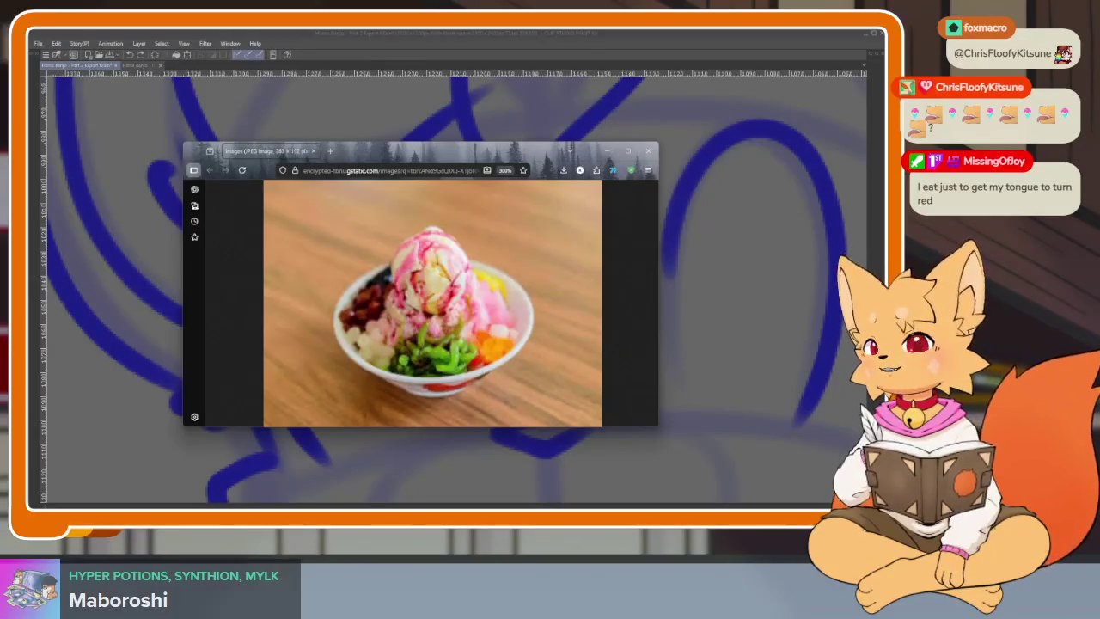
{"action": "left_click_drag", "start_coordinate": [442, 215], "coordinate": [336, 159]}
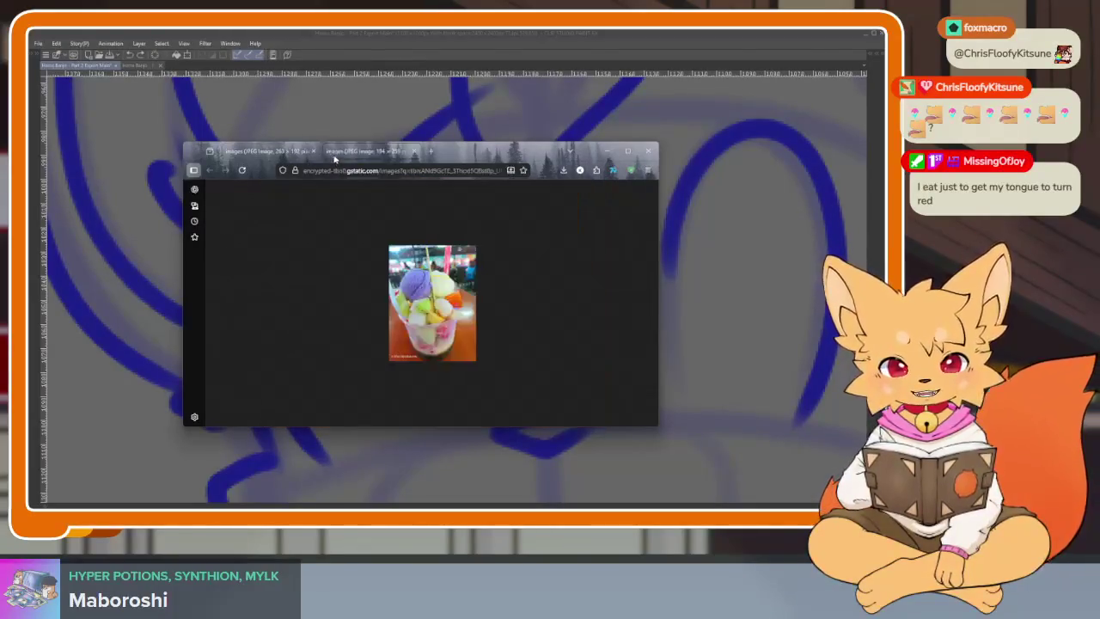
{"action": "scroll", "coordinate": [431, 315], "scroll_direction": "up", "scroll_amount": 6}
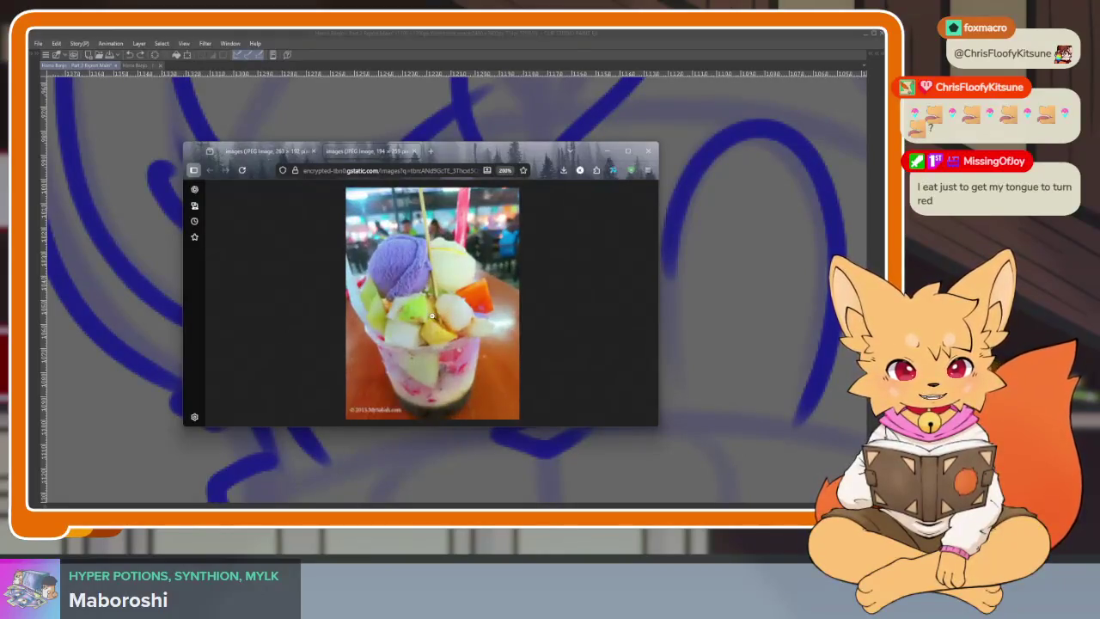
{"action": "scroll", "coordinate": [431, 315], "scroll_direction": "up", "scroll_amount": 1}
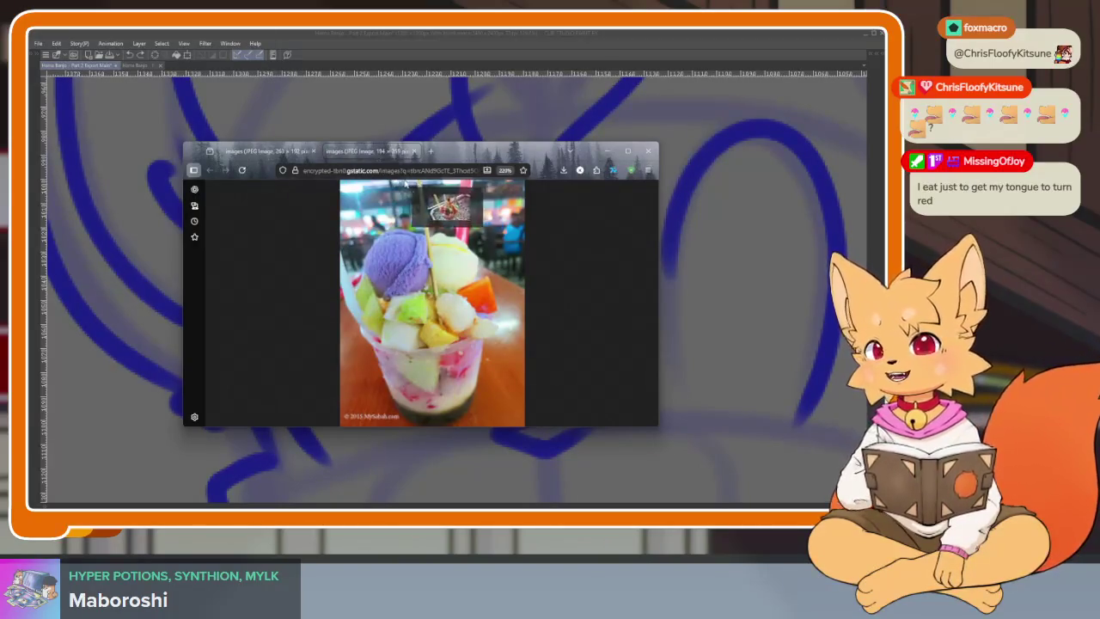
Step: Open Fradoo-ABC-Madness-5.jpg in a new tab and zoom in twice
{"action": "left_click_drag", "start_coordinate": [280, 110], "coordinate": [421, 166]}
{"action": "key", "text": "ctrl+plus"}
{"action": "key", "text": "ctrl+plus"}
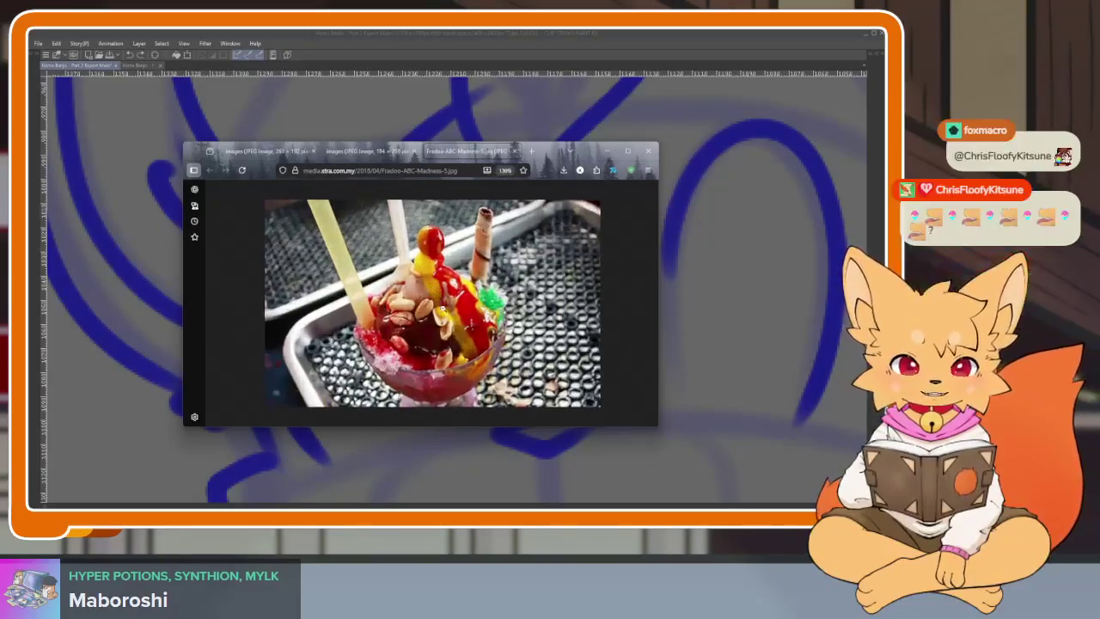
{"action": "key", "text": "ctrl+plus"}
{"action": "key", "text": "ctrl+plus"}
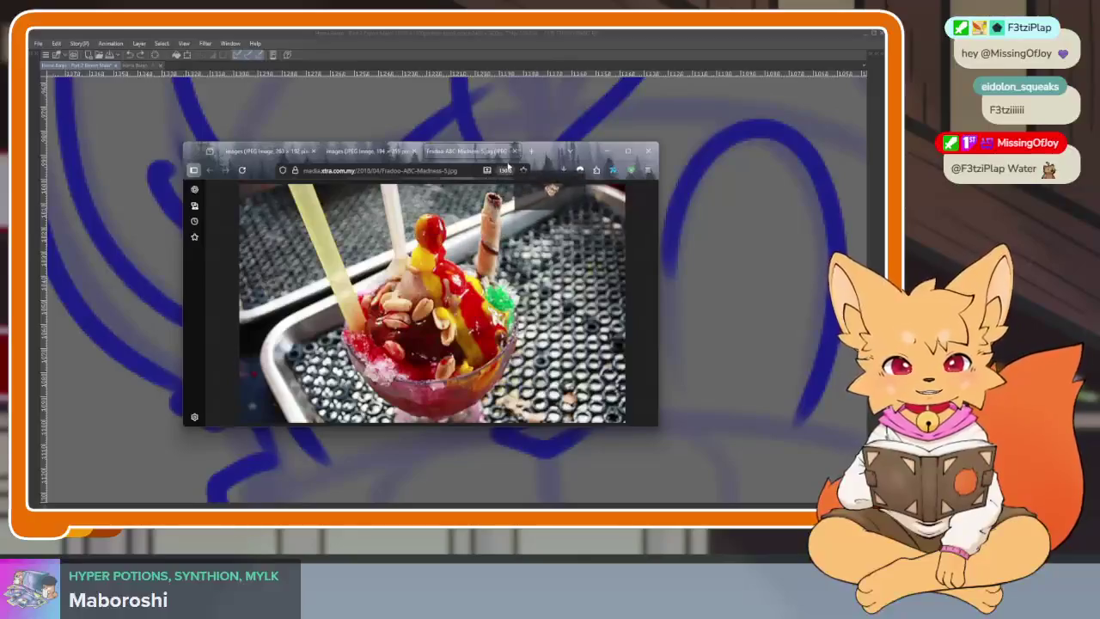
Step: Open one more dessert photo in a new tab, then close the browser
{"action": "left_click_drag", "start_coordinate": [446, 210], "coordinate": [520, 169]}
{"action": "scroll", "coordinate": [452, 318], "scroll_direction": "up", "scroll_amount": 3}
{"action": "scroll", "coordinate": [451, 318], "scroll_direction": "up", "scroll_amount": 1}
{"action": "scroll", "coordinate": [451, 318], "scroll_direction": "up", "scroll_amount": 1}
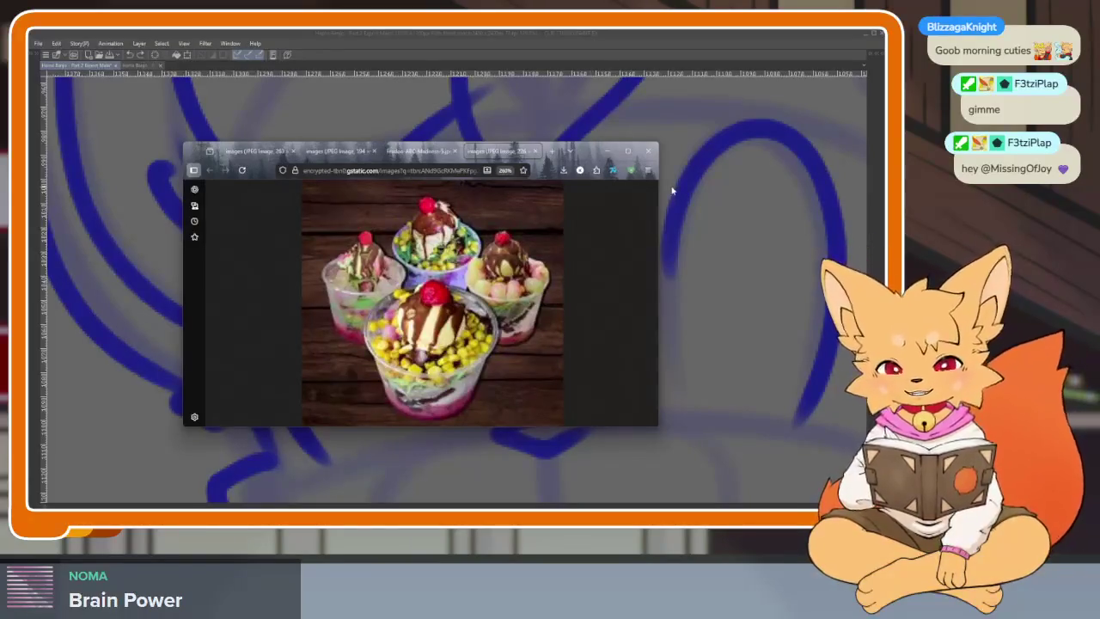
{"action": "left_click", "coordinate": [648, 152]}
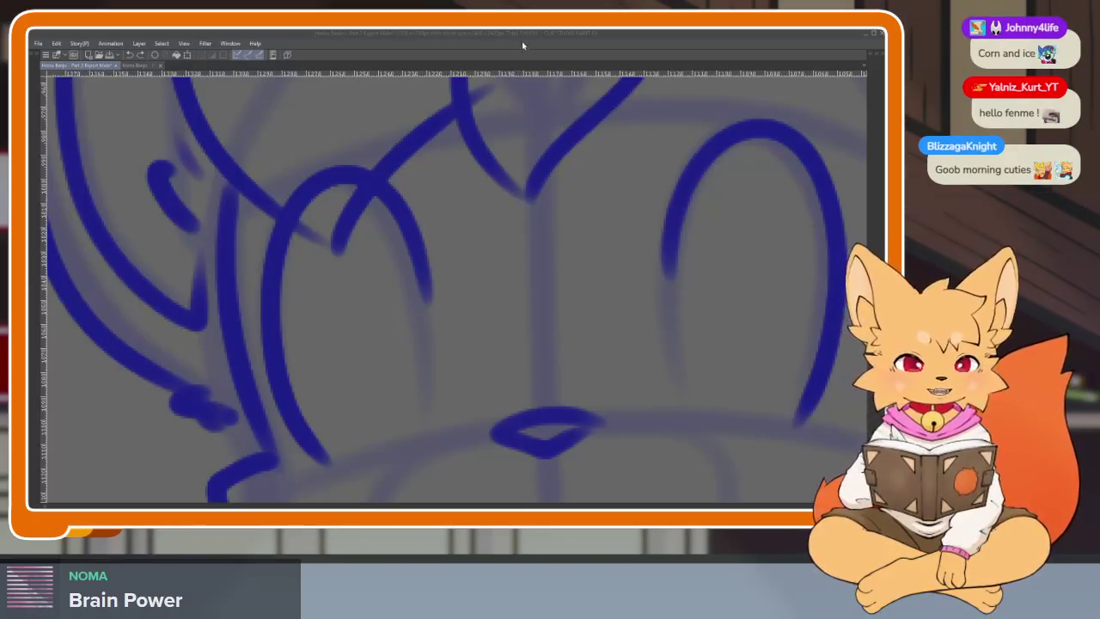
Step: Draw an inner dark-blue oval inside the fox's left eye
{"action": "scroll", "coordinate": [538, 388], "scroll_direction": "down", "scroll_amount": 2}
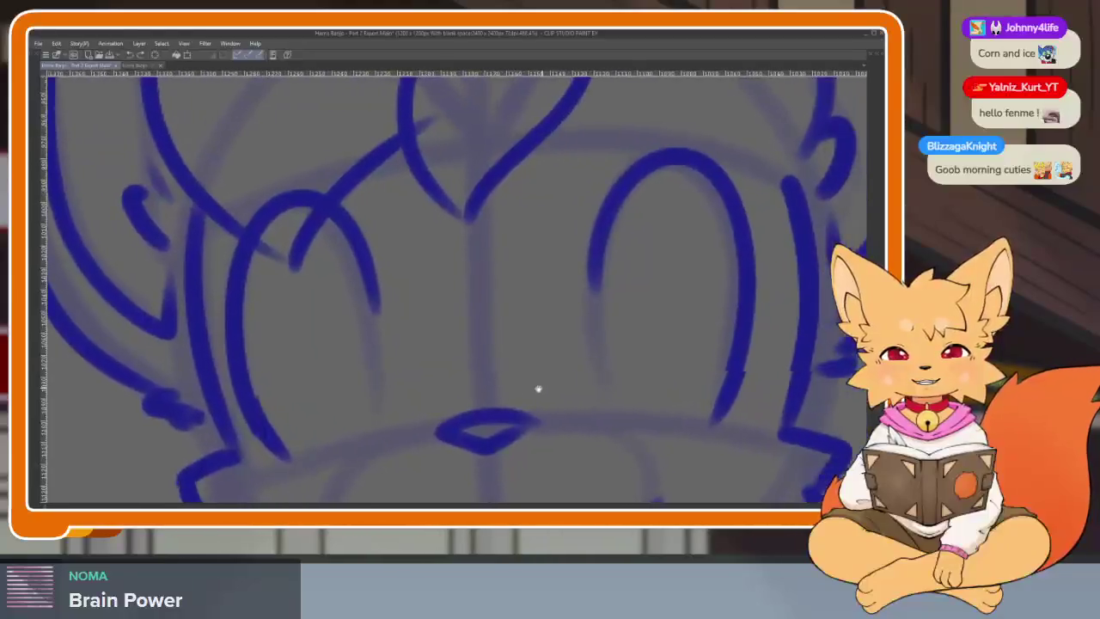
{"action": "scroll", "coordinate": [538, 389], "scroll_direction": "right", "scroll_amount": 1}
{"action": "scroll", "coordinate": [570, 408], "scroll_direction": "right", "scroll_amount": 2}
{"action": "scroll", "coordinate": [555, 395], "scroll_direction": "right", "scroll_amount": 1}
{"action": "scroll", "coordinate": [575, 403], "scroll_direction": "right", "scroll_amount": 1}
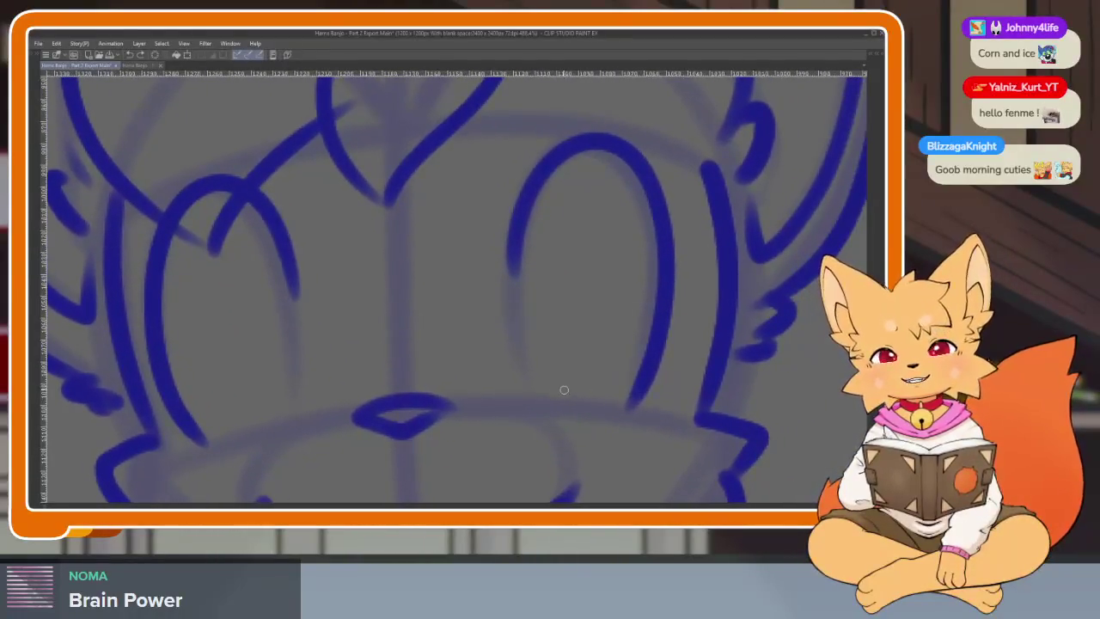
{"action": "scroll", "coordinate": [526, 358], "scroll_direction": "down", "scroll_amount": 2}
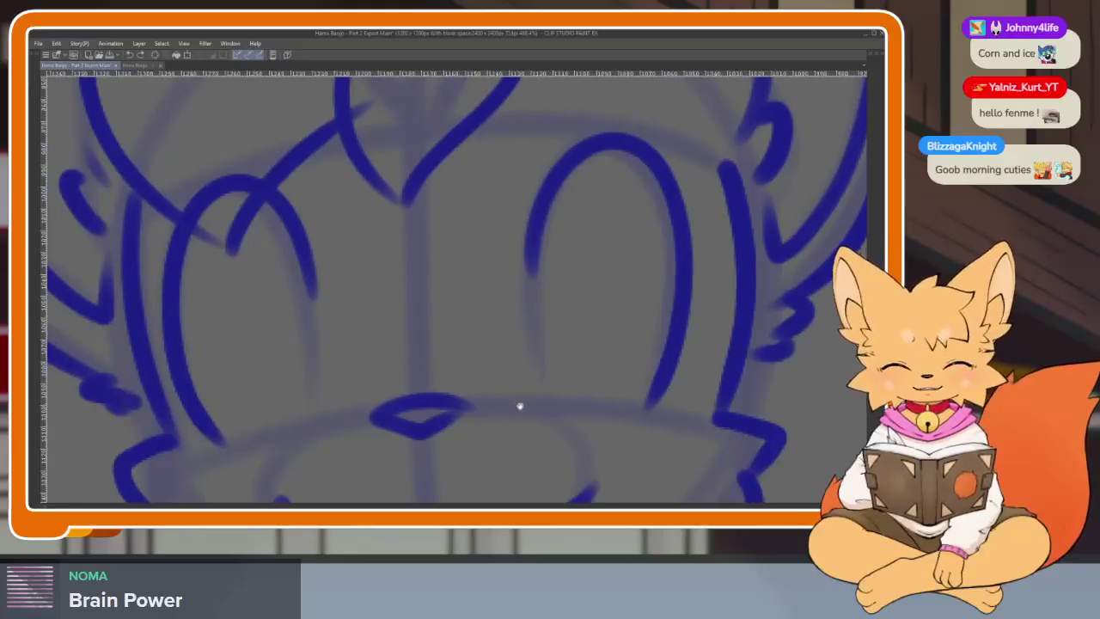
{"action": "scroll", "coordinate": [521, 404], "scroll_direction": "down", "scroll_amount": 2}
{"action": "scroll", "coordinate": [501, 393], "scroll_direction": "down", "scroll_amount": 1}
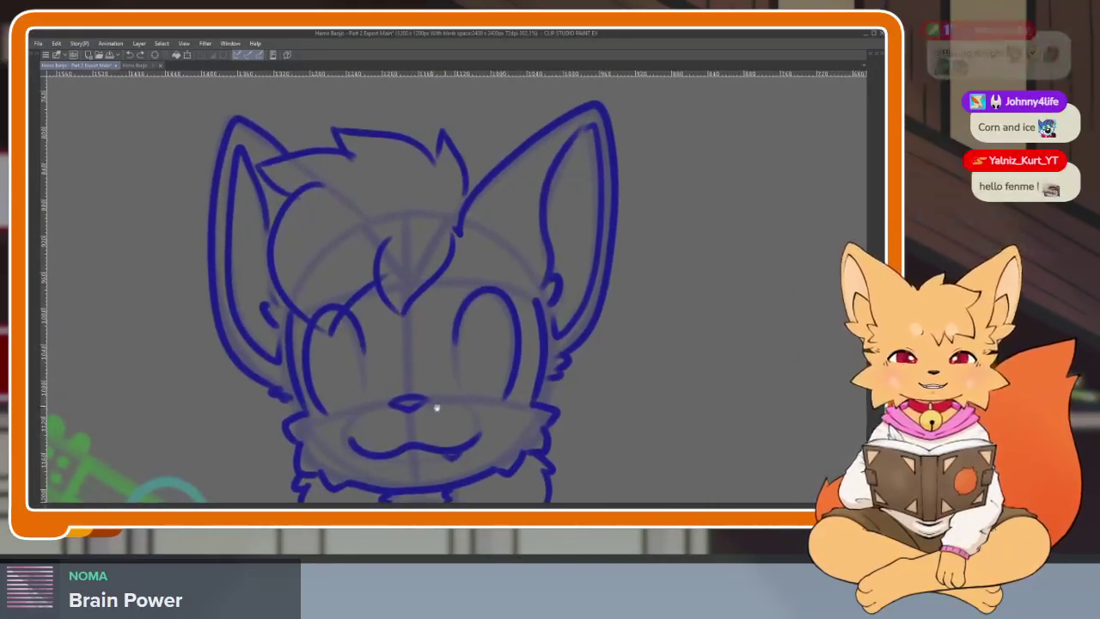
{"action": "scroll", "coordinate": [408, 430], "scroll_direction": "up", "scroll_amount": 2}
{"action": "scroll", "coordinate": [371, 436], "scroll_direction": "up", "scroll_amount": 1}
{"action": "scroll", "coordinate": [399, 445], "scroll_direction": "up", "scroll_amount": 1}
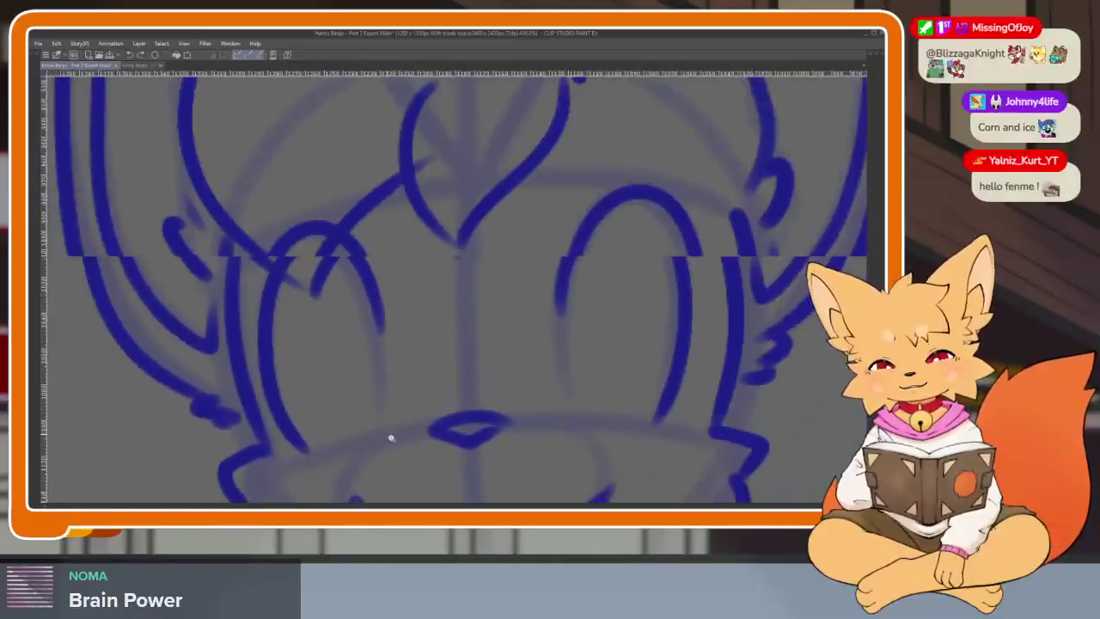
{"action": "scroll", "coordinate": [391, 421], "scroll_direction": "up", "scroll_amount": 1}
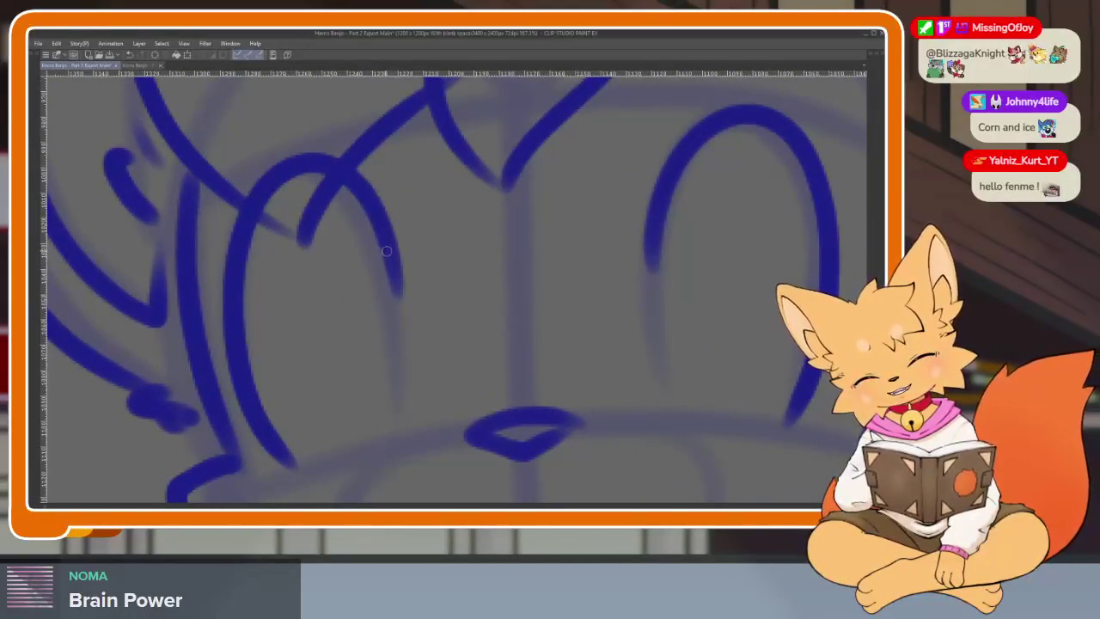
{"action": "mouse_move", "coordinate": [391, 256]}
{"action": "left_mouse_down"}
{"action": "mouse_move", "coordinate": [360, 224]}
{"action": "mouse_move", "coordinate": [401, 411]}
{"action": "left_mouse_up"}
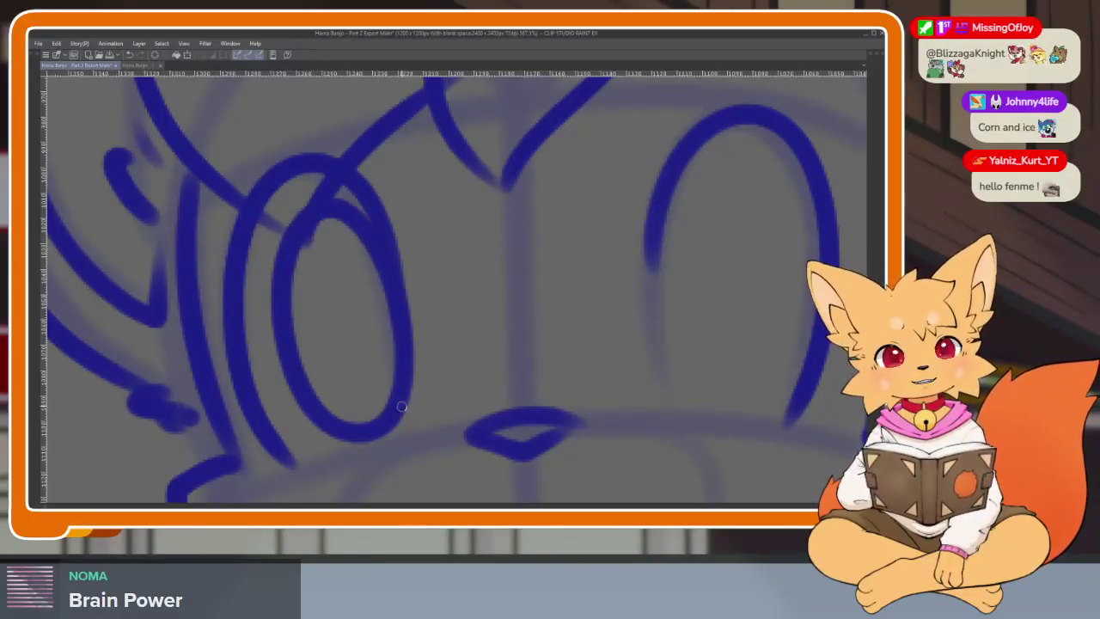
Step: Try an inner oval stroke on the right eye, then undo it
{"action": "scroll", "coordinate": [535, 376], "scroll_direction": "down", "scroll_amount": 3}
{"action": "scroll", "coordinate": [536, 375], "scroll_direction": "up", "scroll_amount": 3}
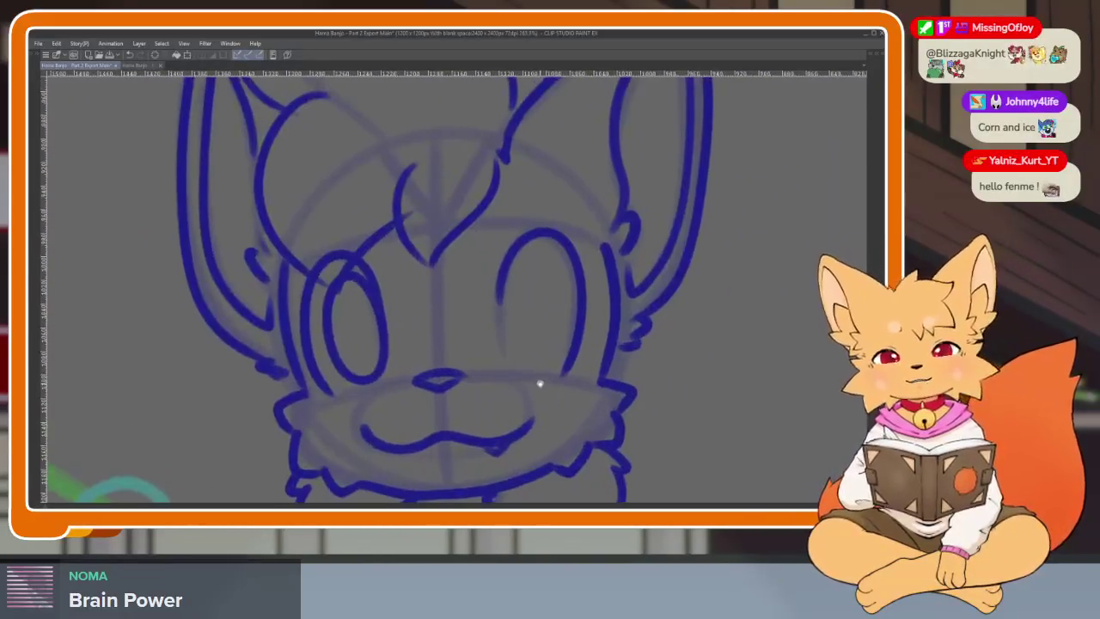
{"action": "scroll", "coordinate": [538, 384], "scroll_direction": "up", "scroll_amount": 1}
{"action": "scroll", "coordinate": [550, 378], "scroll_direction": "up", "scroll_amount": 1}
{"action": "scroll", "coordinate": [546, 391], "scroll_direction": "up", "scroll_amount": 1}
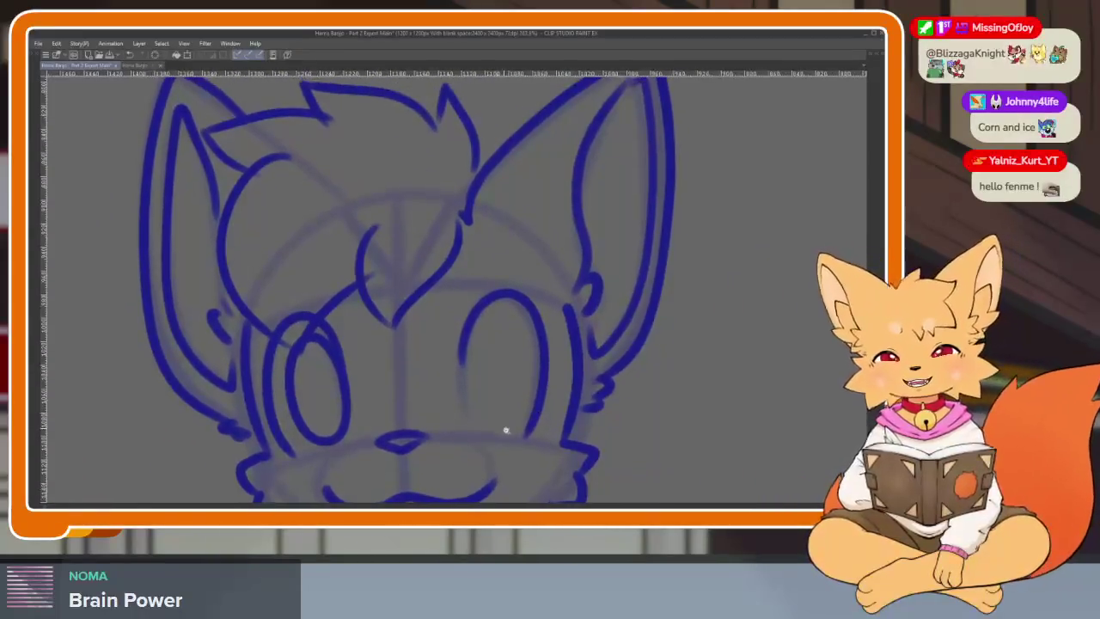
{"action": "scroll", "coordinate": [503, 430], "scroll_direction": "up", "scroll_amount": 1}
{"action": "scroll", "coordinate": [511, 433], "scroll_direction": "up", "scroll_amount": 1}
{"action": "scroll", "coordinate": [497, 444], "scroll_direction": "up", "scroll_amount": 1}
{"action": "scroll", "coordinate": [500, 446], "scroll_direction": "up", "scroll_amount": 1}
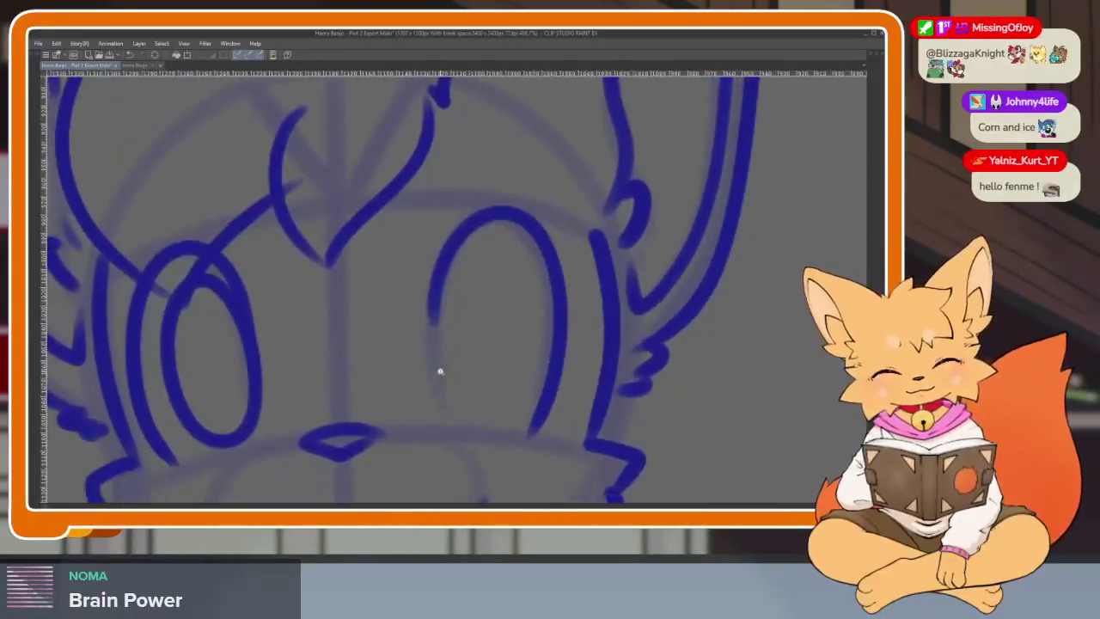
{"action": "scroll", "coordinate": [439, 370], "scroll_direction": "up", "scroll_amount": 1}
{"action": "mouse_move", "coordinate": [431, 281]}
{"action": "left_mouse_down"}
{"action": "mouse_move", "coordinate": [464, 442]}
{"action": "mouse_move", "coordinate": [548, 246]}
{"action": "left_mouse_up"}
{"action": "key", "text": "ctrl+z"}
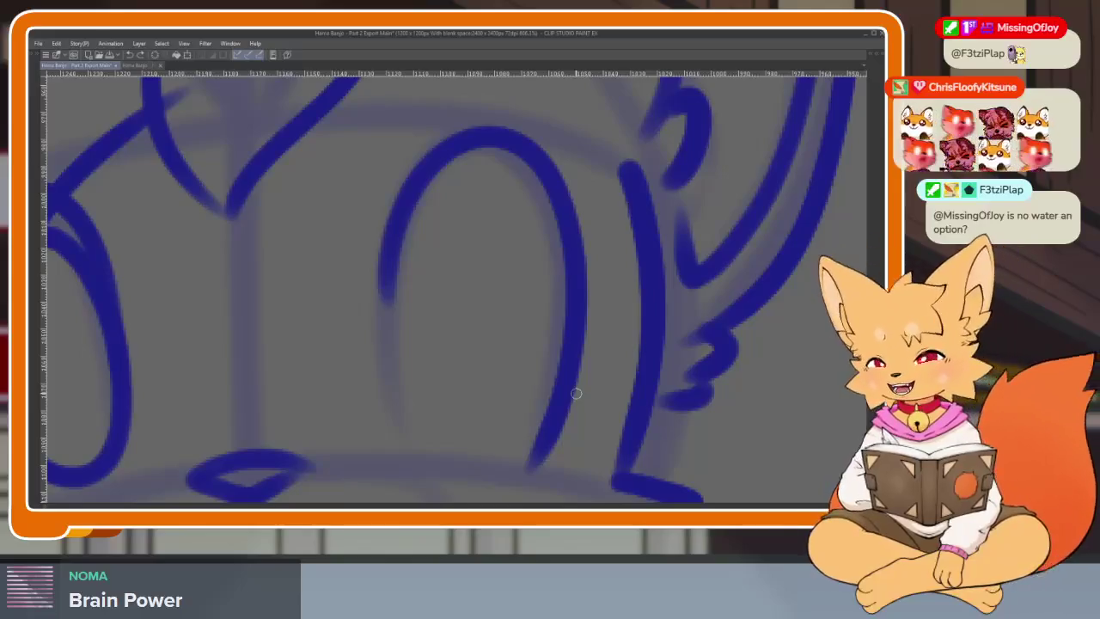
Step: Add a stroke in the right eye and undo a stray mark below it
{"action": "left_click_drag", "start_coordinate": [473, 365], "coordinate": [477, 302]}
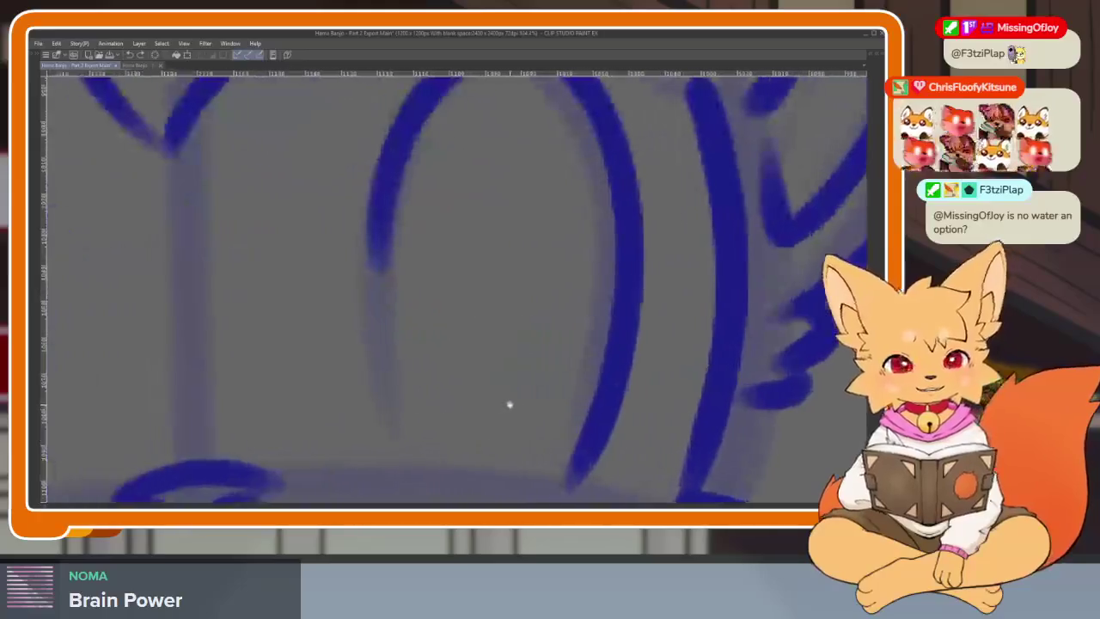
{"action": "scroll", "coordinate": [508, 405], "scroll_direction": "down", "scroll_amount": 3}
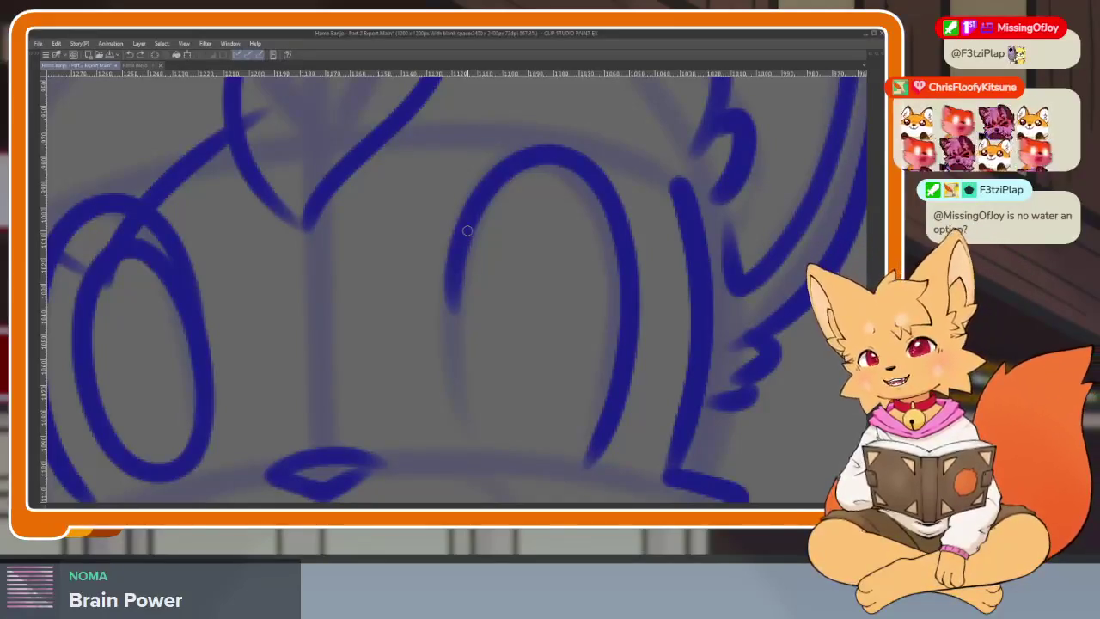
{"action": "left_click_drag", "start_coordinate": [481, 366], "coordinate": [512, 391]}
{"action": "key", "text": "ctrl+z"}
Step: Redraw the right eye's inner oval thicker after undoing a thin attempt
{"action": "scroll", "coordinate": [524, 404], "scroll_direction": "down", "scroll_amount": 2}
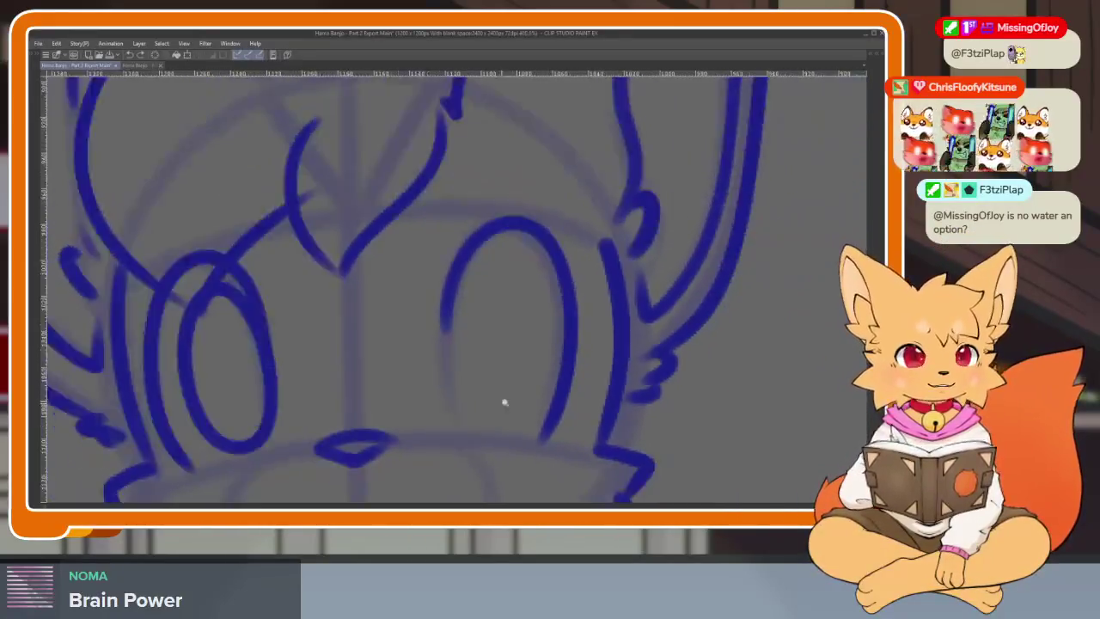
{"action": "scroll", "coordinate": [455, 378], "scroll_direction": "up", "scroll_amount": 3}
{"action": "mouse_move", "coordinate": [401, 175]}
{"action": "left_mouse_down"}
{"action": "mouse_move", "coordinate": [378, 310]}
{"action": "mouse_move", "coordinate": [412, 450]}
{"action": "mouse_move", "coordinate": [496, 427]}
{"action": "mouse_move", "coordinate": [520, 275]}
{"action": "left_mouse_up"}
{"action": "key", "text": "ctrl+z"}
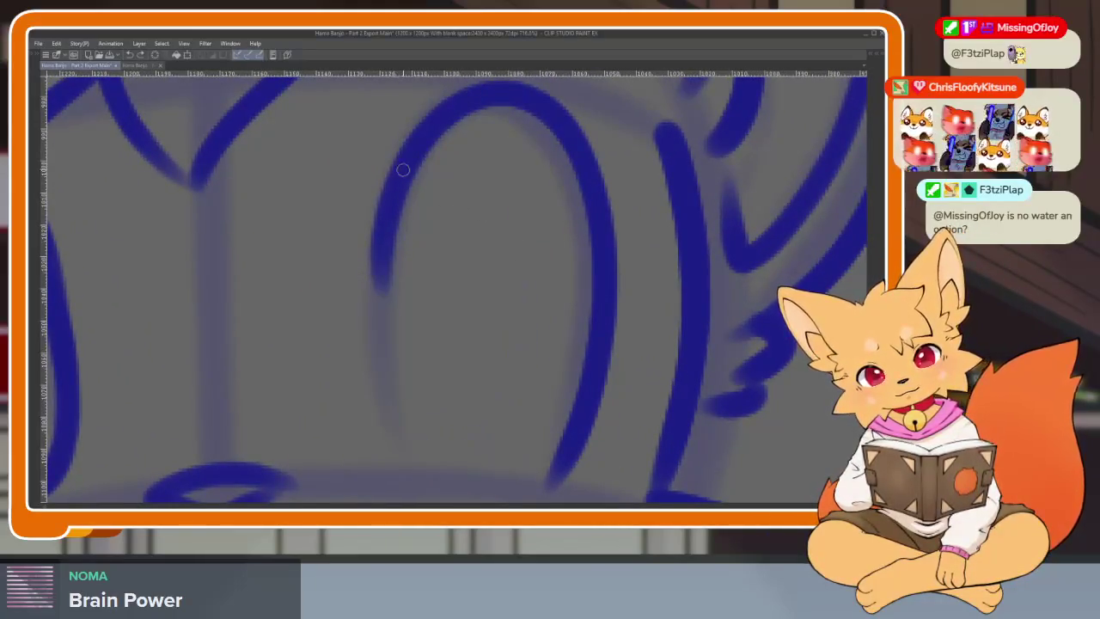
{"action": "mouse_move", "coordinate": [401, 167]}
{"action": "left_mouse_down"}
{"action": "mouse_move", "coordinate": [373, 339]}
{"action": "mouse_move", "coordinate": [481, 472]}
{"action": "mouse_move", "coordinate": [537, 263]}
{"action": "mouse_move", "coordinate": [395, 258]}
{"action": "left_mouse_up"}
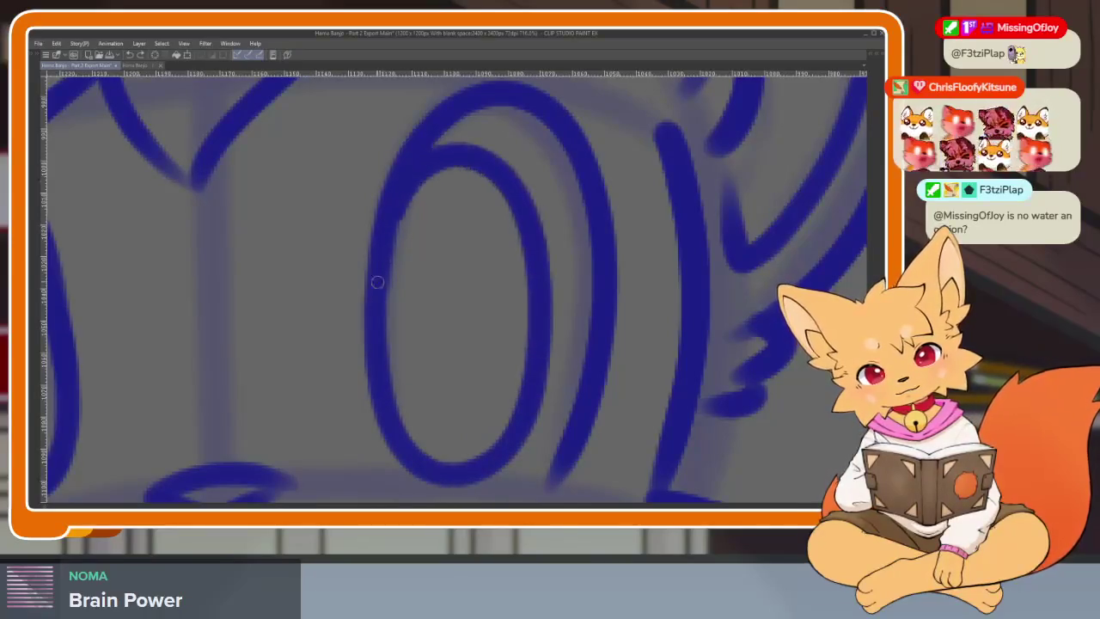
{"action": "scroll", "coordinate": [510, 361], "scroll_direction": "up", "scroll_amount": 5}
{"action": "scroll", "coordinate": [571, 407], "scroll_direction": "down", "scroll_amount": 2}
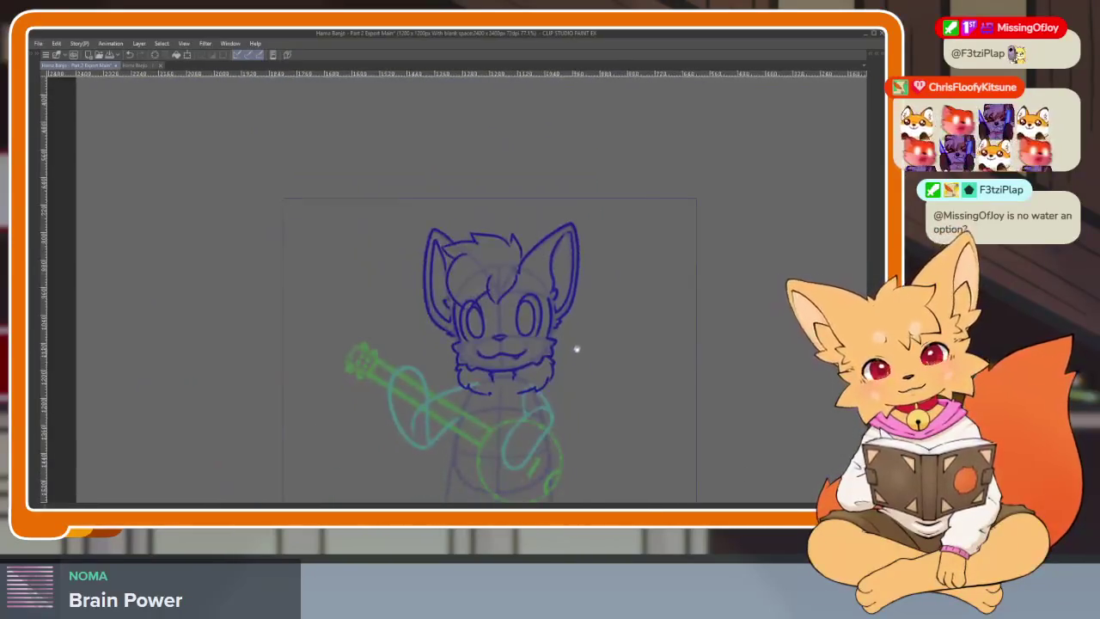
{"action": "scroll", "coordinate": [576, 347], "scroll_direction": "up", "scroll_amount": 2}
{"action": "scroll", "coordinate": [550, 379], "scroll_direction": "down", "scroll_amount": 3}
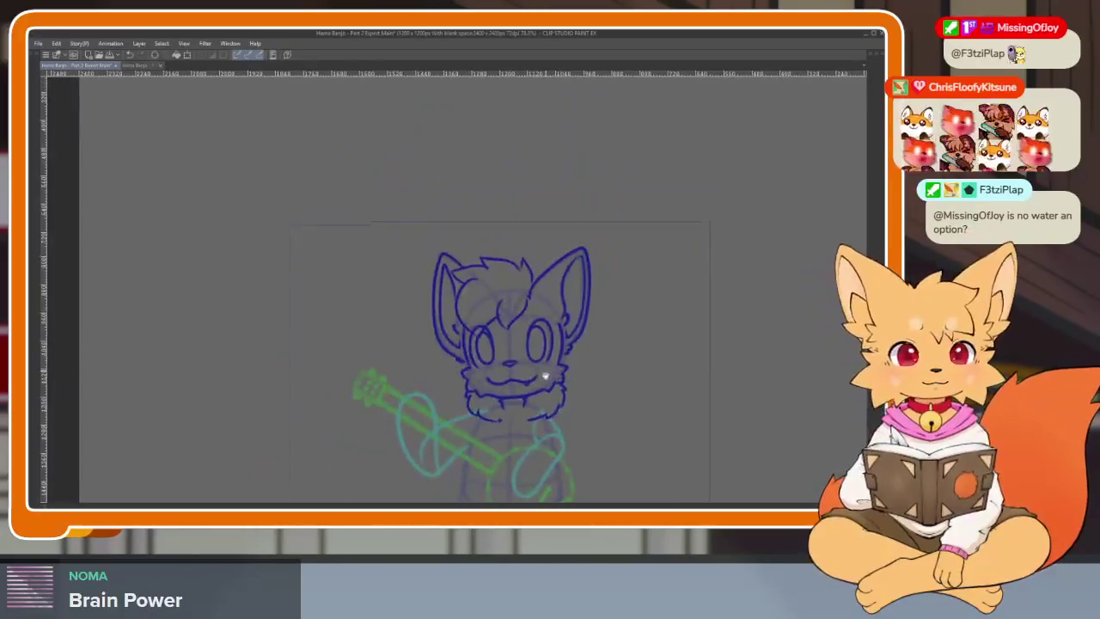
{"action": "scroll", "coordinate": [545, 374], "scroll_direction": "up", "scroll_amount": 2}
{"action": "scroll", "coordinate": [558, 379], "scroll_direction": "up", "scroll_amount": 2}
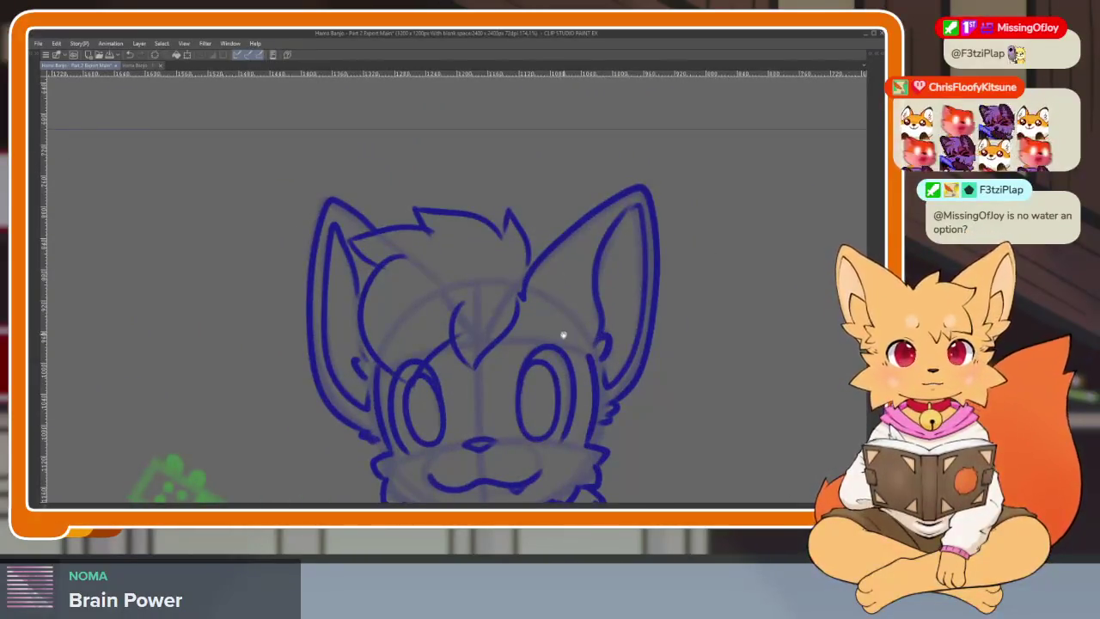
{"action": "scroll", "coordinate": [563, 334], "scroll_direction": "up", "scroll_amount": 1}
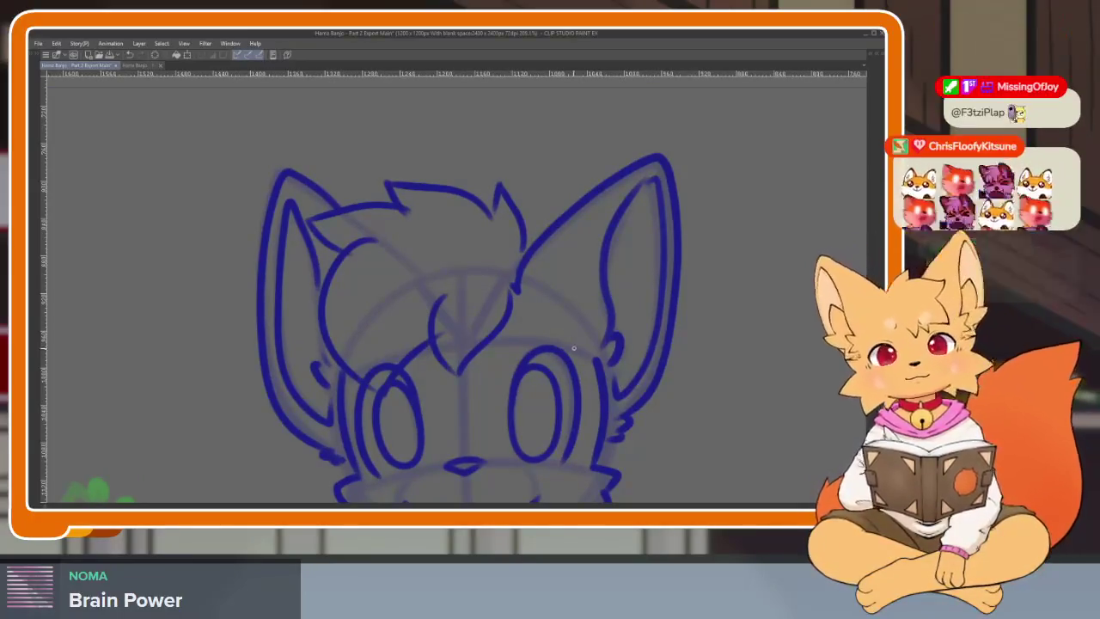
{"action": "left_click_drag", "start_coordinate": [597, 351], "coordinate": [569, 349]}
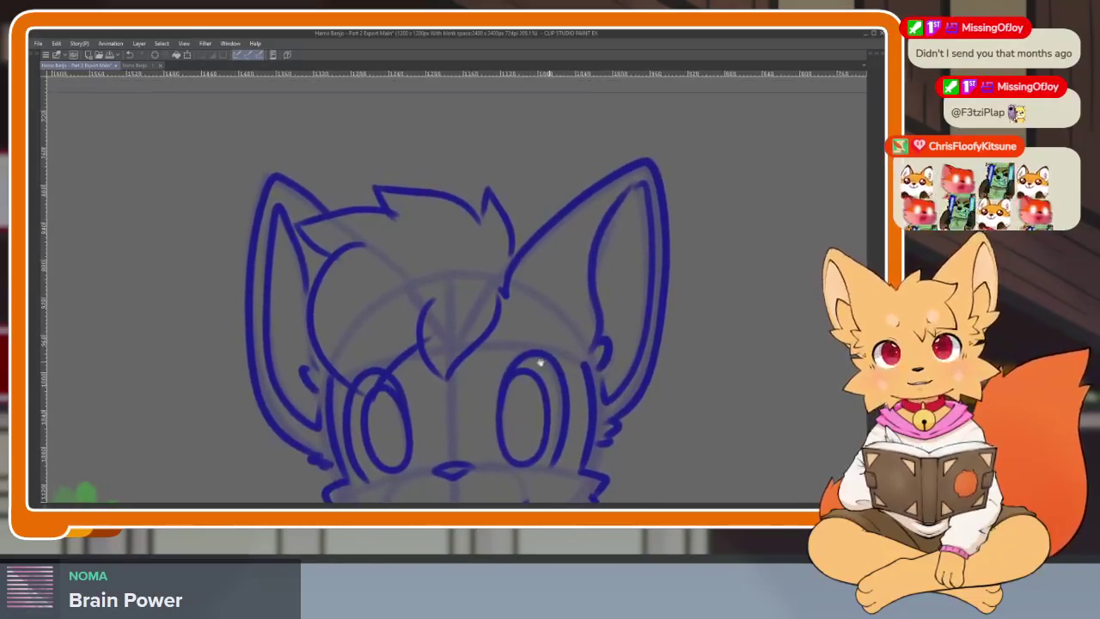
Step: Draw a small loop stroke on the face and a short dash near the eye
{"action": "scroll", "coordinate": [533, 365], "scroll_direction": "up", "scroll_amount": 4}
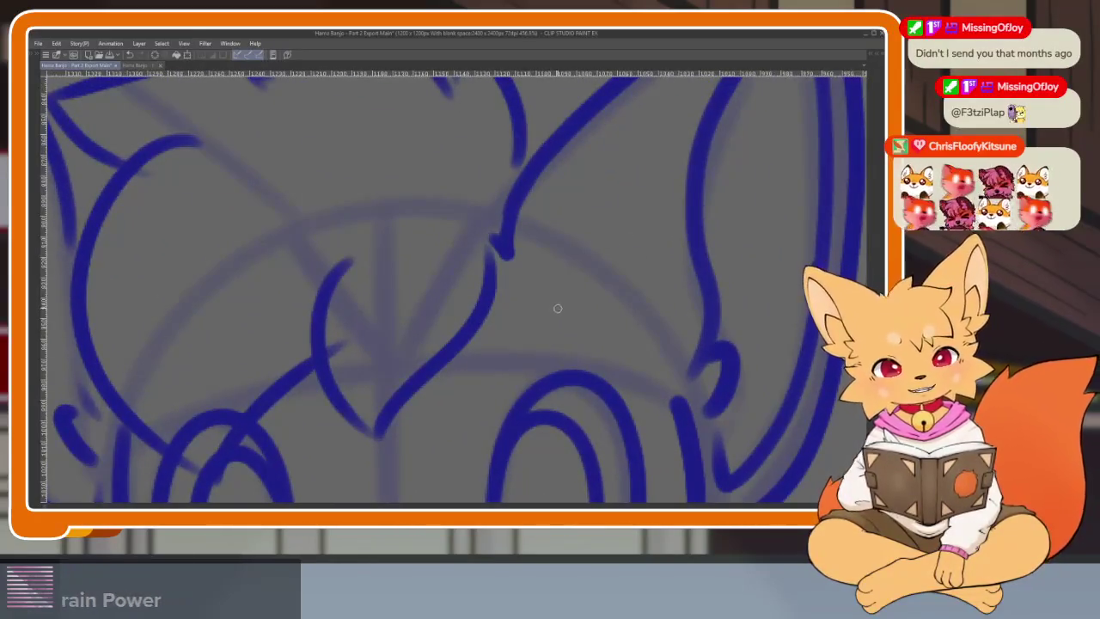
{"action": "mouse_move", "coordinate": [563, 311]}
{"action": "left_mouse_down"}
{"action": "mouse_move", "coordinate": [507, 275]}
{"action": "mouse_move", "coordinate": [498, 359]}
{"action": "mouse_move", "coordinate": [566, 320]}
{"action": "left_mouse_up"}
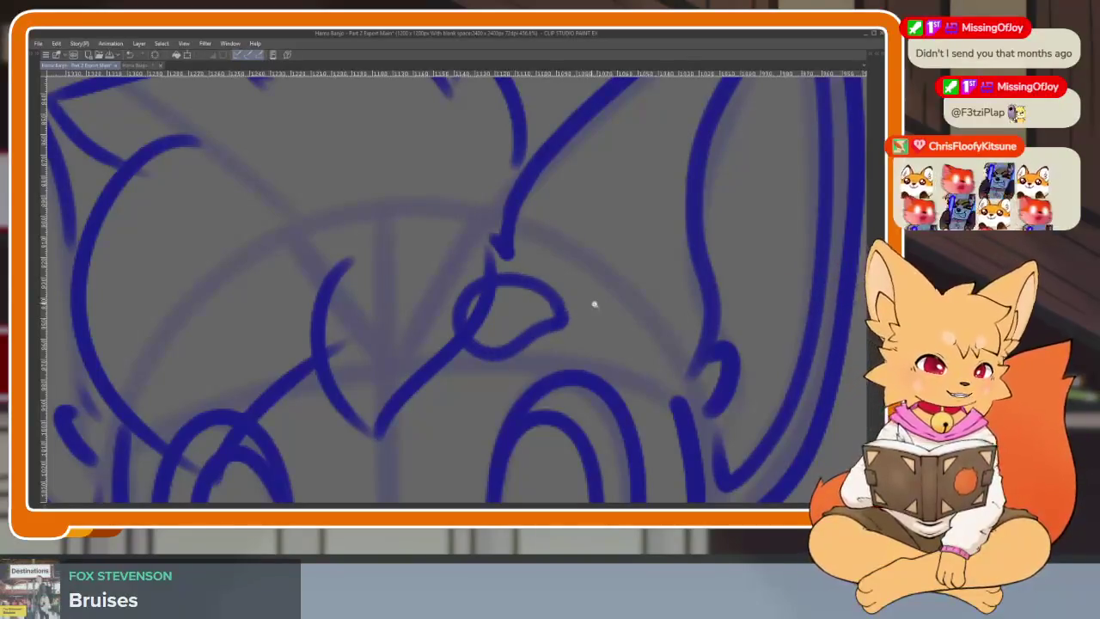
{"action": "scroll", "coordinate": [594, 304], "scroll_direction": "down", "scroll_amount": 3}
{"action": "scroll", "coordinate": [658, 283], "scroll_direction": "up", "scroll_amount": 2}
{"action": "scroll", "coordinate": [626, 322], "scroll_direction": "up", "scroll_amount": 2}
{"action": "key", "text": "ctrl+z"}
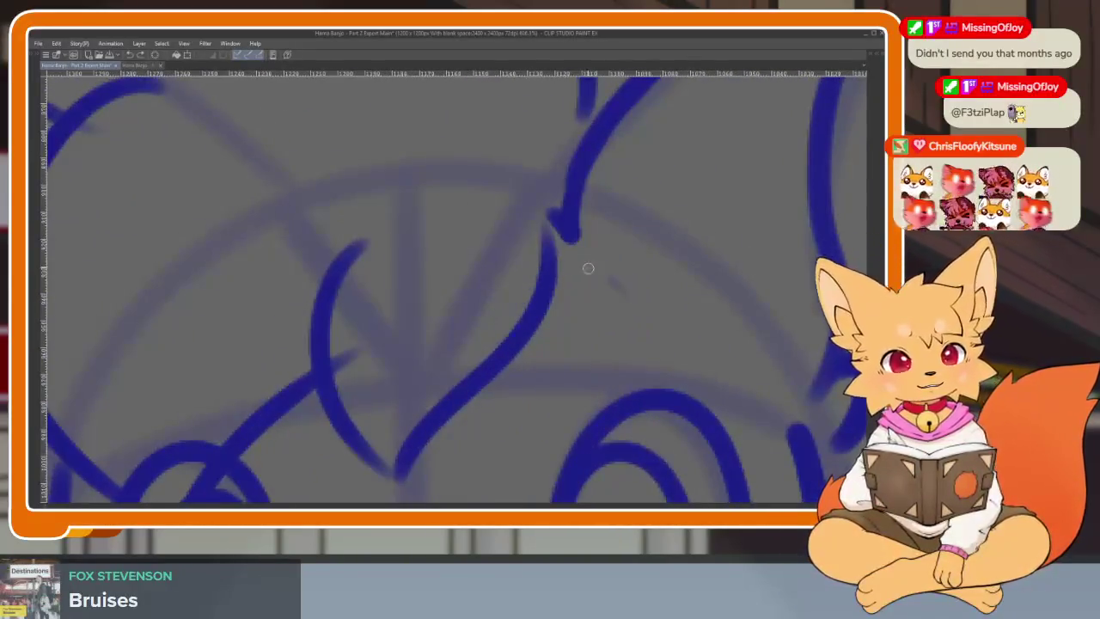
{"action": "mouse_move", "coordinate": [588, 268]}
{"action": "left_mouse_down"}
{"action": "mouse_move", "coordinate": [516, 335]}
{"action": "mouse_move", "coordinate": [626, 306]}
{"action": "mouse_move", "coordinate": [559, 266]}
{"action": "mouse_move", "coordinate": [516, 314]}
{"action": "left_mouse_up"}
{"action": "scroll", "coordinate": [618, 344], "scroll_direction": "down", "scroll_amount": 3}
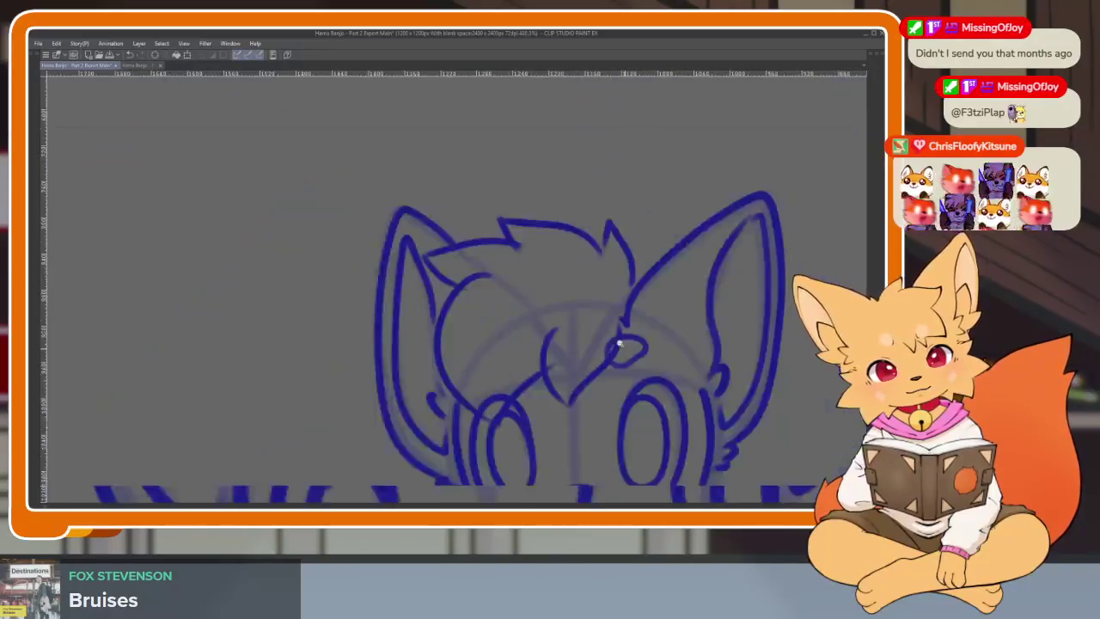
{"action": "scroll", "coordinate": [618, 344], "scroll_direction": "down", "scroll_amount": 1}
{"action": "scroll", "coordinate": [567, 361], "scroll_direction": "up", "scroll_amount": 4}
{"action": "mouse_move", "coordinate": [415, 325]}
{"action": "left_mouse_down"}
{"action": "mouse_move", "coordinate": [459, 312]}
{"action": "mouse_move", "coordinate": [495, 361]}
{"action": "mouse_move", "coordinate": [406, 365]}
{"action": "mouse_move", "coordinate": [423, 317]}
{"action": "left_mouse_up"}
Step: Draw the looped brow stroke between the eyes, redrawing it after one undo
{"action": "scroll", "coordinate": [701, 374], "scroll_direction": "down", "scroll_amount": 4}
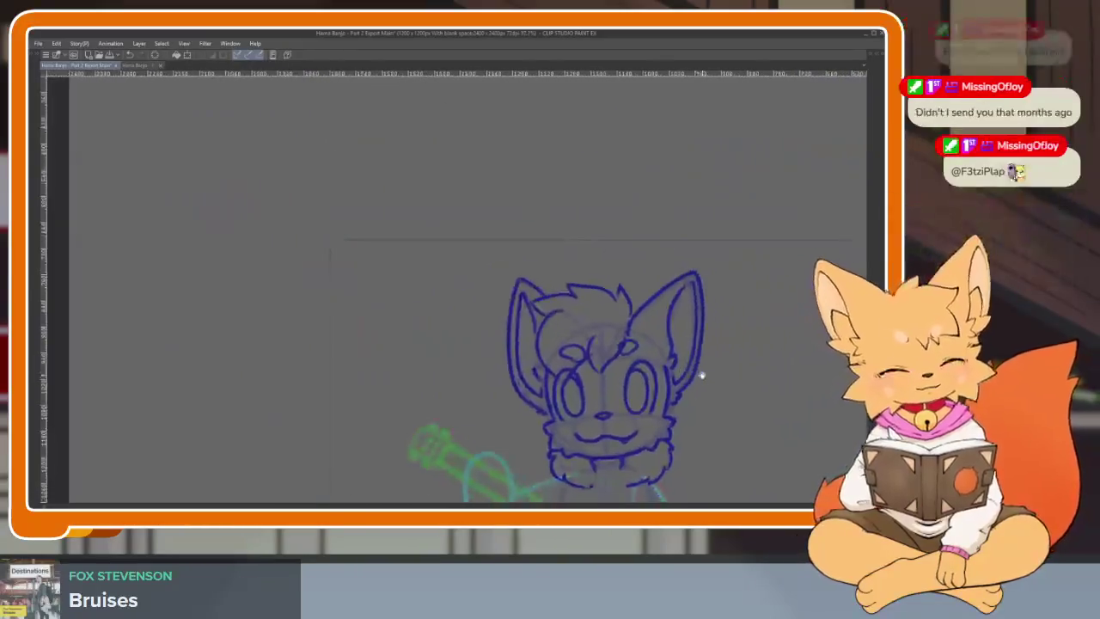
{"action": "scroll", "coordinate": [572, 364], "scroll_direction": "up", "scroll_amount": 3}
{"action": "scroll", "coordinate": [576, 373], "scroll_direction": "up", "scroll_amount": 2}
{"action": "scroll", "coordinate": [593, 373], "scroll_direction": "up", "scroll_amount": 2}
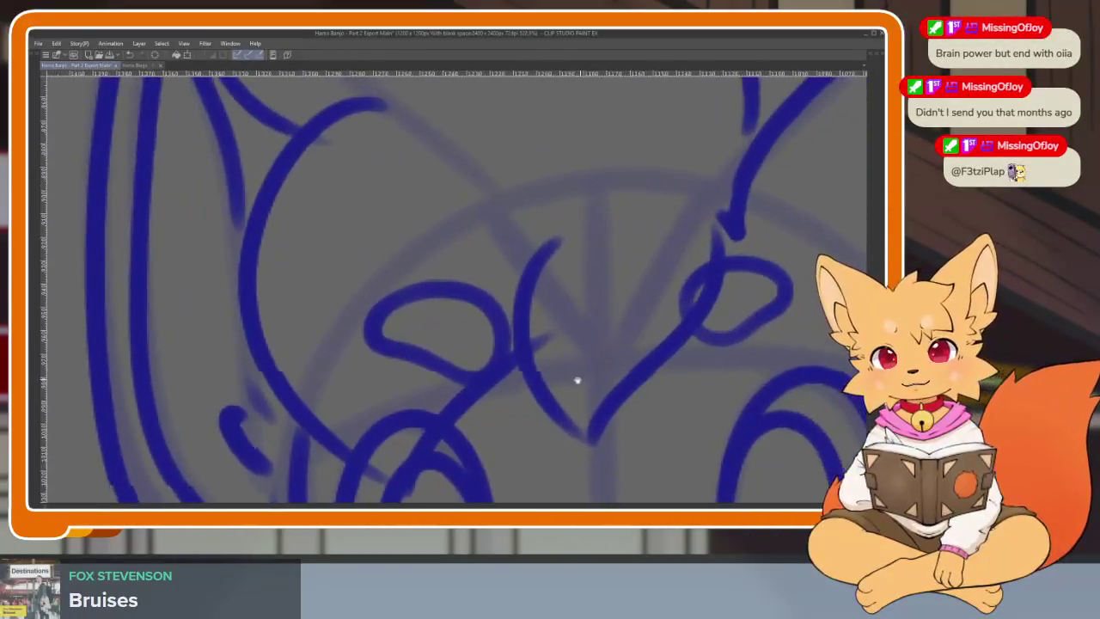
{"action": "mouse_move", "coordinate": [362, 319]}
{"action": "left_mouse_down"}
{"action": "mouse_move", "coordinate": [462, 300]}
{"action": "mouse_move", "coordinate": [446, 378]}
{"action": "mouse_move", "coordinate": [370, 344]}
{"action": "mouse_move", "coordinate": [437, 292]}
{"action": "left_mouse_up"}
{"action": "key", "text": "ctrl+z"}
{"action": "scroll", "coordinate": [486, 398], "scroll_direction": "down", "scroll_amount": 3}
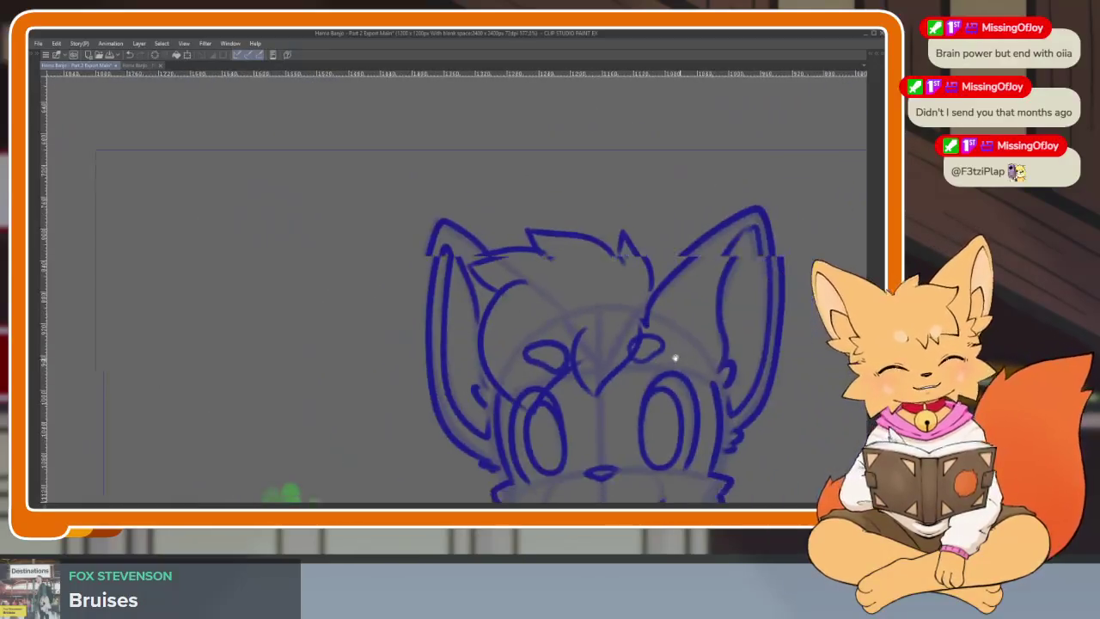
{"action": "scroll", "coordinate": [411, 341], "scroll_direction": "up", "scroll_amount": 3}
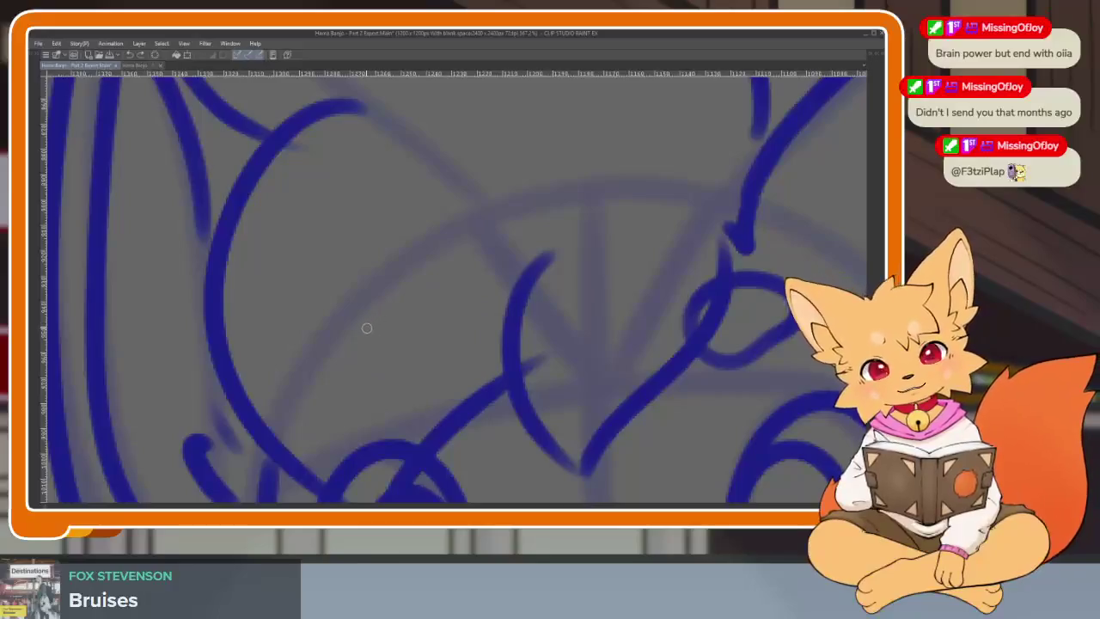
{"action": "mouse_move", "coordinate": [367, 327]}
{"action": "left_mouse_down"}
{"action": "mouse_move", "coordinate": [467, 312]}
{"action": "mouse_move", "coordinate": [441, 386]}
{"action": "mouse_move", "coordinate": [378, 361]}
{"action": "mouse_move", "coordinate": [360, 322]}
{"action": "left_mouse_up"}
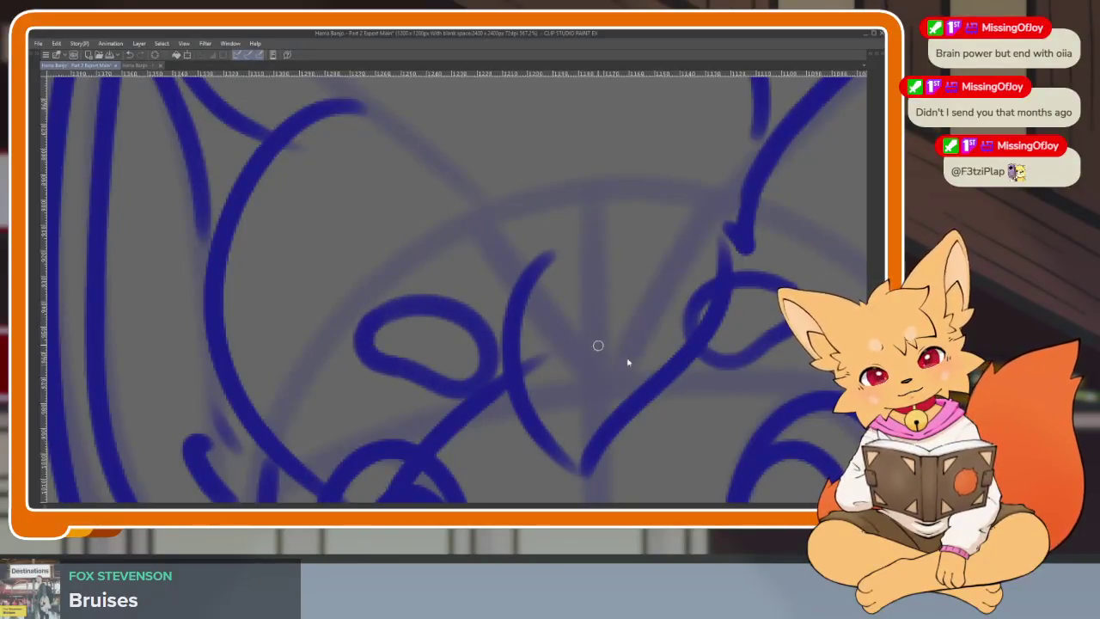
{"action": "scroll", "coordinate": [628, 363], "scroll_direction": "down", "scroll_amount": 5}
{"action": "scroll", "coordinate": [608, 351], "scroll_direction": "down", "scroll_amount": 1}
{"action": "scroll", "coordinate": [599, 346], "scroll_direction": "down", "scroll_amount": 2}
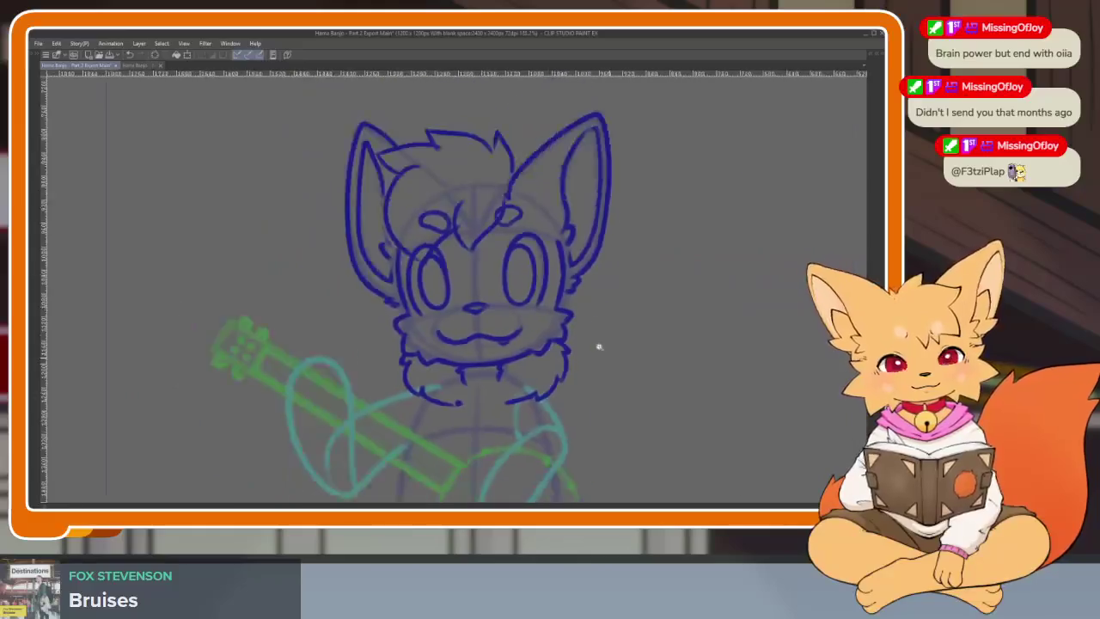
{"action": "scroll", "coordinate": [609, 346], "scroll_direction": "down", "scroll_amount": 2}
{"action": "scroll", "coordinate": [580, 381], "scroll_direction": "down", "scroll_amount": 2}
{"action": "scroll", "coordinate": [530, 342], "scroll_direction": "down", "scroll_amount": 2}
{"action": "scroll", "coordinate": [447, 338], "scroll_direction": "up", "scroll_amount": 2}
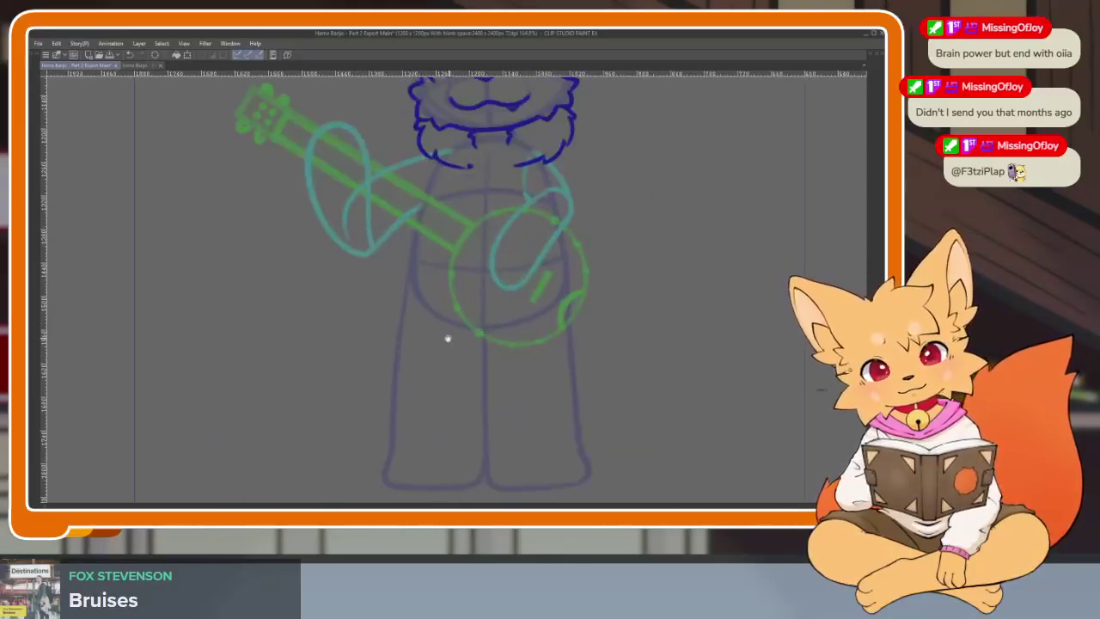
{"action": "scroll", "coordinate": [395, 243], "scroll_direction": "up", "scroll_amount": 1}
Step: Ink the left leg's outer line, the foot's bottom edge and a small crotch squiggle in dark blue
{"action": "scroll", "coordinate": [392, 183], "scroll_direction": "up", "scroll_amount": 1}
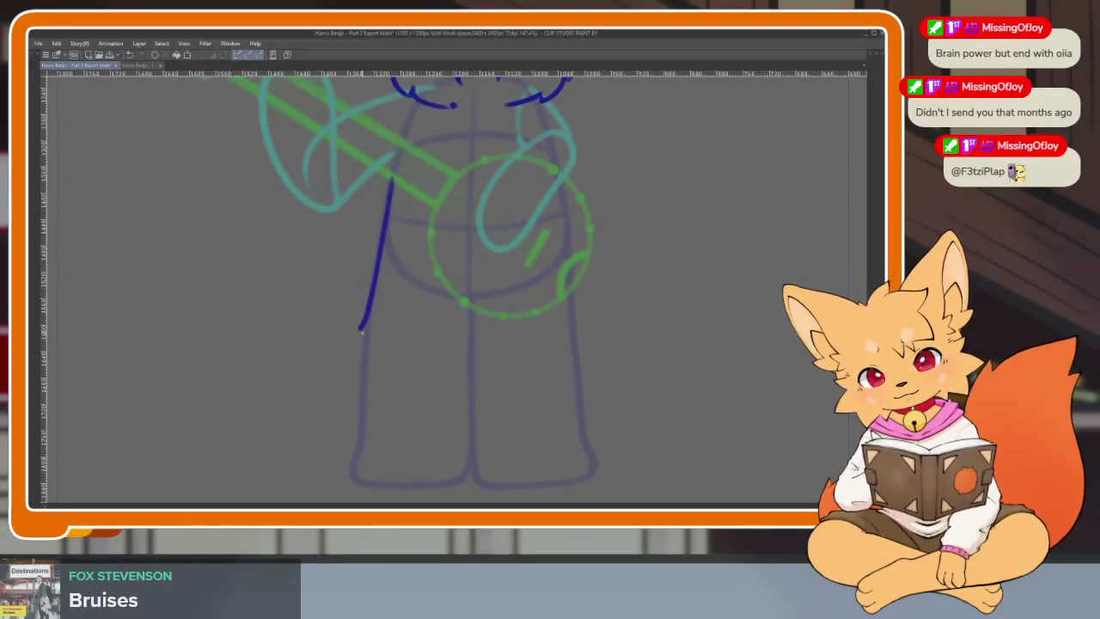
{"action": "scroll", "coordinate": [359, 345], "scroll_direction": "down", "scroll_amount": 1}
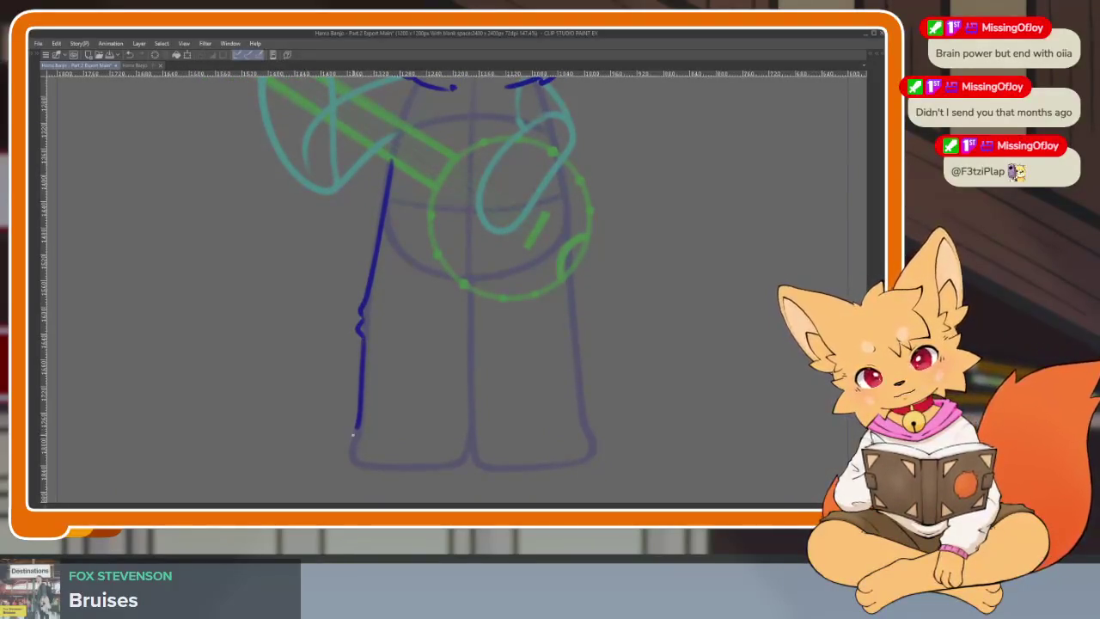
{"action": "left_click_drag", "start_coordinate": [352, 435], "coordinate": [348, 463]}
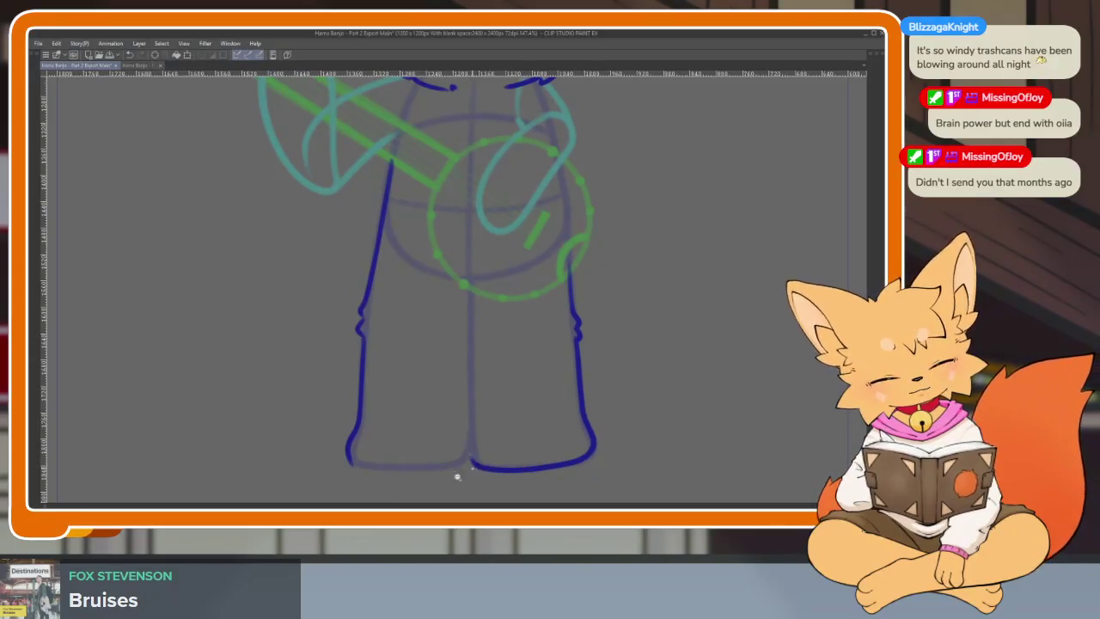
{"action": "scroll", "coordinate": [457, 476], "scroll_direction": "up", "scroll_amount": 2}
{"action": "left_click_drag", "start_coordinate": [321, 457], "coordinate": [459, 459]}
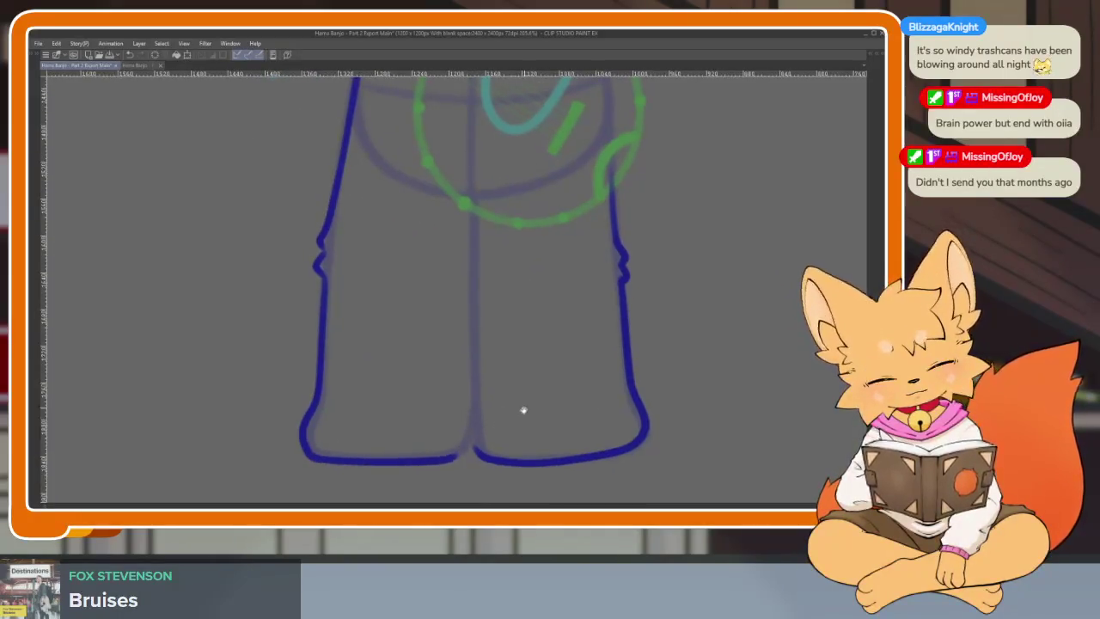
{"action": "scroll", "coordinate": [449, 219], "scroll_direction": "up", "scroll_amount": 1}
{"action": "left_click_drag", "start_coordinate": [455, 231], "coordinate": [462, 236]}
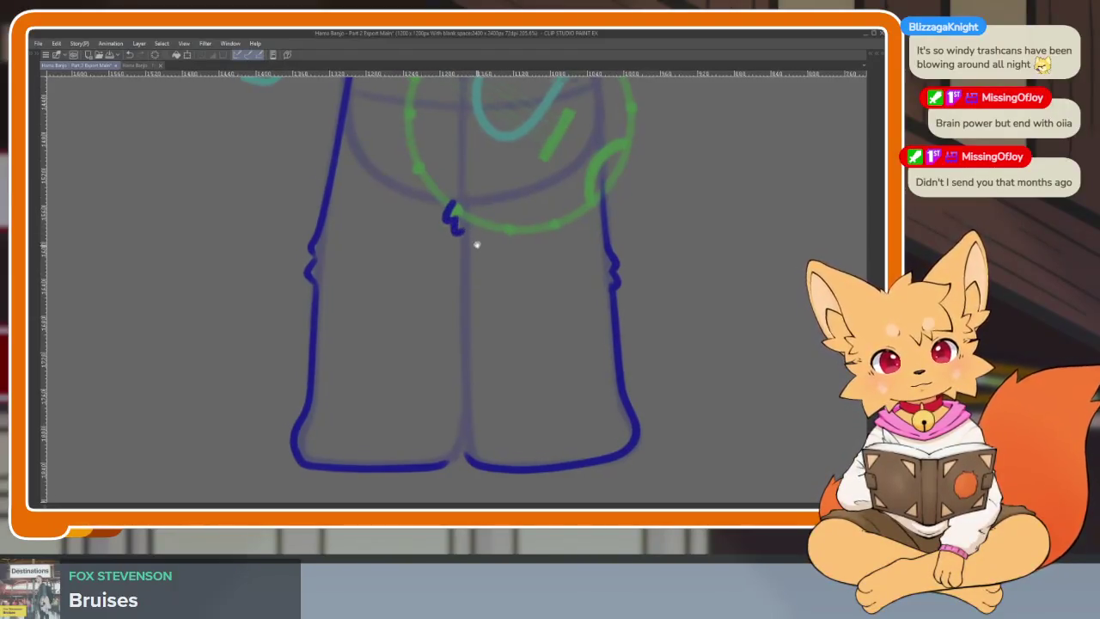
{"action": "scroll", "coordinate": [460, 232], "scroll_direction": "down", "scroll_amount": 1}
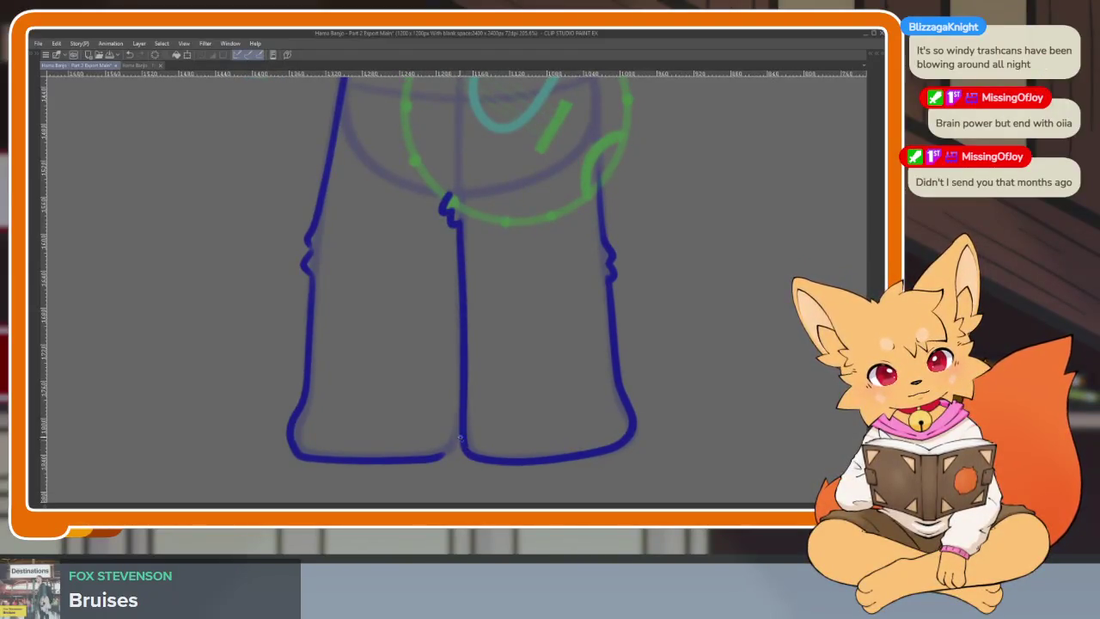
{"action": "scroll", "coordinate": [663, 407], "scroll_direction": "down", "scroll_amount": 5}
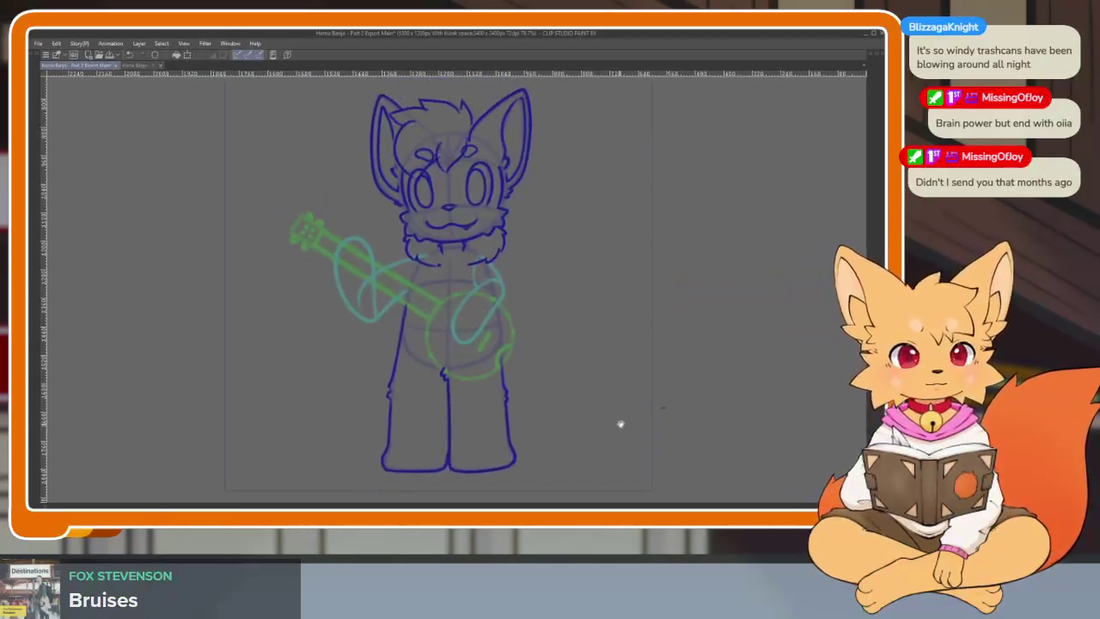
{"action": "scroll", "coordinate": [641, 400], "scroll_direction": "up", "scroll_amount": 1}
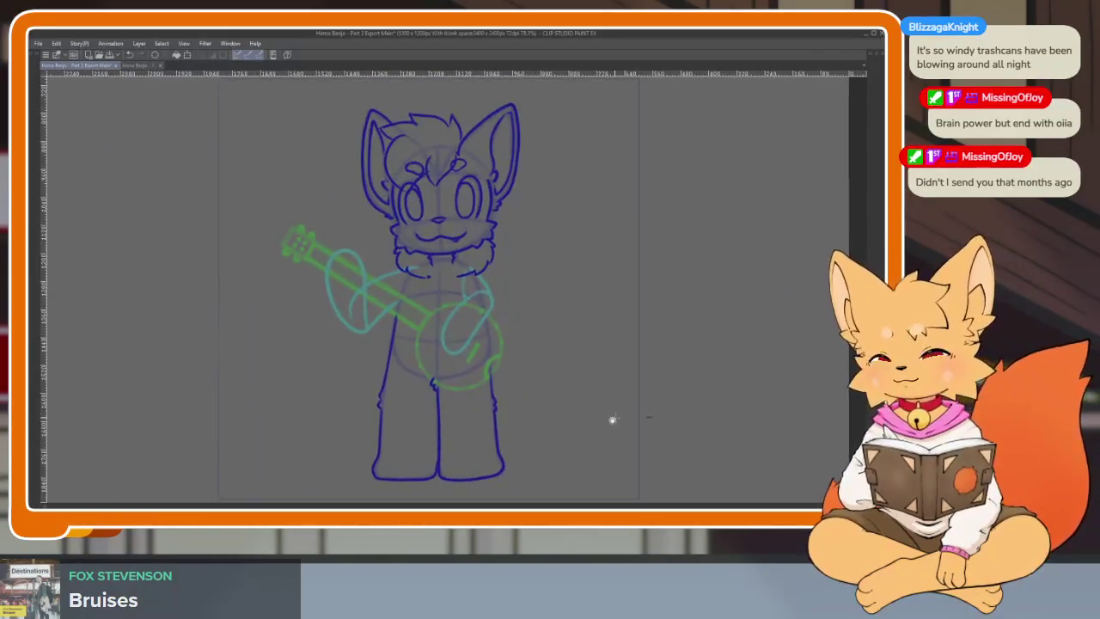
{"action": "scroll", "coordinate": [611, 418], "scroll_direction": "up", "scroll_amount": 1}
{"action": "scroll", "coordinate": [597, 434], "scroll_direction": "up", "scroll_amount": 1}
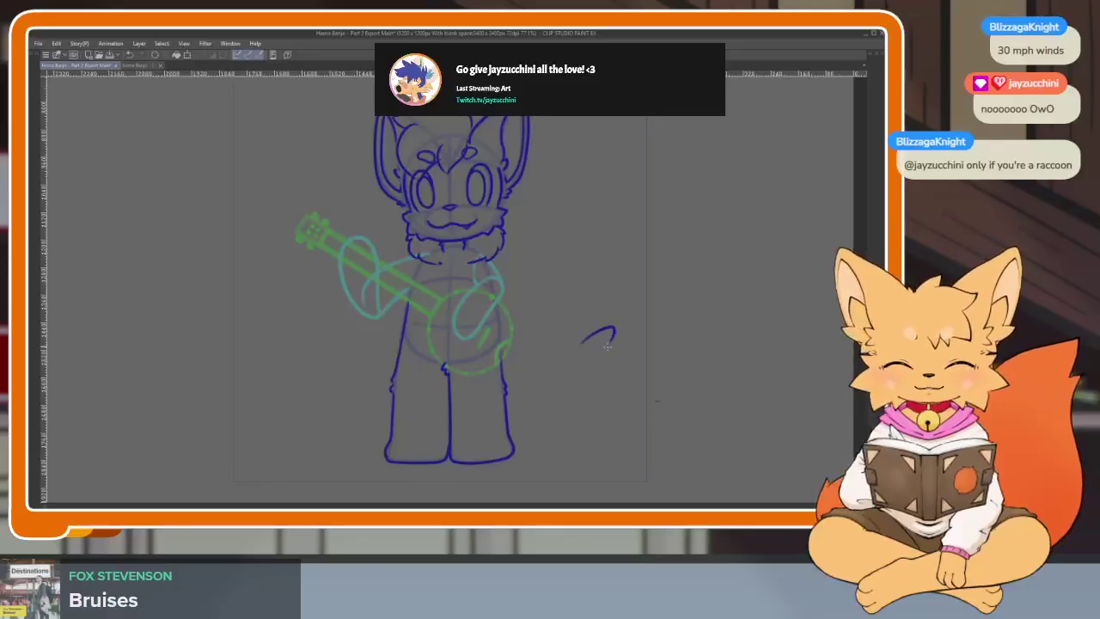
{"action": "scroll", "coordinate": [516, 387], "scroll_direction": "down", "scroll_amount": 2}
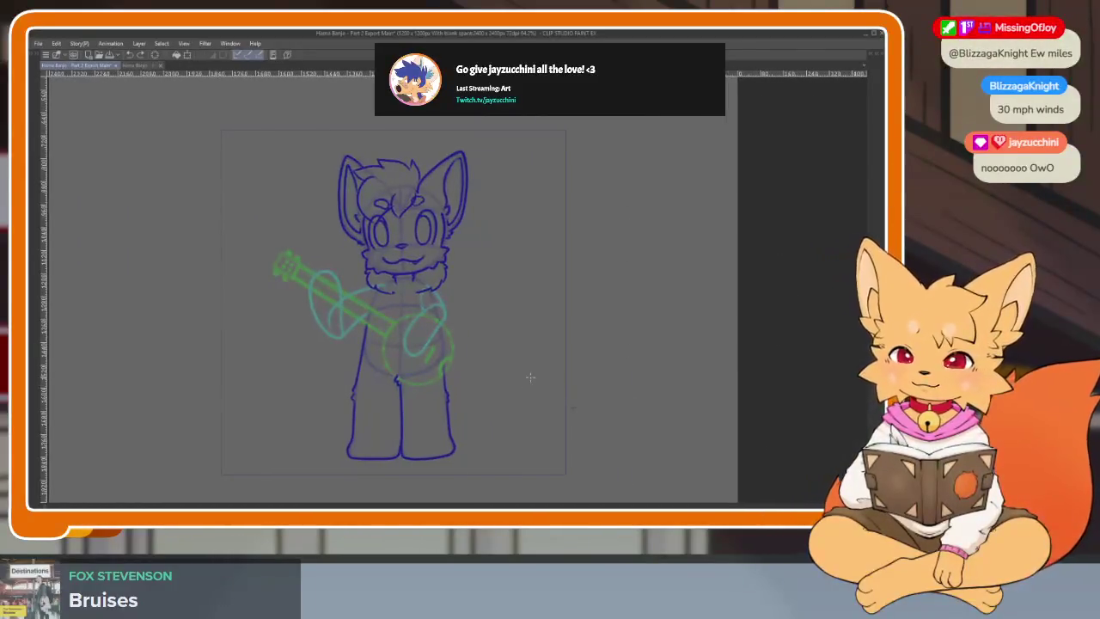
{"action": "key", "text": "ctrl+z"}
{"action": "key", "text": "ctrl+y"}
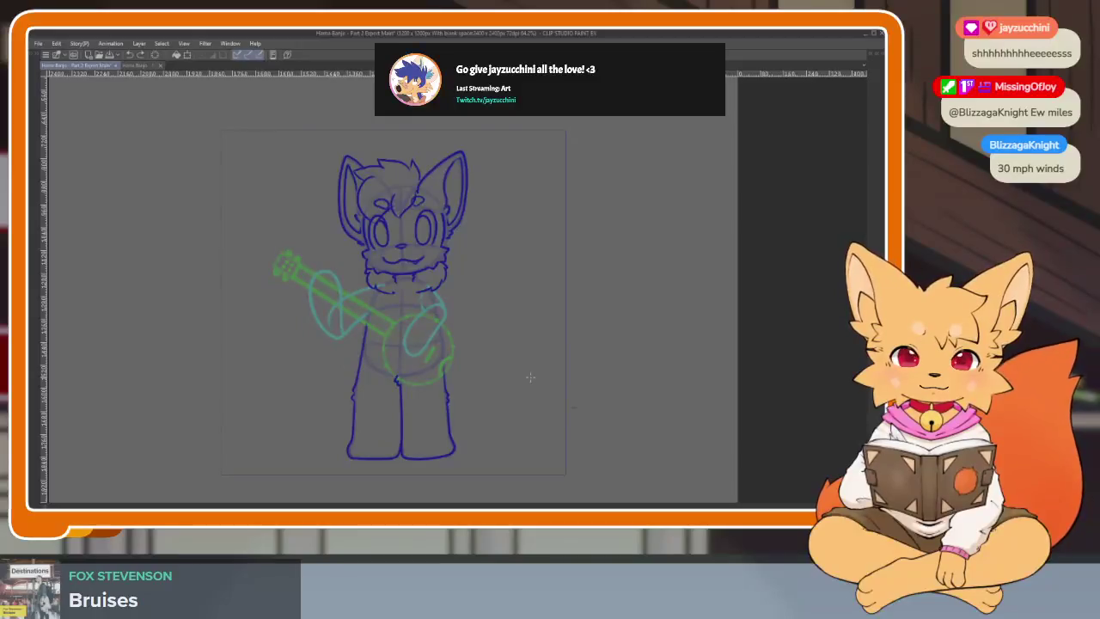
{"action": "key", "text": "ctrl+z"}
{"action": "key", "text": "ctrl+y"}
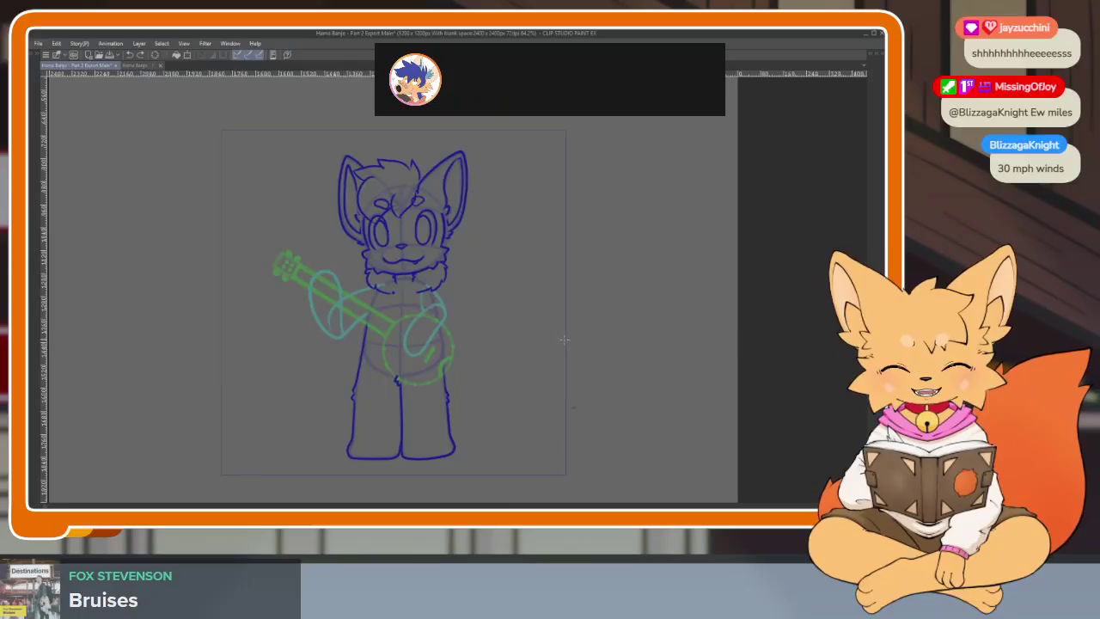
Step: Fade the first line-art pass and zoom in on the fox's head
{"action": "key", "text": "ctrl+z"}
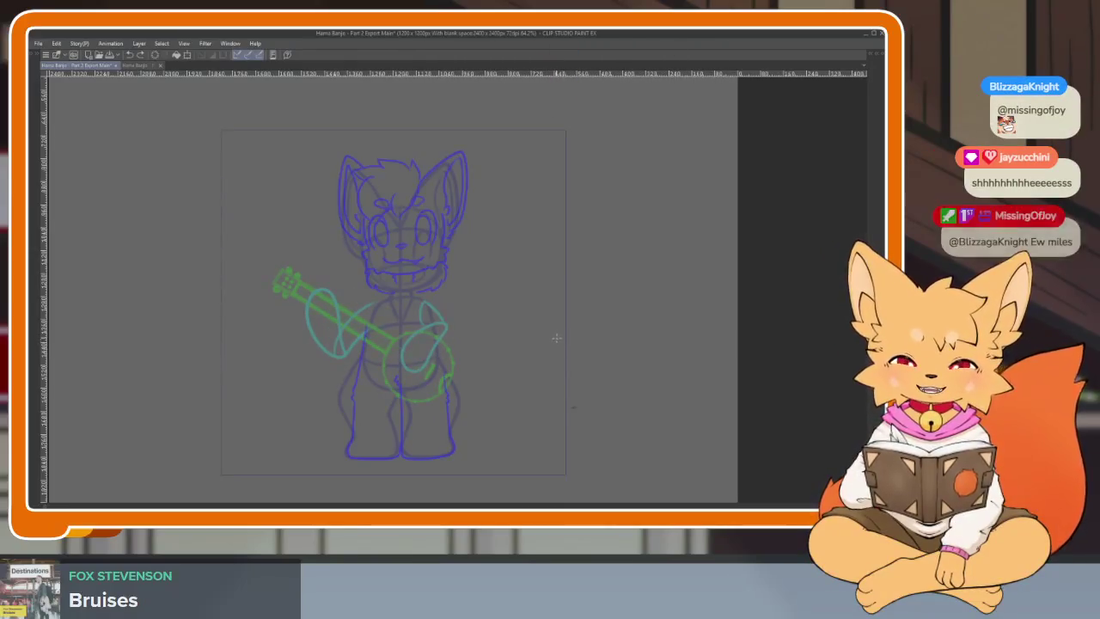
{"action": "scroll", "coordinate": [535, 366], "scroll_direction": "up", "scroll_amount": 1}
{"action": "scroll", "coordinate": [523, 383], "scroll_direction": "up", "scroll_amount": 2}
{"action": "scroll", "coordinate": [481, 347], "scroll_direction": "up", "scroll_amount": 1}
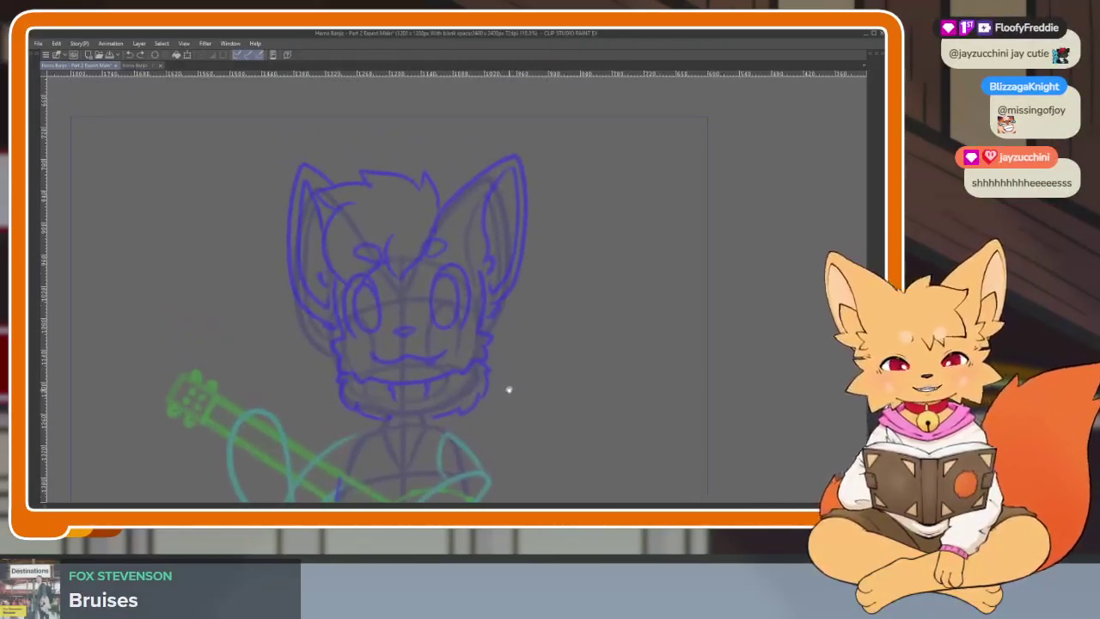
{"action": "scroll", "coordinate": [493, 353], "scroll_direction": "up", "scroll_amount": 1}
{"action": "scroll", "coordinate": [493, 391], "scroll_direction": "up", "scroll_amount": 1}
{"action": "scroll", "coordinate": [499, 395], "scroll_direction": "up", "scroll_amount": 1}
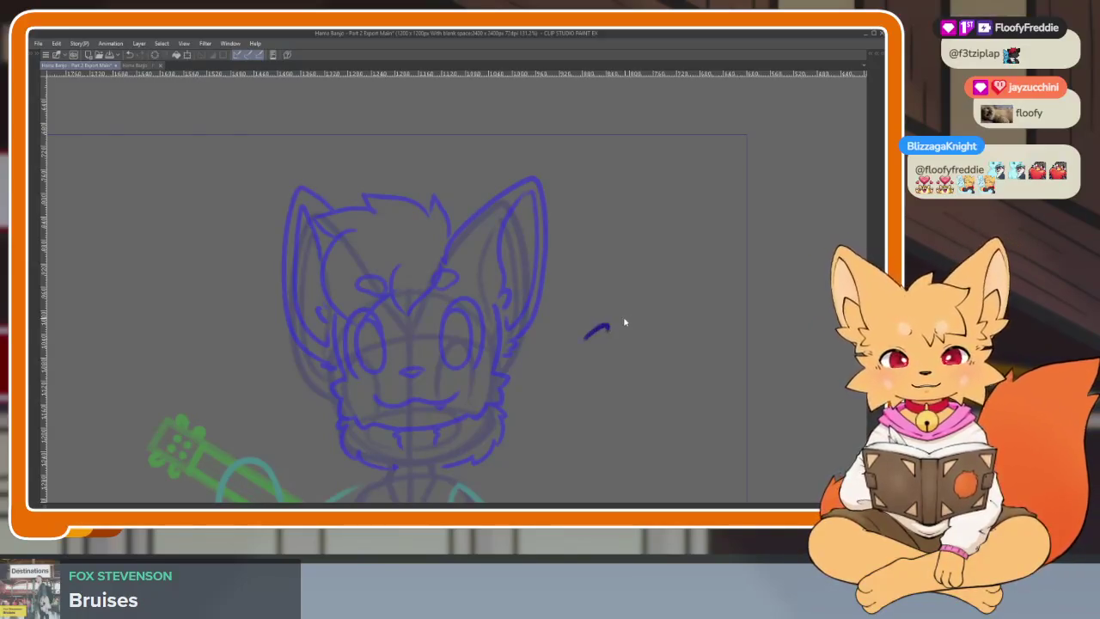
{"action": "scroll", "coordinate": [437, 368], "scroll_direction": "up", "scroll_amount": 2}
{"action": "scroll", "coordinate": [462, 395], "scroll_direction": "up", "scroll_amount": 2}
Step: Ink a darker, spiky hair fringe across the fox's forehead
{"action": "left_click_drag", "start_coordinate": [452, 356], "coordinate": [467, 397]}
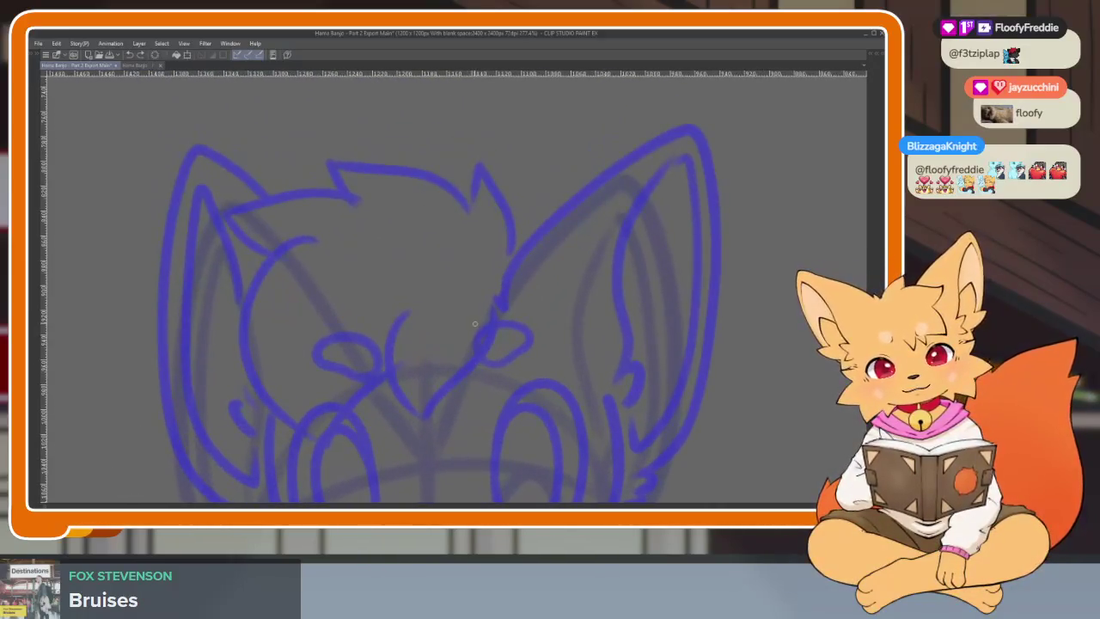
{"action": "mouse_move", "coordinate": [491, 327]}
{"action": "left_mouse_down"}
{"action": "mouse_move", "coordinate": [466, 230]}
{"action": "mouse_move", "coordinate": [464, 280]}
{"action": "mouse_move", "coordinate": [359, 220]}
{"action": "mouse_move", "coordinate": [367, 265]}
{"action": "mouse_move", "coordinate": [292, 249]}
{"action": "mouse_move", "coordinate": [260, 258]}
{"action": "mouse_move", "coordinate": [281, 291]}
{"action": "left_mouse_up"}
{"action": "scroll", "coordinate": [489, 315], "scroll_direction": "down", "scroll_amount": 2}
{"action": "scroll", "coordinate": [535, 364], "scroll_direction": "up", "scroll_amount": 1}
{"action": "scroll", "coordinate": [572, 365], "scroll_direction": "down", "scroll_amount": 1}
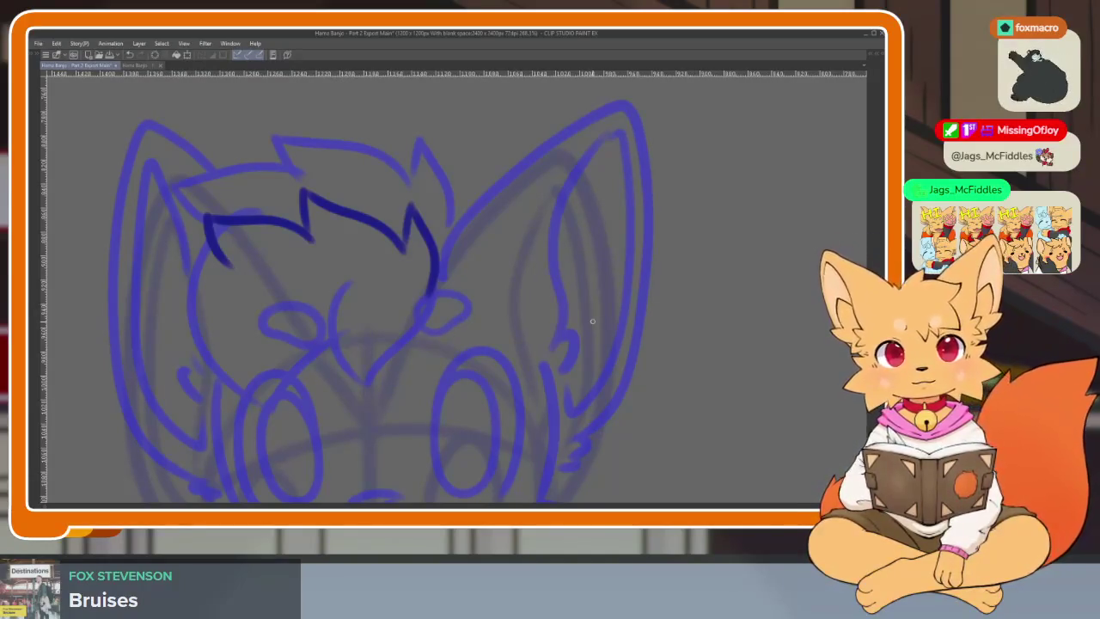
Step: Try a first dark curve along the left cheek, then undo the attempts
{"action": "scroll", "coordinate": [447, 398], "scroll_direction": "down", "scroll_amount": 3}
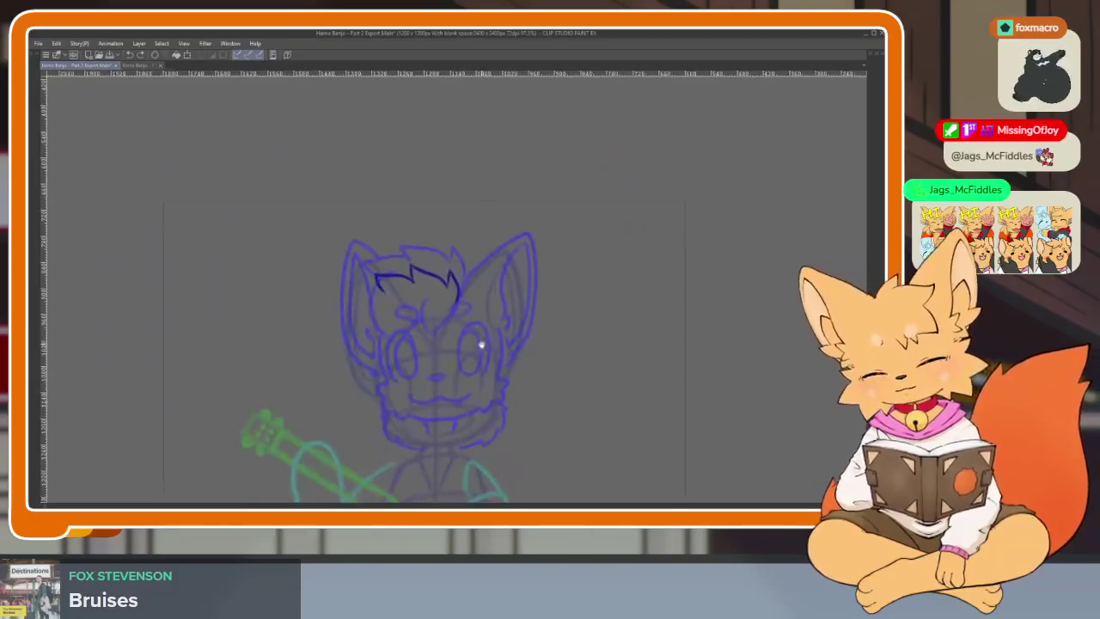
{"action": "scroll", "coordinate": [460, 369], "scroll_direction": "up", "scroll_amount": 2}
{"action": "scroll", "coordinate": [459, 369], "scroll_direction": "down", "scroll_amount": 2}
{"action": "scroll", "coordinate": [439, 367], "scroll_direction": "up", "scroll_amount": 2}
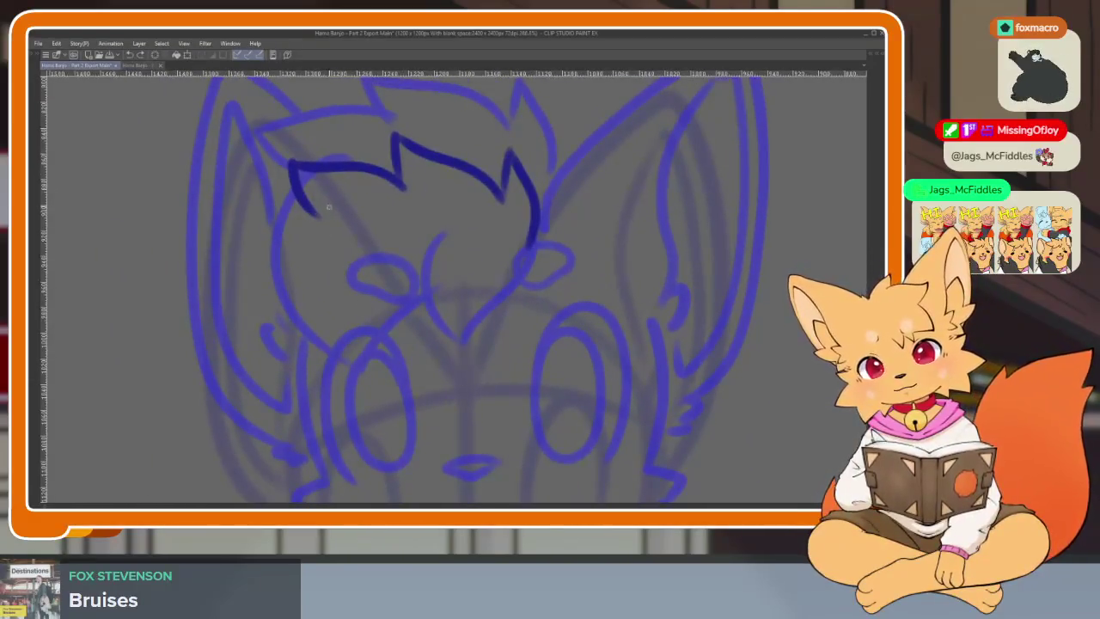
{"action": "mouse_move", "coordinate": [342, 200]}
{"action": "left_mouse_down"}
{"action": "mouse_move", "coordinate": [283, 361]}
{"action": "mouse_move", "coordinate": [335, 401]}
{"action": "mouse_move", "coordinate": [280, 251]}
{"action": "mouse_move", "coordinate": [340, 400]}
{"action": "mouse_move", "coordinate": [394, 334]}
{"action": "mouse_move", "coordinate": [412, 386]}
{"action": "left_mouse_up"}
{"action": "key", "text": "ctrl+z"}
{"action": "scroll", "coordinate": [521, 326], "scroll_direction": "down", "scroll_amount": 2}
{"action": "scroll", "coordinate": [375, 324], "scroll_direction": "up", "scroll_amount": 2}
{"action": "key", "text": "ctrl+z"}
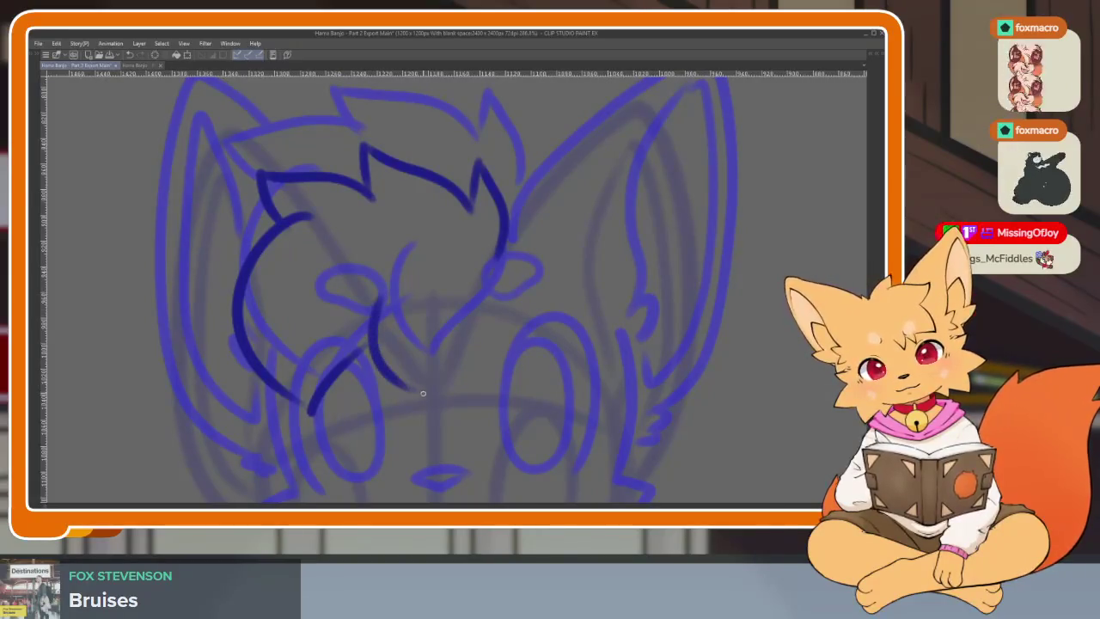
Step: Extend dark strokes down from the cheek with a connecting stroke, then preview the frames
{"action": "left_click_drag", "start_coordinate": [379, 301], "coordinate": [413, 391]}
{"action": "left_click_drag", "start_coordinate": [477, 283], "coordinate": [426, 378]}
{"action": "scroll", "coordinate": [567, 335], "scroll_direction": "down", "scroll_amount": 2}
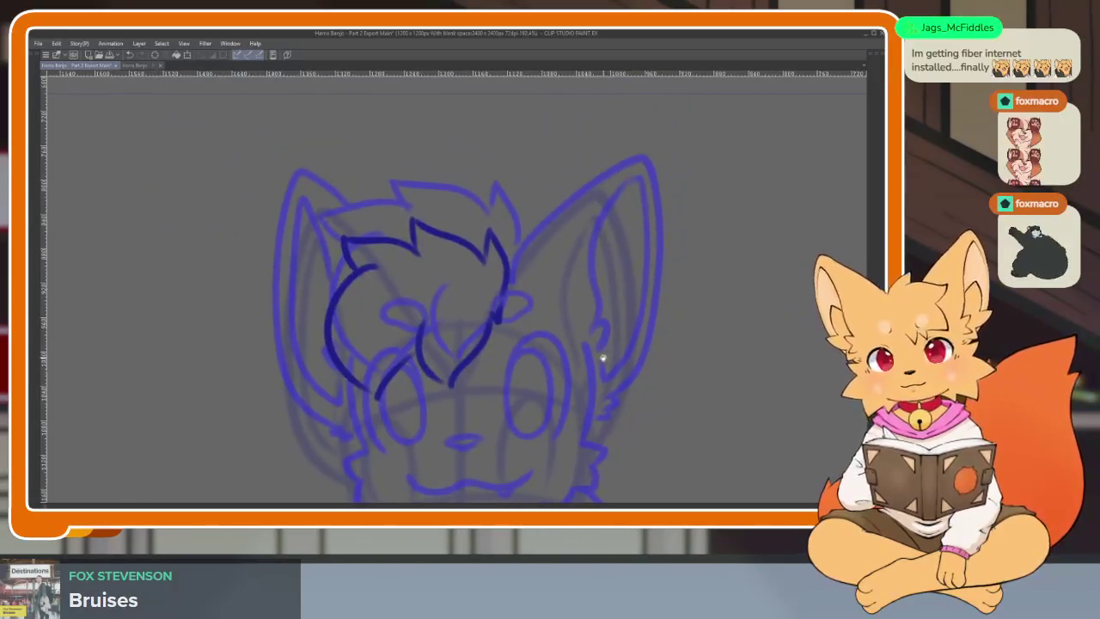
{"action": "scroll", "coordinate": [624, 374], "scroll_direction": "down", "scroll_amount": 1}
{"action": "key", "text": "Return"}
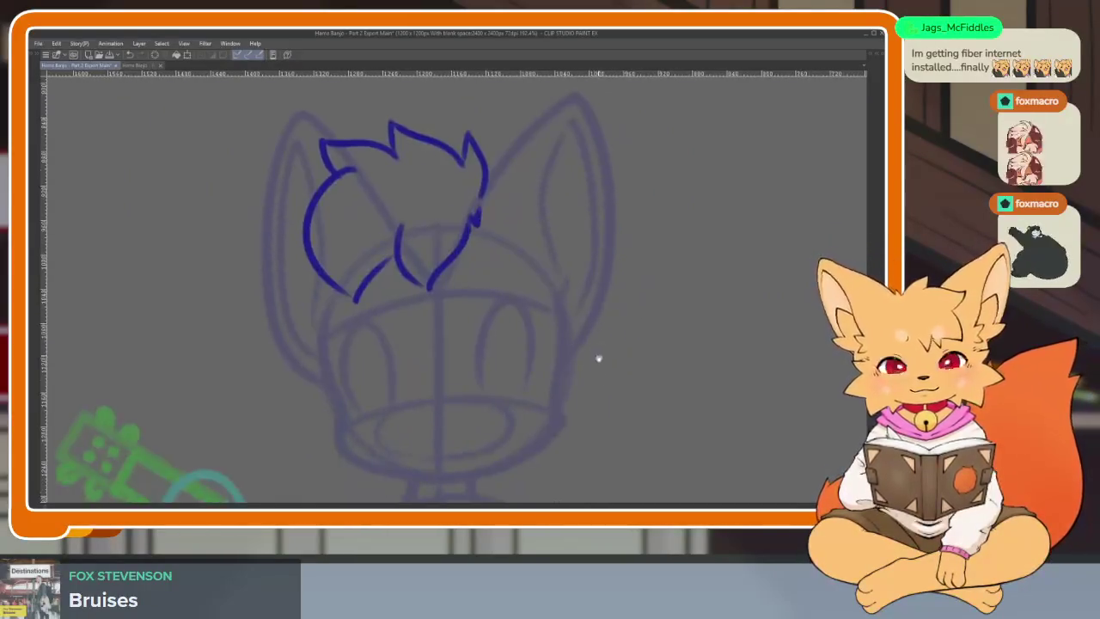
Step: Ink the final left cheek outline ending in a fluffy zigzag tuft
{"action": "scroll", "coordinate": [599, 359], "scroll_direction": "down", "scroll_amount": 1}
{"action": "scroll", "coordinate": [584, 378], "scroll_direction": "up", "scroll_amount": 1}
{"action": "scroll", "coordinate": [554, 408], "scroll_direction": "up", "scroll_amount": 1}
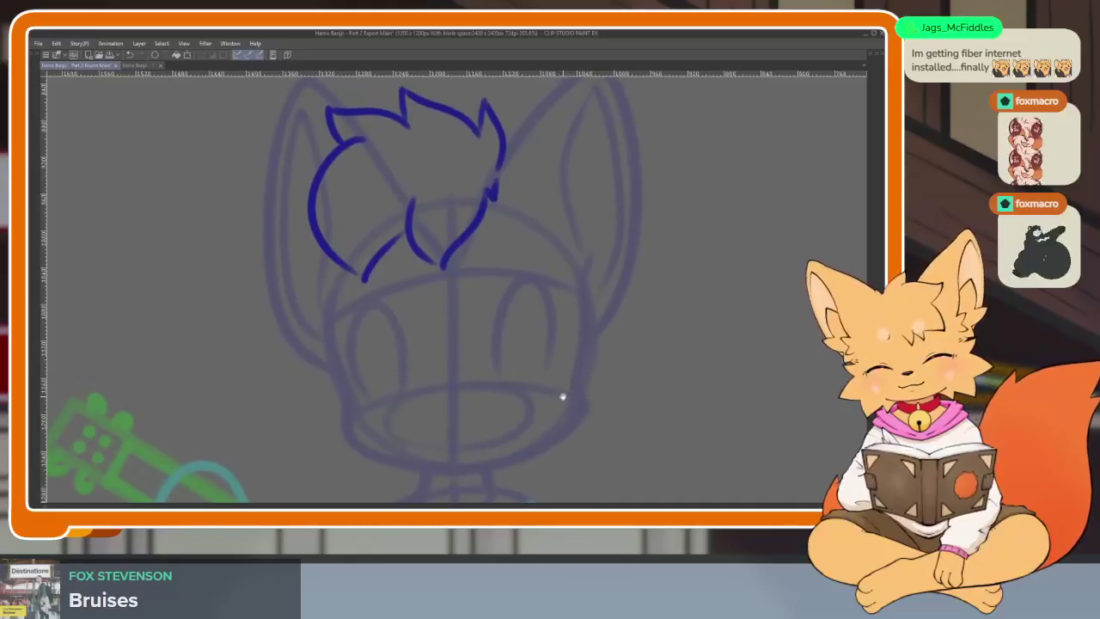
{"action": "scroll", "coordinate": [369, 378], "scroll_direction": "up", "scroll_amount": 2}
{"action": "mouse_move", "coordinate": [311, 264]}
{"action": "left_mouse_down"}
{"action": "mouse_move", "coordinate": [334, 329]}
{"action": "mouse_move", "coordinate": [302, 346]}
{"action": "mouse_move", "coordinate": [333, 375]}
{"action": "mouse_move", "coordinate": [321, 426]}
{"action": "mouse_move", "coordinate": [415, 431]}
{"action": "left_mouse_up"}
{"action": "scroll", "coordinate": [322, 318], "scroll_direction": "down", "scroll_amount": 1}
Step: Ink the right side of the head into the cheek and the chin line across the lower face
{"action": "scroll", "coordinate": [627, 413], "scroll_direction": "up", "scroll_amount": 2}
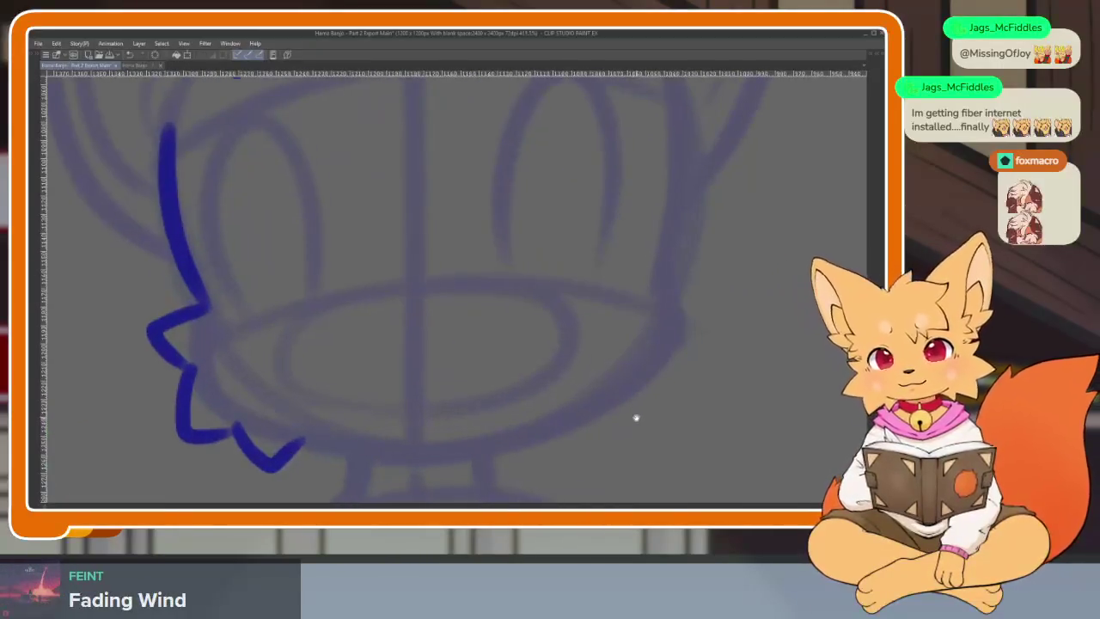
{"action": "scroll", "coordinate": [632, 418], "scroll_direction": "down", "scroll_amount": 1}
{"action": "mouse_move", "coordinate": [663, 176]}
{"action": "left_mouse_down"}
{"action": "mouse_move", "coordinate": [675, 265]}
{"action": "mouse_move", "coordinate": [666, 330]}
{"action": "left_mouse_up"}
{"action": "key", "text": "ctrl+z"}
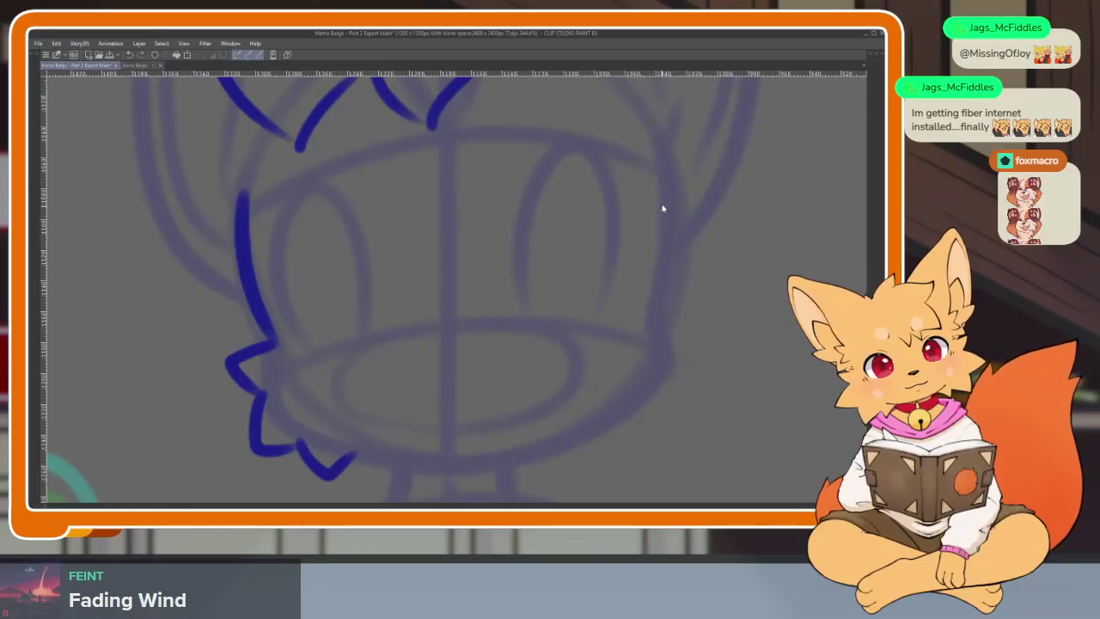
{"action": "mouse_move", "coordinate": [663, 190]}
{"action": "left_mouse_down"}
{"action": "mouse_move", "coordinate": [653, 321]}
{"action": "mouse_move", "coordinate": [689, 341]}
{"action": "mouse_move", "coordinate": [657, 419]}
{"action": "left_mouse_up"}
{"action": "mouse_move", "coordinate": [605, 449]}
{"action": "left_mouse_down"}
{"action": "mouse_move", "coordinate": [588, 439]}
{"action": "mouse_move", "coordinate": [504, 461]}
{"action": "mouse_move", "coordinate": [331, 471]}
{"action": "left_mouse_up"}
Step: Zoom in and ink the fox's nose
{"action": "scroll", "coordinate": [615, 445], "scroll_direction": "down", "scroll_amount": 5}
{"action": "scroll", "coordinate": [584, 375], "scroll_direction": "up", "scroll_amount": 2}
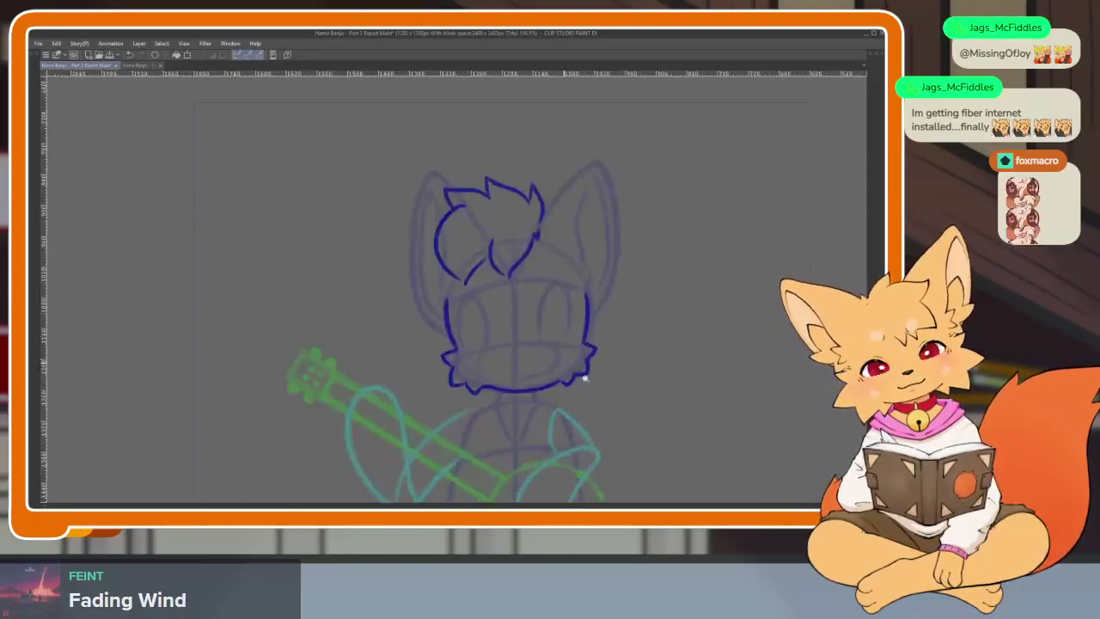
{"action": "scroll", "coordinate": [467, 342], "scroll_direction": "up", "scroll_amount": 3}
{"action": "mouse_move", "coordinate": [410, 334]}
{"action": "left_mouse_down"}
{"action": "mouse_move", "coordinate": [473, 330]}
{"action": "mouse_move", "coordinate": [411, 334]}
{"action": "left_mouse_up"}
{"action": "scroll", "coordinate": [438, 399], "scroll_direction": "up", "scroll_amount": 2}
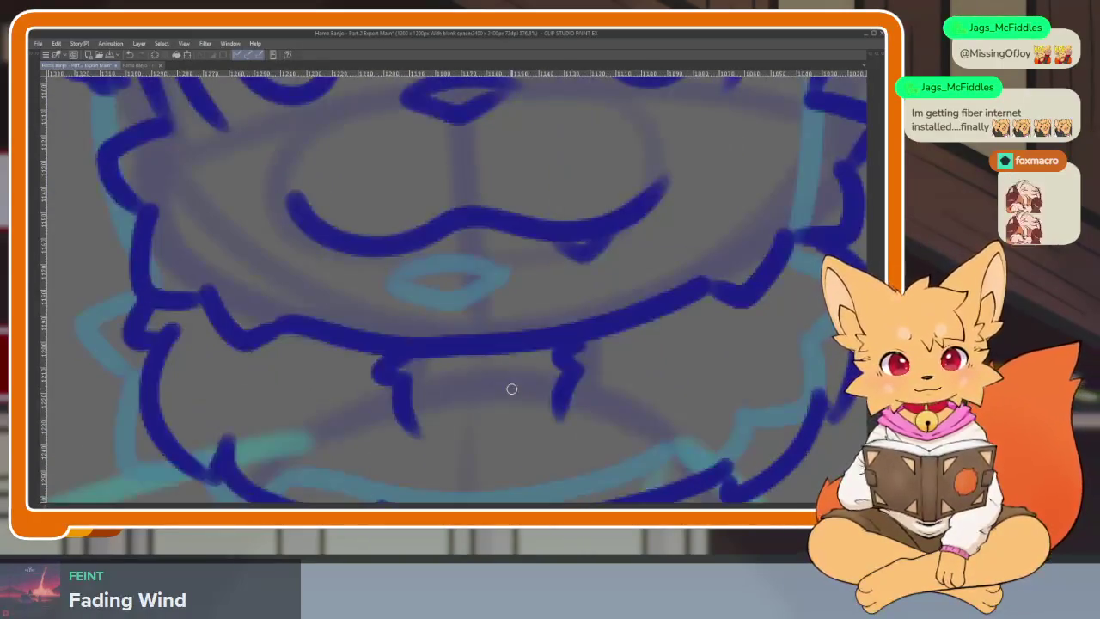
Step: Ink the open smiling mouth and lower lip, darkening the inside of the mouth
{"action": "left_click_drag", "start_coordinate": [270, 344], "coordinate": [547, 395]}
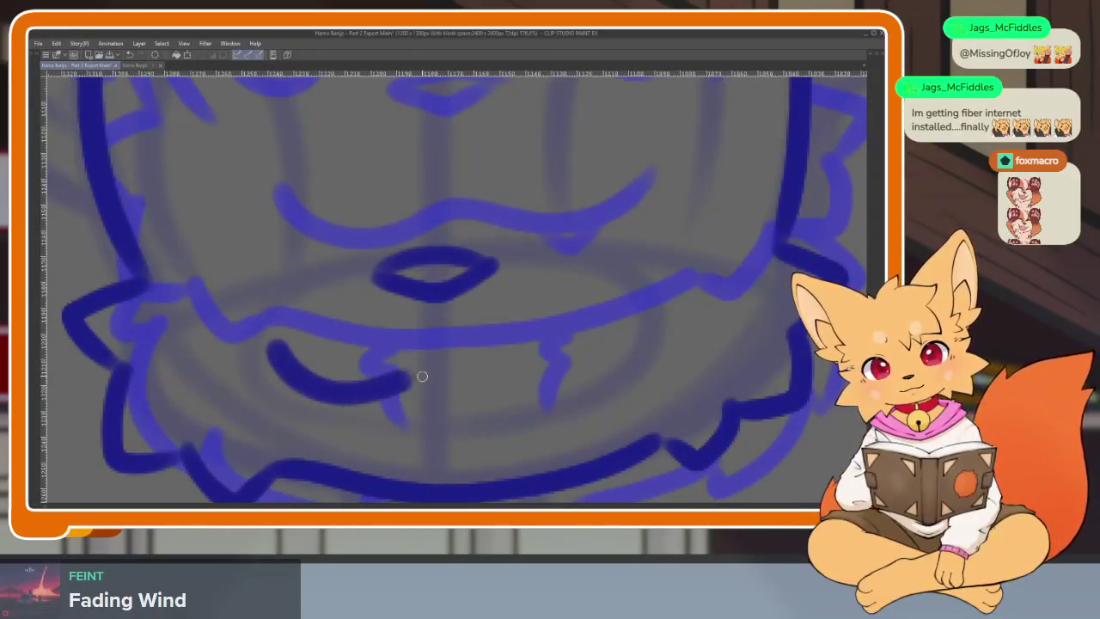
{"action": "mouse_move", "coordinate": [631, 319]}
{"action": "left_mouse_down"}
{"action": "mouse_move", "coordinate": [488, 455]}
{"action": "mouse_move", "coordinate": [317, 391]}
{"action": "left_mouse_up"}
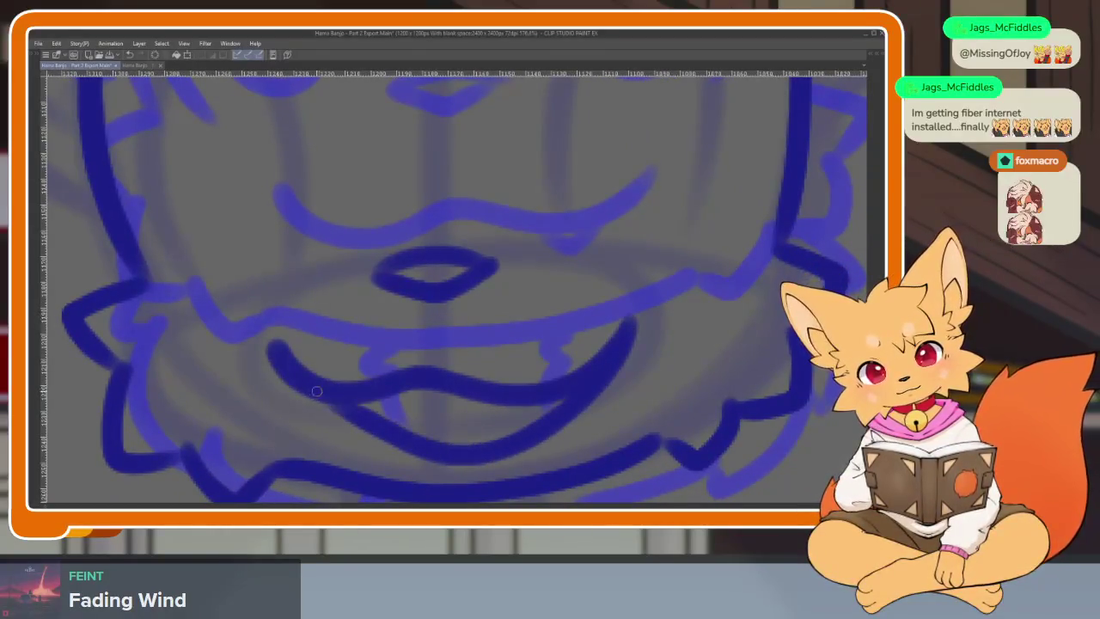
{"action": "scroll", "coordinate": [694, 355], "scroll_direction": "down", "scroll_amount": 10}
{"action": "scroll", "coordinate": [678, 393], "scroll_direction": "up", "scroll_amount": 10}
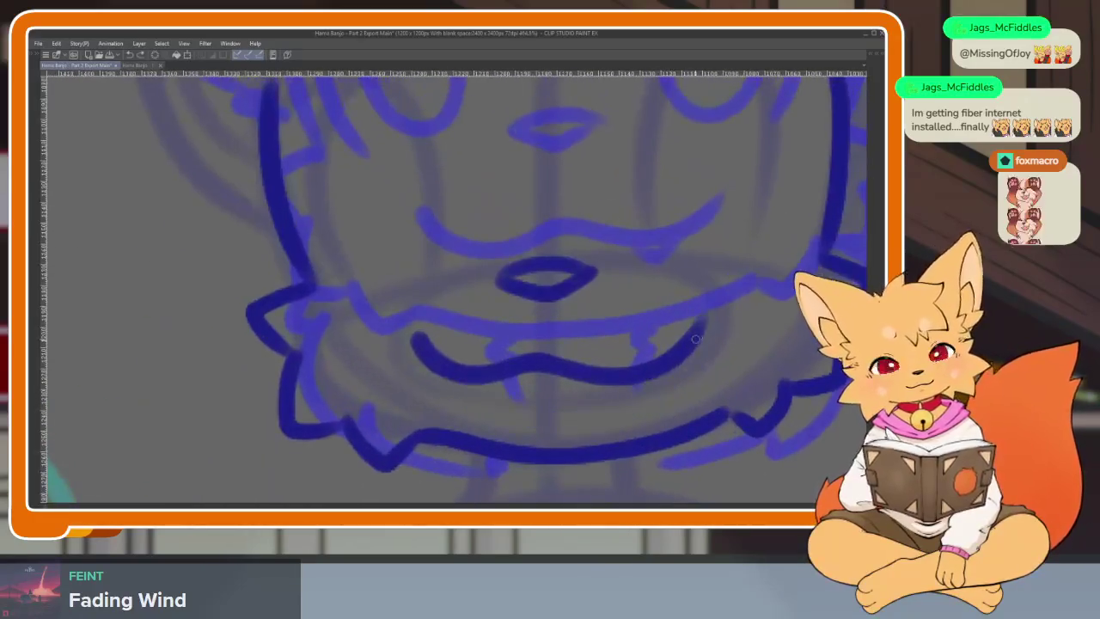
{"action": "mouse_move", "coordinate": [677, 373]}
{"action": "left_mouse_down"}
{"action": "mouse_move", "coordinate": [521, 430]}
{"action": "mouse_move", "coordinate": [452, 375]}
{"action": "left_mouse_up"}
{"action": "scroll", "coordinate": [593, 383], "scroll_direction": "up", "scroll_amount": 3}
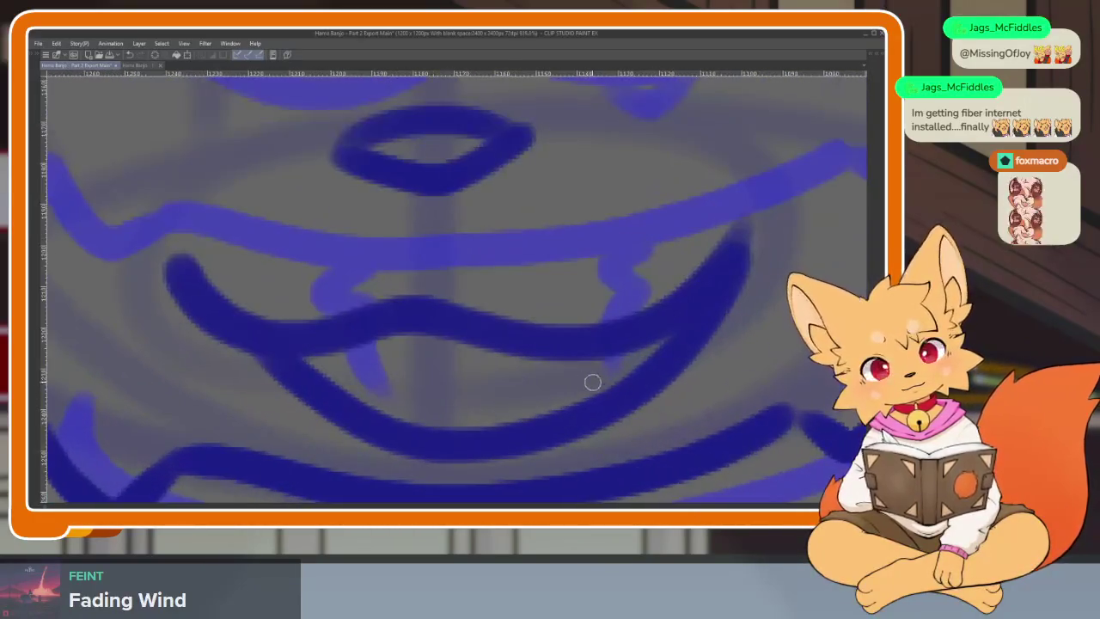
{"action": "mouse_move", "coordinate": [533, 351]}
{"action": "left_mouse_down"}
{"action": "mouse_move", "coordinate": [613, 363]}
{"action": "mouse_move", "coordinate": [633, 349]}
{"action": "left_mouse_up"}
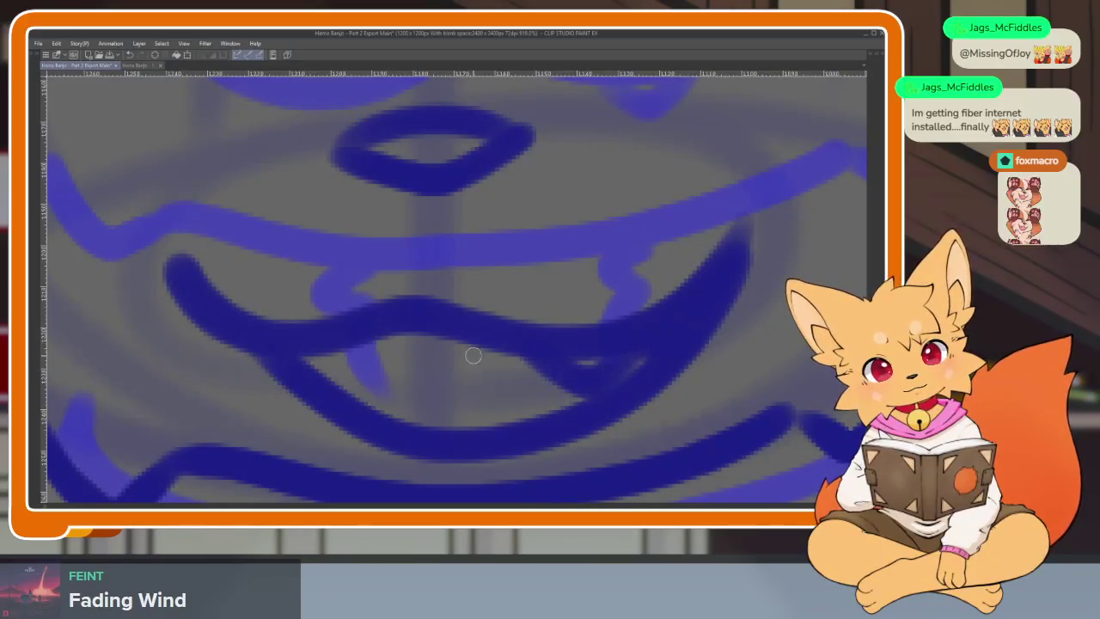
{"action": "mouse_move", "coordinate": [457, 339]}
{"action": "left_mouse_down"}
{"action": "mouse_move", "coordinate": [327, 370]}
{"action": "mouse_move", "coordinate": [378, 344]}
{"action": "mouse_move", "coordinate": [507, 348]}
{"action": "left_mouse_up"}
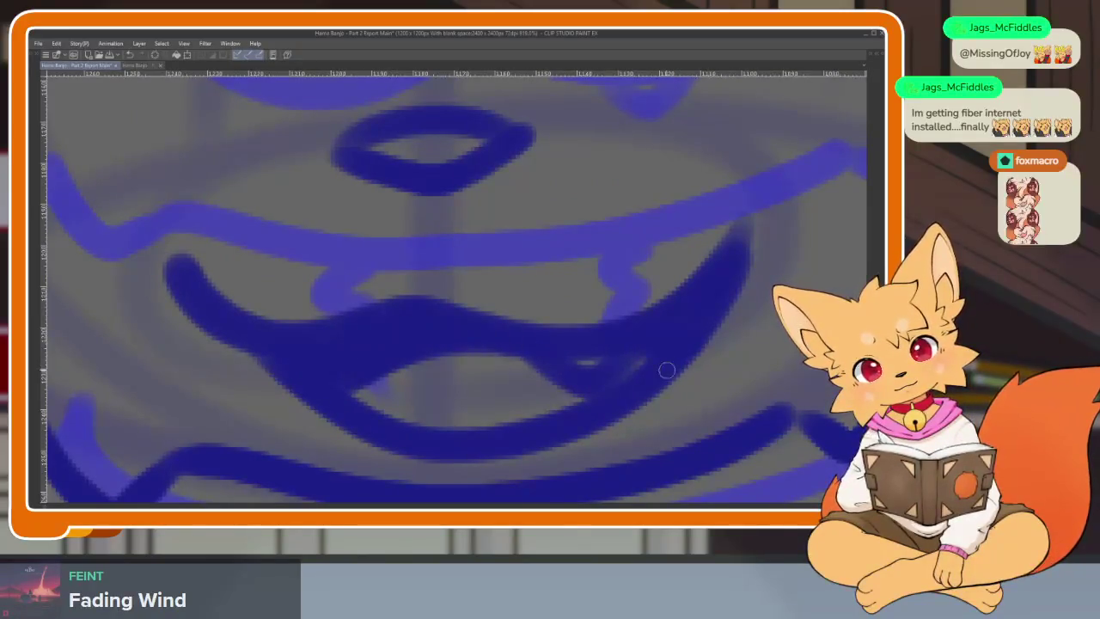
Step: Pan and zoom around the face to review the new ink lines
{"action": "scroll", "coordinate": [738, 351], "scroll_direction": "down", "scroll_amount": 3}
{"action": "scroll", "coordinate": [696, 344], "scroll_direction": "up", "scroll_amount": 2}
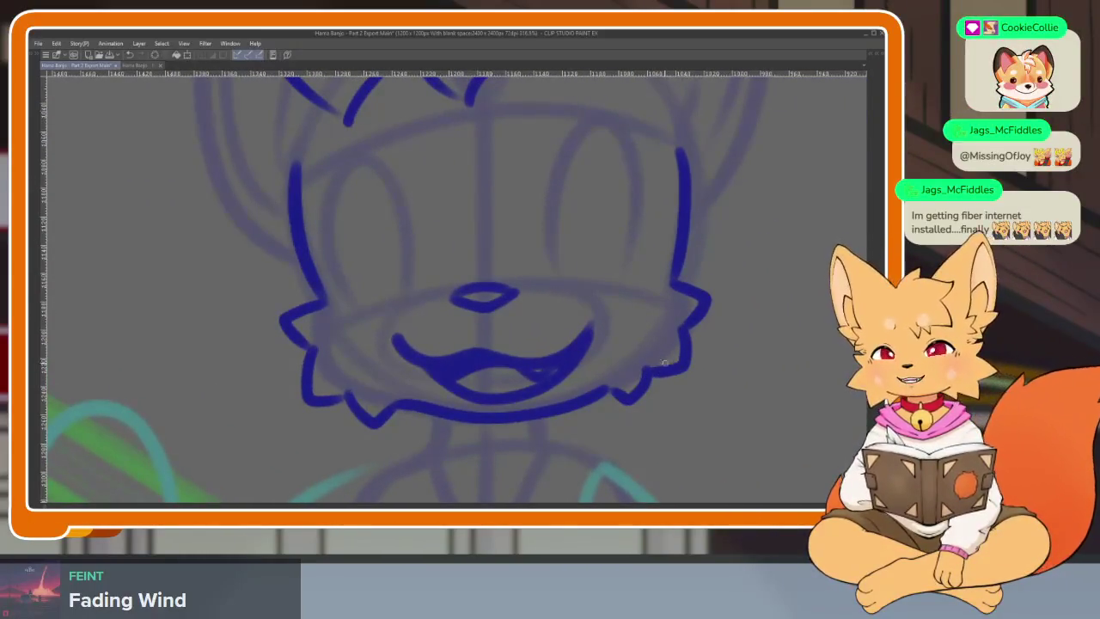
{"action": "left_click_drag", "start_coordinate": [633, 386], "coordinate": [633, 364]}
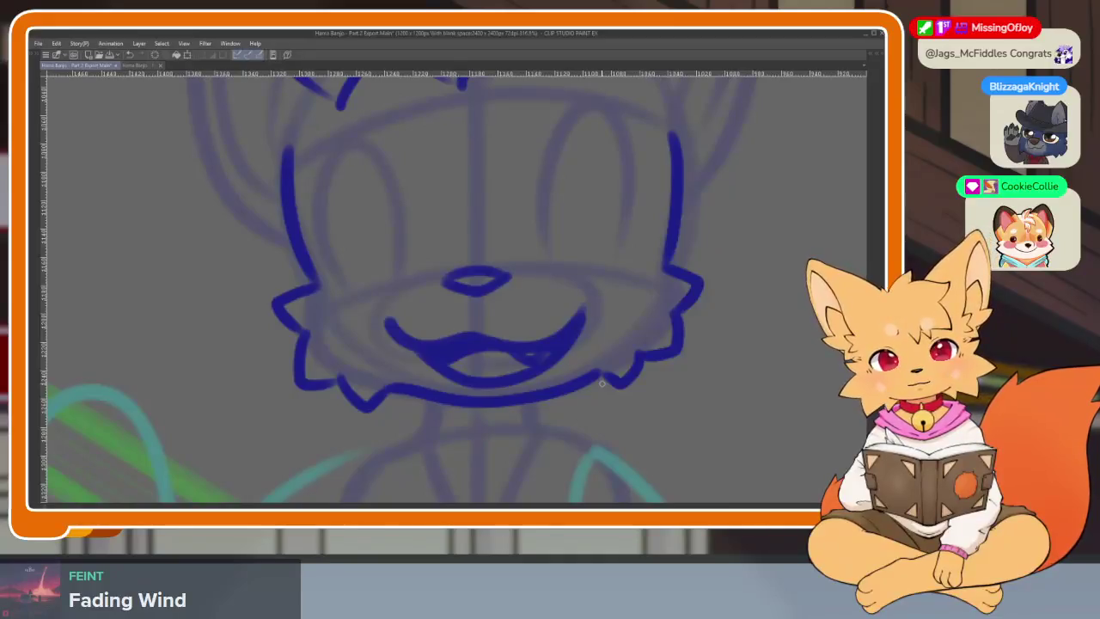
{"action": "scroll", "coordinate": [646, 347], "scroll_direction": "down", "scroll_amount": 5}
{"action": "scroll", "coordinate": [647, 347], "scroll_direction": "up", "scroll_amount": 5}
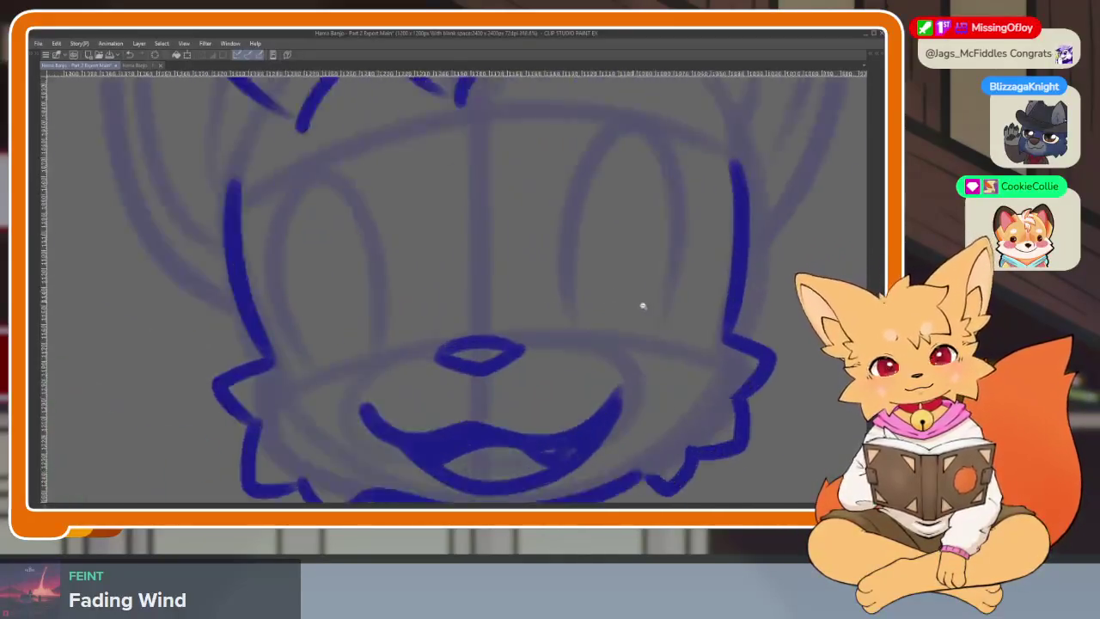
{"action": "scroll", "coordinate": [646, 347], "scroll_direction": "down", "scroll_amount": 1}
{"action": "scroll", "coordinate": [642, 347], "scroll_direction": "up", "scroll_amount": 2}
{"action": "scroll", "coordinate": [649, 367], "scroll_direction": "down", "scroll_amount": 2}
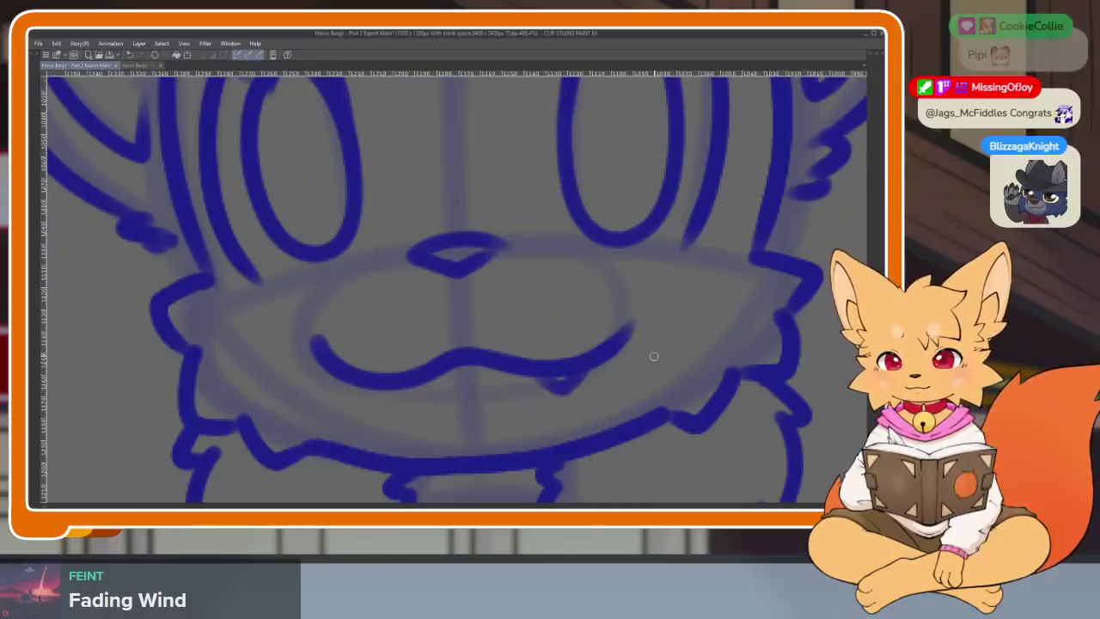
{"action": "scroll", "coordinate": [679, 334], "scroll_direction": "up", "scroll_amount": 1}
{"action": "scroll", "coordinate": [651, 347], "scroll_direction": "up", "scroll_amount": 1}
{"action": "scroll", "coordinate": [634, 376], "scroll_direction": "down", "scroll_amount": 1}
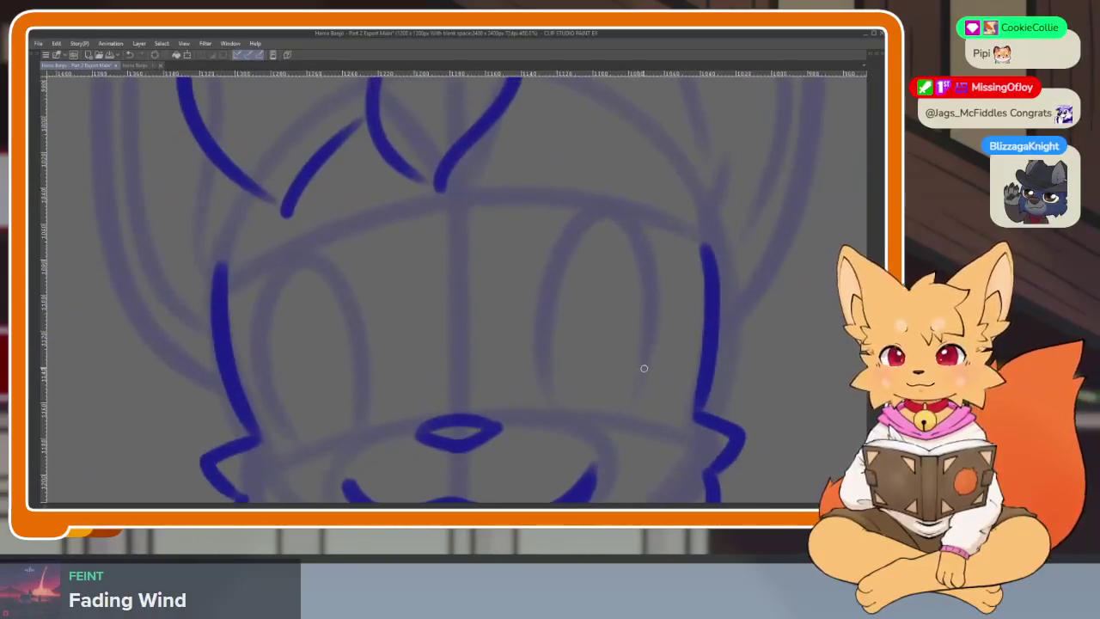
{"action": "scroll", "coordinate": [644, 370], "scroll_direction": "up", "scroll_amount": 1}
{"action": "scroll", "coordinate": [645, 369], "scroll_direction": "up", "scroll_amount": 1}
{"action": "scroll", "coordinate": [634, 393], "scroll_direction": "down", "scroll_amount": 2}
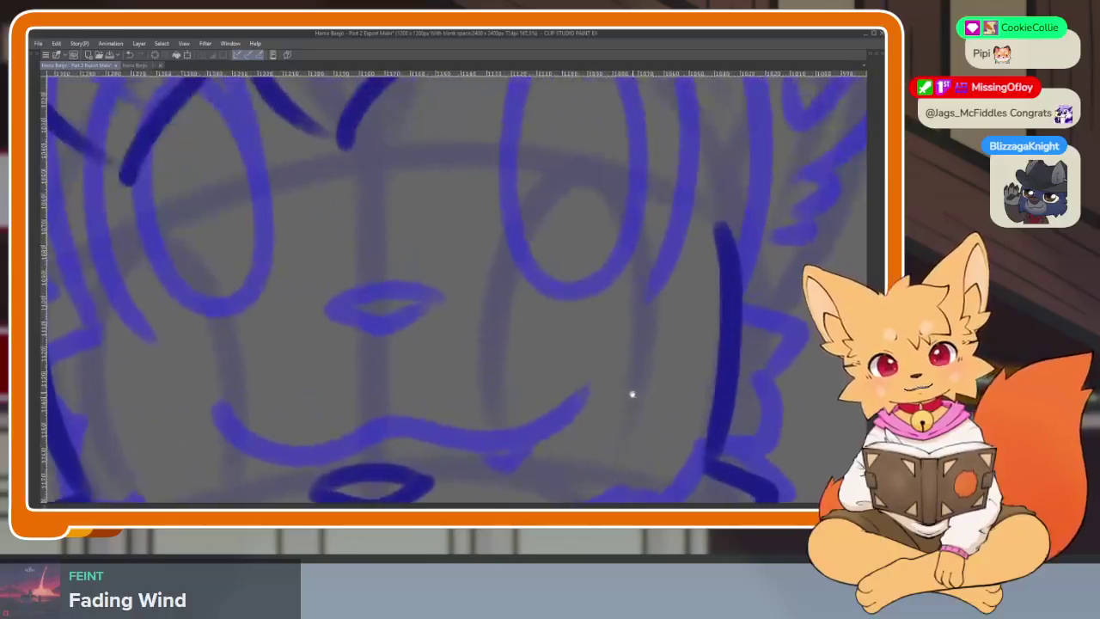
{"action": "scroll", "coordinate": [601, 422], "scroll_direction": "up", "scroll_amount": 1}
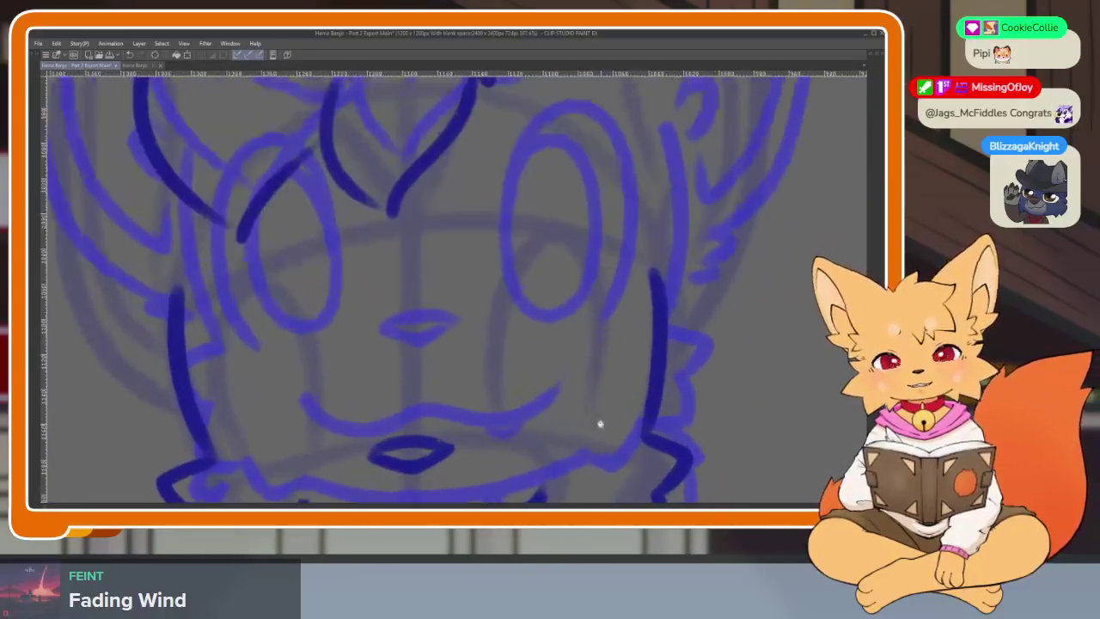
{"action": "scroll", "coordinate": [558, 409], "scroll_direction": "up", "scroll_amount": 1}
{"action": "scroll", "coordinate": [516, 387], "scroll_direction": "up", "scroll_amount": 1}
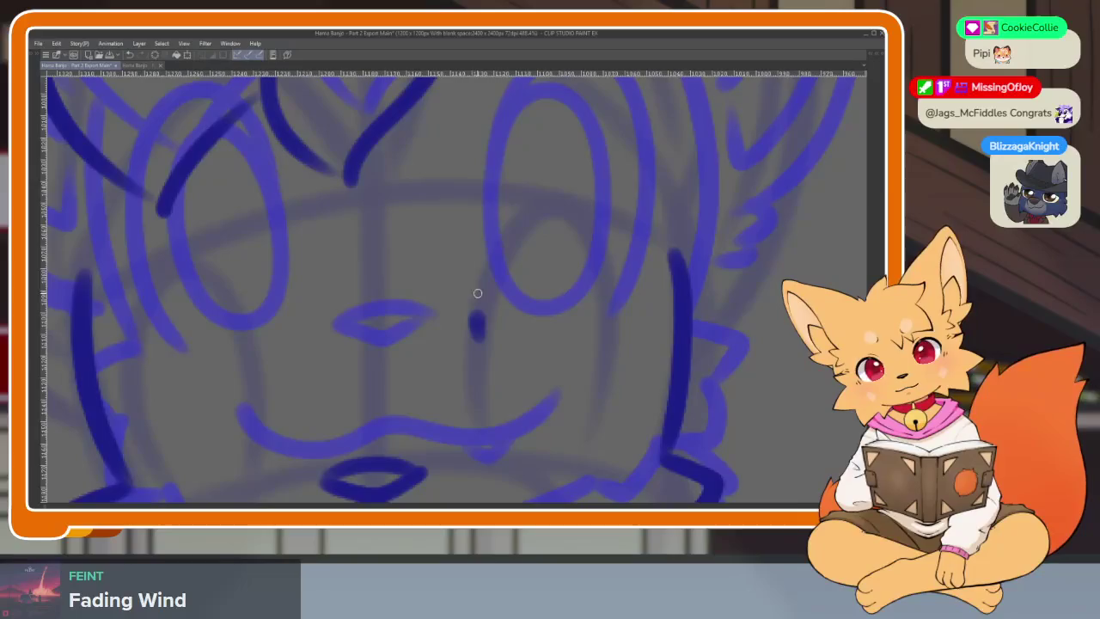
Step: Ink the right eye outline and flip between drawing frames to compare
{"action": "left_click_drag", "start_coordinate": [621, 313], "coordinate": [567, 473]}
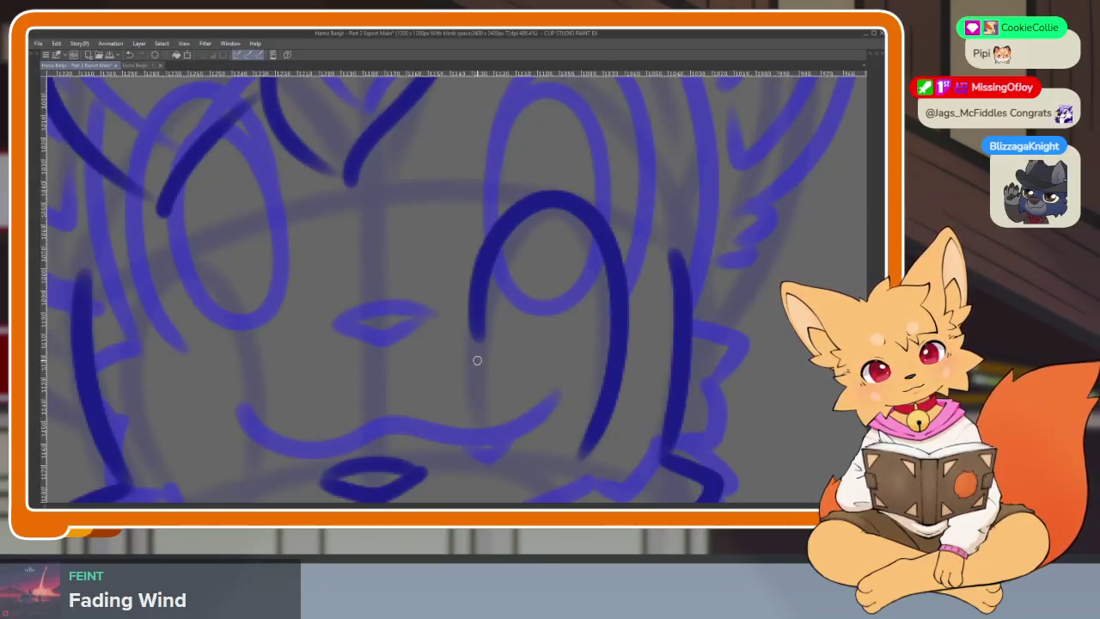
{"action": "scroll", "coordinate": [633, 361], "scroll_direction": "down", "scroll_amount": 3}
{"action": "scroll", "coordinate": [624, 369], "scroll_direction": "up", "scroll_amount": 2}
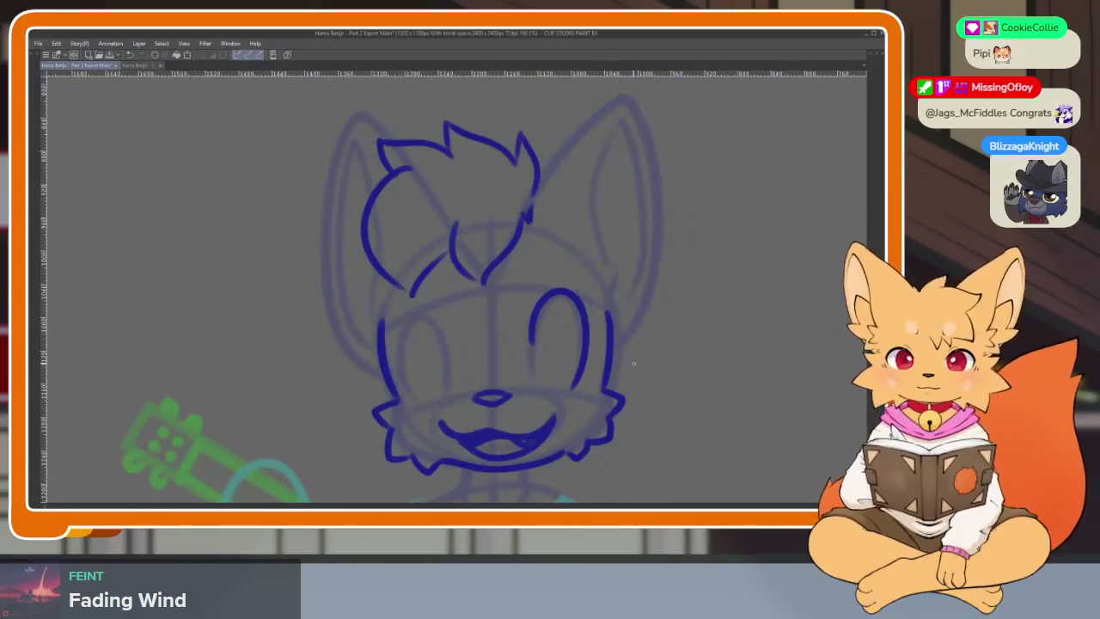
{"action": "key", "text": "ctrl+shift+Right"}
{"action": "key", "text": "ctrl+shift+Left"}
{"action": "key", "text": "ctrl+shift+o"}
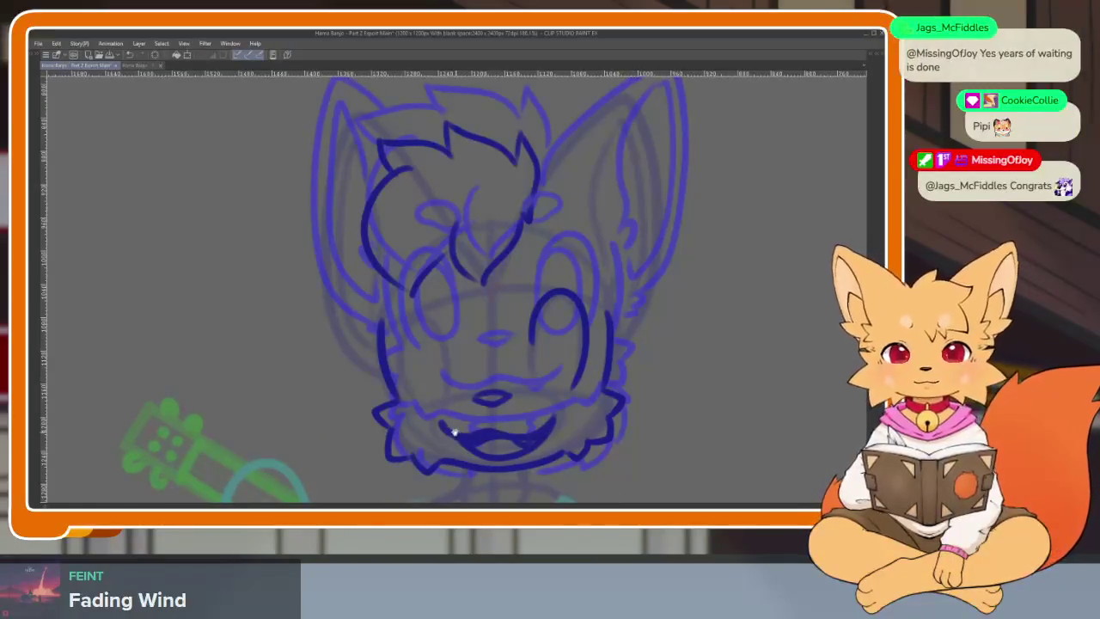
Step: Attempt the left eye outline, undoing the unwanted strokes
{"action": "scroll", "coordinate": [430, 407], "scroll_direction": "up", "scroll_amount": 2}
{"action": "scroll", "coordinate": [445, 400], "scroll_direction": "up", "scroll_amount": 2}
{"action": "scroll", "coordinate": [458, 370], "scroll_direction": "up", "scroll_amount": 2}
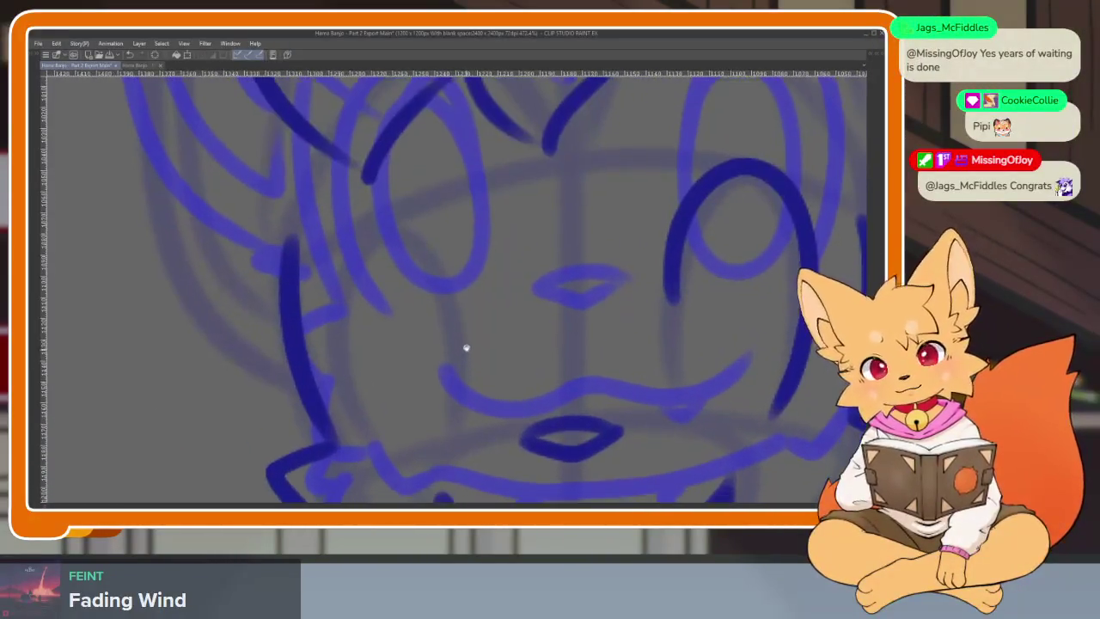
{"action": "left_click_drag", "start_coordinate": [347, 255], "coordinate": [357, 460]}
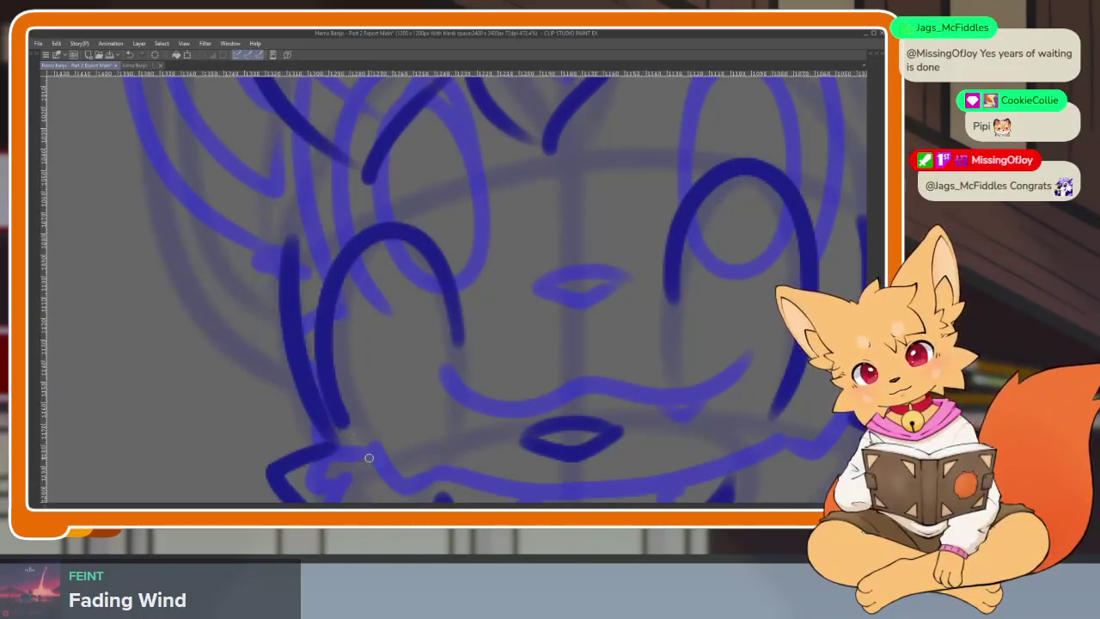
{"action": "key", "text": "ctrl+z"}
{"action": "key", "text": "ctrl+z"}
{"action": "mouse_move", "coordinate": [372, 226]}
{"action": "left_mouse_down"}
{"action": "mouse_move", "coordinate": [330, 343]}
{"action": "mouse_move", "coordinate": [365, 455]}
{"action": "left_mouse_up"}
{"action": "scroll", "coordinate": [589, 432], "scroll_direction": "down", "scroll_amount": 5}
{"action": "key", "text": "ctrl+z"}
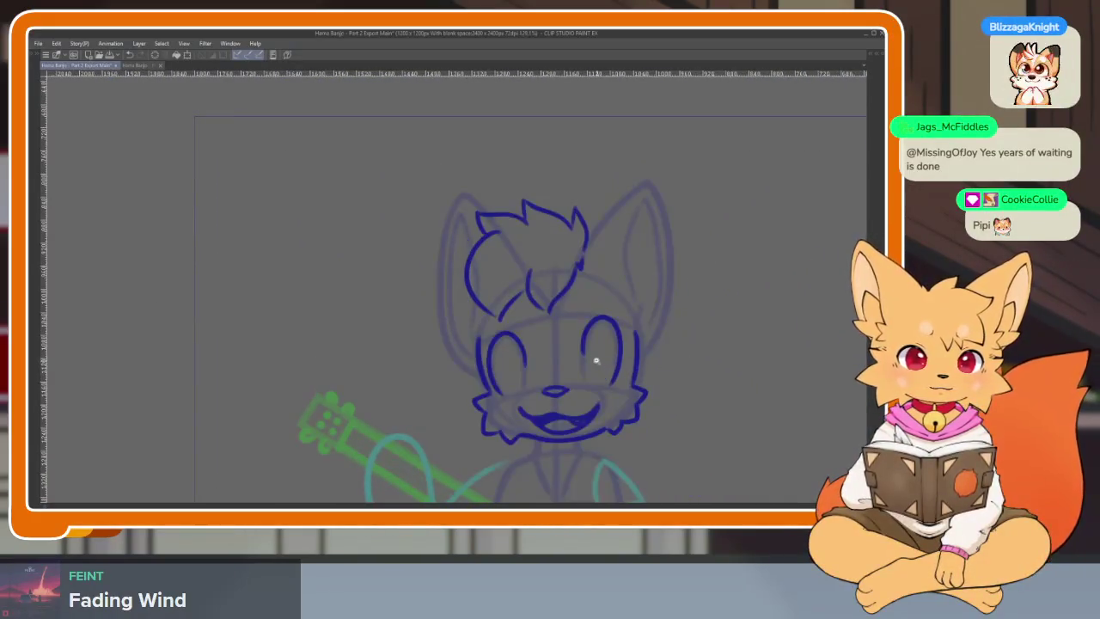
Step: Redraw the left eye as a tall dark-blue oval arch above the nose
{"action": "scroll", "coordinate": [596, 361], "scroll_direction": "up", "scroll_amount": 3}
{"action": "scroll", "coordinate": [579, 381], "scroll_direction": "up", "scroll_amount": 3}
{"action": "scroll", "coordinate": [454, 410], "scroll_direction": "up", "scroll_amount": 2}
{"action": "scroll", "coordinate": [474, 429], "scroll_direction": "up", "scroll_amount": 2}
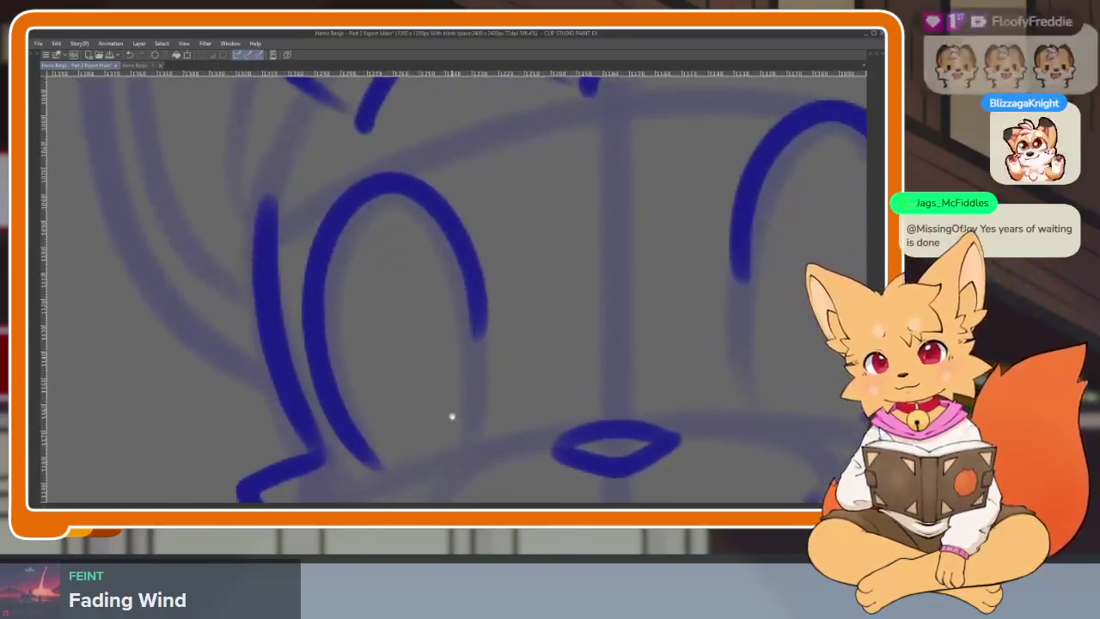
{"action": "key", "text": "ctrl+z"}
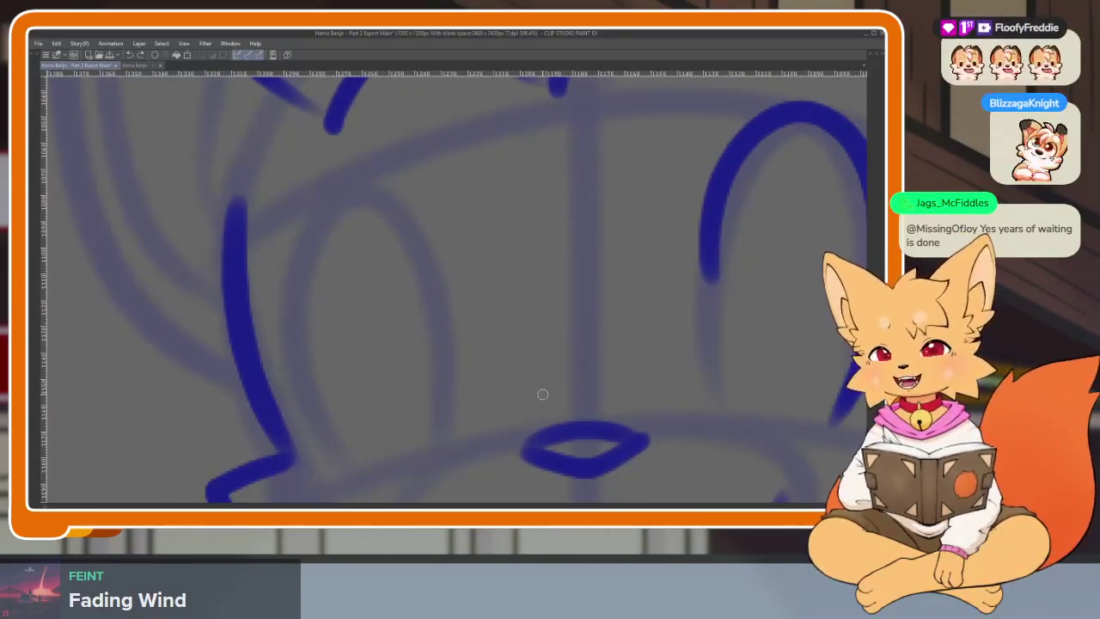
{"action": "scroll", "coordinate": [504, 421], "scroll_direction": "down", "scroll_amount": 2}
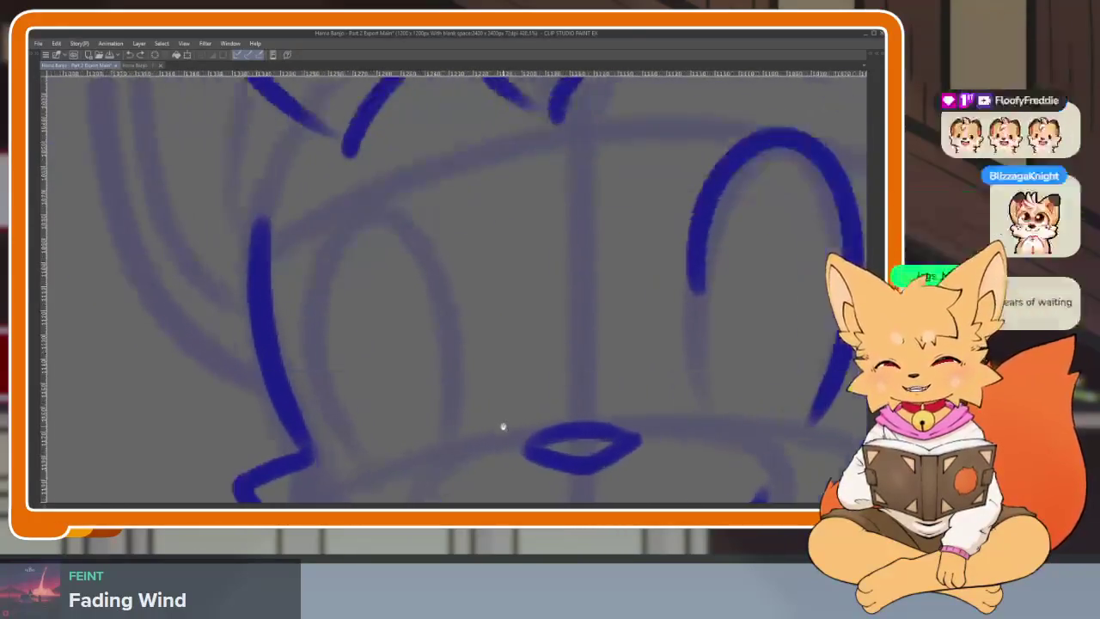
{"action": "mouse_move", "coordinate": [451, 345]}
{"action": "left_mouse_down"}
{"action": "mouse_move", "coordinate": [383, 192]}
{"action": "mouse_move", "coordinate": [300, 381]}
{"action": "mouse_move", "coordinate": [348, 459]}
{"action": "left_mouse_up"}
{"action": "key", "text": "ctrl+z"}
{"action": "mouse_move", "coordinate": [450, 323]}
{"action": "left_mouse_down"}
{"action": "mouse_move", "coordinate": [321, 215]}
{"action": "mouse_move", "coordinate": [363, 467]}
{"action": "mouse_move", "coordinate": [348, 473]}
{"action": "left_mouse_up"}
{"action": "scroll", "coordinate": [592, 368], "scroll_direction": "down", "scroll_amount": 3}
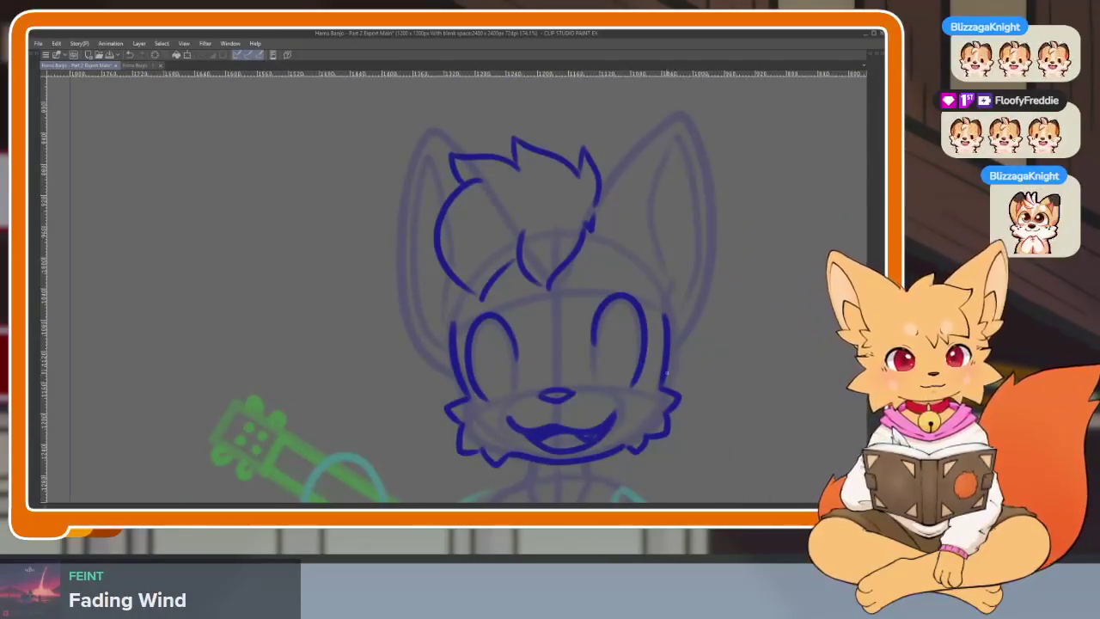
{"action": "scroll", "coordinate": [667, 372], "scroll_direction": "up", "scroll_amount": 3}
{"action": "scroll", "coordinate": [627, 389], "scroll_direction": "down", "scroll_amount": 1}
{"action": "scroll", "coordinate": [606, 383], "scroll_direction": "up", "scroll_amount": 2}
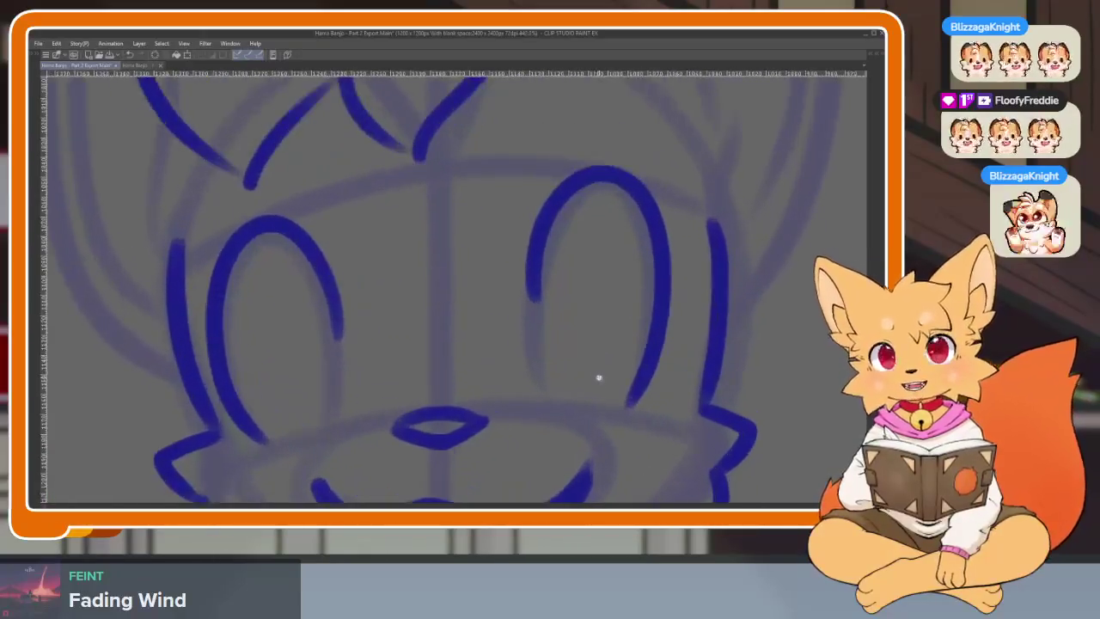
{"action": "scroll", "coordinate": [599, 363], "scroll_direction": "down", "scroll_amount": 2}
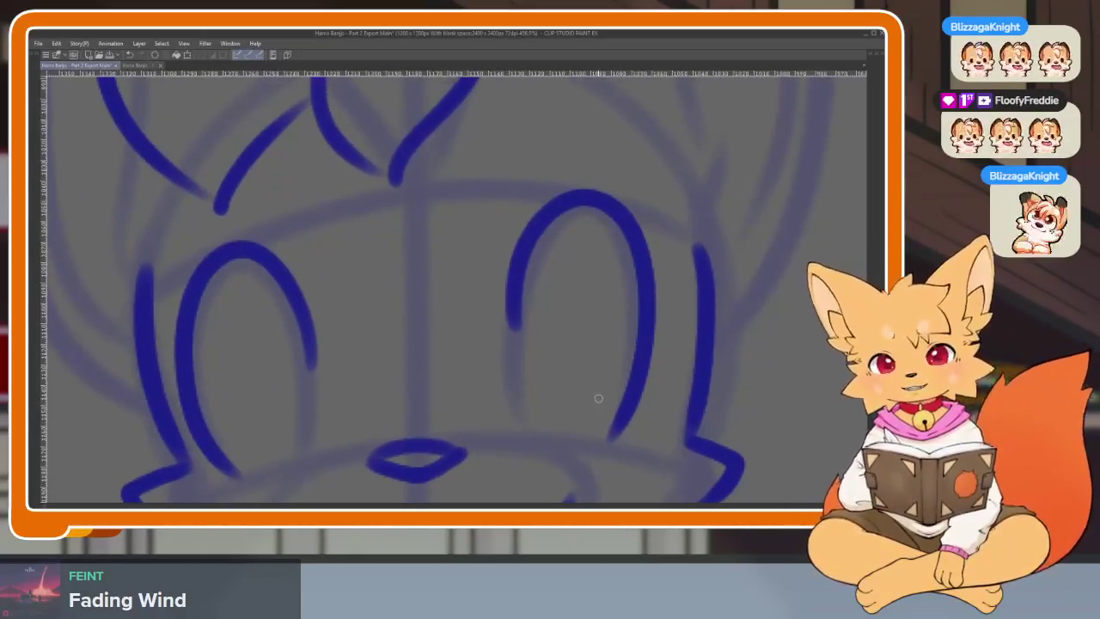
{"action": "scroll", "coordinate": [599, 388], "scroll_direction": "down", "scroll_amount": 3}
{"action": "scroll", "coordinate": [575, 392], "scroll_direction": "up", "scroll_amount": 2}
Step: Hide the palettes and squash the lassoed right eye outline slightly from the top
{"action": "key", "text": "Tab"}
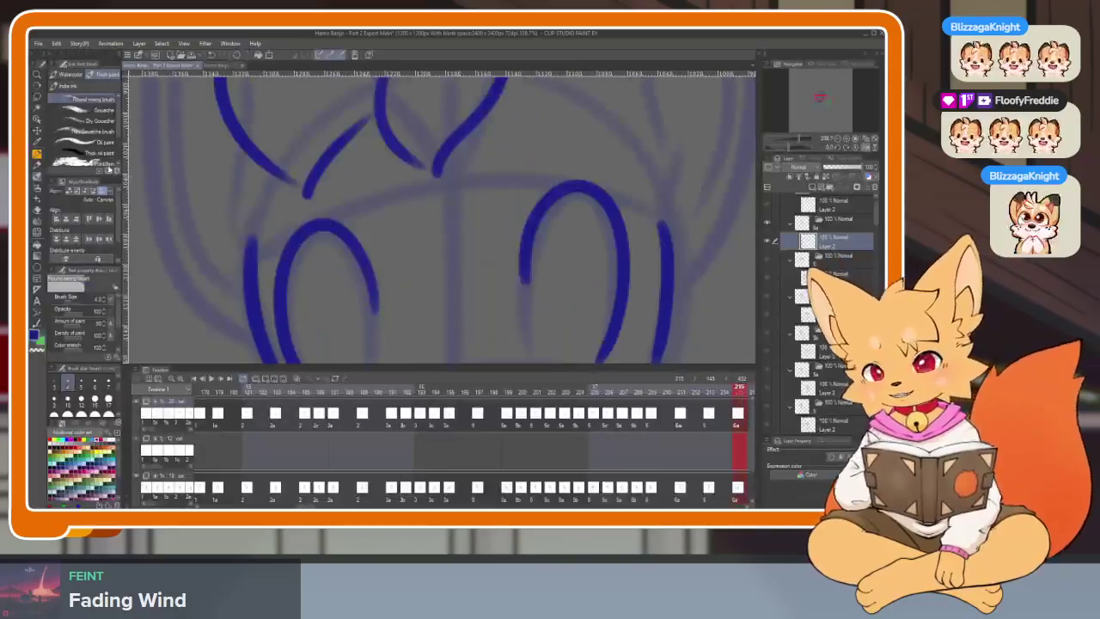
{"action": "key", "text": "Tab"}
{"action": "scroll", "coordinate": [412, 300], "scroll_direction": "down", "scroll_amount": 1}
{"action": "scroll", "coordinate": [584, 336], "scroll_direction": "up", "scroll_amount": 1}
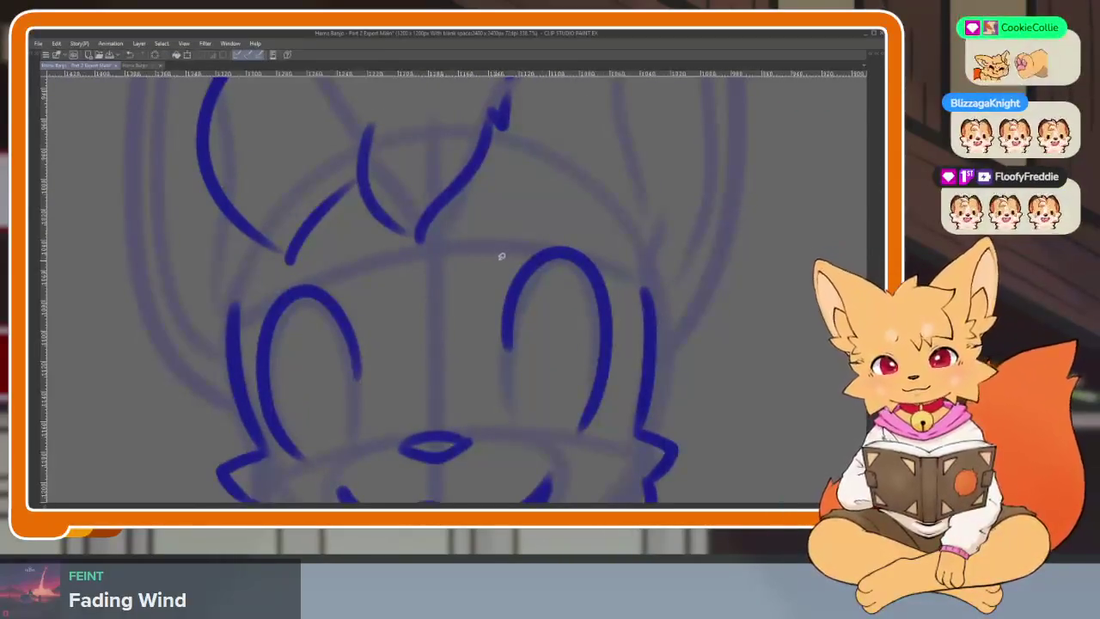
{"action": "left_click_drag", "start_coordinate": [487, 255], "coordinate": [501, 248]}
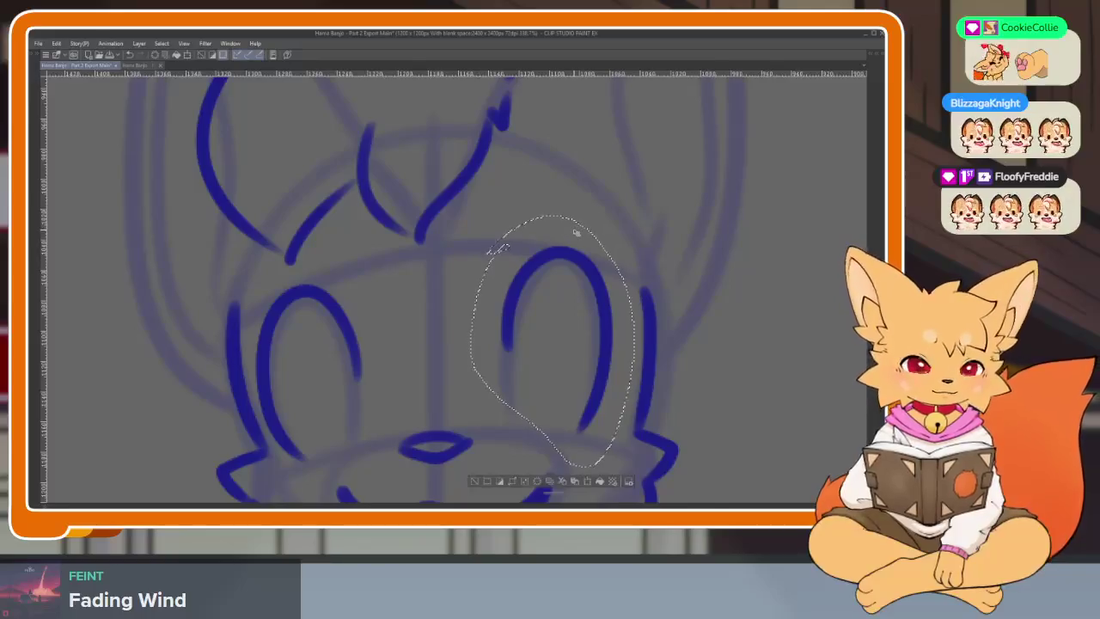
{"action": "key", "text": "ctrl+t"}
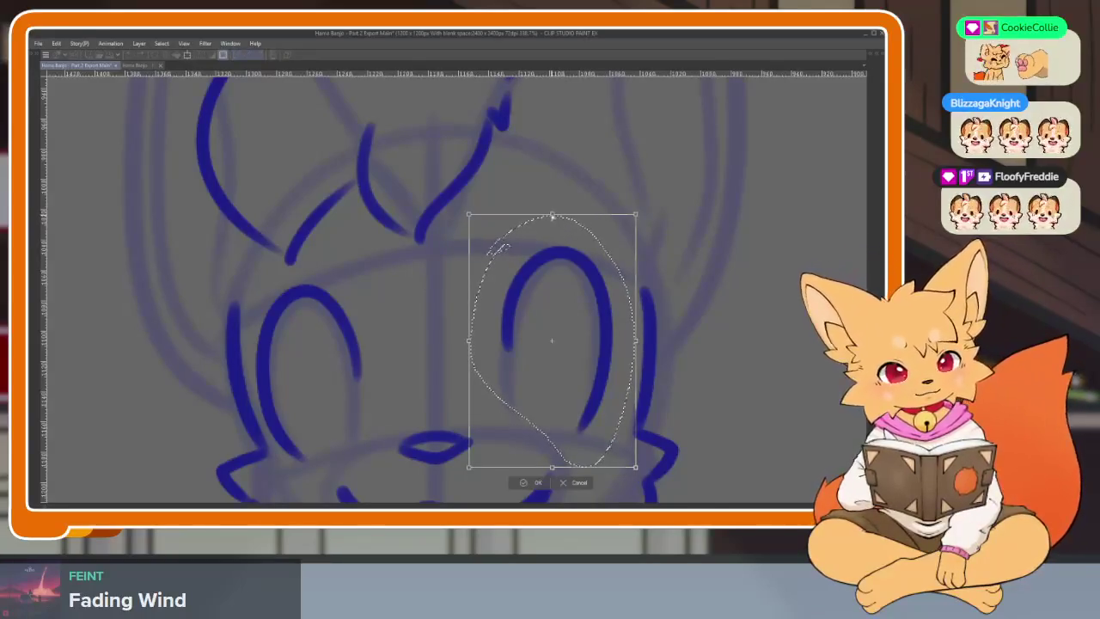
{"action": "left_click_drag", "start_coordinate": [552, 217], "coordinate": [551, 222]}
{"action": "left_click", "coordinate": [531, 484]}
Step: Pan and zoom in on the face to review the adjusted eye
{"action": "scroll", "coordinate": [593, 446], "scroll_direction": "down", "scroll_amount": 3}
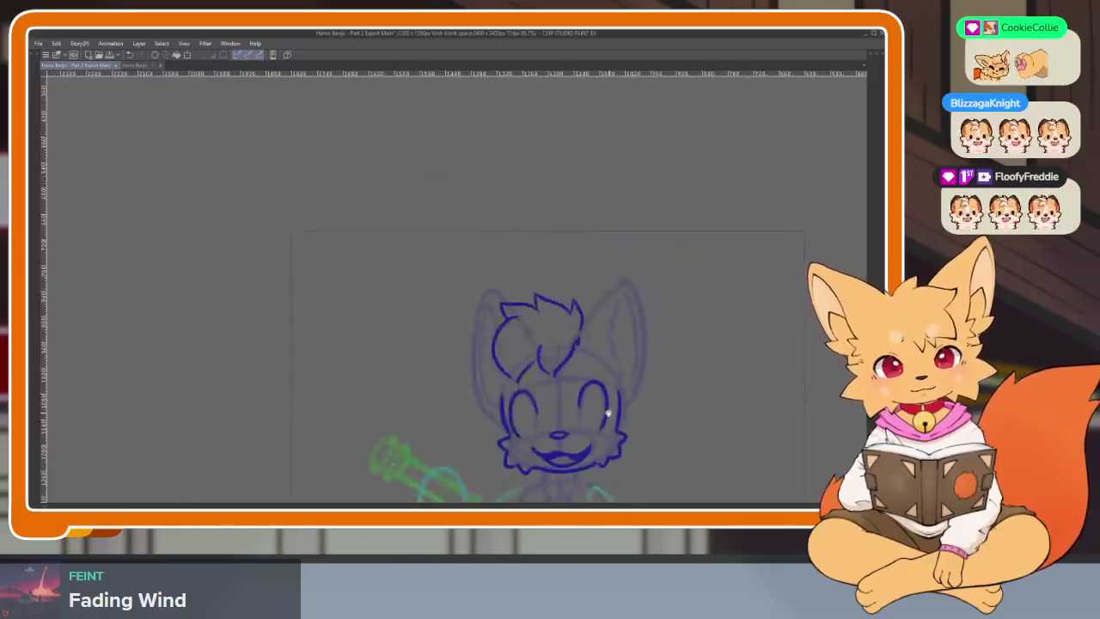
{"action": "scroll", "coordinate": [578, 399], "scroll_direction": "up", "scroll_amount": 1}
{"action": "scroll", "coordinate": [578, 398], "scroll_direction": "up", "scroll_amount": 2}
{"action": "left_click_drag", "start_coordinate": [577, 398], "coordinate": [591, 403]}
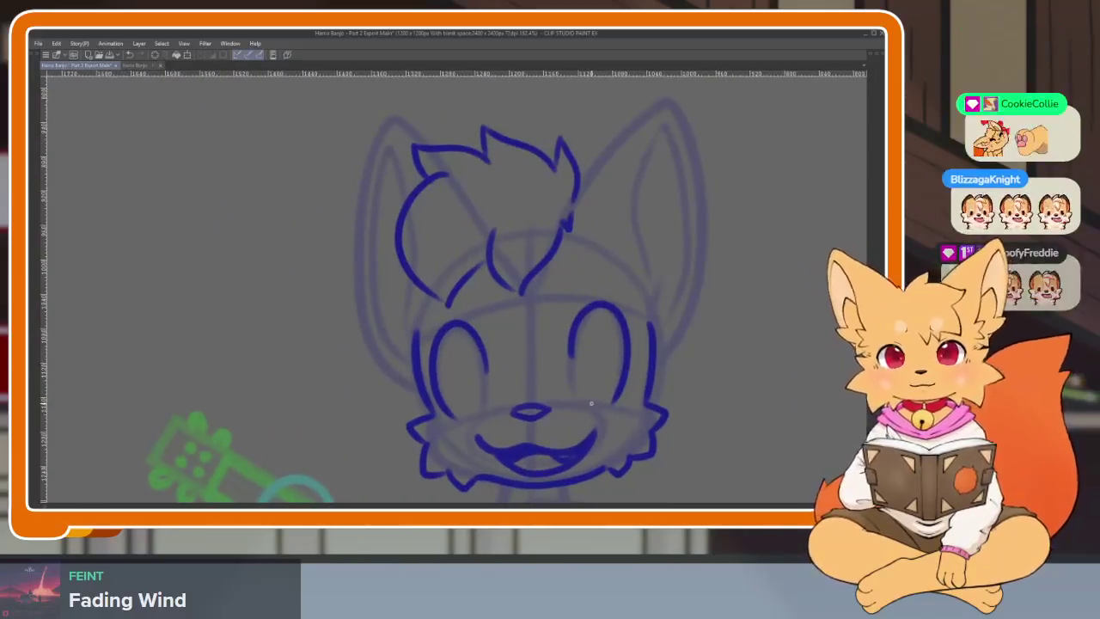
{"action": "scroll", "coordinate": [513, 405], "scroll_direction": "up", "scroll_amount": 1}
{"action": "scroll", "coordinate": [513, 404], "scroll_direction": "up", "scroll_amount": 1}
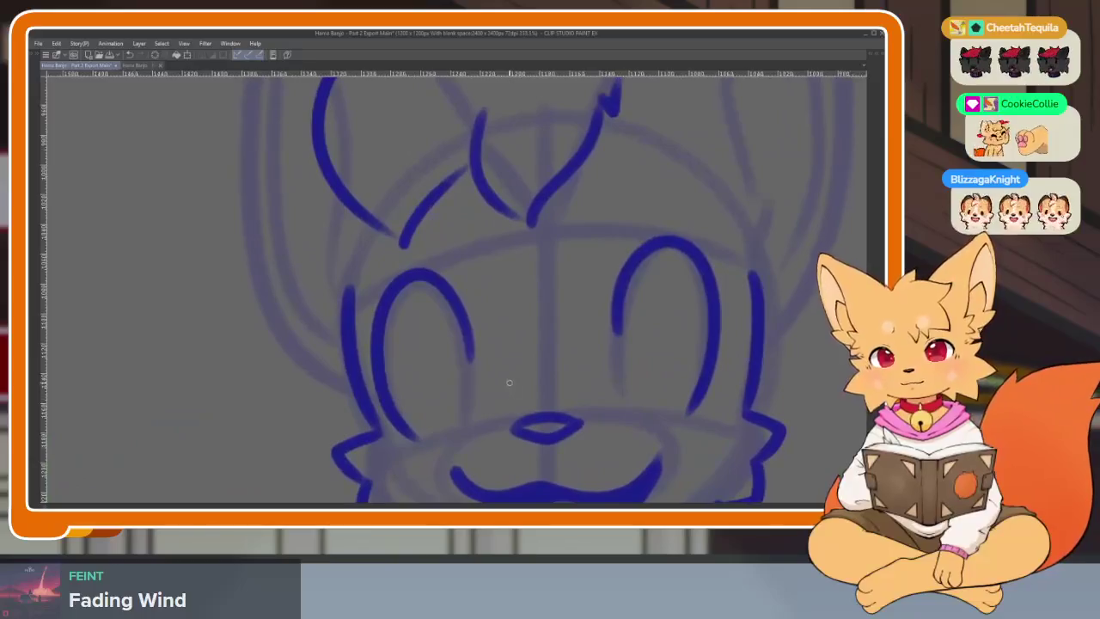
{"action": "scroll", "coordinate": [493, 407], "scroll_direction": "up", "scroll_amount": 1}
{"action": "scroll", "coordinate": [487, 433], "scroll_direction": "up", "scroll_amount": 1}
{"action": "scroll", "coordinate": [486, 434], "scroll_direction": "up", "scroll_amount": 1}
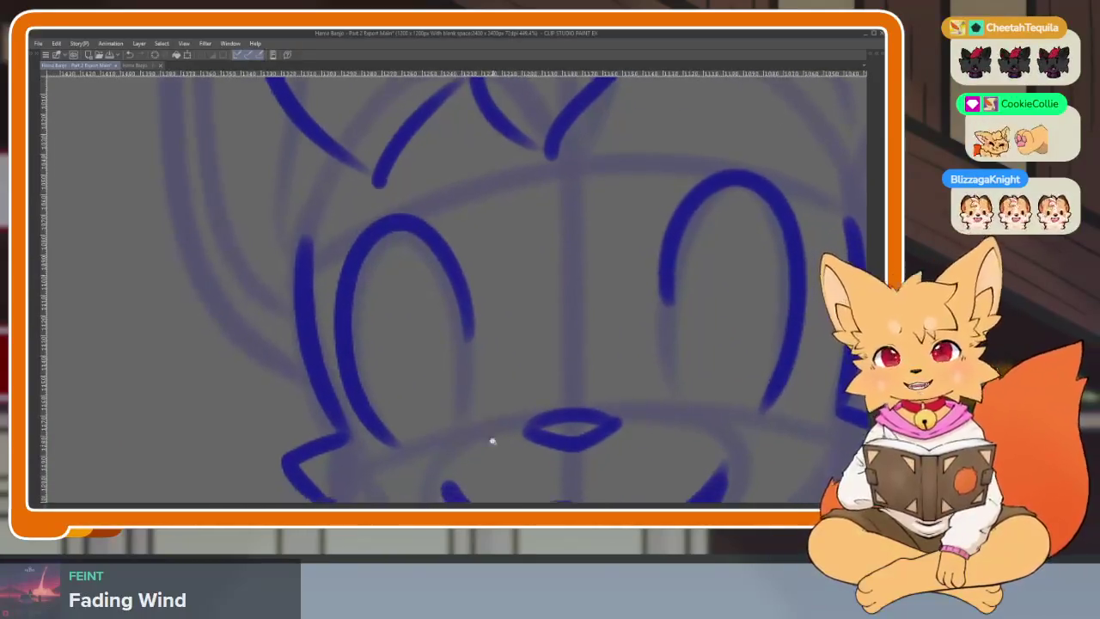
{"action": "scroll", "coordinate": [484, 433], "scroll_direction": "up", "scroll_amount": 1}
{"action": "scroll", "coordinate": [480, 433], "scroll_direction": "up", "scroll_amount": 1}
{"action": "scroll", "coordinate": [481, 433], "scroll_direction": "up", "scroll_amount": 1}
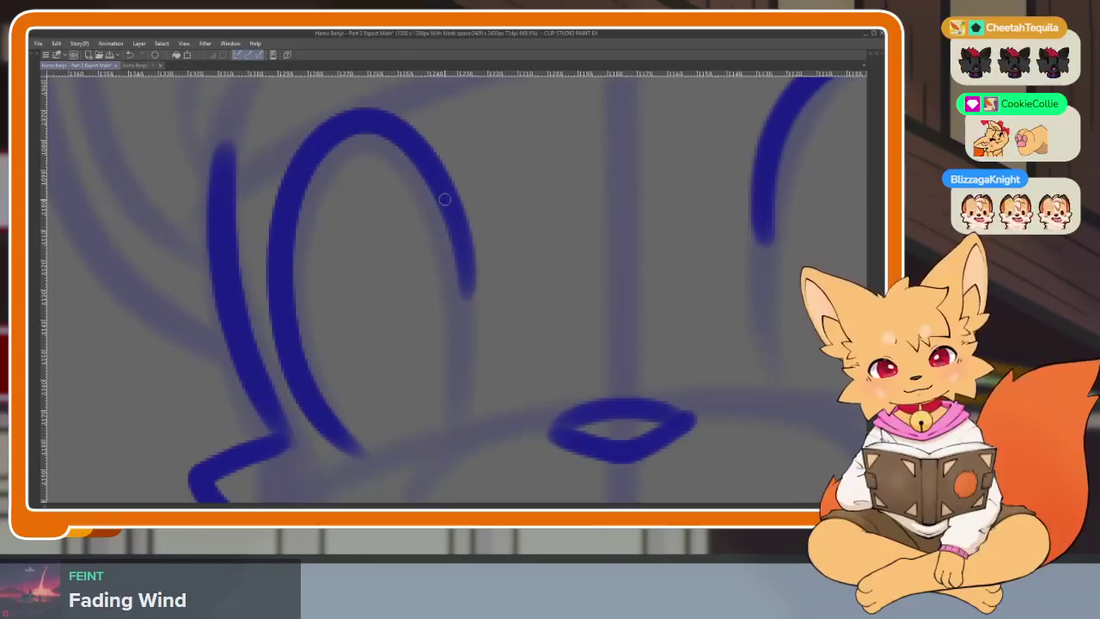
Step: Draw a dark-blue inner oval inside the fox's left eye outline
{"action": "scroll", "coordinate": [596, 351], "scroll_direction": "down", "scroll_amount": 1}
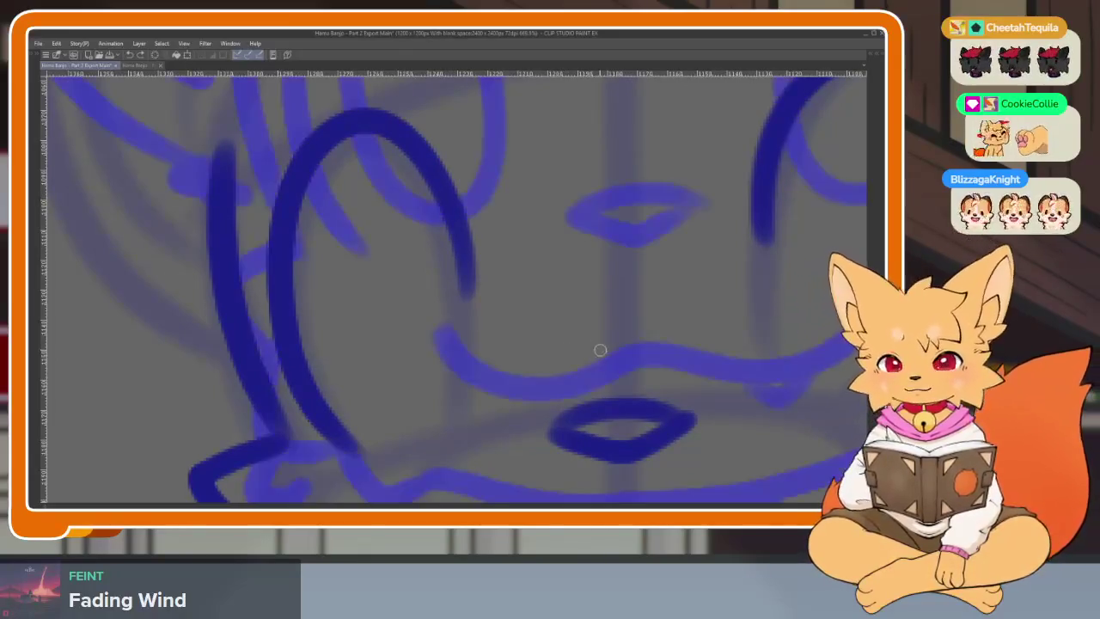
{"action": "scroll", "coordinate": [575, 410], "scroll_direction": "down", "scroll_amount": 2}
{"action": "scroll", "coordinate": [547, 386], "scroll_direction": "down", "scroll_amount": 2}
{"action": "scroll", "coordinate": [547, 386], "scroll_direction": "up", "scroll_amount": 3}
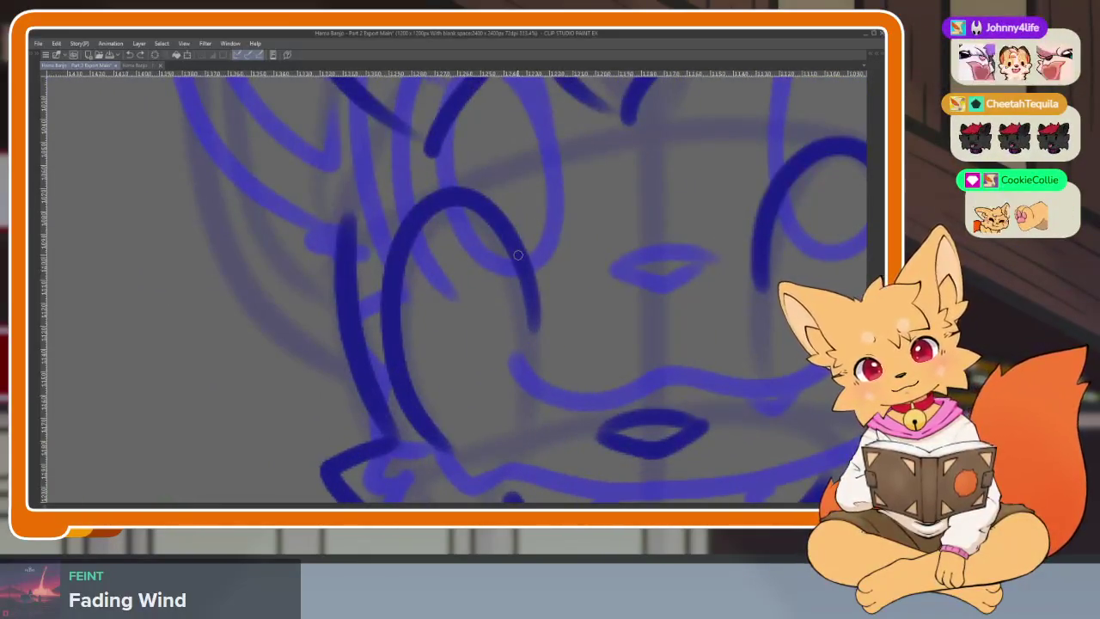
{"action": "left_click_drag", "start_coordinate": [455, 403], "coordinate": [481, 234]}
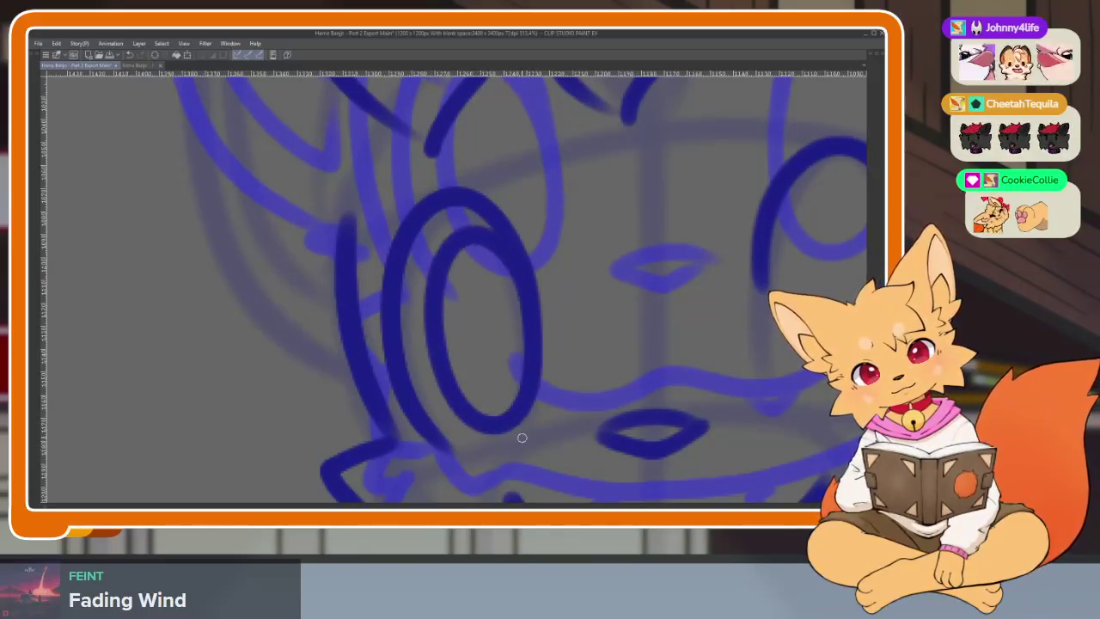
Step: Draw the right eye's inner oval, undoing and redrawing it until it sits right
{"action": "scroll", "coordinate": [522, 437], "scroll_direction": "down", "scroll_amount": 3}
{"action": "scroll", "coordinate": [634, 356], "scroll_direction": "up", "scroll_amount": 3}
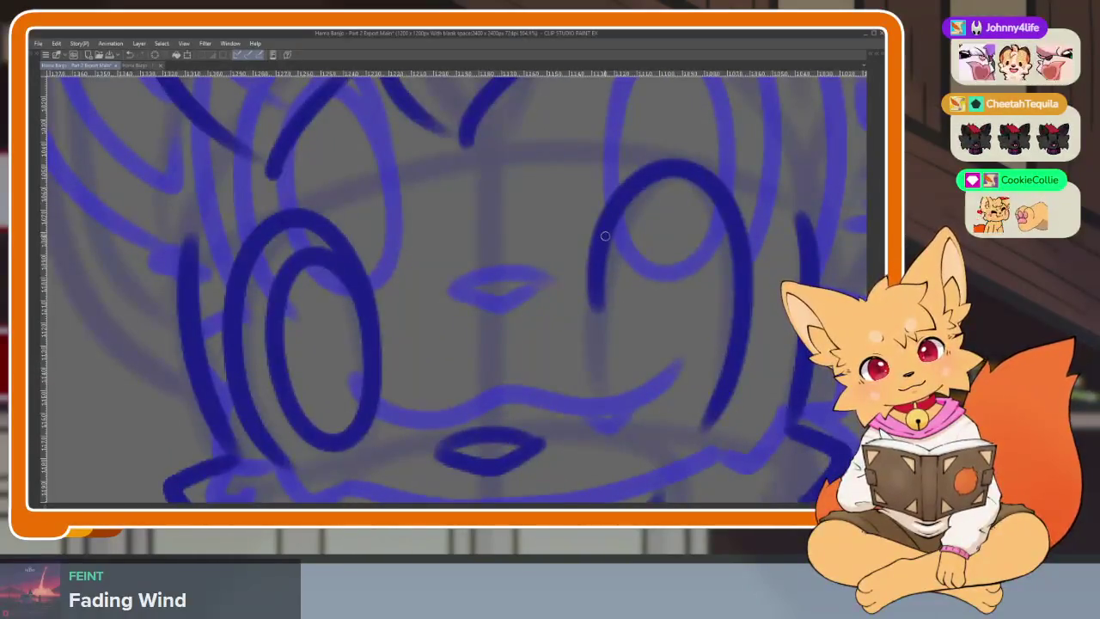
{"action": "mouse_move", "coordinate": [618, 416]}
{"action": "left_mouse_down"}
{"action": "mouse_move", "coordinate": [707, 246]}
{"action": "mouse_move", "coordinate": [601, 266]}
{"action": "mouse_move", "coordinate": [601, 292]}
{"action": "left_mouse_up"}
{"action": "key", "text": "ctrl+z"}
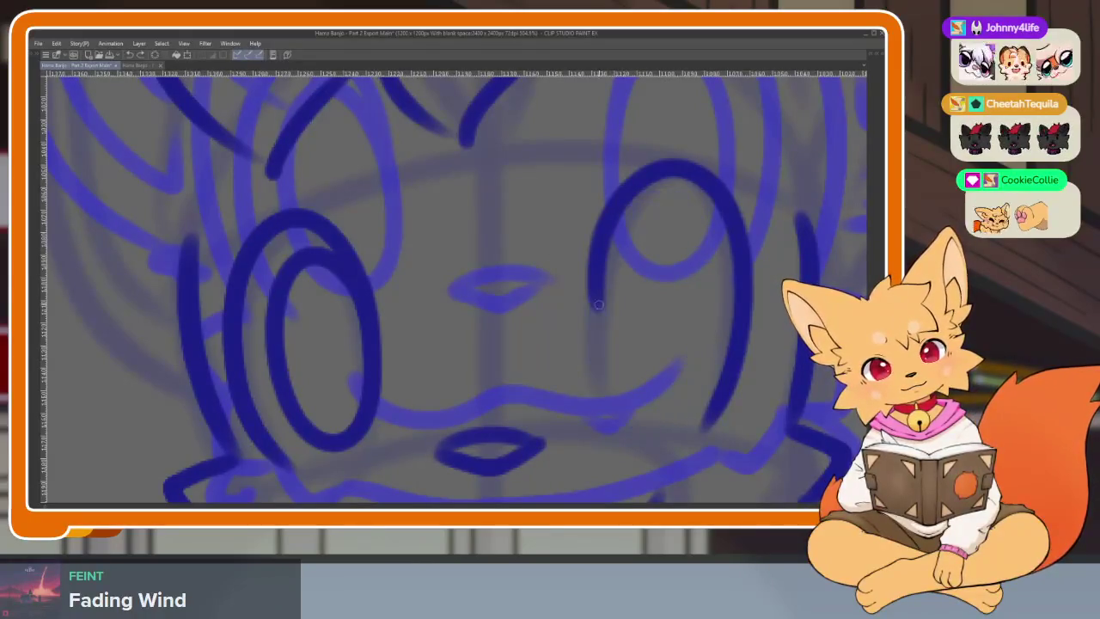
{"action": "mouse_move", "coordinate": [642, 210]}
{"action": "left_mouse_down"}
{"action": "mouse_move", "coordinate": [700, 305]}
{"action": "mouse_move", "coordinate": [589, 360]}
{"action": "mouse_move", "coordinate": [611, 263]}
{"action": "left_mouse_up"}
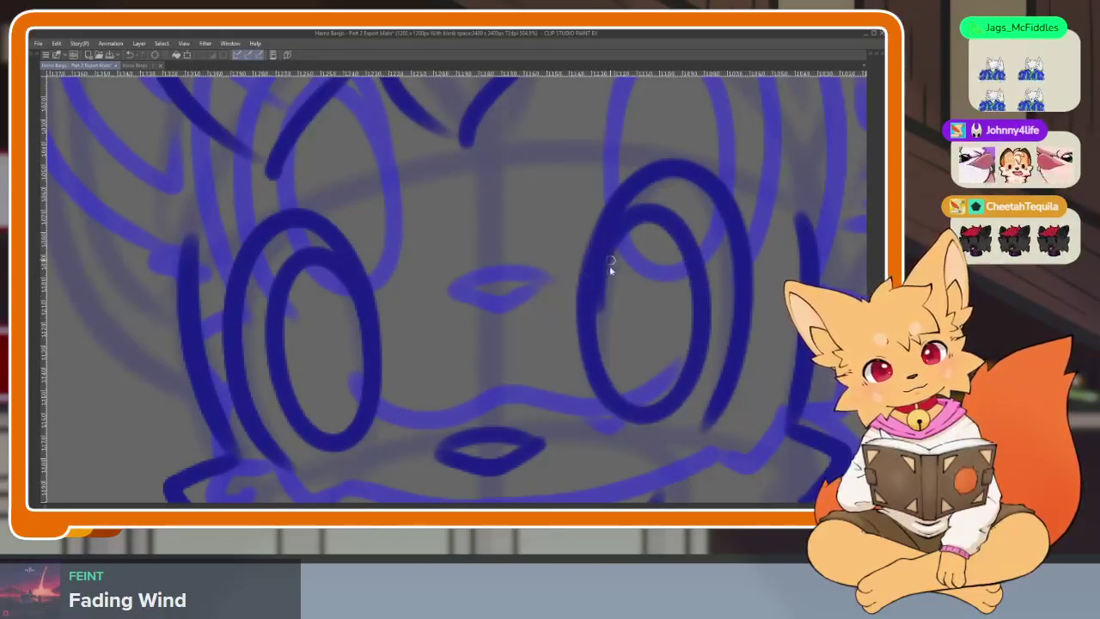
{"action": "key", "text": "ctrl+z"}
{"action": "left_click_drag", "start_coordinate": [684, 234], "coordinate": [636, 424]}
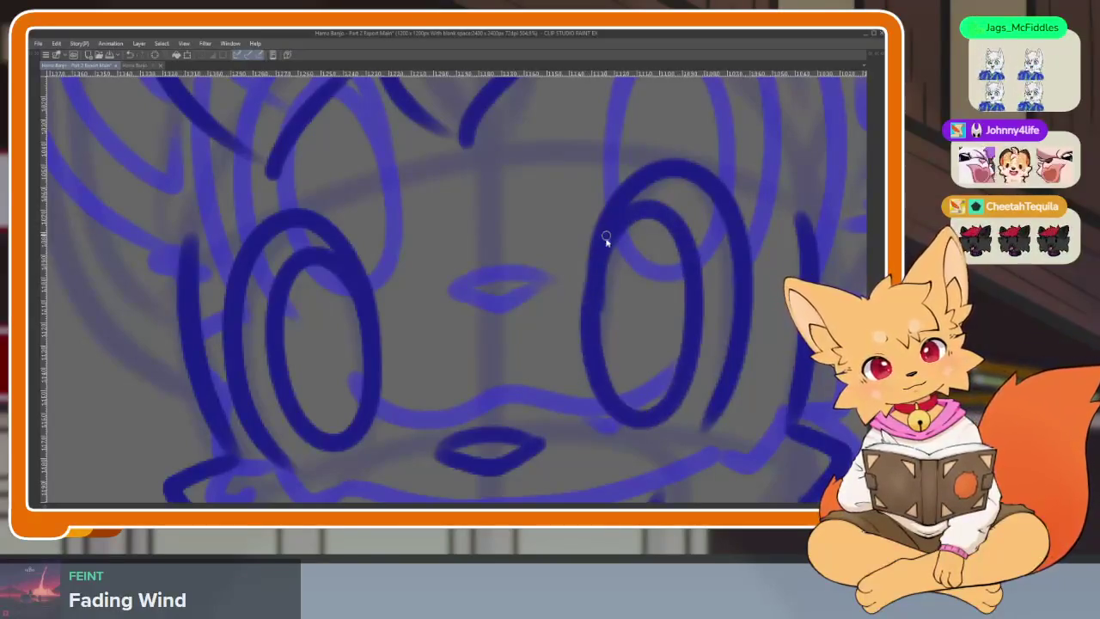
{"action": "key", "text": "ctrl+z"}
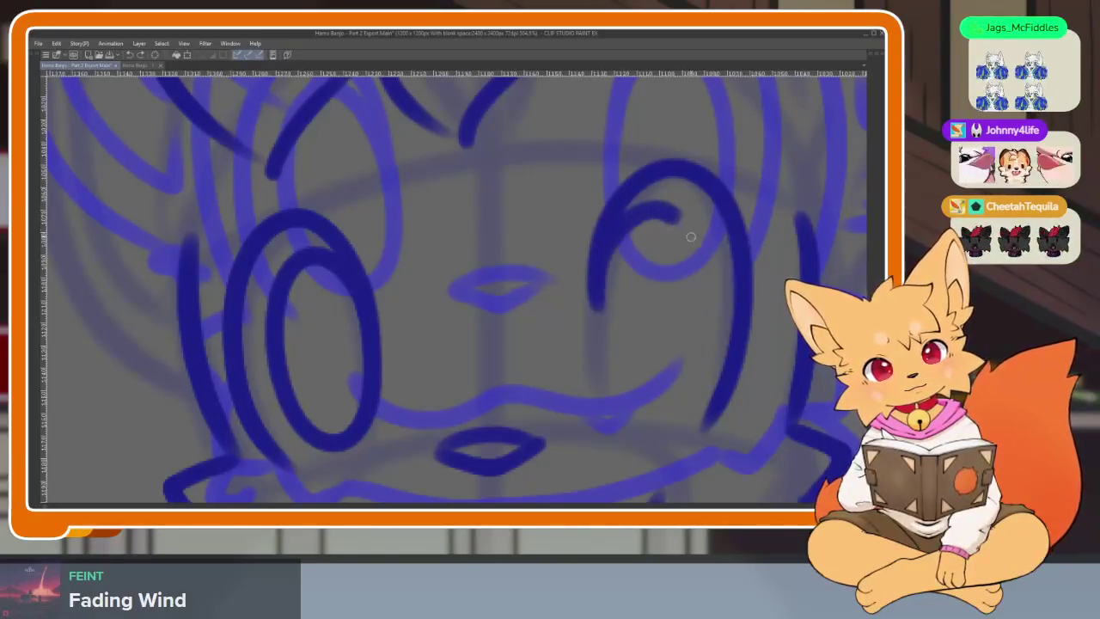
{"action": "mouse_move", "coordinate": [691, 236]}
{"action": "left_mouse_down"}
{"action": "mouse_move", "coordinate": [675, 406]}
{"action": "mouse_move", "coordinate": [605, 253]}
{"action": "left_mouse_up"}
{"action": "scroll", "coordinate": [683, 359], "scroll_direction": "down", "scroll_amount": 4}
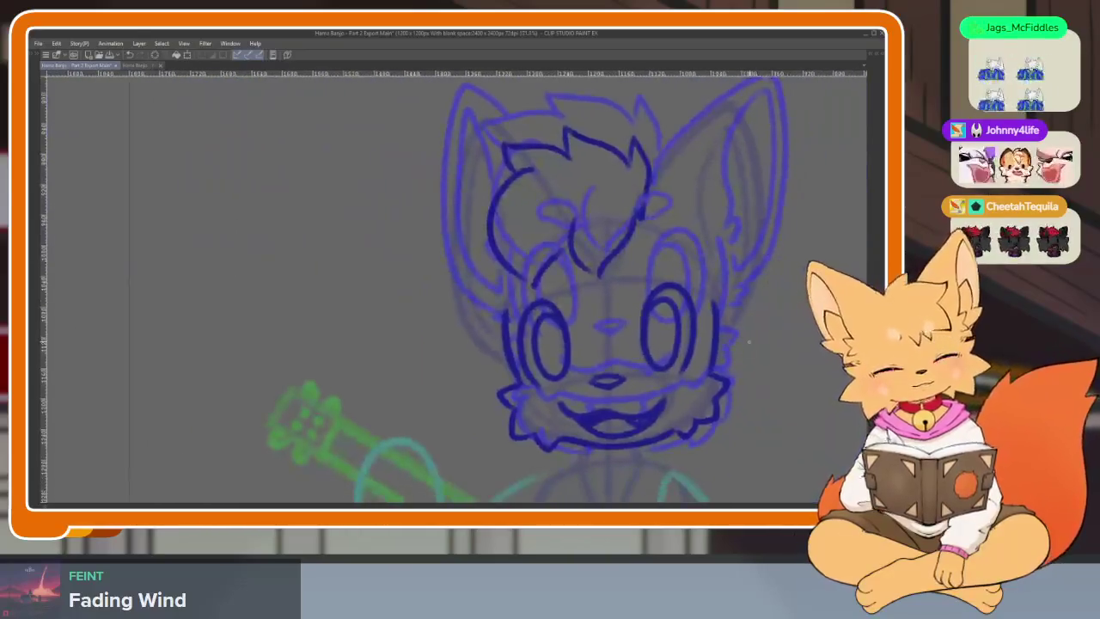
{"action": "key", "text": "ctrl+Right"}
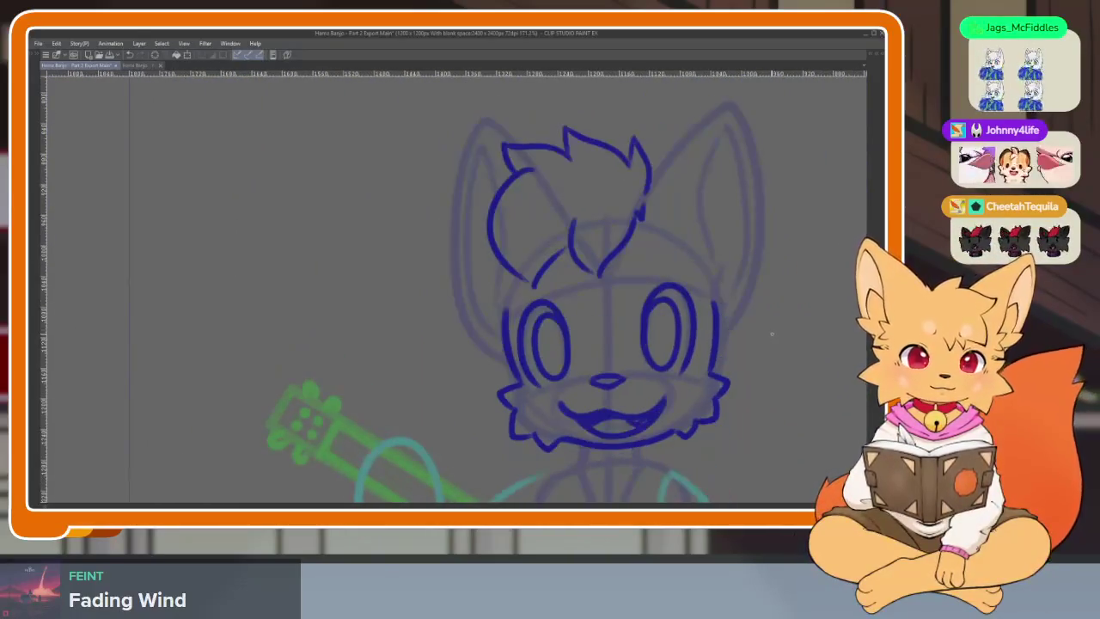
{"action": "scroll", "coordinate": [654, 352], "scroll_direction": "down", "scroll_amount": 4}
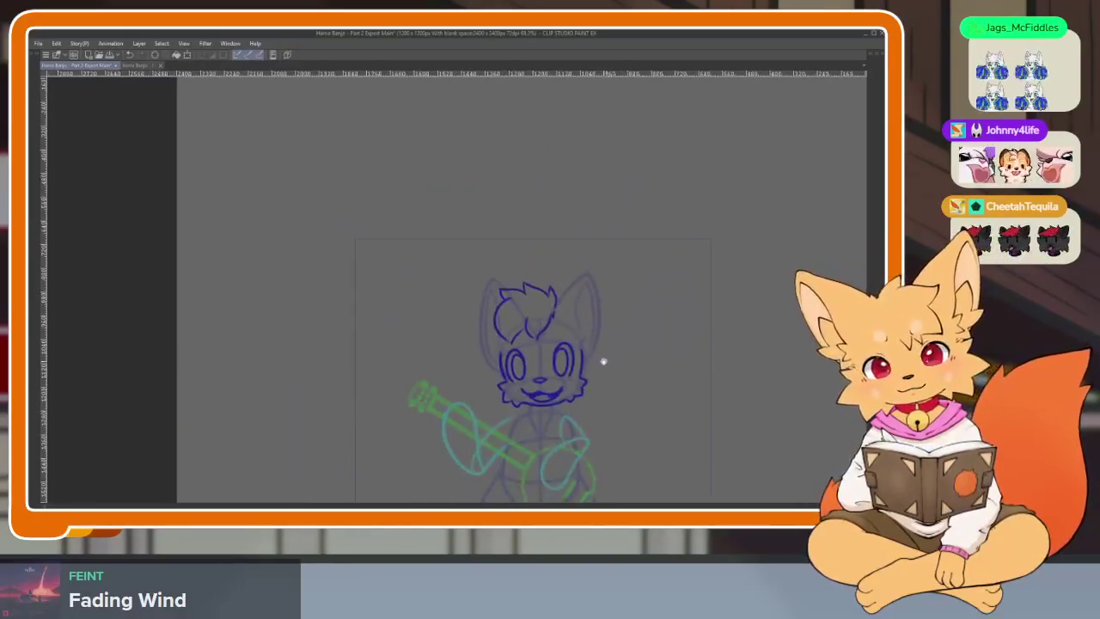
{"action": "scroll", "coordinate": [601, 364], "scroll_direction": "up", "scroll_amount": 2}
{"action": "scroll", "coordinate": [579, 387], "scroll_direction": "up", "scroll_amount": 1}
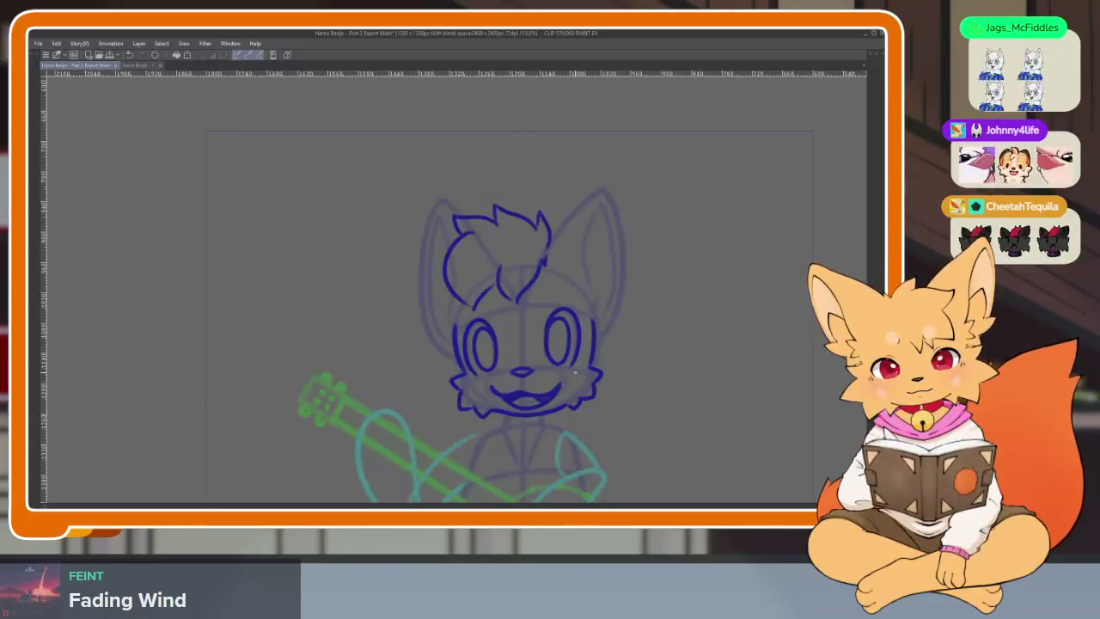
{"action": "scroll", "coordinate": [521, 283], "scroll_direction": "up", "scroll_amount": 2}
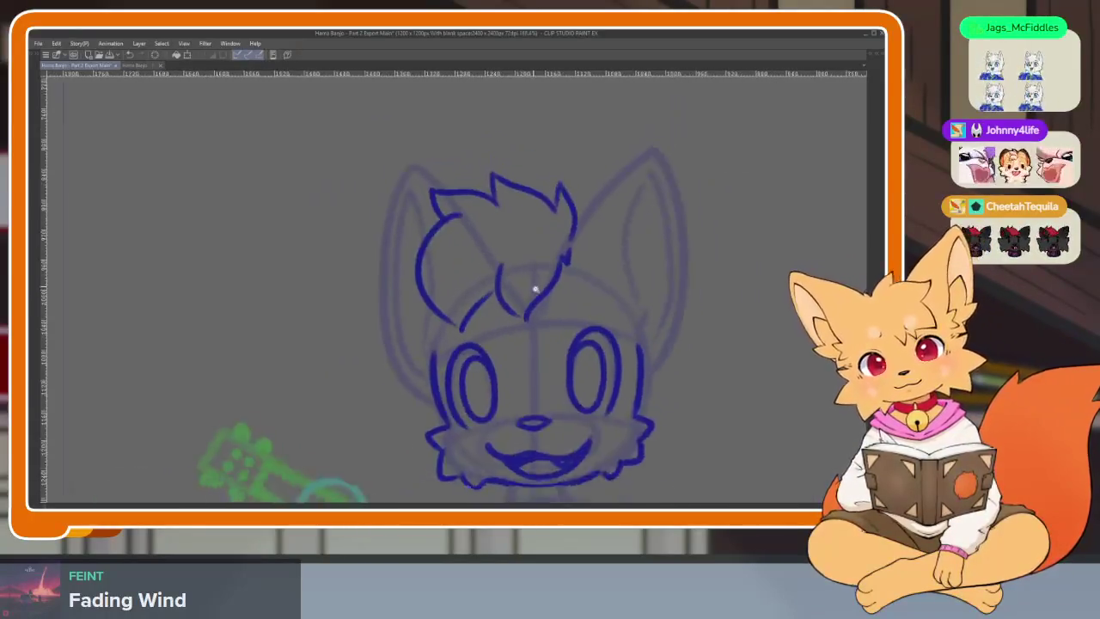
{"action": "scroll", "coordinate": [533, 290], "scroll_direction": "up", "scroll_amount": 2}
{"action": "key", "text": "Tab"}
{"action": "key", "text": "Tab"}
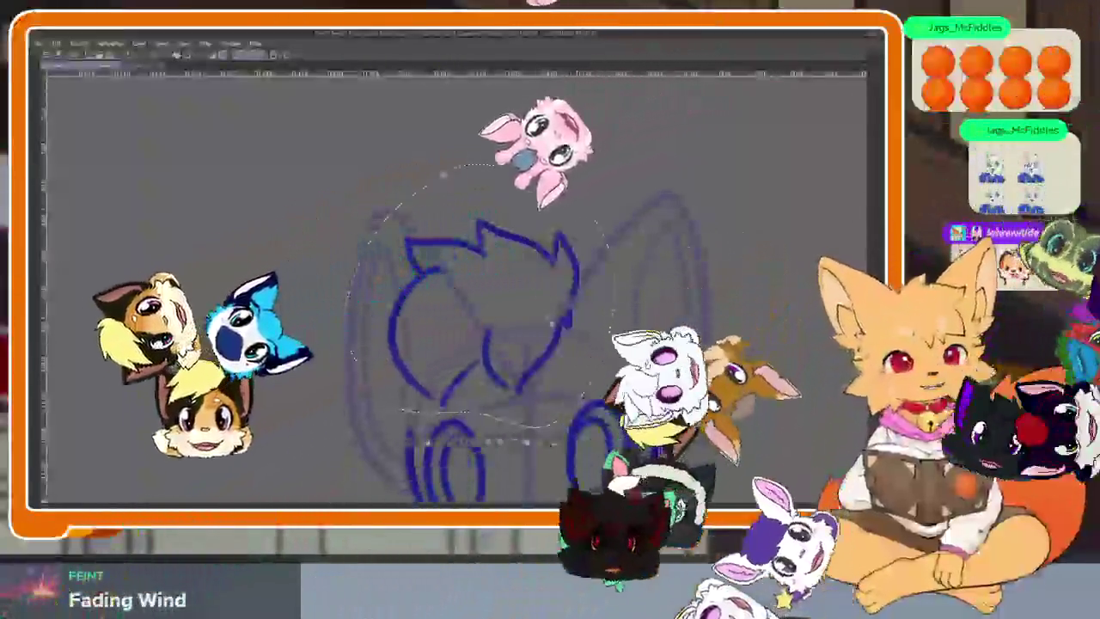
{"action": "scroll", "coordinate": [615, 353], "scroll_direction": "down", "scroll_amount": 3}
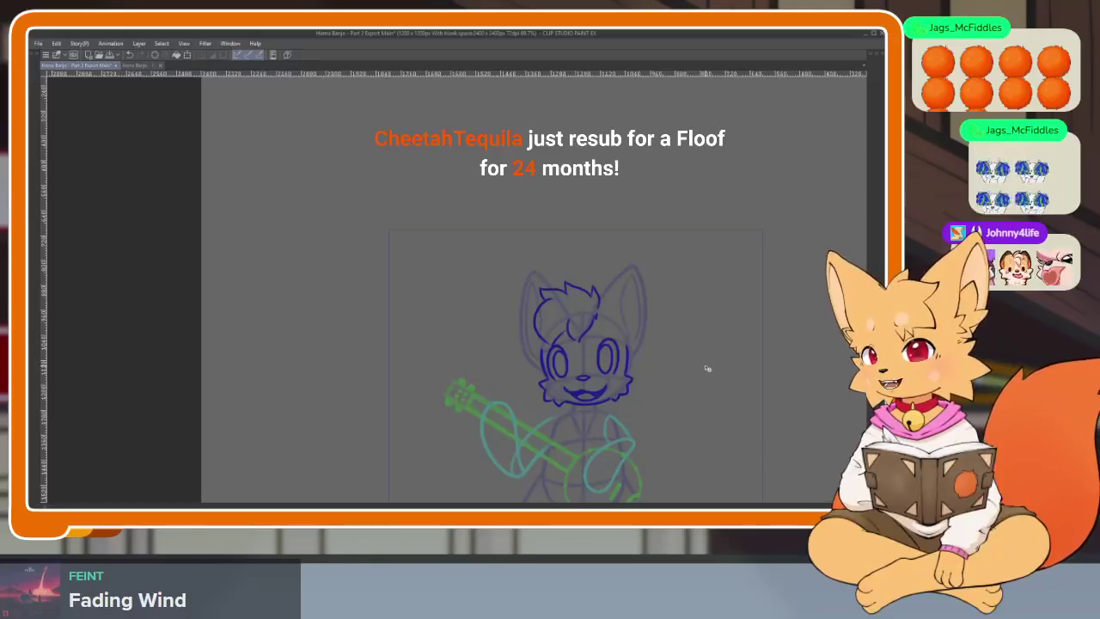
{"action": "scroll", "coordinate": [699, 367], "scroll_direction": "up", "scroll_amount": 2}
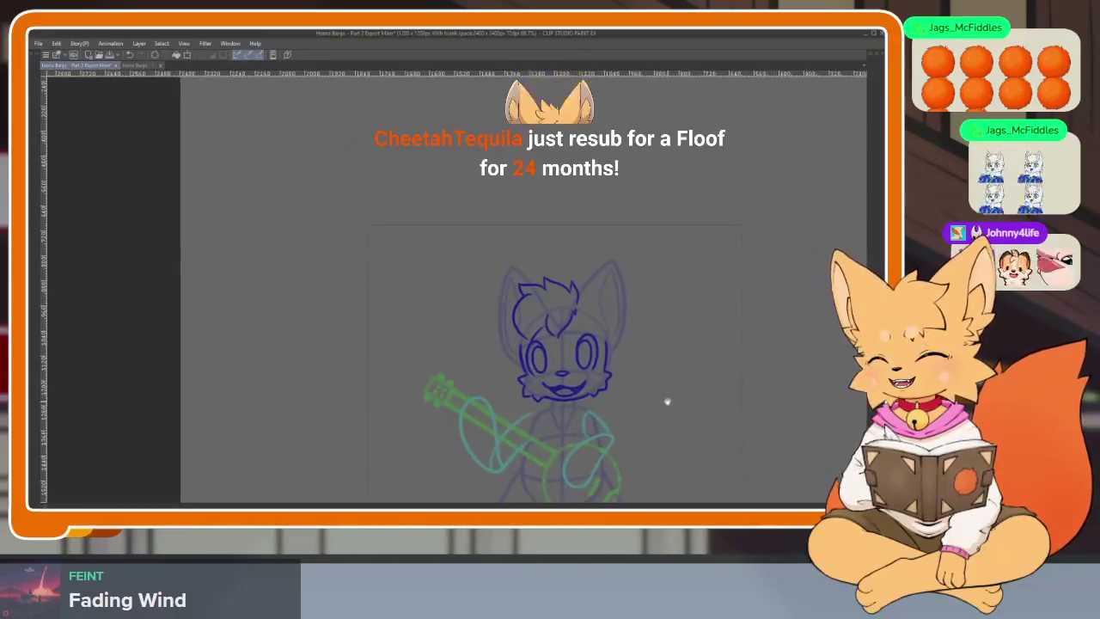
{"action": "scroll", "coordinate": [665, 403], "scroll_direction": "up", "scroll_amount": 2}
{"action": "scroll", "coordinate": [619, 397], "scroll_direction": "up", "scroll_amount": 2}
{"action": "scroll", "coordinate": [577, 393], "scroll_direction": "up", "scroll_amount": 2}
{"action": "scroll", "coordinate": [568, 383], "scroll_direction": "up", "scroll_amount": 1}
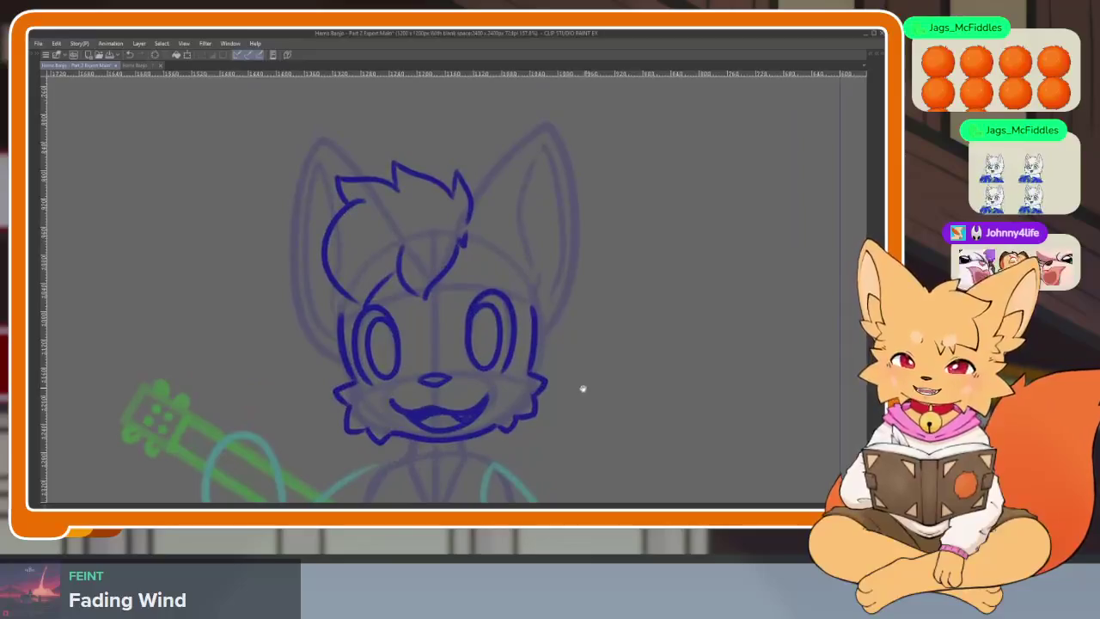
{"action": "scroll", "coordinate": [581, 386], "scroll_direction": "up", "scroll_amount": 1}
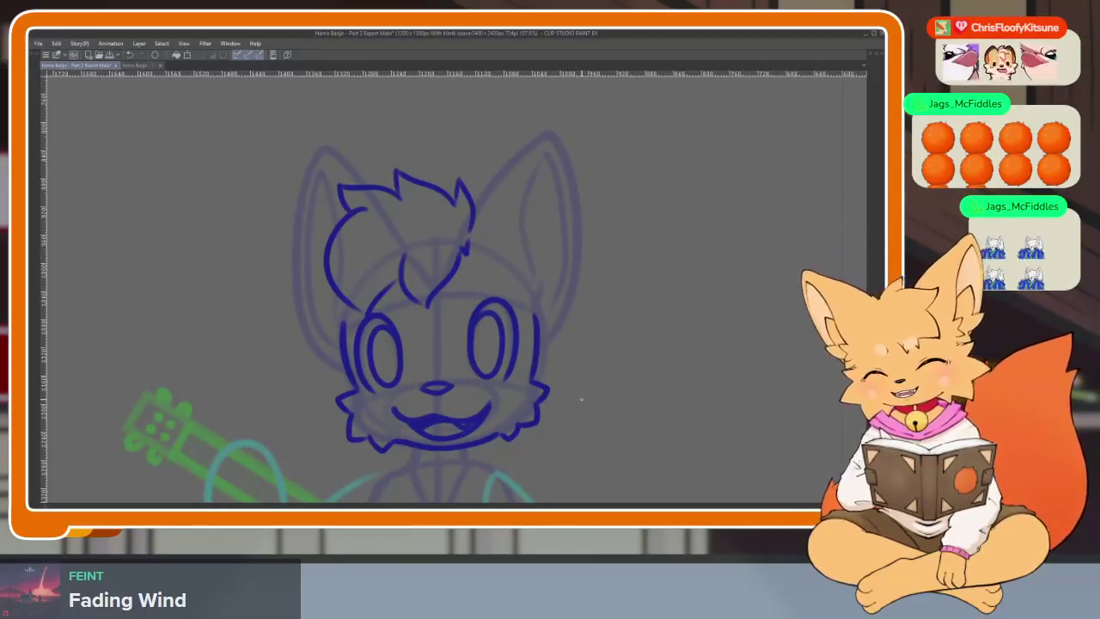
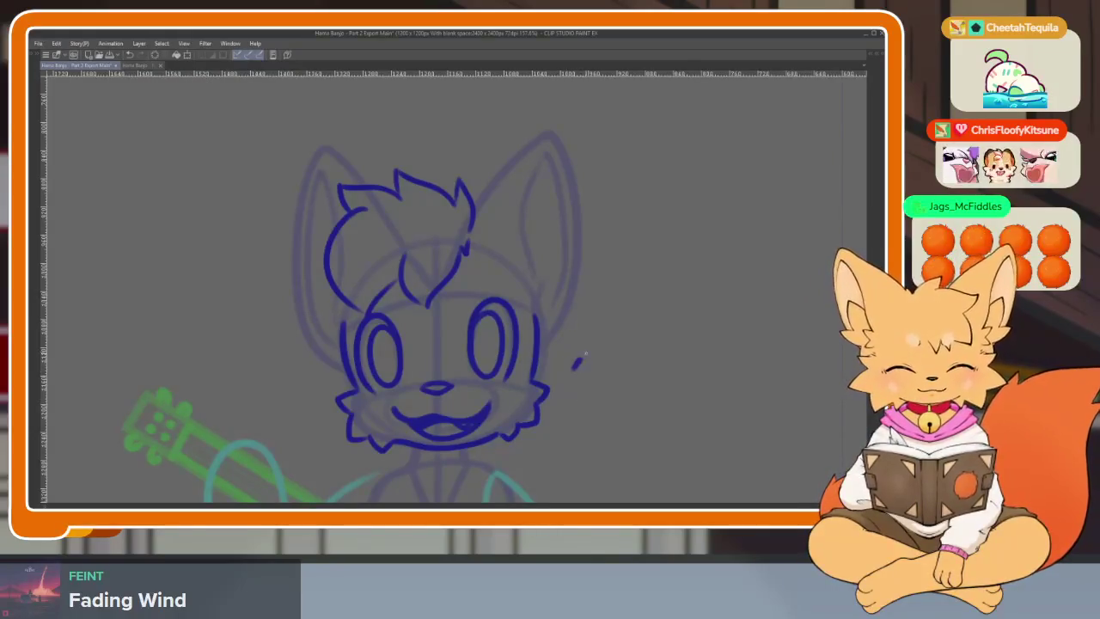
Step: Undo the stray blue mark beside the fox's head
{"action": "left_click_drag", "start_coordinate": [595, 345], "coordinate": [448, 280]}
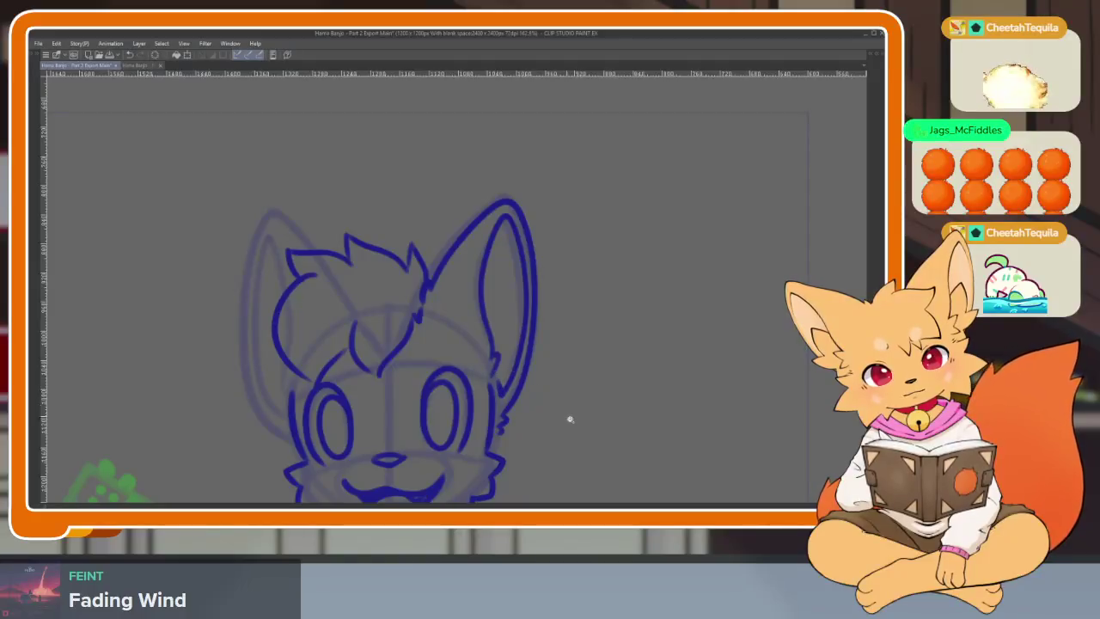
{"action": "scroll", "coordinate": [550, 378], "scroll_direction": "down", "scroll_amount": 3}
{"action": "scroll", "coordinate": [545, 373], "scroll_direction": "up", "scroll_amount": 4}
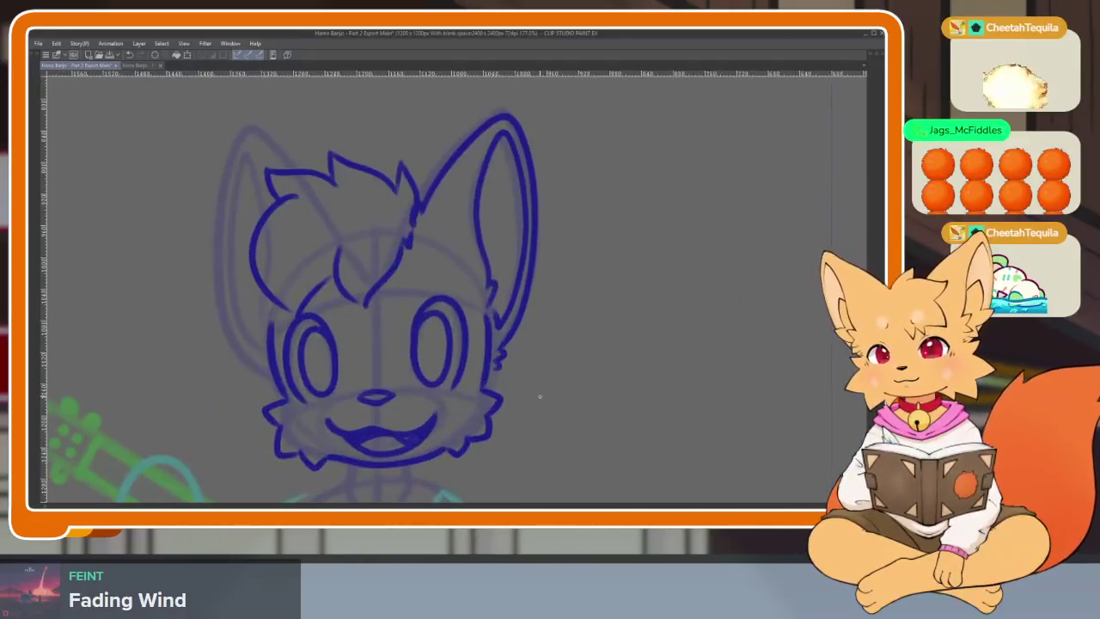
{"action": "left_click_drag", "start_coordinate": [543, 400], "coordinate": [547, 417]}
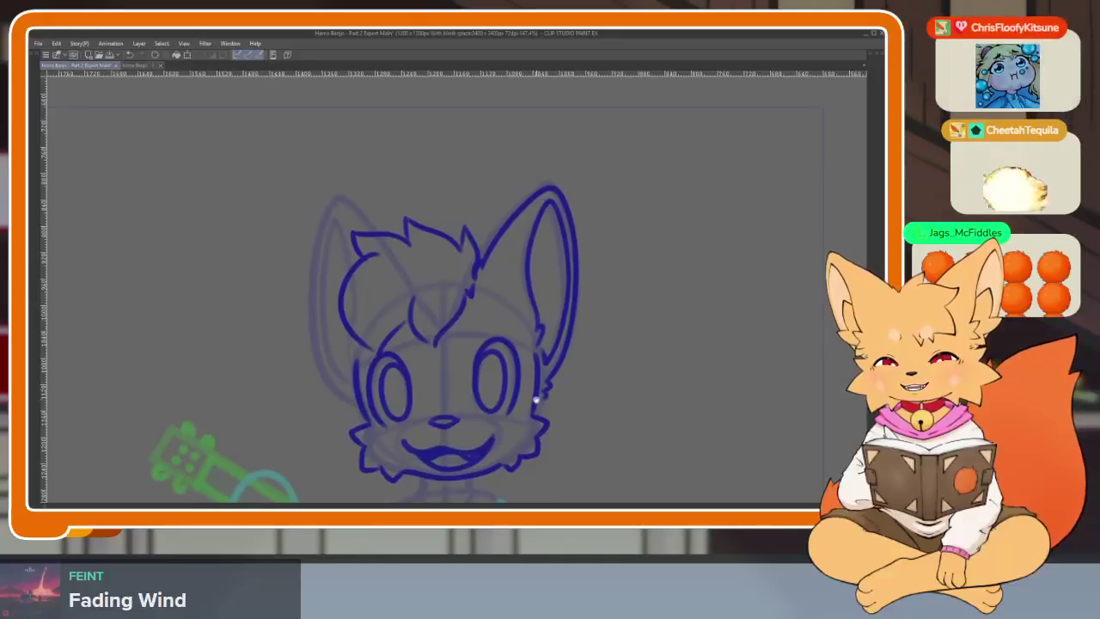
{"action": "scroll", "coordinate": [546, 417], "scroll_direction": "up", "scroll_amount": 1}
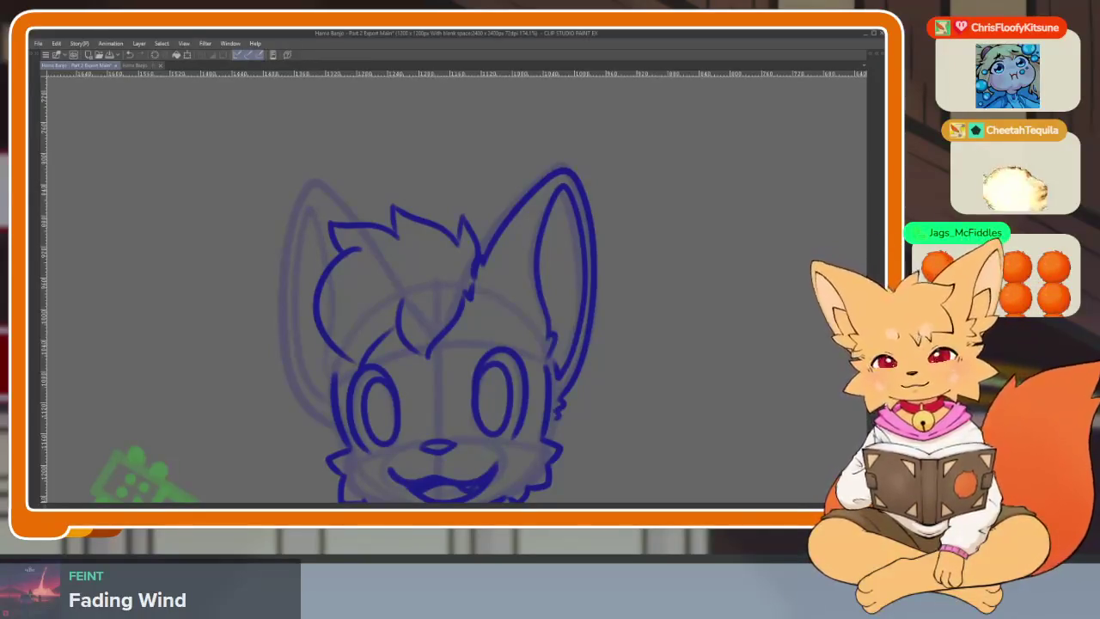
{"action": "key", "text": "ctrl+z"}
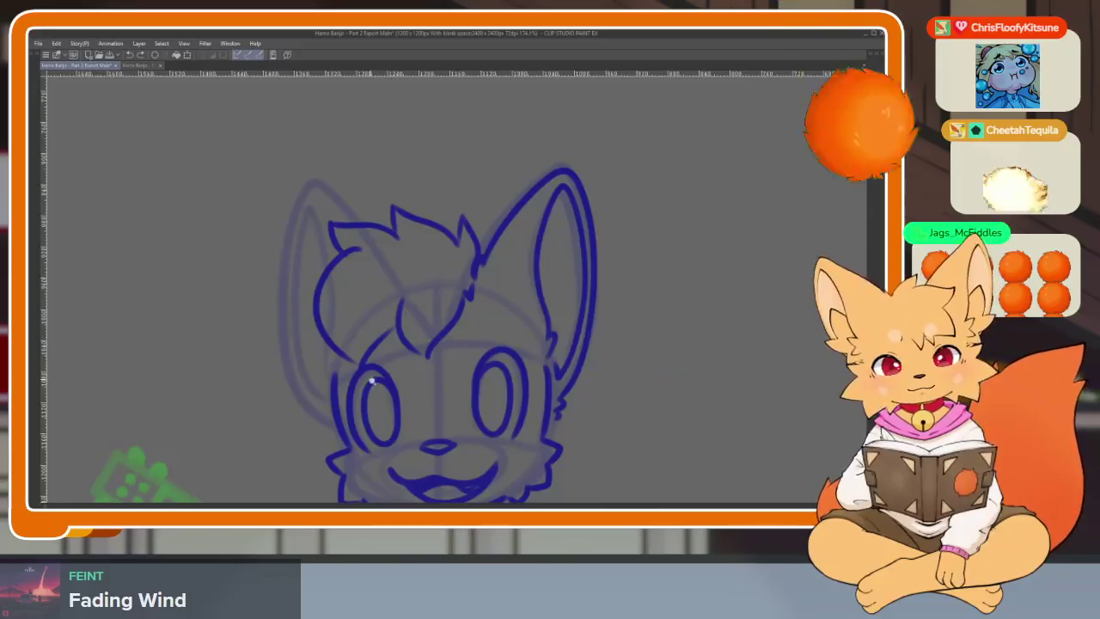
{"action": "scroll", "coordinate": [385, 385], "scroll_direction": "up", "scroll_amount": 2}
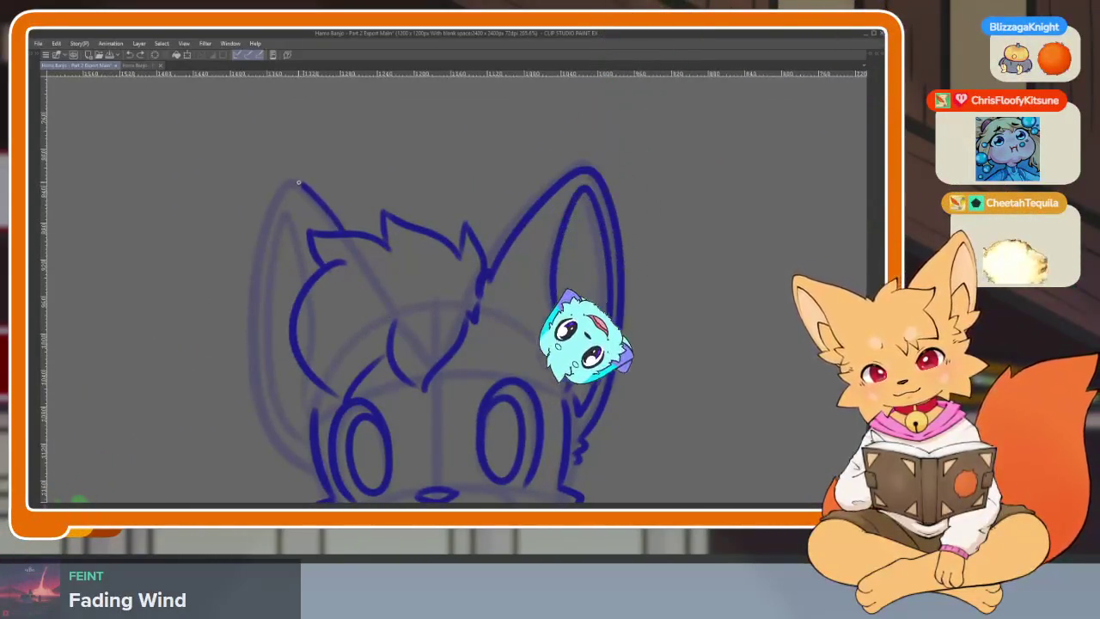
Step: Ink the outer line of the fox's left ear, then zoom out to review the head
{"action": "left_click_drag", "start_coordinate": [342, 230], "coordinate": [263, 263]}
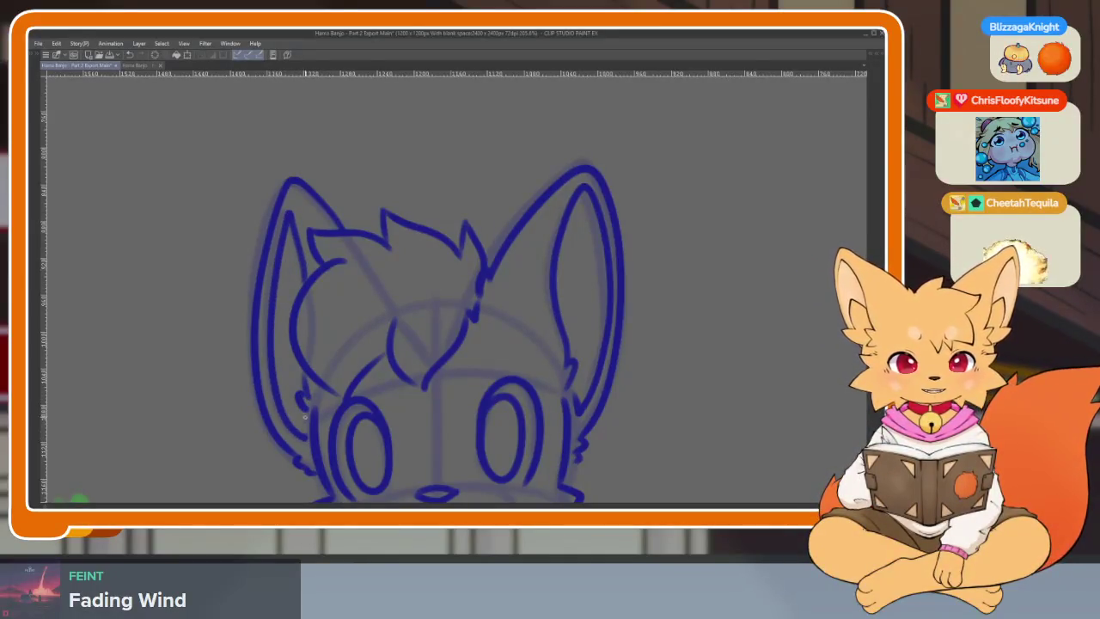
{"action": "scroll", "coordinate": [601, 404], "scroll_direction": "down", "scroll_amount": 2}
{"action": "scroll", "coordinate": [653, 409], "scroll_direction": "down", "scroll_amount": 2}
{"action": "scroll", "coordinate": [634, 407], "scroll_direction": "down", "scroll_amount": 1}
{"action": "scroll", "coordinate": [638, 357], "scroll_direction": "down", "scroll_amount": 1}
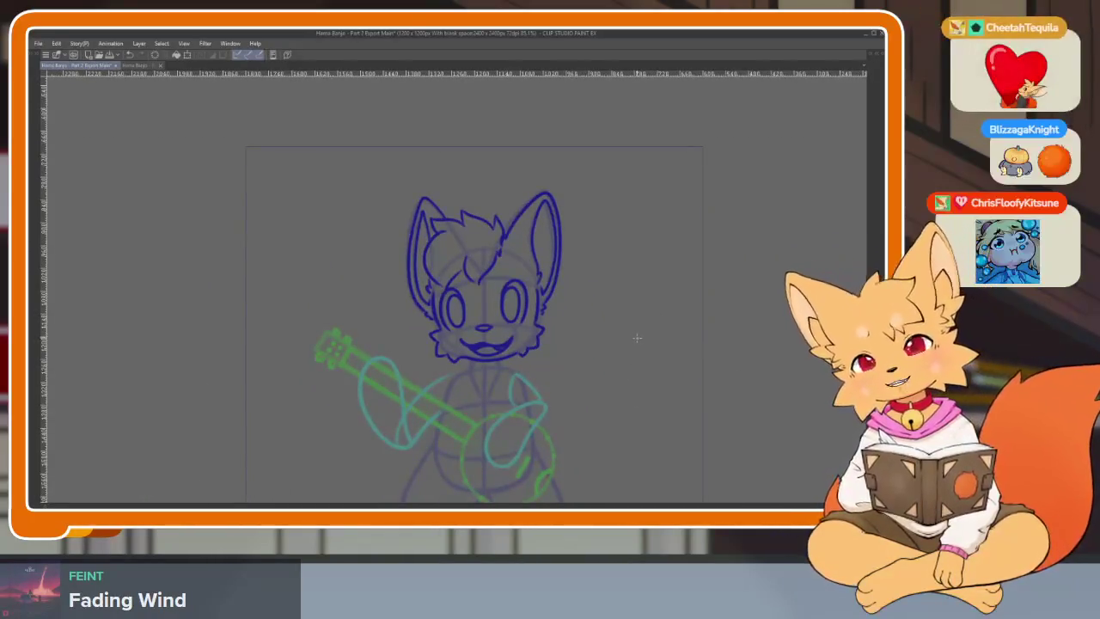
{"action": "scroll", "coordinate": [535, 243], "scroll_direction": "up", "scroll_amount": 2}
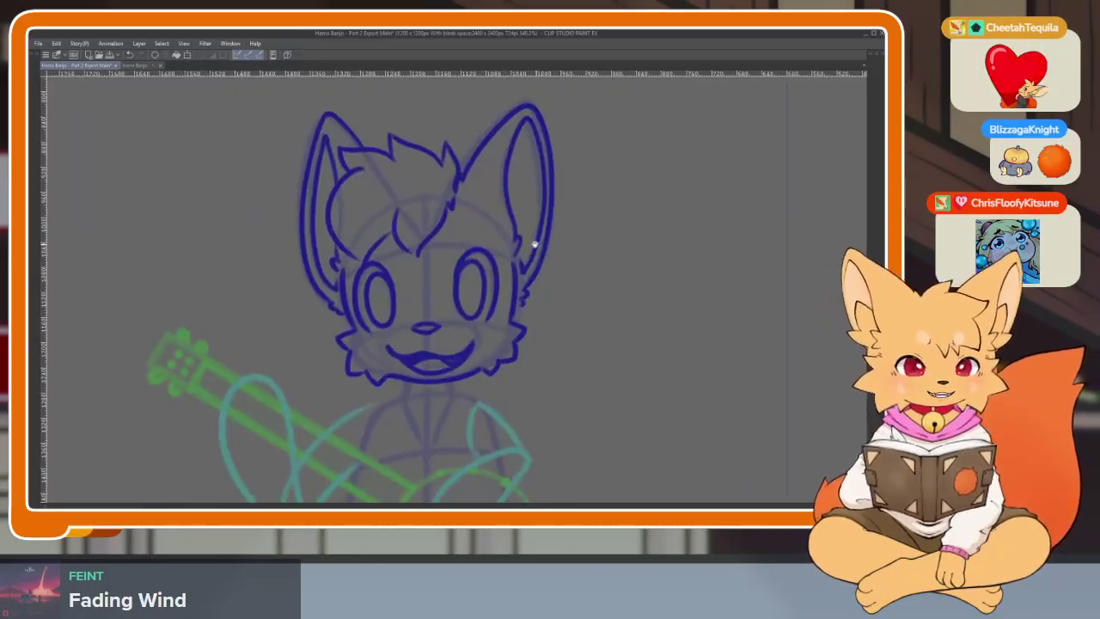
{"action": "scroll", "coordinate": [540, 295], "scroll_direction": "down", "scroll_amount": 1}
{"action": "scroll", "coordinate": [452, 327], "scroll_direction": "up", "scroll_amount": 3}
{"action": "scroll", "coordinate": [451, 327], "scroll_direction": "up", "scroll_amount": 1}
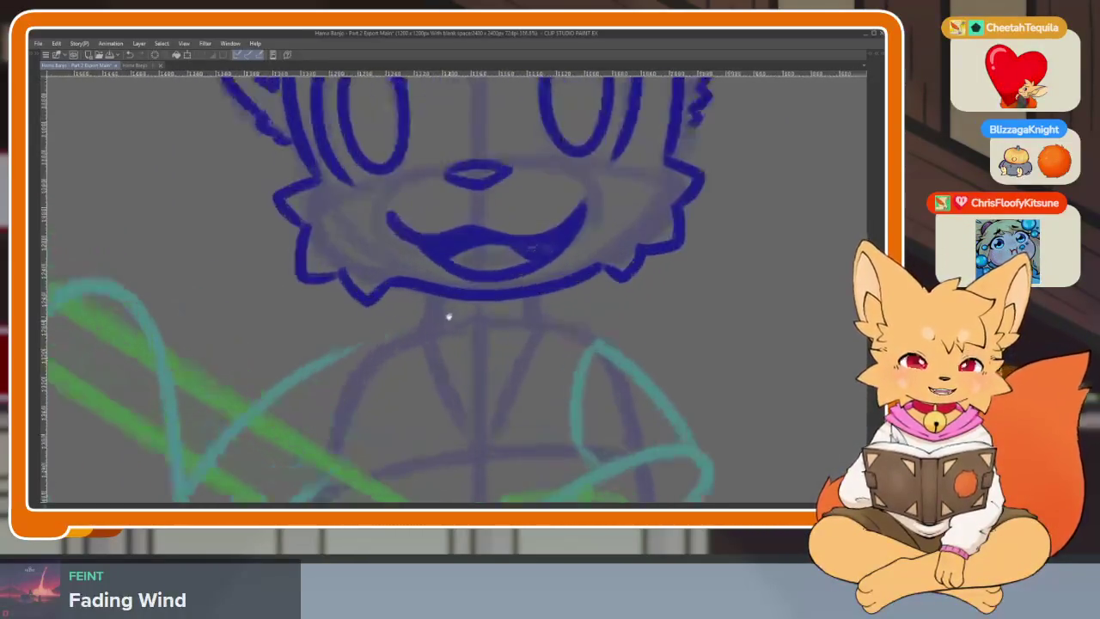
{"action": "scroll", "coordinate": [447, 314], "scroll_direction": "down", "scroll_amount": 1}
{"action": "scroll", "coordinate": [417, 348], "scroll_direction": "up", "scroll_amount": 2}
{"action": "scroll", "coordinate": [436, 350], "scroll_direction": "down", "scroll_amount": 1}
{"action": "left_click_drag", "start_coordinate": [436, 350], "coordinate": [431, 355]}
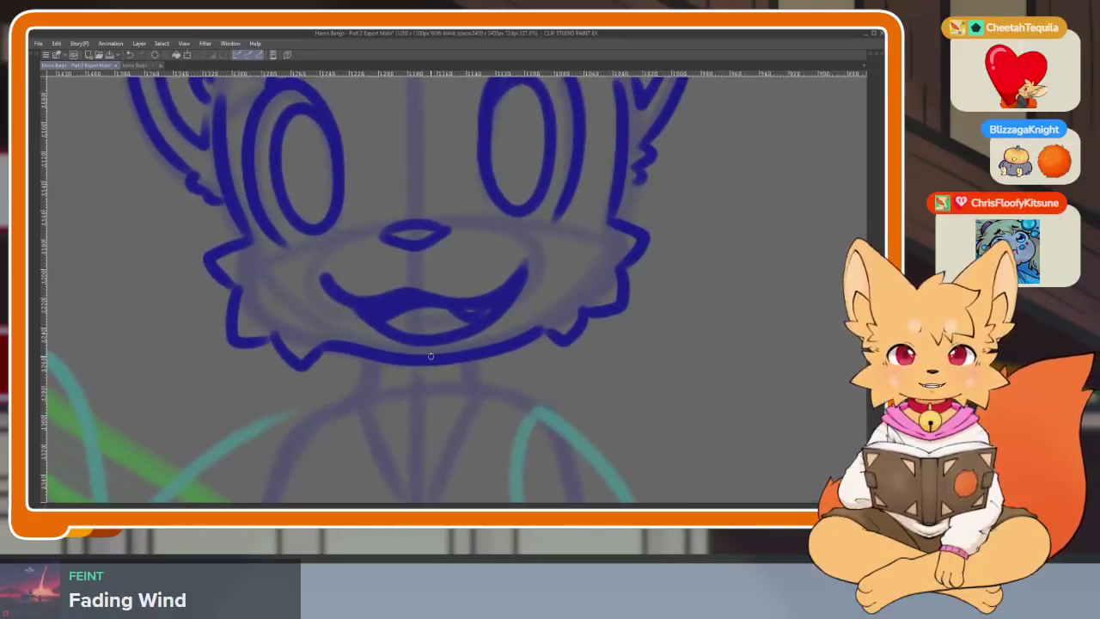
{"action": "scroll", "coordinate": [491, 418], "scroll_direction": "up", "scroll_amount": 1}
{"action": "scroll", "coordinate": [486, 410], "scroll_direction": "down", "scroll_amount": 1}
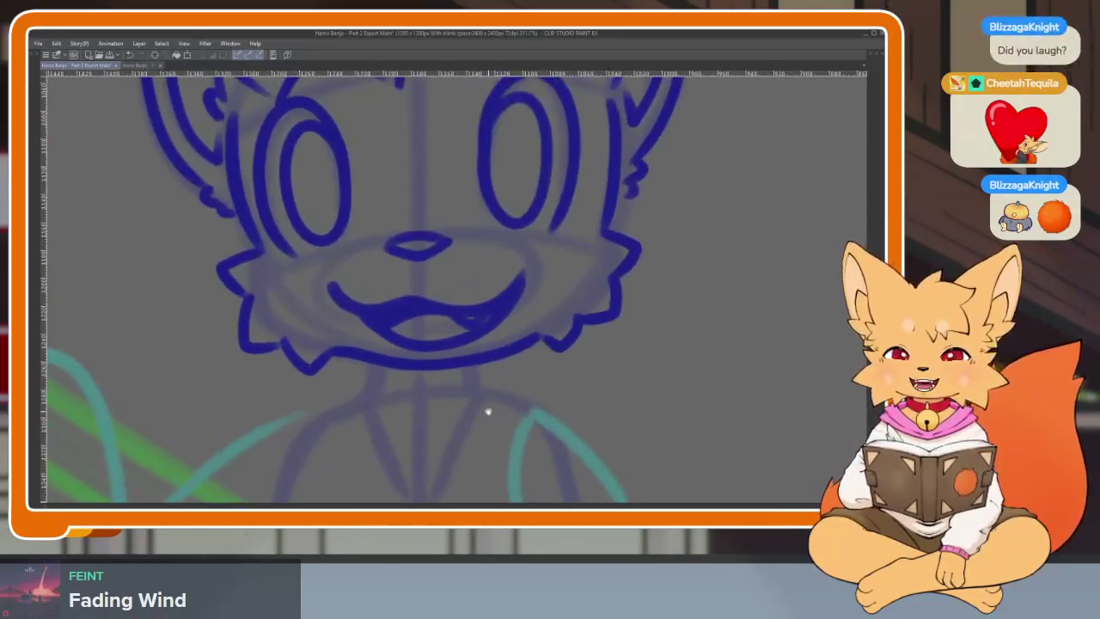
{"action": "scroll", "coordinate": [516, 393], "scroll_direction": "down", "scroll_amount": 1}
{"action": "scroll", "coordinate": [519, 419], "scroll_direction": "up", "scroll_amount": 1}
{"action": "scroll", "coordinate": [518, 419], "scroll_direction": "down", "scroll_amount": 1}
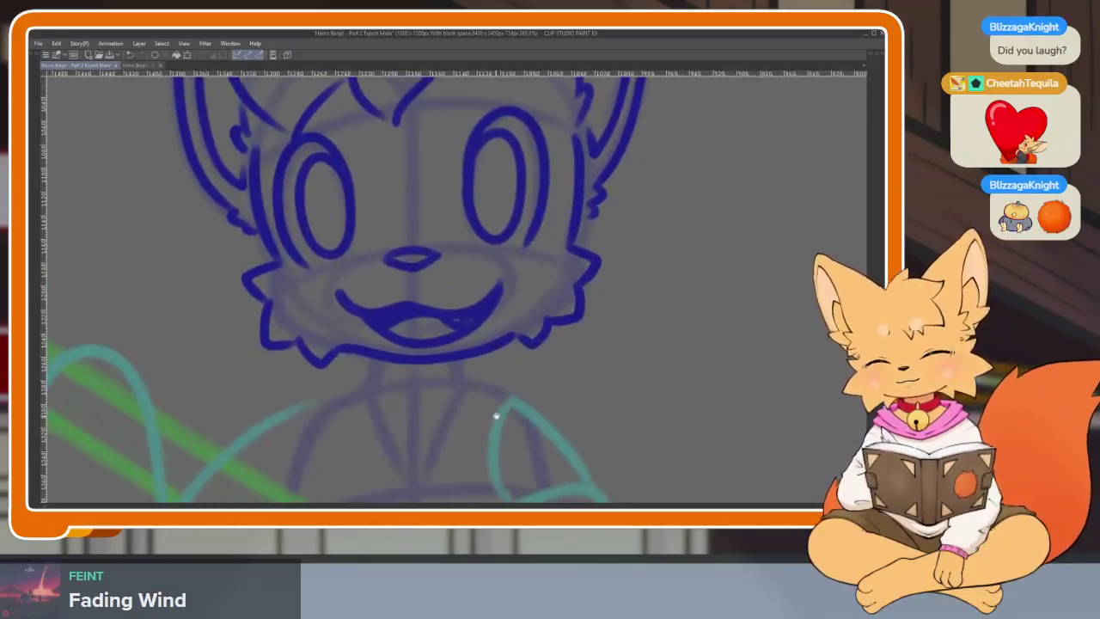
{"action": "scroll", "coordinate": [494, 412], "scroll_direction": "down", "scroll_amount": 1}
{"action": "scroll", "coordinate": [493, 408], "scroll_direction": "up", "scroll_amount": 1}
{"action": "scroll", "coordinate": [512, 421], "scroll_direction": "up", "scroll_amount": 1}
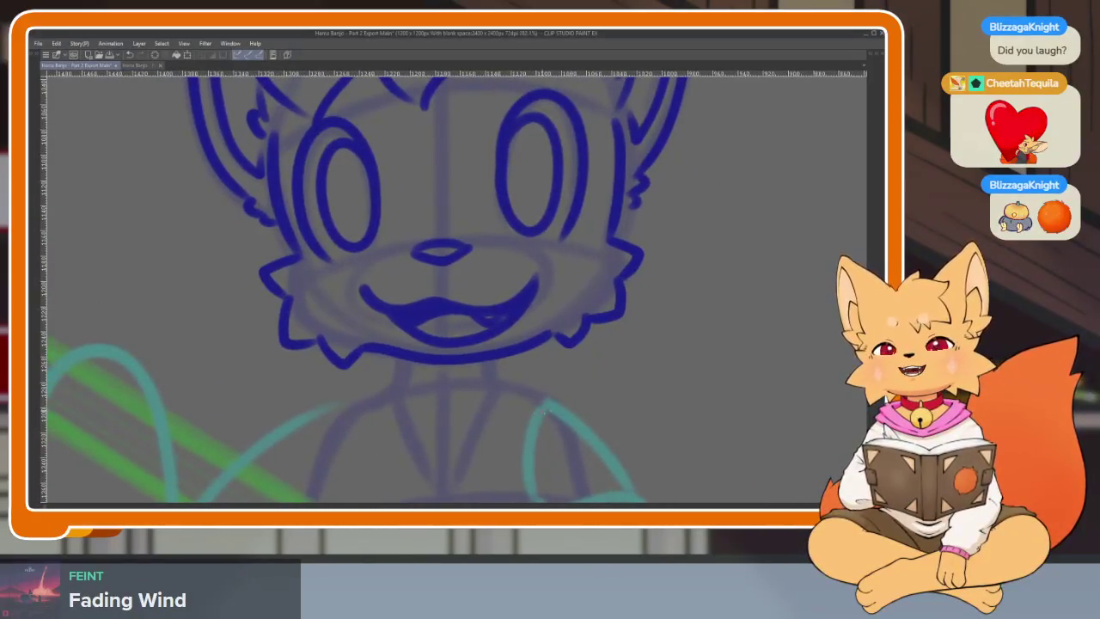
{"action": "scroll", "coordinate": [563, 432], "scroll_direction": "up", "scroll_amount": 1}
{"action": "scroll", "coordinate": [563, 433], "scroll_direction": "down", "scroll_amount": 2}
{"action": "scroll", "coordinate": [550, 437], "scroll_direction": "up", "scroll_amount": 2}
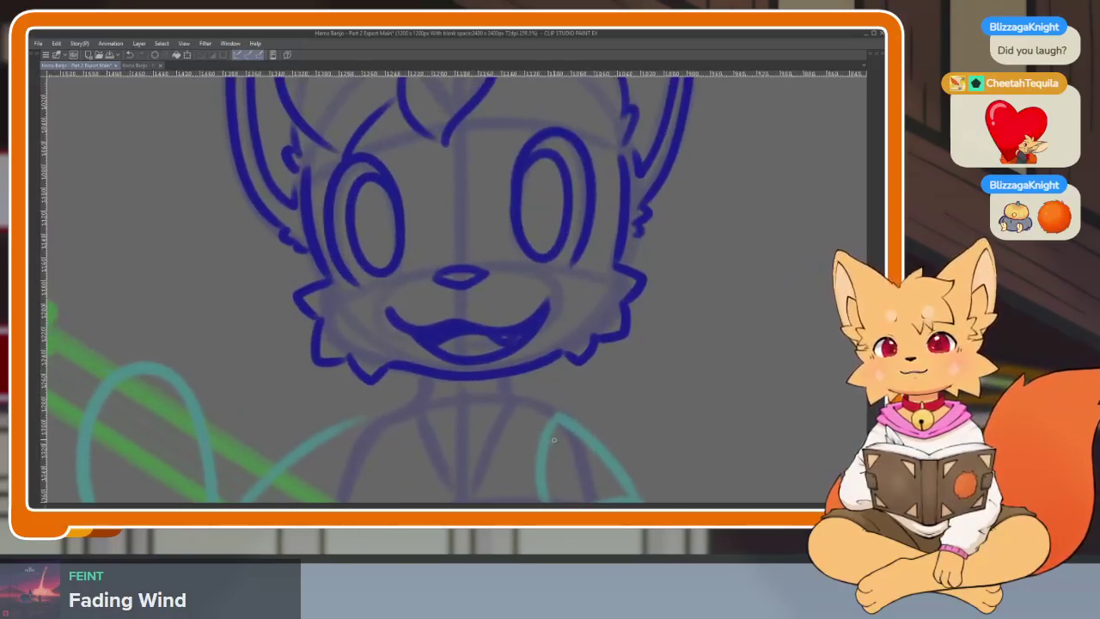
{"action": "scroll", "coordinate": [576, 424], "scroll_direction": "up", "scroll_amount": 1}
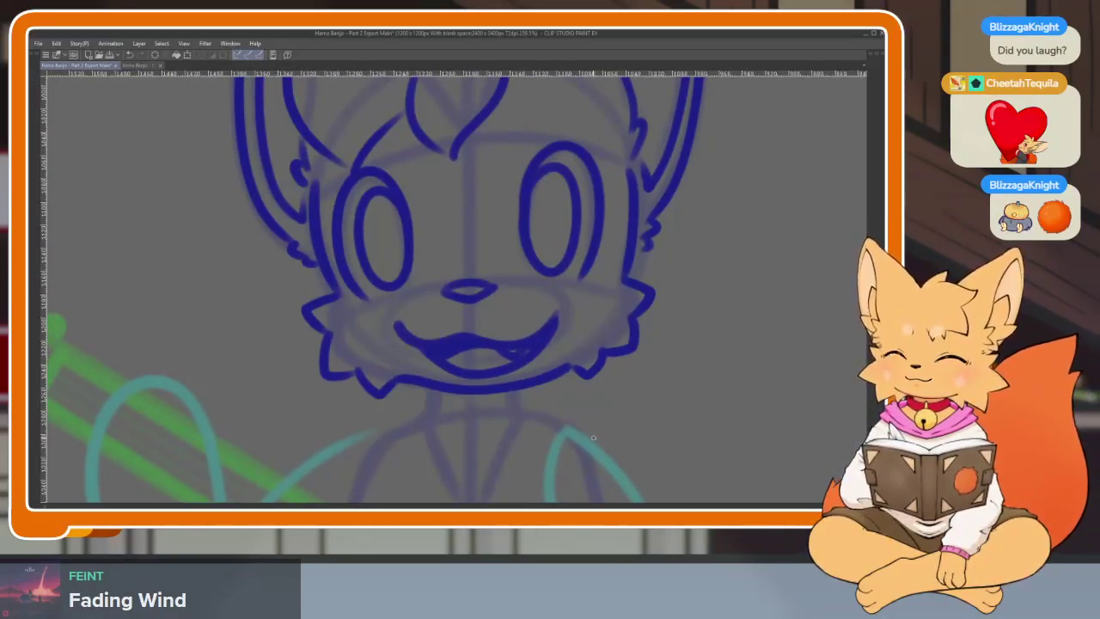
{"action": "scroll", "coordinate": [513, 442], "scroll_direction": "up", "scroll_amount": 2}
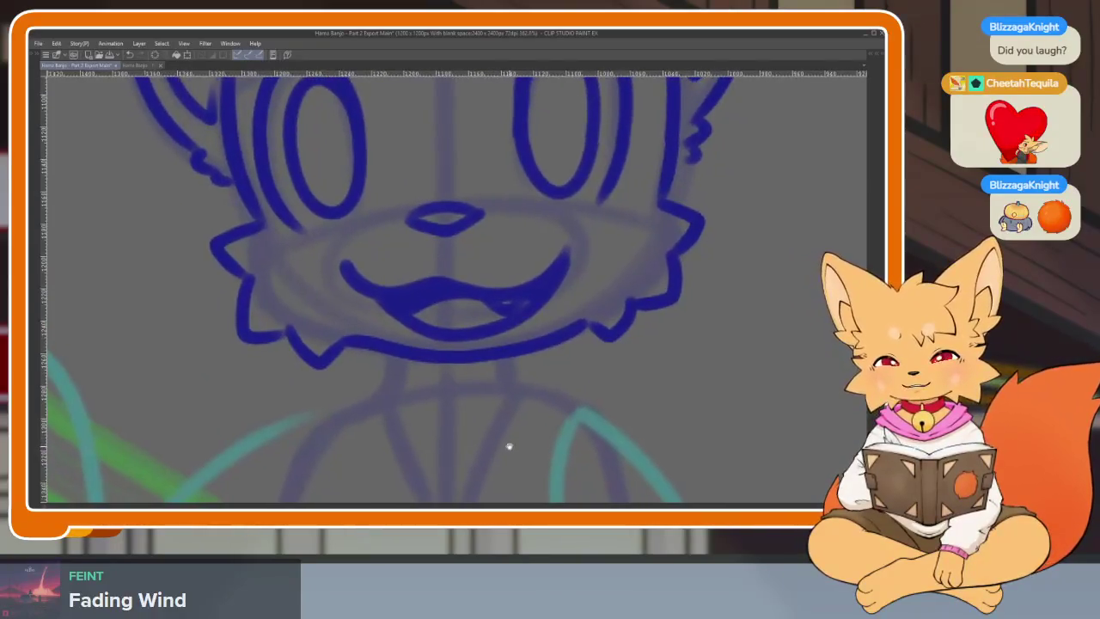
{"action": "scroll", "coordinate": [509, 441], "scroll_direction": "down", "scroll_amount": 1}
{"action": "scroll", "coordinate": [507, 440], "scroll_direction": "down", "scroll_amount": 2}
{"action": "scroll", "coordinate": [511, 430], "scroll_direction": "up", "scroll_amount": 2}
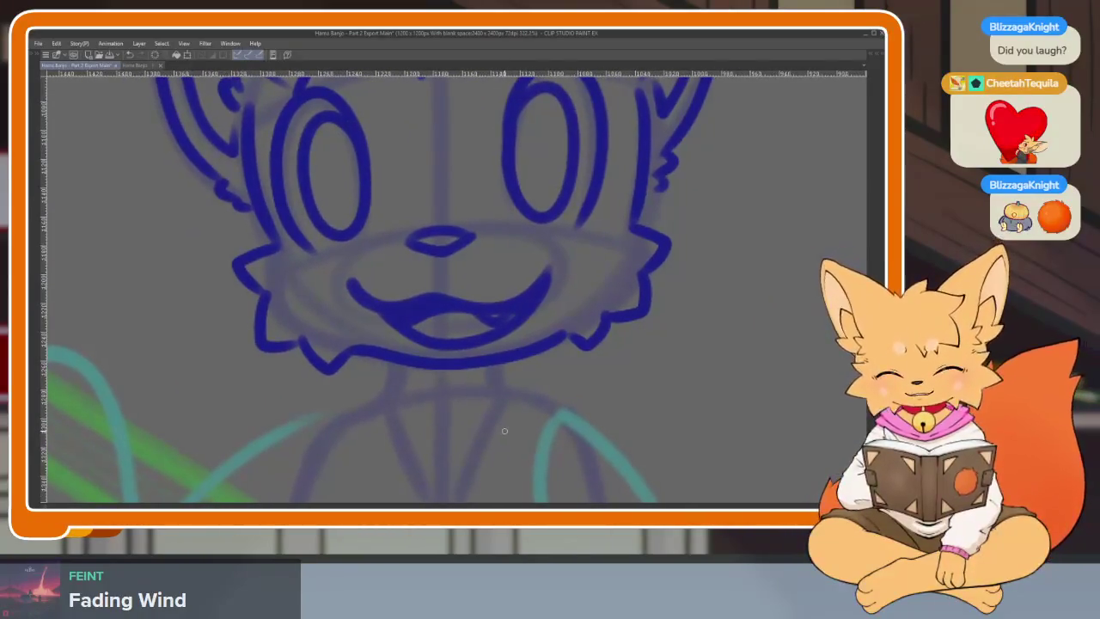
{"action": "scroll", "coordinate": [374, 446], "scroll_direction": "up", "scroll_amount": 1}
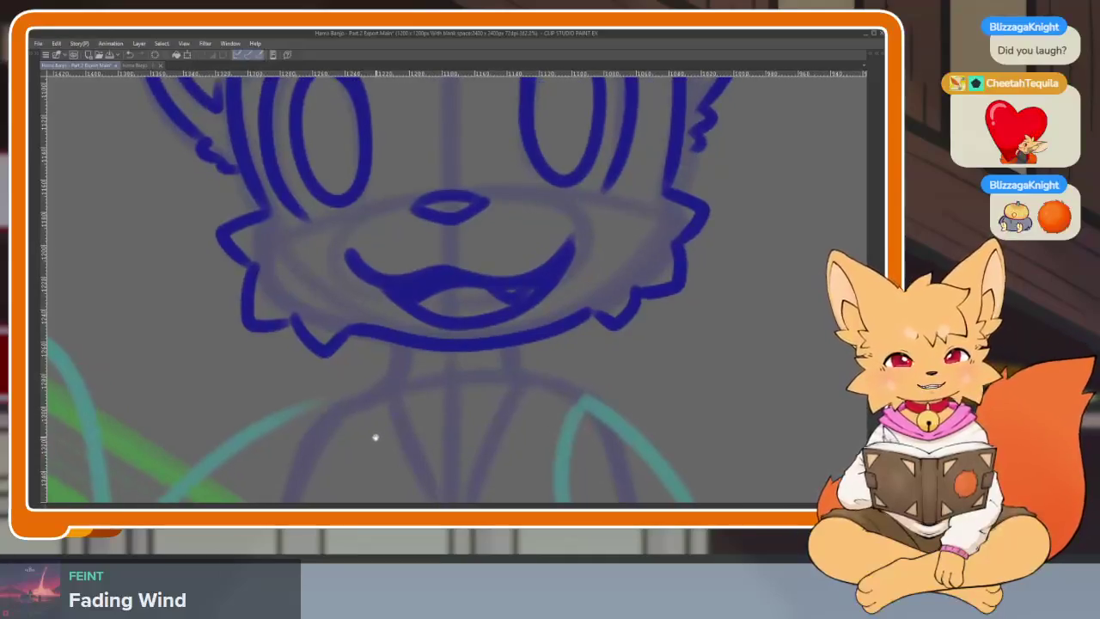
{"action": "scroll", "coordinate": [404, 428], "scroll_direction": "down", "scroll_amount": 1}
{"action": "scroll", "coordinate": [430, 415], "scroll_direction": "up", "scroll_amount": 1}
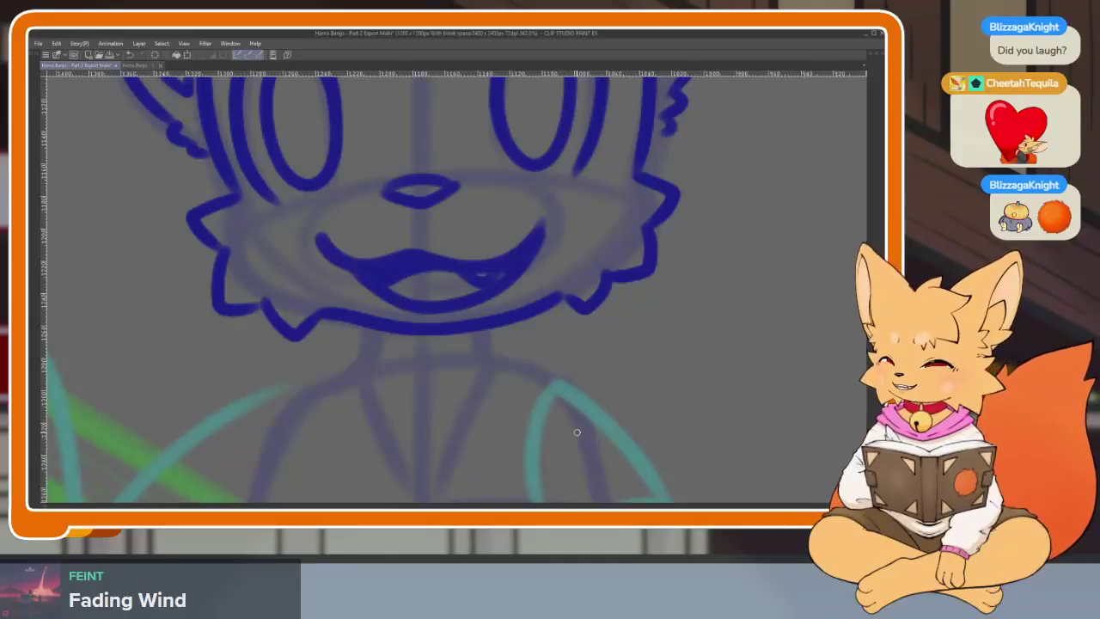
{"action": "scroll", "coordinate": [397, 425], "scroll_direction": "down", "scroll_amount": 1}
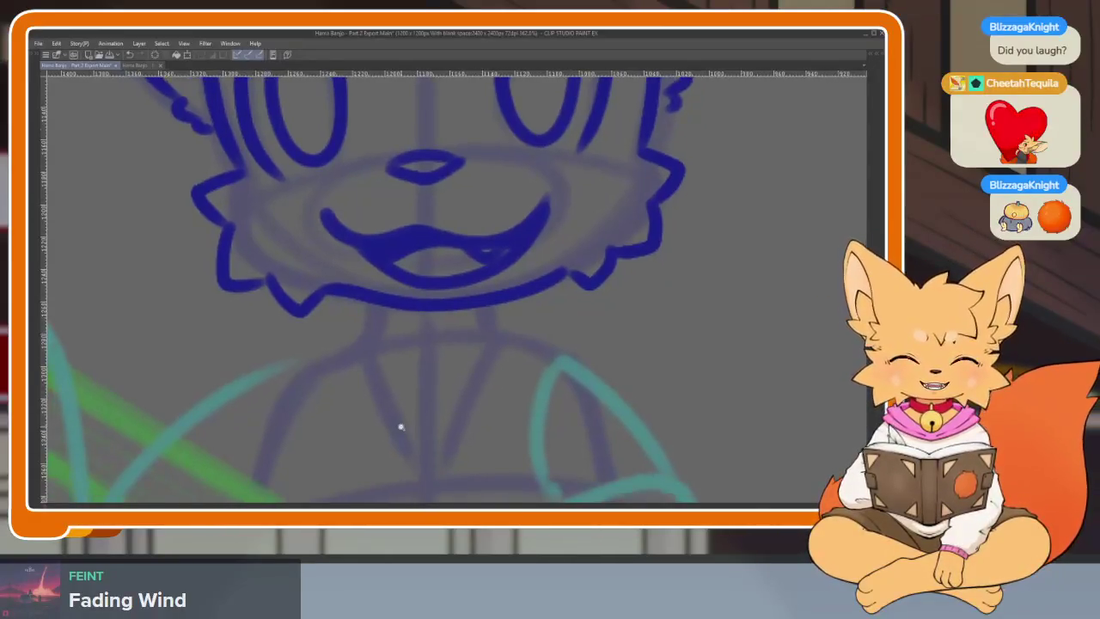
{"action": "scroll", "coordinate": [412, 432], "scroll_direction": "up", "scroll_amount": 2}
{"action": "scroll", "coordinate": [534, 417], "scroll_direction": "down", "scroll_amount": 2}
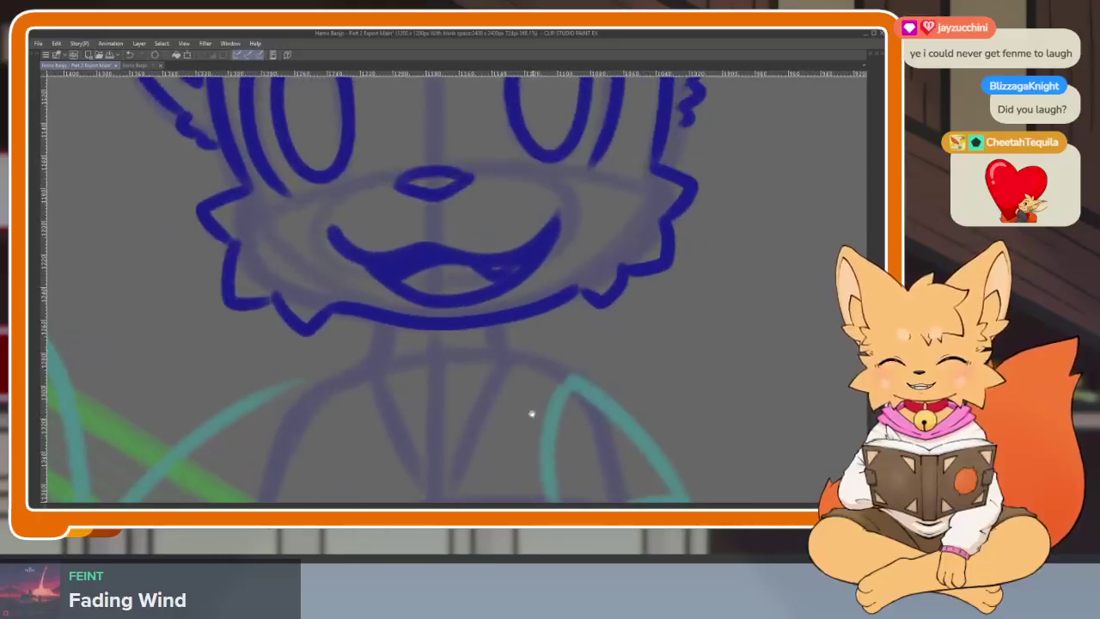
{"action": "scroll", "coordinate": [554, 411], "scroll_direction": "up", "scroll_amount": 1}
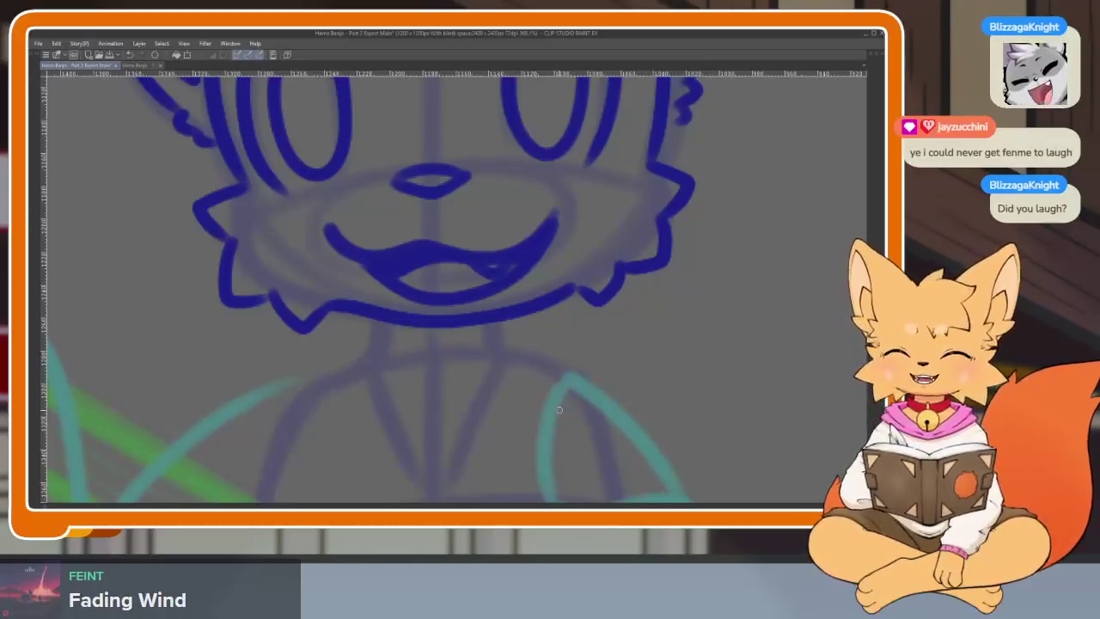
{"action": "key", "text": "ctrl+z"}
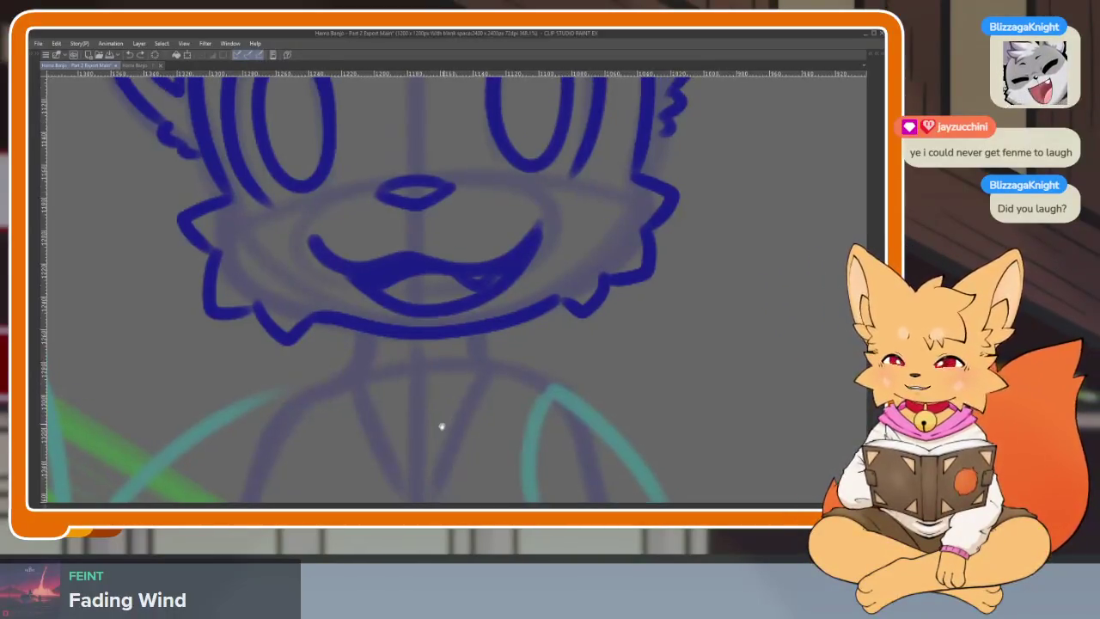
{"action": "scroll", "coordinate": [435, 427], "scroll_direction": "up", "scroll_amount": 2}
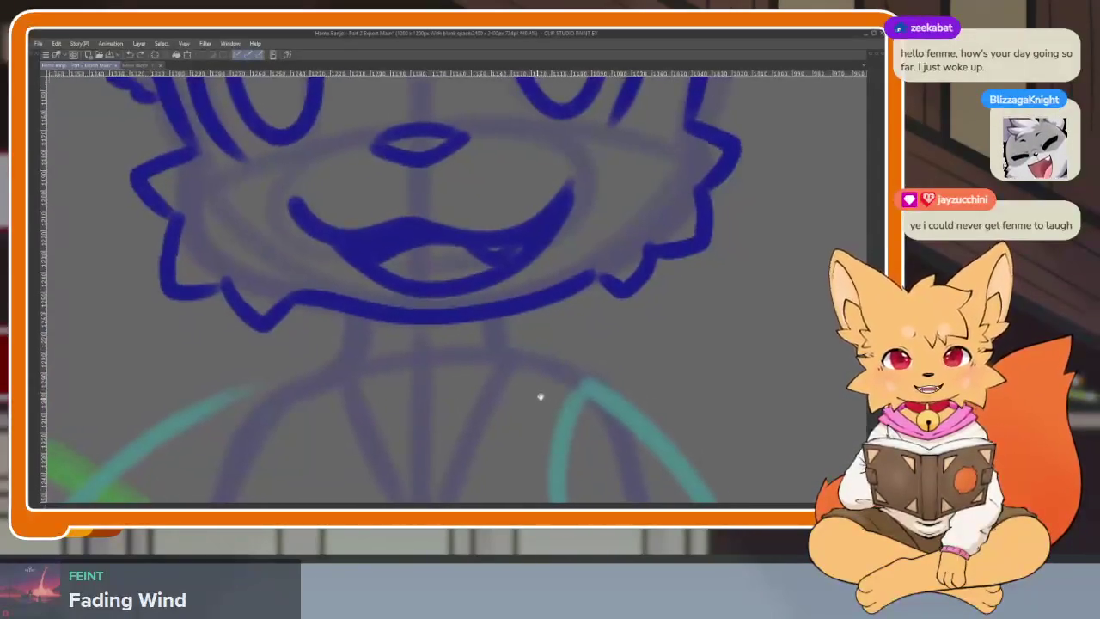
Step: Ink the fur outline below the left cheek, extending it down toward the chest
{"action": "left_click_drag", "start_coordinate": [540, 398], "coordinate": [561, 394]}
{"action": "mouse_move", "coordinate": [196, 285]}
{"action": "left_mouse_down"}
{"action": "mouse_move", "coordinate": [255, 383]}
{"action": "mouse_move", "coordinate": [346, 440]}
{"action": "left_mouse_up"}
{"action": "left_click", "coordinate": [357, 437]}
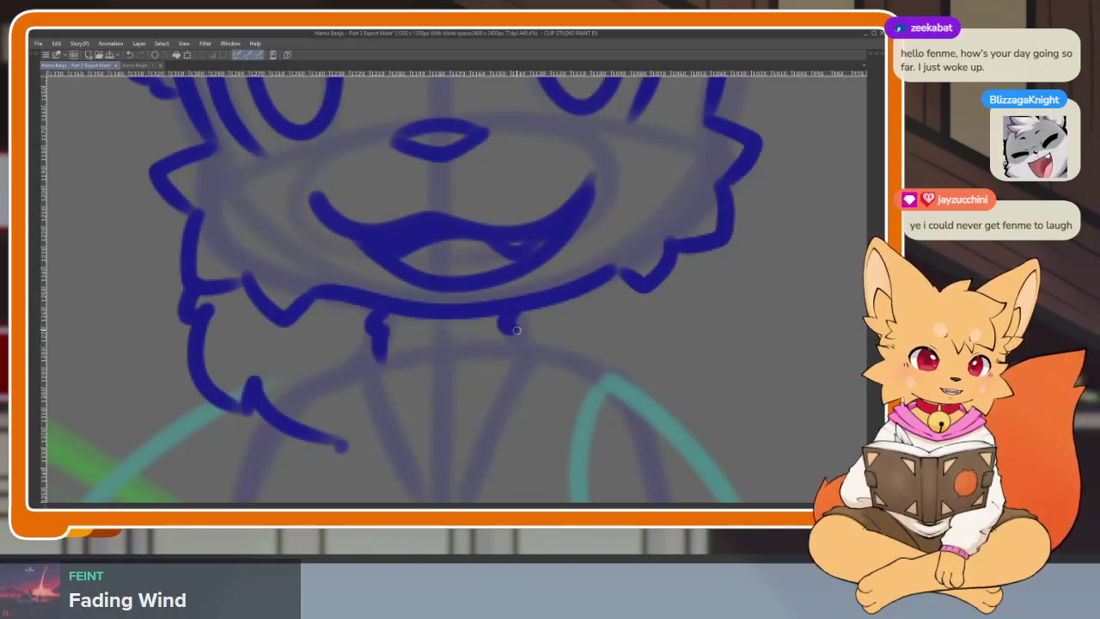
{"action": "scroll", "coordinate": [679, 398], "scroll_direction": "down", "scroll_amount": 3}
{"action": "scroll", "coordinate": [670, 386], "scroll_direction": "down", "scroll_amount": 2}
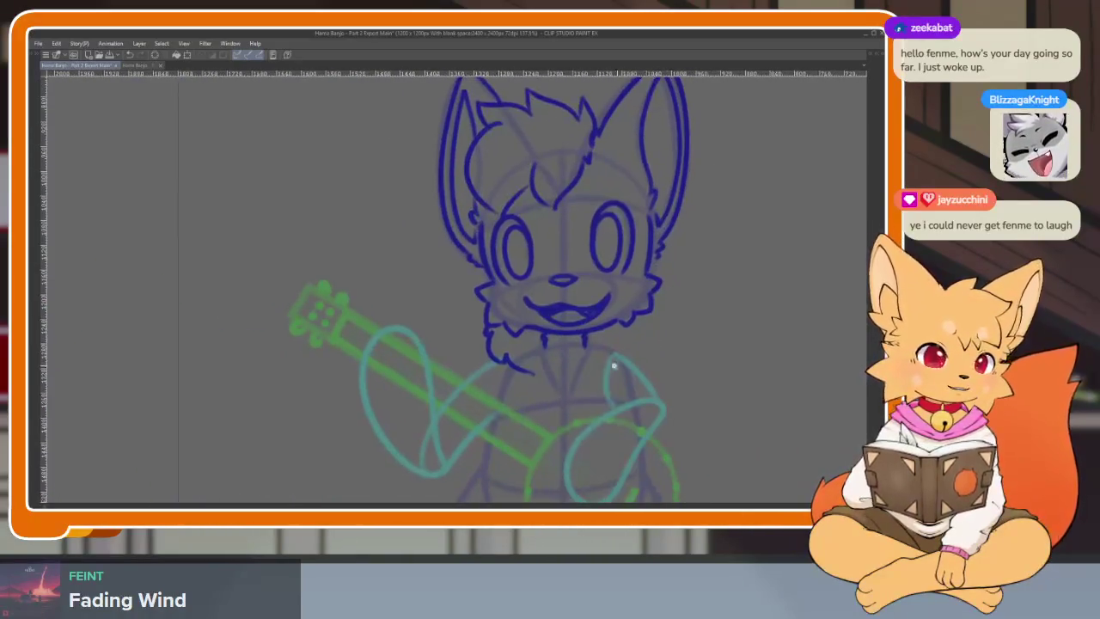
{"action": "scroll", "coordinate": [614, 366], "scroll_direction": "up", "scroll_amount": 3}
{"action": "scroll", "coordinate": [612, 397], "scroll_direction": "up", "scroll_amount": 1}
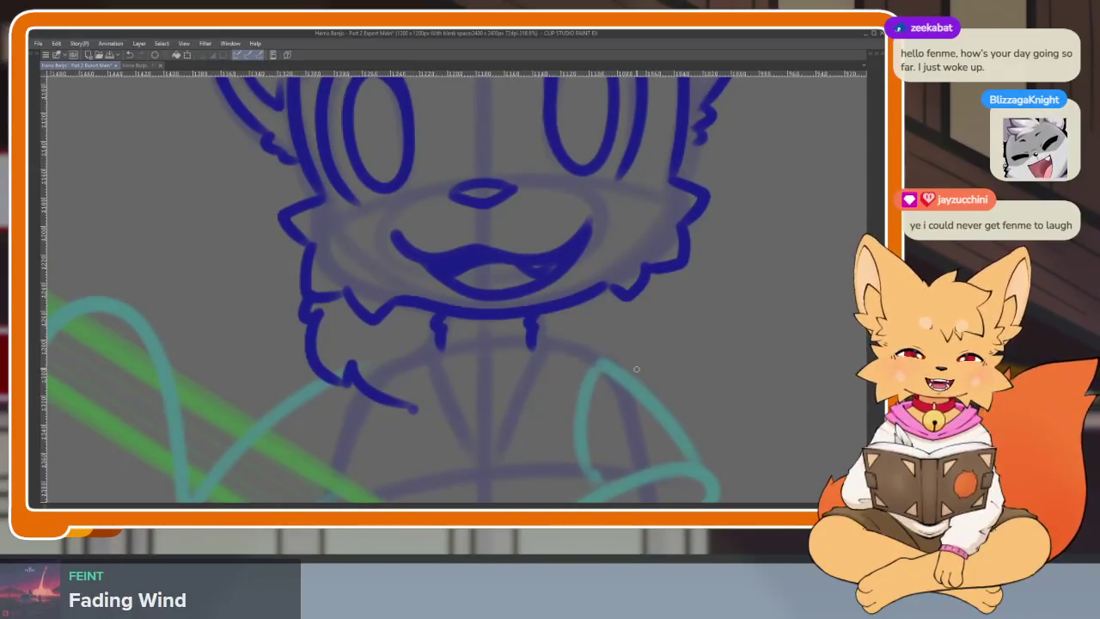
{"action": "scroll", "coordinate": [581, 380], "scroll_direction": "up", "scroll_amount": 1}
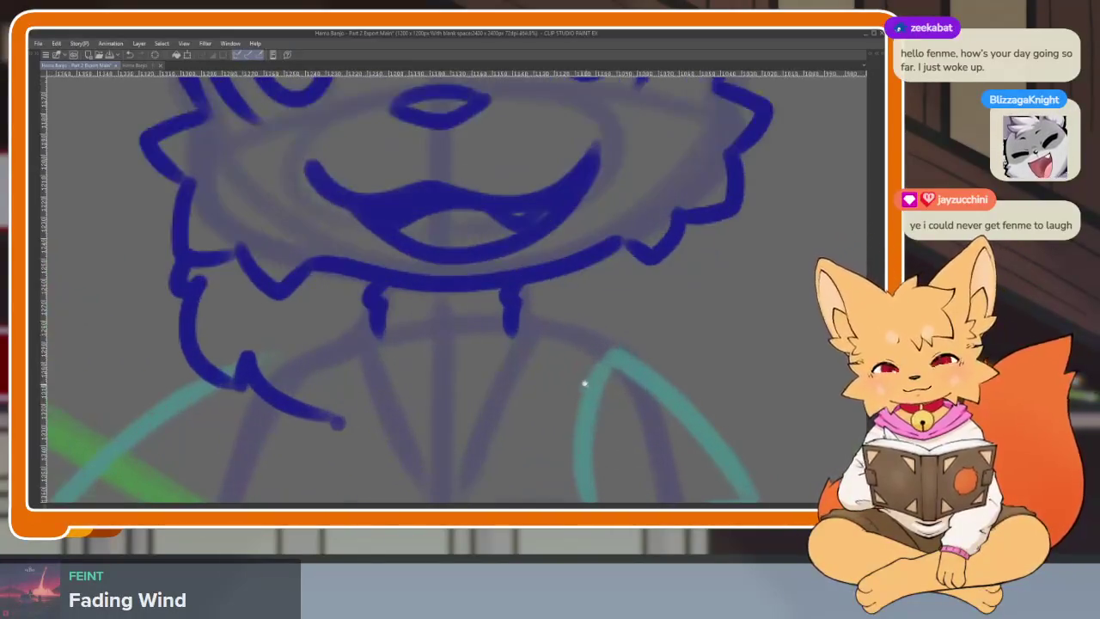
{"action": "scroll", "coordinate": [581, 381], "scroll_direction": "up", "scroll_amount": 1}
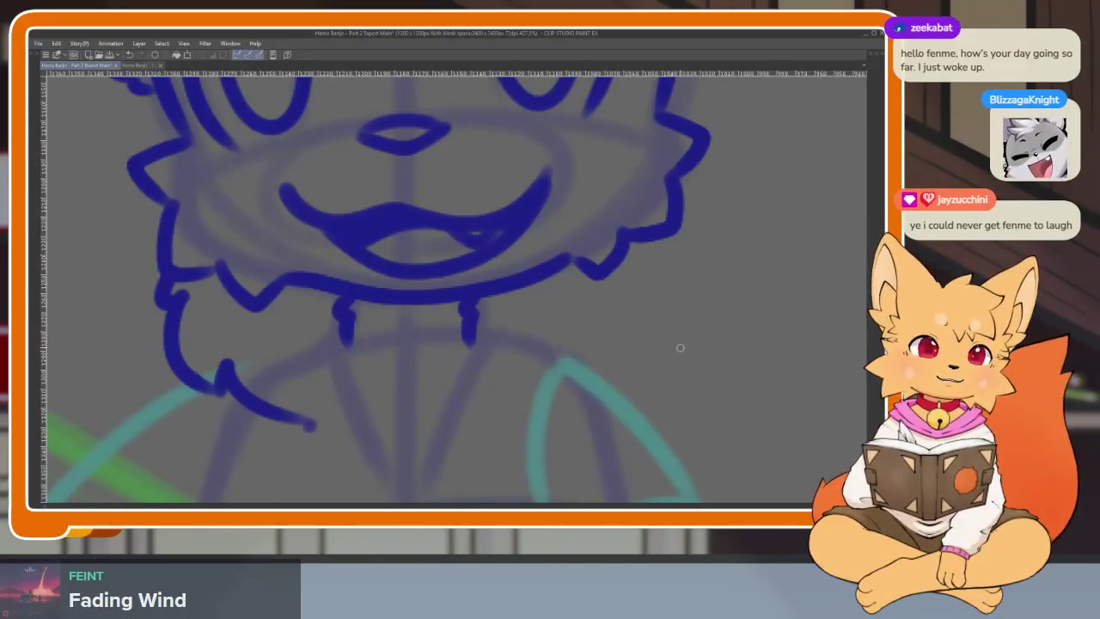
{"action": "scroll", "coordinate": [640, 368], "scroll_direction": "down", "scroll_amount": 1}
{"action": "scroll", "coordinate": [635, 375], "scroll_direction": "down", "scroll_amount": 1}
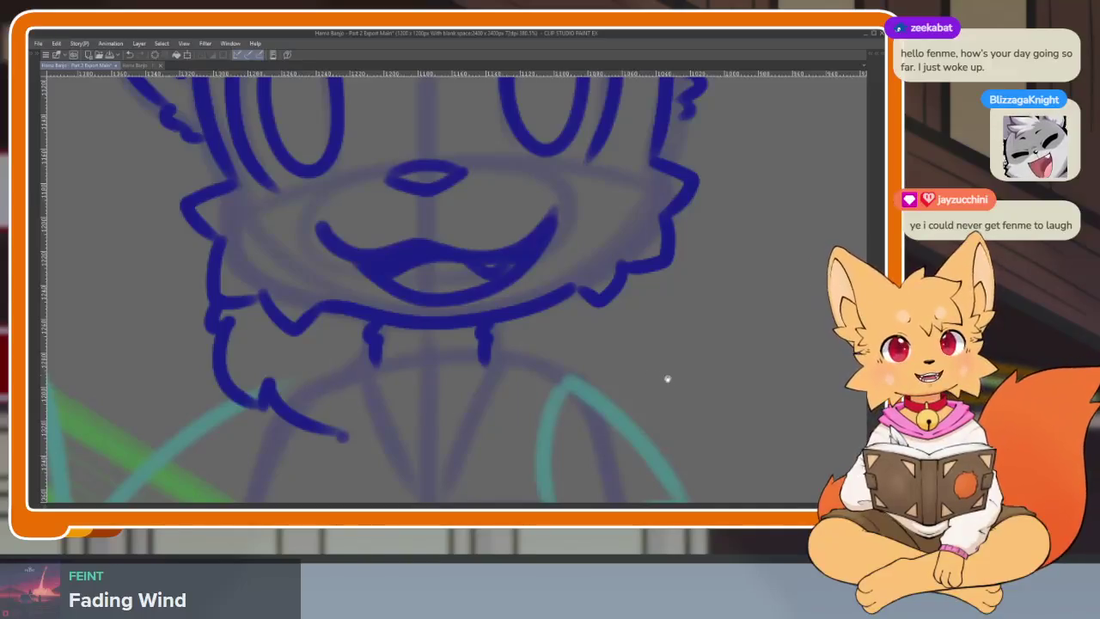
Step: Ink the spiky fur line down the right side of the fox's neck
{"action": "left_click_drag", "start_coordinate": [667, 379], "coordinate": [663, 372]}
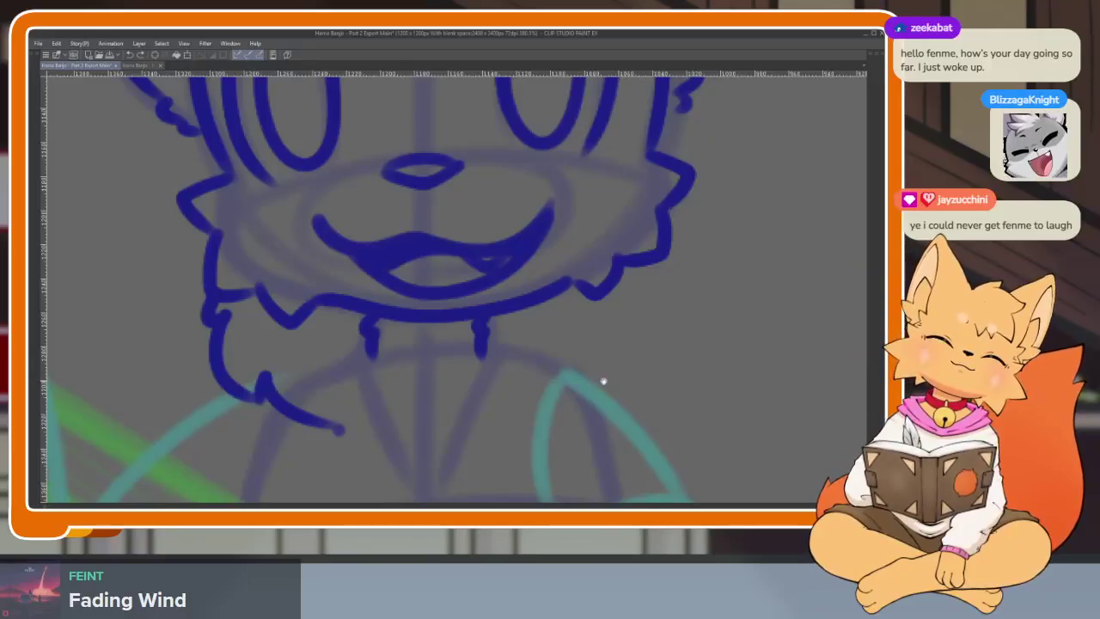
{"action": "left_click_drag", "start_coordinate": [602, 380], "coordinate": [613, 368]}
{"action": "scroll", "coordinate": [590, 405], "scroll_direction": "down", "scroll_amount": 2}
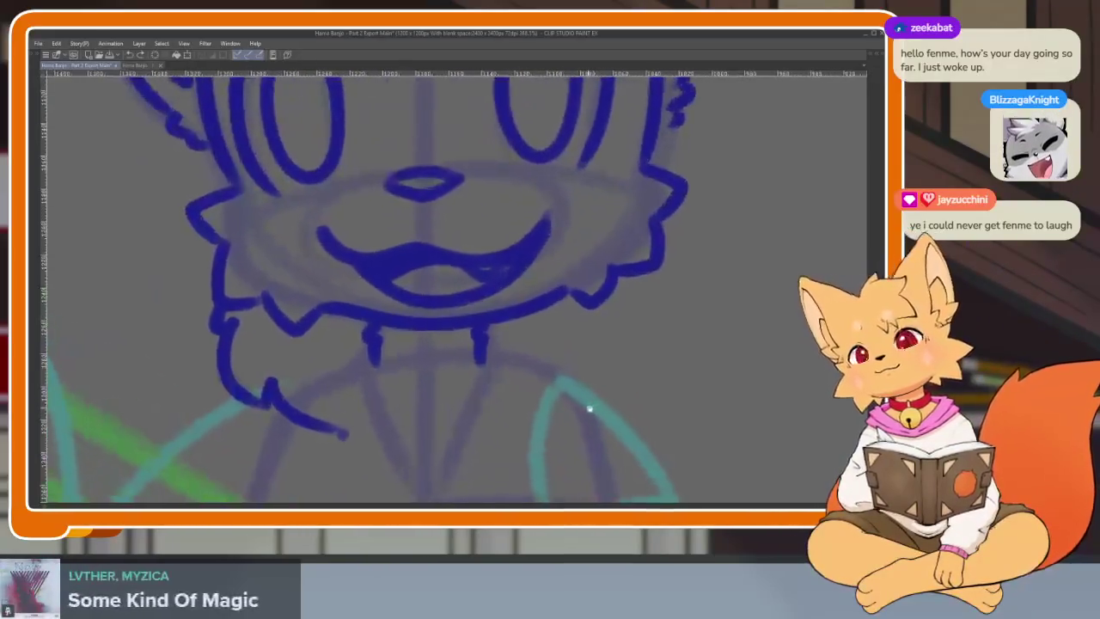
{"action": "scroll", "coordinate": [585, 405], "scroll_direction": "up", "scroll_amount": 2}
{"action": "scroll", "coordinate": [545, 407], "scroll_direction": "up", "scroll_amount": 2}
{"action": "scroll", "coordinate": [545, 407], "scroll_direction": "down", "scroll_amount": 1}
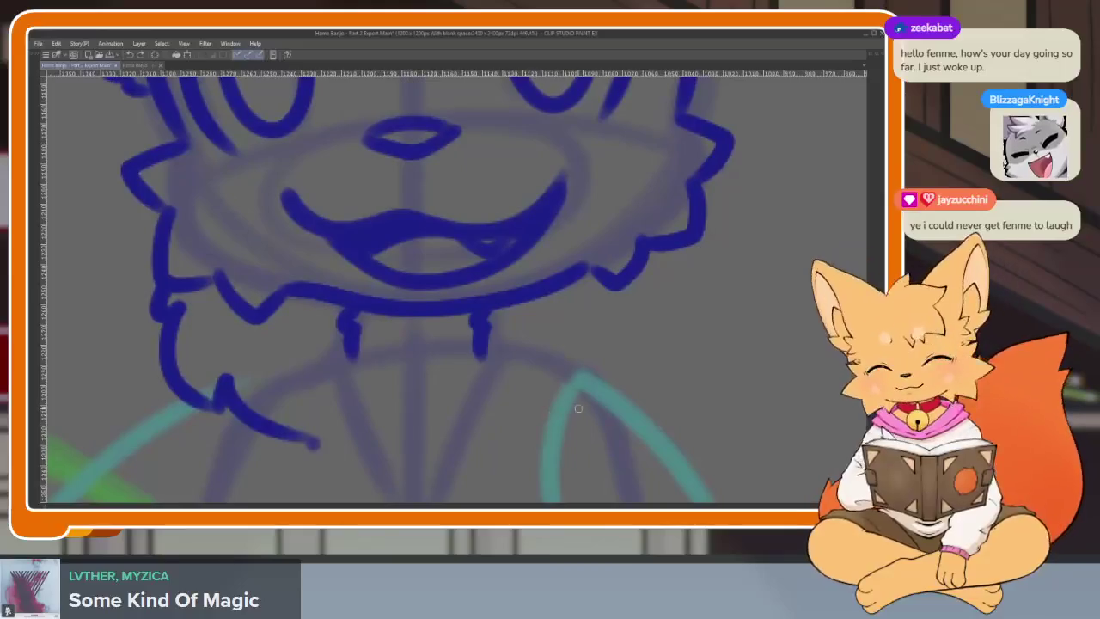
{"action": "scroll", "coordinate": [559, 412], "scroll_direction": "up", "scroll_amount": 1}
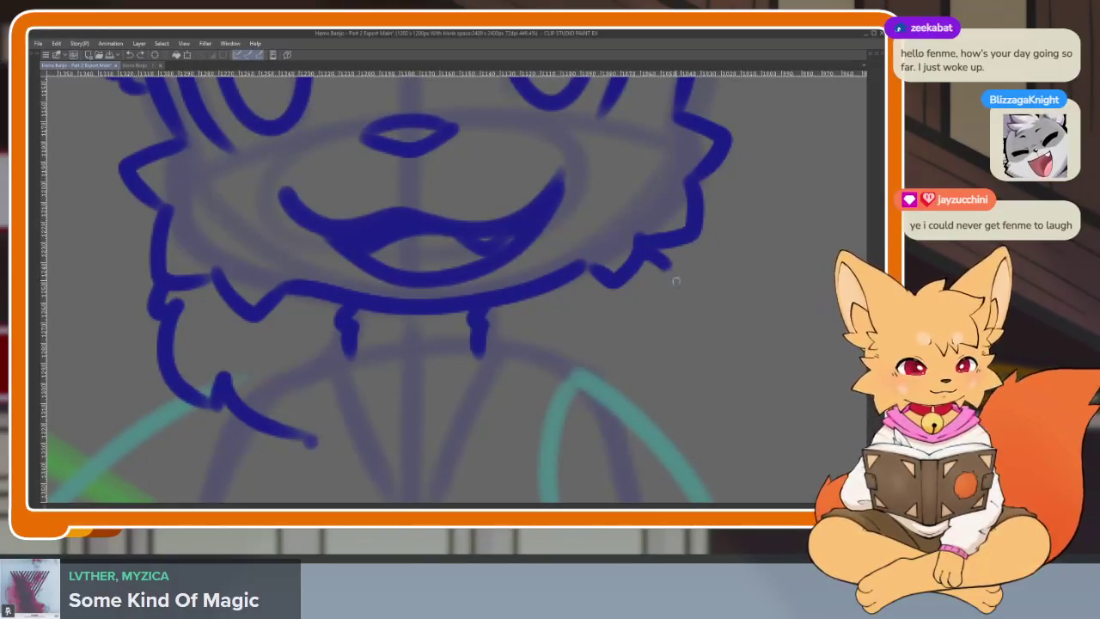
{"action": "mouse_move", "coordinate": [654, 290]}
{"action": "left_mouse_down"}
{"action": "mouse_move", "coordinate": [670, 346]}
{"action": "mouse_move", "coordinate": [490, 434]}
{"action": "left_mouse_up"}
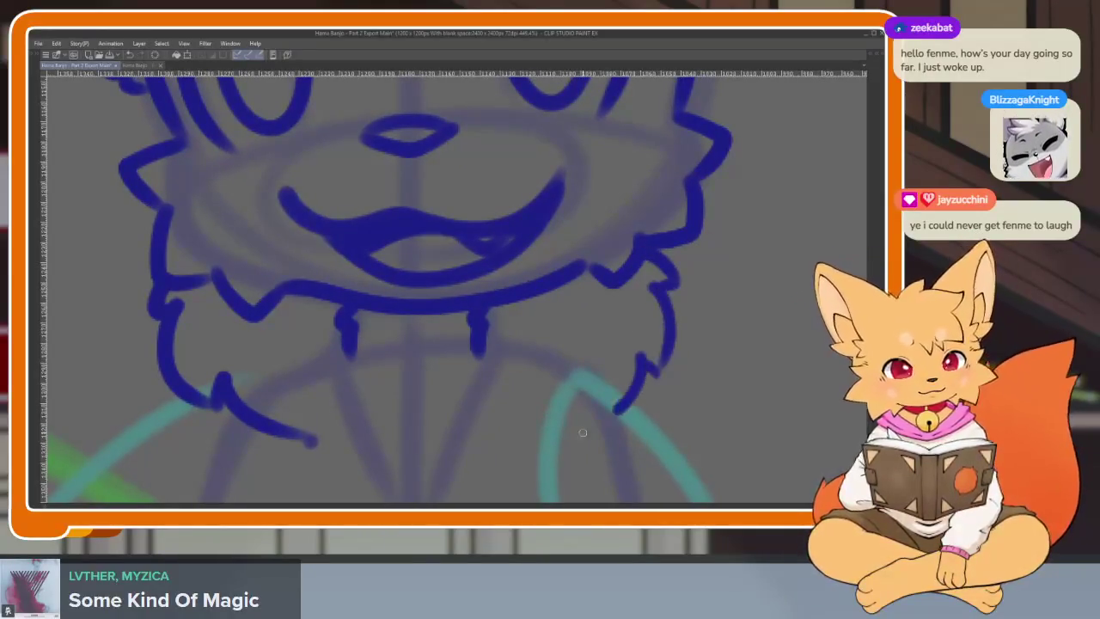
{"action": "scroll", "coordinate": [657, 411], "scroll_direction": "down", "scroll_amount": 5}
{"action": "scroll", "coordinate": [657, 411], "scroll_direction": "up", "scroll_amount": 1}
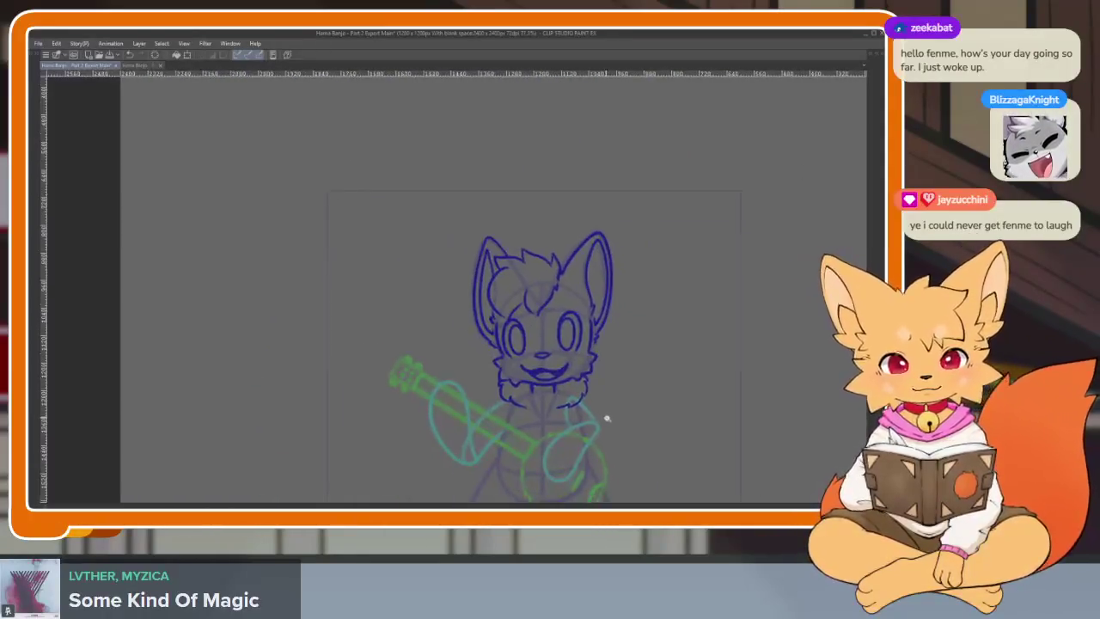
{"action": "scroll", "coordinate": [636, 408], "scroll_direction": "up", "scroll_amount": 2}
{"action": "scroll", "coordinate": [636, 404], "scroll_direction": "up", "scroll_amount": 1}
{"action": "scroll", "coordinate": [634, 402], "scroll_direction": "up", "scroll_amount": 1}
Step: Undo the most recent change after briefly redoing it, then zoom out
{"action": "key", "text": "ctrl+z"}
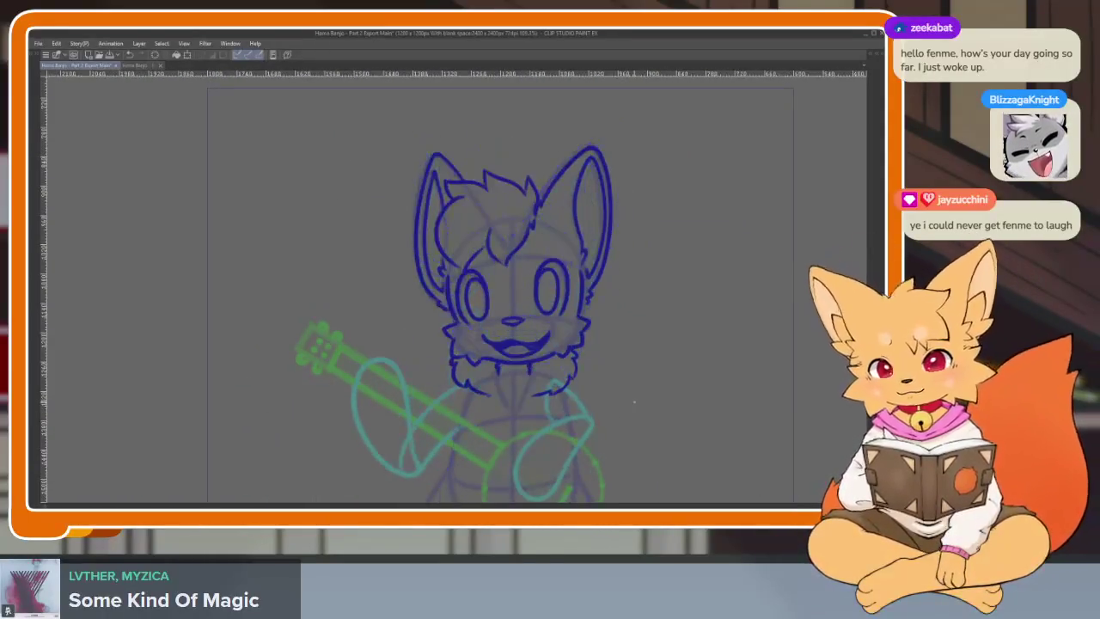
{"action": "key", "text": "ctrl+y"}
{"action": "key", "text": "ctrl+z"}
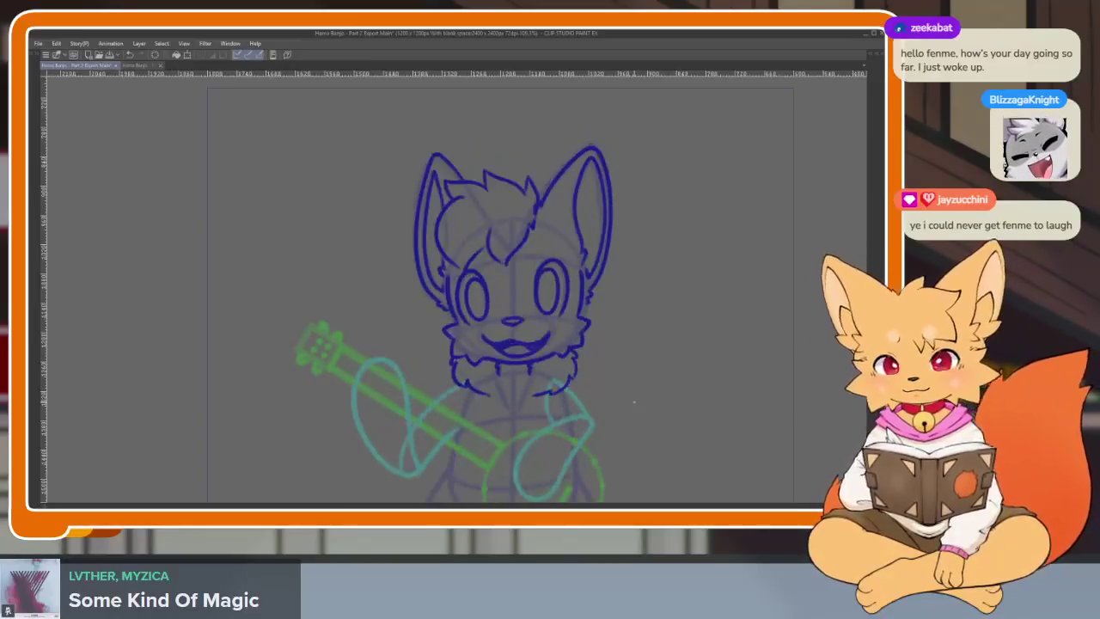
{"action": "scroll", "coordinate": [635, 401], "scroll_direction": "down", "scroll_amount": 2}
{"action": "scroll", "coordinate": [555, 380], "scroll_direction": "down", "scroll_amount": 3}
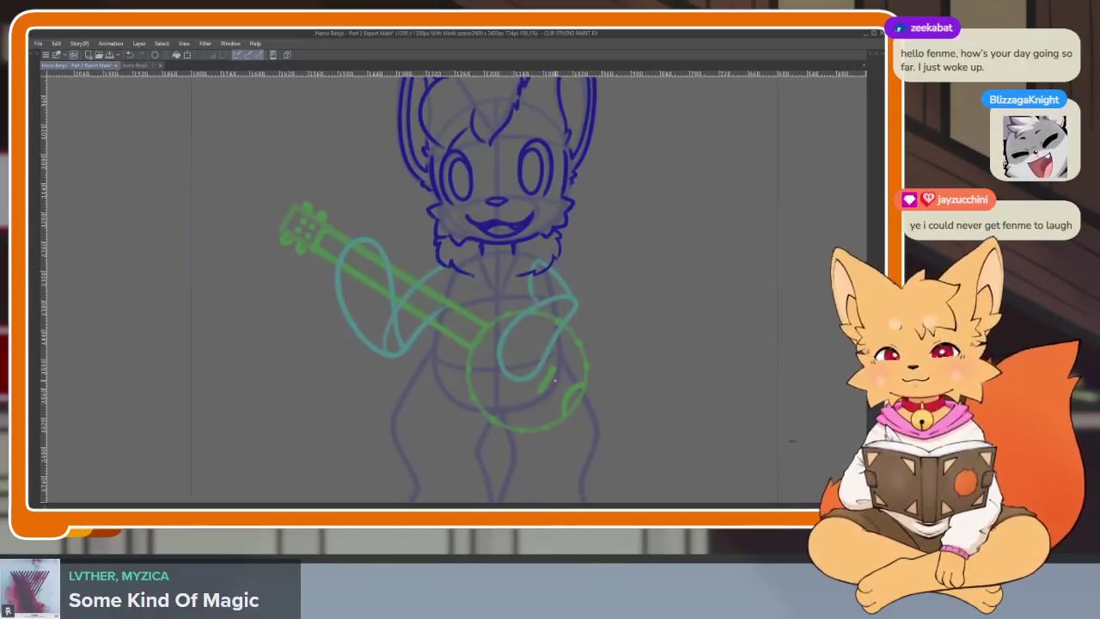
Step: Zoom in and out around the fox's body to frame the torso for inking
{"action": "scroll", "coordinate": [464, 428], "scroll_direction": "up", "scroll_amount": 3}
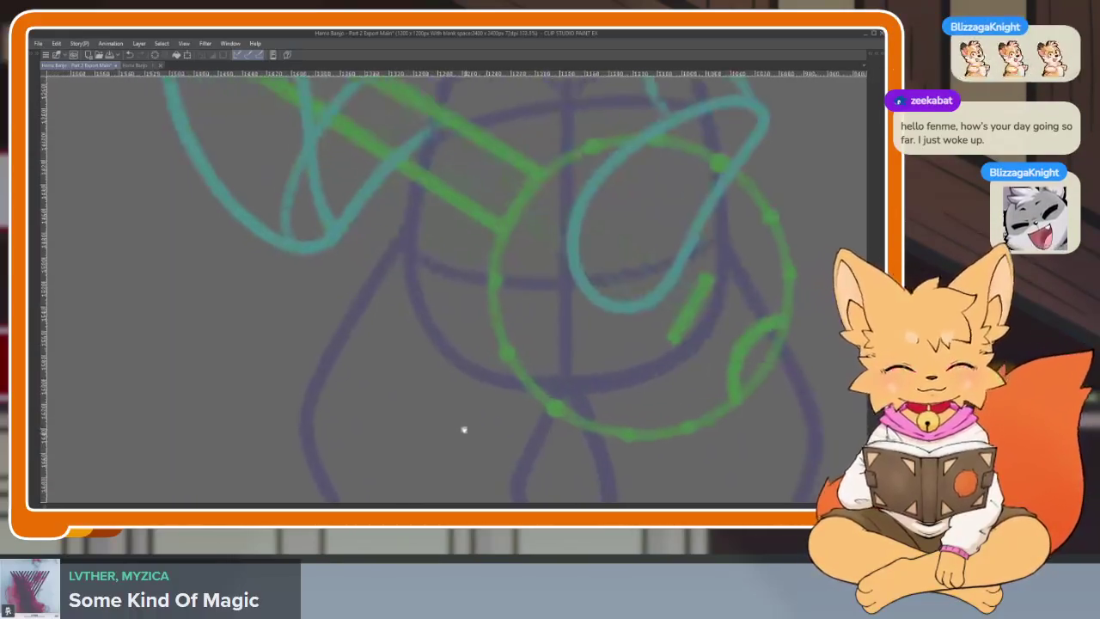
{"action": "scroll", "coordinate": [475, 420], "scroll_direction": "up", "scroll_amount": 1}
{"action": "scroll", "coordinate": [475, 420], "scroll_direction": "up", "scroll_amount": 1}
{"action": "scroll", "coordinate": [516, 397], "scroll_direction": "down", "scroll_amount": 1}
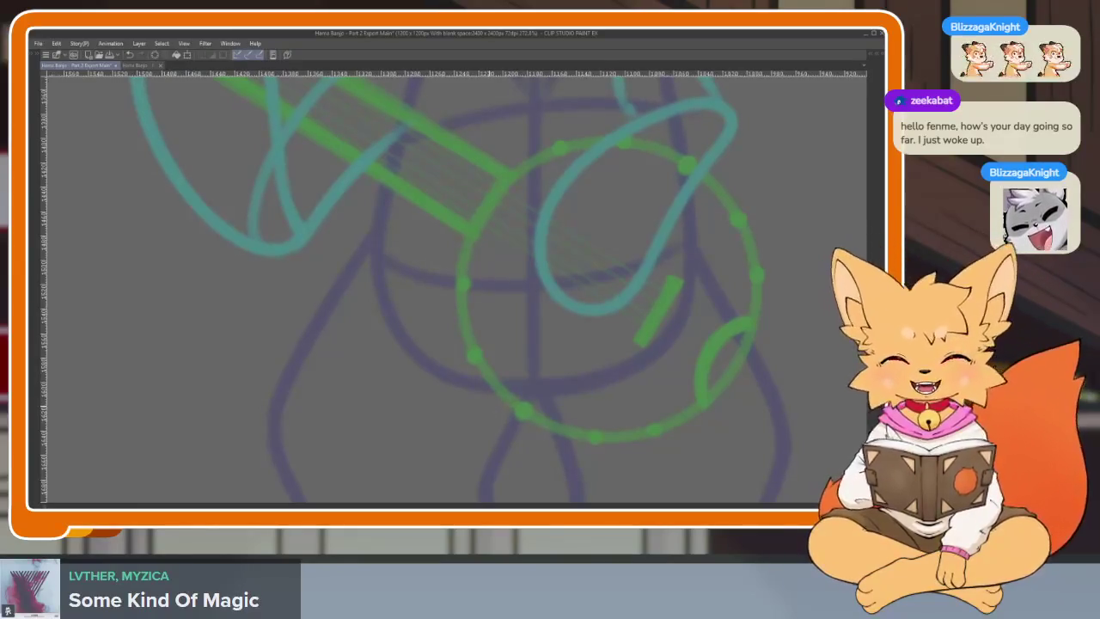
{"action": "scroll", "coordinate": [479, 425], "scroll_direction": "up", "scroll_amount": 1}
{"action": "scroll", "coordinate": [515, 423], "scroll_direction": "down", "scroll_amount": 1}
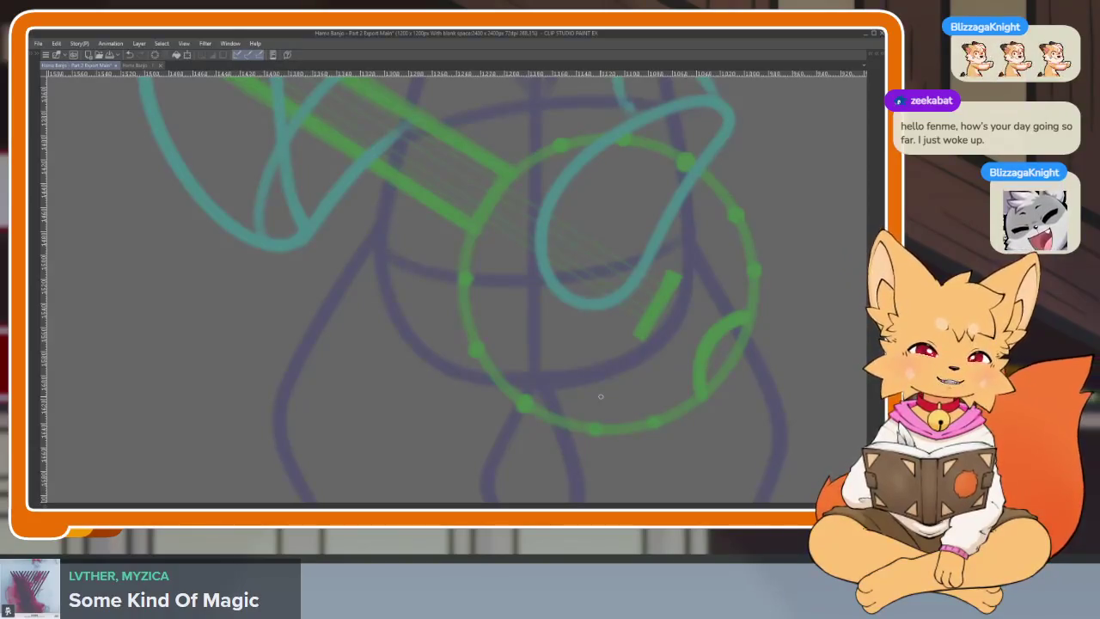
{"action": "scroll", "coordinate": [550, 400], "scroll_direction": "down", "scroll_amount": 1}
{"action": "scroll", "coordinate": [541, 399], "scroll_direction": "up", "scroll_amount": 1}
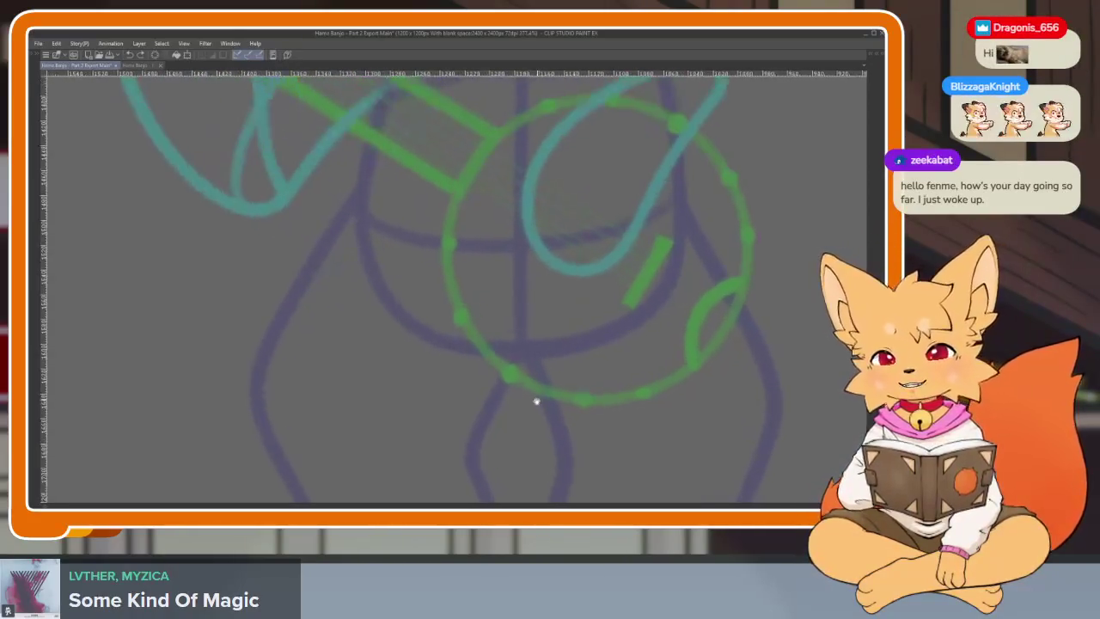
{"action": "scroll", "coordinate": [528, 408], "scroll_direction": "up", "scroll_amount": 1}
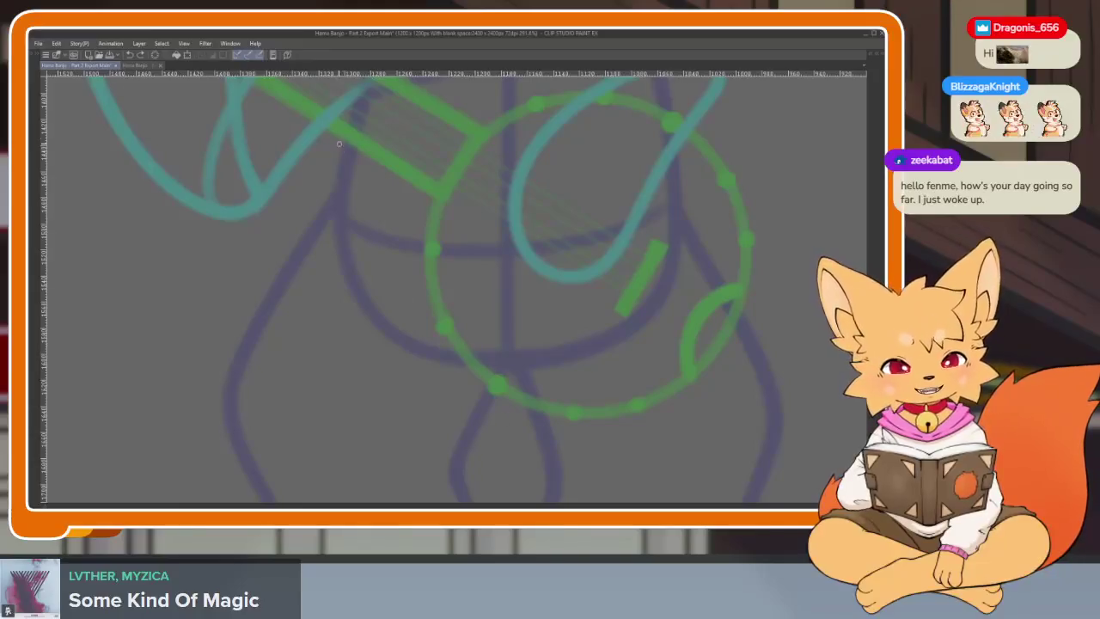
Step: Ink the left torso side and the left leg outline down to the foot
{"action": "left_click_drag", "start_coordinate": [314, 226], "coordinate": [232, 364]}
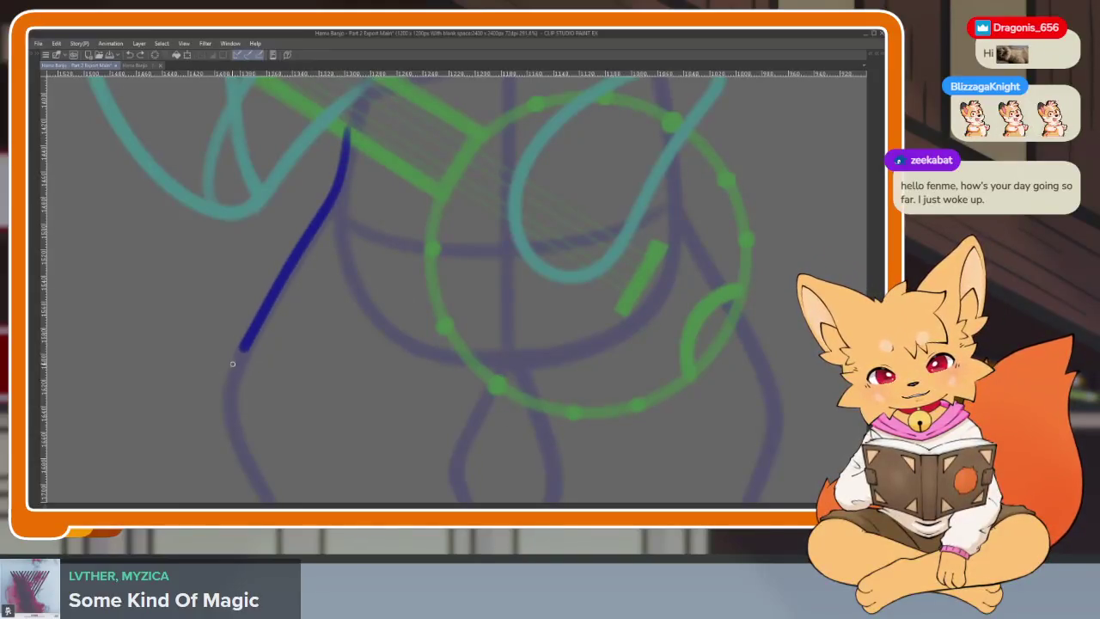
{"action": "left_click_drag", "start_coordinate": [251, 434], "coordinate": [358, 195]}
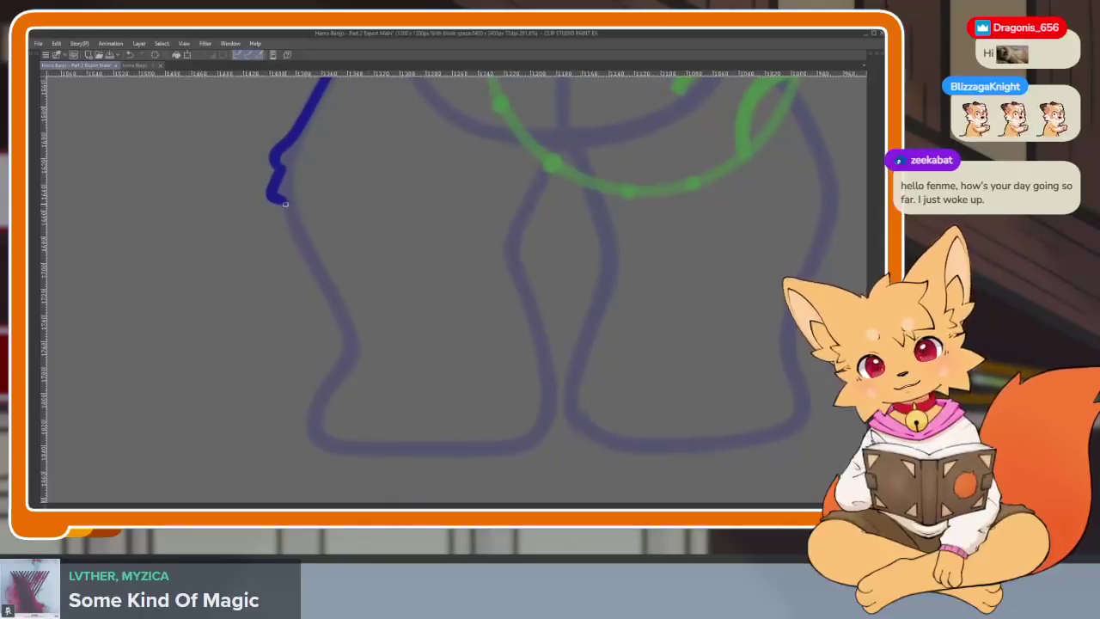
{"action": "mouse_move", "coordinate": [285, 204]}
{"action": "left_mouse_down"}
{"action": "mouse_move", "coordinate": [343, 356]}
{"action": "mouse_move", "coordinate": [315, 437]}
{"action": "left_mouse_up"}
{"action": "left_click_drag", "start_coordinate": [584, 262], "coordinate": [554, 267]}
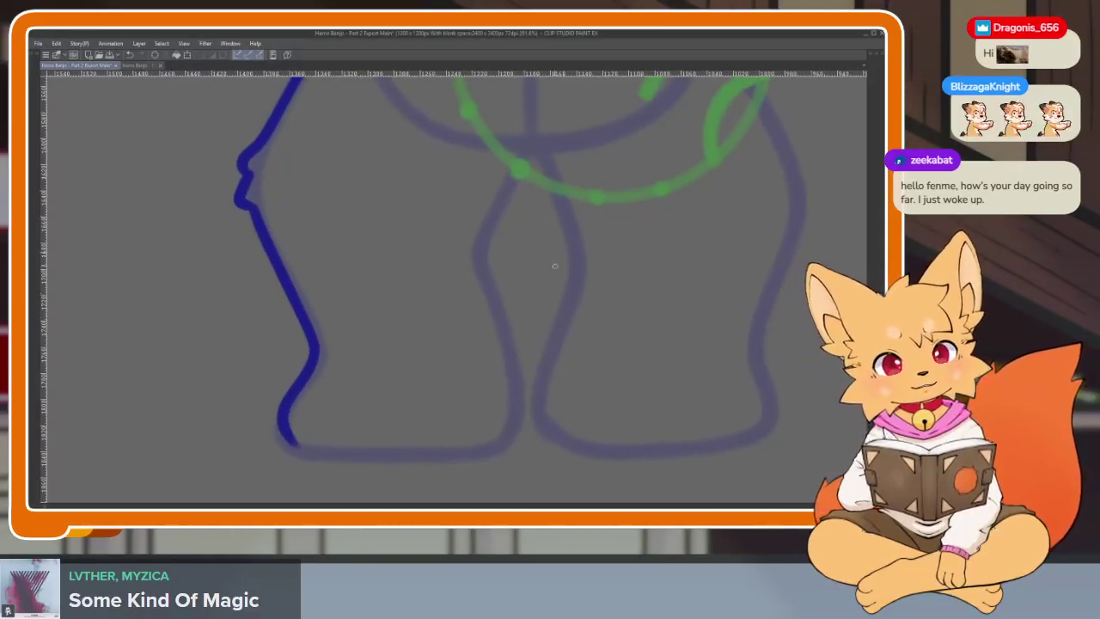
Step: Ink the fur tuft between the legs, the right leg and foot, and the inner left leg
{"action": "left_click_drag", "start_coordinate": [517, 129], "coordinate": [530, 178]}
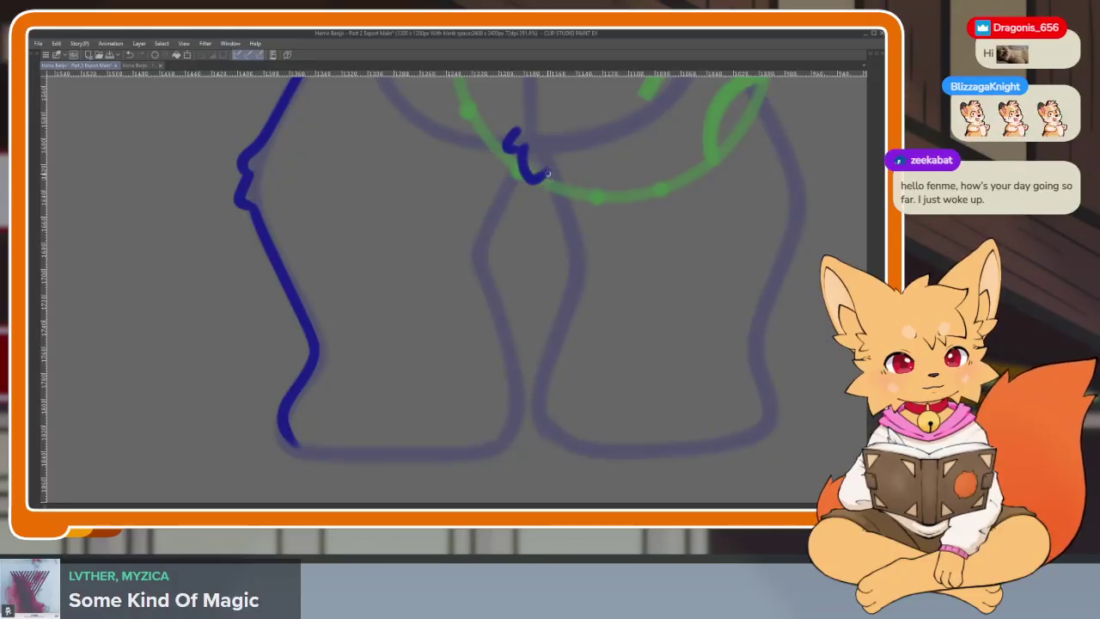
{"action": "mouse_move", "coordinate": [576, 275]}
{"action": "left_mouse_down"}
{"action": "mouse_move", "coordinate": [545, 430]}
{"action": "mouse_move", "coordinate": [599, 398]}
{"action": "left_mouse_up"}
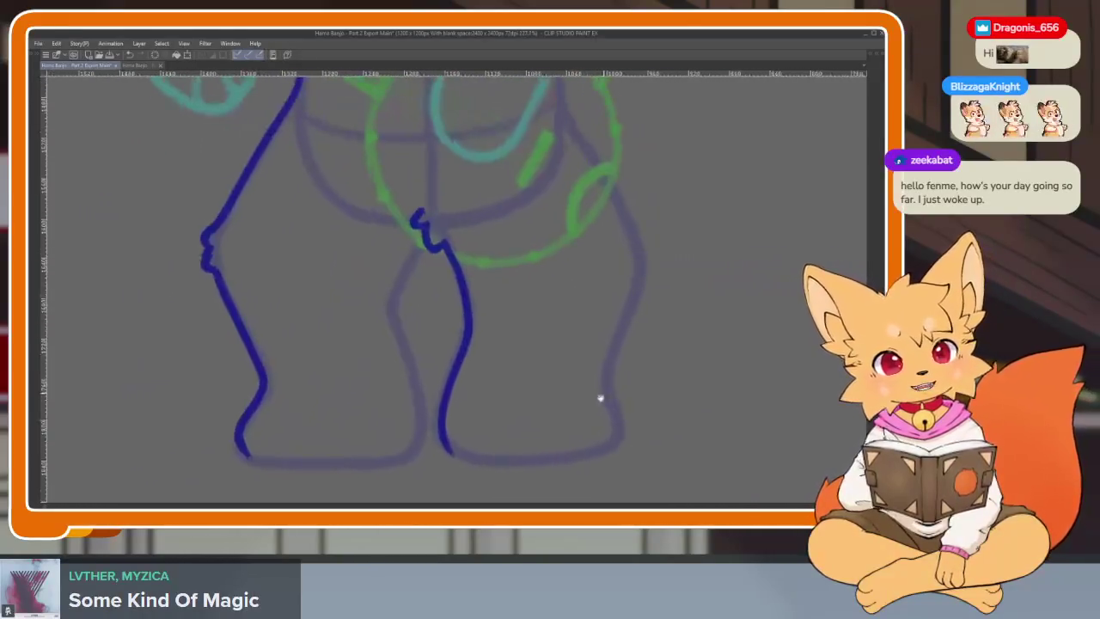
{"action": "scroll", "coordinate": [599, 398], "scroll_direction": "up", "scroll_amount": 1}
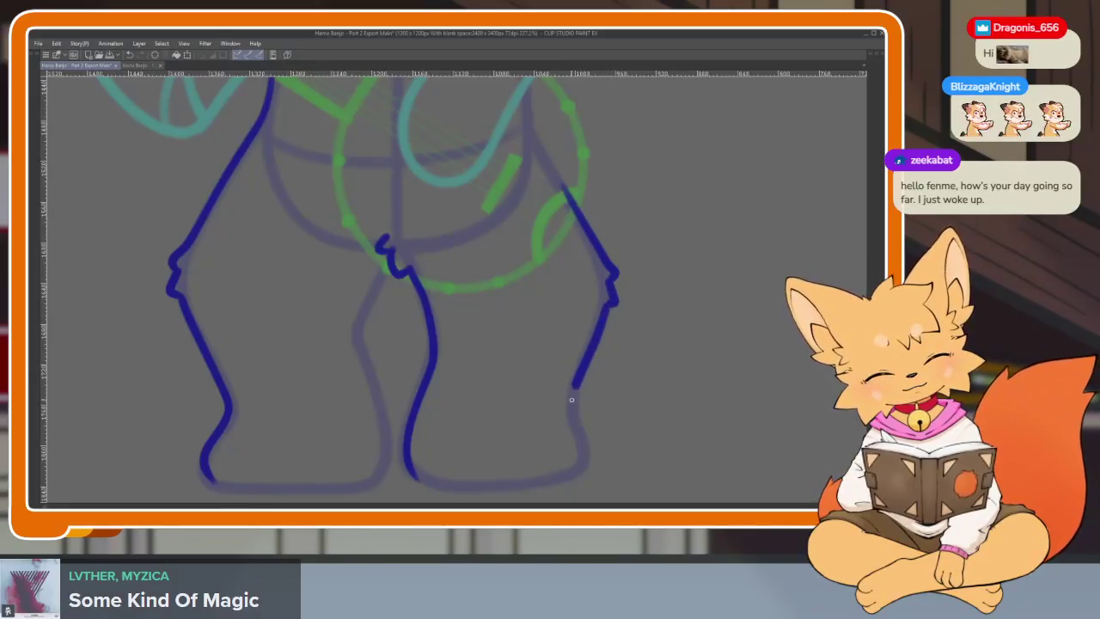
{"action": "mouse_move", "coordinate": [584, 451]}
{"action": "left_mouse_down"}
{"action": "mouse_move", "coordinate": [570, 471]}
{"action": "mouse_move", "coordinate": [410, 477]}
{"action": "left_mouse_up"}
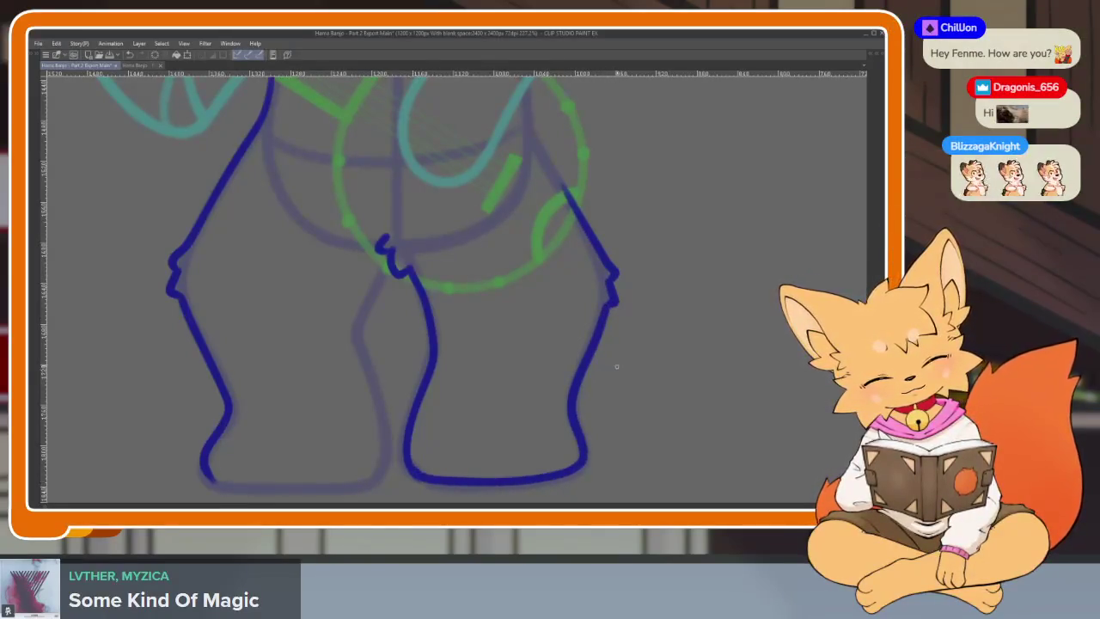
{"action": "scroll", "coordinate": [663, 405], "scroll_direction": "down", "scroll_amount": 10}
{"action": "scroll", "coordinate": [663, 405], "scroll_direction": "up", "scroll_amount": 10}
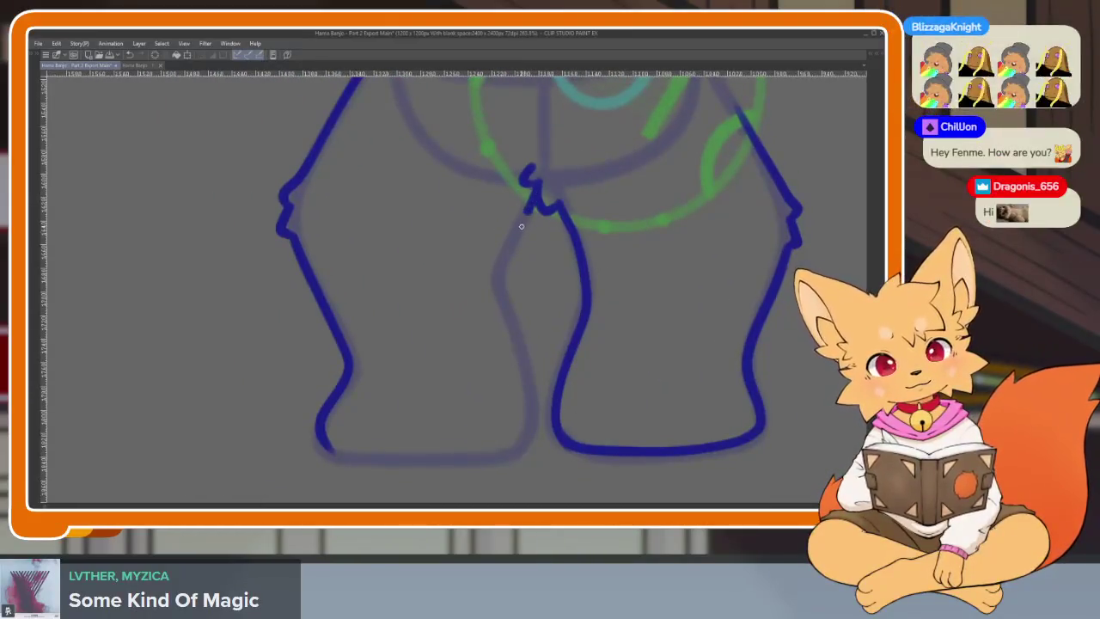
{"action": "mouse_move", "coordinate": [535, 392]}
{"action": "left_mouse_down"}
{"action": "mouse_move", "coordinate": [516, 450]}
{"action": "mouse_move", "coordinate": [329, 452]}
{"action": "left_mouse_up"}
Step: Zoom out, move to around frame 220, and bring back the hidden panels and timeline
{"action": "scroll", "coordinate": [578, 391], "scroll_direction": "down", "scroll_amount": 5}
{"action": "scroll", "coordinate": [607, 413], "scroll_direction": "up", "scroll_amount": 3}
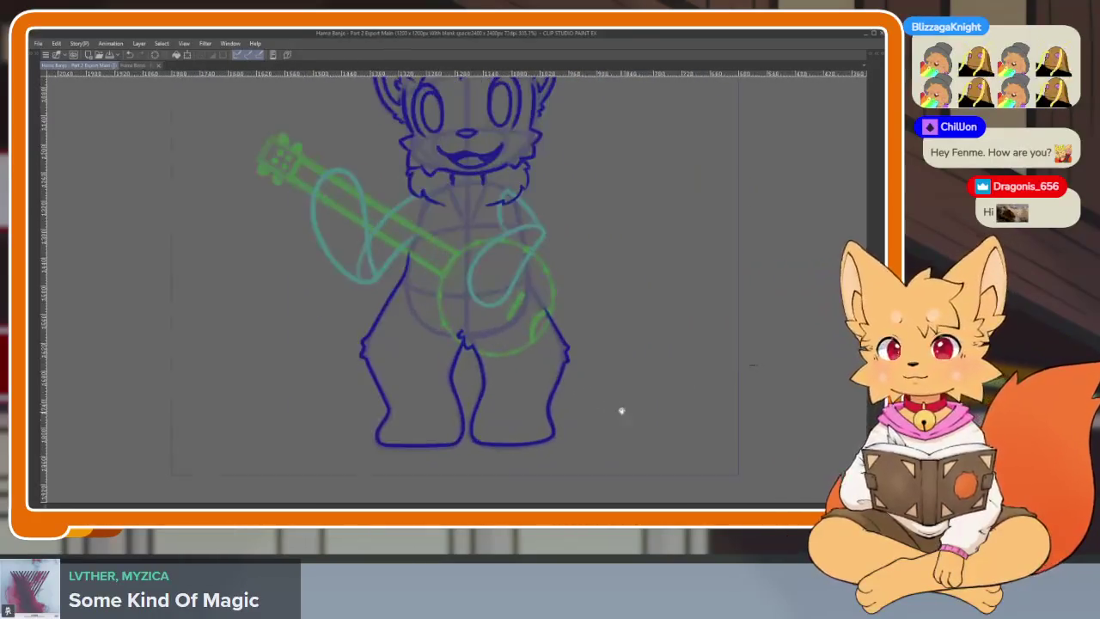
{"action": "scroll", "coordinate": [611, 410], "scroll_direction": "up", "scroll_amount": 2}
{"action": "scroll", "coordinate": [607, 398], "scroll_direction": "down", "scroll_amount": 1}
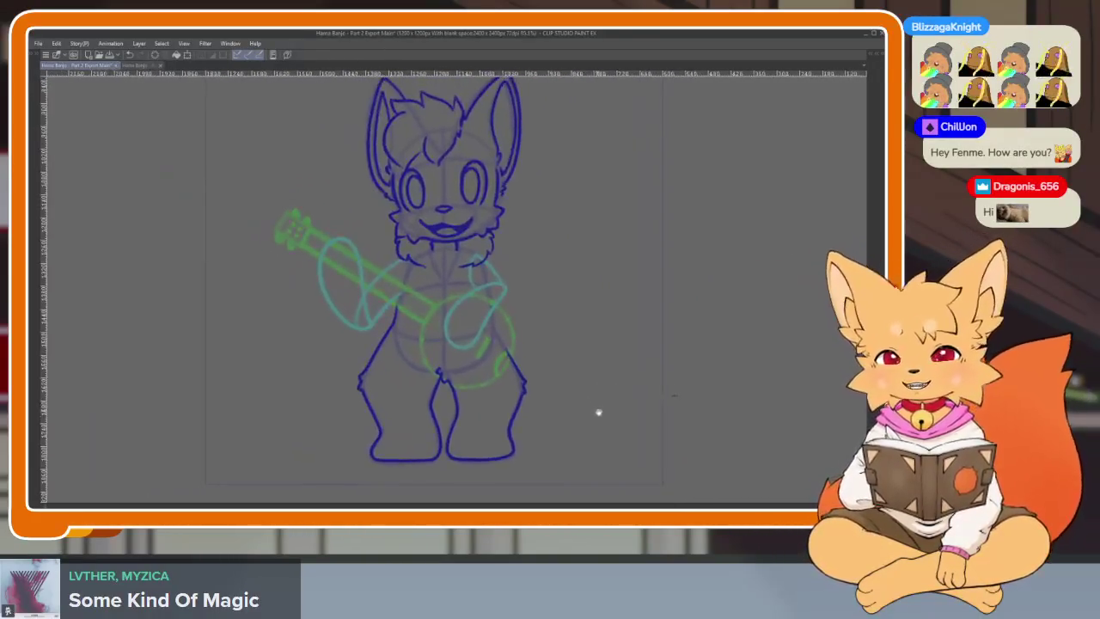
{"action": "scroll", "coordinate": [612, 394], "scroll_direction": "down", "scroll_amount": 2}
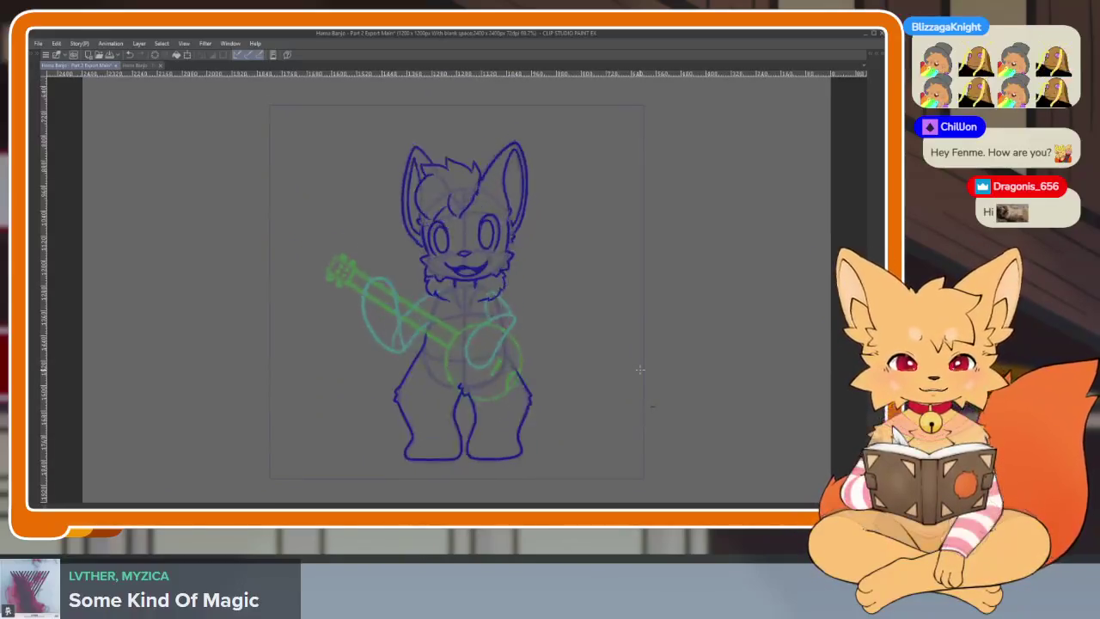
{"action": "key", "text": "ctrl+z"}
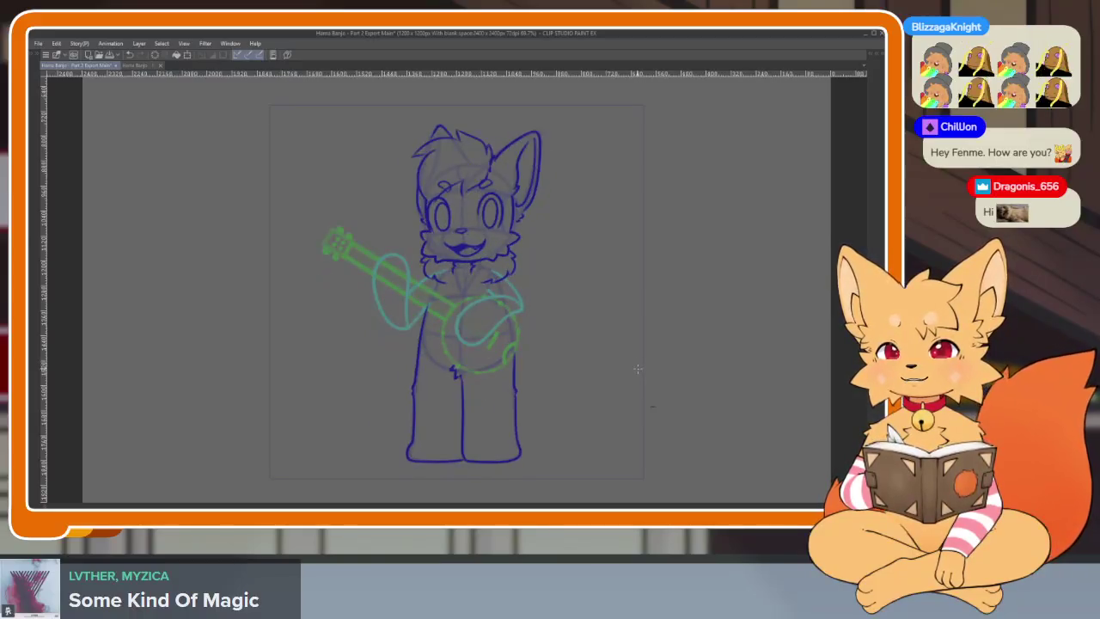
{"action": "key", "text": "Tab"}
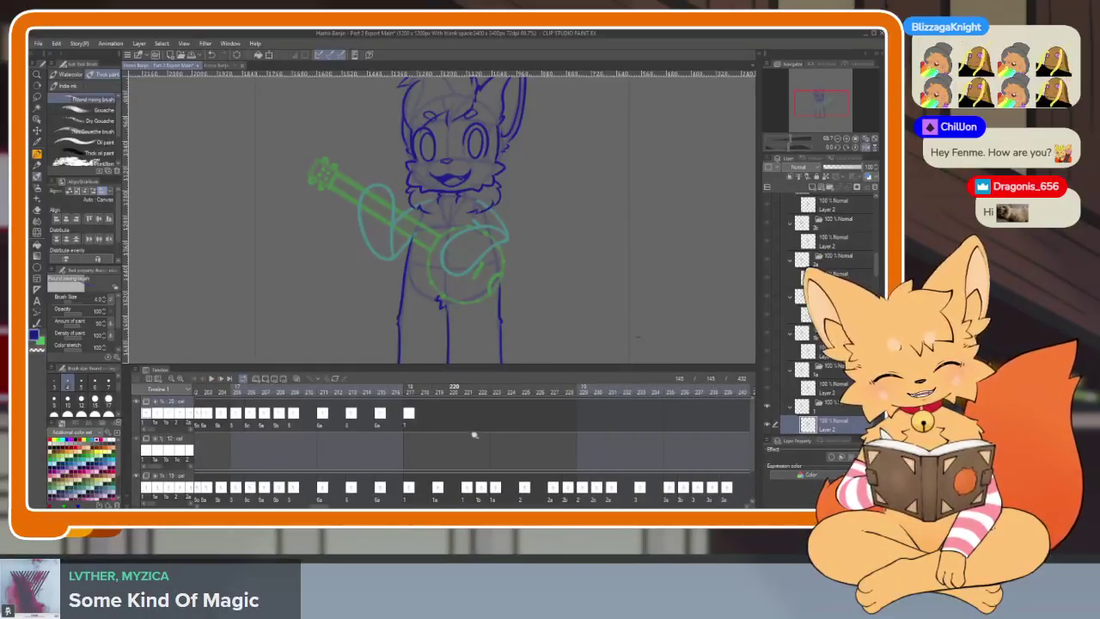
Step: Select a block of frames on the top Timeline track and drag them later
{"action": "scroll", "coordinate": [516, 442], "scroll_direction": "down", "scroll_amount": 3}
{"action": "scroll", "coordinate": [633, 459], "scroll_direction": "up", "scroll_amount": 3}
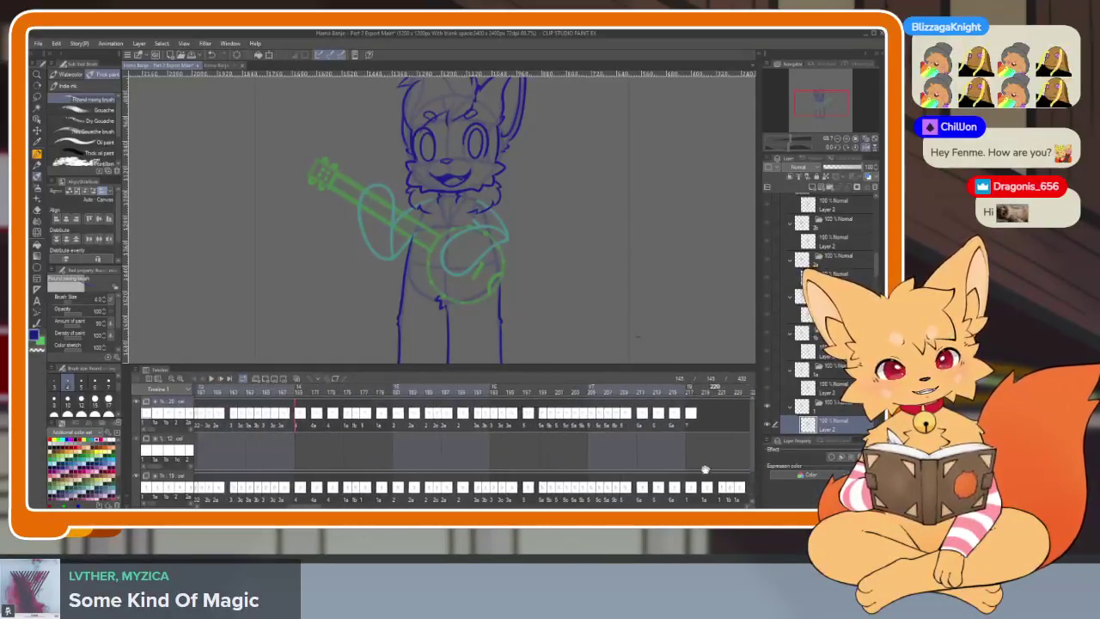
{"action": "scroll", "coordinate": [705, 465], "scroll_direction": "down", "scroll_amount": 2}
{"action": "scroll", "coordinate": [707, 458], "scroll_direction": "down", "scroll_amount": 2}
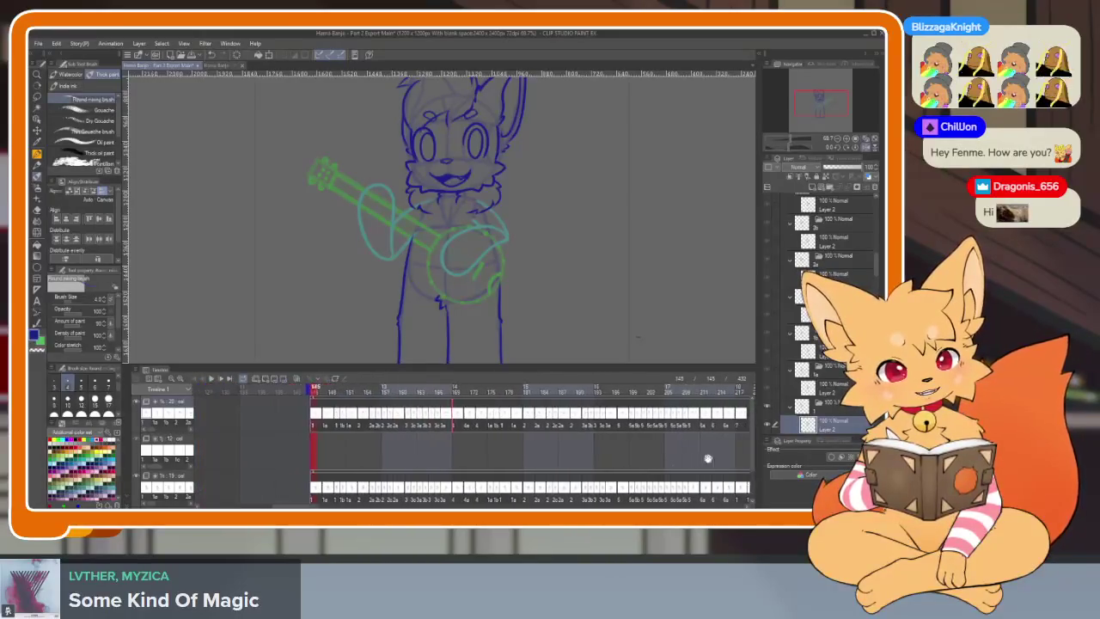
{"action": "scroll", "coordinate": [708, 458], "scroll_direction": "down", "scroll_amount": 1}
{"action": "left_click_drag", "start_coordinate": [233, 424], "coordinate": [703, 415]}
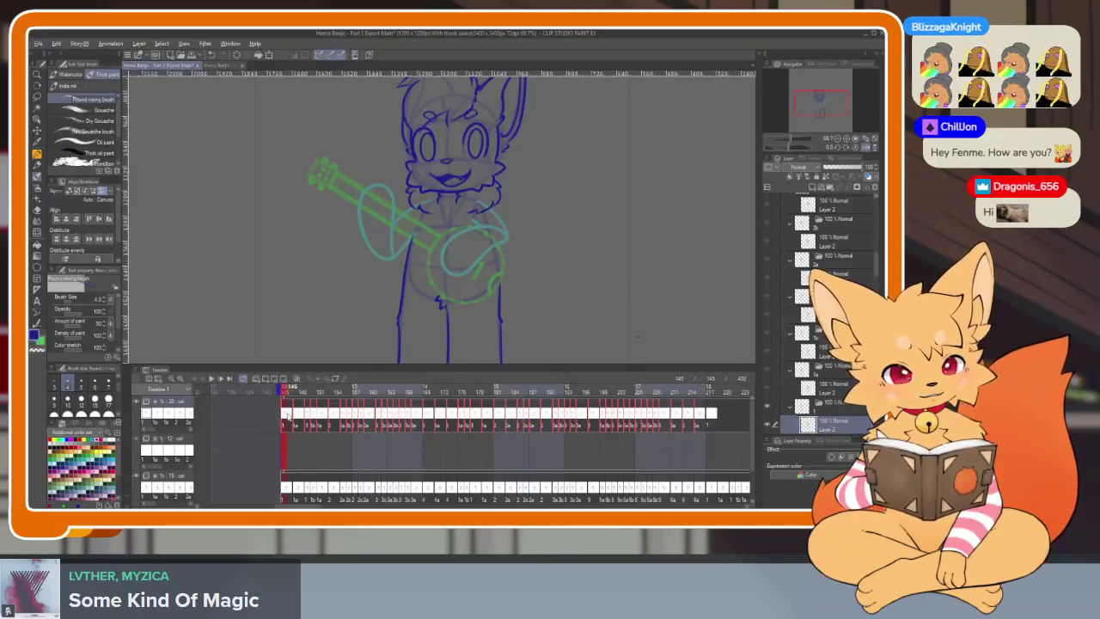
{"action": "left_click_drag", "start_coordinate": [288, 416], "coordinate": [430, 413]}
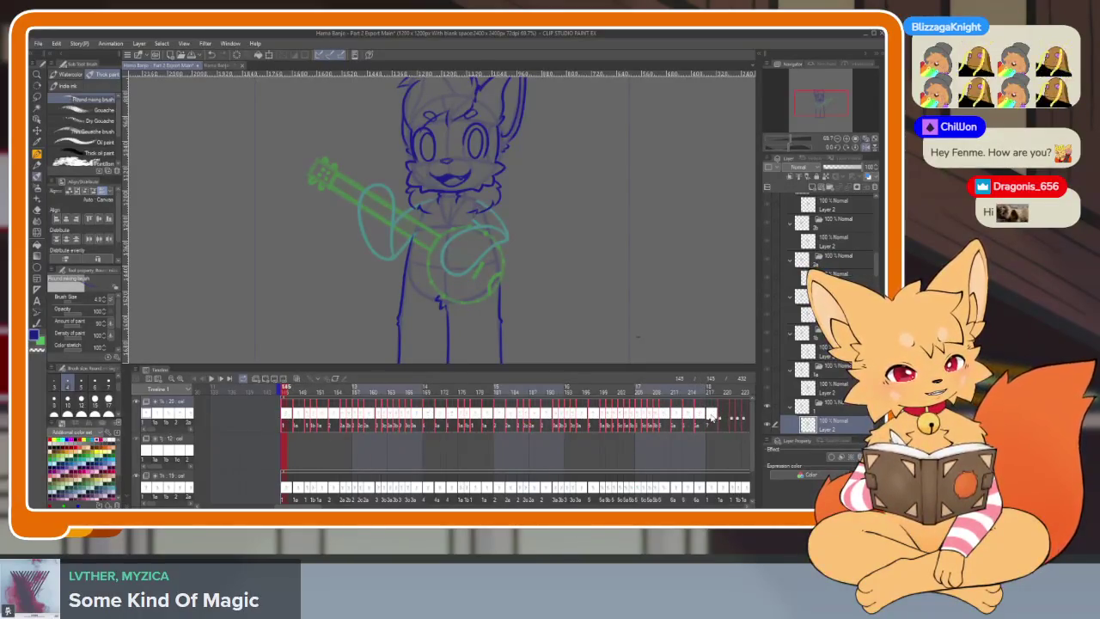
{"action": "mouse_move", "coordinate": [711, 417]}
{"action": "left_mouse_down"}
{"action": "mouse_move", "coordinate": [571, 440]}
{"action": "mouse_move", "coordinate": [403, 416]}
{"action": "left_mouse_up"}
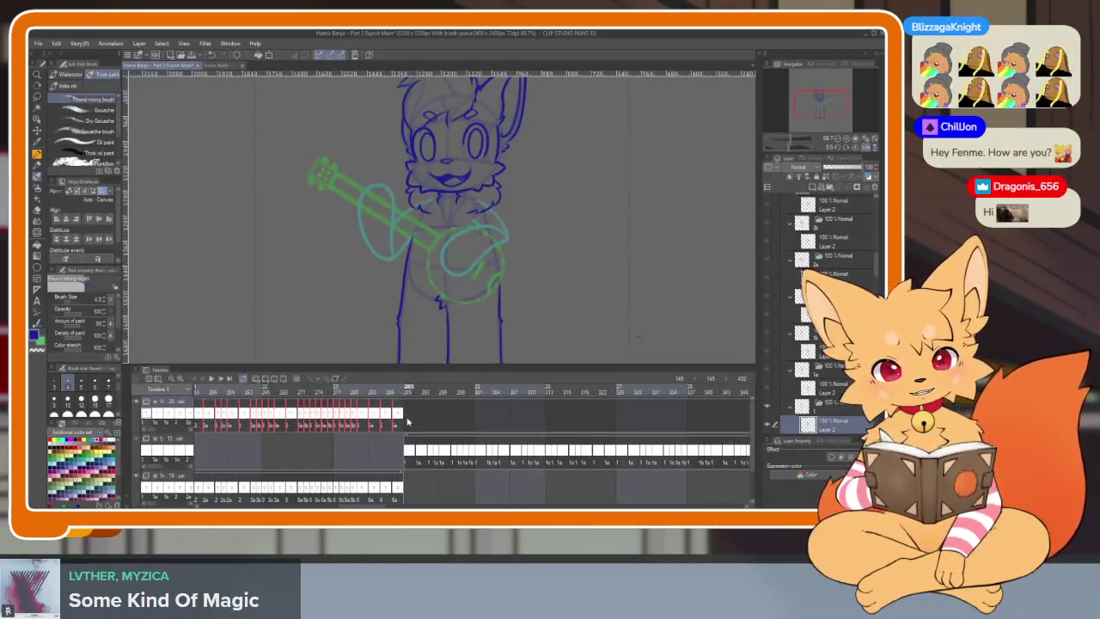
Step: Set the chosen frame as the last displayed frame, then play the animation full-window
{"action": "right_click", "coordinate": [407, 420]}
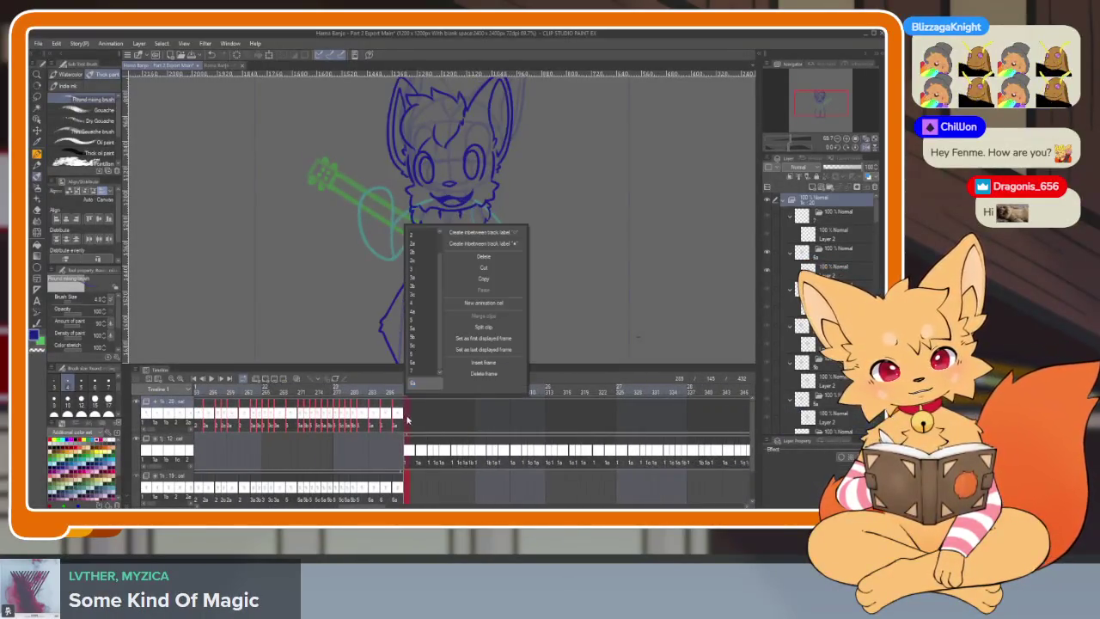
{"action": "left_click", "coordinate": [499, 350]}
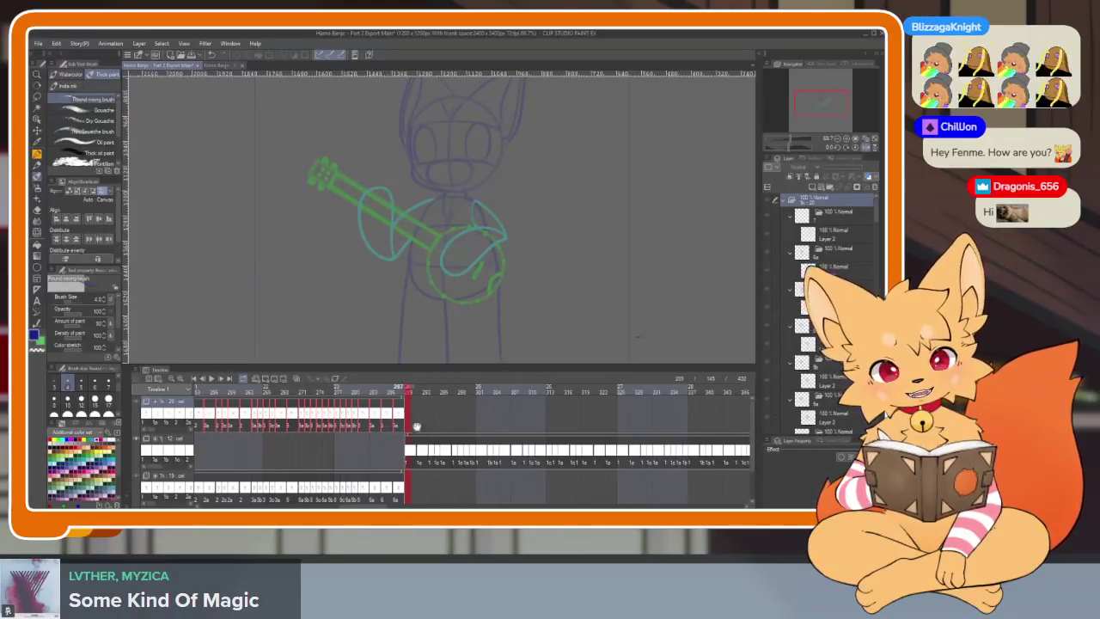
{"action": "scroll", "coordinate": [230, 401], "scroll_direction": "left", "scroll_amount": 3}
{"action": "left_click", "coordinate": [196, 379]}
{"action": "key", "text": "Tab"}
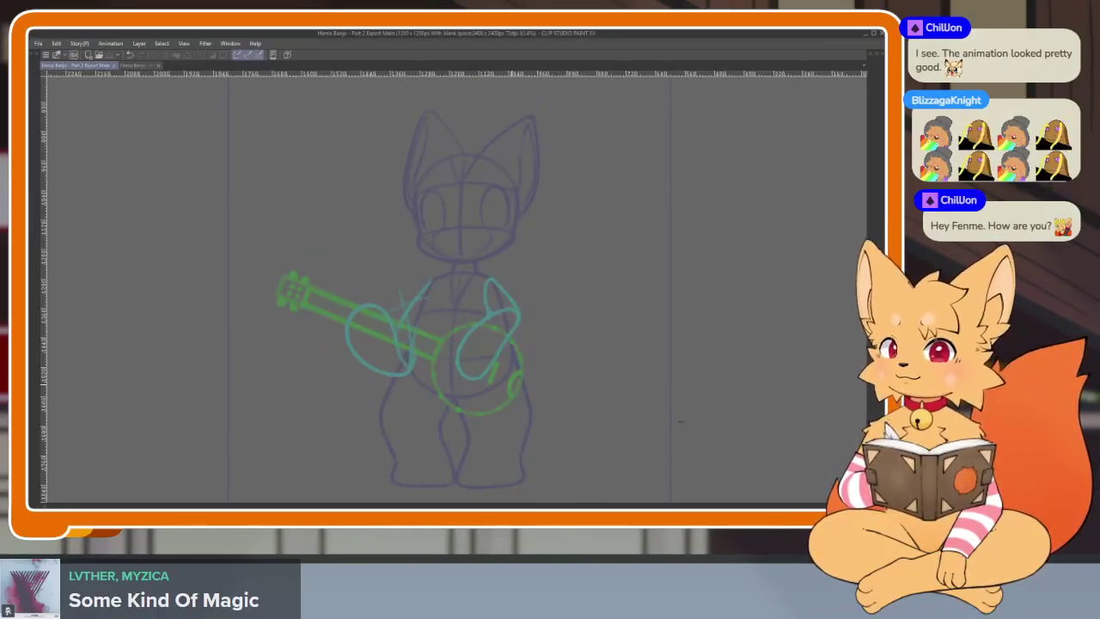
{"action": "key", "text": "Tab"}
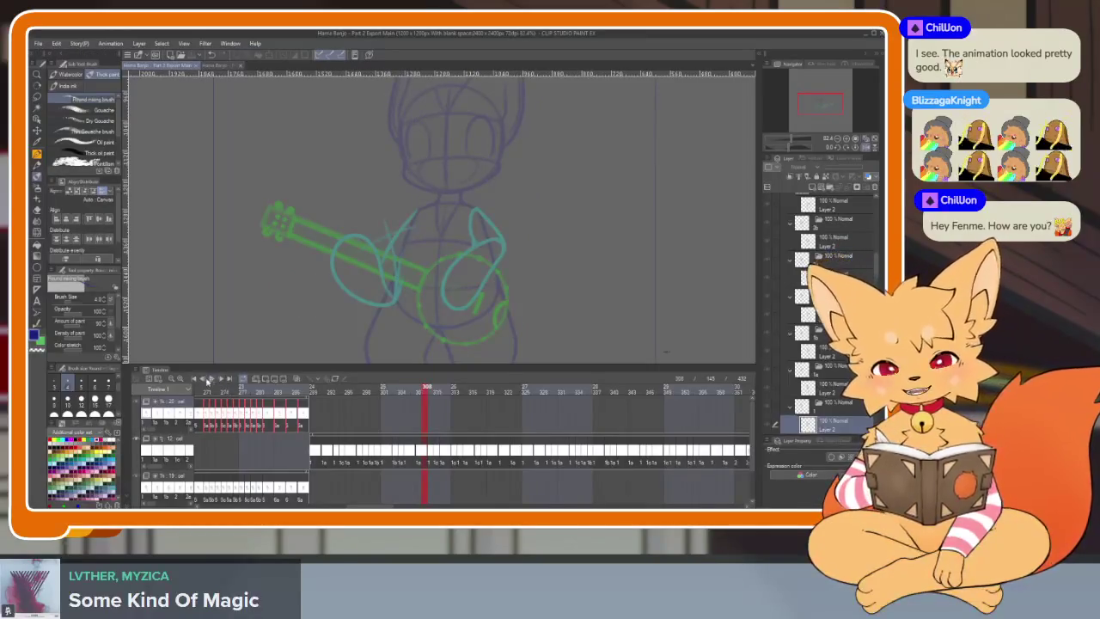
{"action": "key", "text": "Tab"}
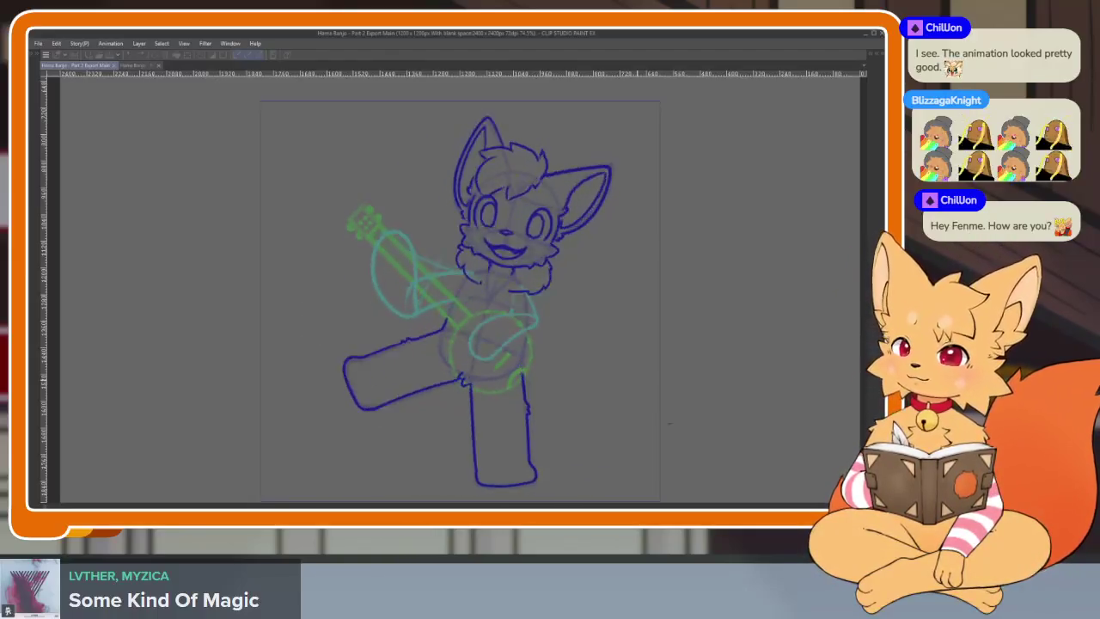
{"action": "key", "text": "Tab"}
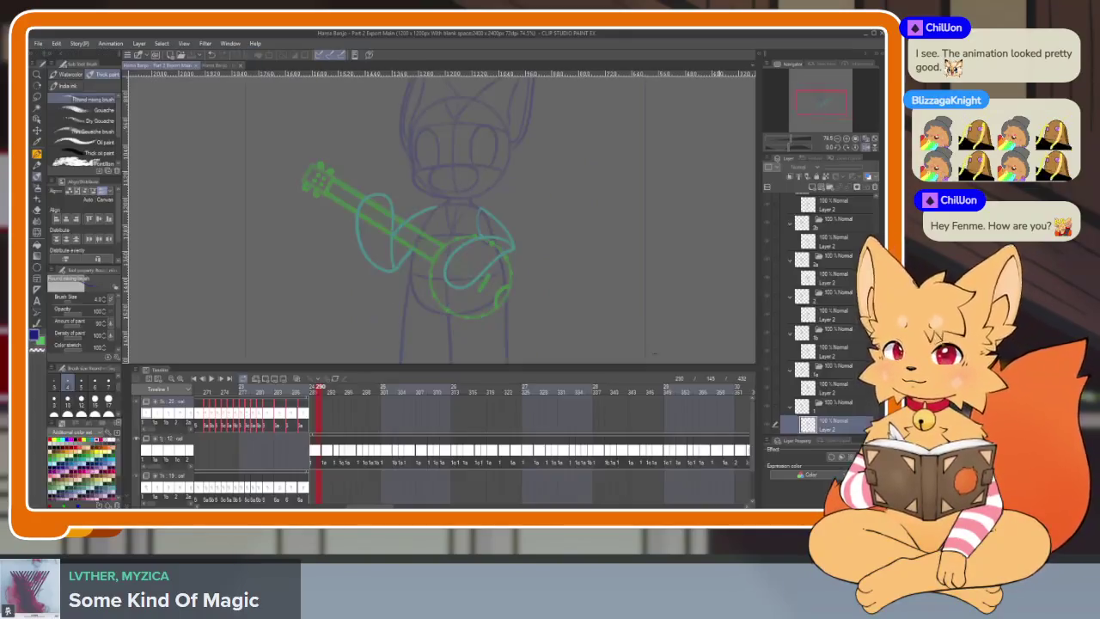
{"action": "key", "text": "Tab"}
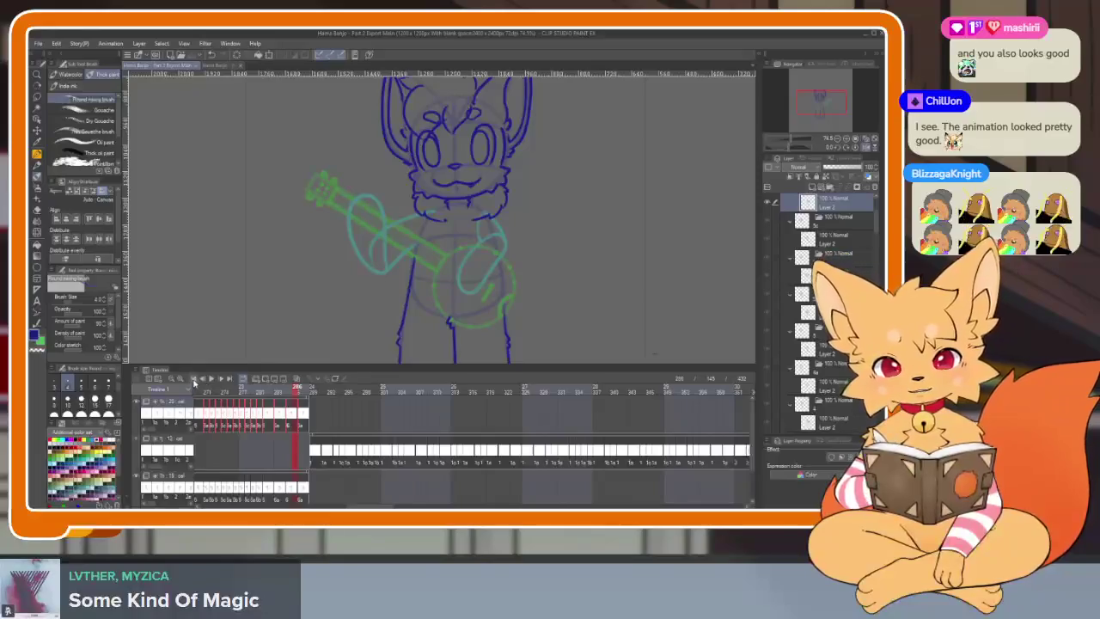
{"action": "scroll", "coordinate": [532, 396], "scroll_direction": "up", "scroll_amount": 3}
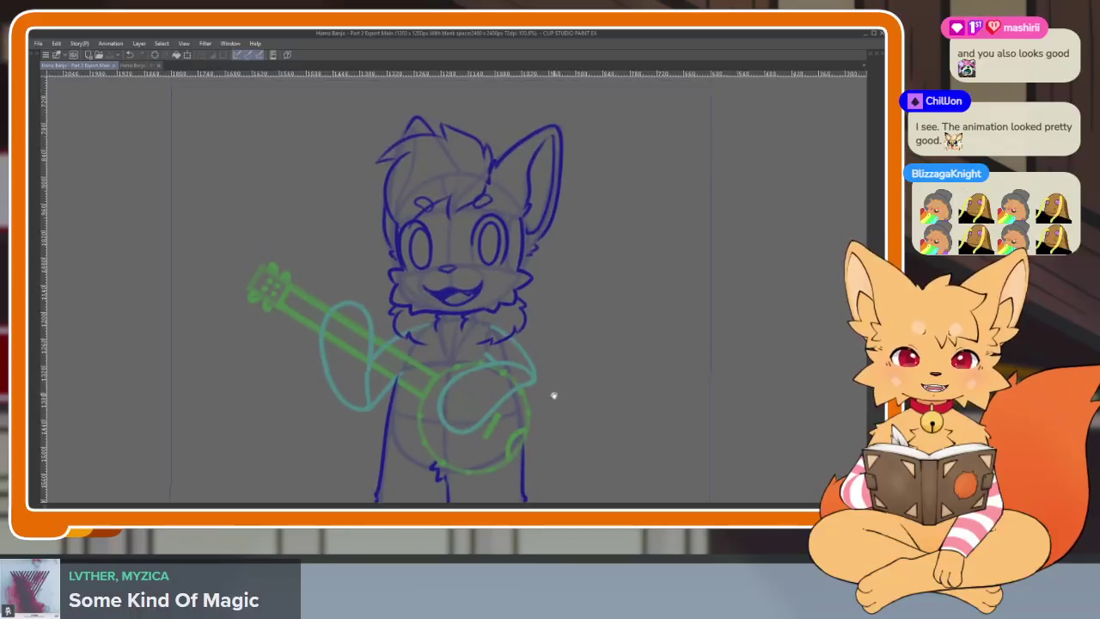
Step: Add a new empty raster Layer 3 above Layer 2
{"action": "scroll", "coordinate": [555, 391], "scroll_direction": "down", "scroll_amount": 1}
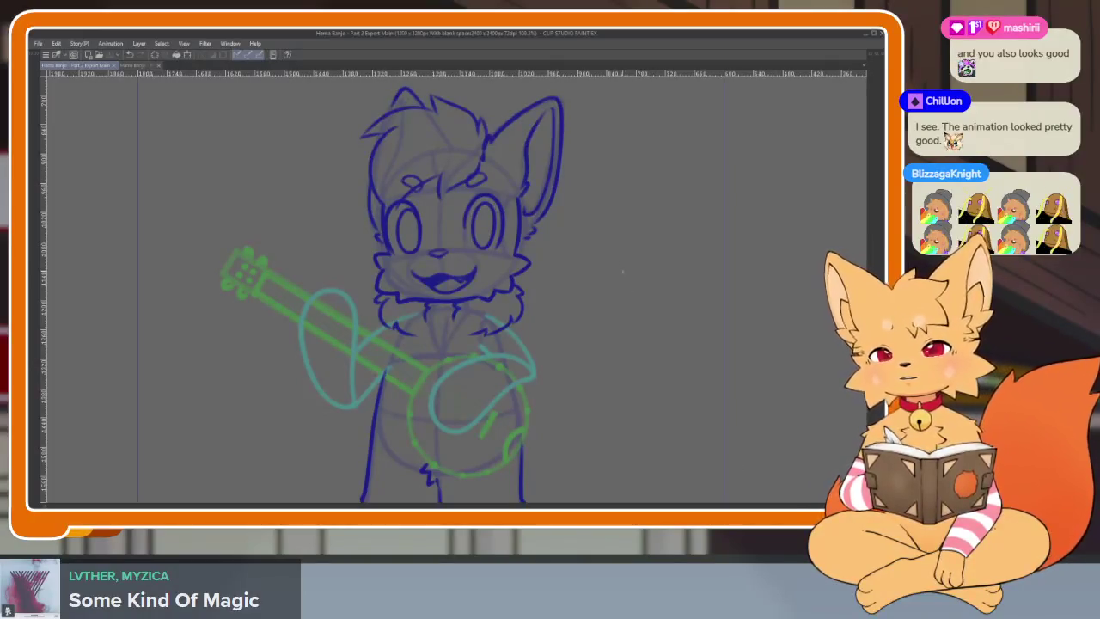
{"action": "scroll", "coordinate": [525, 383], "scroll_direction": "down", "scroll_amount": 2}
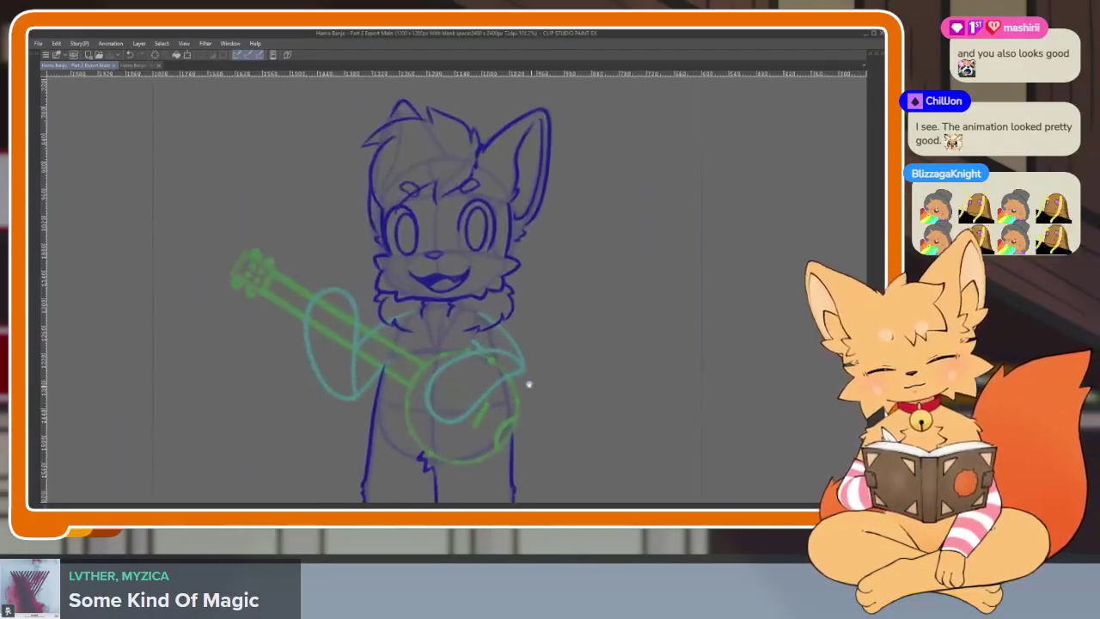
{"action": "scroll", "coordinate": [544, 387], "scroll_direction": "down", "scroll_amount": 2}
{"action": "key", "text": "Tab"}
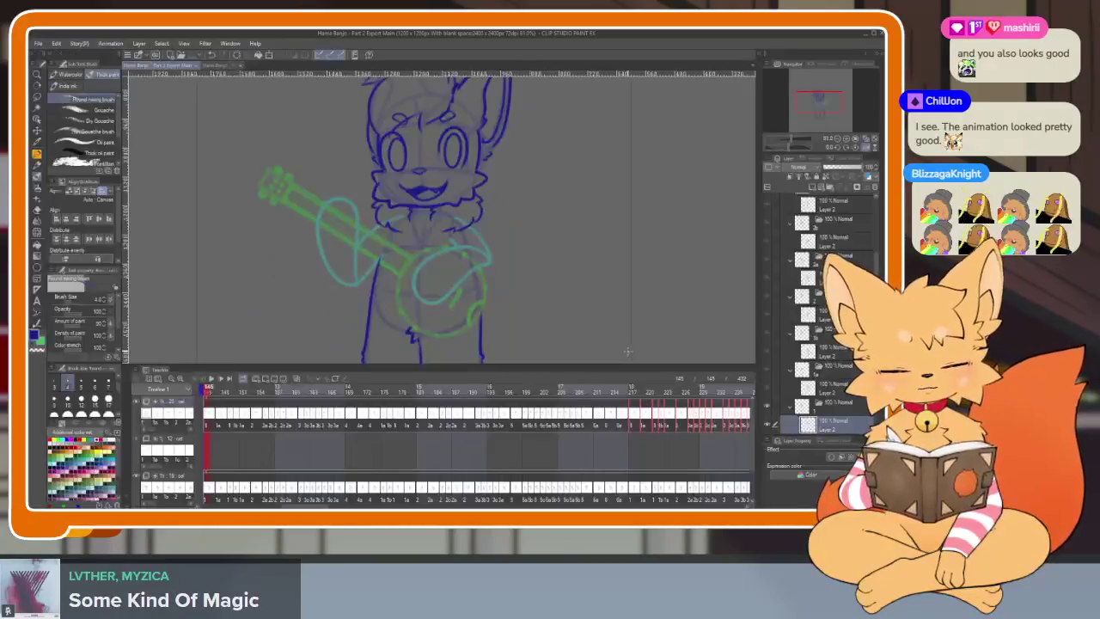
{"action": "scroll", "coordinate": [834, 376], "scroll_direction": "down", "scroll_amount": 1}
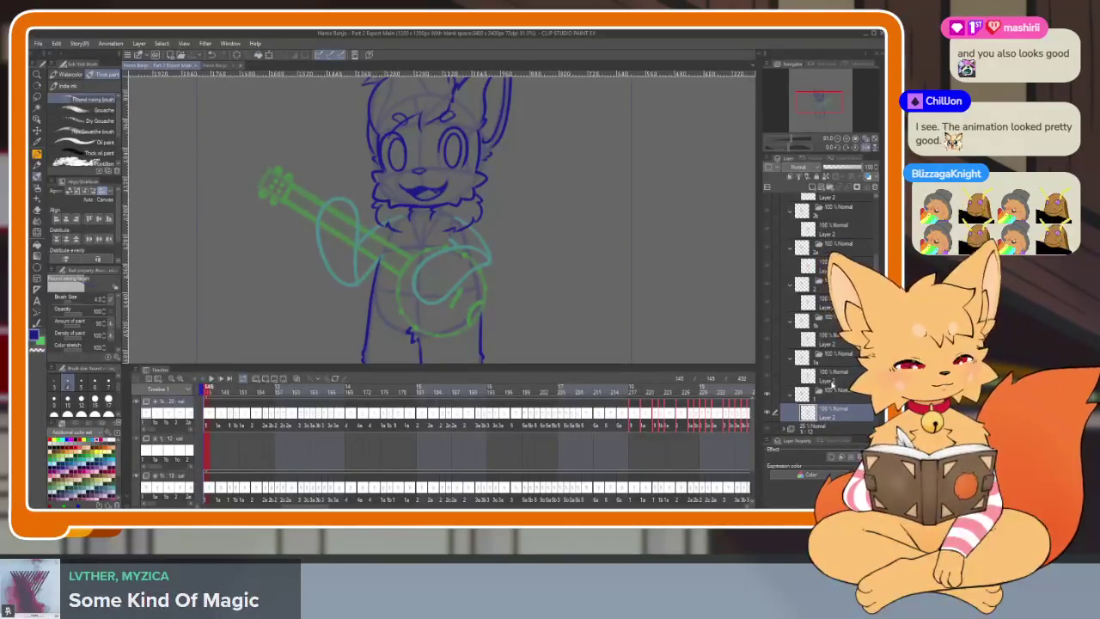
{"action": "left_click", "coordinate": [816, 187]}
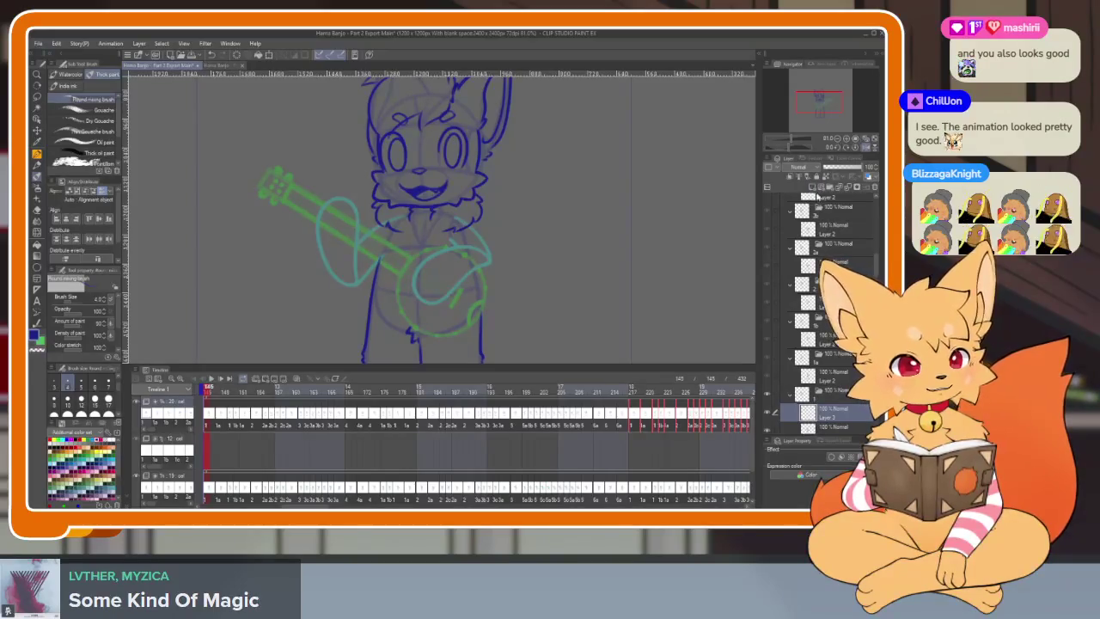
Step: Draw a straight ruler guide along the banjo neck in the full-window canvas
{"action": "key", "text": "Tab"}
{"action": "scroll", "coordinate": [545, 398], "scroll_direction": "up", "scroll_amount": 1}
{"action": "scroll", "coordinate": [464, 433], "scroll_direction": "up", "scroll_amount": 1}
{"action": "scroll", "coordinate": [542, 398], "scroll_direction": "up", "scroll_amount": 1}
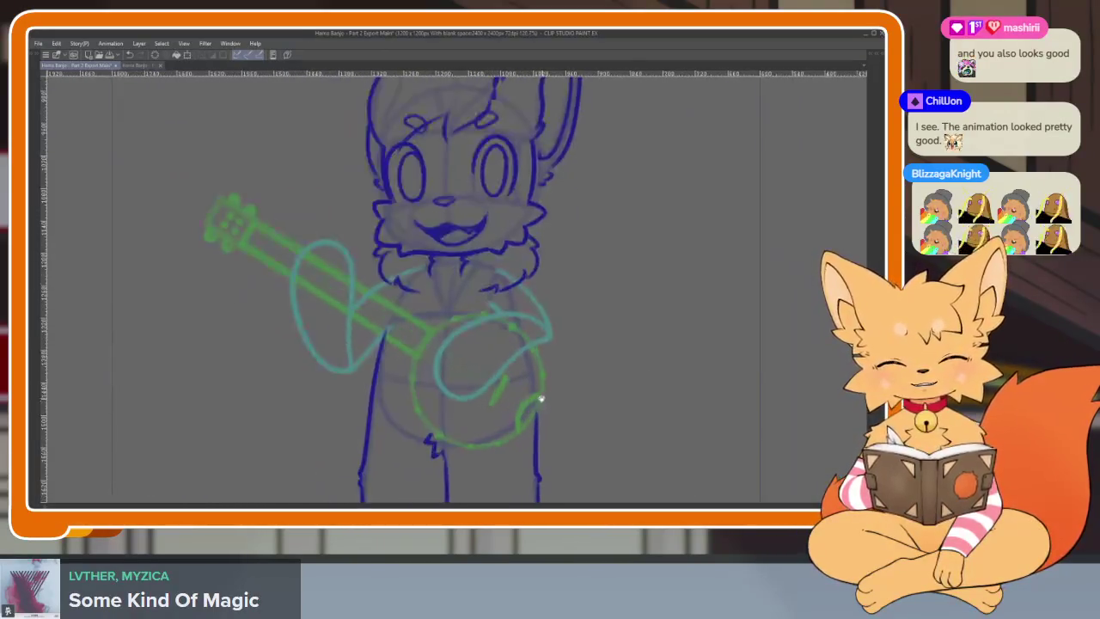
{"action": "scroll", "coordinate": [541, 398], "scroll_direction": "down", "scroll_amount": 1}
{"action": "scroll", "coordinate": [518, 413], "scroll_direction": "down", "scroll_amount": 2}
{"action": "scroll", "coordinate": [508, 418], "scroll_direction": "up", "scroll_amount": 1}
{"action": "key", "text": "Tab"}
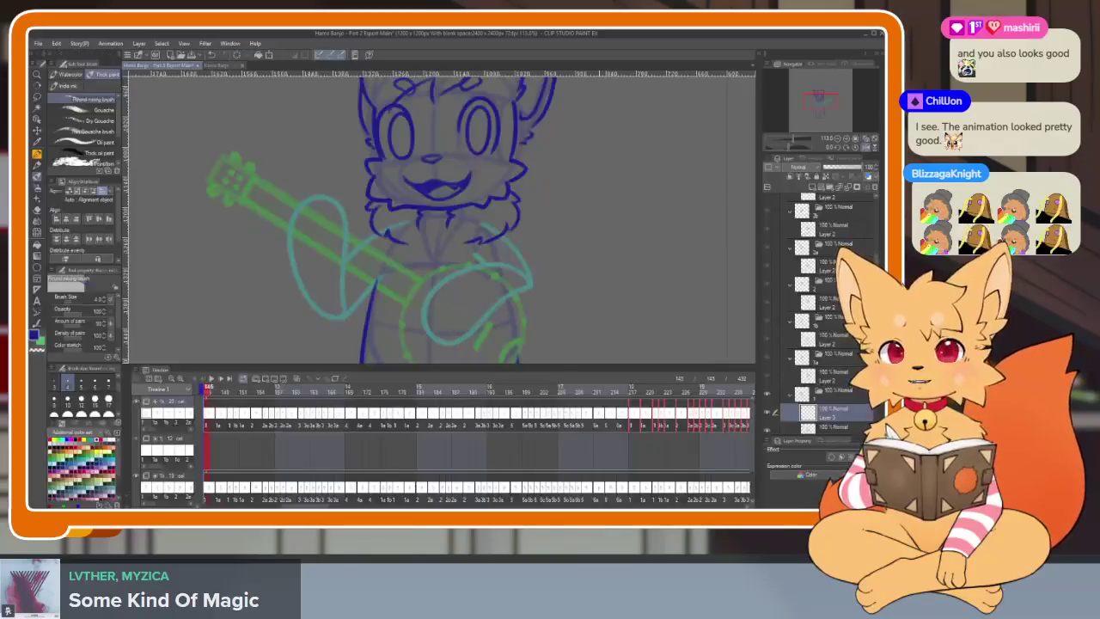
{"action": "key", "text": "Tab"}
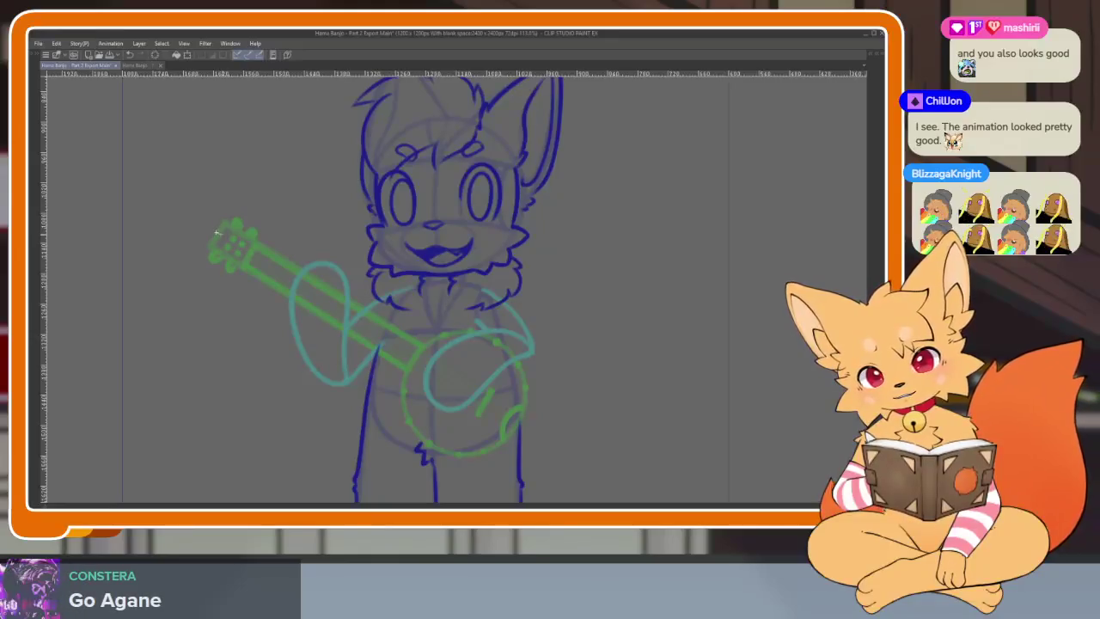
{"action": "left_click_drag", "start_coordinate": [217, 232], "coordinate": [516, 417]}
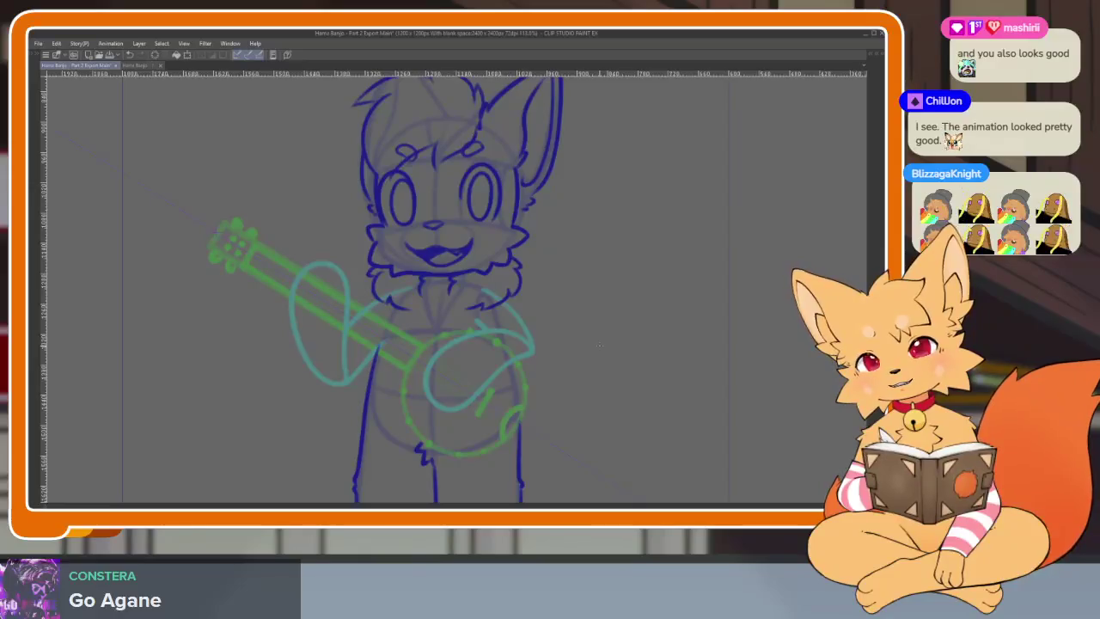
Step: Switch to the Part 1 Export document
{"action": "key", "text": "Tab"}
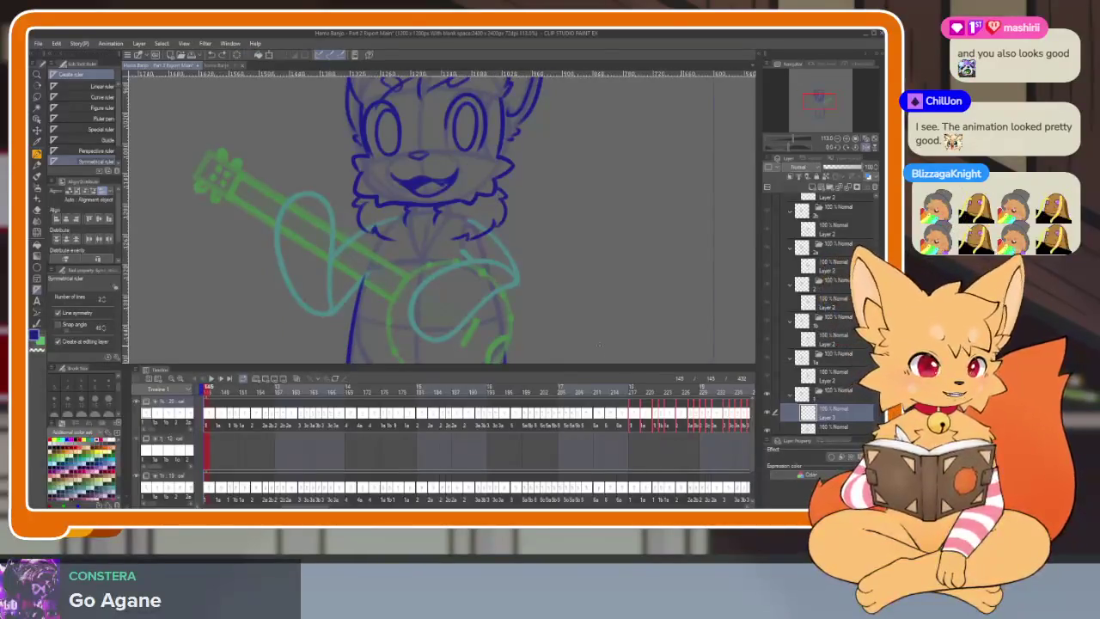
{"action": "key", "text": "Tab"}
{"action": "scroll", "coordinate": [398, 363], "scroll_direction": "left", "scroll_amount": 1}
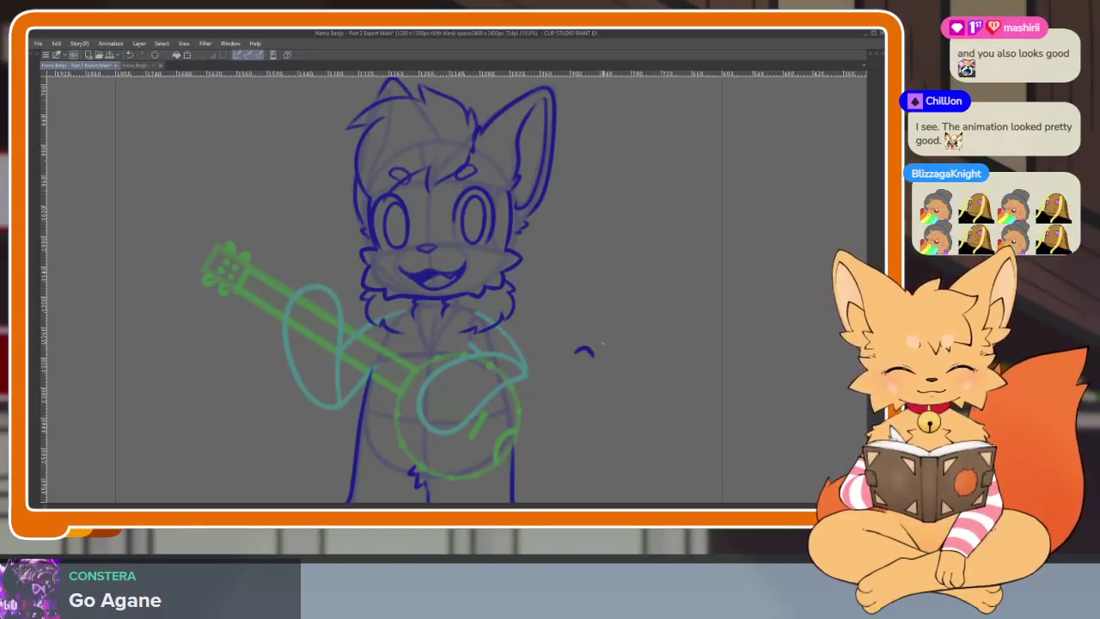
{"action": "scroll", "coordinate": [365, 358], "scroll_direction": "up", "scroll_amount": 5}
{"action": "scroll", "coordinate": [503, 351], "scroll_direction": "down", "scroll_amount": 5}
{"action": "scroll", "coordinate": [594, 298], "scroll_direction": "up", "scroll_amount": 1}
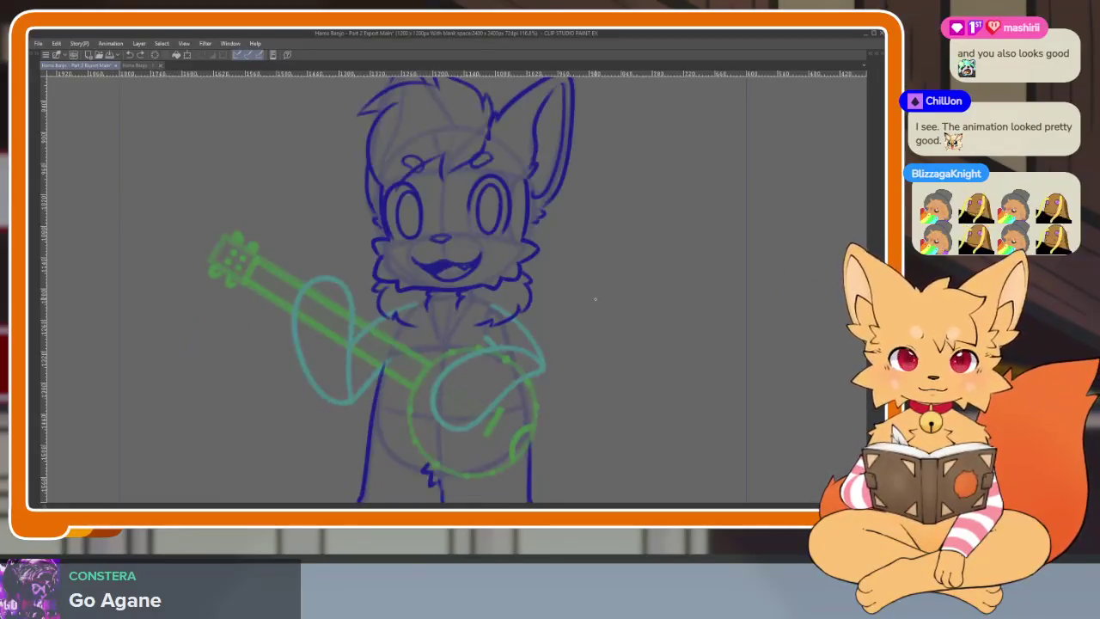
{"action": "left_click", "coordinate": [136, 66]}
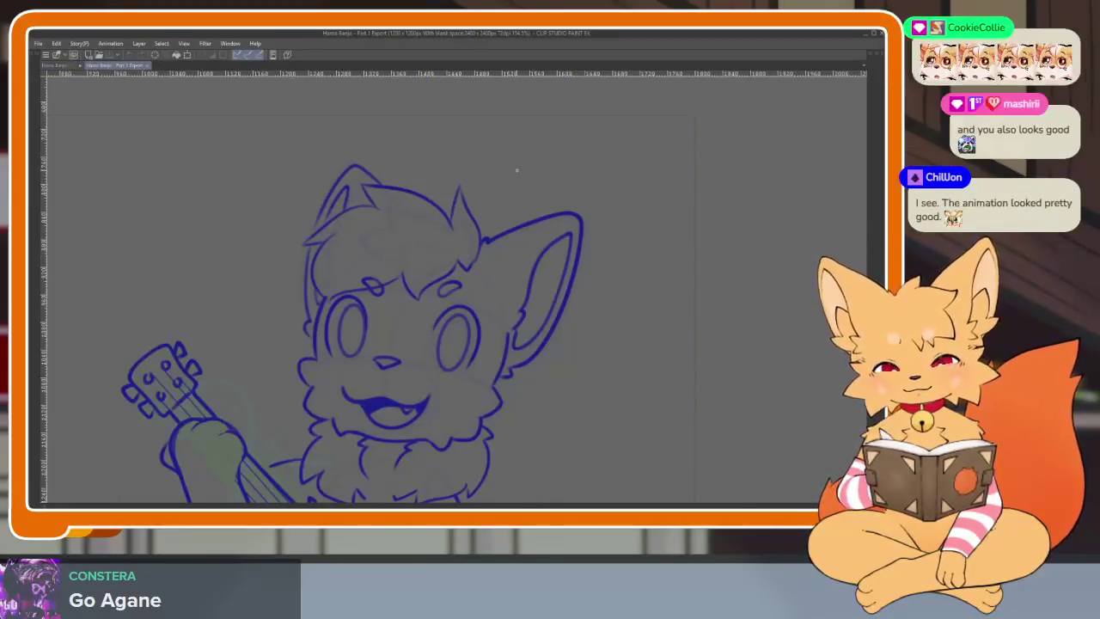
Step: Pan Part 1 Export to the banjo and body, then return to Part 2 Export Main
{"action": "mouse_move", "coordinate": [340, 369]}
{"action": "left_mouse_down"}
{"action": "mouse_move", "coordinate": [395, 214]}
{"action": "mouse_move", "coordinate": [382, 172]}
{"action": "left_mouse_up"}
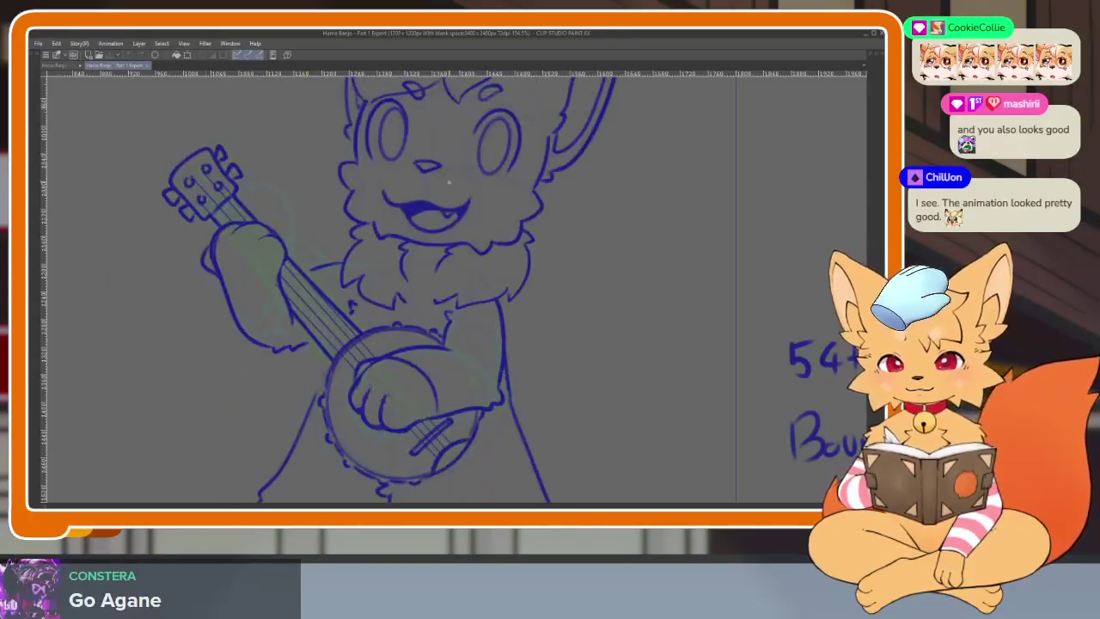
{"action": "left_click", "coordinate": [60, 66]}
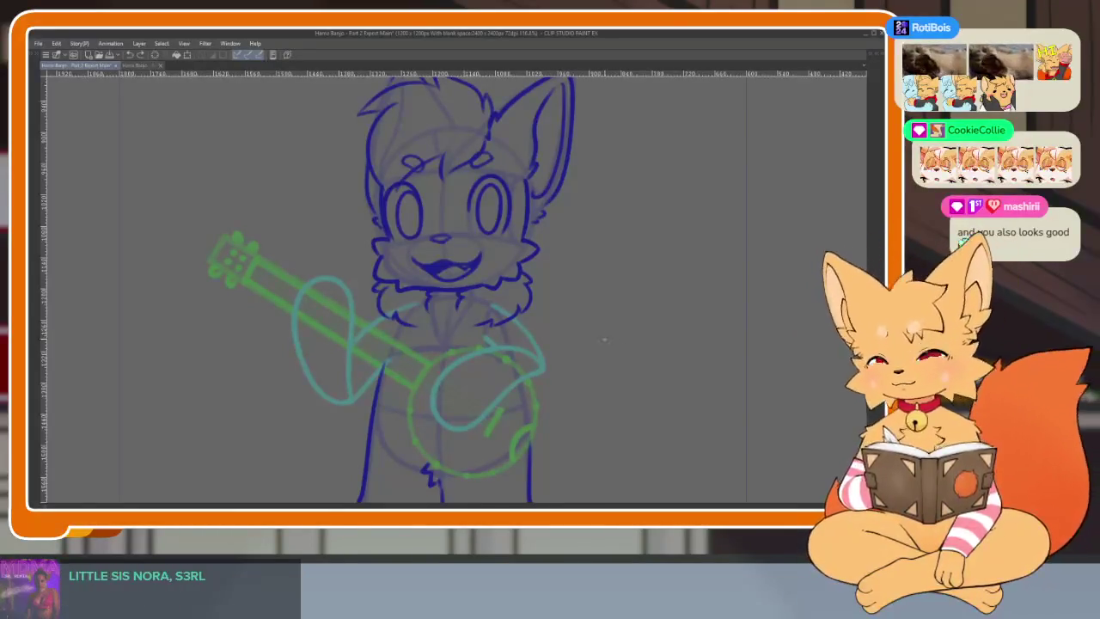
Step: Clear stray strokes, zoom in, and ink the top and bottom arcs of the hand
{"action": "key", "text": "ctrl+z"}
{"action": "scroll", "coordinate": [387, 386], "scroll_direction": "up", "scroll_amount": 2}
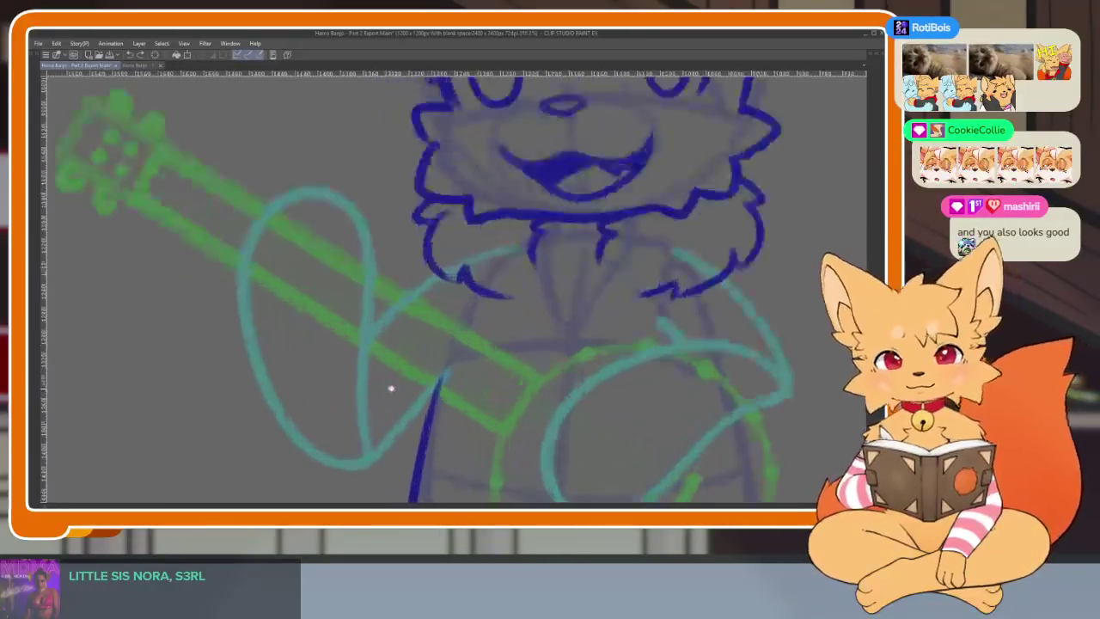
{"action": "scroll", "coordinate": [372, 410], "scroll_direction": "up", "scroll_amount": 2}
{"action": "left_click_drag", "start_coordinate": [373, 410], "coordinate": [236, 247]}
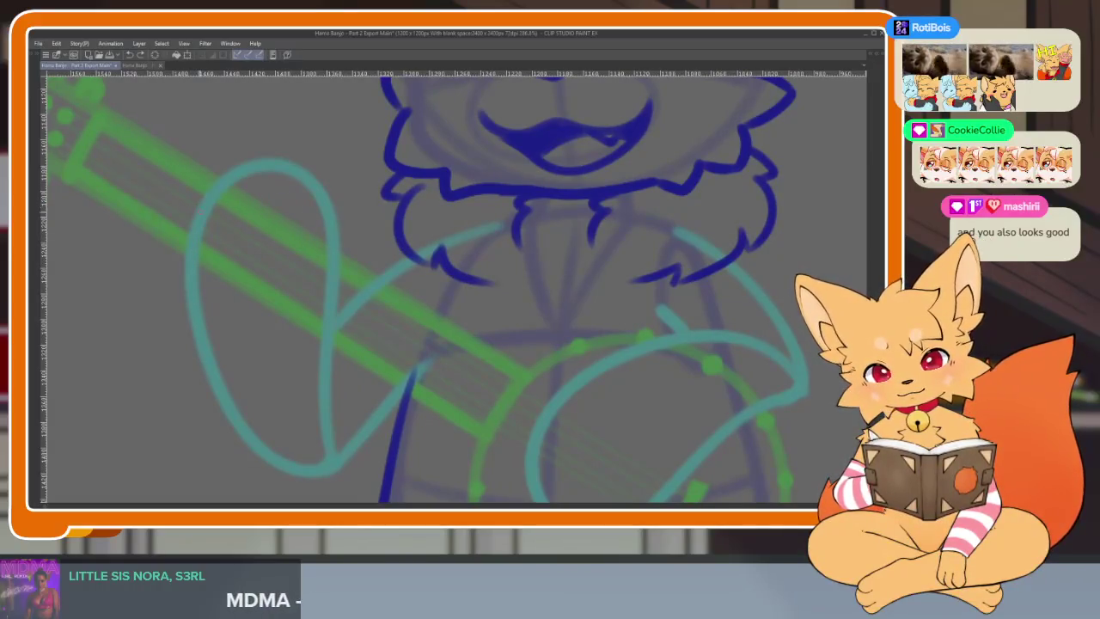
{"action": "key", "text": "ctrl+z"}
{"action": "mouse_move", "coordinate": [190, 245]}
{"action": "left_mouse_down"}
{"action": "mouse_move", "coordinate": [292, 210]}
{"action": "mouse_move", "coordinate": [324, 258]}
{"action": "left_mouse_up"}
{"action": "mouse_move", "coordinate": [191, 257]}
{"action": "left_mouse_down"}
{"action": "mouse_move", "coordinate": [232, 352]}
{"action": "mouse_move", "coordinate": [331, 328]}
{"action": "left_mouse_up"}
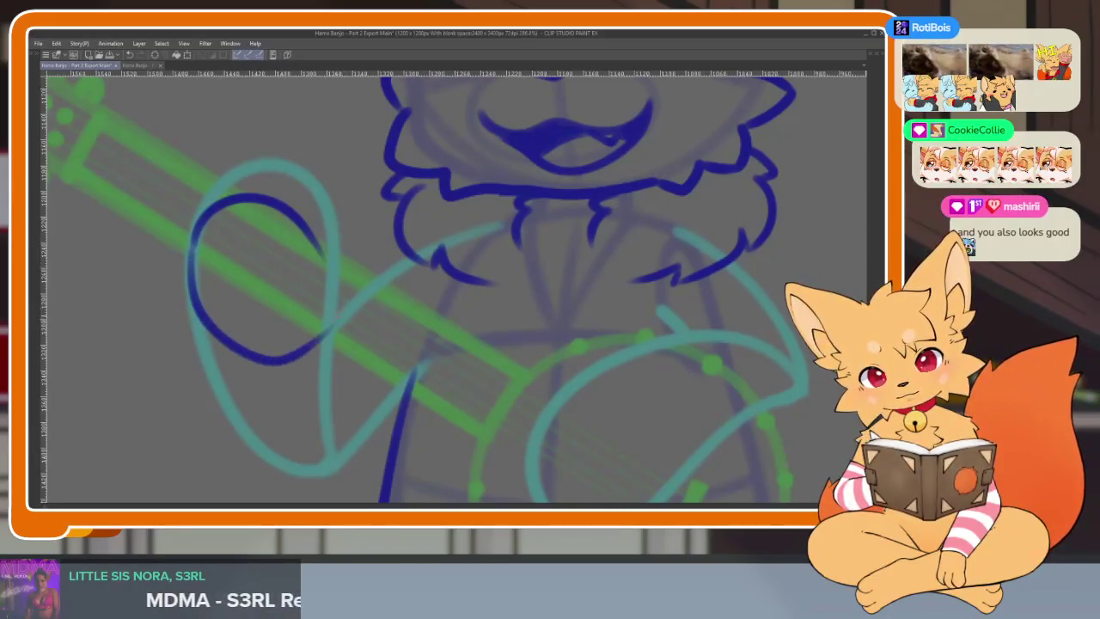
Step: Close the hand's right side, draw a finger curve, and redraw its left edge
{"action": "scroll", "coordinate": [342, 228], "scroll_direction": "up", "scroll_amount": 3}
{"action": "scroll", "coordinate": [338, 314], "scroll_direction": "up", "scroll_amount": 2}
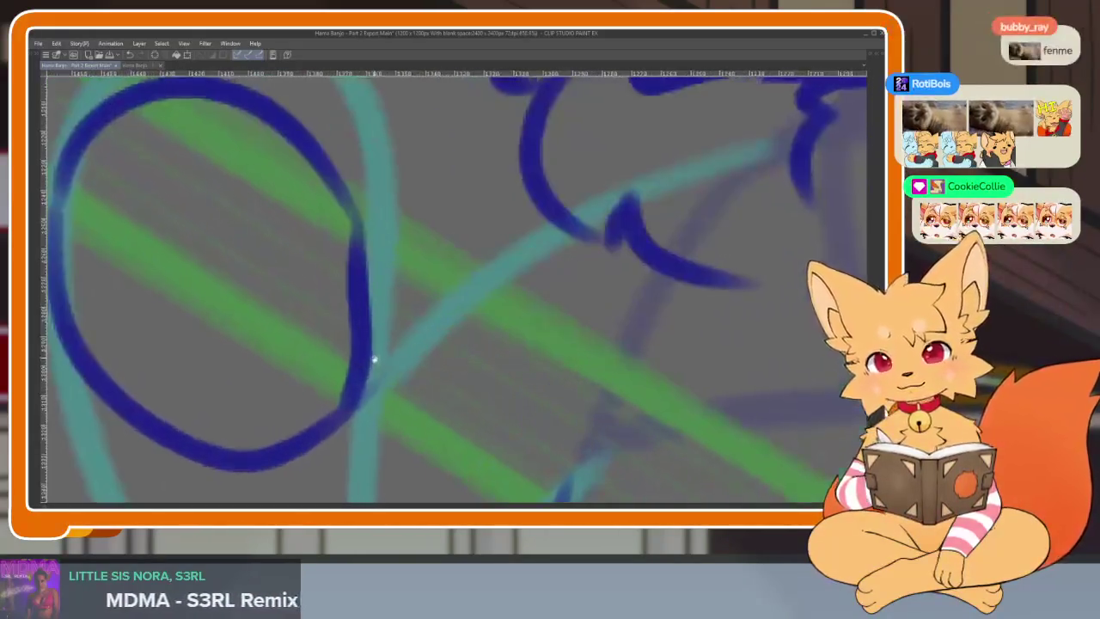
{"action": "scroll", "coordinate": [373, 361], "scroll_direction": "up", "scroll_amount": 1}
{"action": "mouse_move", "coordinate": [372, 408]}
{"action": "left_mouse_down"}
{"action": "mouse_move", "coordinate": [404, 254]}
{"action": "mouse_move", "coordinate": [354, 124]}
{"action": "left_mouse_up"}
{"action": "scroll", "coordinate": [475, 289], "scroll_direction": "down", "scroll_amount": 2}
{"action": "scroll", "coordinate": [368, 312], "scroll_direction": "up", "scroll_amount": 2}
{"action": "scroll", "coordinate": [367, 312], "scroll_direction": "up", "scroll_amount": 1}
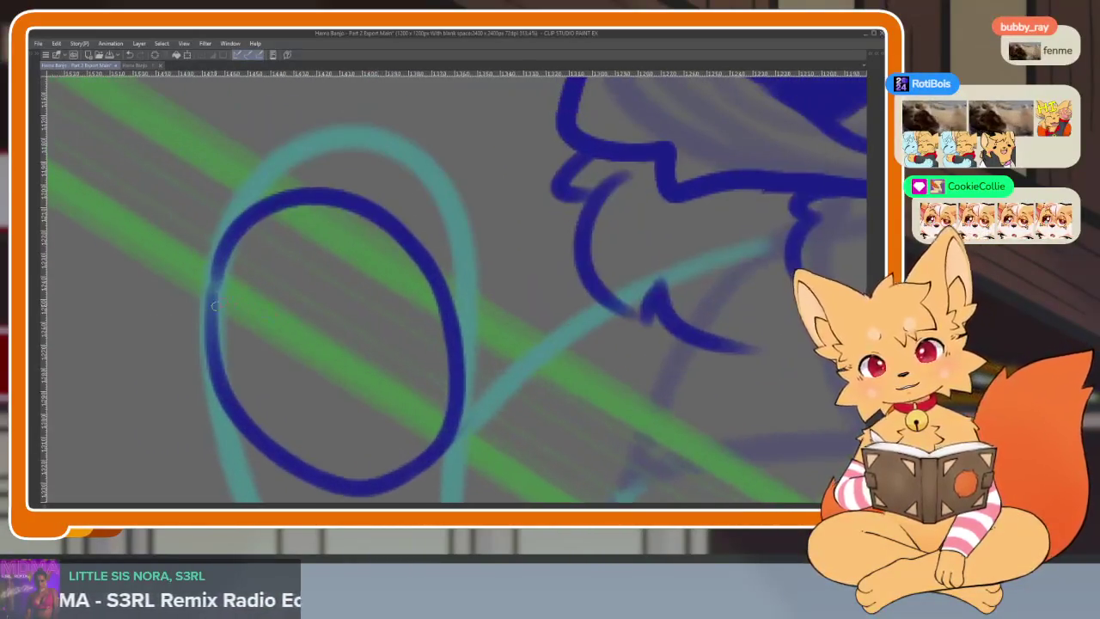
{"action": "mouse_move", "coordinate": [203, 323]}
{"action": "left_mouse_down"}
{"action": "mouse_move", "coordinate": [336, 302]}
{"action": "mouse_move", "coordinate": [444, 352]}
{"action": "left_mouse_up"}
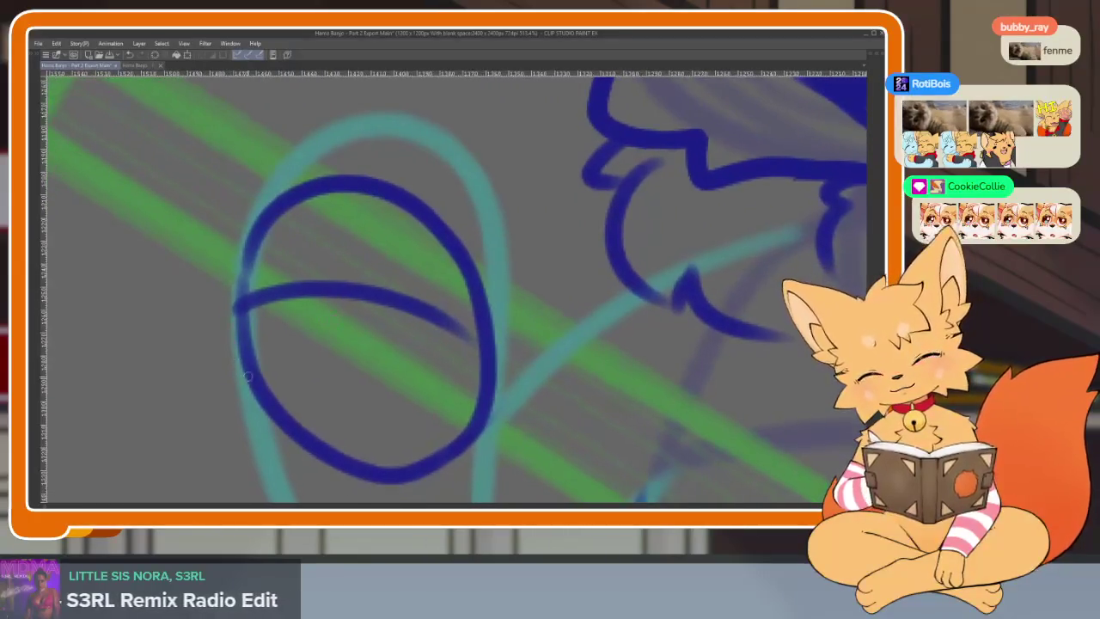
{"action": "mouse_move", "coordinate": [262, 404]}
{"action": "left_mouse_down"}
{"action": "mouse_move", "coordinate": [214, 319]}
{"action": "mouse_move", "coordinate": [240, 251]}
{"action": "left_mouse_up"}
{"action": "left_click_drag", "start_coordinate": [333, 219], "coordinate": [334, 238]}
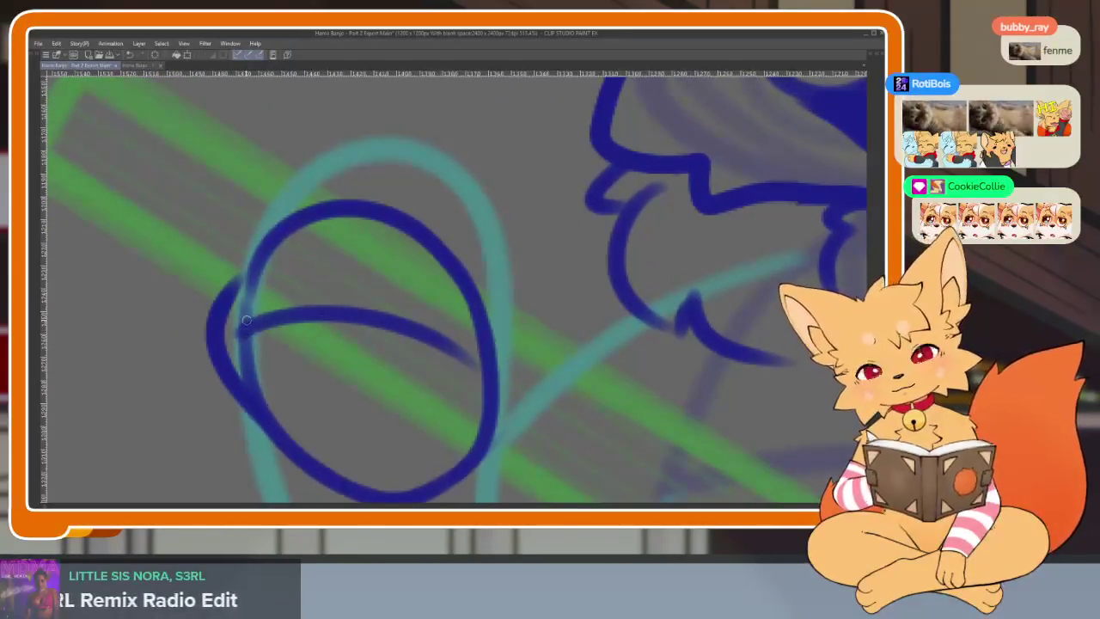
{"action": "mouse_move", "coordinate": [249, 326]}
{"action": "left_mouse_down"}
{"action": "mouse_move", "coordinate": [268, 215]}
{"action": "mouse_move", "coordinate": [339, 182]}
{"action": "left_mouse_up"}
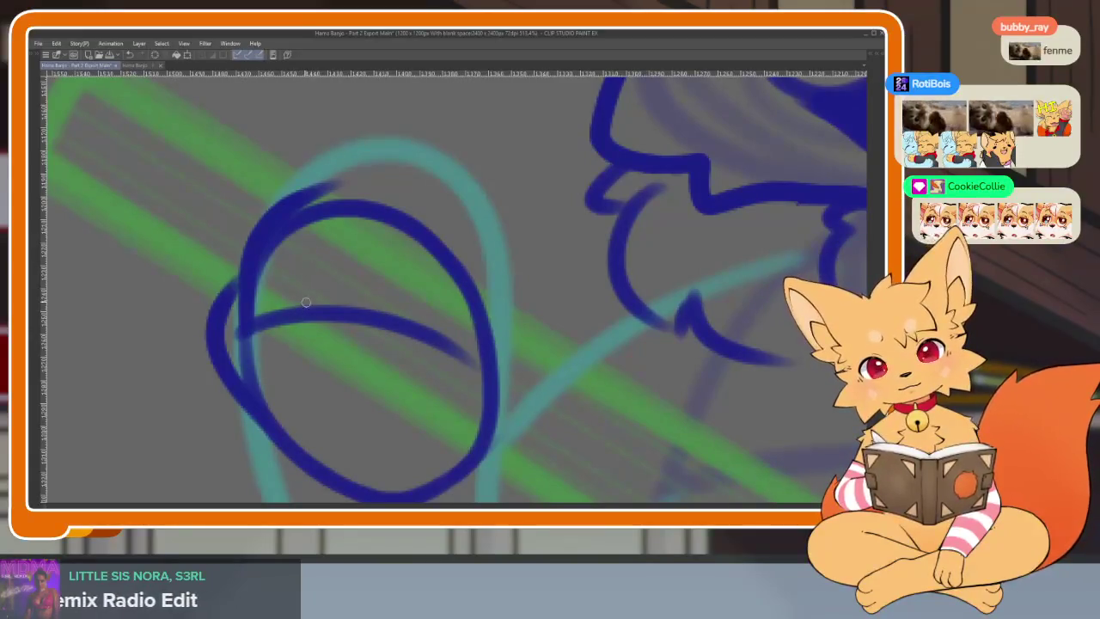
{"action": "key", "text": "ctrl+z"}
Step: Add two finger arcs and a short line on the hand's left side
{"action": "mouse_move", "coordinate": [389, 316]}
{"action": "left_mouse_down"}
{"action": "mouse_move", "coordinate": [403, 282]}
{"action": "mouse_move", "coordinate": [477, 249]}
{"action": "mouse_move", "coordinate": [495, 409]}
{"action": "left_mouse_up"}
{"action": "mouse_move", "coordinate": [297, 311]}
{"action": "left_mouse_down"}
{"action": "mouse_move", "coordinate": [370, 204]}
{"action": "mouse_move", "coordinate": [440, 241]}
{"action": "left_mouse_up"}
{"action": "left_click_drag", "start_coordinate": [245, 325], "coordinate": [257, 242]}
{"action": "scroll", "coordinate": [606, 351], "scroll_direction": "down", "scroll_amount": 3}
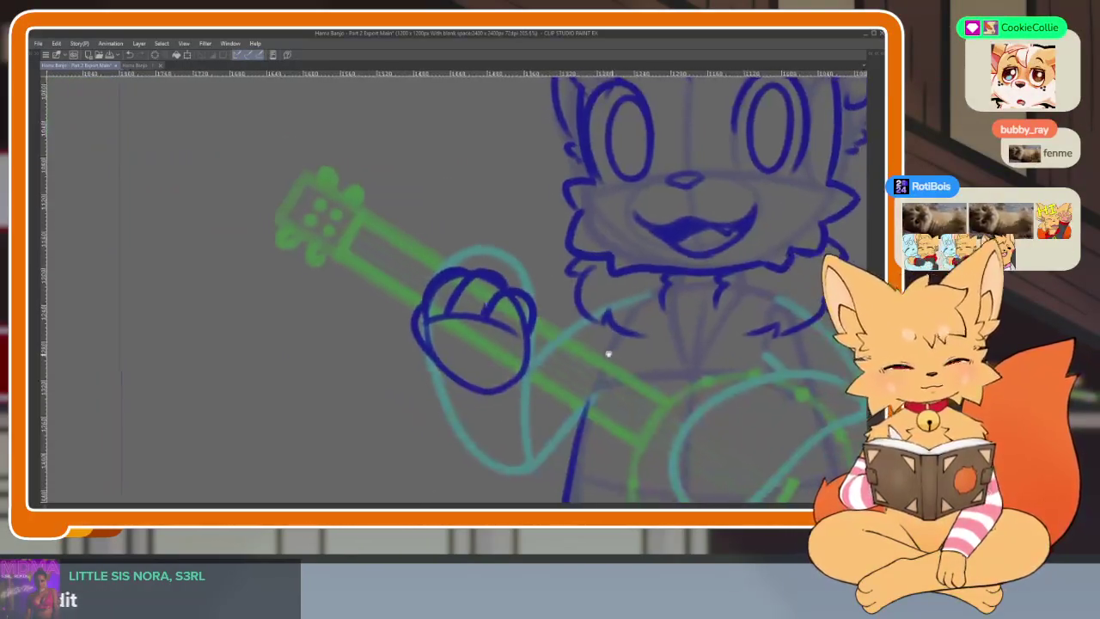
{"action": "scroll", "coordinate": [549, 372], "scroll_direction": "up", "scroll_amount": 3}
Step: Rotate the canvas and ink the forearm line from the hand toward the banjo
{"action": "mouse_move", "coordinate": [549, 372]}
{"action": "left_mouse_down"}
{"action": "mouse_move", "coordinate": [519, 402]}
{"action": "mouse_move", "coordinate": [491, 396]}
{"action": "mouse_move", "coordinate": [501, 388]}
{"action": "mouse_move", "coordinate": [503, 398]}
{"action": "mouse_move", "coordinate": [422, 233]}
{"action": "left_mouse_up"}
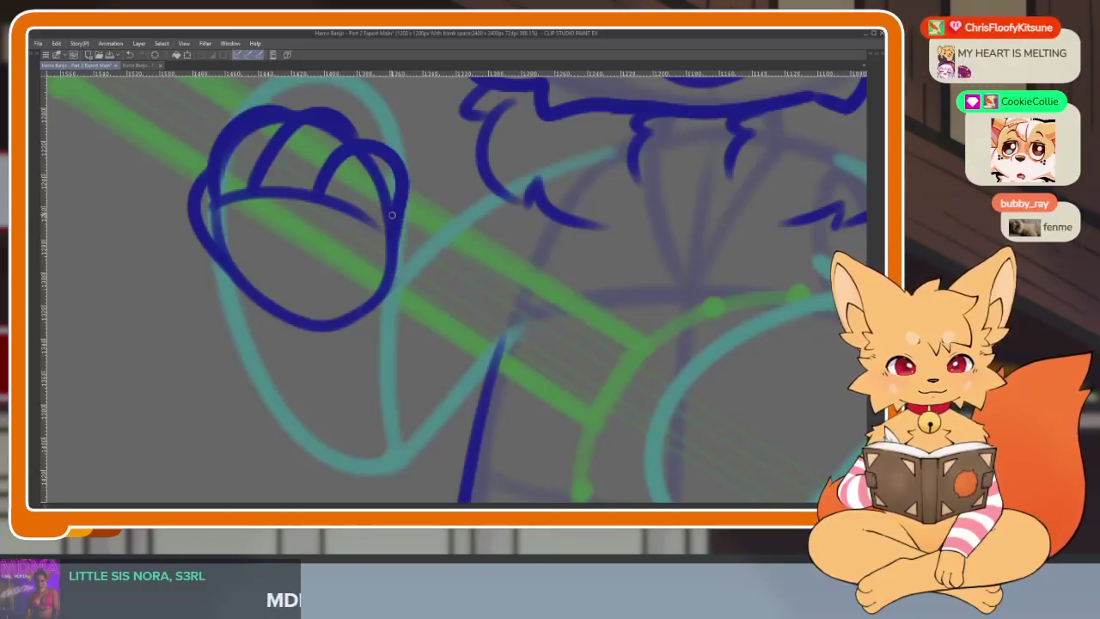
{"action": "left_click_drag", "start_coordinate": [391, 289], "coordinate": [404, 371]}
{"action": "mouse_move", "coordinate": [225, 257]}
{"action": "left_mouse_down"}
{"action": "mouse_move", "coordinate": [215, 247]}
{"action": "mouse_move", "coordinate": [258, 393]}
{"action": "mouse_move", "coordinate": [335, 455]}
{"action": "left_mouse_up"}
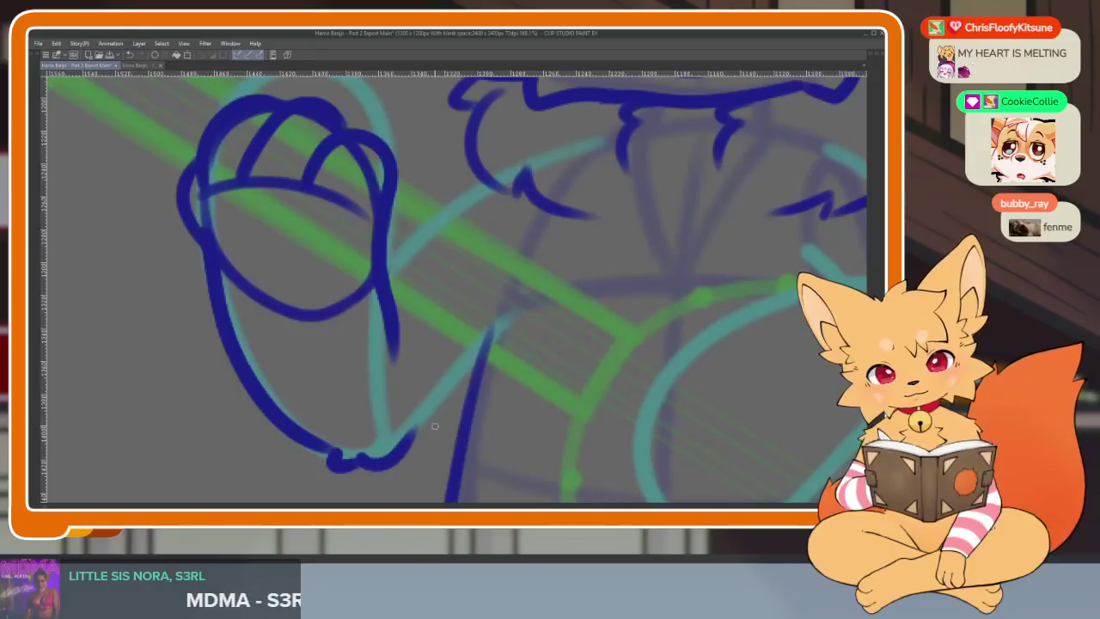
{"action": "left_click_drag", "start_coordinate": [409, 440], "coordinate": [464, 373]}
{"action": "scroll", "coordinate": [513, 346], "scroll_direction": "down", "scroll_amount": 5}
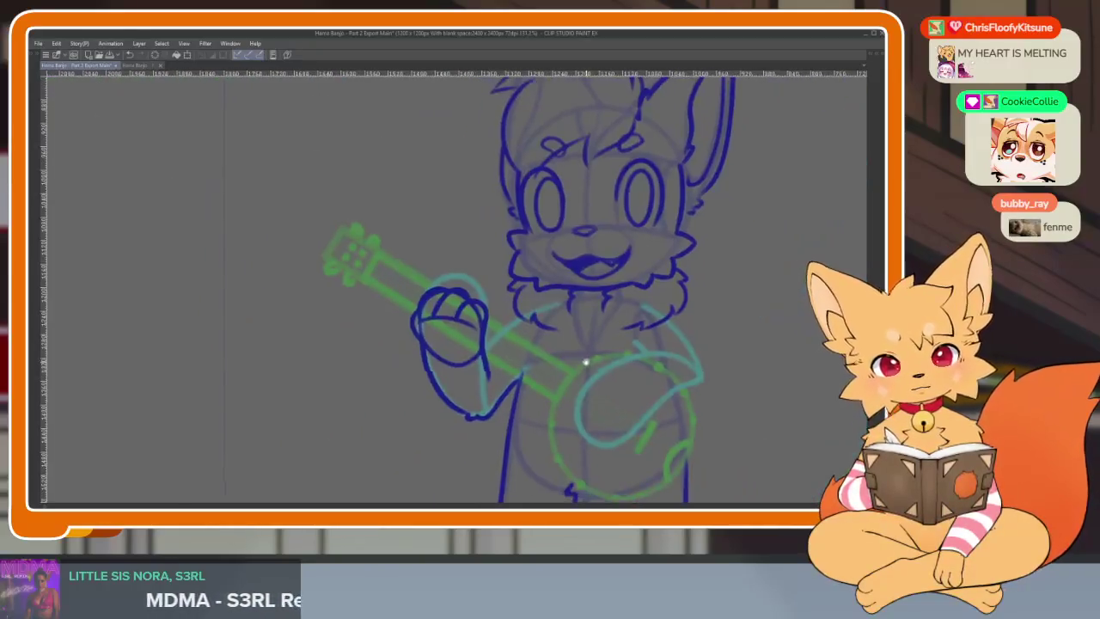
{"action": "scroll", "coordinate": [520, 381], "scroll_direction": "up", "scroll_amount": 2}
{"action": "scroll", "coordinate": [515, 387], "scroll_direction": "up", "scroll_amount": 2}
{"action": "scroll", "coordinate": [509, 411], "scroll_direction": "up", "scroll_amount": 2}
{"action": "scroll", "coordinate": [508, 410], "scroll_direction": "up", "scroll_amount": 1}
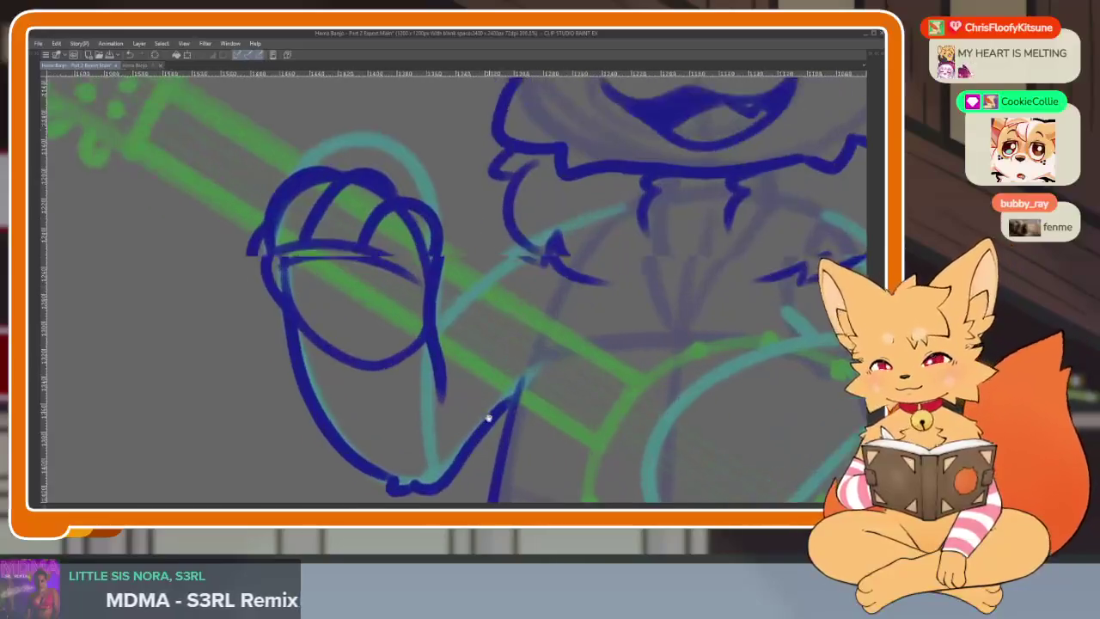
{"action": "scroll", "coordinate": [481, 409], "scroll_direction": "up", "scroll_amount": 1}
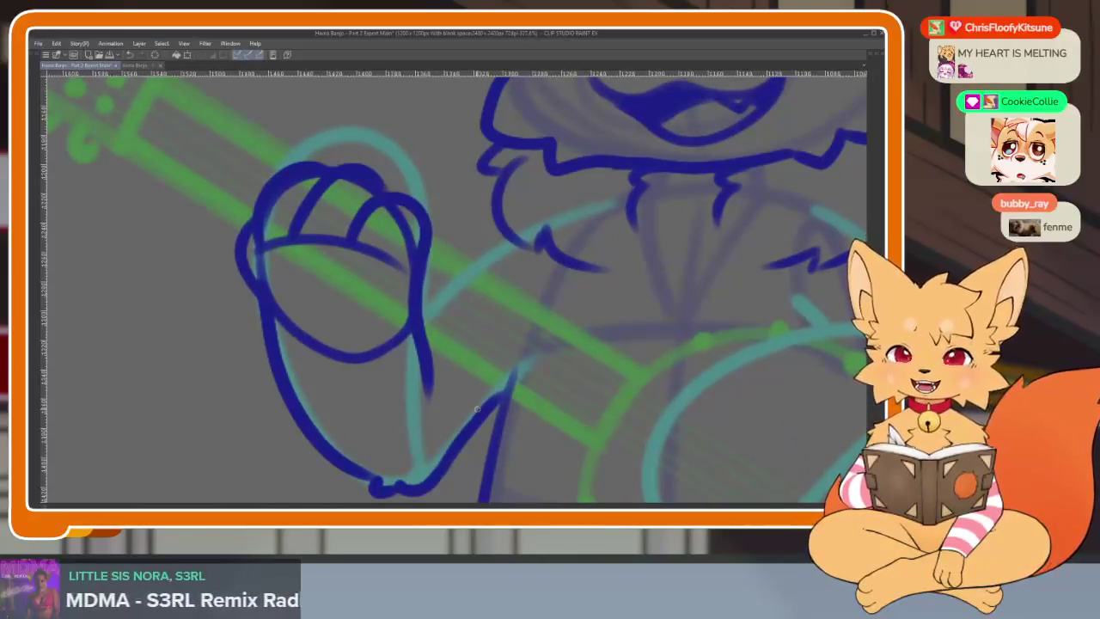
{"action": "scroll", "coordinate": [530, 392], "scroll_direction": "down", "scroll_amount": 1}
{"action": "scroll", "coordinate": [530, 393], "scroll_direction": "down", "scroll_amount": 1}
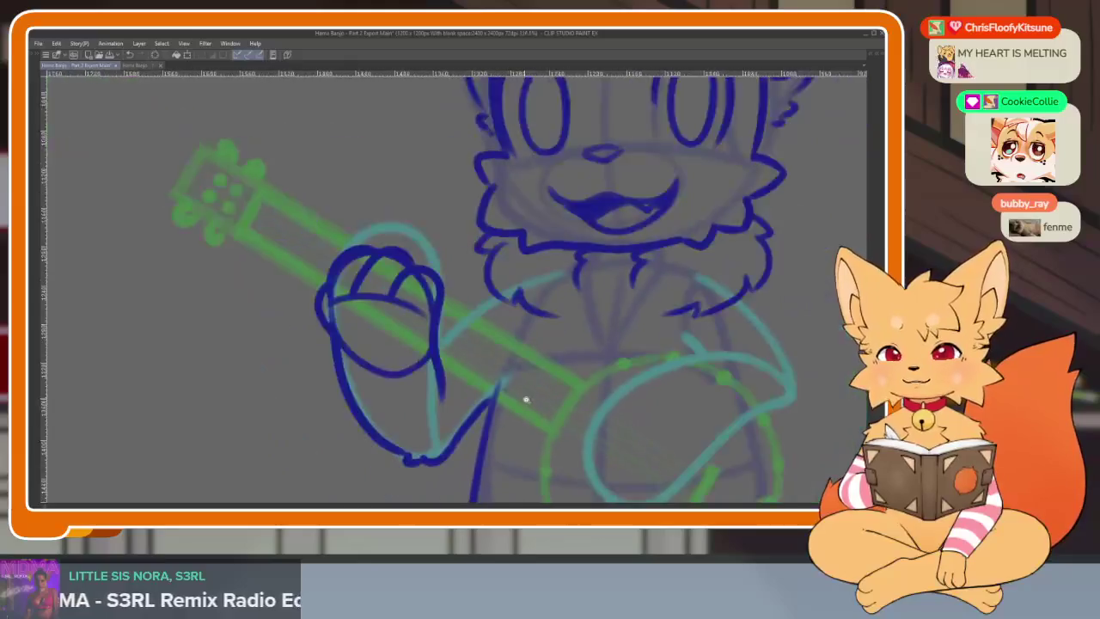
{"action": "scroll", "coordinate": [530, 393], "scroll_direction": "up", "scroll_amount": 1}
{"action": "scroll", "coordinate": [532, 401], "scroll_direction": "up", "scroll_amount": 1}
{"action": "scroll", "coordinate": [532, 401], "scroll_direction": "down", "scroll_amount": 1}
{"action": "scroll", "coordinate": [530, 404], "scroll_direction": "down", "scroll_amount": 1}
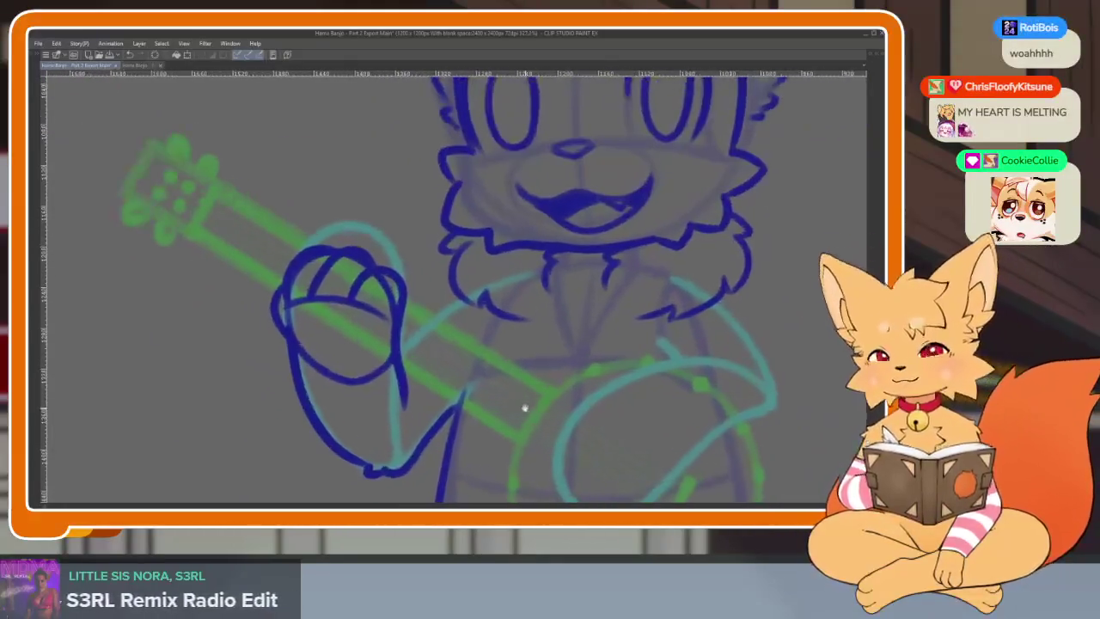
{"action": "scroll", "coordinate": [521, 403], "scroll_direction": "up", "scroll_amount": 1}
{"action": "scroll", "coordinate": [489, 408], "scroll_direction": "up", "scroll_amount": 2}
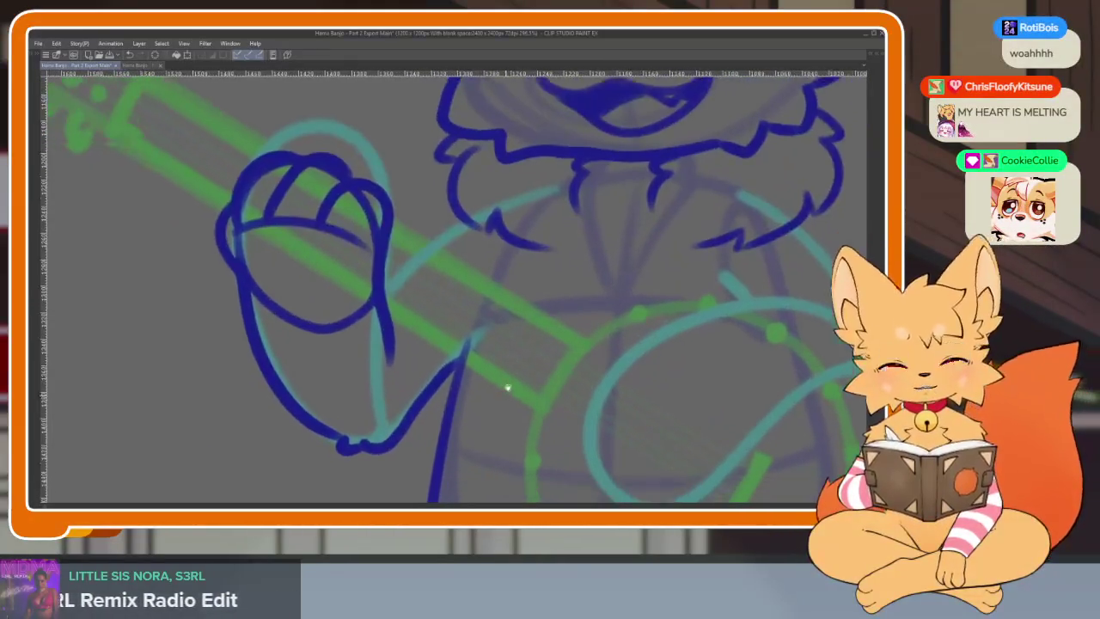
{"action": "scroll", "coordinate": [506, 386], "scroll_direction": "up", "scroll_amount": 2}
{"action": "scroll", "coordinate": [610, 209], "scroll_direction": "up", "scroll_amount": 1}
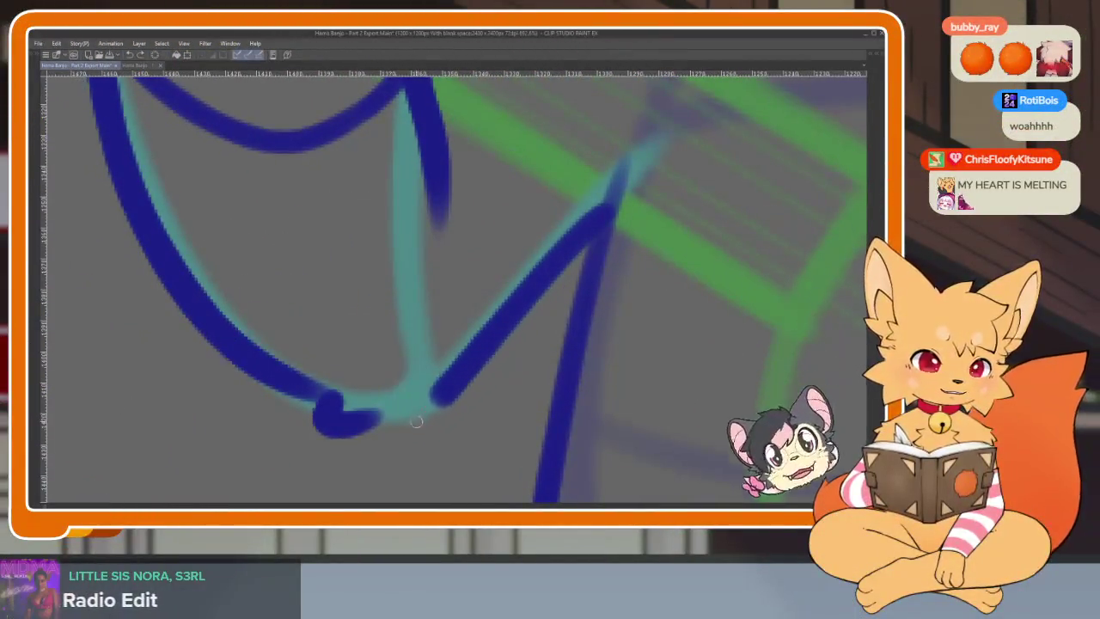
{"action": "scroll", "coordinate": [482, 386], "scroll_direction": "down", "scroll_amount": 4}
{"action": "scroll", "coordinate": [596, 383], "scroll_direction": "up", "scroll_amount": 2}
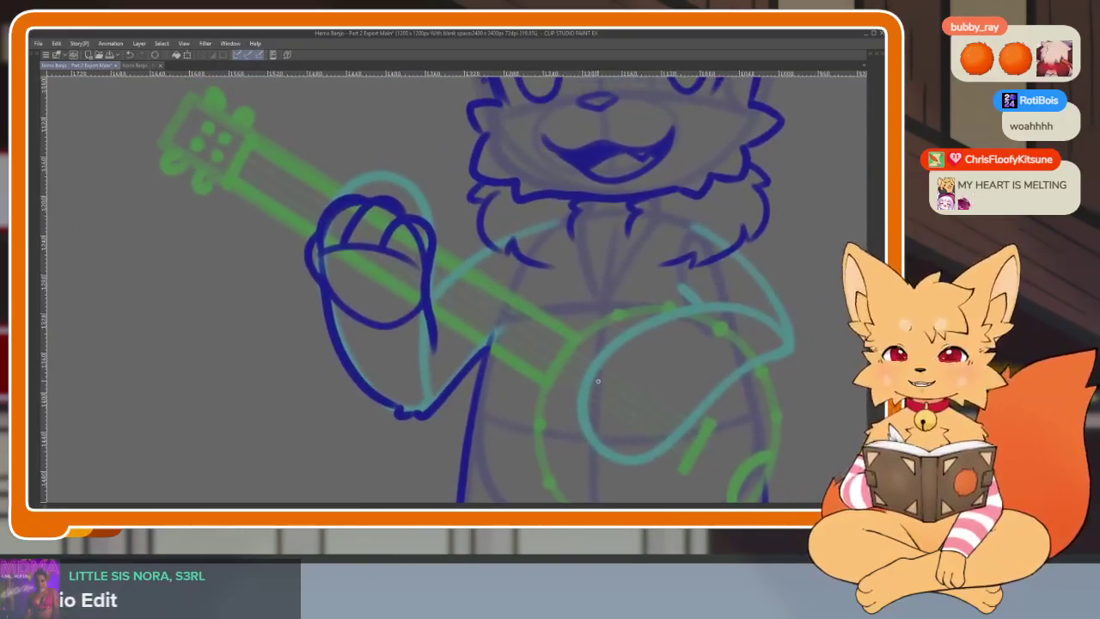
{"action": "scroll", "coordinate": [565, 392], "scroll_direction": "up", "scroll_amount": 1}
{"action": "scroll", "coordinate": [570, 398], "scroll_direction": "up", "scroll_amount": 1}
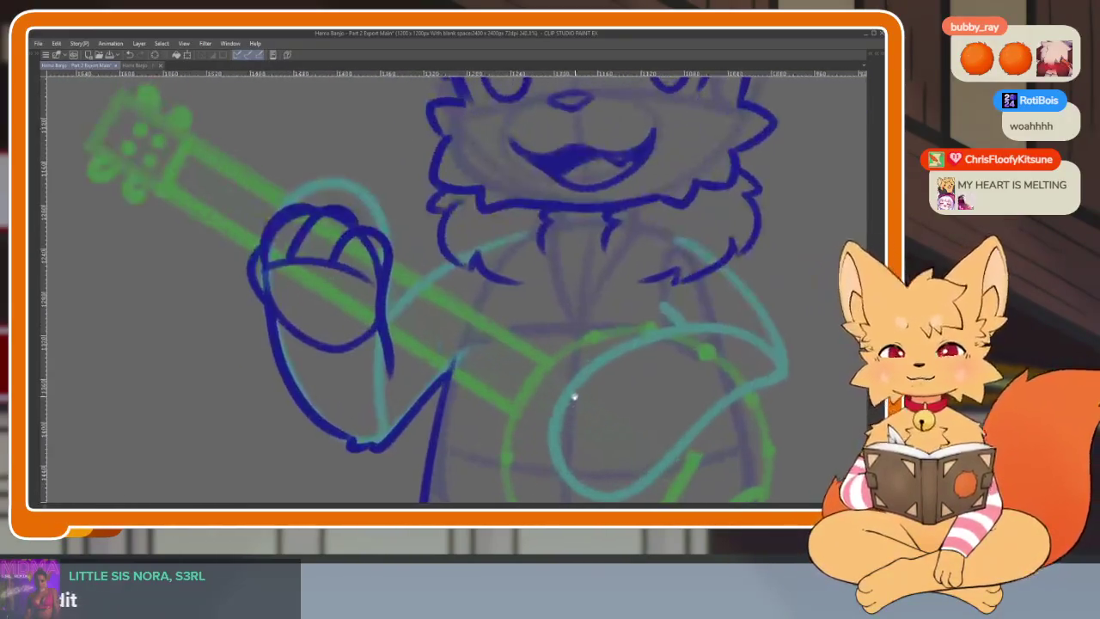
{"action": "scroll", "coordinate": [576, 395], "scroll_direction": "up", "scroll_amount": 1}
{"action": "scroll", "coordinate": [571, 395], "scroll_direction": "up", "scroll_amount": 1}
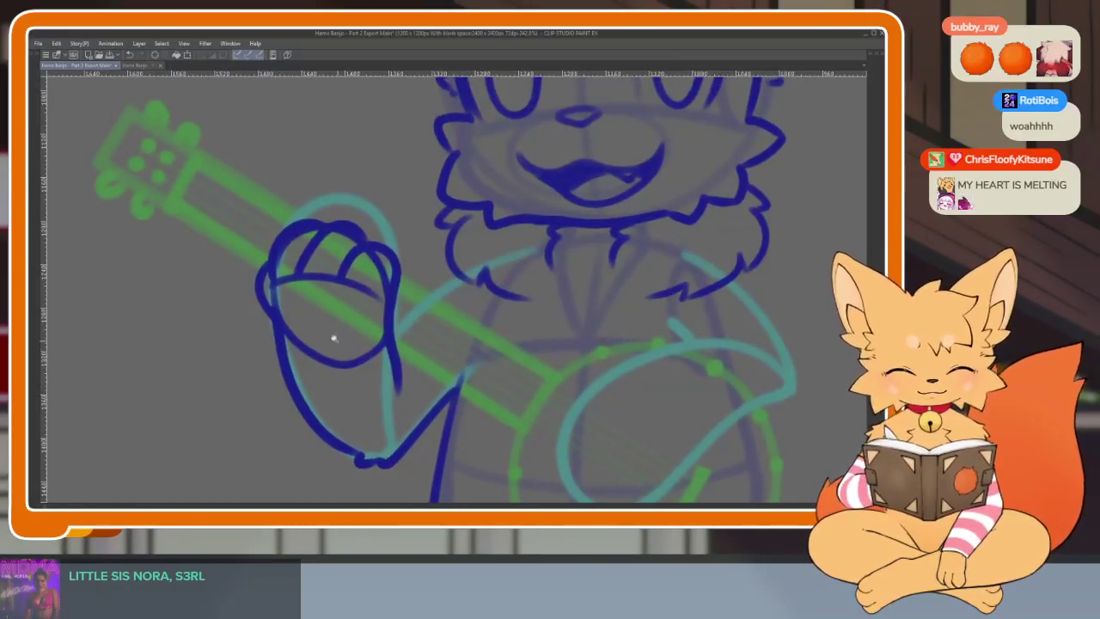
{"action": "scroll", "coordinate": [334, 338], "scroll_direction": "up", "scroll_amount": 2}
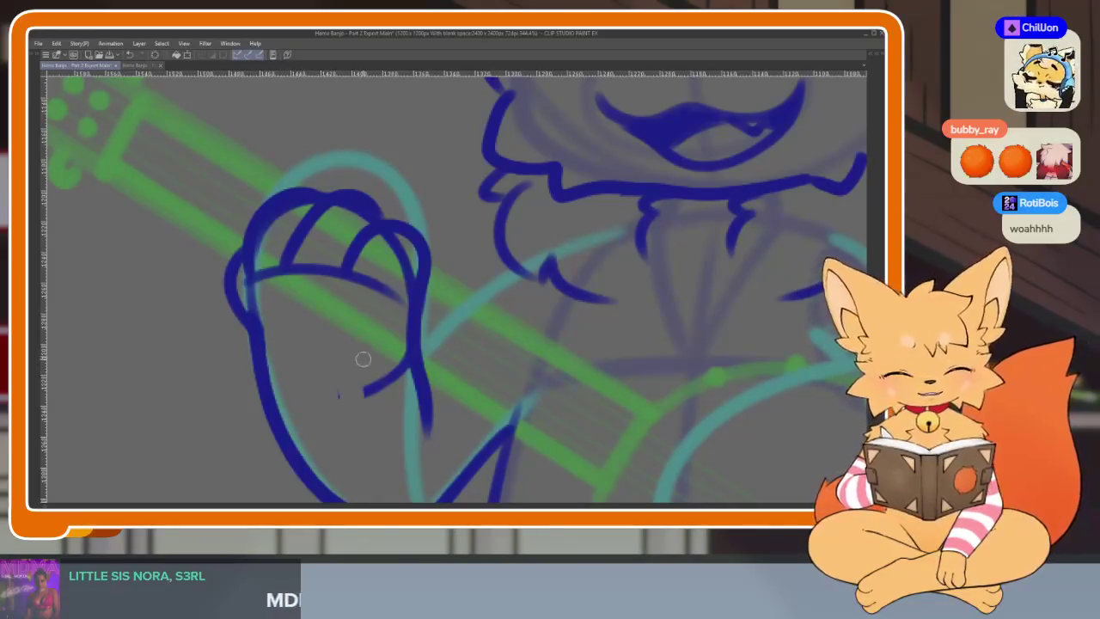
Step: Undo the short curve below the hand and erase the crossbar and the hand's left outline
{"action": "key", "text": "ctrl+z"}
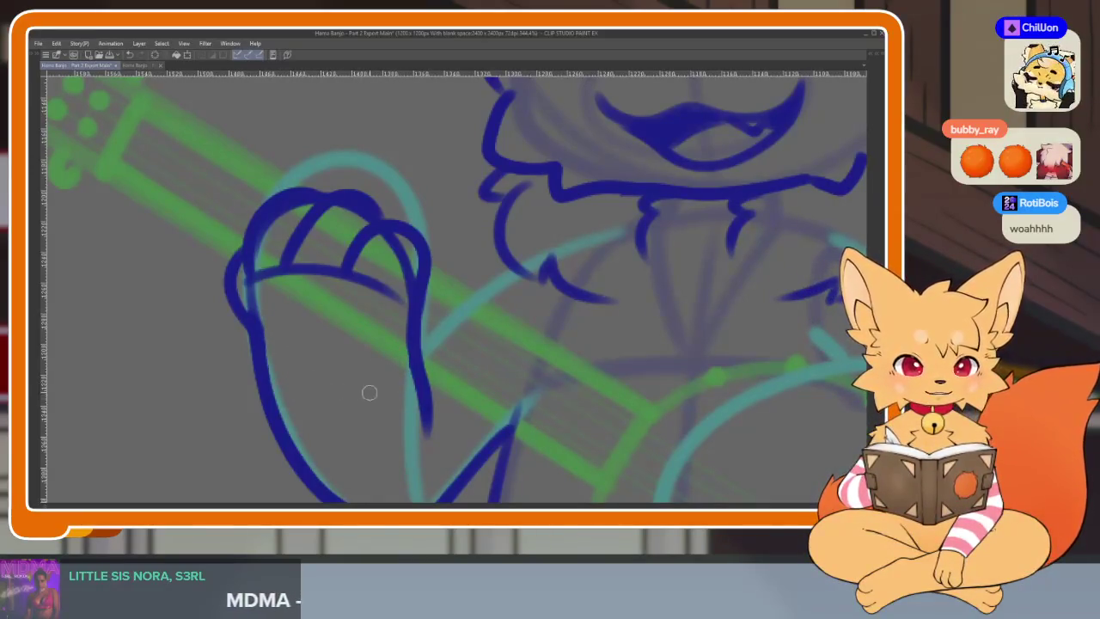
{"action": "scroll", "coordinate": [340, 330], "scroll_direction": "up", "scroll_amount": 1}
{"action": "scroll", "coordinate": [335, 342], "scroll_direction": "up", "scroll_amount": 1}
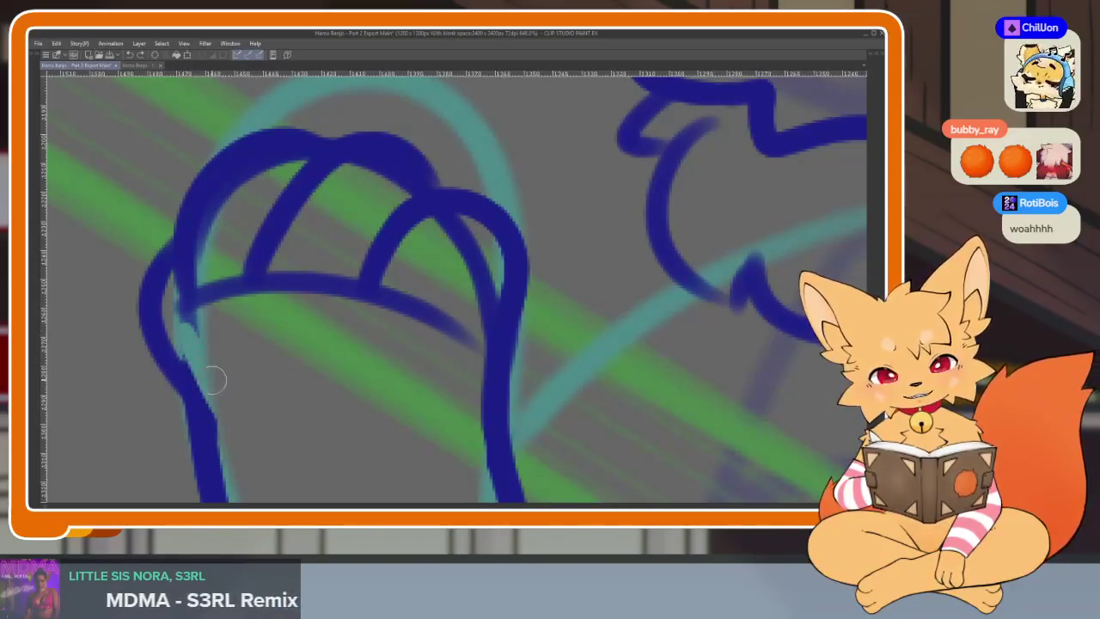
{"action": "scroll", "coordinate": [215, 396], "scroll_direction": "up", "scroll_amount": 1}
{"action": "left_click_drag", "start_coordinate": [206, 301], "coordinate": [210, 354]}
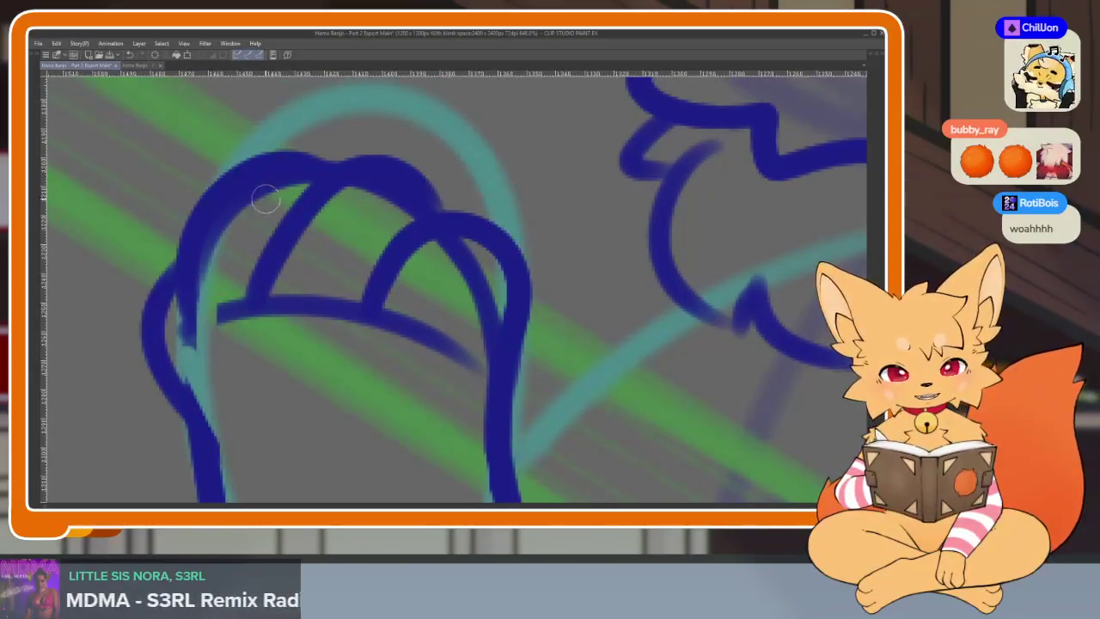
{"action": "left_click_drag", "start_coordinate": [292, 183], "coordinate": [209, 381]}
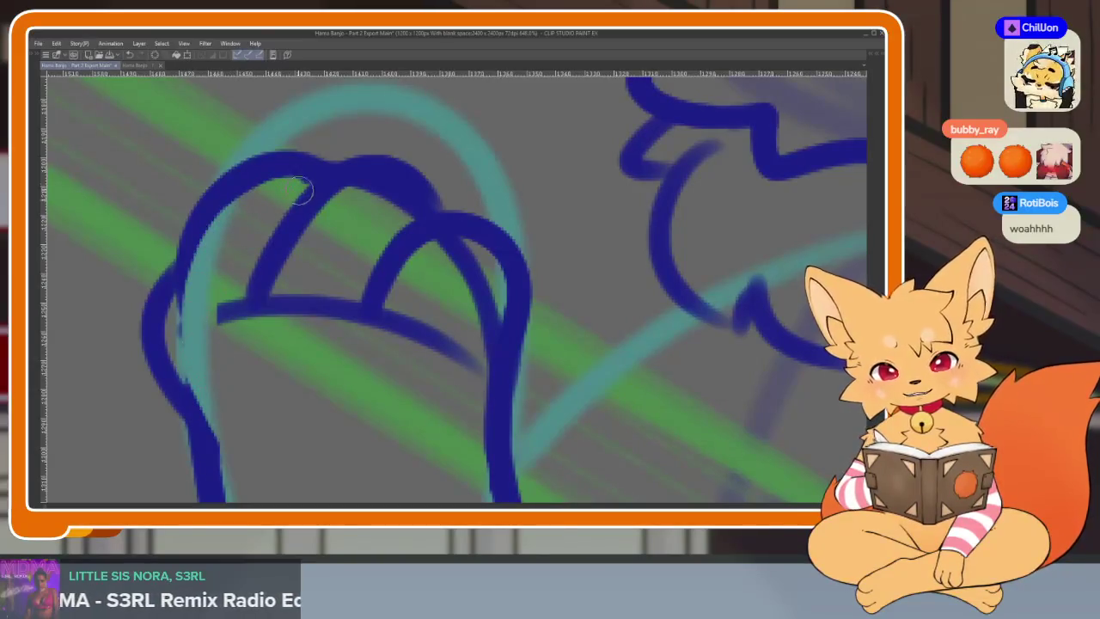
{"action": "left_click_drag", "start_coordinate": [242, 296], "coordinate": [225, 319]}
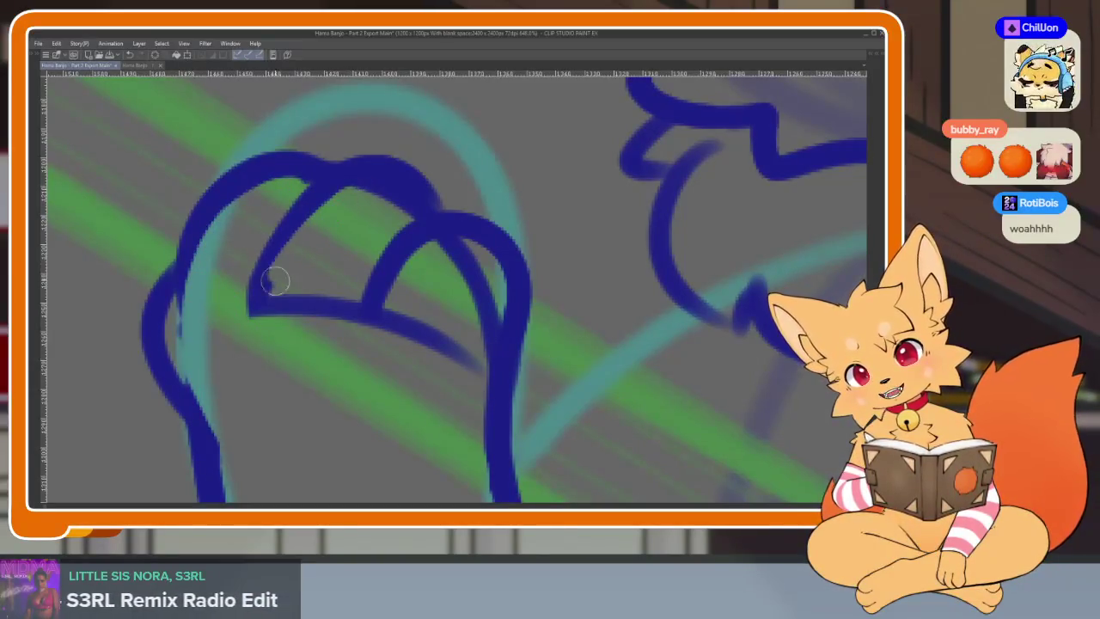
{"action": "left_click_drag", "start_coordinate": [275, 280], "coordinate": [348, 282]}
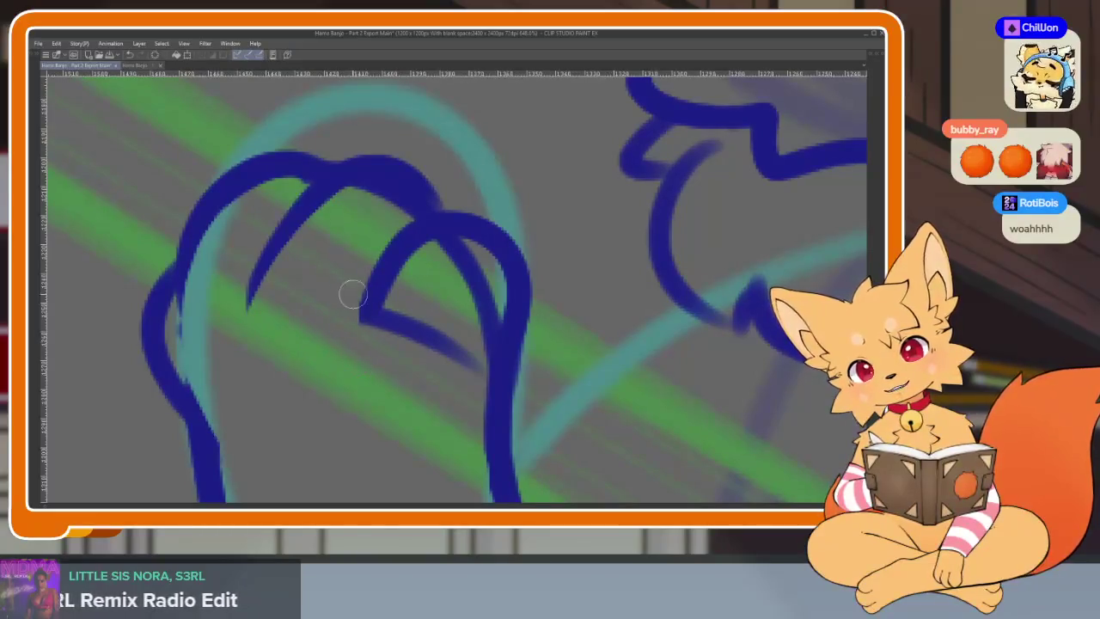
Step: Erase the excess parts of the inner finger strokes
{"action": "left_click_drag", "start_coordinate": [401, 381], "coordinate": [370, 374]}
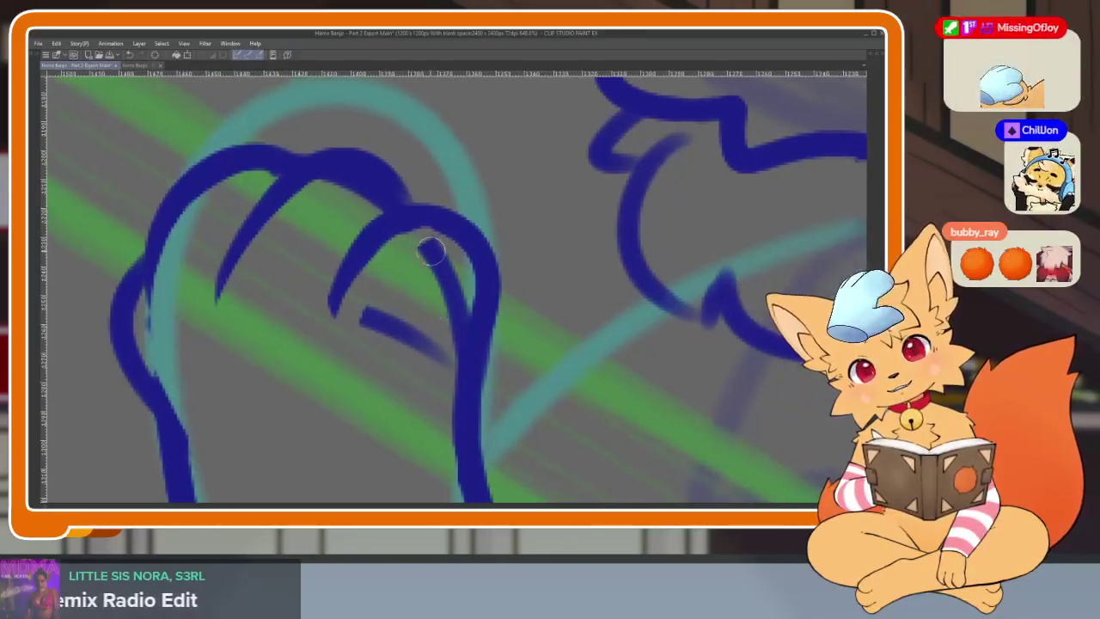
{"action": "left_click_drag", "start_coordinate": [419, 249], "coordinate": [448, 286]}
{"action": "mouse_move", "coordinate": [441, 358]}
{"action": "left_mouse_down"}
{"action": "mouse_move", "coordinate": [412, 331]}
{"action": "mouse_move", "coordinate": [415, 349]}
{"action": "left_mouse_up"}
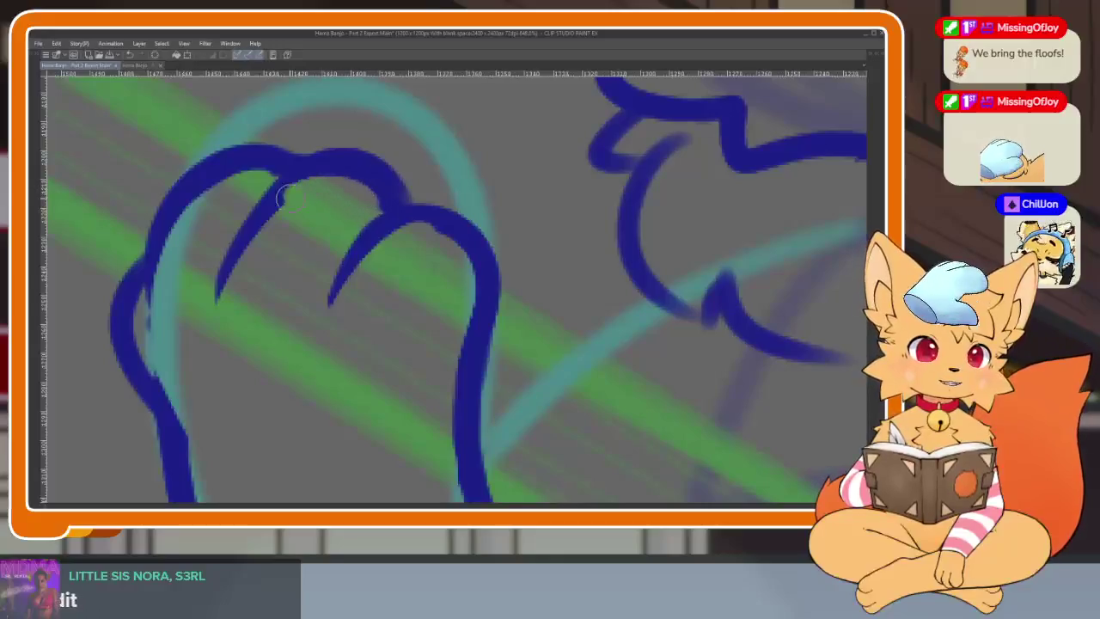
Step: Thin the thick inner stroke on the paw's left toe to a slim sliver
{"action": "left_click_drag", "start_coordinate": [279, 182], "coordinate": [222, 288]}
{"action": "scroll", "coordinate": [251, 385], "scroll_direction": "down", "scroll_amount": 5}
{"action": "scroll", "coordinate": [438, 338], "scroll_direction": "up", "scroll_amount": 1}
{"action": "scroll", "coordinate": [464, 386], "scroll_direction": "up", "scroll_amount": 4}
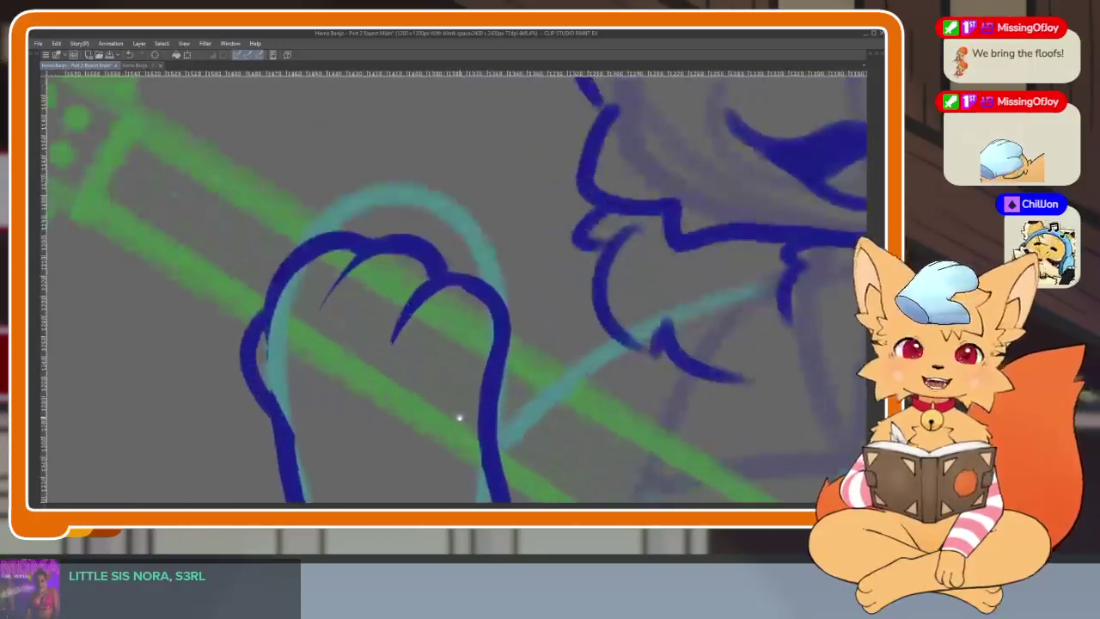
{"action": "scroll", "coordinate": [372, 360], "scroll_direction": "up", "scroll_amount": 1}
{"action": "scroll", "coordinate": [393, 387], "scroll_direction": "up", "scroll_amount": 1}
{"action": "scroll", "coordinate": [398, 420], "scroll_direction": "up", "scroll_amount": 1}
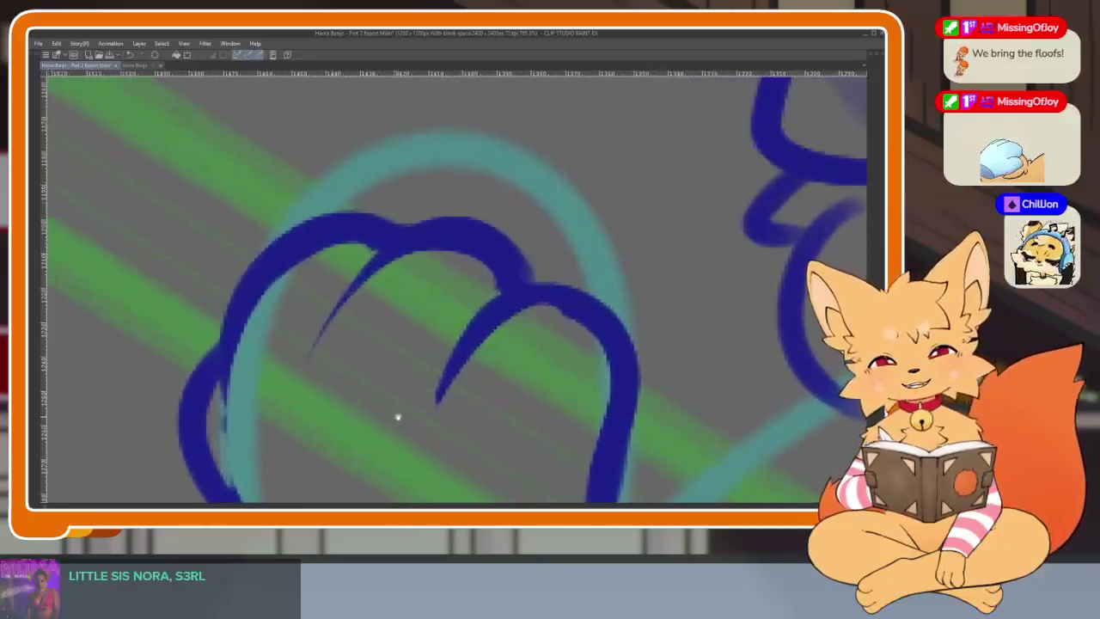
{"action": "scroll", "coordinate": [421, 396], "scroll_direction": "down", "scroll_amount": 1}
{"action": "scroll", "coordinate": [412, 393], "scroll_direction": "down", "scroll_amount": 1}
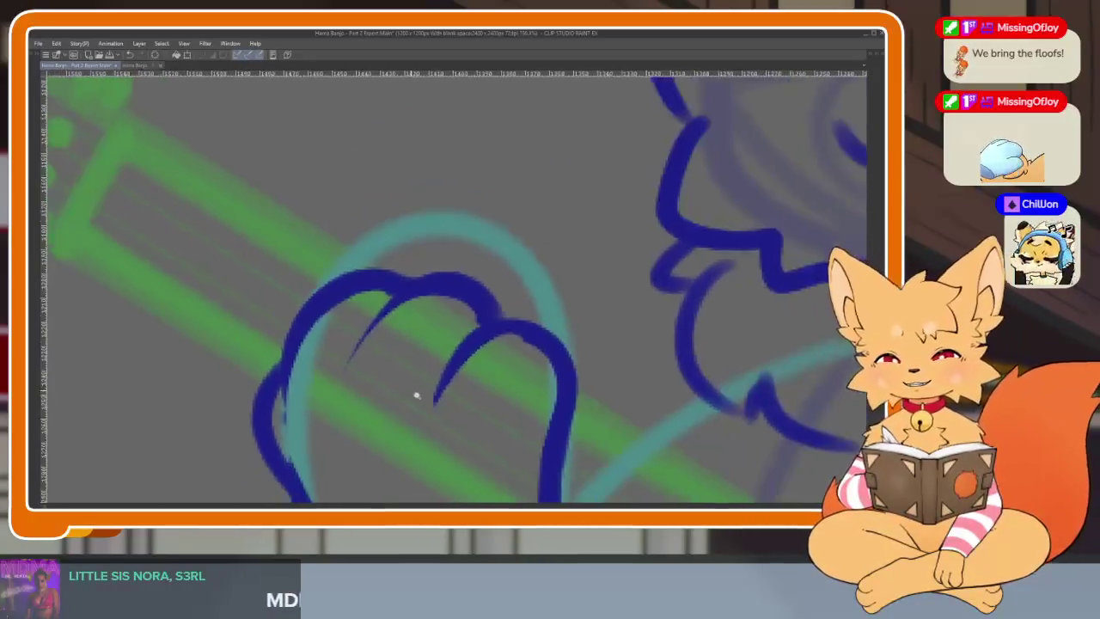
{"action": "scroll", "coordinate": [426, 370], "scroll_direction": "up", "scroll_amount": 1}
Step: Redraw the paw's inner toe line as a thicker dark blue stroke, zooming out and back in to check
{"action": "mouse_move", "coordinate": [434, 275]}
{"action": "left_mouse_down"}
{"action": "mouse_move", "coordinate": [329, 346]}
{"action": "mouse_move", "coordinate": [318, 378]}
{"action": "left_mouse_up"}
{"action": "scroll", "coordinate": [582, 364], "scroll_direction": "down", "scroll_amount": 3}
{"action": "scroll", "coordinate": [604, 361], "scroll_direction": "down", "scroll_amount": 1}
{"action": "scroll", "coordinate": [601, 361], "scroll_direction": "down", "scroll_amount": 1}
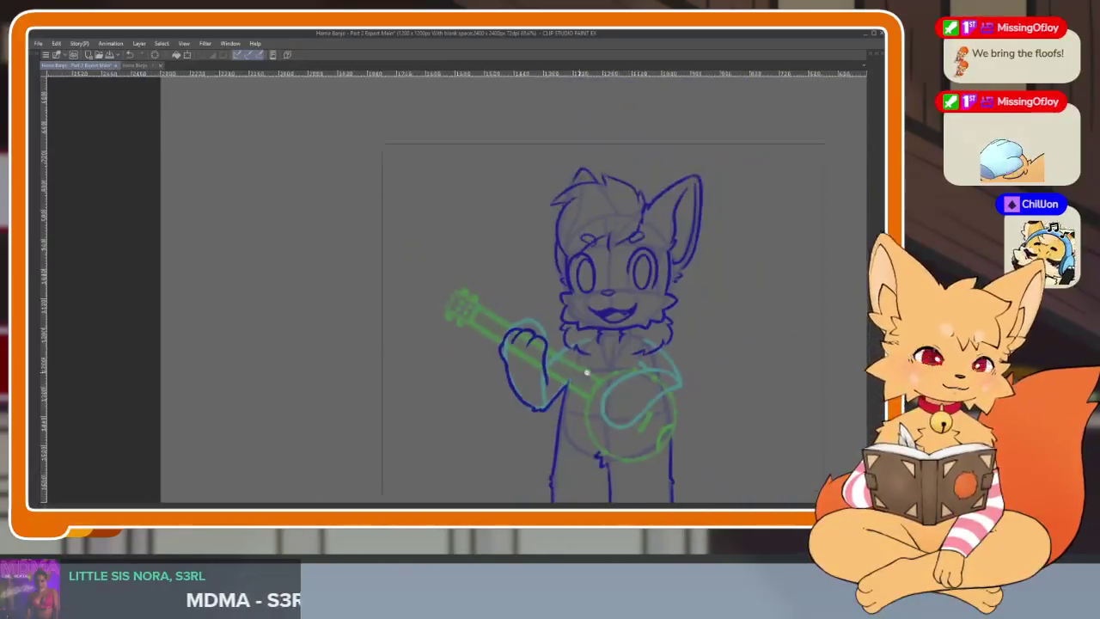
{"action": "scroll", "coordinate": [601, 361], "scroll_direction": "up", "scroll_amount": 1}
{"action": "scroll", "coordinate": [602, 361], "scroll_direction": "up", "scroll_amount": 2}
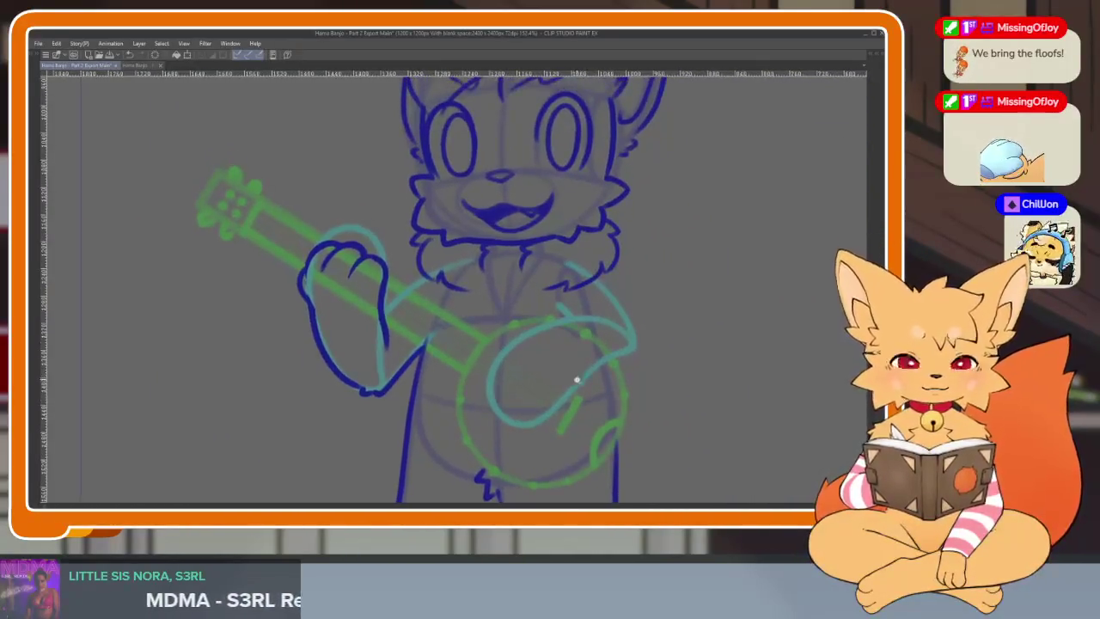
{"action": "scroll", "coordinate": [380, 353], "scroll_direction": "up", "scroll_amount": 1}
{"action": "scroll", "coordinate": [237, 241], "scroll_direction": "up", "scroll_amount": 3}
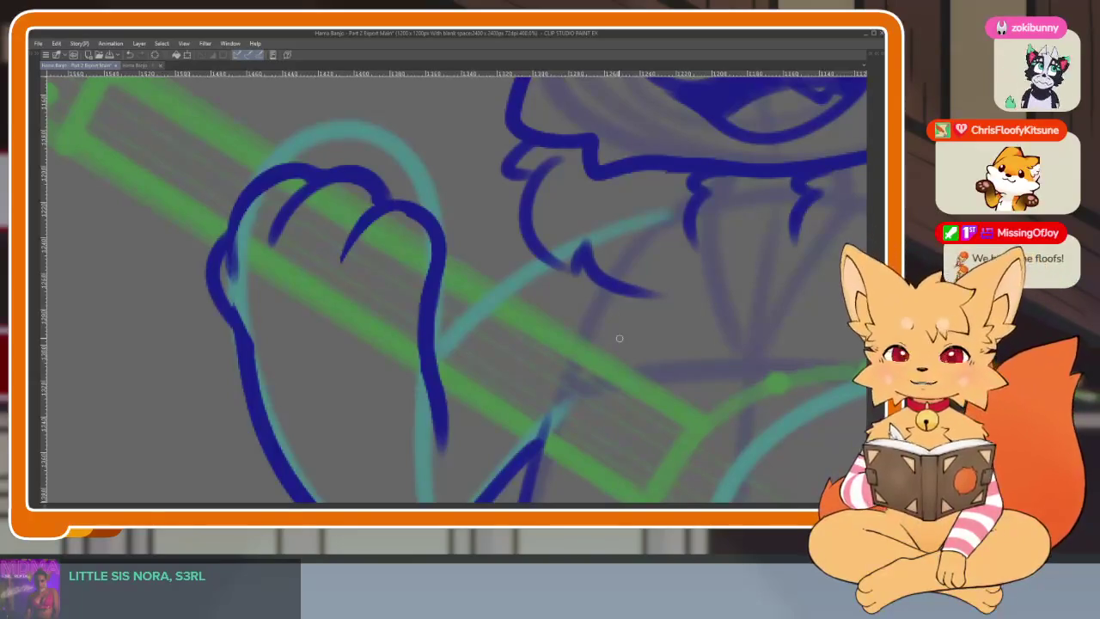
{"action": "scroll", "coordinate": [530, 300], "scroll_direction": "up", "scroll_amount": 1}
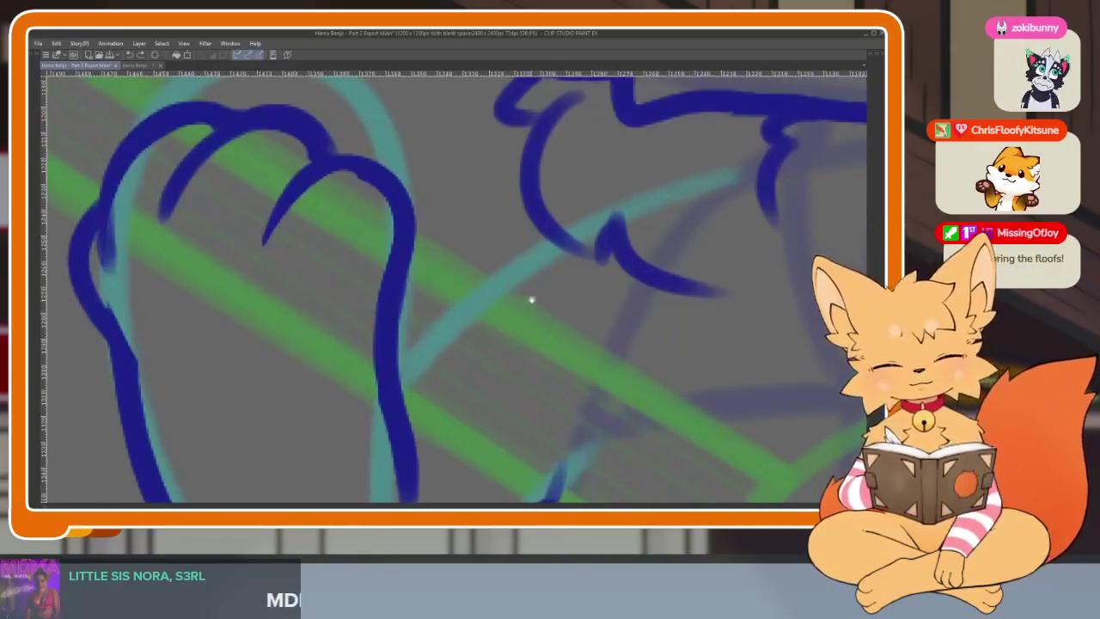
{"action": "scroll", "coordinate": [531, 275], "scroll_direction": "up", "scroll_amount": 1}
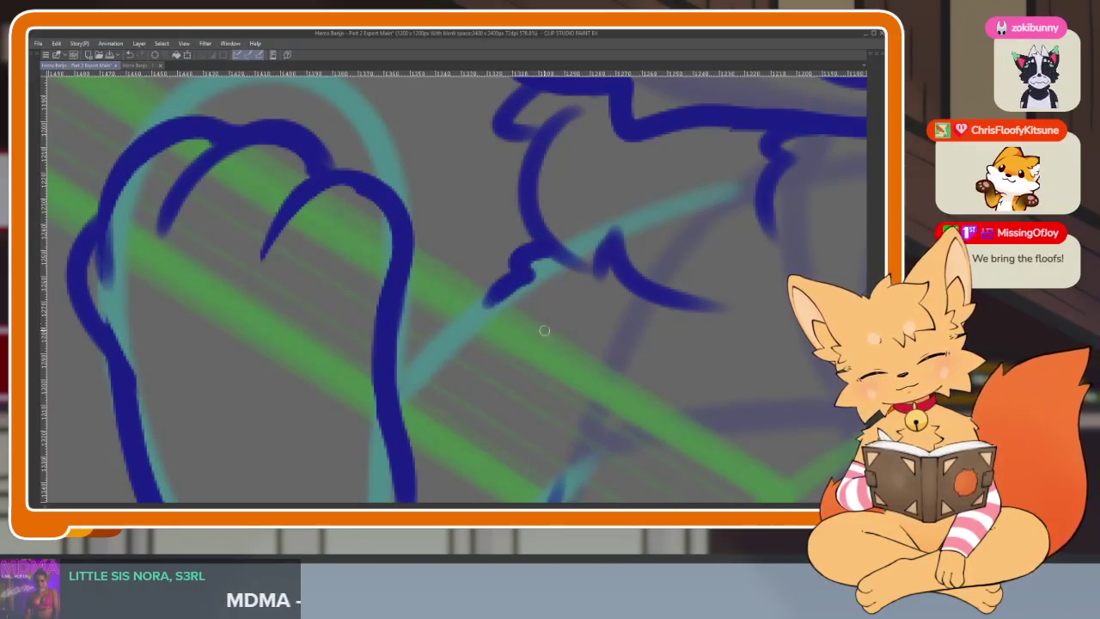
{"action": "scroll", "coordinate": [602, 343], "scroll_direction": "down", "scroll_amount": 3}
{"action": "scroll", "coordinate": [569, 393], "scroll_direction": "up", "scroll_amount": 2}
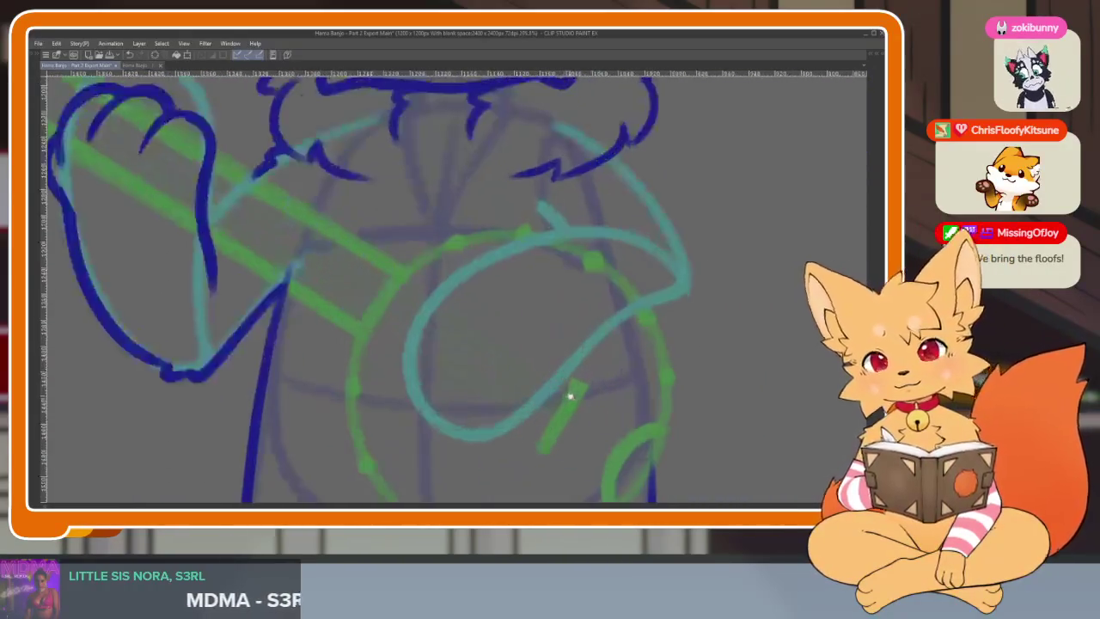
{"action": "scroll", "coordinate": [570, 393], "scroll_direction": "up", "scroll_amount": 1}
{"action": "scroll", "coordinate": [569, 391], "scroll_direction": "up", "scroll_amount": 1}
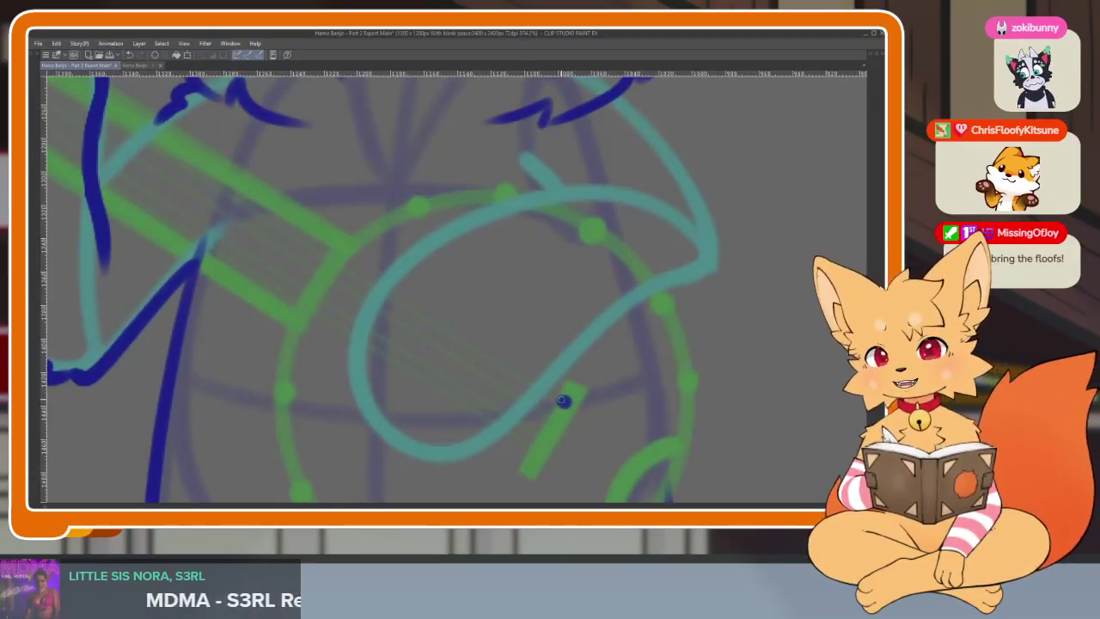
{"action": "scroll", "coordinate": [593, 386], "scroll_direction": "right", "scroll_amount": 1}
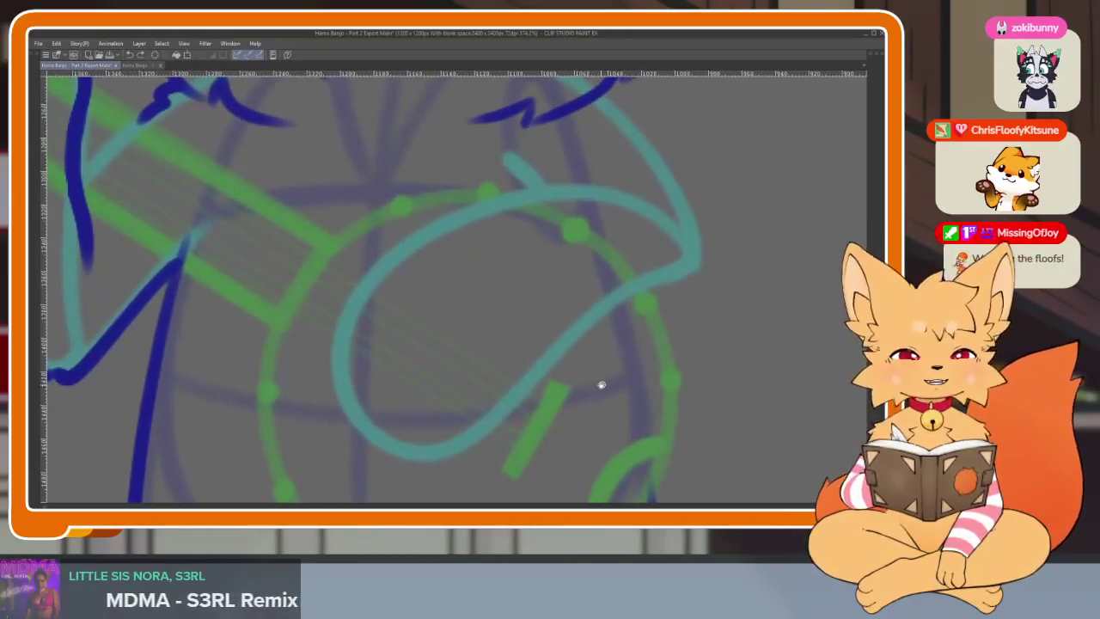
{"action": "scroll", "coordinate": [602, 385], "scroll_direction": "up", "scroll_amount": 1}
{"action": "scroll", "coordinate": [594, 385], "scroll_direction": "up", "scroll_amount": 1}
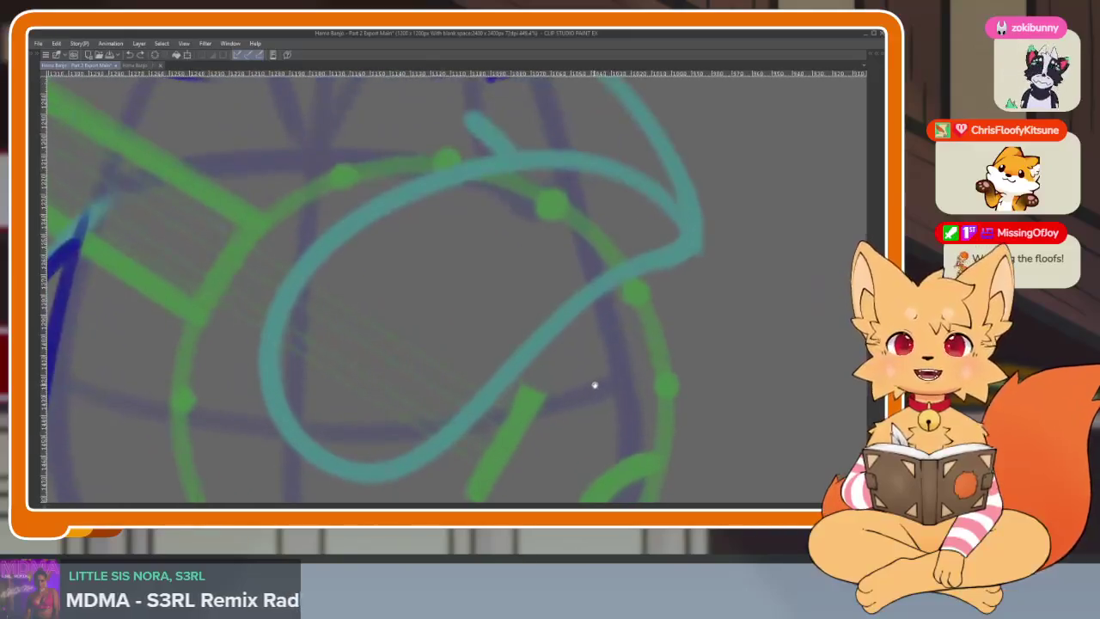
{"action": "scroll", "coordinate": [595, 387], "scroll_direction": "down", "scroll_amount": 1}
{"action": "scroll", "coordinate": [542, 381], "scroll_direction": "down", "scroll_amount": 1}
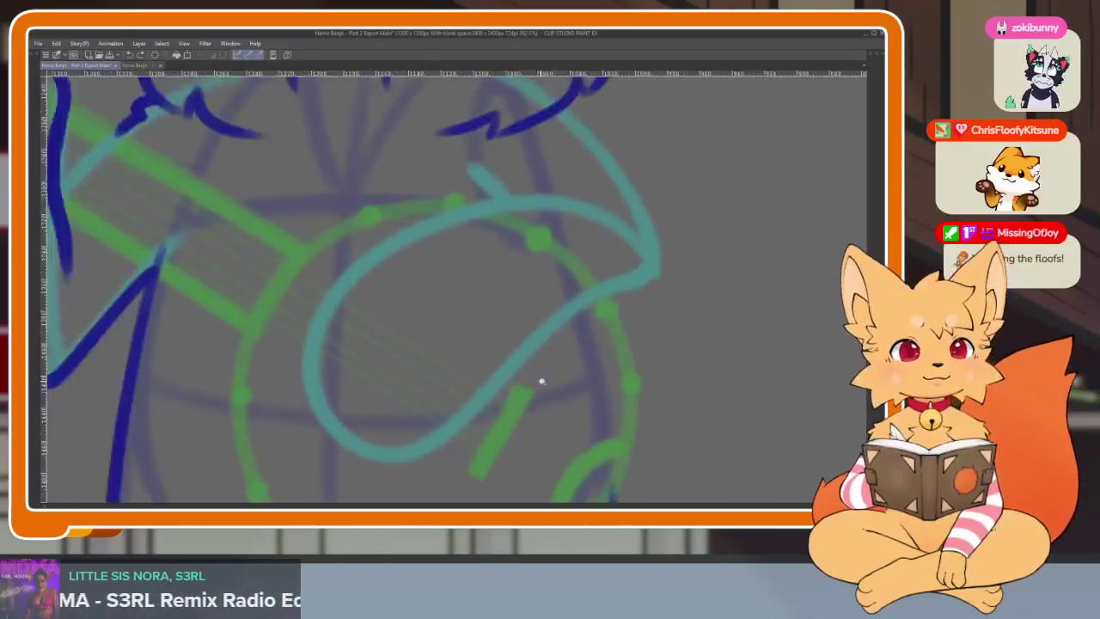
{"action": "scroll", "coordinate": [539, 387], "scroll_direction": "up", "scroll_amount": 1}
{"action": "scroll", "coordinate": [529, 391], "scroll_direction": "up", "scroll_amount": 1}
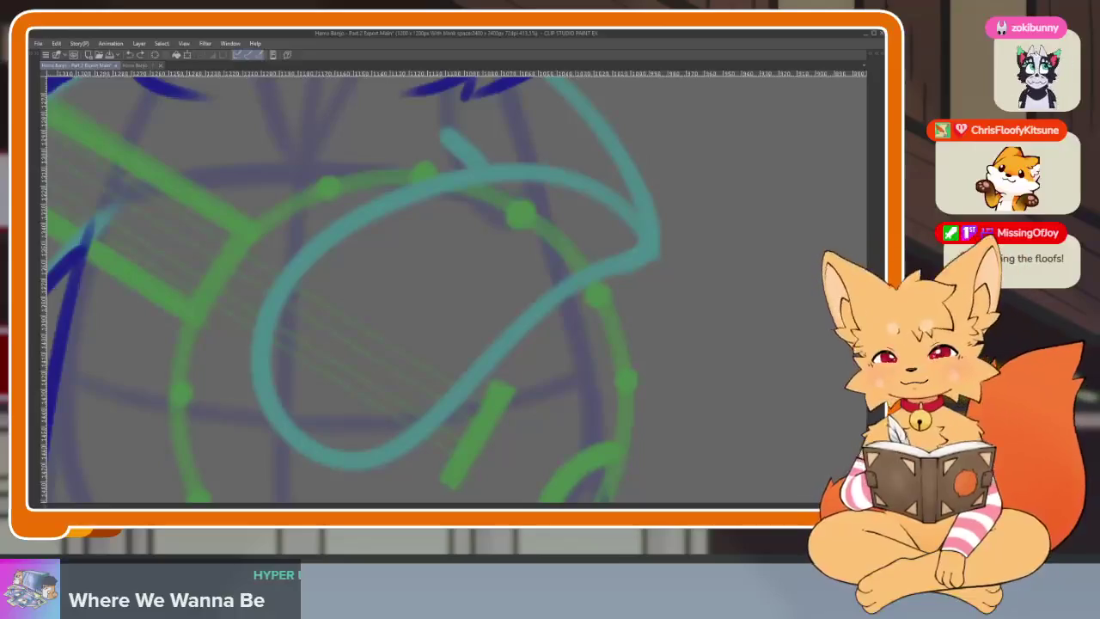
Step: Ink a dark blue loop along the teal sketch loop, redoing the left curve until it fits
{"action": "left_click_drag", "start_coordinate": [439, 387], "coordinate": [431, 397]}
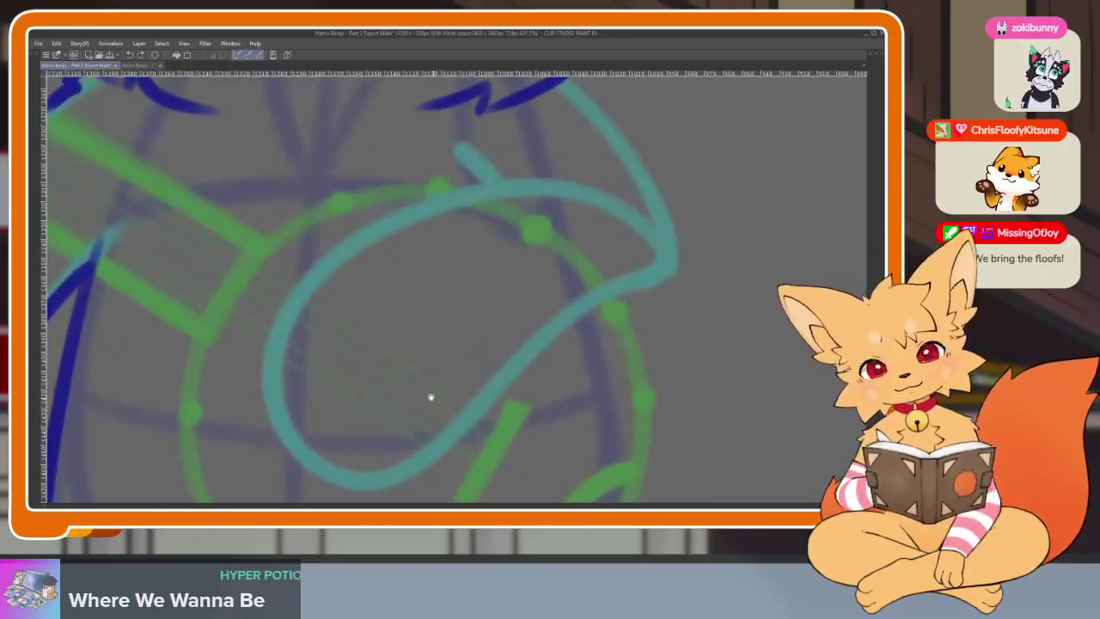
{"action": "left_click_drag", "start_coordinate": [301, 290], "coordinate": [421, 464]}
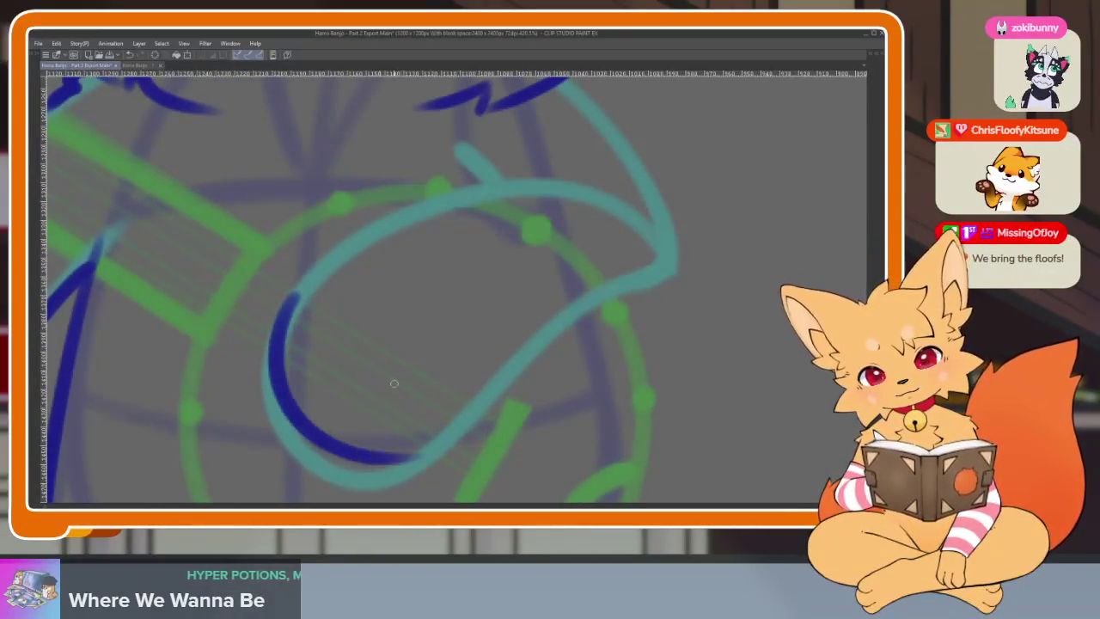
{"action": "key", "text": "ctrl+z"}
{"action": "mouse_move", "coordinate": [335, 259]}
{"action": "left_mouse_down"}
{"action": "mouse_move", "coordinate": [288, 417]}
{"action": "mouse_move", "coordinate": [412, 464]}
{"action": "left_mouse_up"}
{"action": "key", "text": "ctrl+z"}
{"action": "key", "text": "ctrl+z"}
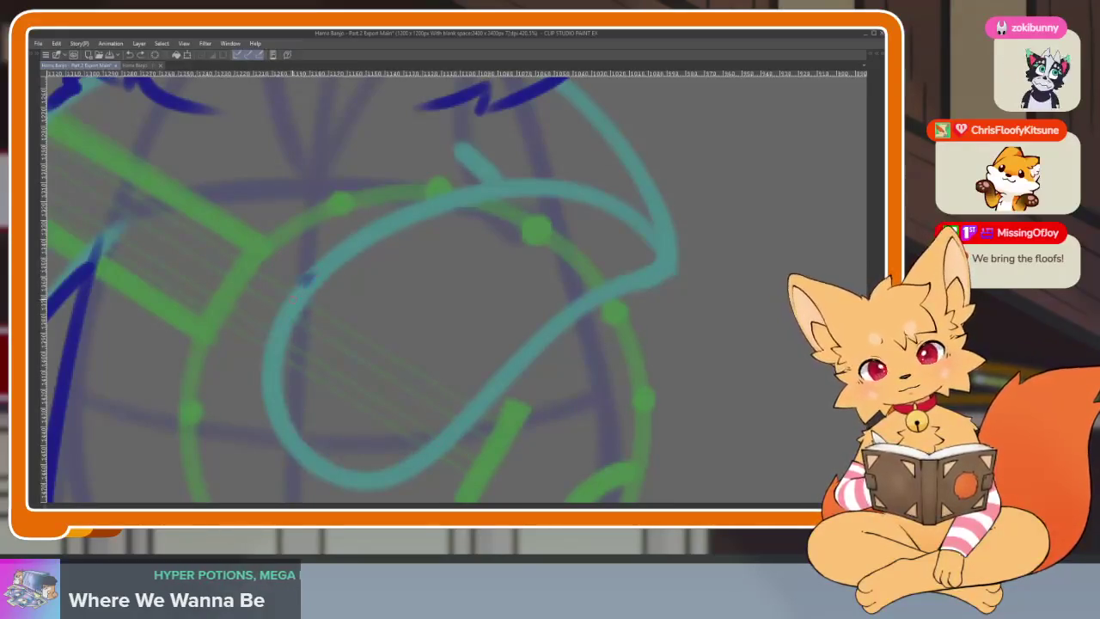
{"action": "left_click_drag", "start_coordinate": [312, 275], "coordinate": [369, 454]}
{"action": "left_click_drag", "start_coordinate": [306, 273], "coordinate": [391, 451]}
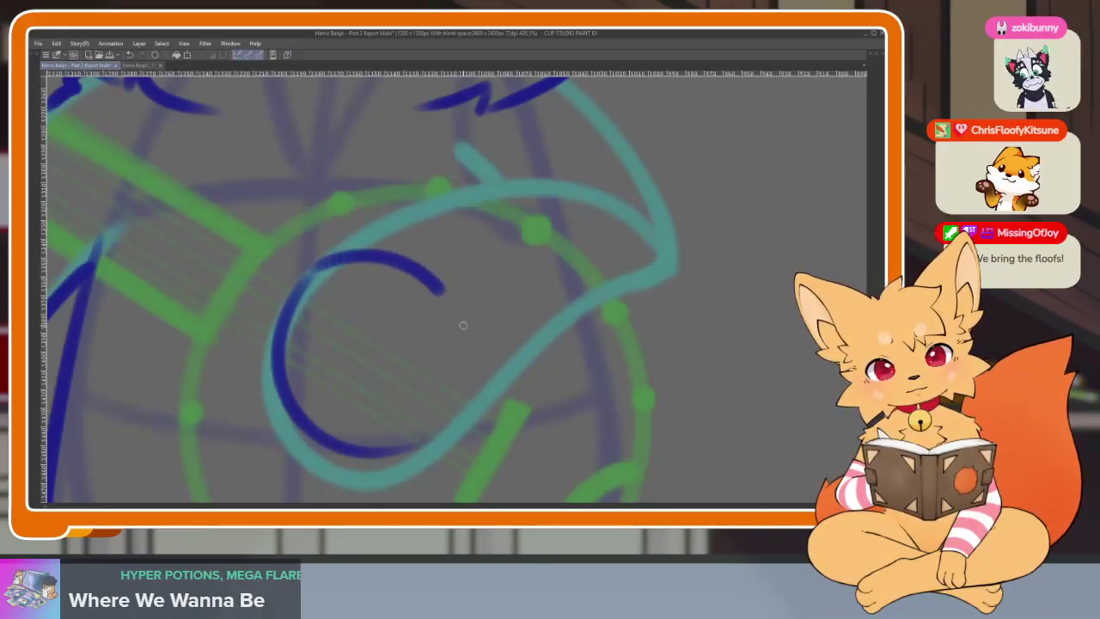
{"action": "scroll", "coordinate": [464, 376], "scroll_direction": "down", "scroll_amount": 5}
{"action": "scroll", "coordinate": [522, 381], "scroll_direction": "up", "scroll_amount": 5}
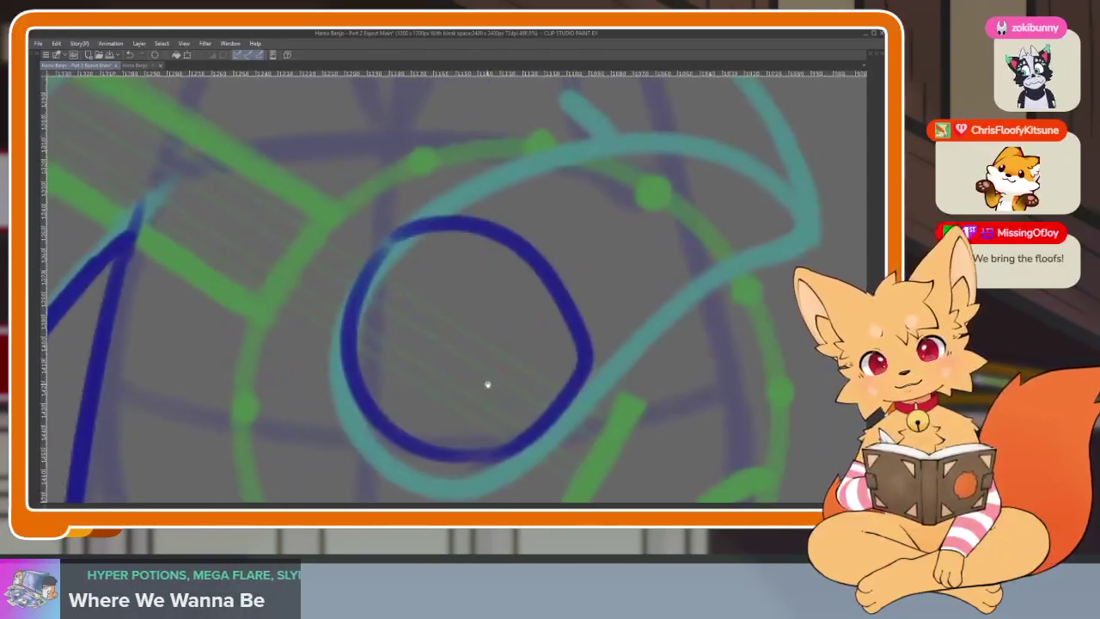
Step: Add the diagonal, top and inner strokes inside the loop to form the paw's fingers
{"action": "left_click_drag", "start_coordinate": [413, 309], "coordinate": [534, 444]}
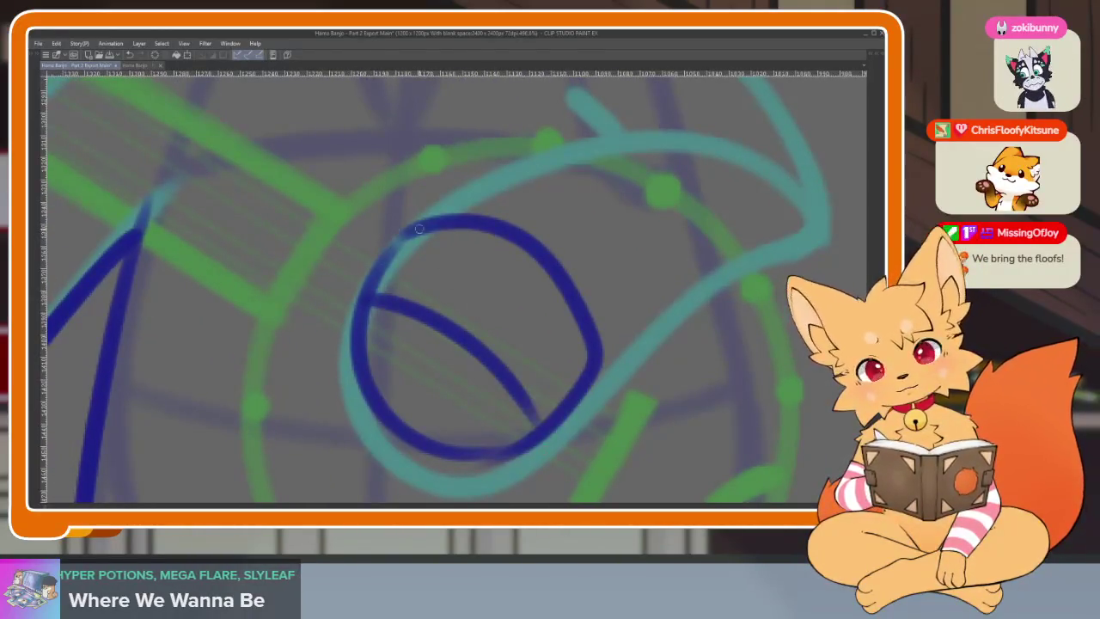
{"action": "mouse_move", "coordinate": [419, 229]}
{"action": "left_mouse_down"}
{"action": "mouse_move", "coordinate": [343, 258]}
{"action": "mouse_move", "coordinate": [469, 444]}
{"action": "left_mouse_up"}
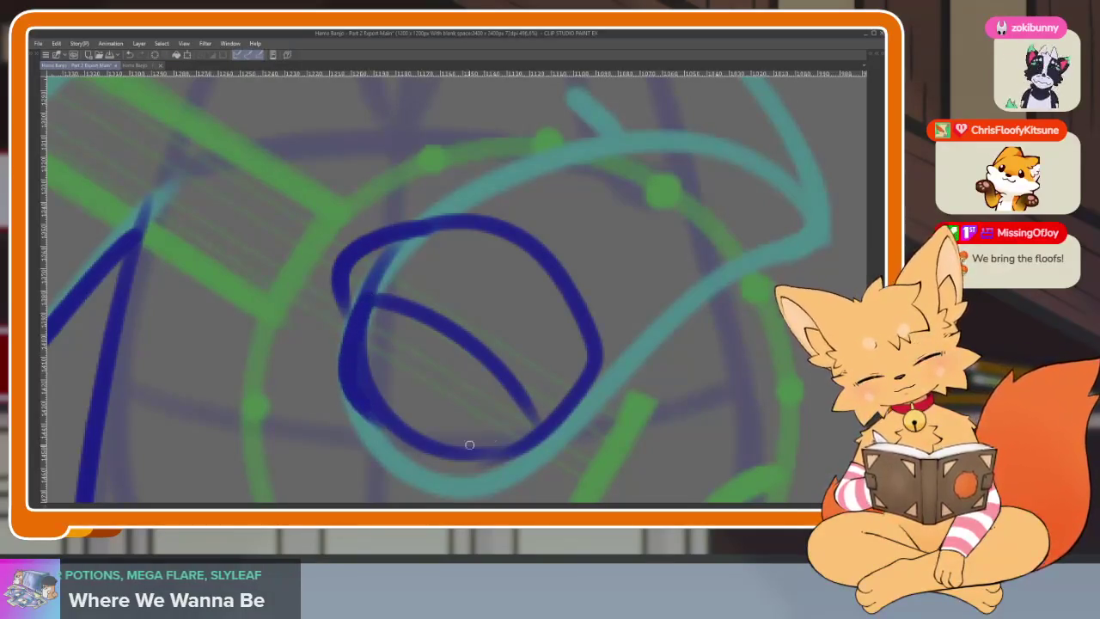
{"action": "mouse_move", "coordinate": [476, 361]}
{"action": "left_mouse_down"}
{"action": "mouse_move", "coordinate": [448, 443]}
{"action": "mouse_move", "coordinate": [557, 423]}
{"action": "left_mouse_up"}
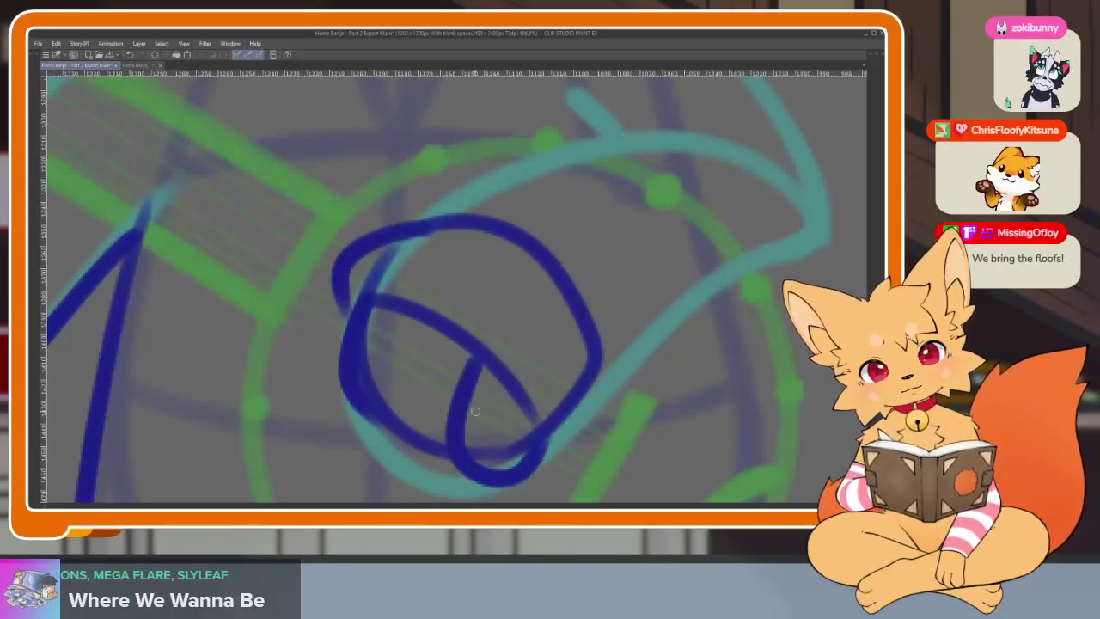
{"action": "mouse_move", "coordinate": [431, 332]}
{"action": "left_mouse_down"}
{"action": "mouse_move", "coordinate": [389, 422]}
{"action": "mouse_move", "coordinate": [454, 469]}
{"action": "left_mouse_up"}
{"action": "key", "text": "ctrl+z"}
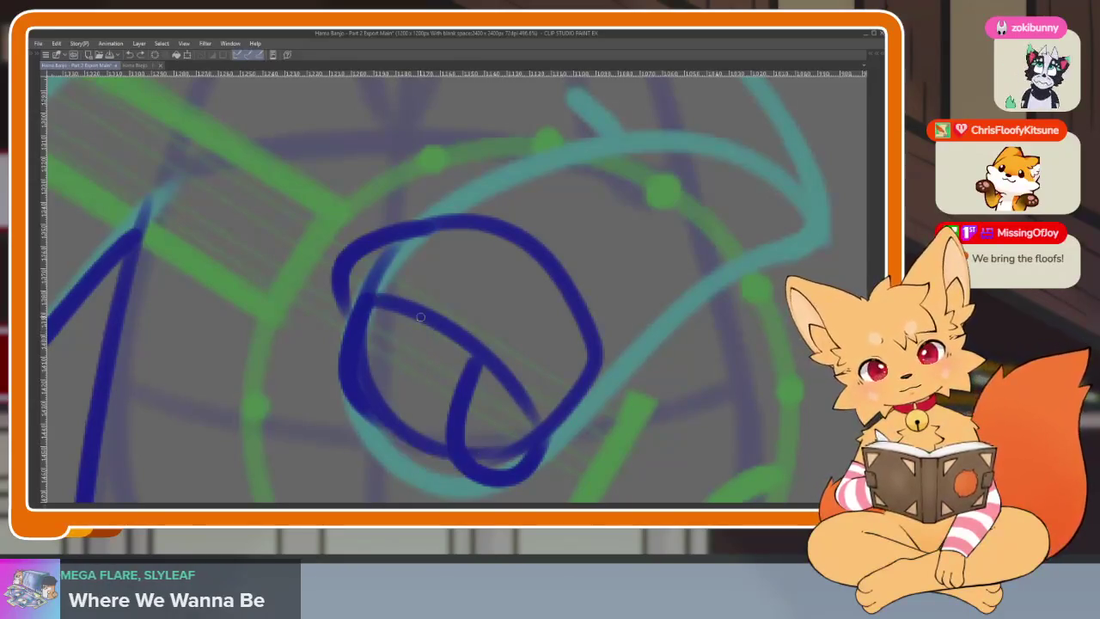
{"action": "left_click_drag", "start_coordinate": [421, 318], "coordinate": [414, 453]}
{"action": "scroll", "coordinate": [584, 412], "scroll_direction": "down", "scroll_amount": 5}
{"action": "scroll", "coordinate": [549, 387], "scroll_direction": "up", "scroll_amount": 4}
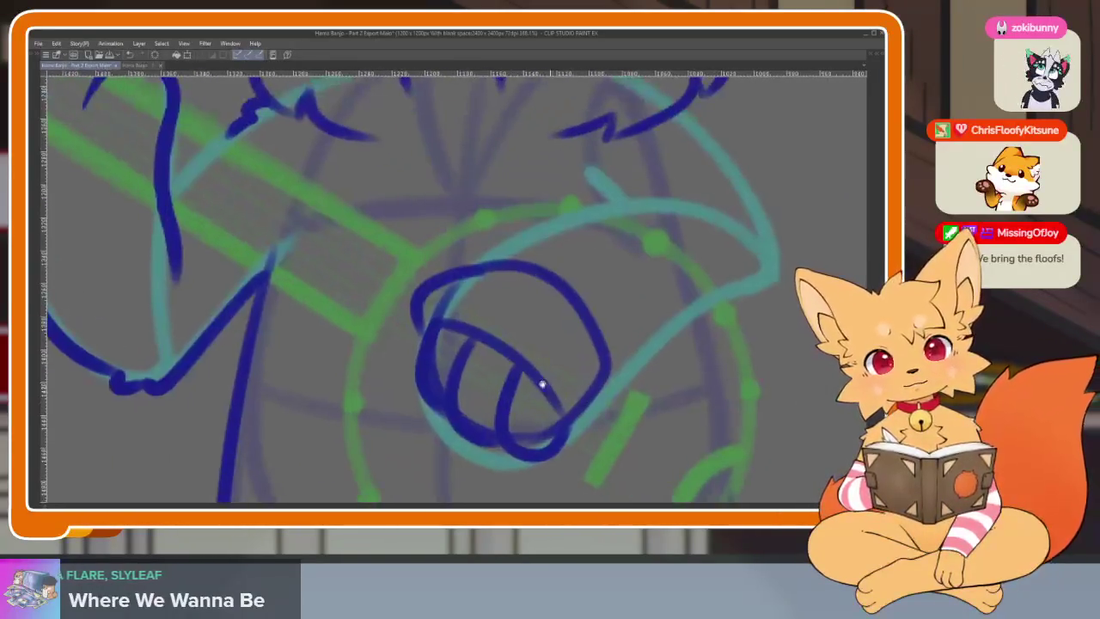
{"action": "scroll", "coordinate": [449, 344], "scroll_direction": "up", "scroll_amount": 2}
Step: Thicken the loop's left side, lower-right stroke and the stroke tip near the banjo edge
{"action": "mouse_move", "coordinate": [401, 266]}
{"action": "left_mouse_down"}
{"action": "mouse_move", "coordinate": [374, 378]}
{"action": "mouse_move", "coordinate": [413, 416]}
{"action": "left_mouse_up"}
{"action": "mouse_move", "coordinate": [602, 422]}
{"action": "left_mouse_down"}
{"action": "mouse_move", "coordinate": [551, 409]}
{"action": "mouse_move", "coordinate": [601, 335]}
{"action": "left_mouse_up"}
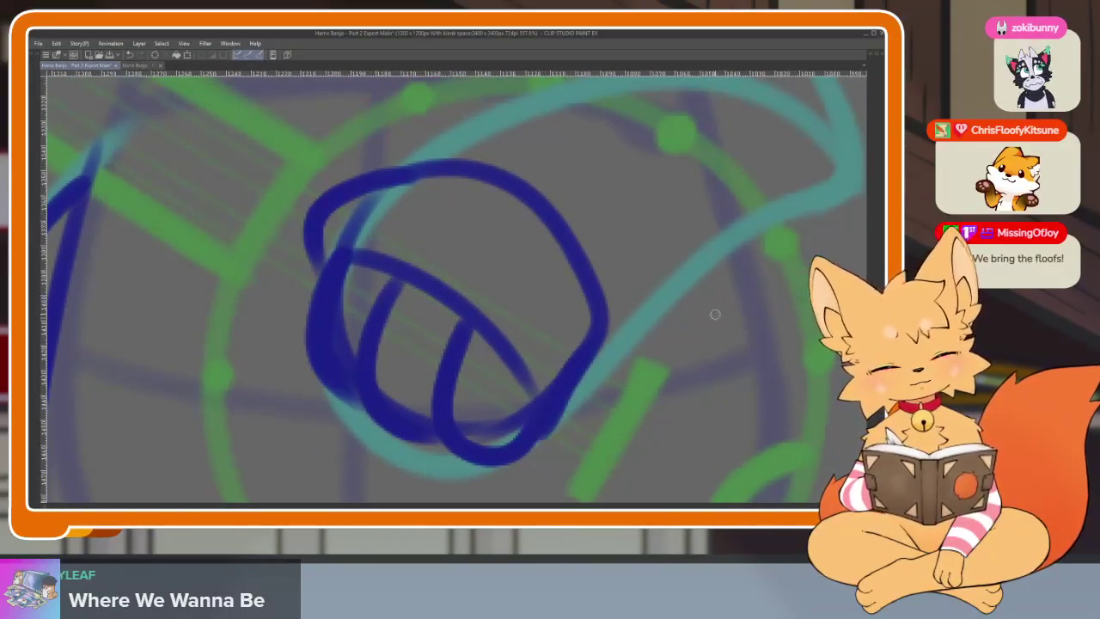
{"action": "key", "text": "ctrl+z"}
{"action": "left_click_drag", "start_coordinate": [537, 434], "coordinate": [606, 333]}
{"action": "mouse_move", "coordinate": [646, 301]}
{"action": "left_mouse_down"}
{"action": "mouse_move", "coordinate": [503, 387]}
{"action": "mouse_move", "coordinate": [714, 275]}
{"action": "mouse_move", "coordinate": [622, 343]}
{"action": "left_mouse_up"}
{"action": "left_click_drag", "start_coordinate": [627, 382], "coordinate": [636, 322]}
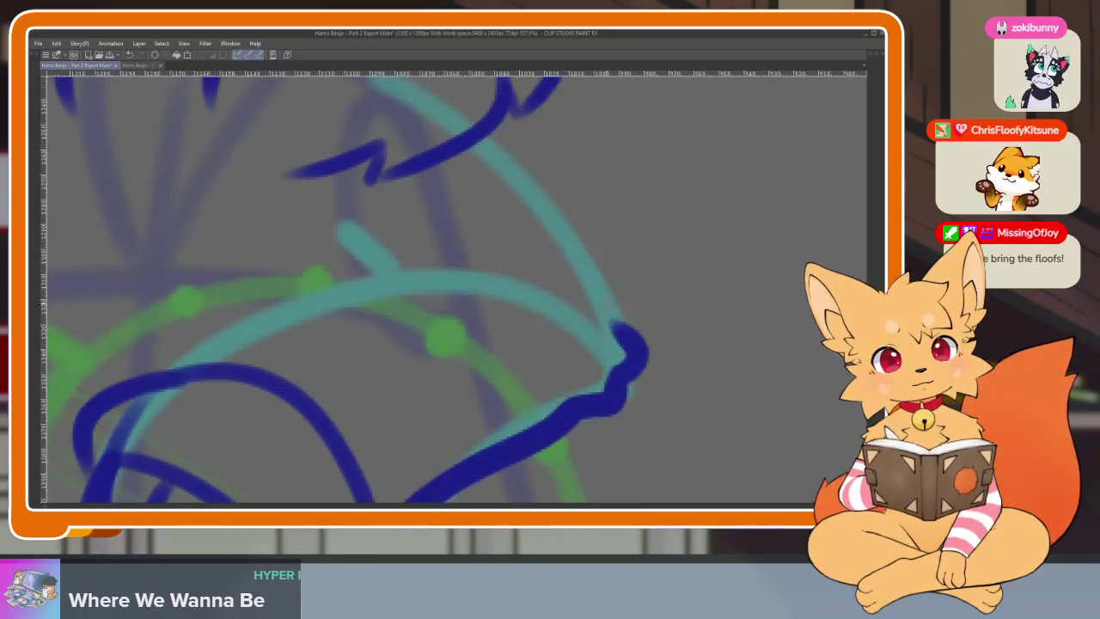
{"action": "mouse_move", "coordinate": [500, 138]}
{"action": "left_mouse_down"}
{"action": "mouse_move", "coordinate": [475, 207]}
{"action": "mouse_move", "coordinate": [597, 387]}
{"action": "left_mouse_up"}
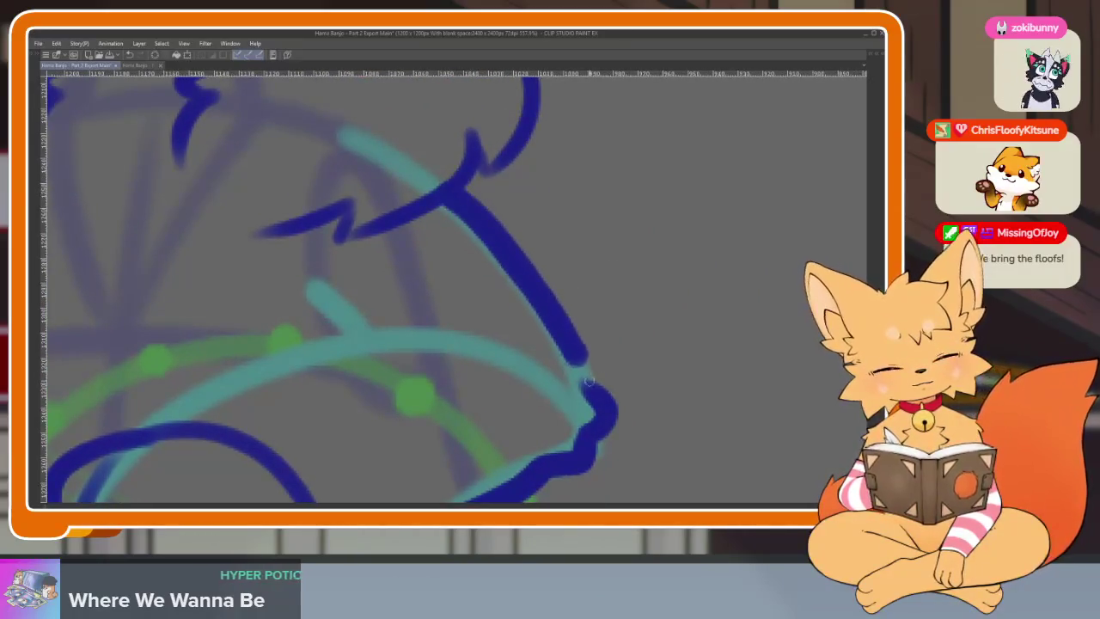
{"action": "scroll", "coordinate": [601, 378], "scroll_direction": "down", "scroll_amount": 5}
{"action": "scroll", "coordinate": [647, 354], "scroll_direction": "up", "scroll_amount": 5}
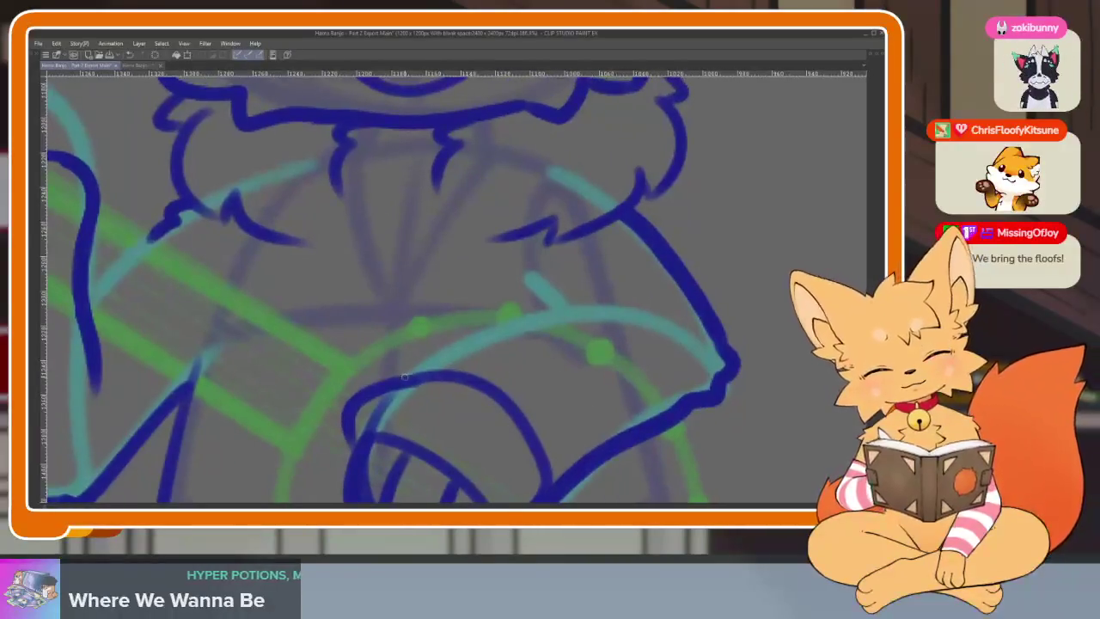
Step: Ink a long line from the hand up to the right with a small hook stroke
{"action": "left_click_drag", "start_coordinate": [403, 378], "coordinate": [590, 294]}
{"action": "key", "text": "ctrl+z"}
{"action": "left_click_drag", "start_coordinate": [391, 380], "coordinate": [589, 294]}
{"action": "key", "text": "ctrl+z"}
{"action": "mouse_move", "coordinate": [397, 383]}
{"action": "left_mouse_down"}
{"action": "mouse_move", "coordinate": [498, 324]}
{"action": "mouse_move", "coordinate": [563, 311]}
{"action": "left_mouse_up"}
{"action": "mouse_move", "coordinate": [530, 273]}
{"action": "left_mouse_down"}
{"action": "mouse_move", "coordinate": [509, 294]}
{"action": "mouse_move", "coordinate": [404, 302]}
{"action": "left_mouse_up"}
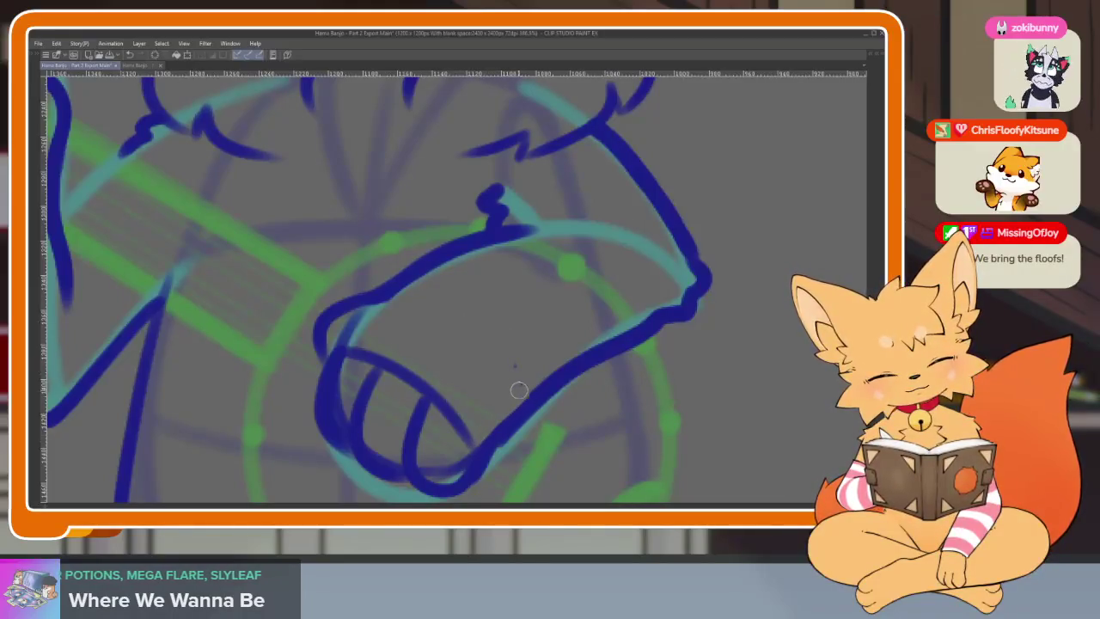
{"action": "scroll", "coordinate": [519, 375], "scroll_direction": "up", "scroll_amount": 2}
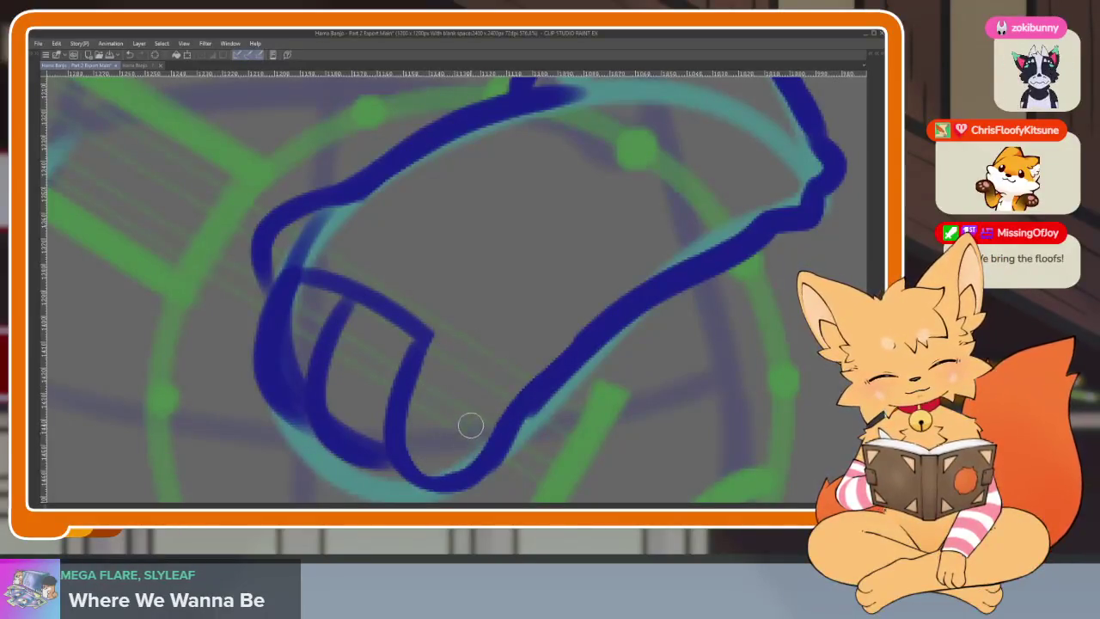
Step: Erase the overlapping top of the paw stroke and part of the left finger line
{"action": "left_click_drag", "start_coordinate": [339, 367], "coordinate": [365, 314]}
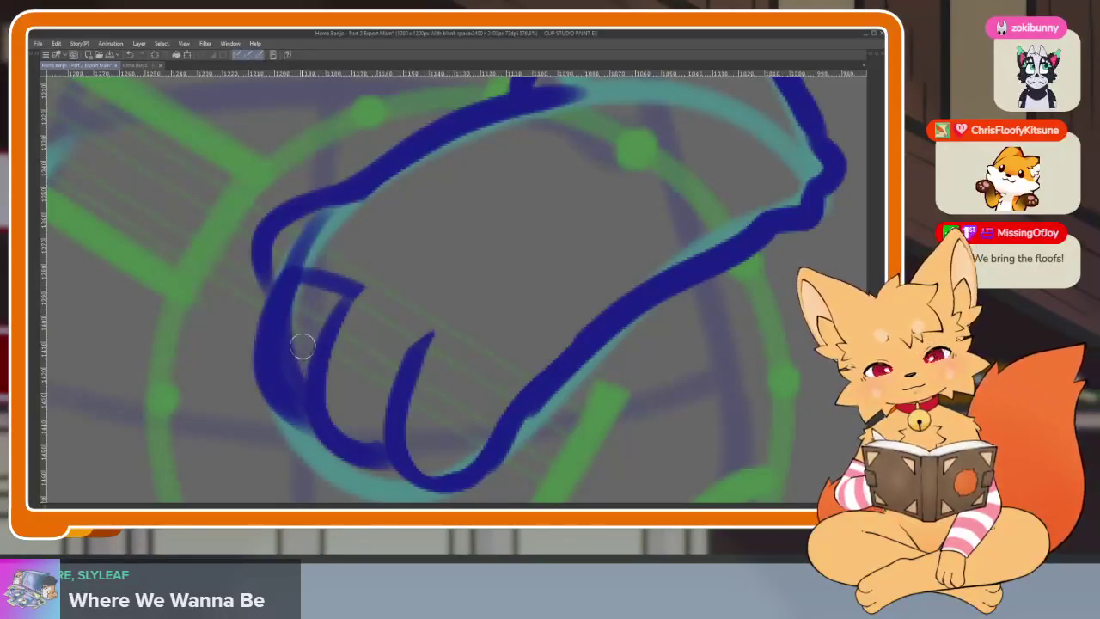
{"action": "mouse_move", "coordinate": [300, 383]}
{"action": "left_mouse_down"}
{"action": "mouse_move", "coordinate": [283, 307]}
{"action": "mouse_move", "coordinate": [301, 296]}
{"action": "left_mouse_up"}
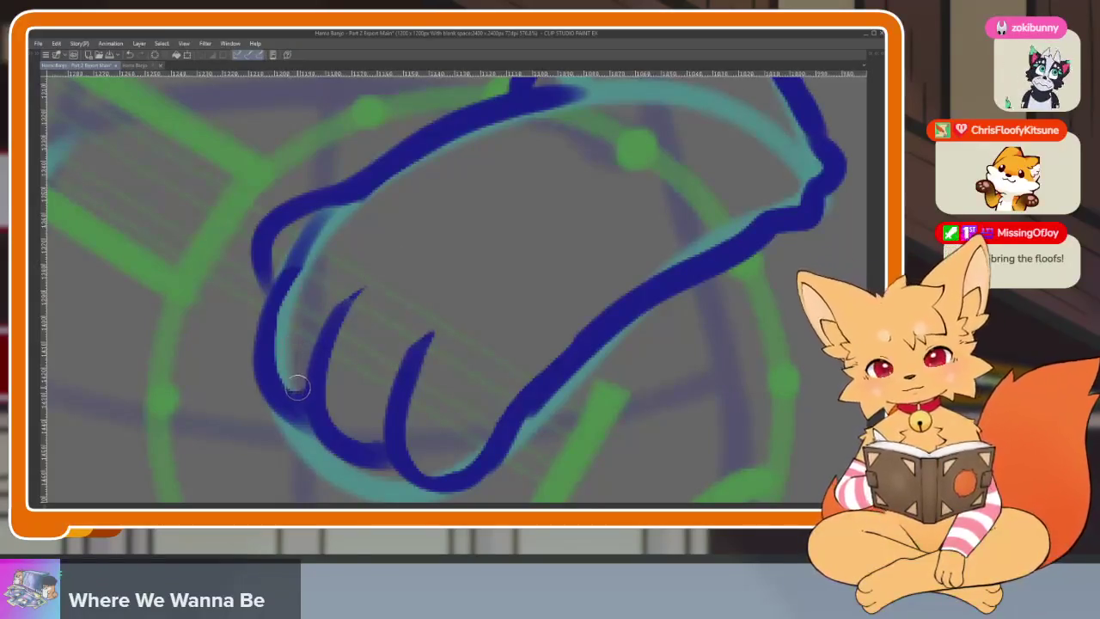
{"action": "scroll", "coordinate": [375, 250], "scroll_direction": "down", "scroll_amount": 5}
{"action": "scroll", "coordinate": [490, 332], "scroll_direction": "up", "scroll_amount": 1}
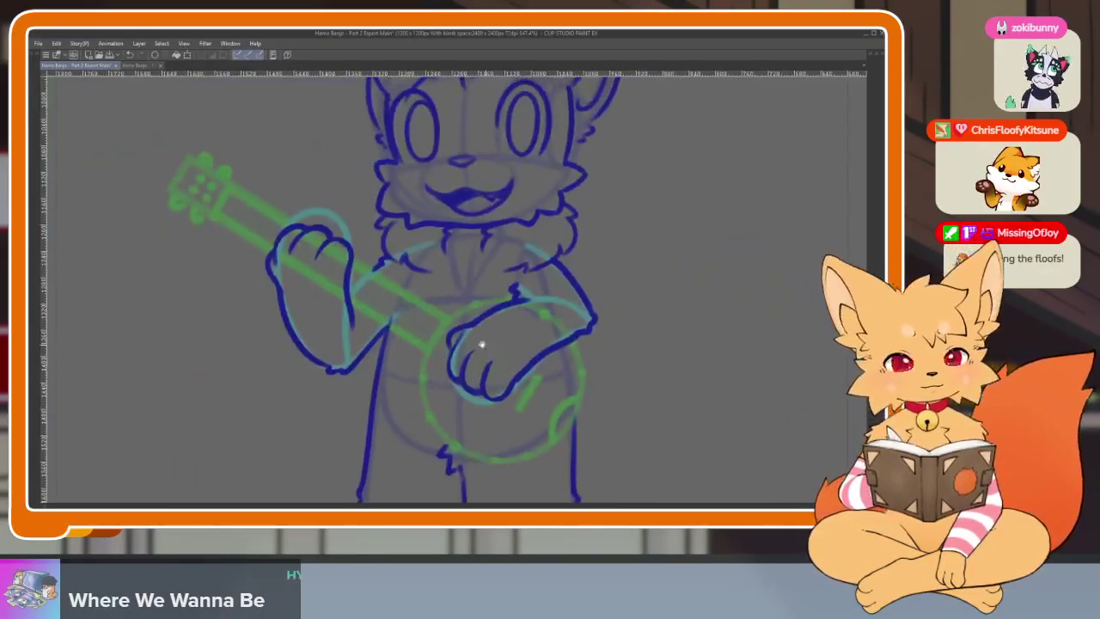
{"action": "scroll", "coordinate": [497, 347], "scroll_direction": "up", "scroll_amount": 4}
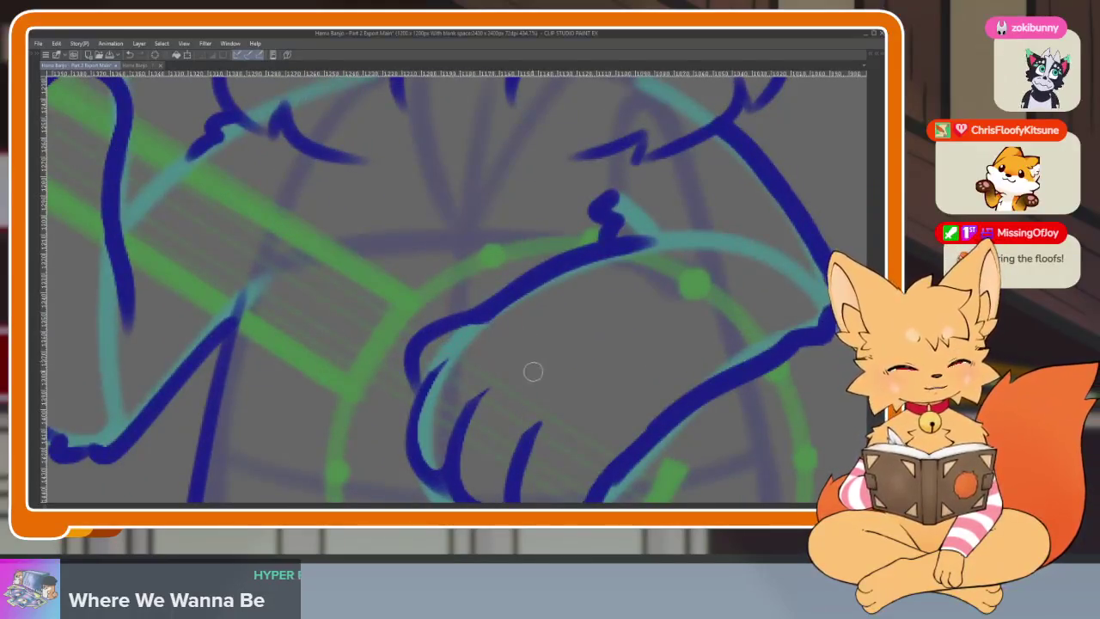
{"action": "scroll", "coordinate": [533, 371], "scroll_direction": "down", "scroll_amount": 2}
{"action": "scroll", "coordinate": [582, 400], "scroll_direction": "up", "scroll_amount": 2}
{"action": "scroll", "coordinate": [581, 376], "scroll_direction": "down", "scroll_amount": 1}
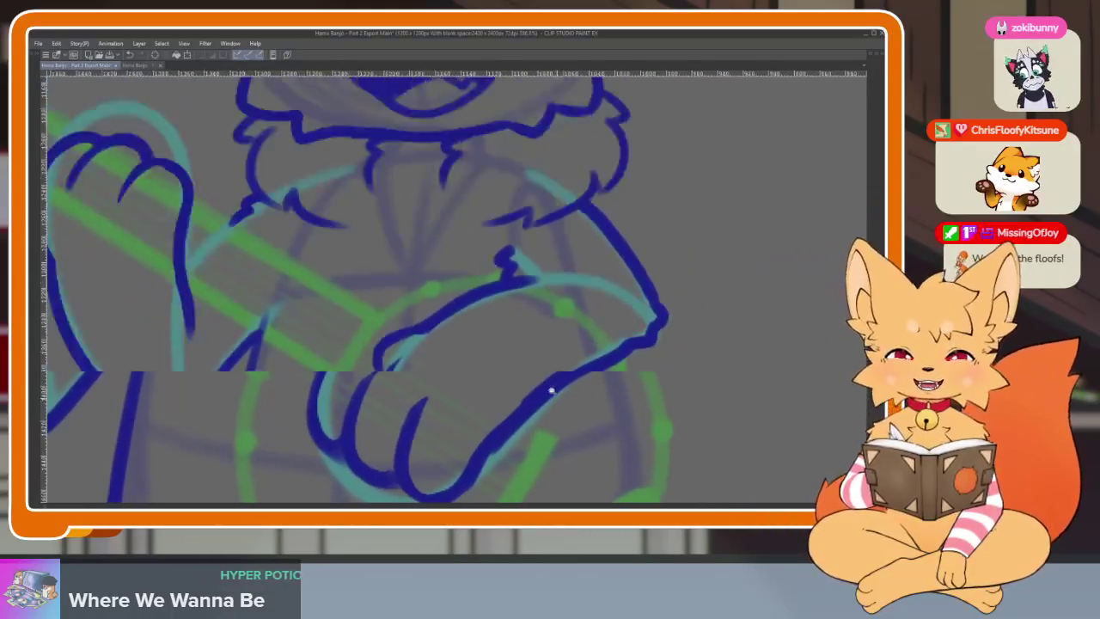
{"action": "scroll", "coordinate": [551, 391], "scroll_direction": "down", "scroll_amount": 3}
{"action": "scroll", "coordinate": [544, 380], "scroll_direction": "down", "scroll_amount": 1}
{"action": "scroll", "coordinate": [496, 392], "scroll_direction": "up", "scroll_amount": 2}
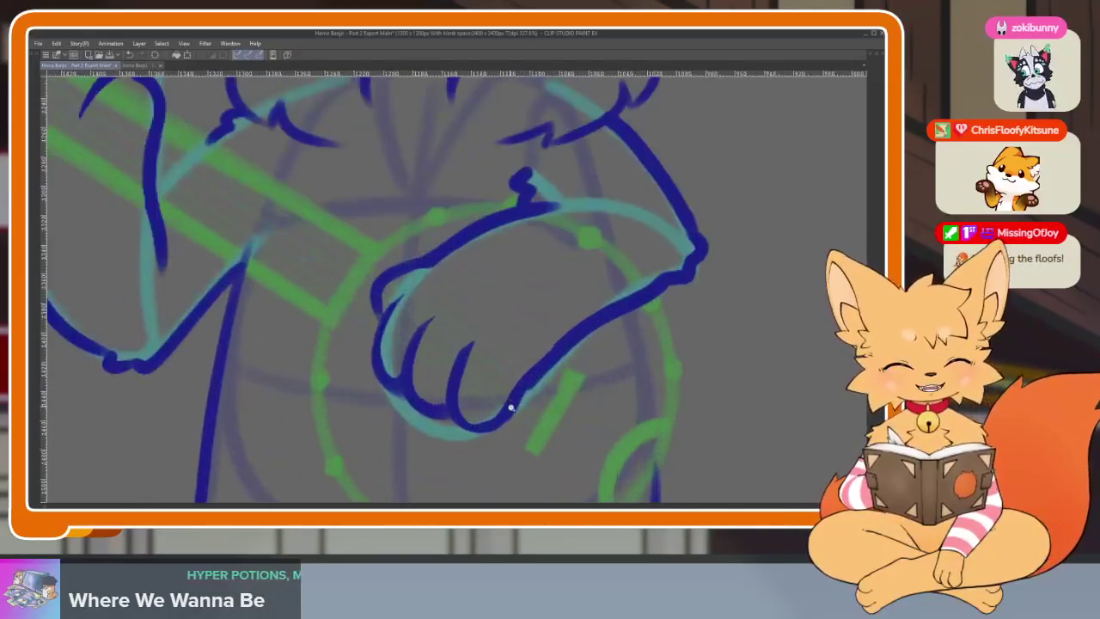
{"action": "scroll", "coordinate": [508, 405], "scroll_direction": "up", "scroll_amount": 1}
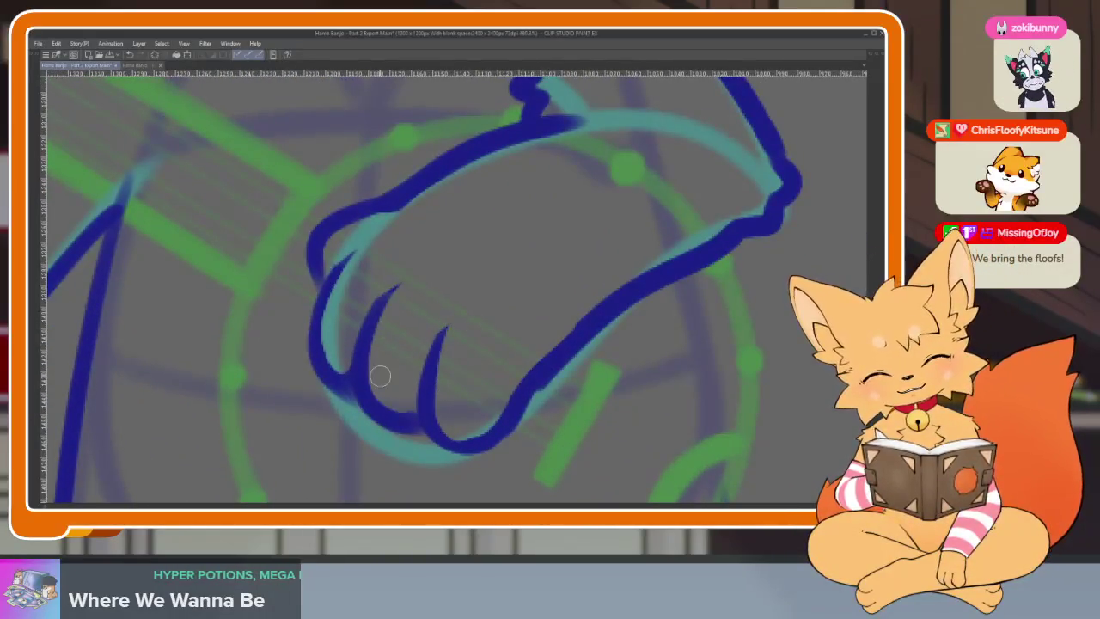
{"action": "scroll", "coordinate": [456, 240], "scroll_direction": "down", "scroll_amount": 4}
{"action": "scroll", "coordinate": [565, 363], "scroll_direction": "up", "scroll_amount": 1}
{"action": "scroll", "coordinate": [566, 365], "scroll_direction": "down", "scroll_amount": 1}
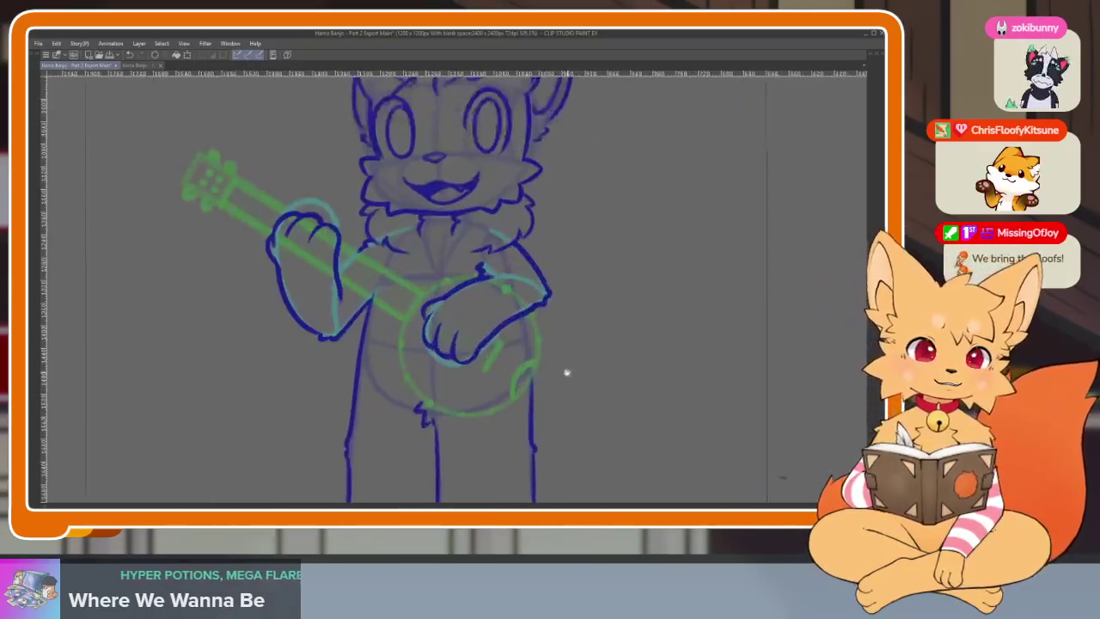
{"action": "scroll", "coordinate": [564, 373], "scroll_direction": "up", "scroll_amount": 1}
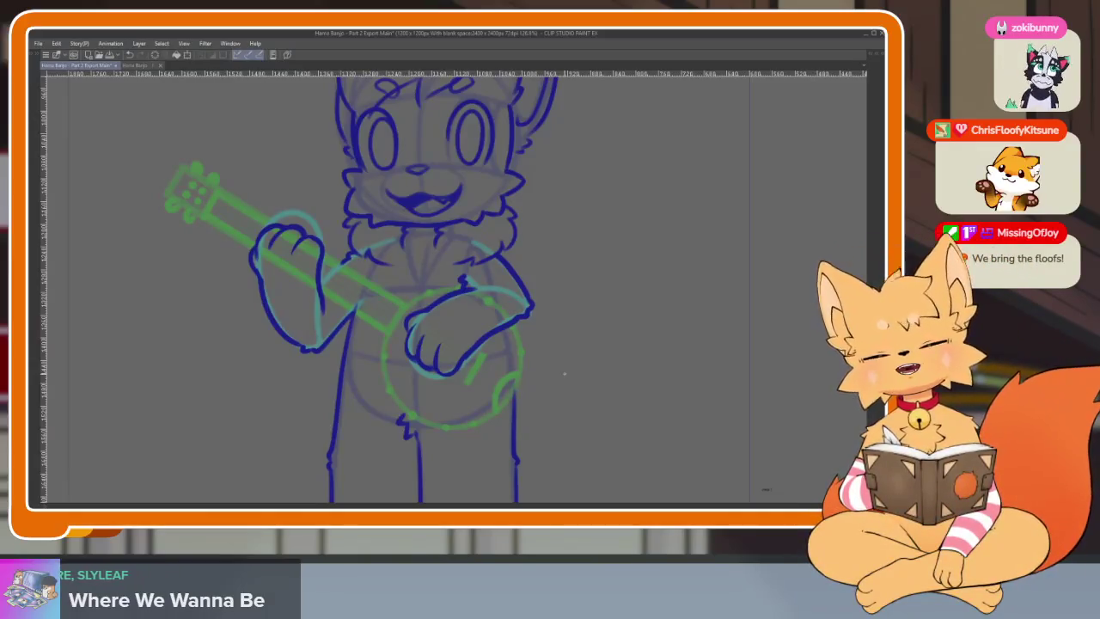
Step: Undo the small stray stroke, play back the animation, and bring back the hidden panels
{"action": "key", "text": "ctrl+z"}
{"action": "scroll", "coordinate": [581, 367], "scroll_direction": "down", "scroll_amount": 4}
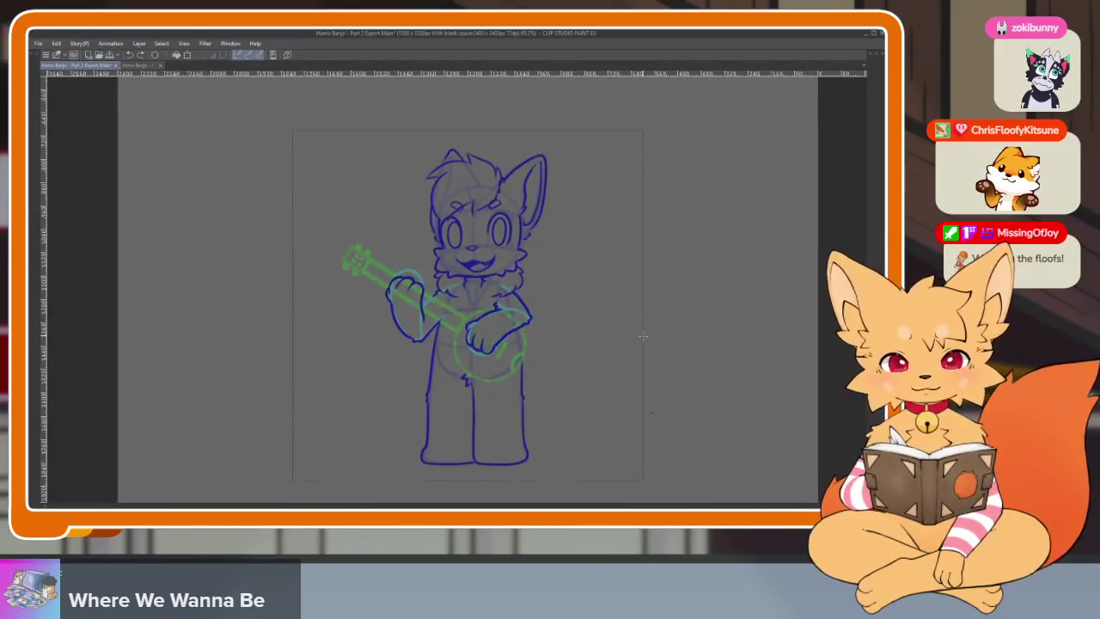
{"action": "key", "text": "space"}
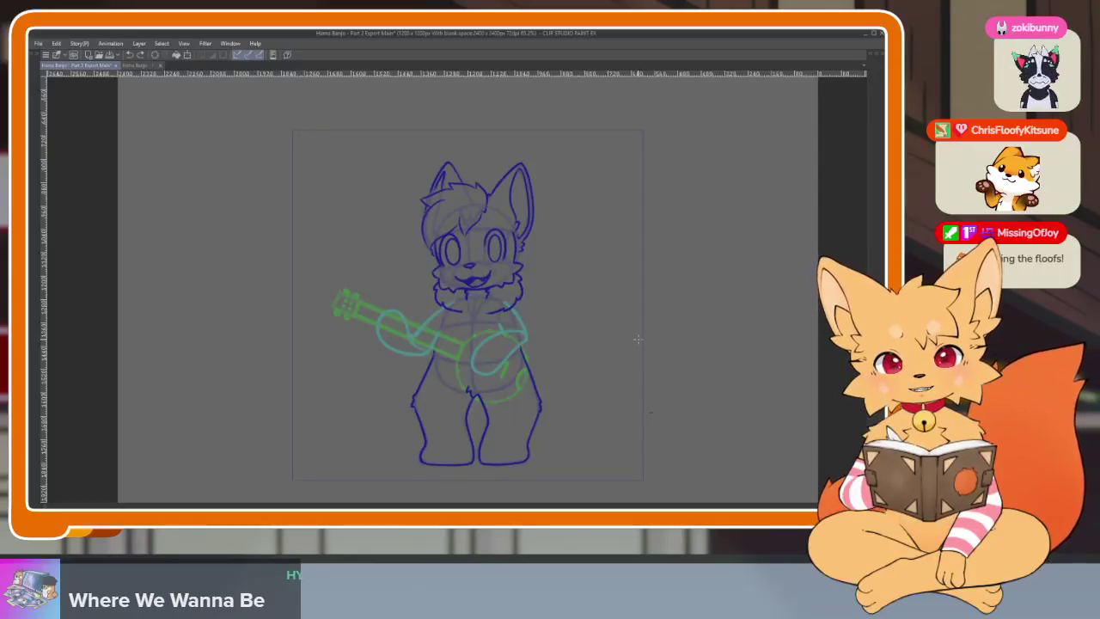
{"action": "key", "text": "Tab"}
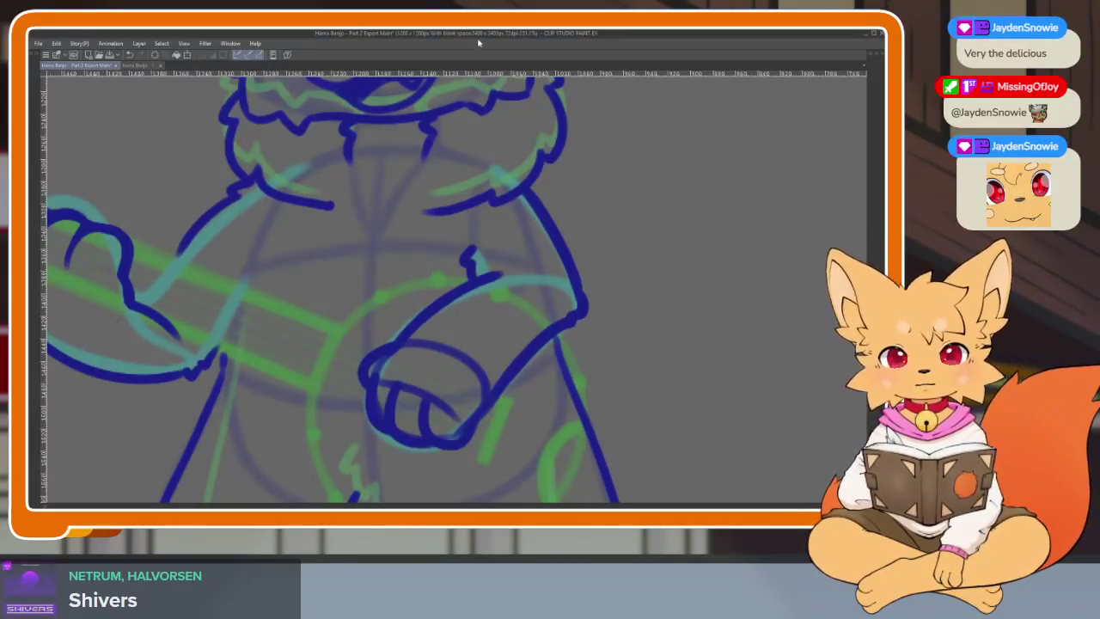
Step: Zoom over the fox's body and flip between neighbouring frames to compare them
{"action": "left_click_drag", "start_coordinate": [489, 214], "coordinate": [487, 368]}
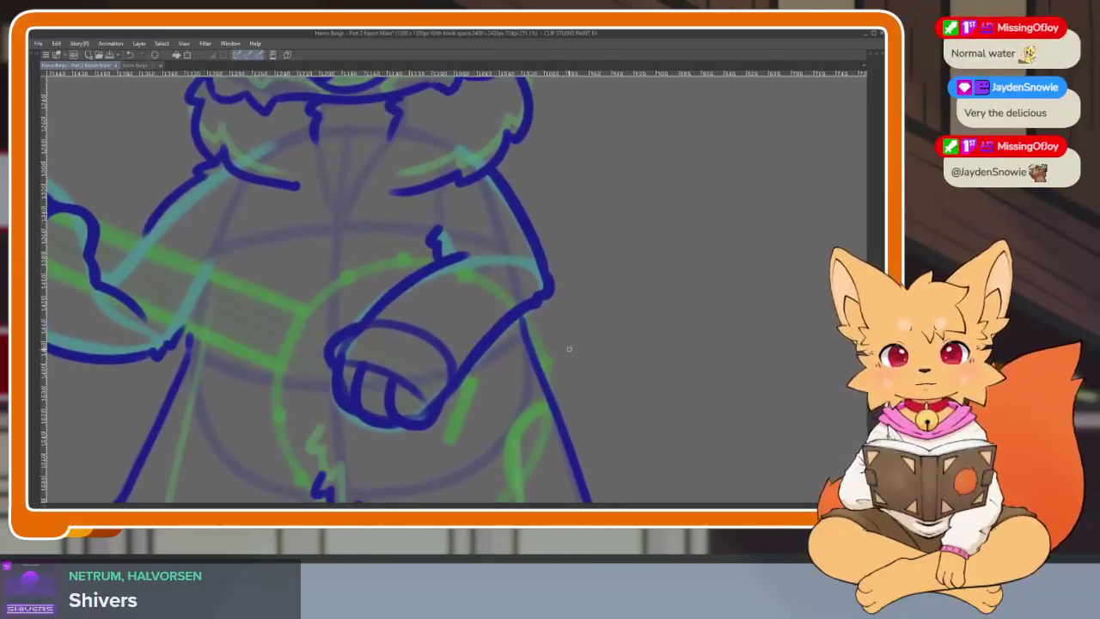
{"action": "scroll", "coordinate": [486, 367], "scroll_direction": "up", "scroll_amount": 2}
{"action": "scroll", "coordinate": [452, 376], "scroll_direction": "up", "scroll_amount": 2}
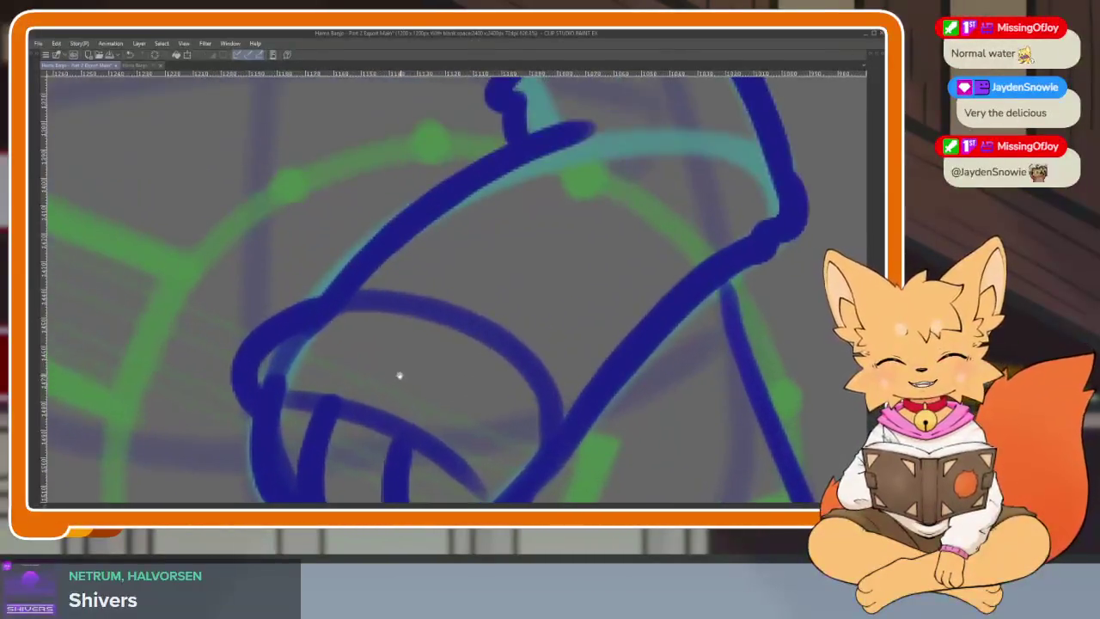
{"action": "scroll", "coordinate": [398, 375], "scroll_direction": "up", "scroll_amount": 1}
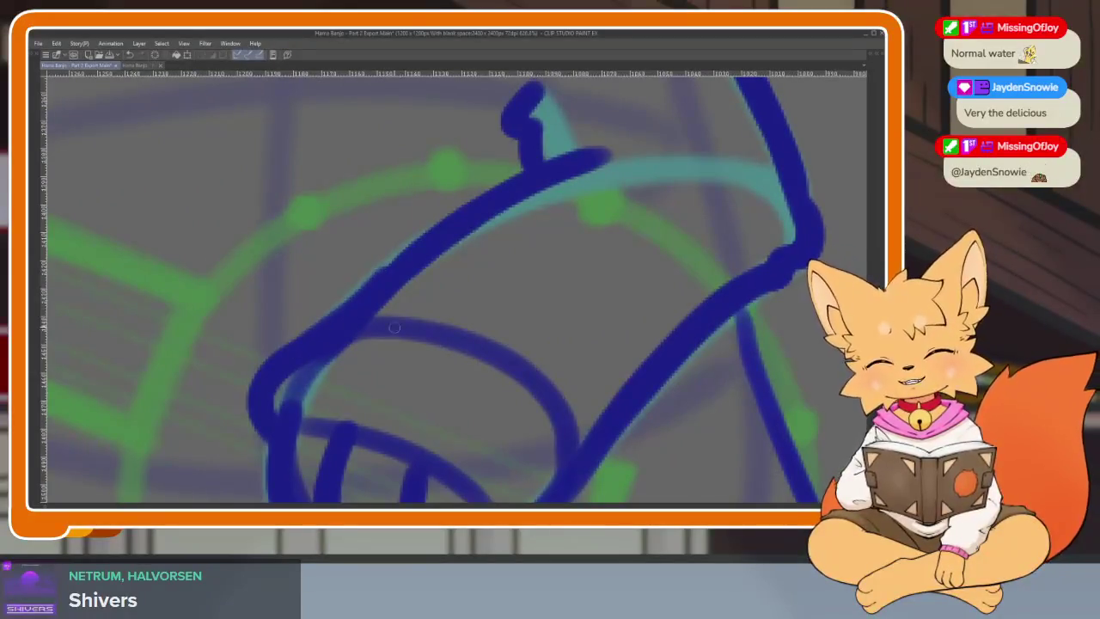
{"action": "scroll", "coordinate": [515, 344], "scroll_direction": "down", "scroll_amount": 5}
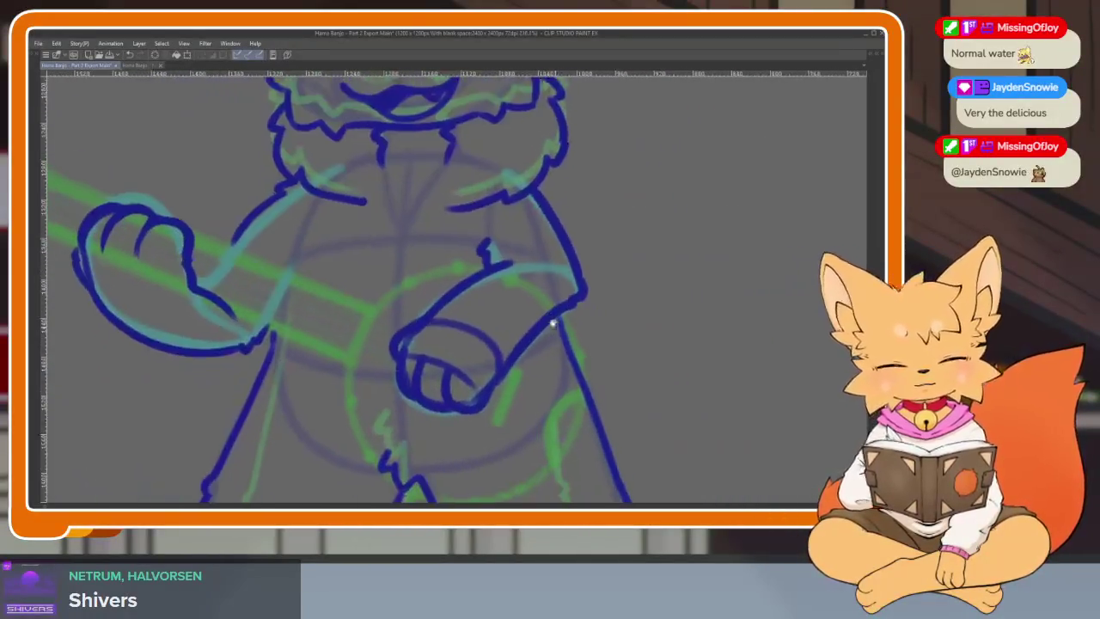
{"action": "scroll", "coordinate": [585, 353], "scroll_direction": "down", "scroll_amount": 3}
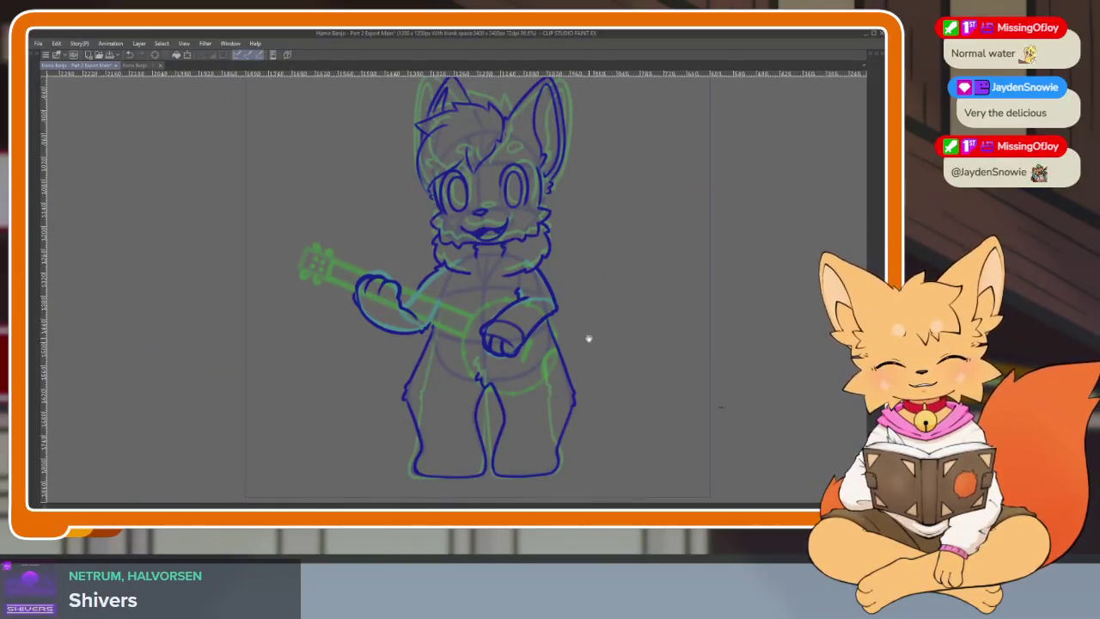
{"action": "key", "text": "ctrl+z"}
{"action": "key", "text": "ctrl+z"}
{"action": "key", "text": "ctrl+z"}
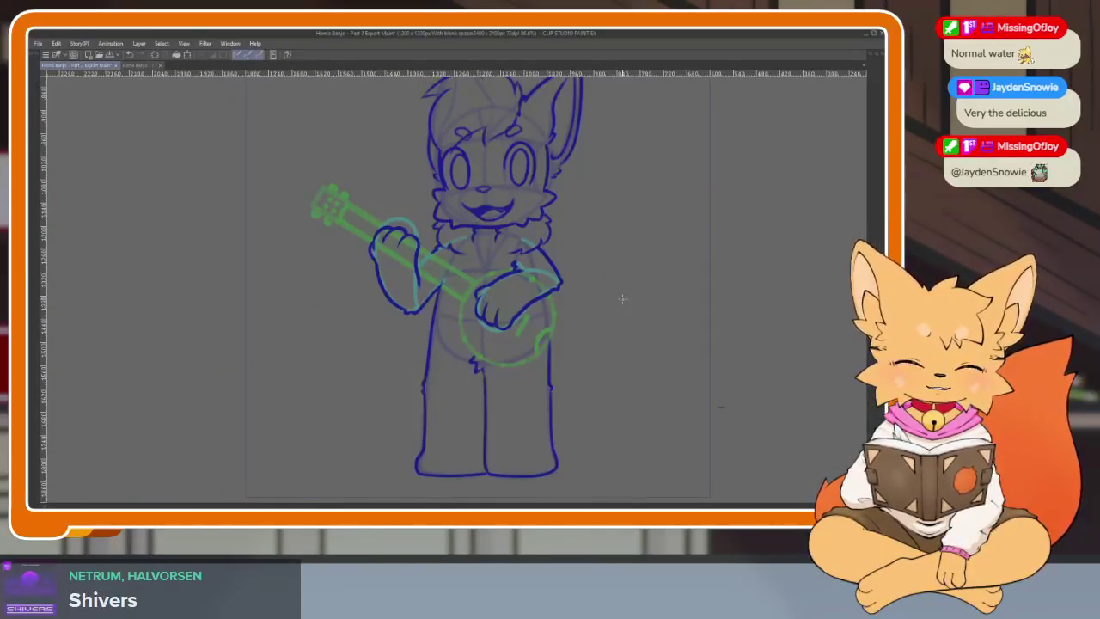
{"action": "key", "text": "ctrl+y"}
{"action": "key", "text": "ctrl+y"}
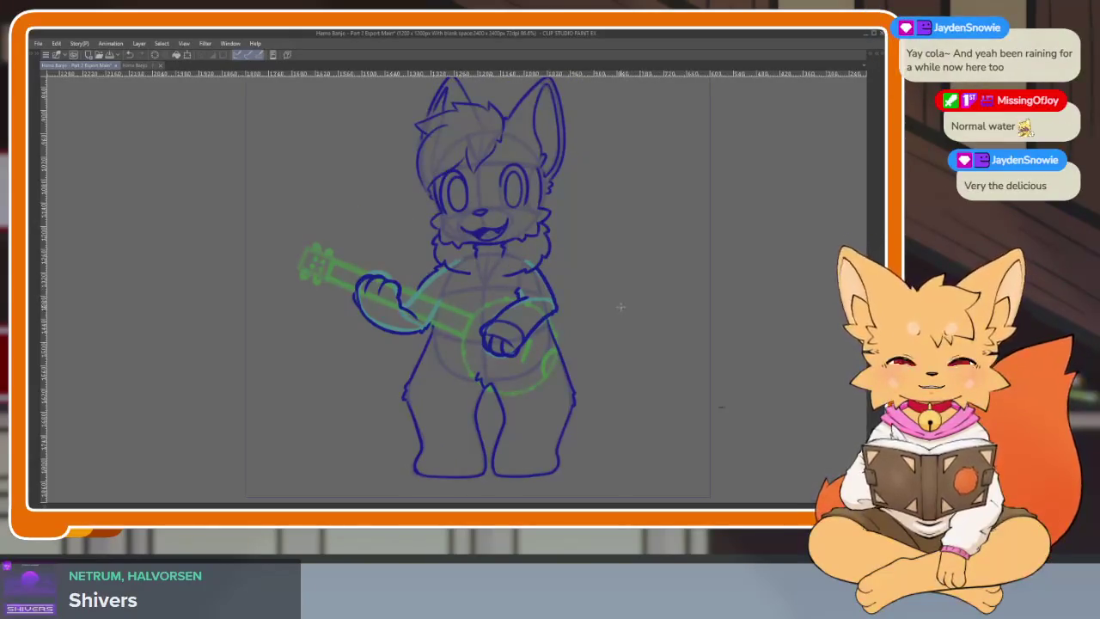
{"action": "scroll", "coordinate": [440, 322], "scroll_direction": "up", "scroll_amount": 2}
{"action": "key", "text": "ctrl+z"}
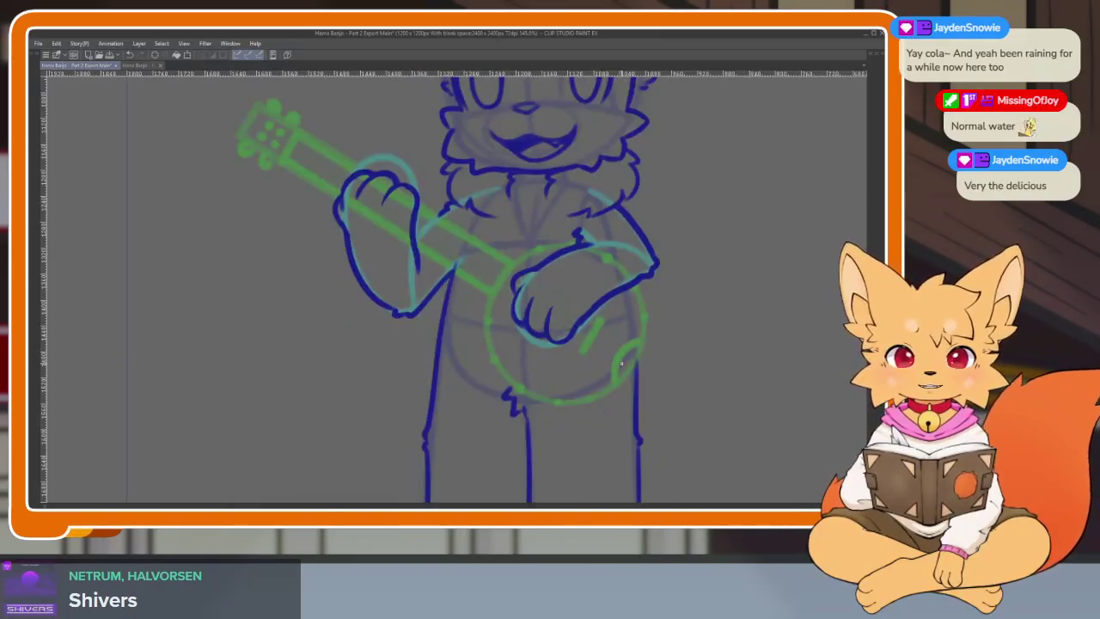
{"action": "key", "text": "ctrl+y"}
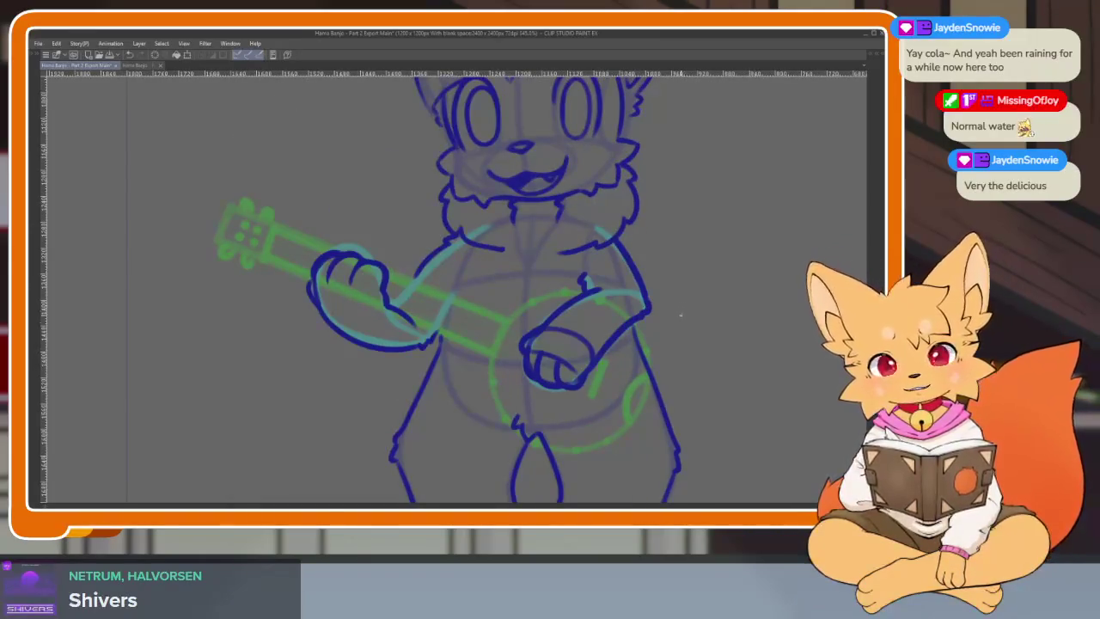
Step: Show the tool, layer and timeline panels, then hide them again to enlarge the canvas
{"action": "scroll", "coordinate": [590, 368], "scroll_direction": "up", "scroll_amount": 2}
{"action": "scroll", "coordinate": [552, 397], "scroll_direction": "up", "scroll_amount": 2}
{"action": "scroll", "coordinate": [552, 397], "scroll_direction": "down", "scroll_amount": 1}
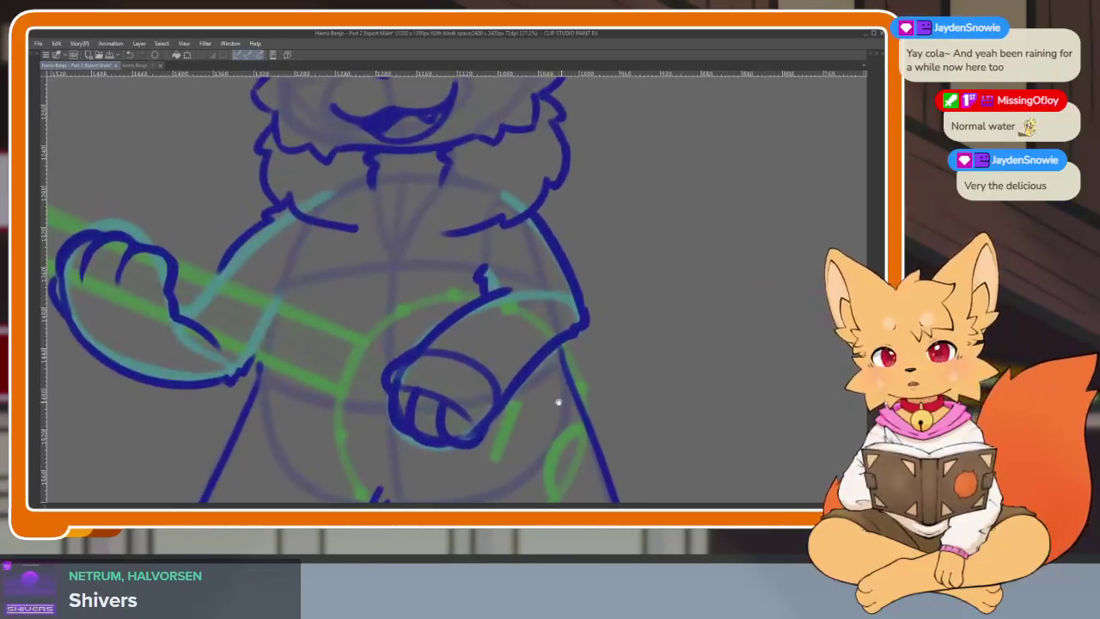
{"action": "scroll", "coordinate": [556, 400], "scroll_direction": "down", "scroll_amount": 1}
{"action": "scroll", "coordinate": [550, 396], "scroll_direction": "up", "scroll_amount": 1}
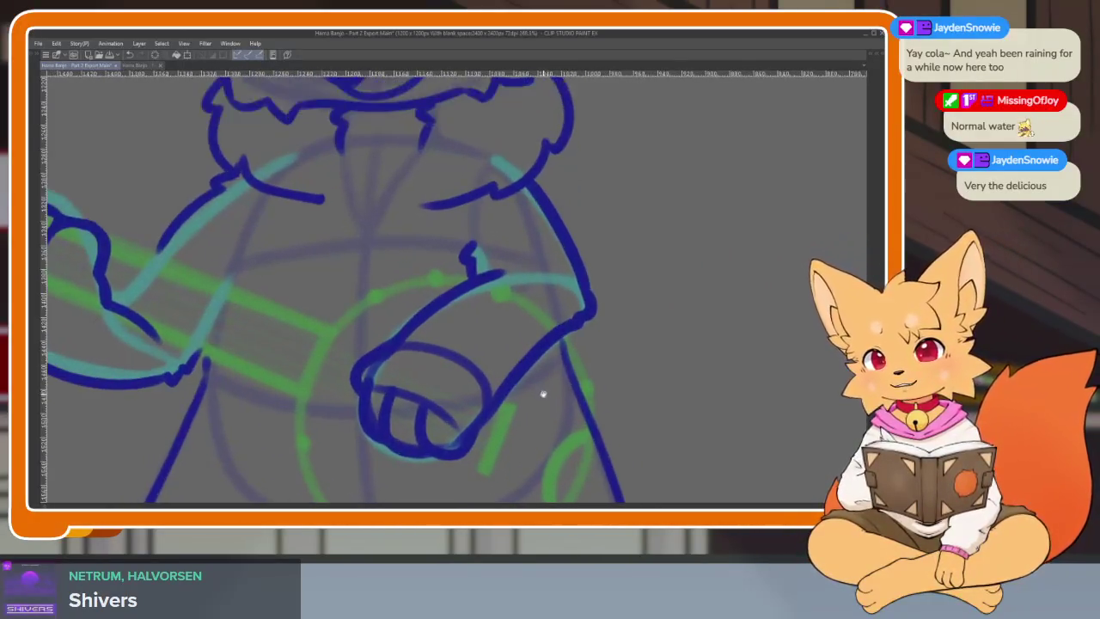
{"action": "key", "text": "Tab"}
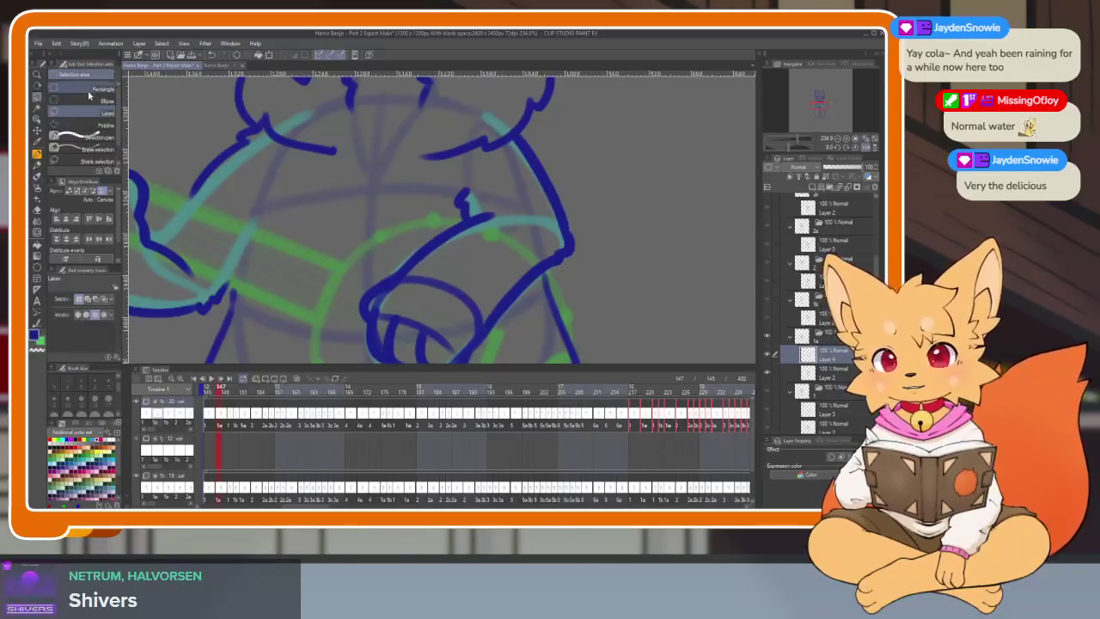
{"action": "key", "text": "Tab"}
Step: Lasso-select the strumming paw and nudge it slightly up and left
{"action": "mouse_move", "coordinate": [395, 304]}
{"action": "left_mouse_down"}
{"action": "mouse_move", "coordinate": [516, 430]}
{"action": "mouse_move", "coordinate": [343, 430]}
{"action": "mouse_move", "coordinate": [391, 309]}
{"action": "left_mouse_up"}
{"action": "scroll", "coordinate": [510, 402], "scroll_direction": "down", "scroll_amount": 2}
{"action": "key", "text": "ctrl+t"}
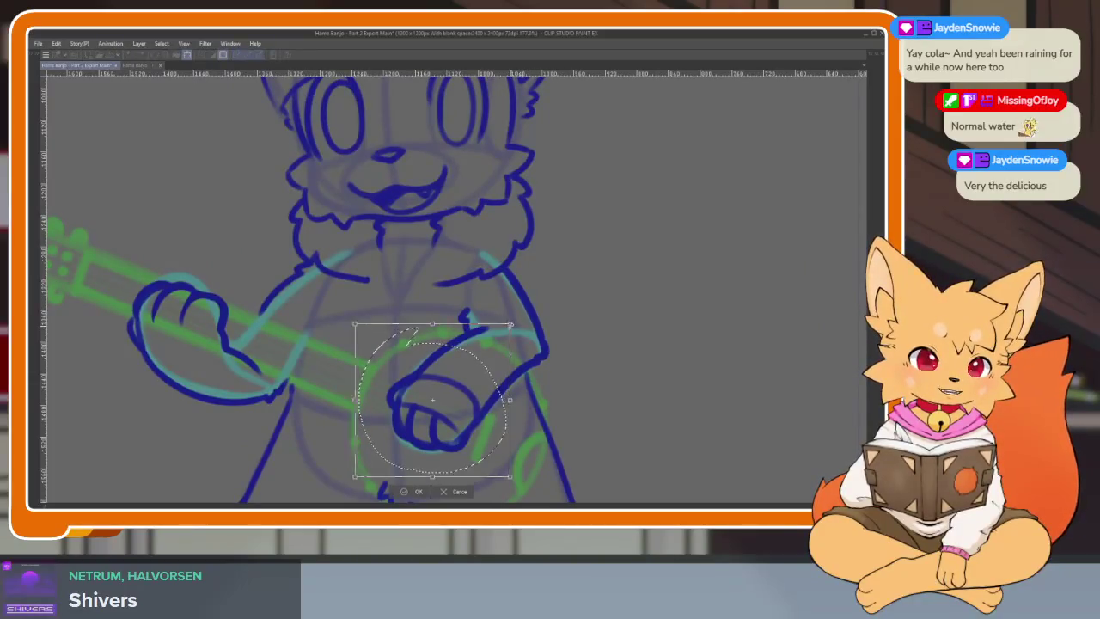
{"action": "left_click_drag", "start_coordinate": [432, 400], "coordinate": [429, 398]}
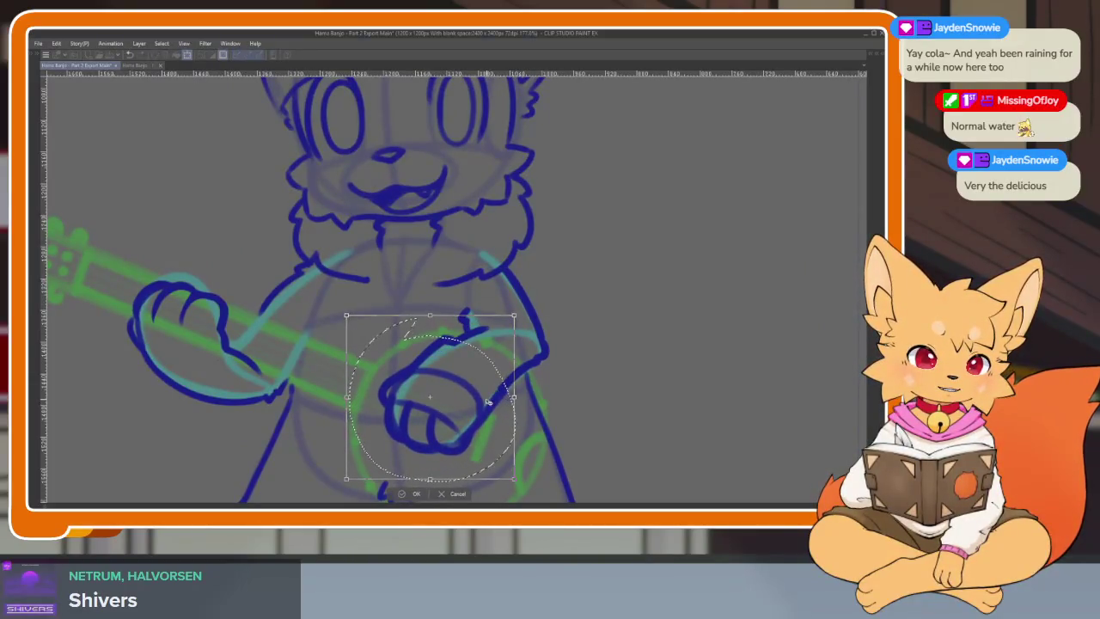
{"action": "key", "text": "Return"}
{"action": "scroll", "coordinate": [503, 398], "scroll_direction": "up", "scroll_amount": 5}
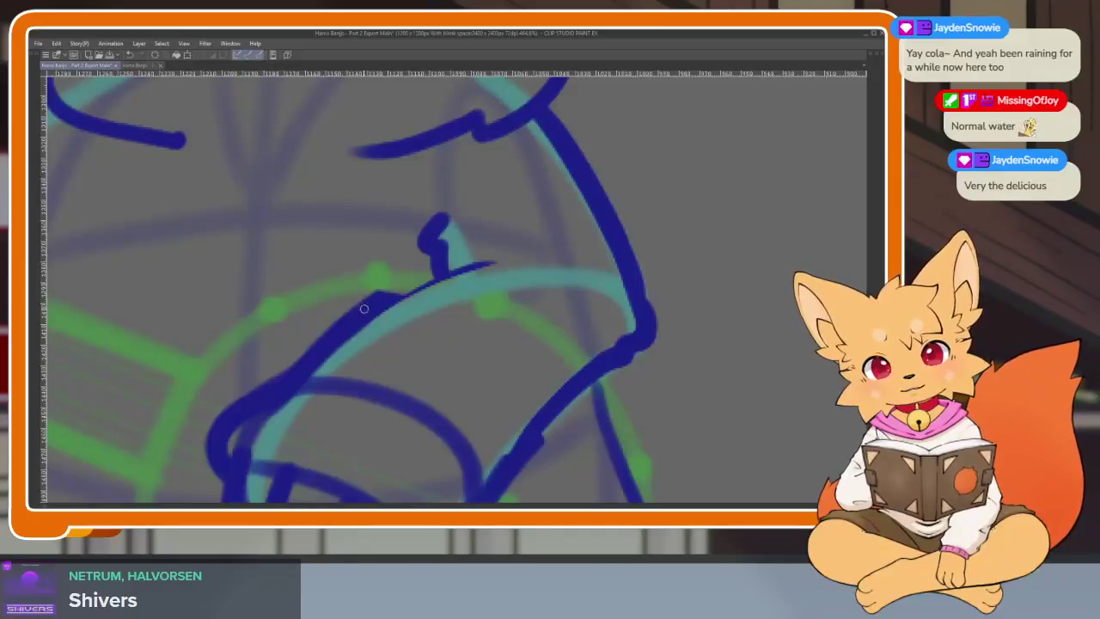
Step: Redraw the paw's top edge bolder and trim the overhanging ends of the oval stroke
{"action": "left_click_drag", "start_coordinate": [364, 308], "coordinate": [501, 262]}
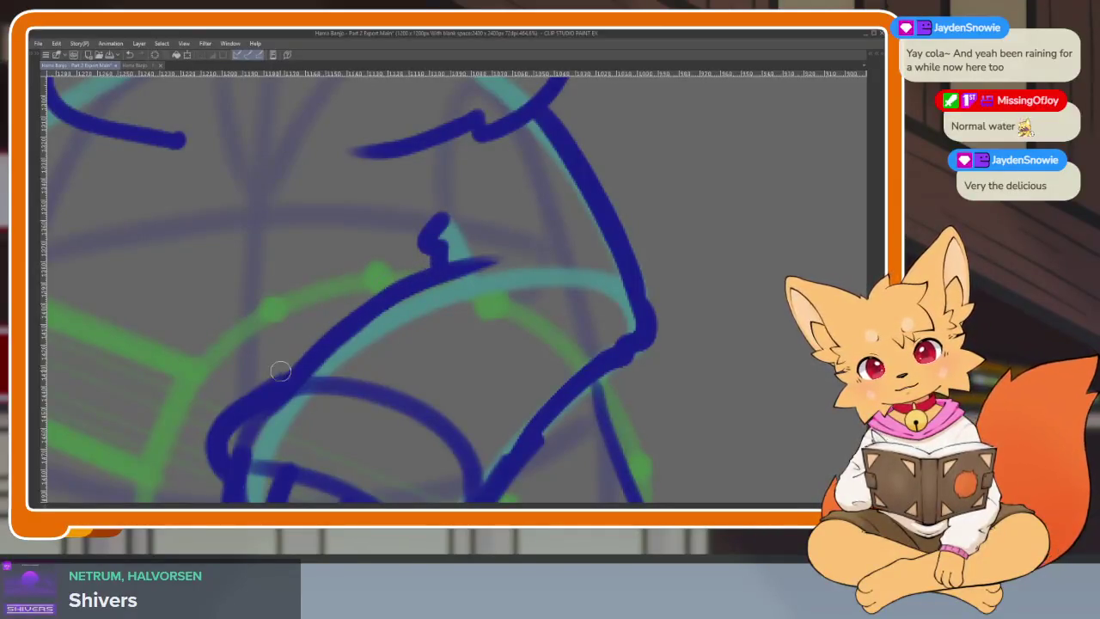
{"action": "scroll", "coordinate": [620, 326], "scroll_direction": "down", "scroll_amount": 5}
{"action": "scroll", "coordinate": [535, 356], "scroll_direction": "up", "scroll_amount": 3}
{"action": "scroll", "coordinate": [559, 319], "scroll_direction": "up", "scroll_amount": 2}
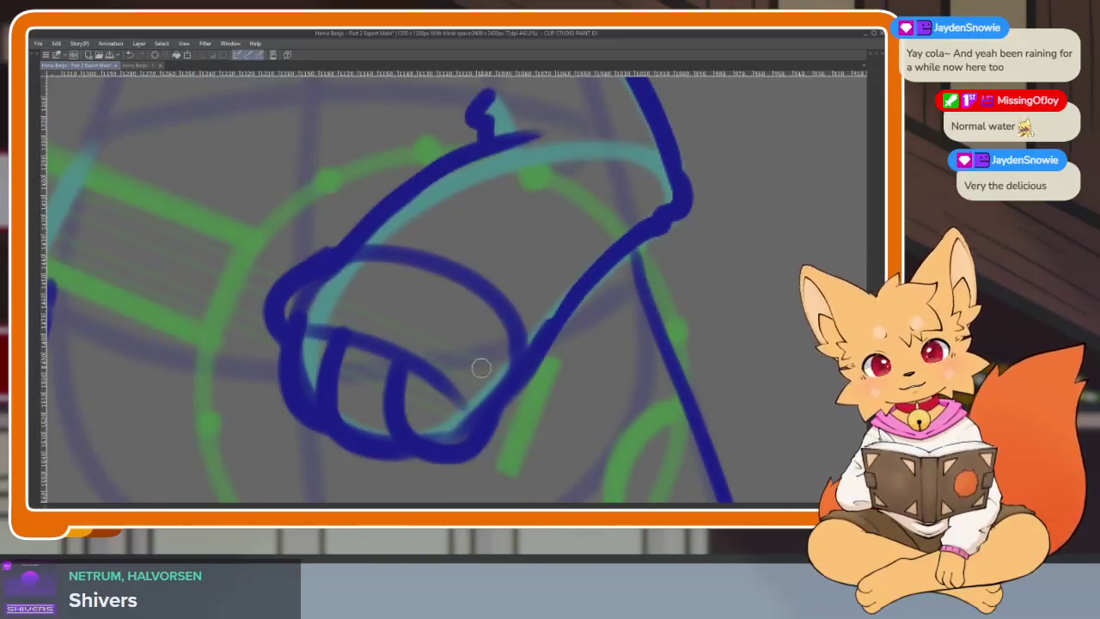
{"action": "left_click_drag", "start_coordinate": [498, 340], "coordinate": [519, 330]}
{"action": "left_click_drag", "start_coordinate": [519, 332], "coordinate": [437, 274]}
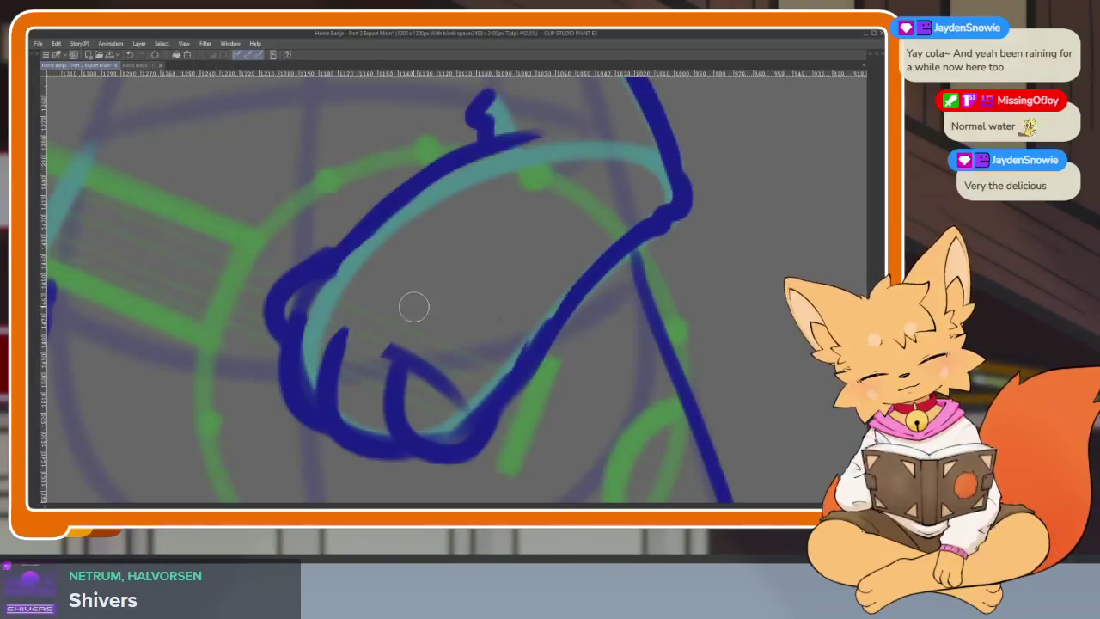
Step: Erase the excess loop stroke and the stray stroke at the loop's bottom on the hand
{"action": "mouse_move", "coordinate": [421, 394]}
{"action": "left_mouse_down"}
{"action": "mouse_move", "coordinate": [427, 373]}
{"action": "mouse_move", "coordinate": [445, 375]}
{"action": "left_mouse_up"}
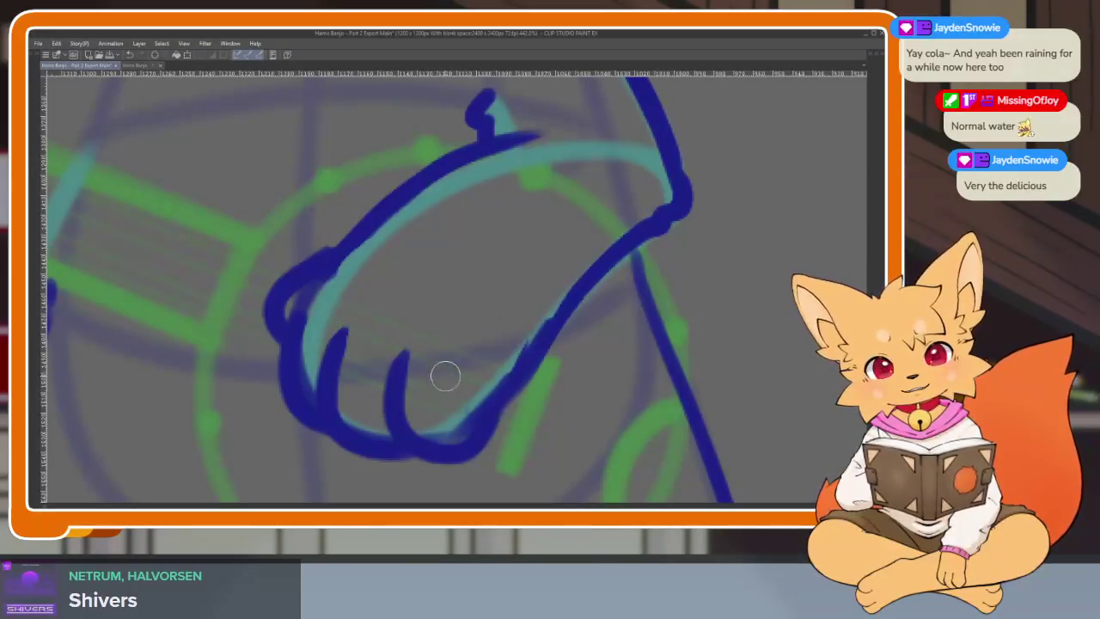
{"action": "left_click_drag", "start_coordinate": [426, 418], "coordinate": [467, 414]}
{"action": "scroll", "coordinate": [547, 398], "scroll_direction": "down", "scroll_amount": 1}
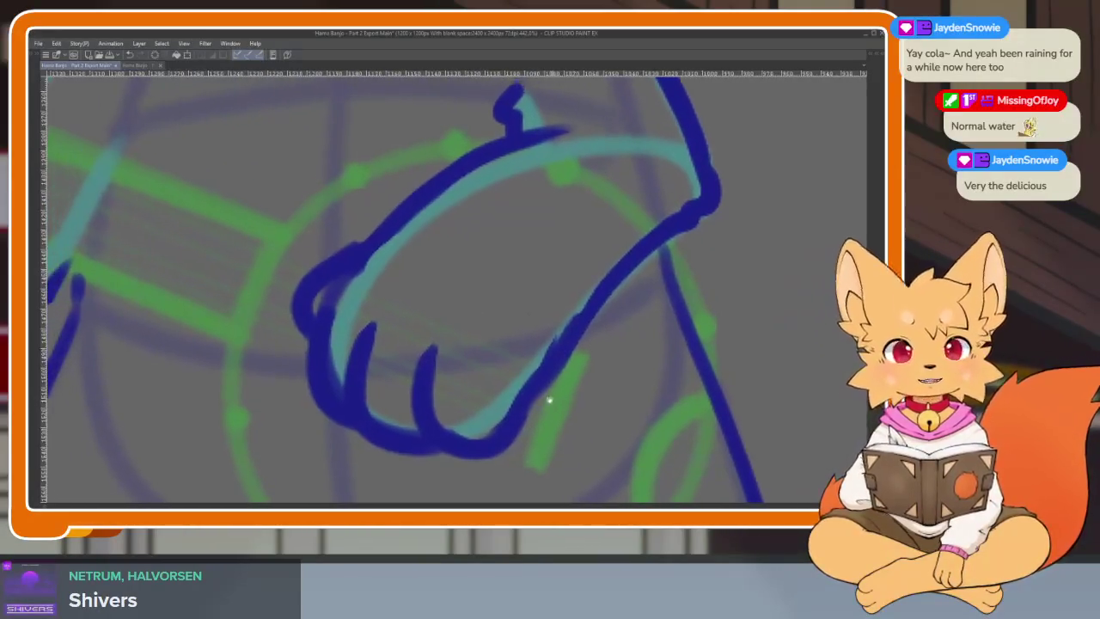
{"action": "scroll", "coordinate": [470, 373], "scroll_direction": "up", "scroll_amount": 2}
{"action": "scroll", "coordinate": [491, 401], "scroll_direction": "down", "scroll_amount": 1}
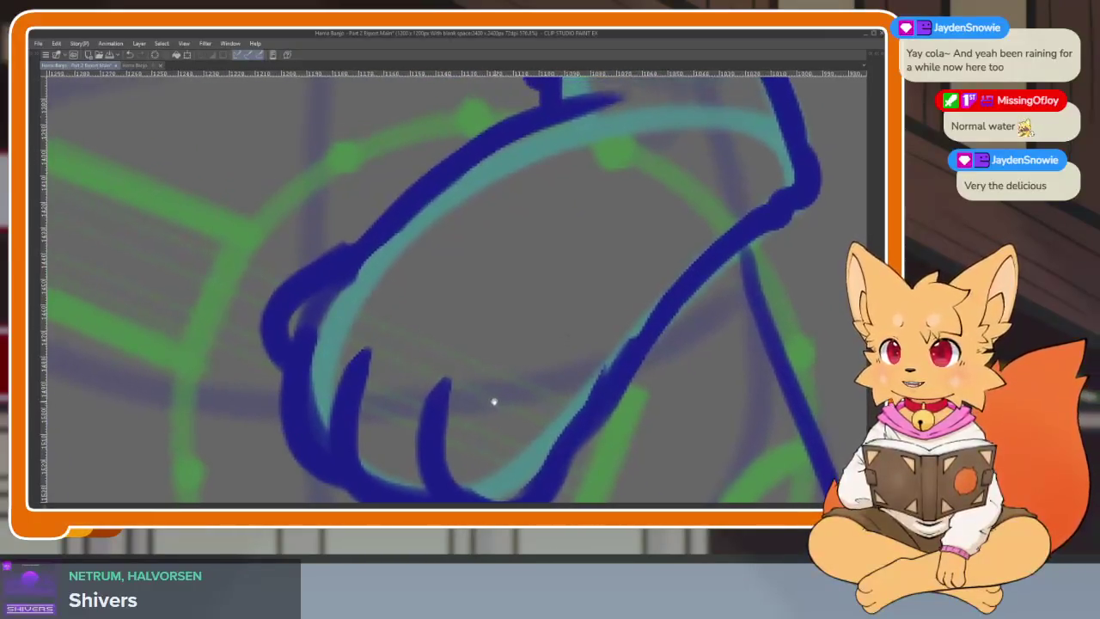
{"action": "scroll", "coordinate": [481, 405], "scroll_direction": "up", "scroll_amount": 1}
{"action": "scroll", "coordinate": [463, 402], "scroll_direction": "up", "scroll_amount": 1}
{"action": "scroll", "coordinate": [463, 402], "scroll_direction": "up", "scroll_amount": 1}
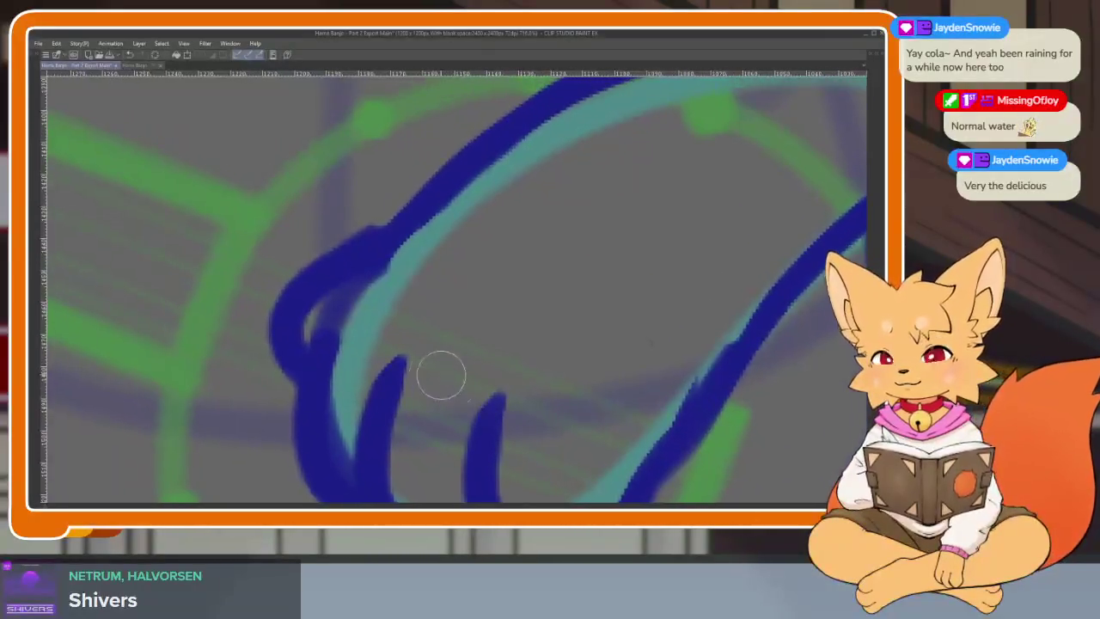
{"action": "key", "text": "ctrl+z"}
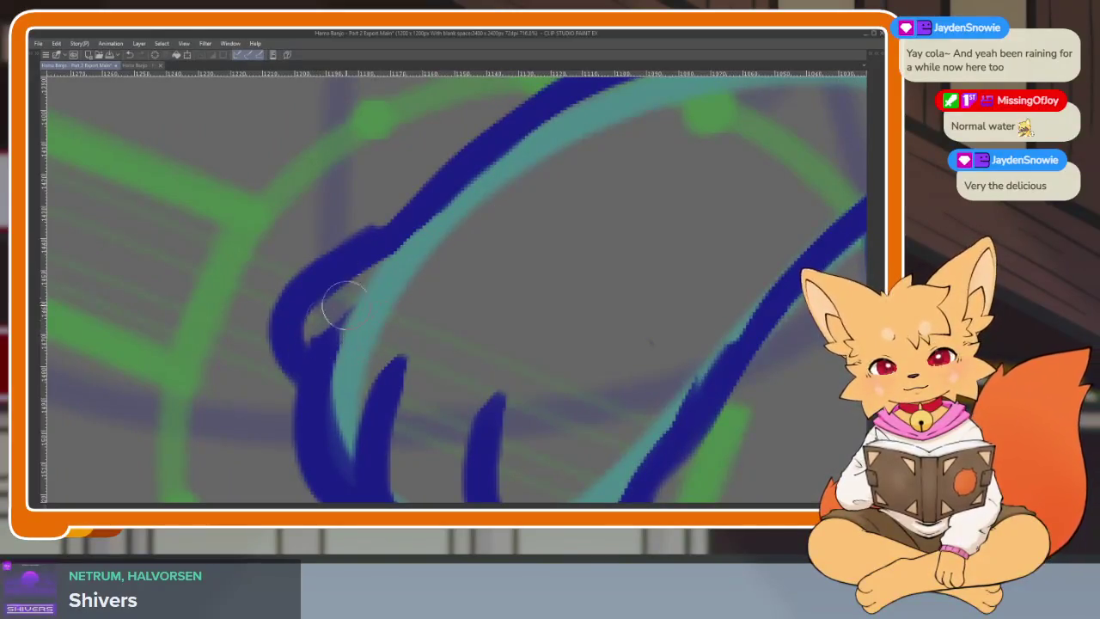
{"action": "scroll", "coordinate": [344, 305], "scroll_direction": "down", "scroll_amount": 1}
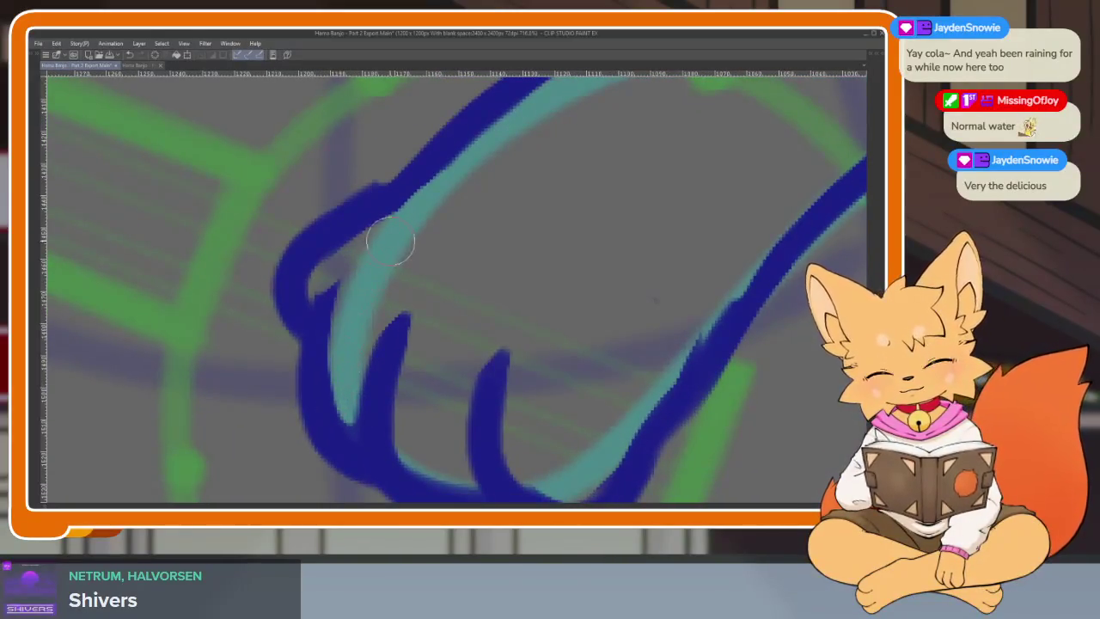
{"action": "scroll", "coordinate": [387, 238], "scroll_direction": "down", "scroll_amount": 3}
{"action": "scroll", "coordinate": [590, 355], "scroll_direction": "down", "scroll_amount": 1}
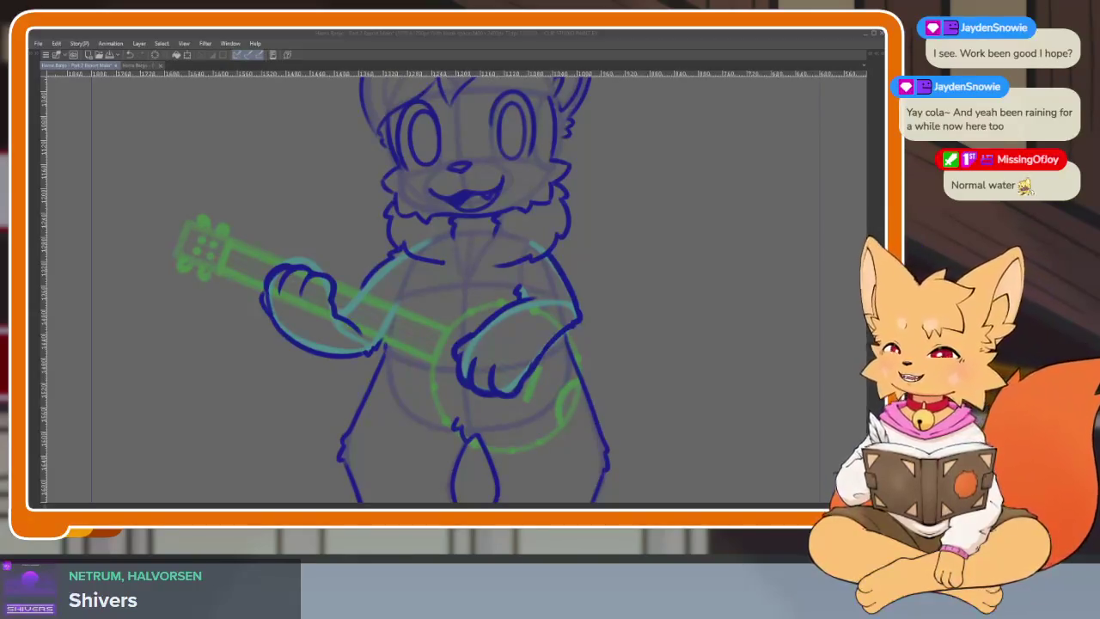
Step: Zoom out, move to the next animation frame, and zoom back into the hand
{"action": "left_click", "coordinate": [641, 359]}
{"action": "scroll", "coordinate": [675, 364], "scroll_direction": "down", "scroll_amount": 1}
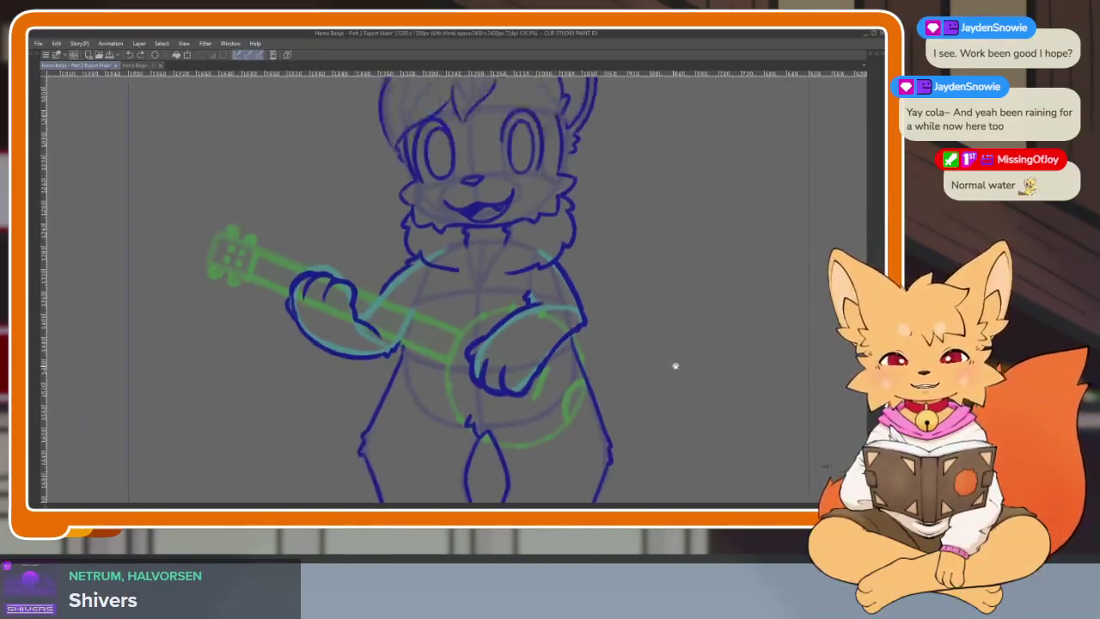
{"action": "scroll", "coordinate": [676, 364], "scroll_direction": "down", "scroll_amount": 1}
{"action": "scroll", "coordinate": [658, 349], "scroll_direction": "down", "scroll_amount": 2}
{"action": "scroll", "coordinate": [626, 363], "scroll_direction": "down", "scroll_amount": 1}
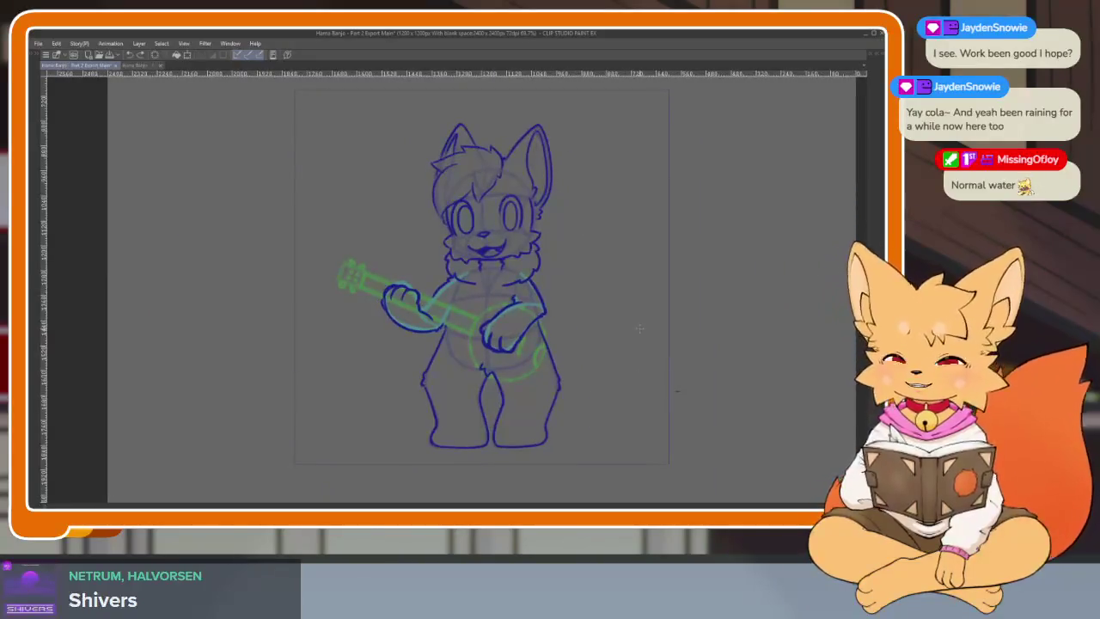
{"action": "key", "text": "Right"}
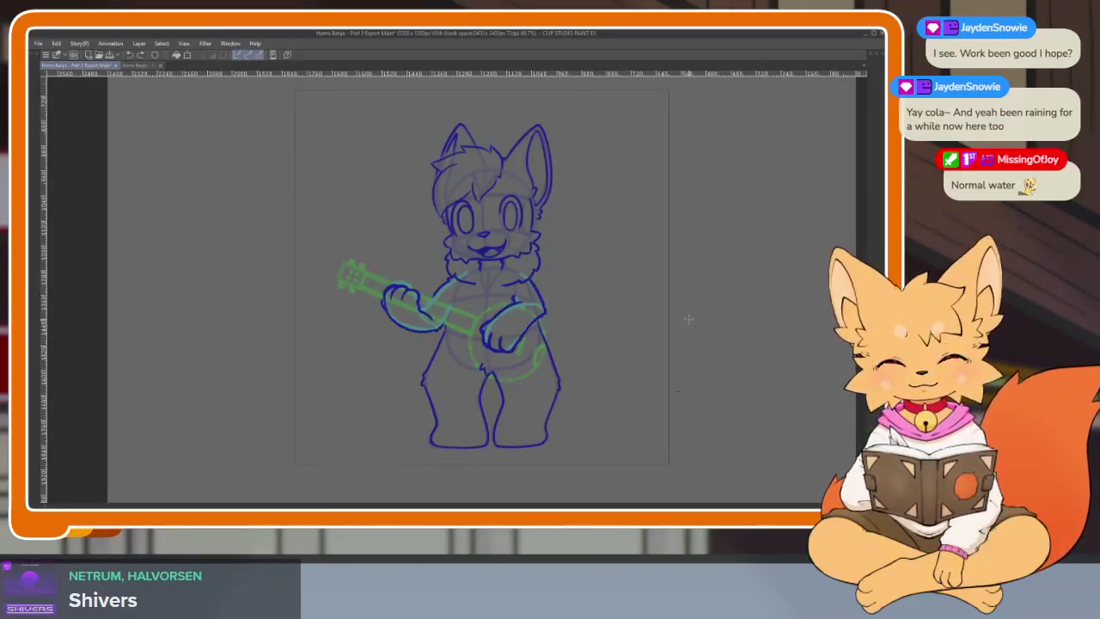
{"action": "scroll", "coordinate": [399, 367], "scroll_direction": "up", "scroll_amount": 1}
{"action": "scroll", "coordinate": [399, 367], "scroll_direction": "up", "scroll_amount": 3}
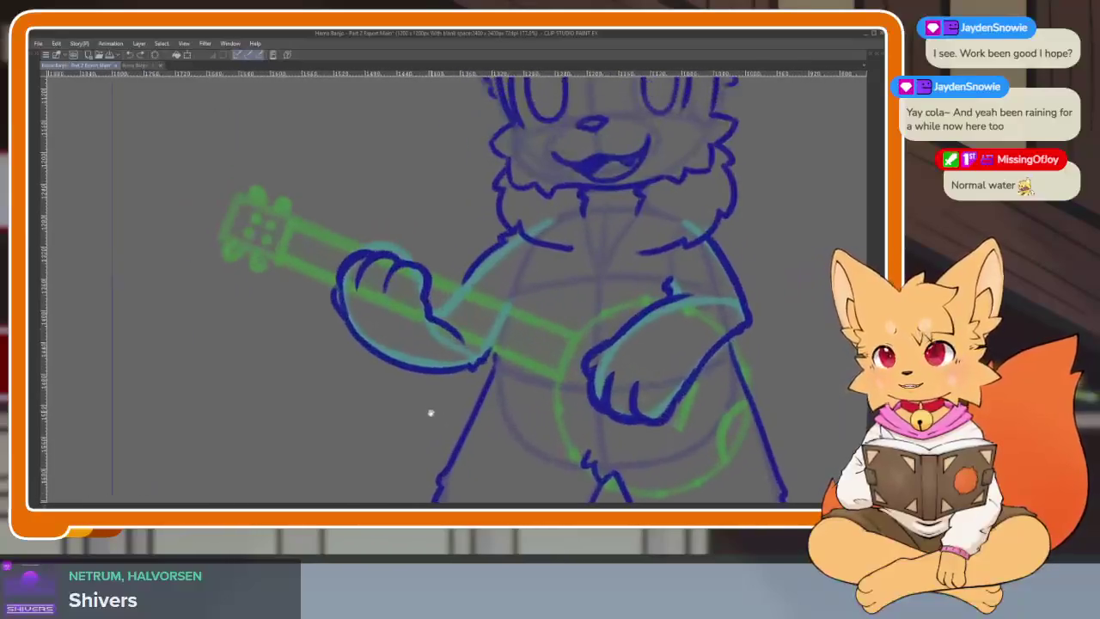
{"action": "scroll", "coordinate": [422, 401], "scroll_direction": "up", "scroll_amount": 2}
{"action": "scroll", "coordinate": [418, 392], "scroll_direction": "up", "scroll_amount": 2}
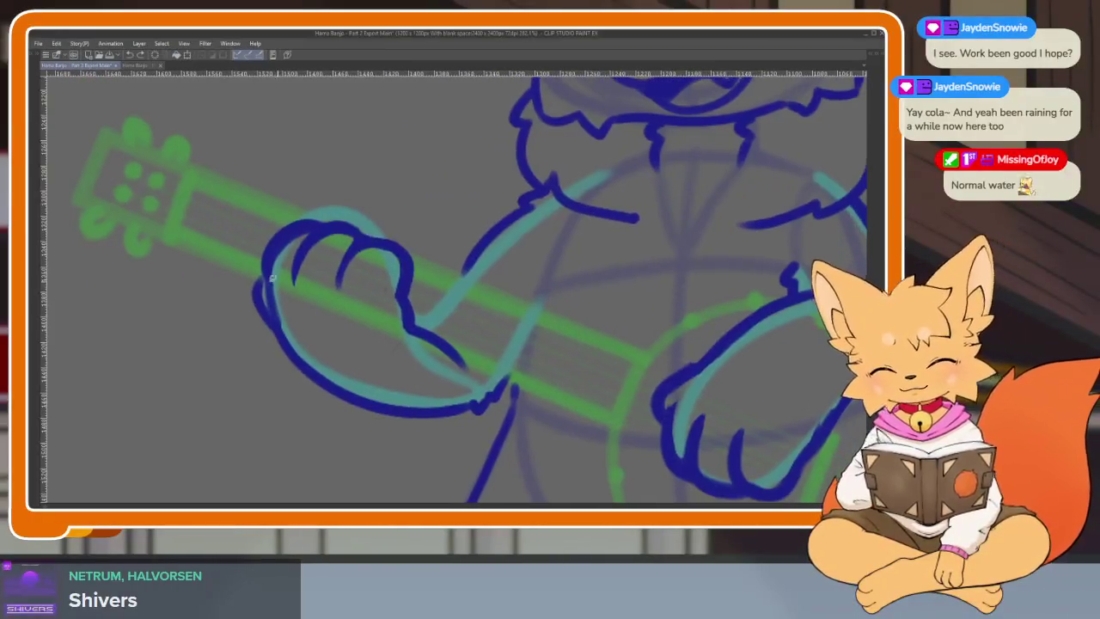
Step: Lasso the hand on the banjo neck, nudge it and rotate it slightly clockwise
{"action": "left_click_drag", "start_coordinate": [232, 213], "coordinate": [507, 391]}
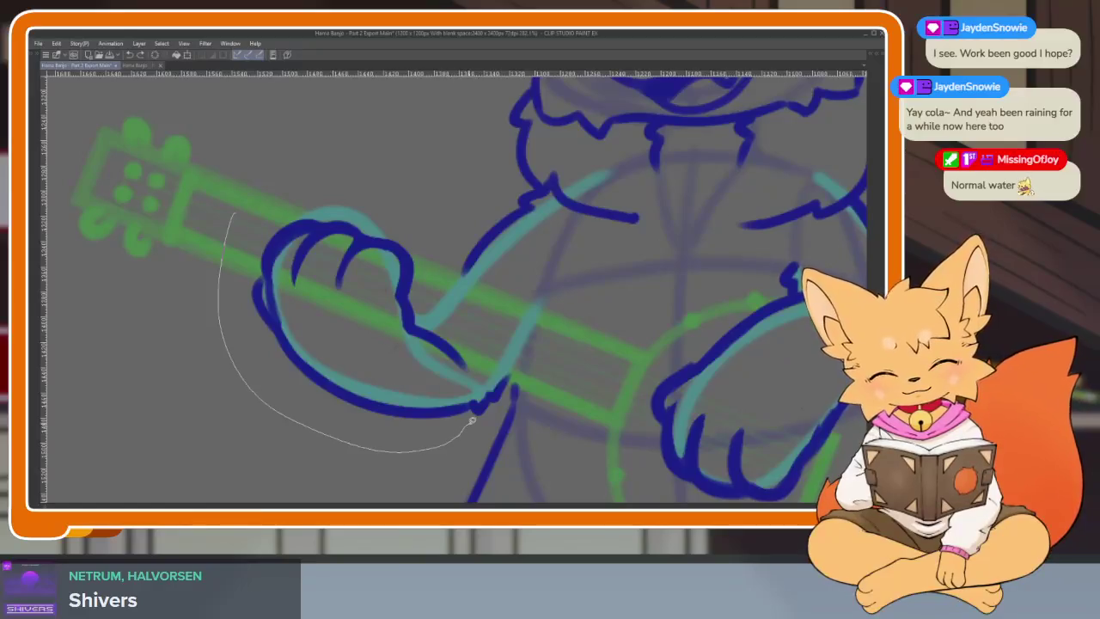
{"action": "left_click_drag", "start_coordinate": [475, 334], "coordinate": [344, 191]}
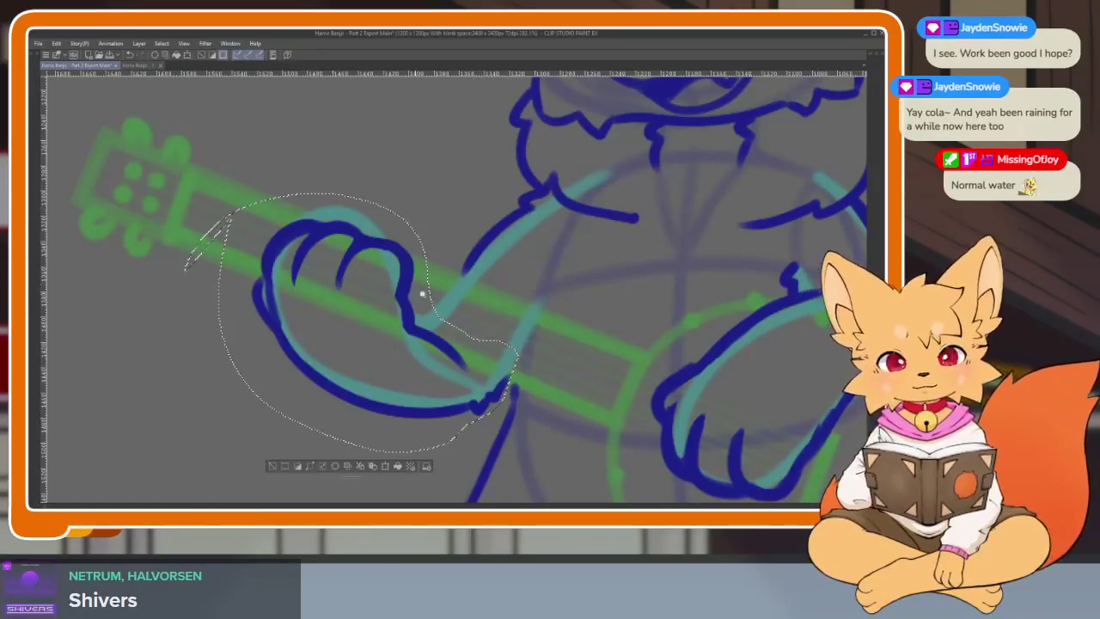
{"action": "scroll", "coordinate": [422, 294], "scroll_direction": "down", "scroll_amount": 2}
{"action": "key", "text": "ctrl+t"}
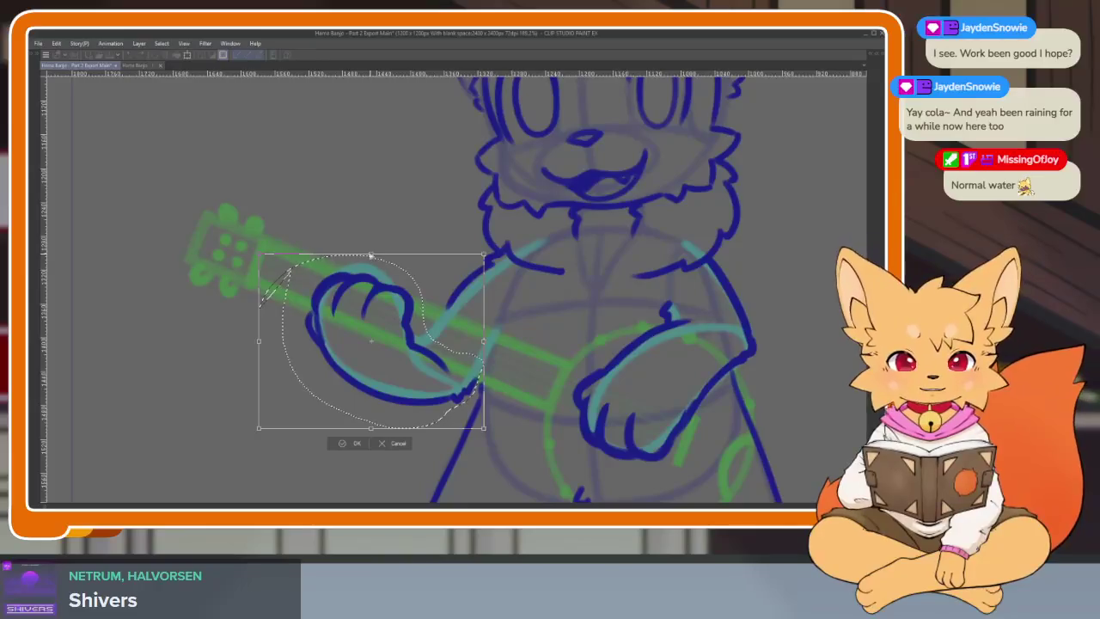
{"action": "left_click_drag", "start_coordinate": [377, 245], "coordinate": [384, 240]}
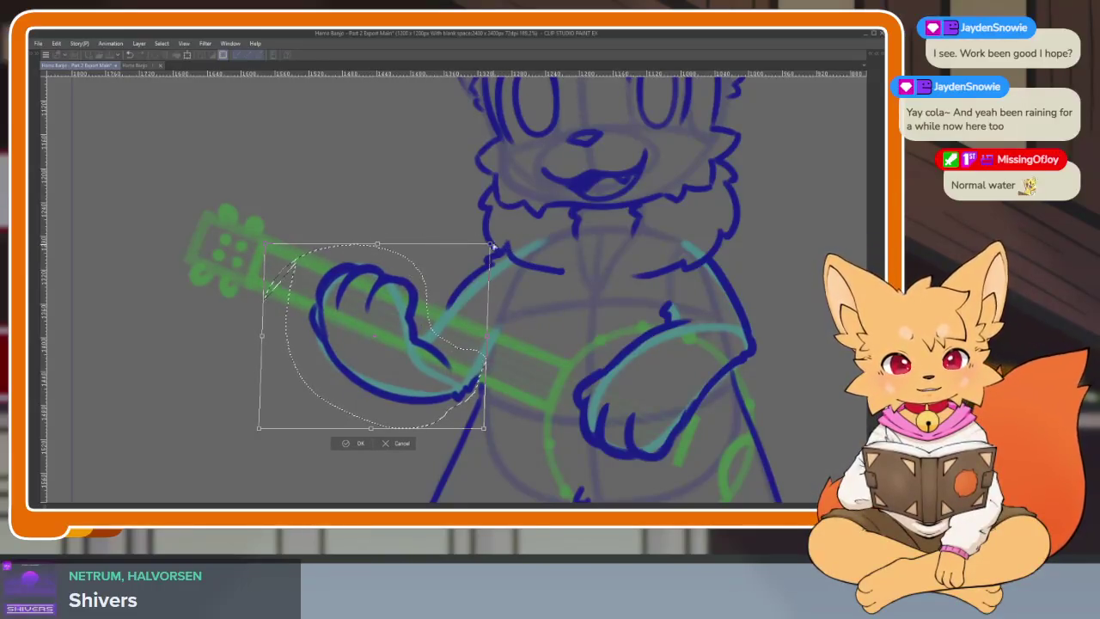
{"action": "left_click_drag", "start_coordinate": [494, 243], "coordinate": [493, 251]}
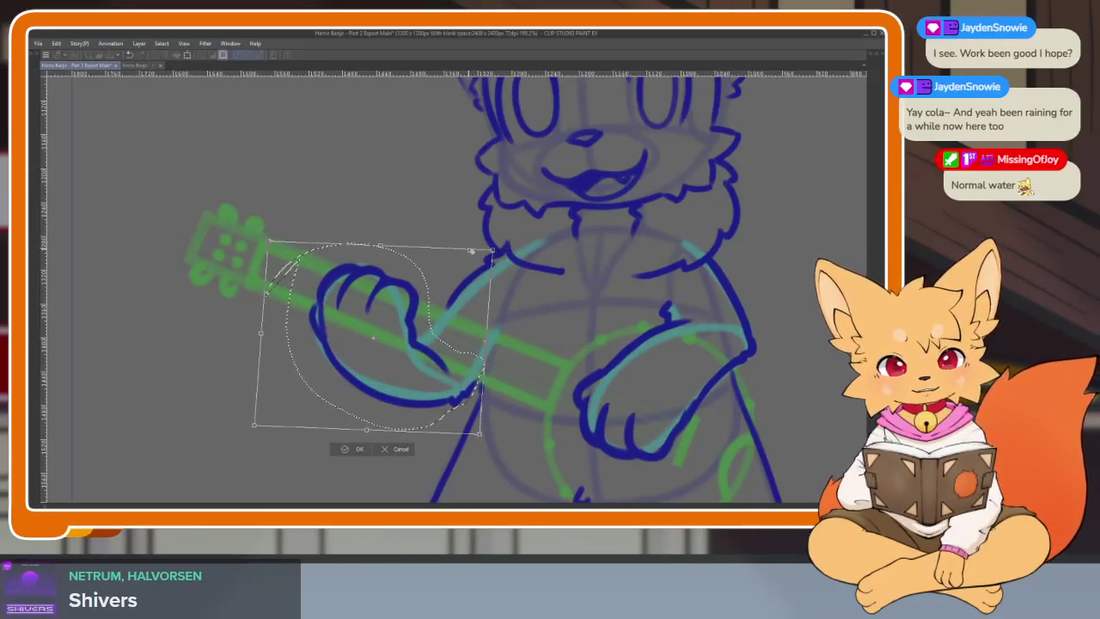
{"action": "left_click", "coordinate": [358, 448]}
{"action": "scroll", "coordinate": [569, 374], "scroll_direction": "down", "scroll_amount": 5}
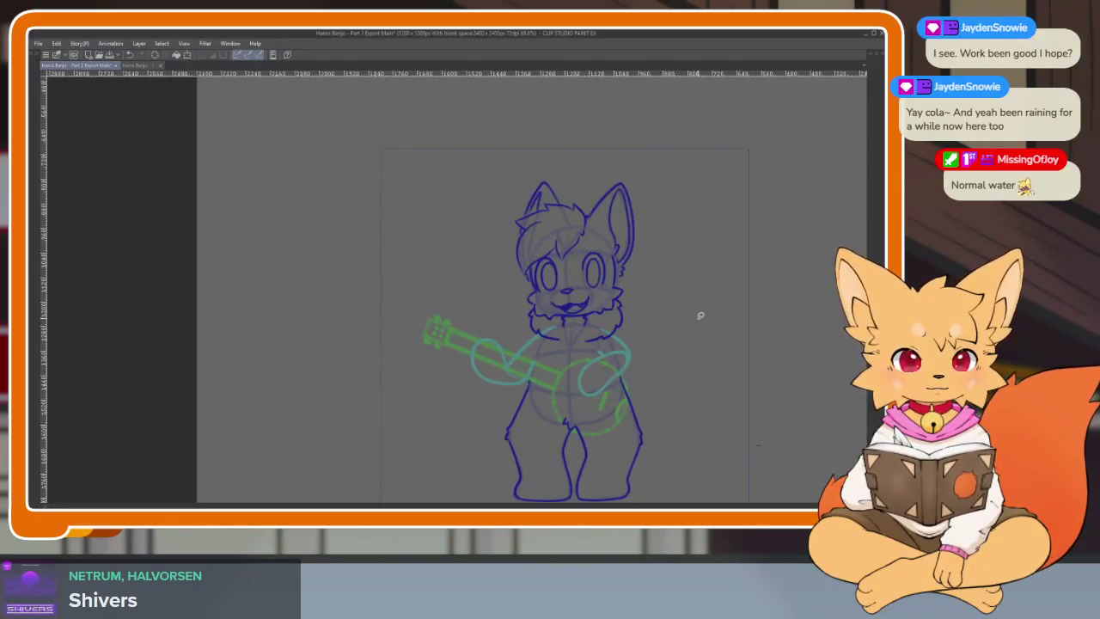
{"action": "scroll", "coordinate": [631, 378], "scroll_direction": "up", "scroll_amount": 5}
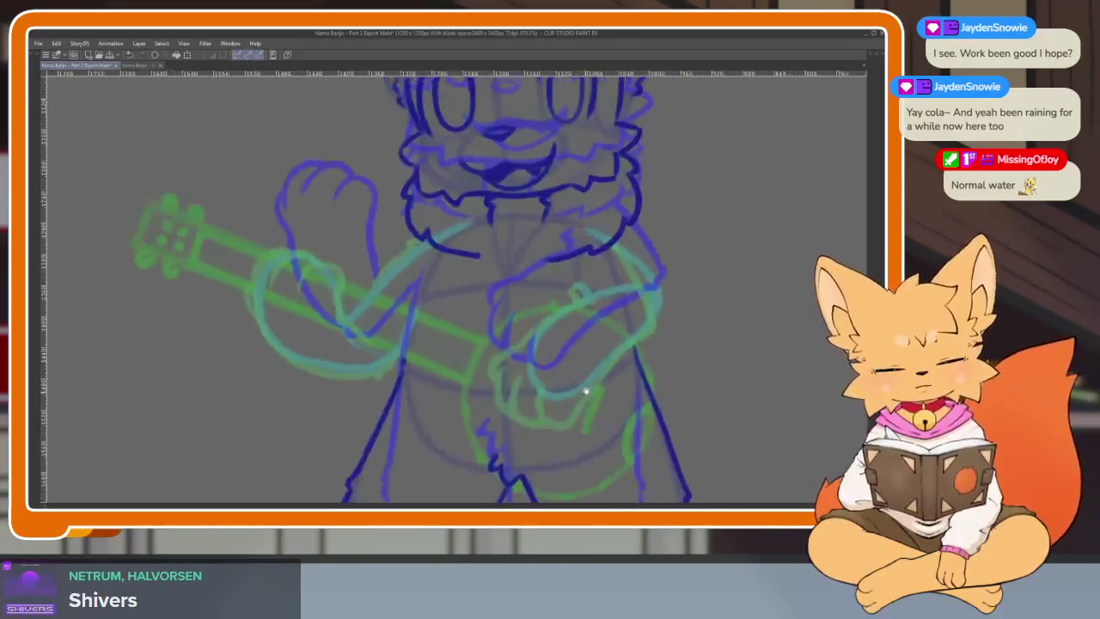
{"action": "scroll", "coordinate": [602, 388], "scroll_direction": "down", "scroll_amount": 1}
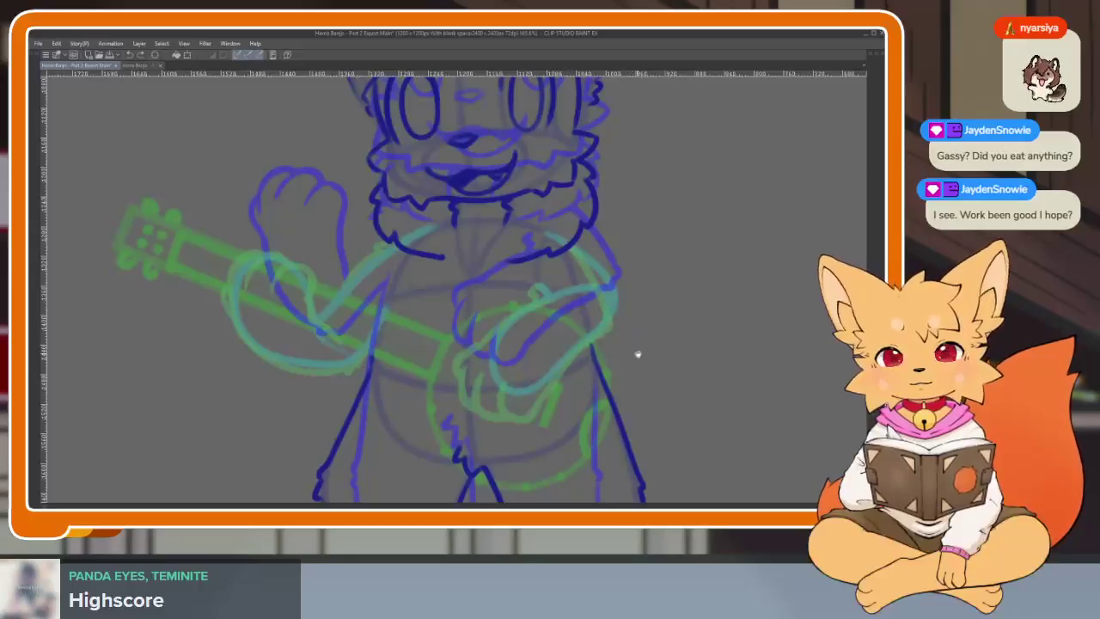
{"action": "scroll", "coordinate": [643, 350], "scroll_direction": "right", "scroll_amount": 2}
{"action": "scroll", "coordinate": [643, 350], "scroll_direction": "right", "scroll_amount": 1}
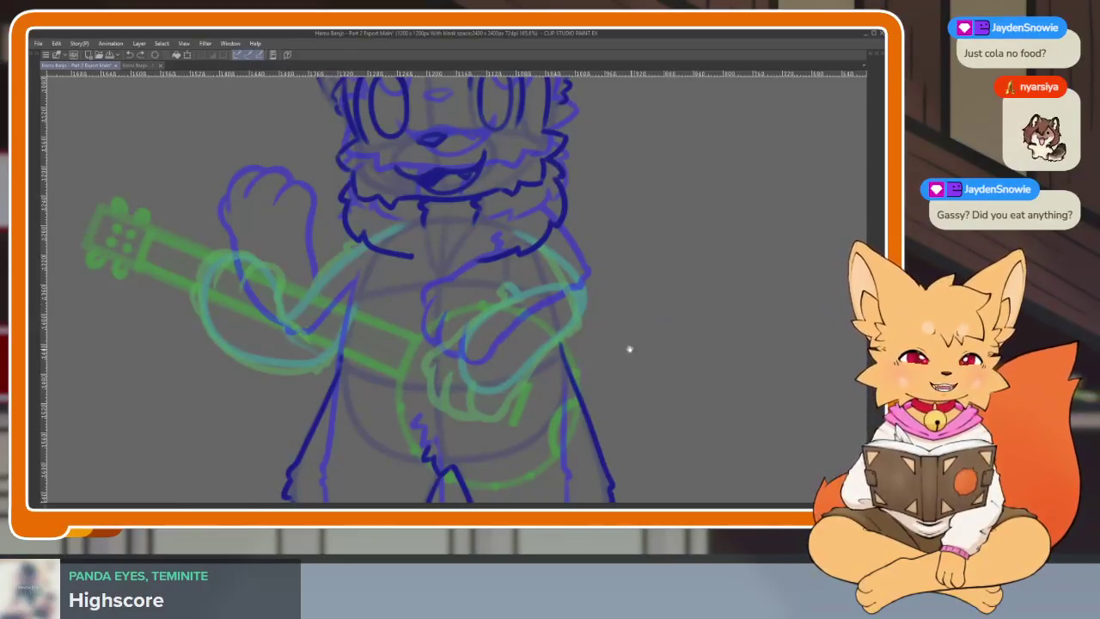
Step: Select the next cel in the timeline and hide the palettes so its inked hands fill the window
{"action": "scroll", "coordinate": [629, 349], "scroll_direction": "up", "scroll_amount": 1}
{"action": "scroll", "coordinate": [464, 403], "scroll_direction": "up", "scroll_amount": 1}
{"action": "scroll", "coordinate": [436, 405], "scroll_direction": "up", "scroll_amount": 1}
{"action": "scroll", "coordinate": [344, 400], "scroll_direction": "up", "scroll_amount": 2}
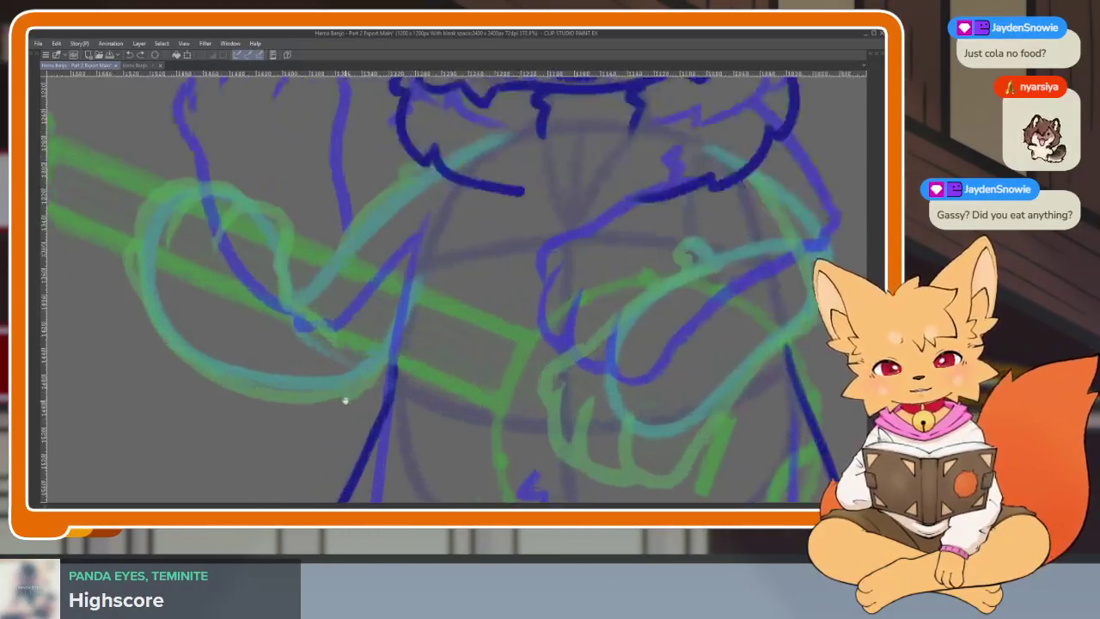
{"action": "scroll", "coordinate": [344, 400], "scroll_direction": "up", "scroll_amount": 1}
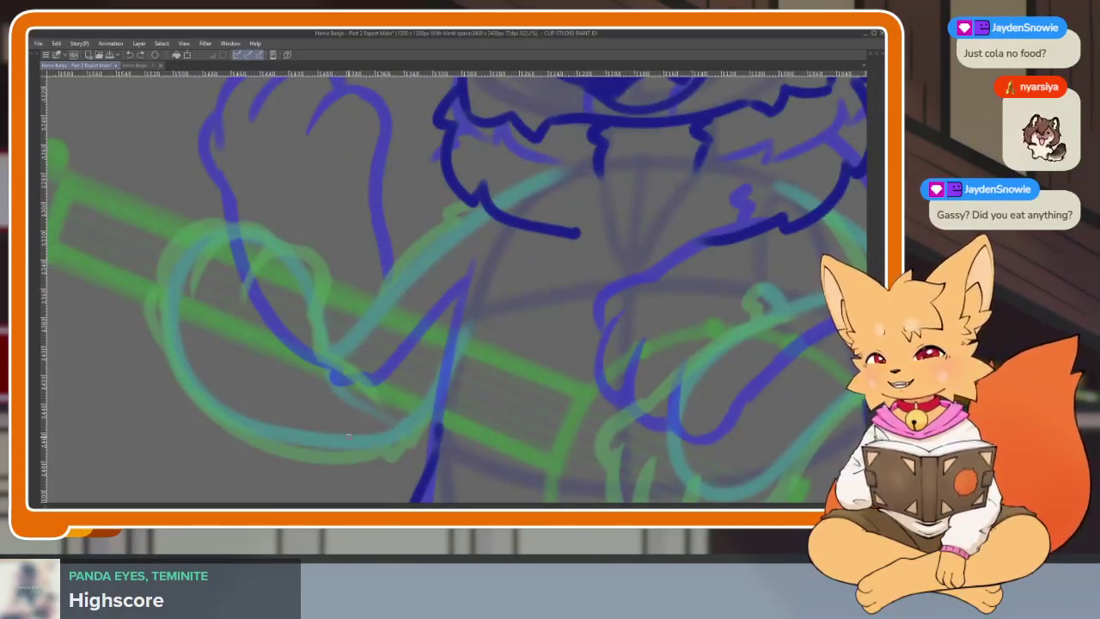
{"action": "scroll", "coordinate": [413, 386], "scroll_direction": "up", "scroll_amount": 1}
{"action": "scroll", "coordinate": [401, 393], "scroll_direction": "down", "scroll_amount": 2}
{"action": "scroll", "coordinate": [421, 396], "scroll_direction": "up", "scroll_amount": 2}
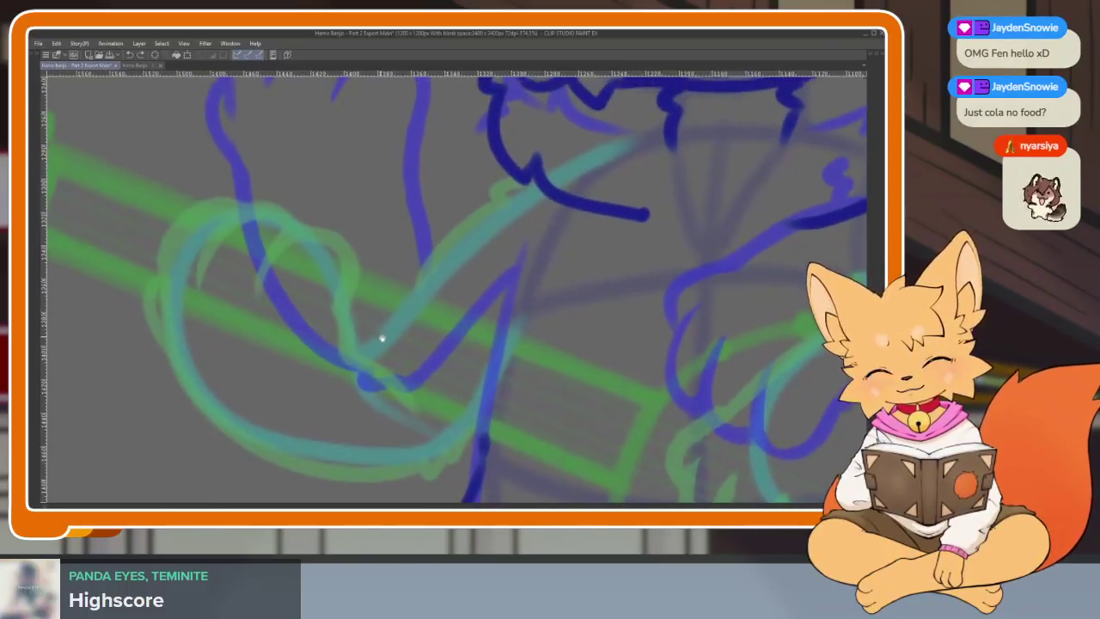
{"action": "scroll", "coordinate": [387, 364], "scroll_direction": "down", "scroll_amount": 2}
{"action": "scroll", "coordinate": [398, 369], "scroll_direction": "up", "scroll_amount": 2}
{"action": "scroll", "coordinate": [410, 375], "scroll_direction": "down", "scroll_amount": 1}
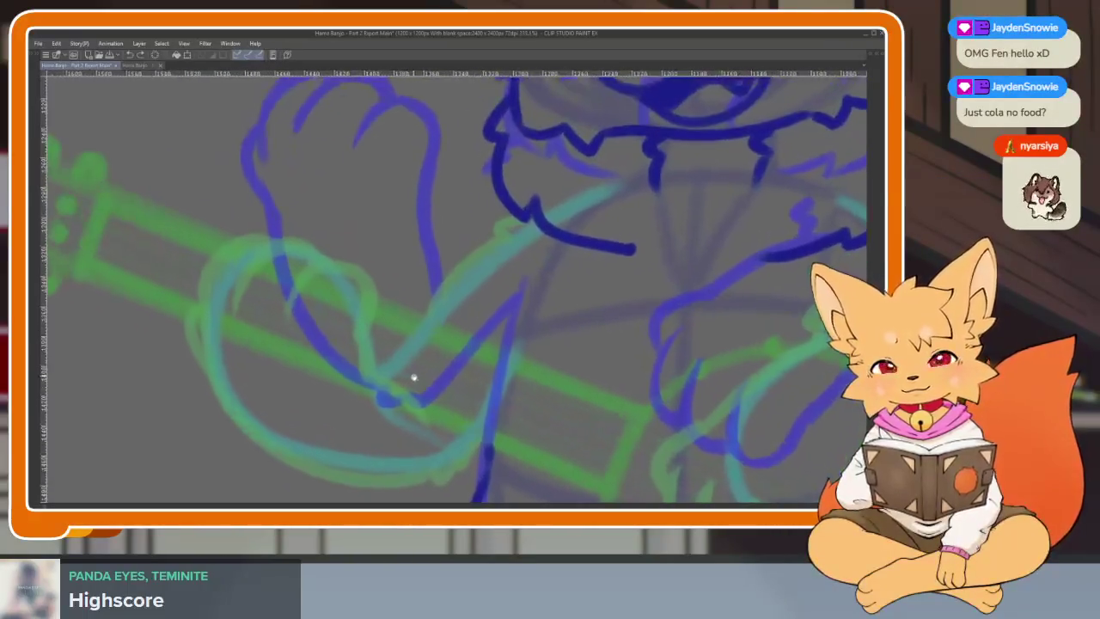
{"action": "scroll", "coordinate": [467, 412], "scroll_direction": "up", "scroll_amount": 1}
{"action": "scroll", "coordinate": [468, 416], "scroll_direction": "up", "scroll_amount": 1}
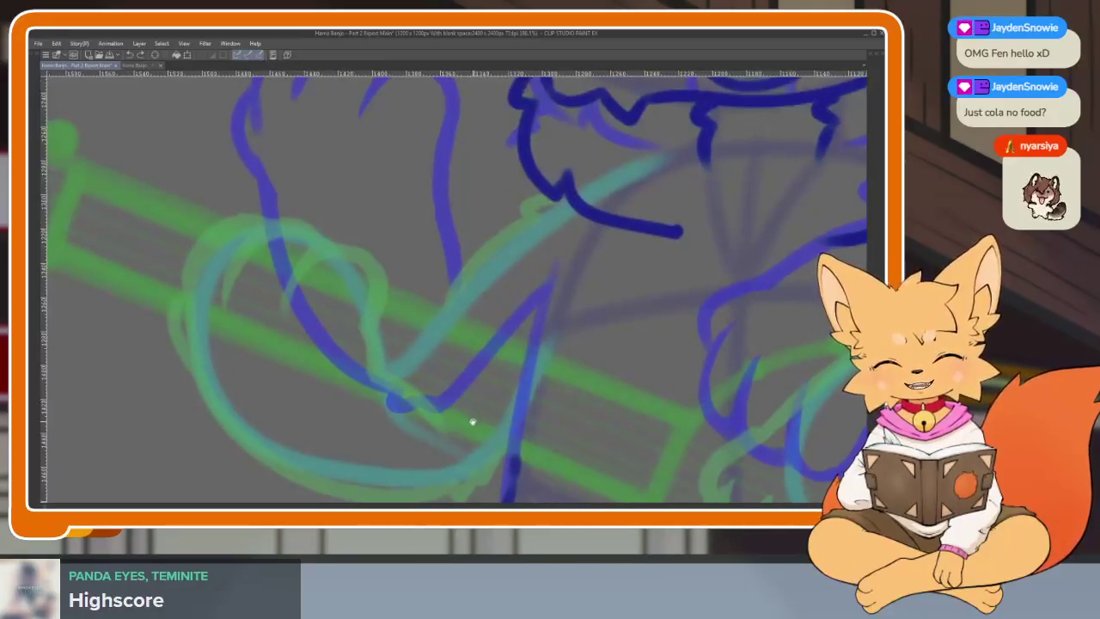
{"action": "scroll", "coordinate": [530, 381], "scroll_direction": "down", "scroll_amount": 2}
{"action": "key", "text": "Tab"}
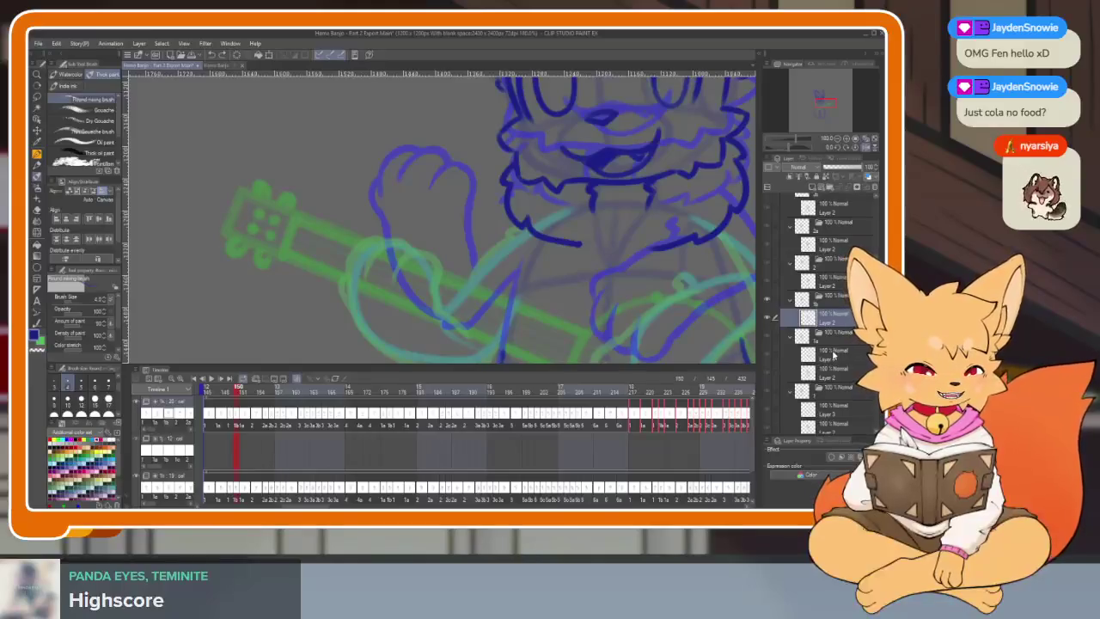
{"action": "left_click", "coordinate": [832, 352]}
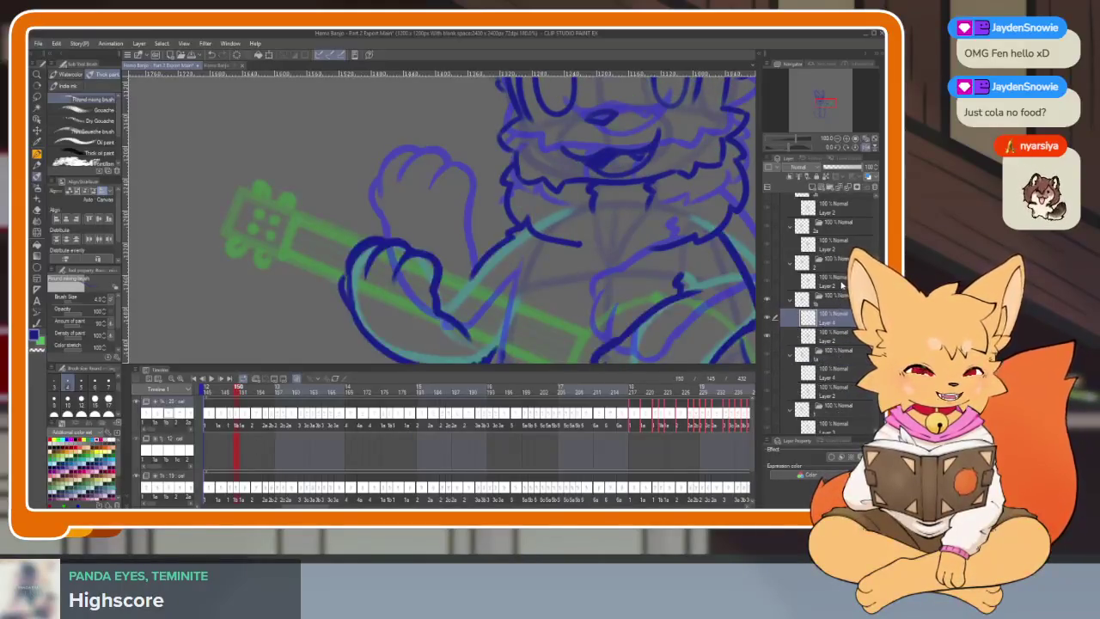
{"action": "key", "text": "Tab"}
{"action": "scroll", "coordinate": [580, 355], "scroll_direction": "down", "scroll_amount": 1}
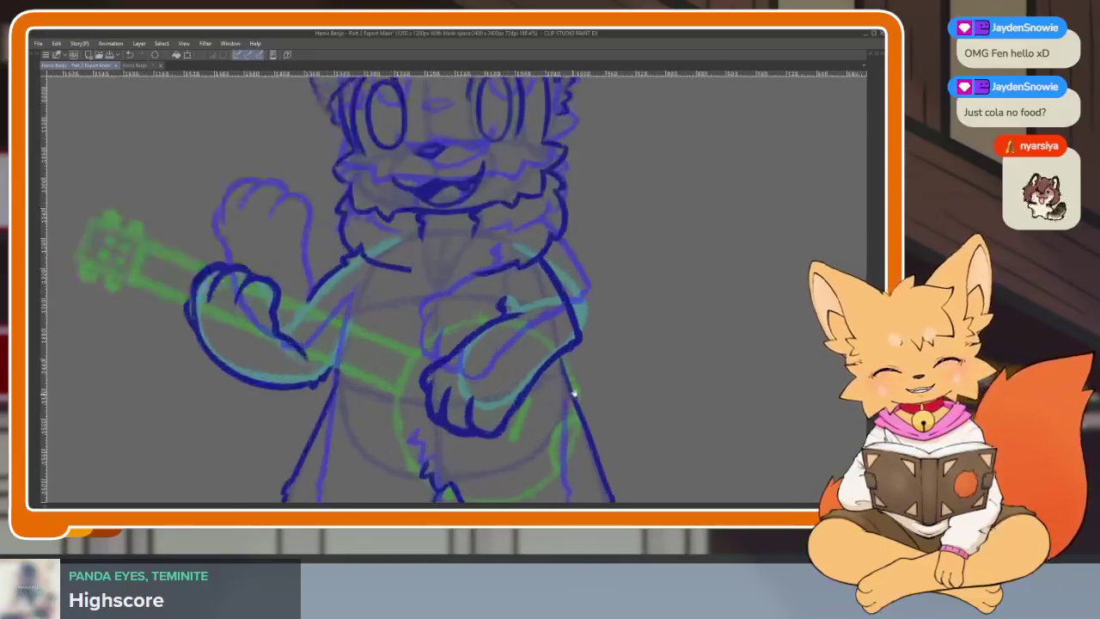
{"action": "scroll", "coordinate": [554, 400], "scroll_direction": "up", "scroll_amount": 2}
{"action": "scroll", "coordinate": [538, 421], "scroll_direction": "up", "scroll_amount": 1}
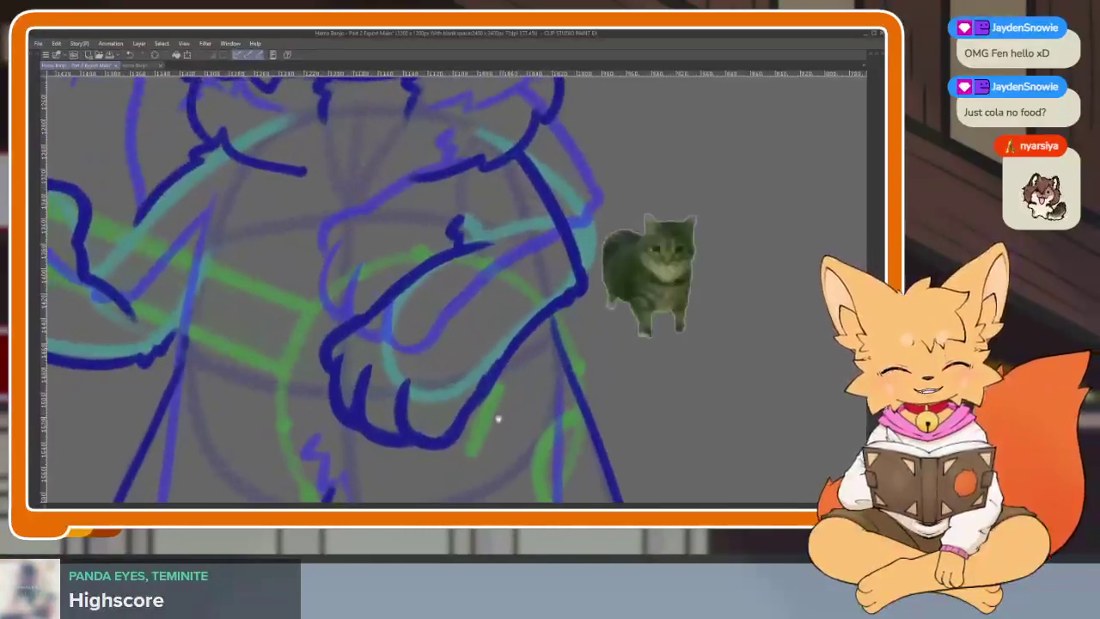
{"action": "scroll", "coordinate": [499, 417], "scroll_direction": "up", "scroll_amount": 1}
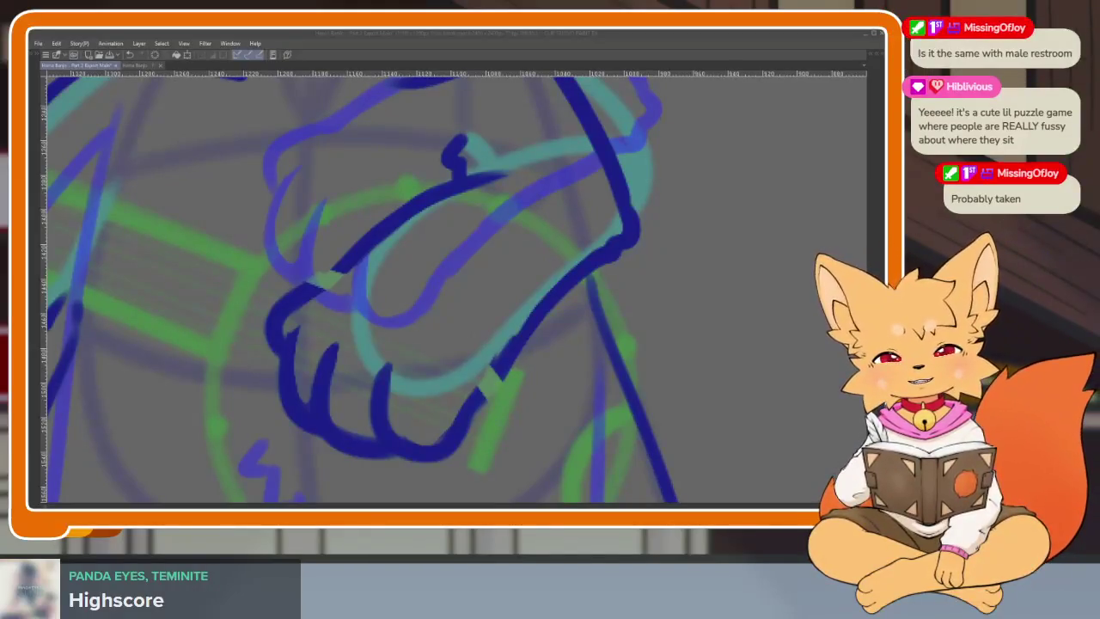
Step: Zoom out to the whole inked fox and flip two cels forward, then back one
{"action": "left_click", "coordinate": [542, 35]}
{"action": "scroll", "coordinate": [582, 386], "scroll_direction": "down", "scroll_amount": 5}
{"action": "scroll", "coordinate": [560, 368], "scroll_direction": "up", "scroll_amount": 2}
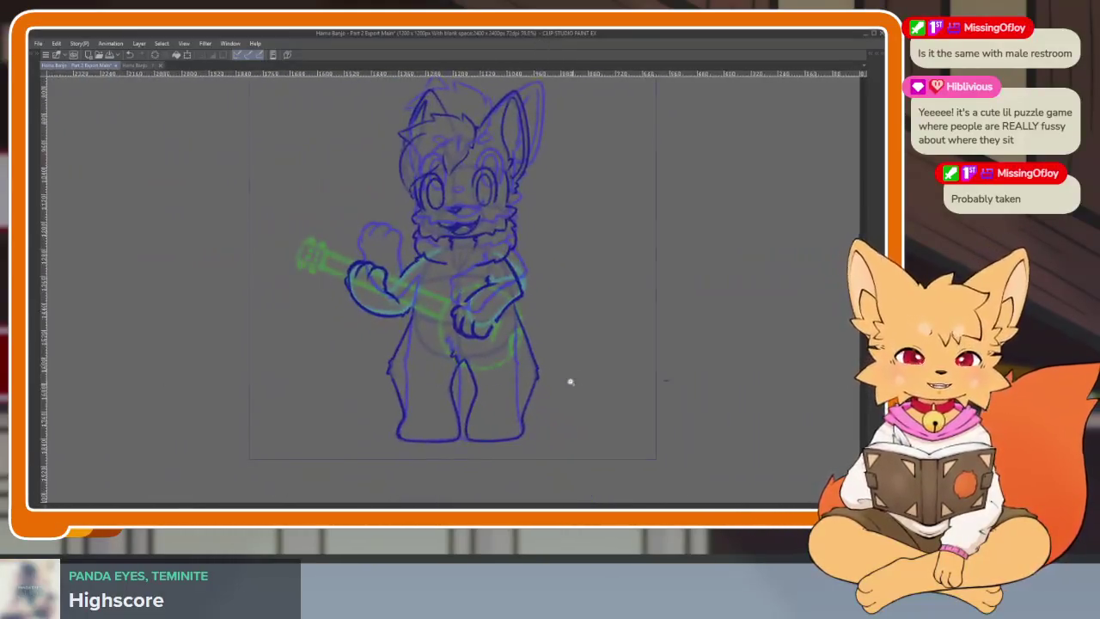
{"action": "key", "text": "Right"}
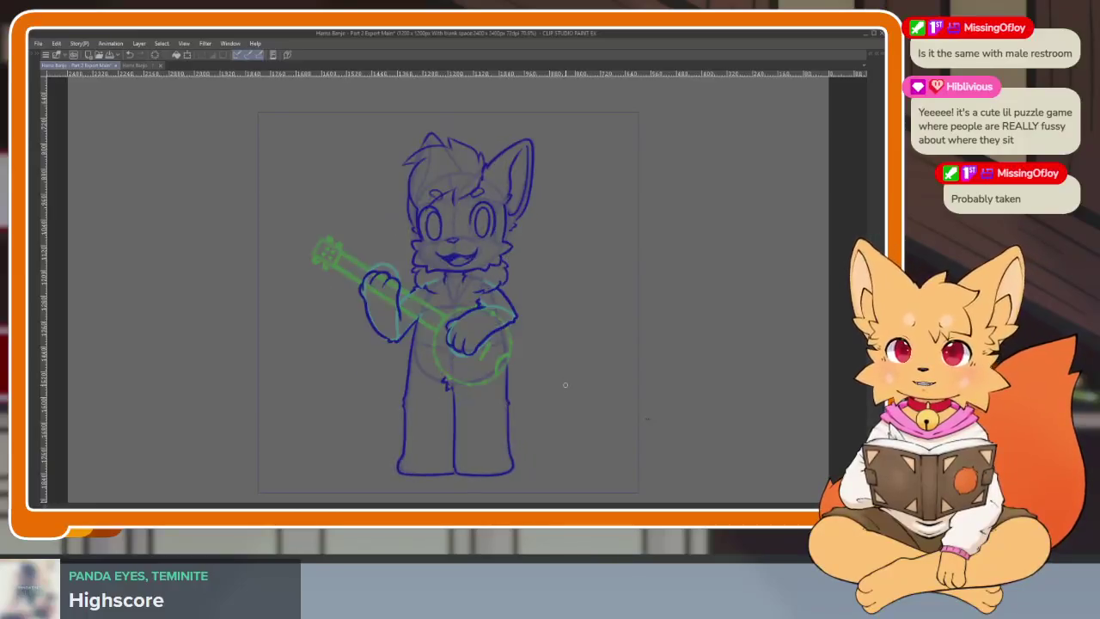
{"action": "key", "text": "Right"}
{"action": "key", "text": "Right"}
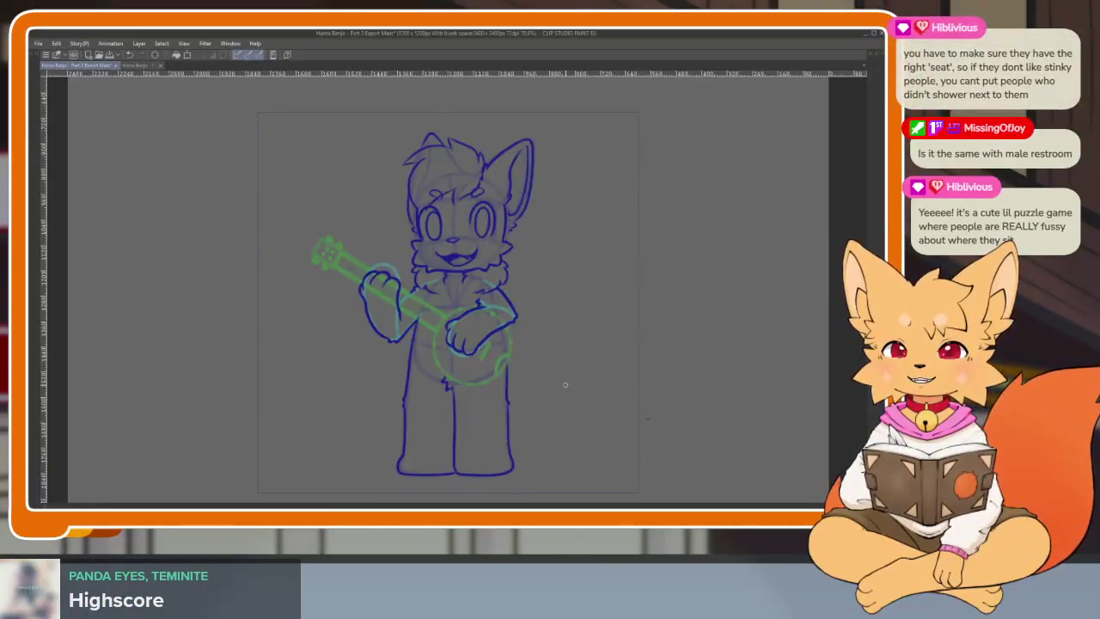
{"action": "key", "text": "Left"}
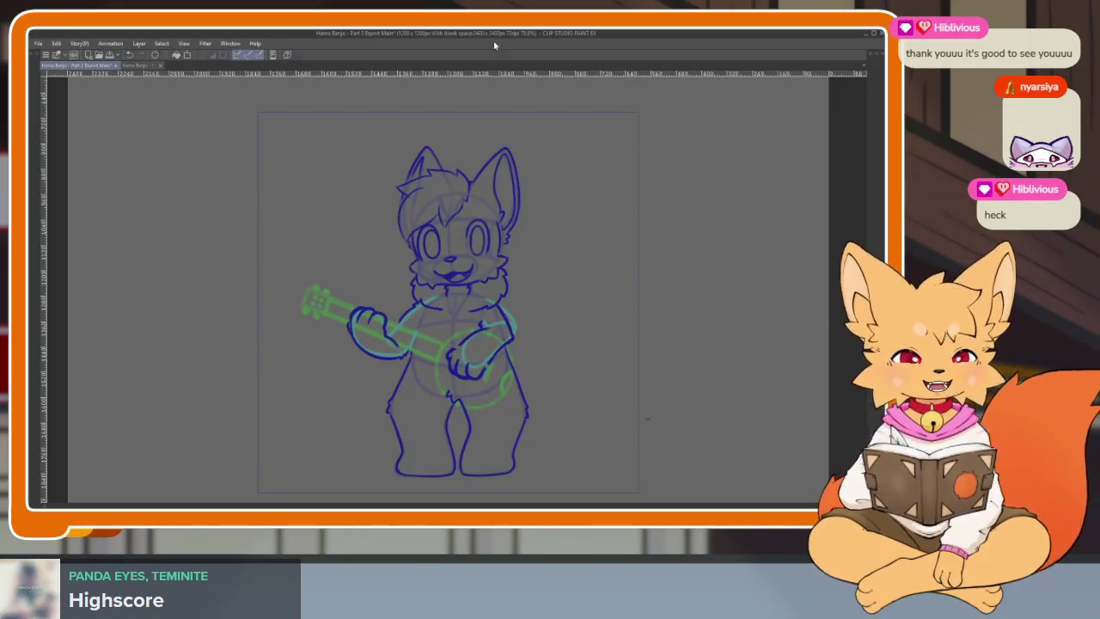
Step: Play back the animation and save the file
{"action": "key", "text": "Tab"}
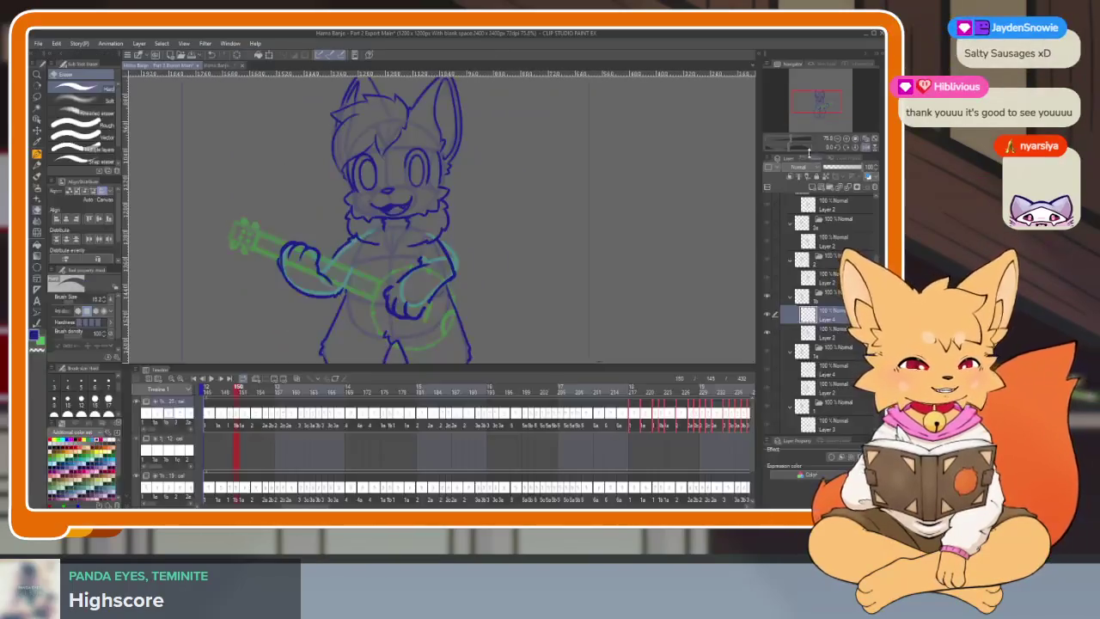
{"action": "key", "text": "Tab"}
{"action": "scroll", "coordinate": [697, 303], "scroll_direction": "down", "scroll_amount": 2}
{"action": "scroll", "coordinate": [560, 388], "scroll_direction": "down", "scroll_amount": 1}
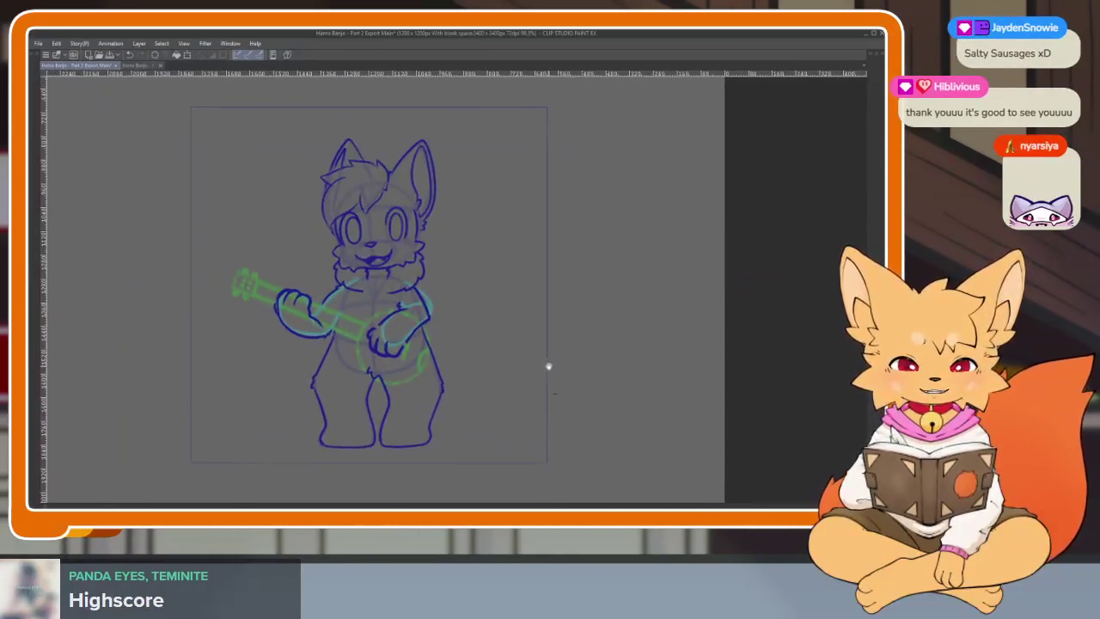
{"action": "key", "text": "Return"}
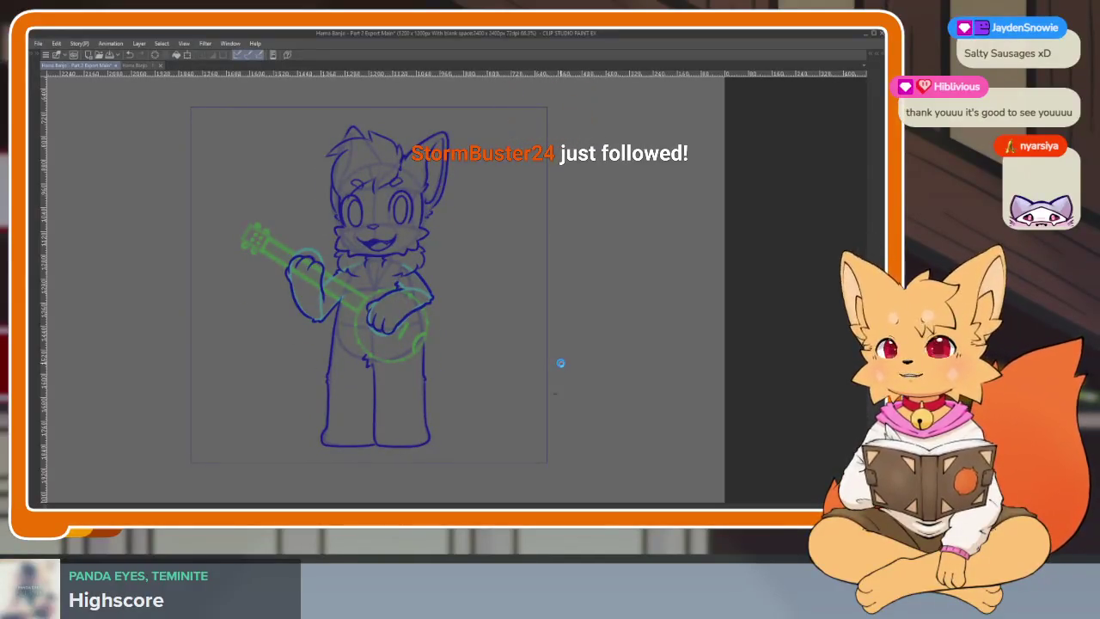
{"action": "key", "text": "ctrl+s"}
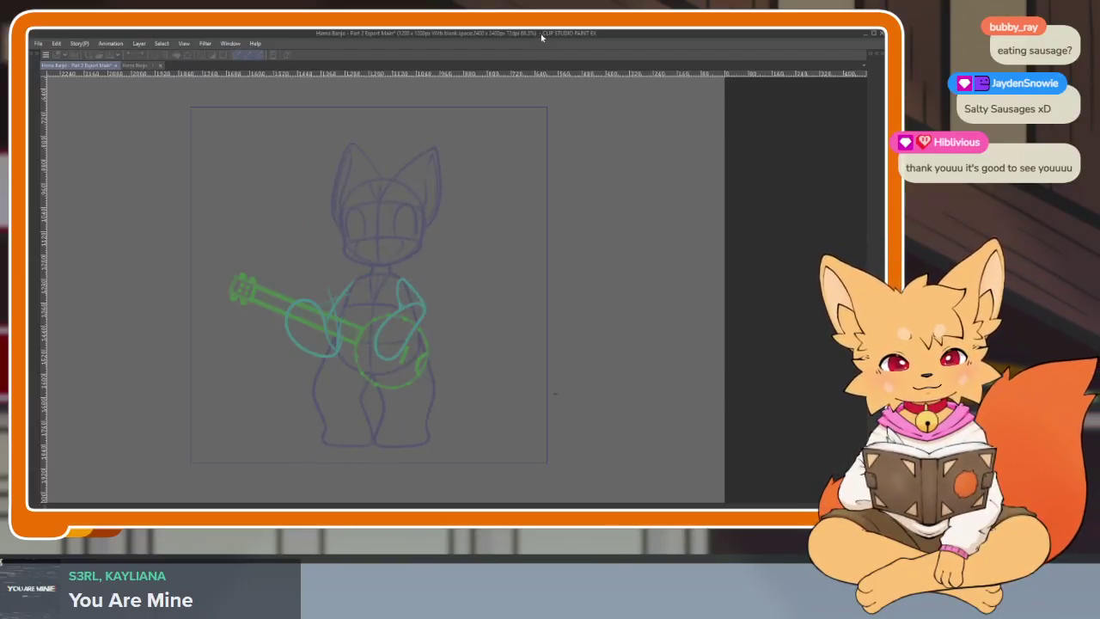
Step: Jump to the frame with the blue line art and hide the palettes again
{"action": "key", "text": "Tab"}
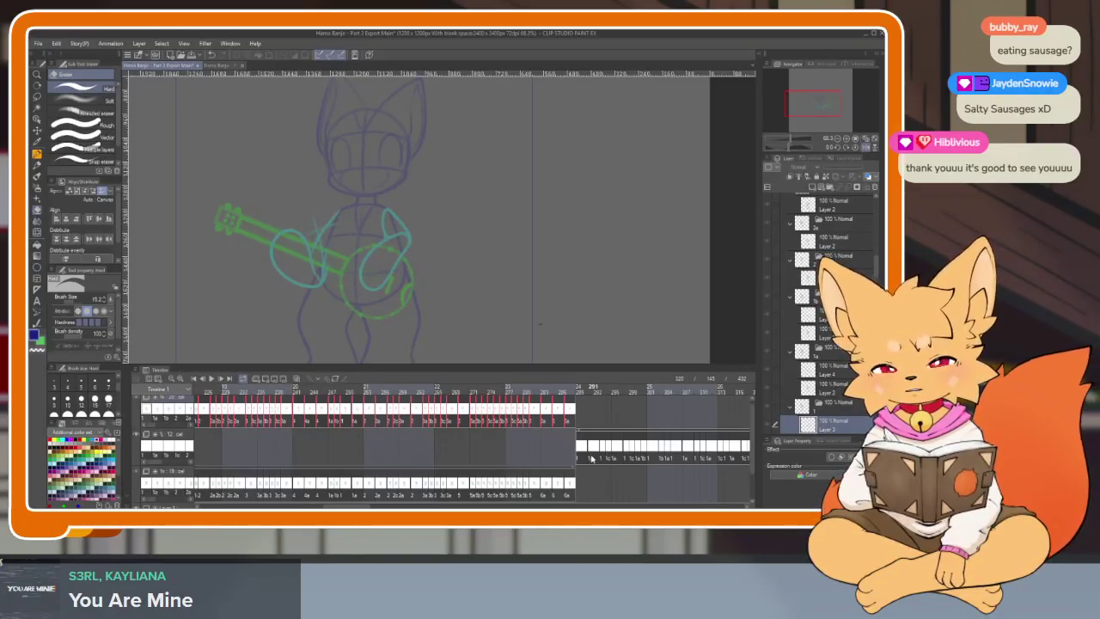
{"action": "left_click_drag", "start_coordinate": [493, 416], "coordinate": [588, 456]}
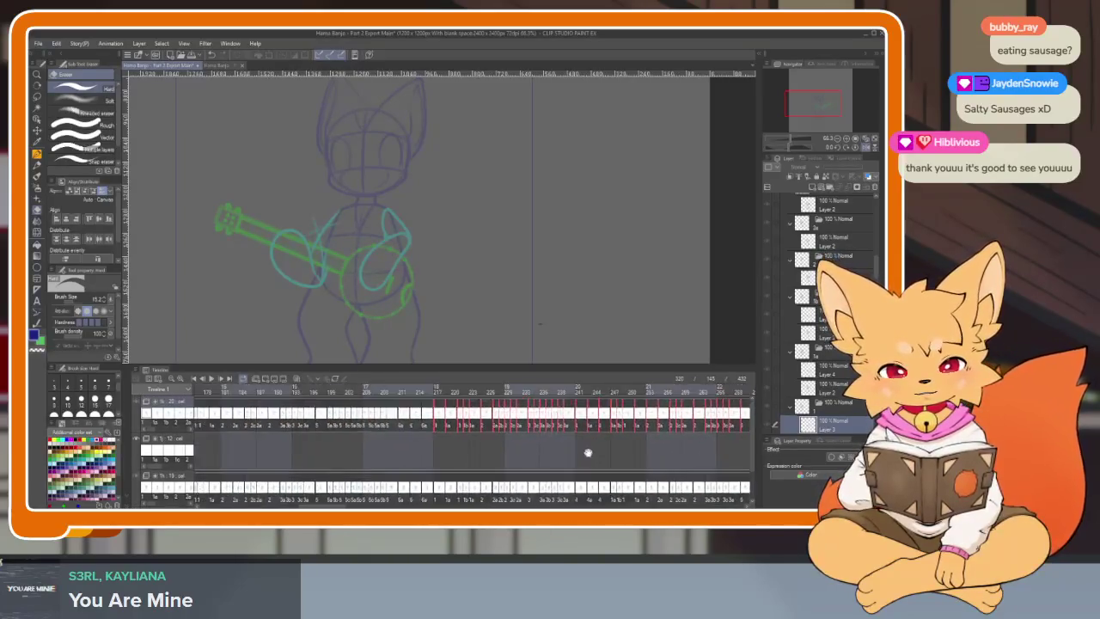
{"action": "left_click_drag", "start_coordinate": [473, 448], "coordinate": [531, 442]}
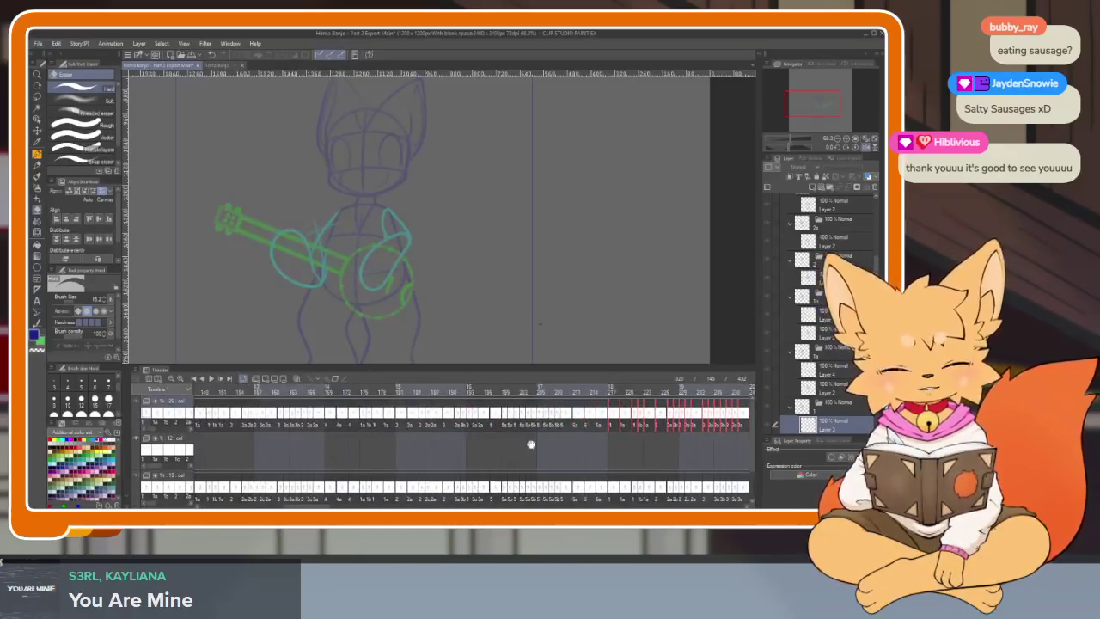
{"action": "left_click", "coordinate": [361, 389]}
{"action": "key", "text": "Tab"}
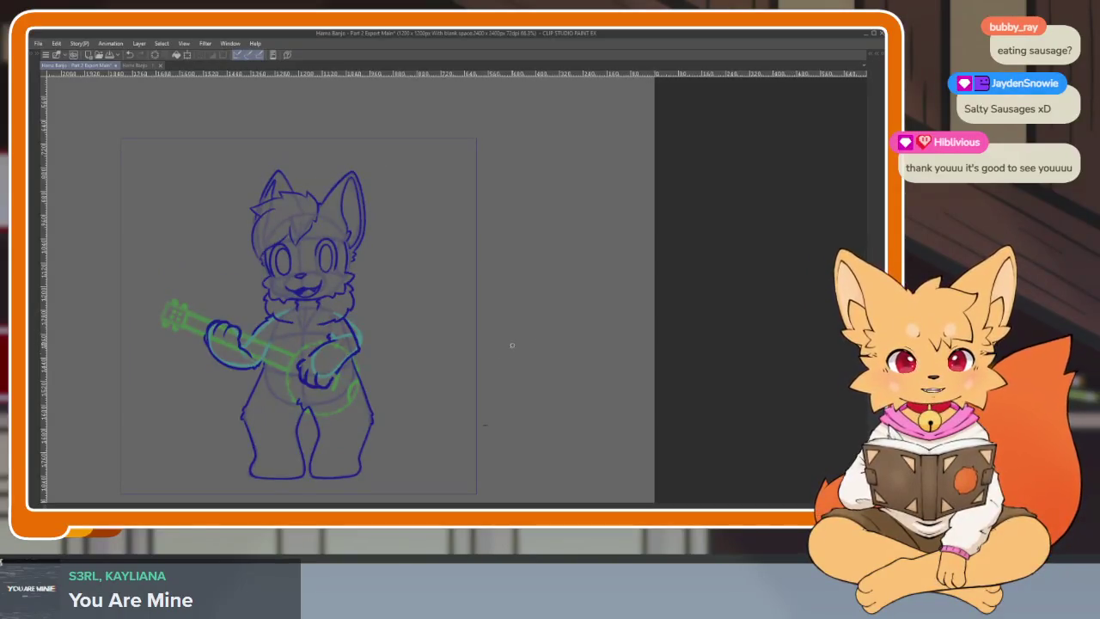
Step: Erase most of the old blue hand outline and thin the diagonal stroke's lower end
{"action": "scroll", "coordinate": [376, 417], "scroll_direction": "up", "scroll_amount": 3}
{"action": "scroll", "coordinate": [375, 417], "scroll_direction": "up", "scroll_amount": 2}
{"action": "scroll", "coordinate": [384, 412], "scroll_direction": "up", "scroll_amount": 2}
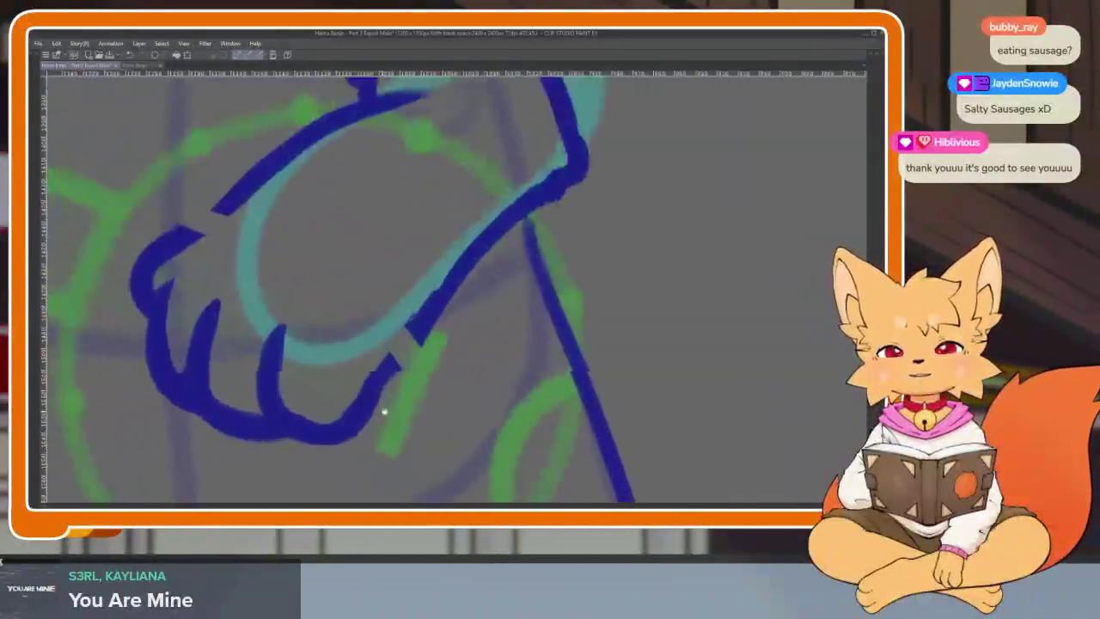
{"action": "left_click_drag", "start_coordinate": [384, 413], "coordinate": [498, 425]}
{"action": "scroll", "coordinate": [351, 329], "scroll_direction": "up", "scroll_amount": 1}
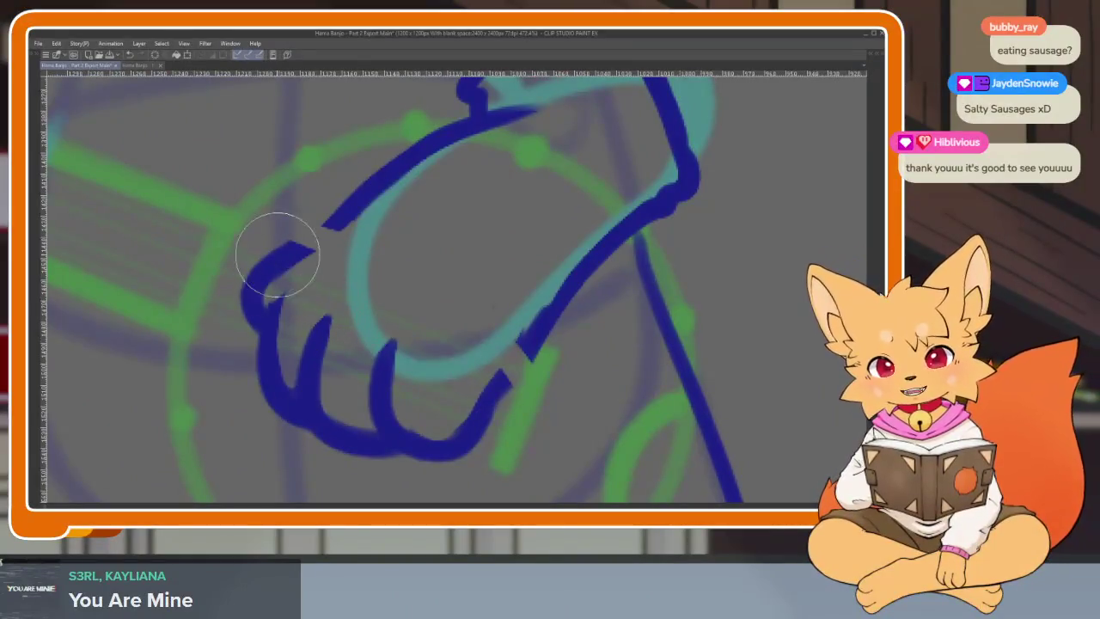
{"action": "mouse_move", "coordinate": [278, 245]}
{"action": "left_mouse_down"}
{"action": "mouse_move", "coordinate": [290, 412]}
{"action": "mouse_move", "coordinate": [466, 393]}
{"action": "mouse_move", "coordinate": [449, 410]}
{"action": "left_mouse_up"}
{"action": "scroll", "coordinate": [547, 404], "scroll_direction": "right", "scroll_amount": 2}
{"action": "scroll", "coordinate": [547, 404], "scroll_direction": "right", "scroll_amount": 2}
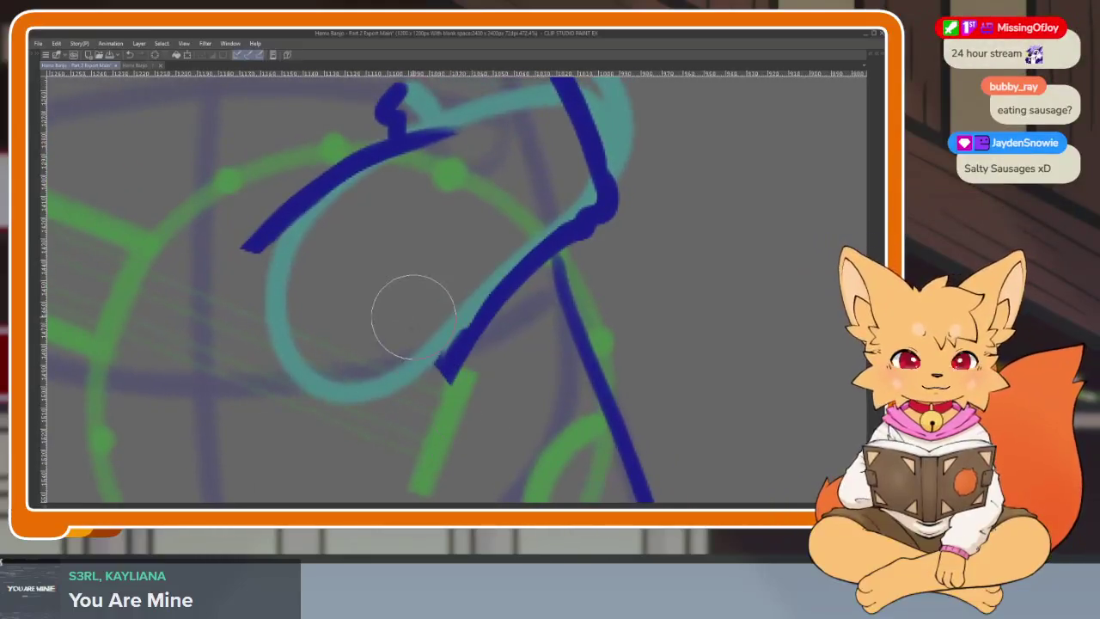
{"action": "scroll", "coordinate": [479, 386], "scroll_direction": "right", "scroll_amount": 2}
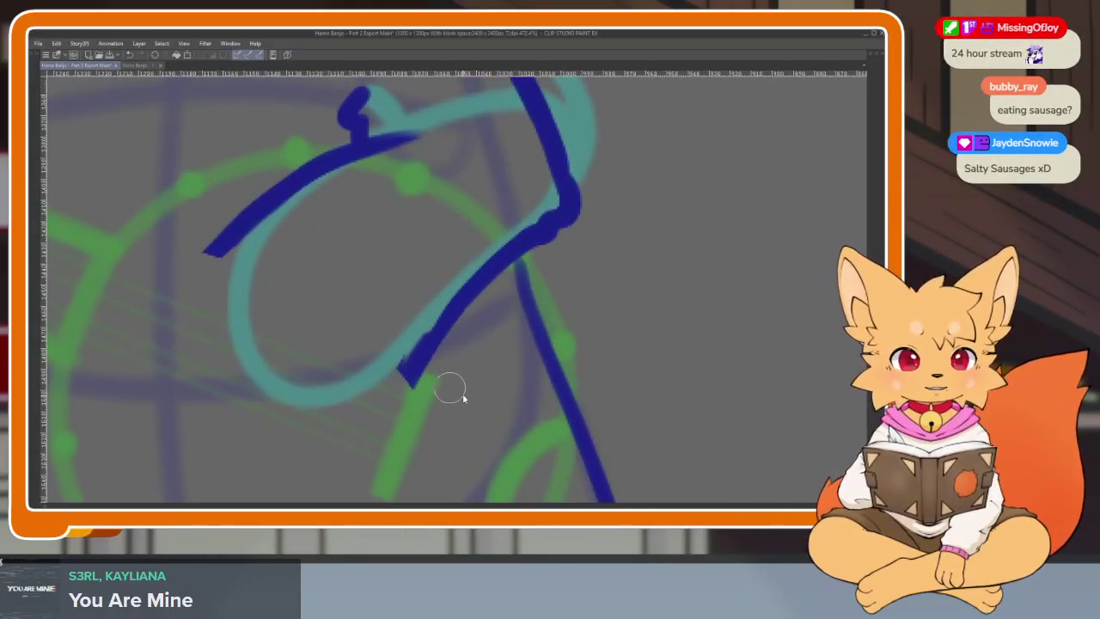
{"action": "left_click_drag", "start_coordinate": [503, 275], "coordinate": [404, 374]}
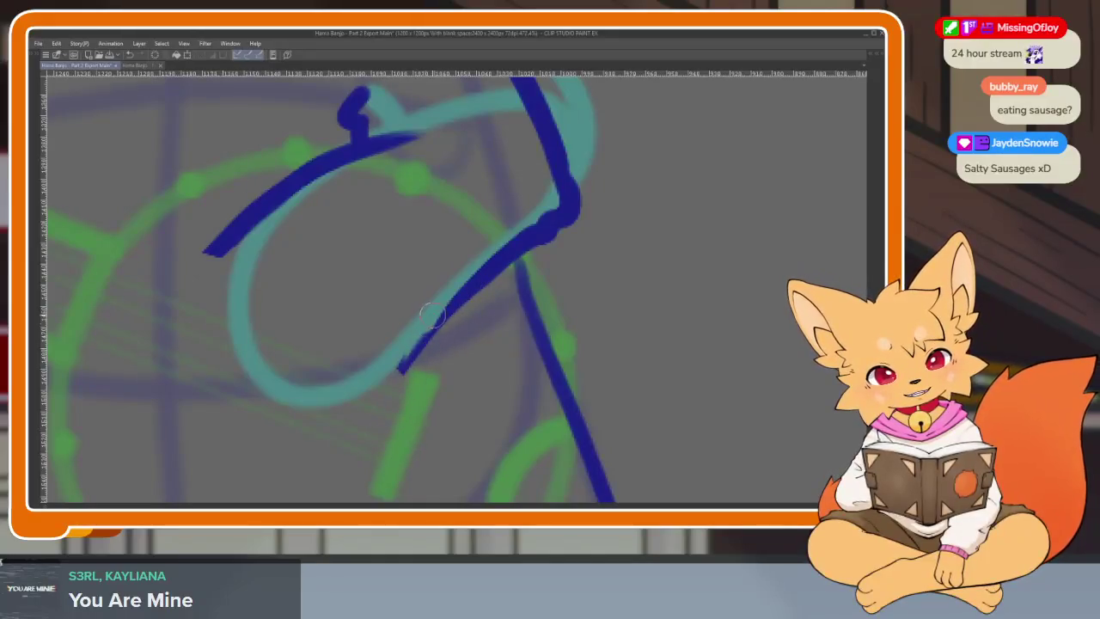
{"action": "scroll", "coordinate": [356, 457], "scroll_direction": "up", "scroll_amount": 2}
{"action": "scroll", "coordinate": [356, 457], "scroll_direction": "left", "scroll_amount": 2}
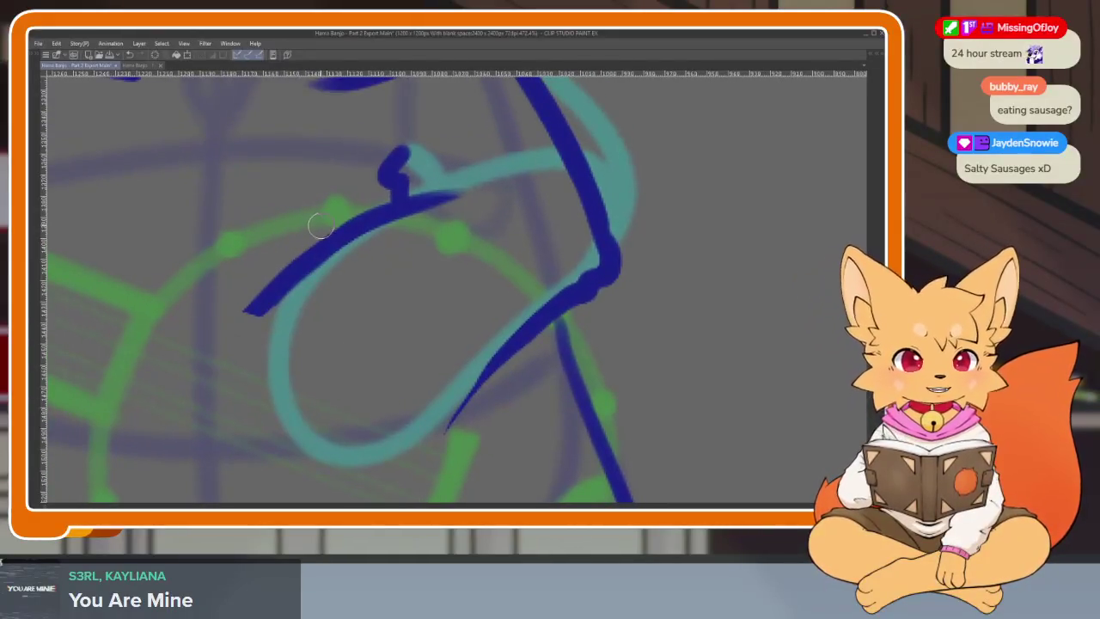
{"action": "scroll", "coordinate": [432, 339], "scroll_direction": "down", "scroll_amount": 3}
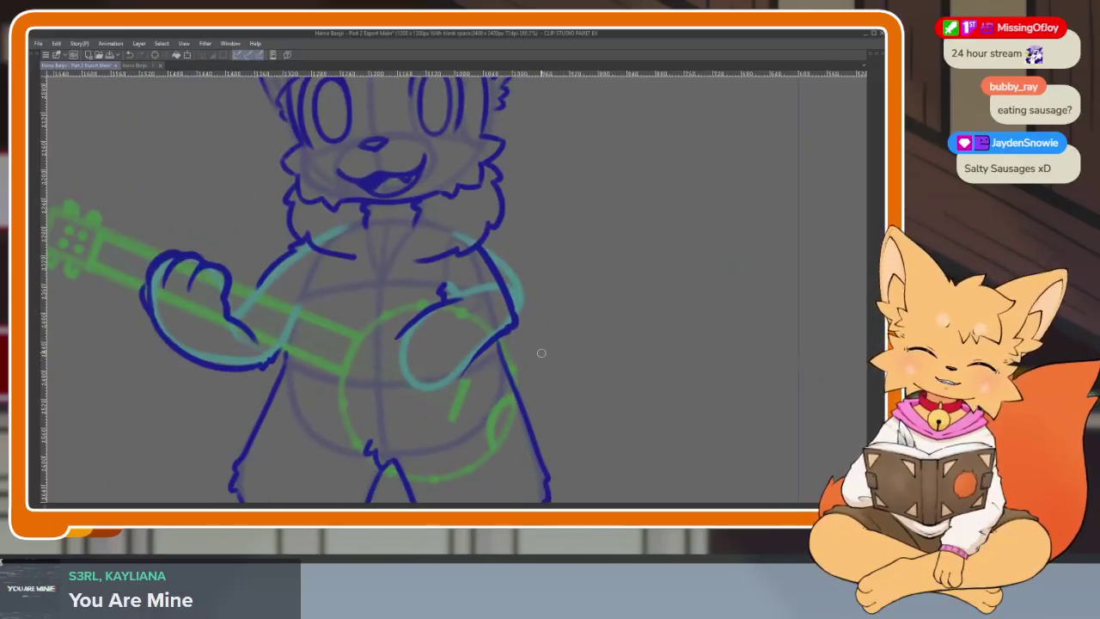
{"action": "scroll", "coordinate": [518, 390], "scroll_direction": "up", "scroll_amount": 1}
{"action": "scroll", "coordinate": [434, 422], "scroll_direction": "up", "scroll_amount": 3}
{"action": "scroll", "coordinate": [456, 413], "scroll_direction": "up", "scroll_amount": 2}
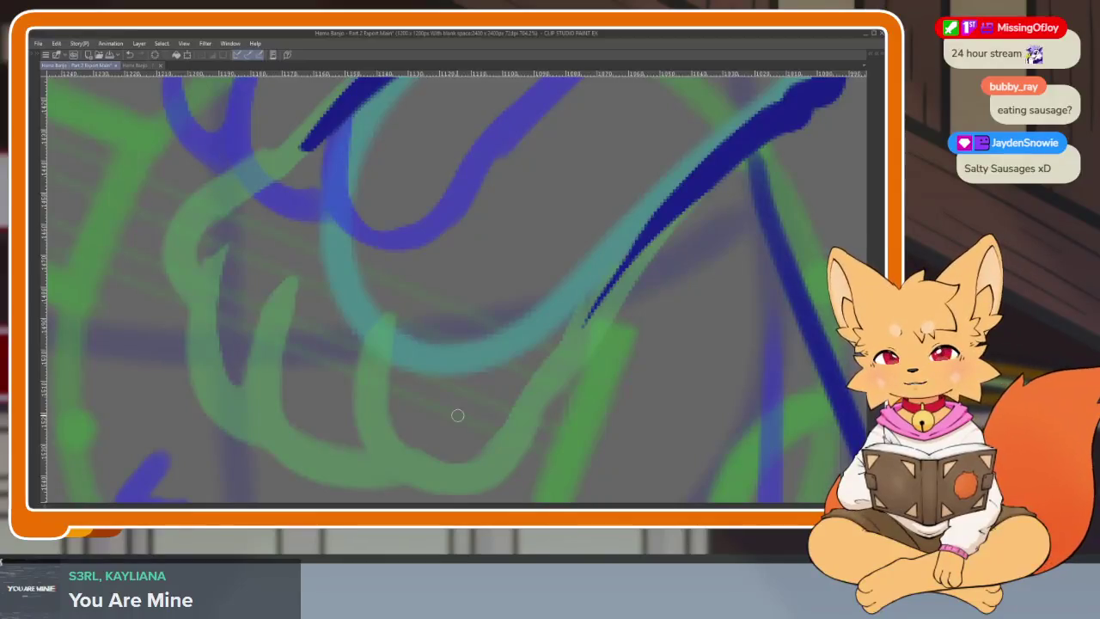
{"action": "scroll", "coordinate": [538, 385], "scroll_direction": "down", "scroll_amount": 1}
{"action": "scroll", "coordinate": [527, 387], "scroll_direction": "down", "scroll_amount": 1}
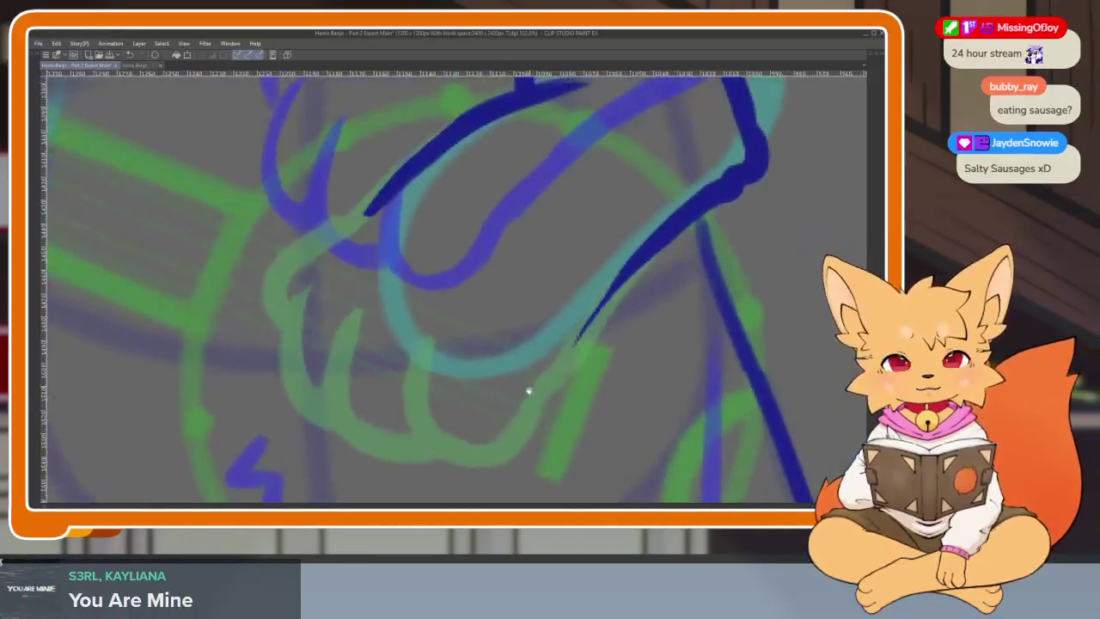
{"action": "scroll", "coordinate": [531, 388], "scroll_direction": "down", "scroll_amount": 1}
{"action": "scroll", "coordinate": [531, 387], "scroll_direction": "down", "scroll_amount": 1}
{"action": "scroll", "coordinate": [607, 375], "scroll_direction": "down", "scroll_amount": 1}
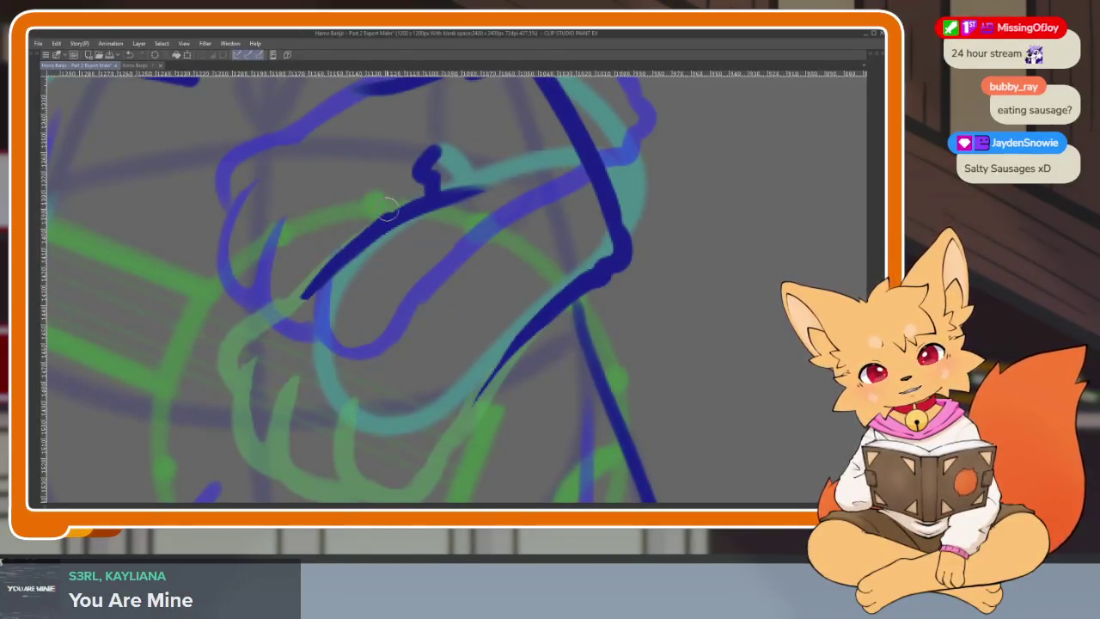
Step: Add a short dark stroke below the long line, undoing its overshooting tail
{"action": "left_click_drag", "start_coordinate": [401, 208], "coordinate": [302, 305]}
{"action": "scroll", "coordinate": [536, 353], "scroll_direction": "up", "scroll_amount": 1}
{"action": "scroll", "coordinate": [558, 365], "scroll_direction": "up", "scroll_amount": 1}
{"action": "scroll", "coordinate": [533, 387], "scroll_direction": "up", "scroll_amount": 1}
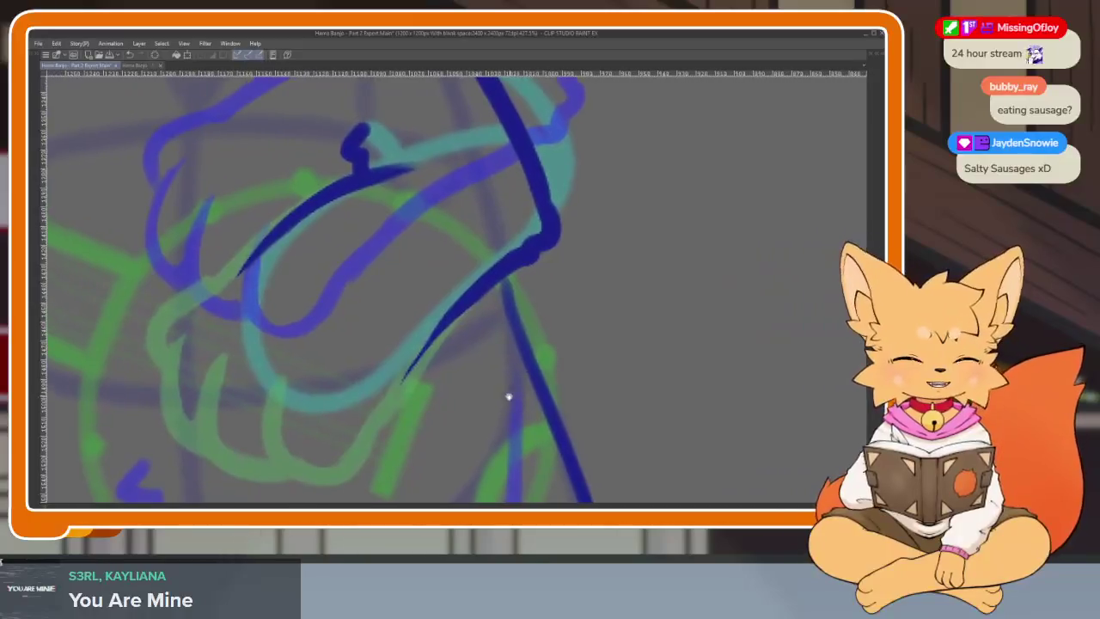
{"action": "scroll", "coordinate": [464, 411], "scroll_direction": "down", "scroll_amount": 2}
{"action": "scroll", "coordinate": [460, 414], "scroll_direction": "up", "scroll_amount": 1}
{"action": "scroll", "coordinate": [460, 404], "scroll_direction": "down", "scroll_amount": 2}
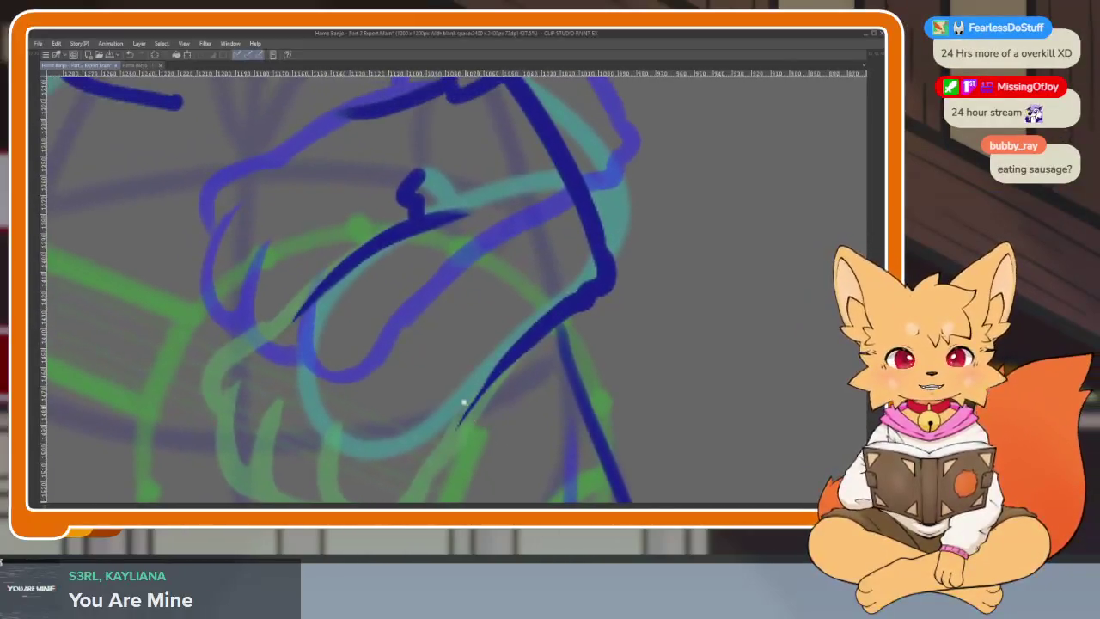
{"action": "scroll", "coordinate": [460, 400], "scroll_direction": "up", "scroll_amount": 1}
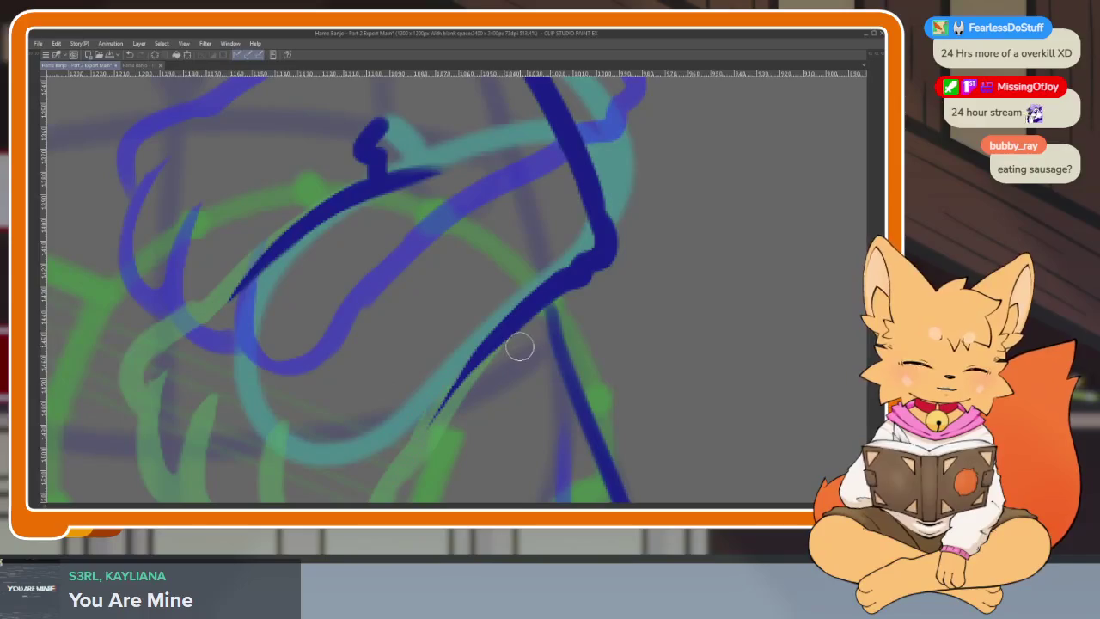
{"action": "key", "text": "ctrl+z"}
{"action": "scroll", "coordinate": [452, 418], "scroll_direction": "up", "scroll_amount": 1}
{"action": "scroll", "coordinate": [459, 434], "scroll_direction": "up", "scroll_amount": 1}
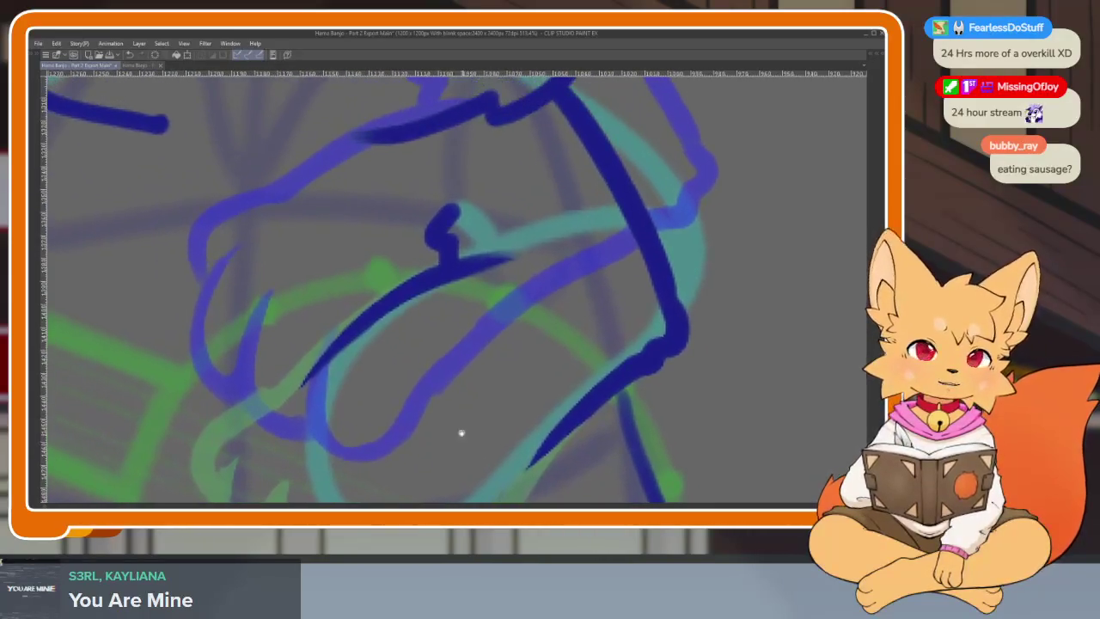
{"action": "scroll", "coordinate": [447, 432], "scroll_direction": "down", "scroll_amount": 2}
{"action": "scroll", "coordinate": [455, 441], "scroll_direction": "up", "scroll_amount": 1}
{"action": "scroll", "coordinate": [455, 442], "scroll_direction": "up", "scroll_amount": 1}
{"action": "scroll", "coordinate": [435, 435], "scroll_direction": "up", "scroll_amount": 1}
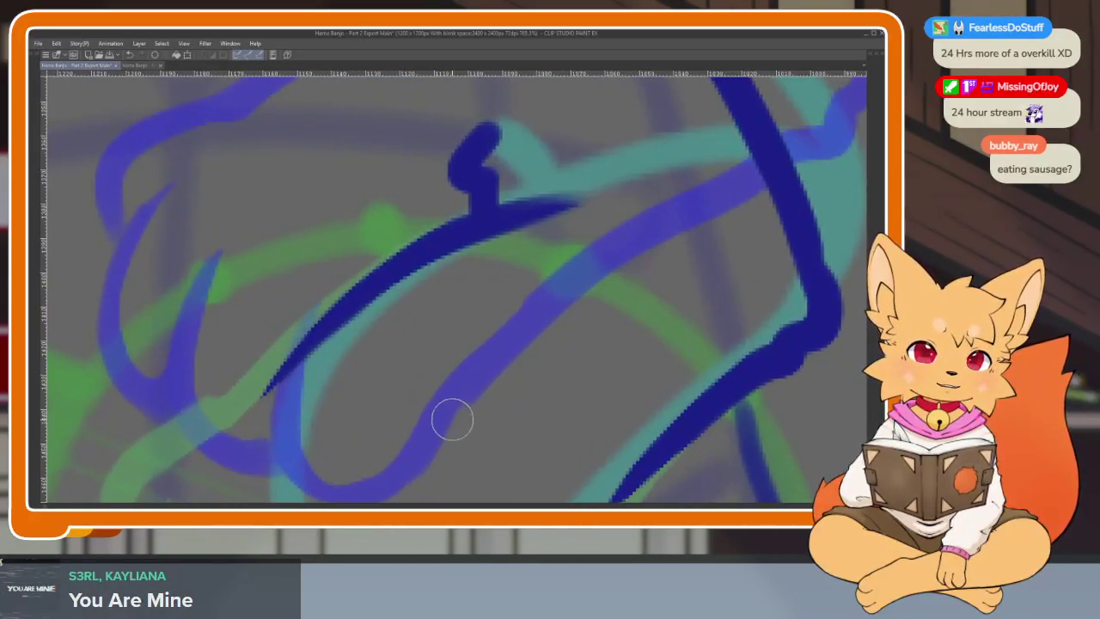
{"action": "scroll", "coordinate": [452, 417], "scroll_direction": "up", "scroll_amount": 2}
{"action": "scroll", "coordinate": [449, 418], "scroll_direction": "up", "scroll_amount": 1}
Step: Ink the curved outline of the strumming hand in dark blue
{"action": "left_click_drag", "start_coordinate": [466, 407], "coordinate": [453, 409]}
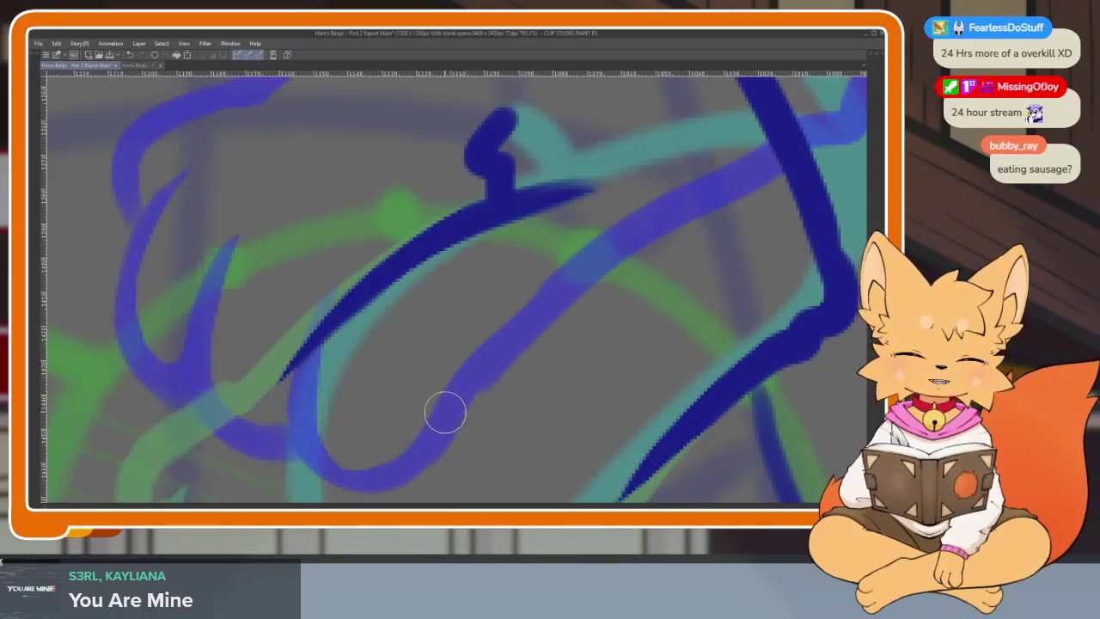
{"action": "scroll", "coordinate": [518, 430], "scroll_direction": "down", "scroll_amount": 2}
{"action": "scroll", "coordinate": [501, 409], "scroll_direction": "up", "scroll_amount": 1}
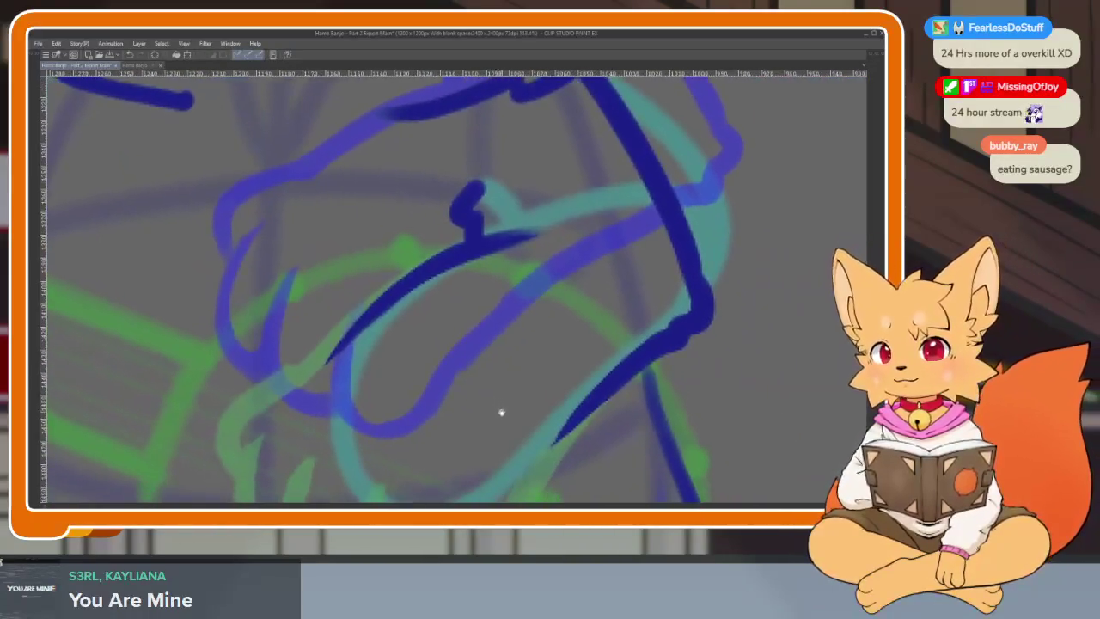
{"action": "scroll", "coordinate": [496, 398], "scroll_direction": "down", "scroll_amount": 1}
{"action": "scroll", "coordinate": [524, 386], "scroll_direction": "up", "scroll_amount": 1}
{"action": "scroll", "coordinate": [524, 386], "scroll_direction": "up", "scroll_amount": 1}
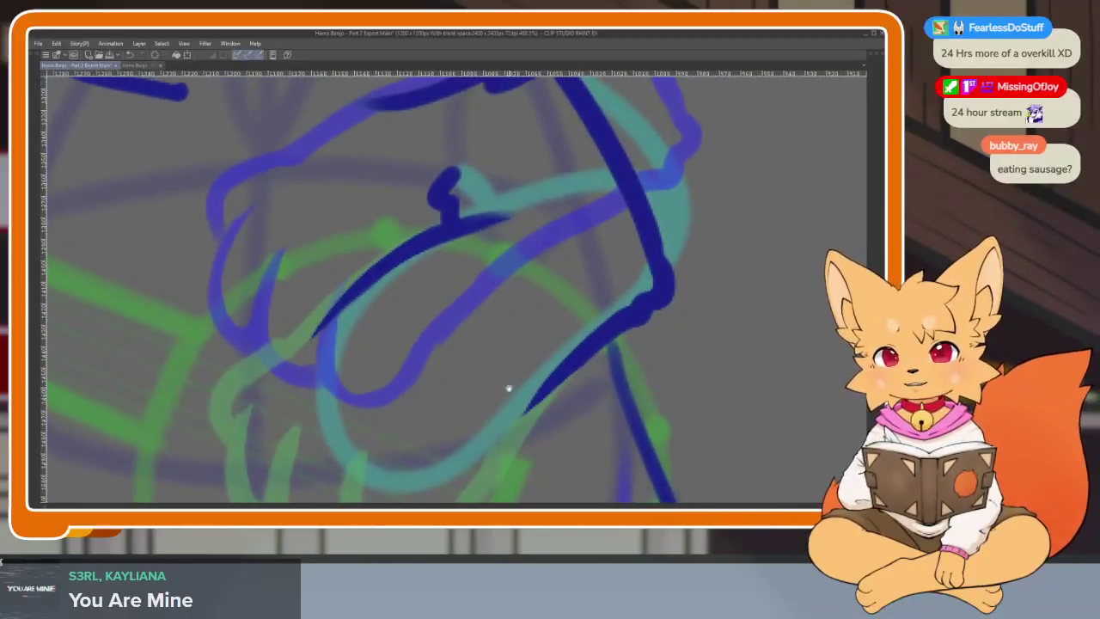
{"action": "scroll", "coordinate": [503, 395], "scroll_direction": "down", "scroll_amount": 1}
{"action": "scroll", "coordinate": [494, 403], "scroll_direction": "up", "scroll_amount": 1}
{"action": "scroll", "coordinate": [421, 356], "scroll_direction": "up", "scroll_amount": 1}
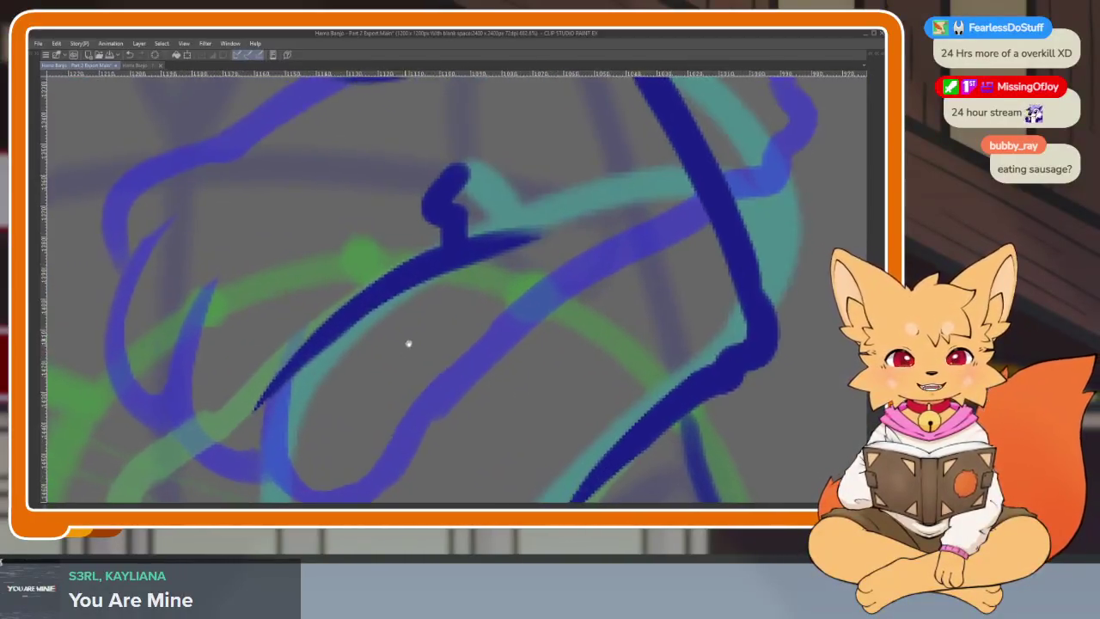
{"action": "scroll", "coordinate": [447, 327], "scroll_direction": "up", "scroll_amount": 1}
{"action": "scroll", "coordinate": [609, 261], "scroll_direction": "down", "scroll_amount": 1}
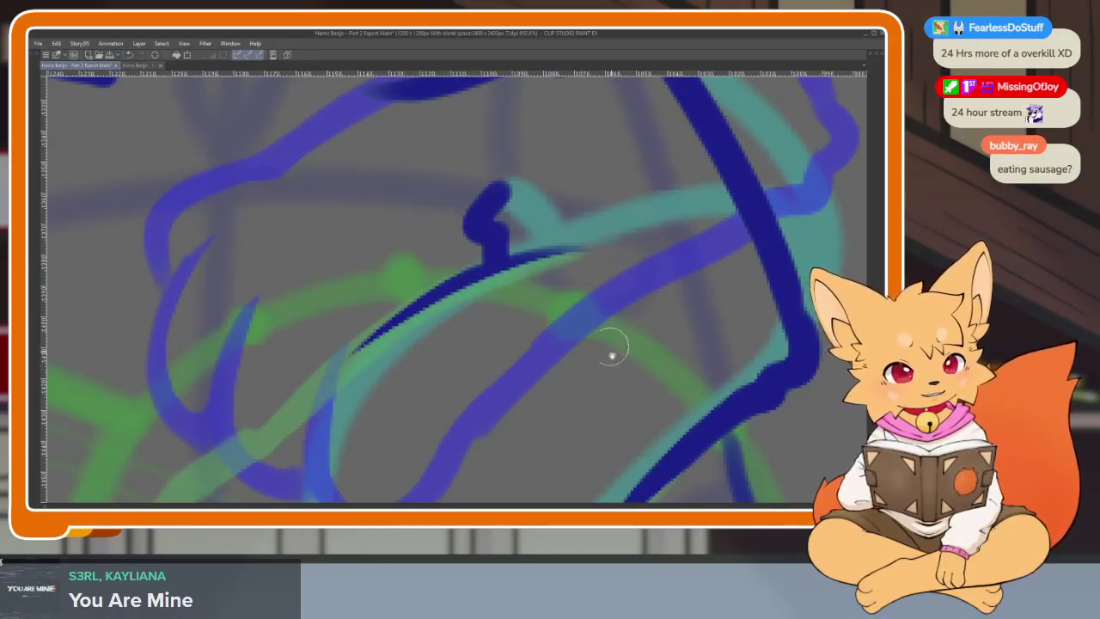
{"action": "scroll", "coordinate": [611, 352], "scroll_direction": "down", "scroll_amount": 3}
{"action": "scroll", "coordinate": [558, 365], "scroll_direction": "up", "scroll_amount": 2}
{"action": "scroll", "coordinate": [577, 381], "scroll_direction": "up", "scroll_amount": 1}
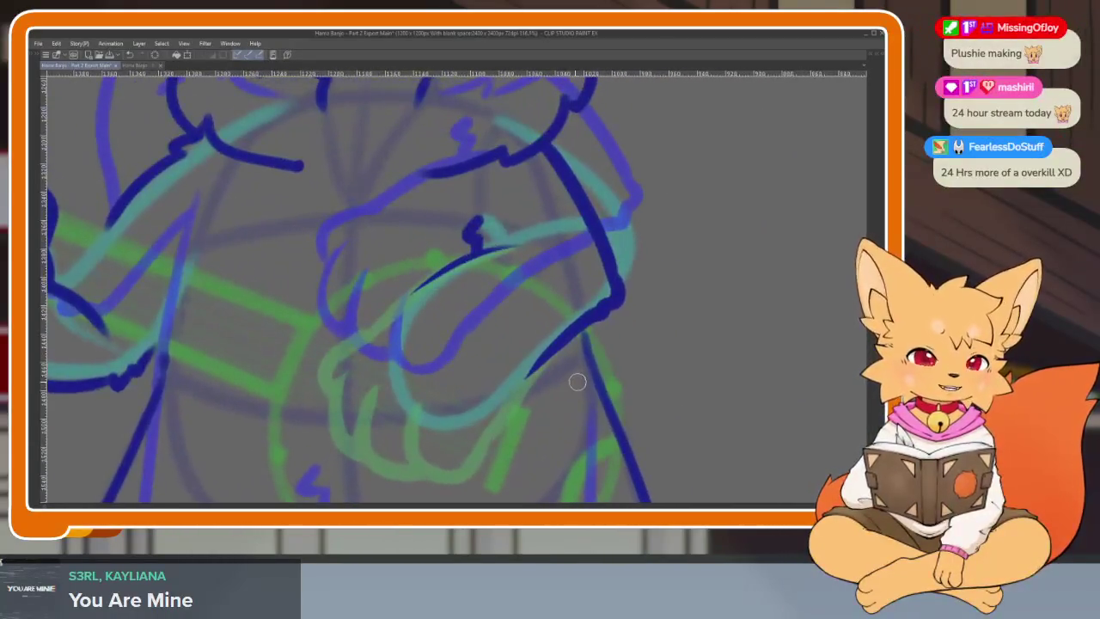
{"action": "scroll", "coordinate": [528, 412], "scroll_direction": "up", "scroll_amount": 1}
{"action": "scroll", "coordinate": [525, 420], "scroll_direction": "up", "scroll_amount": 2}
{"action": "scroll", "coordinate": [525, 420], "scroll_direction": "up", "scroll_amount": 2}
{"action": "scroll", "coordinate": [537, 396], "scroll_direction": "down", "scroll_amount": 1}
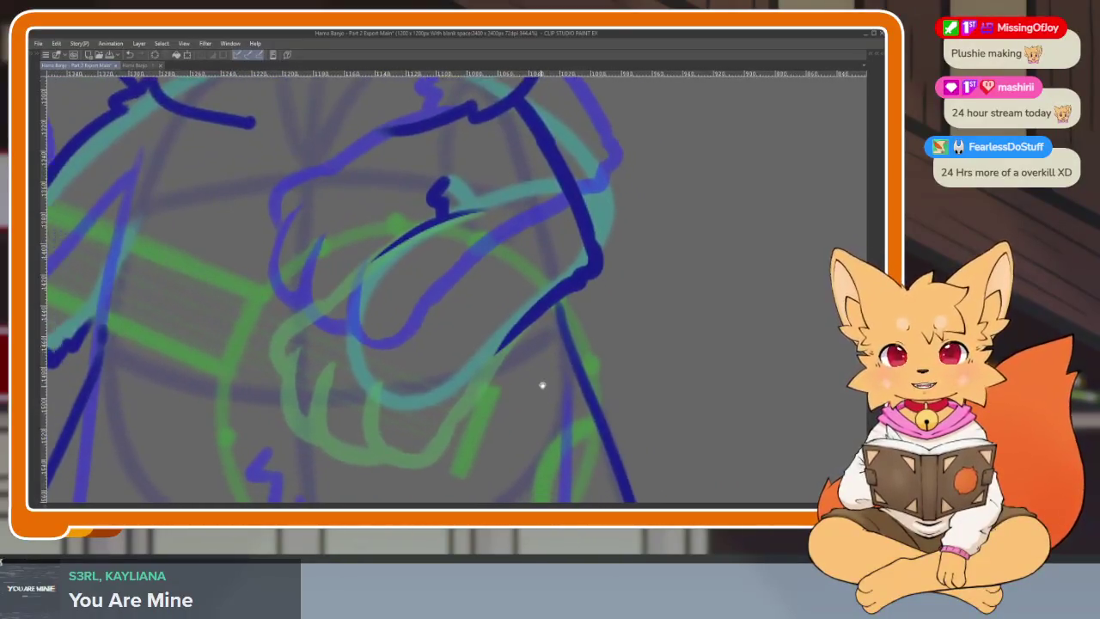
{"action": "scroll", "coordinate": [537, 397], "scroll_direction": "up", "scroll_amount": 2}
{"action": "scroll", "coordinate": [539, 388], "scroll_direction": "down", "scroll_amount": 1}
{"action": "scroll", "coordinate": [490, 422], "scroll_direction": "down", "scroll_amount": 1}
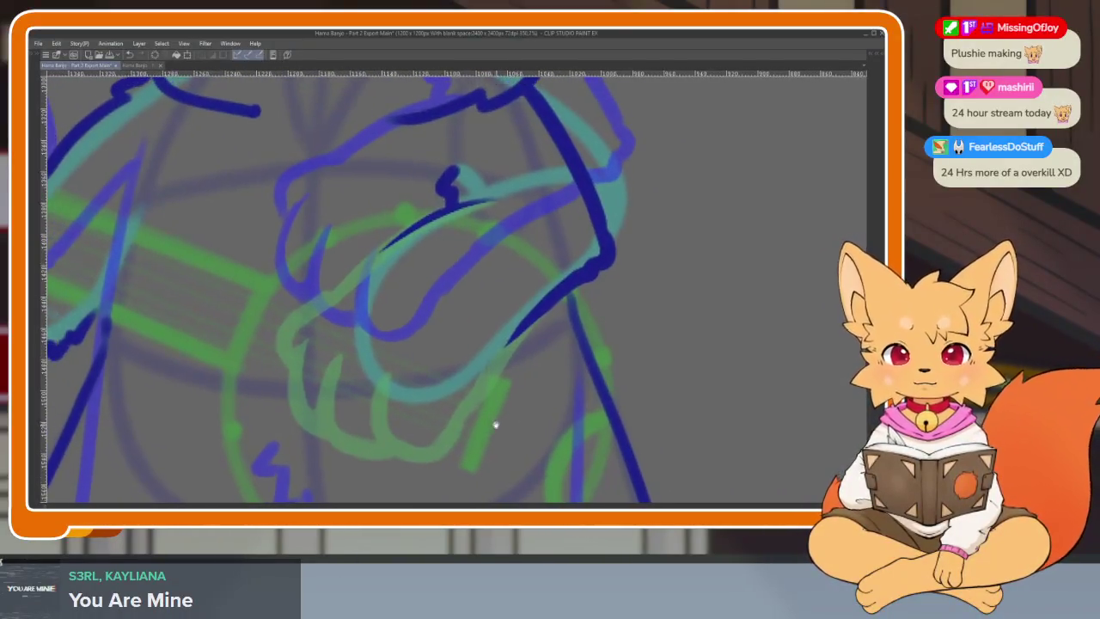
{"action": "scroll", "coordinate": [447, 400], "scroll_direction": "up", "scroll_amount": 3}
{"action": "scroll", "coordinate": [439, 410], "scroll_direction": "down", "scroll_amount": 1}
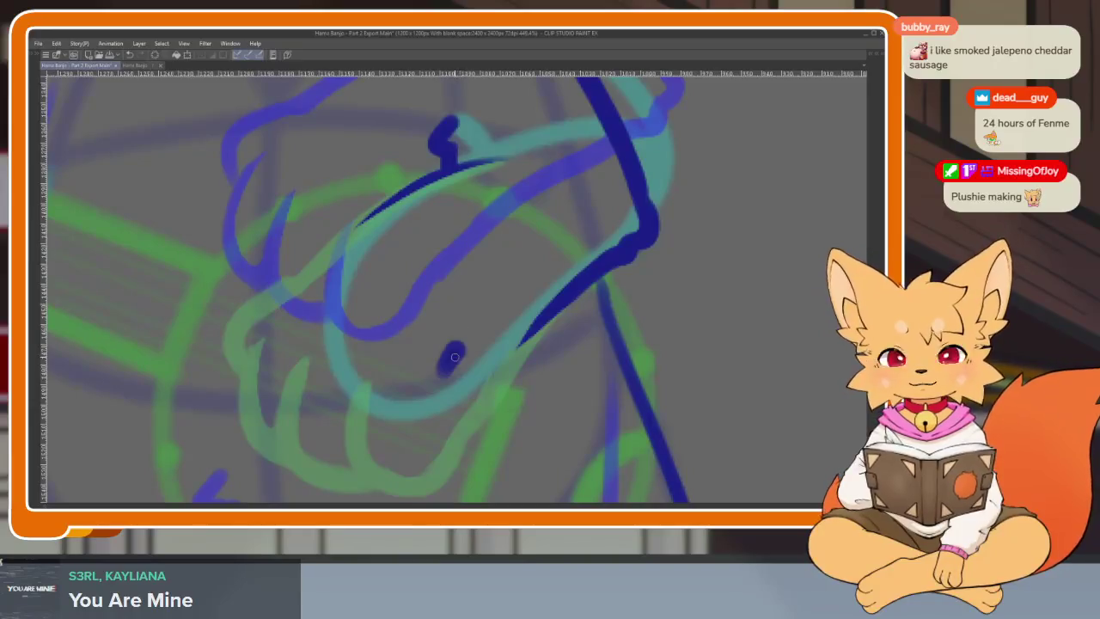
{"action": "scroll", "coordinate": [424, 383], "scroll_direction": "down", "scroll_amount": 1}
{"action": "scroll", "coordinate": [425, 383], "scroll_direction": "down", "scroll_amount": 1}
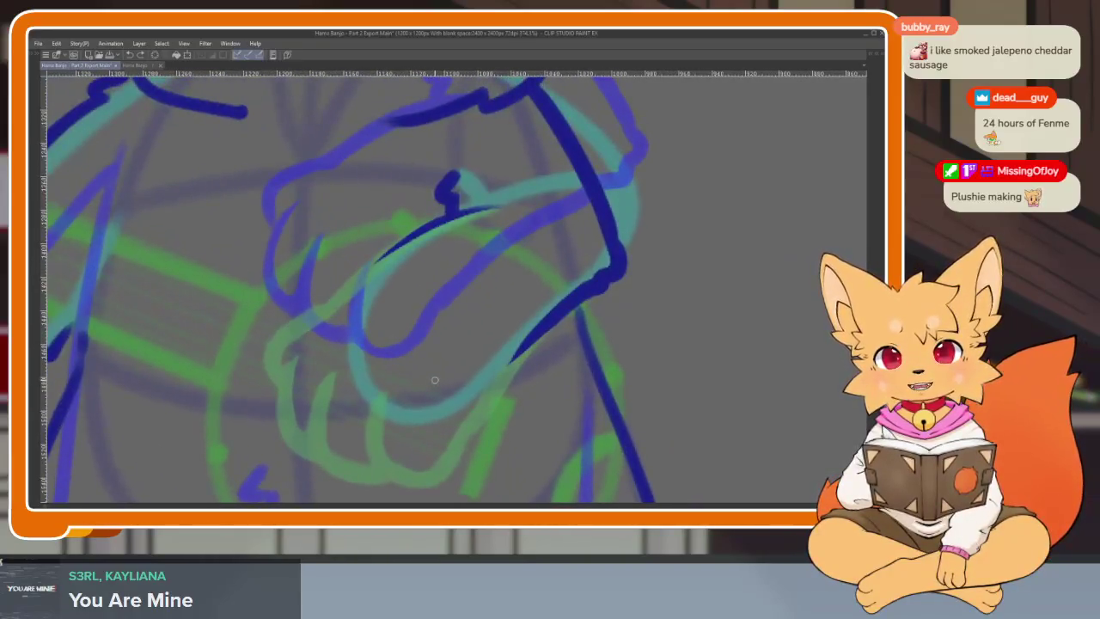
{"action": "scroll", "coordinate": [438, 387], "scroll_direction": "down", "scroll_amount": 1}
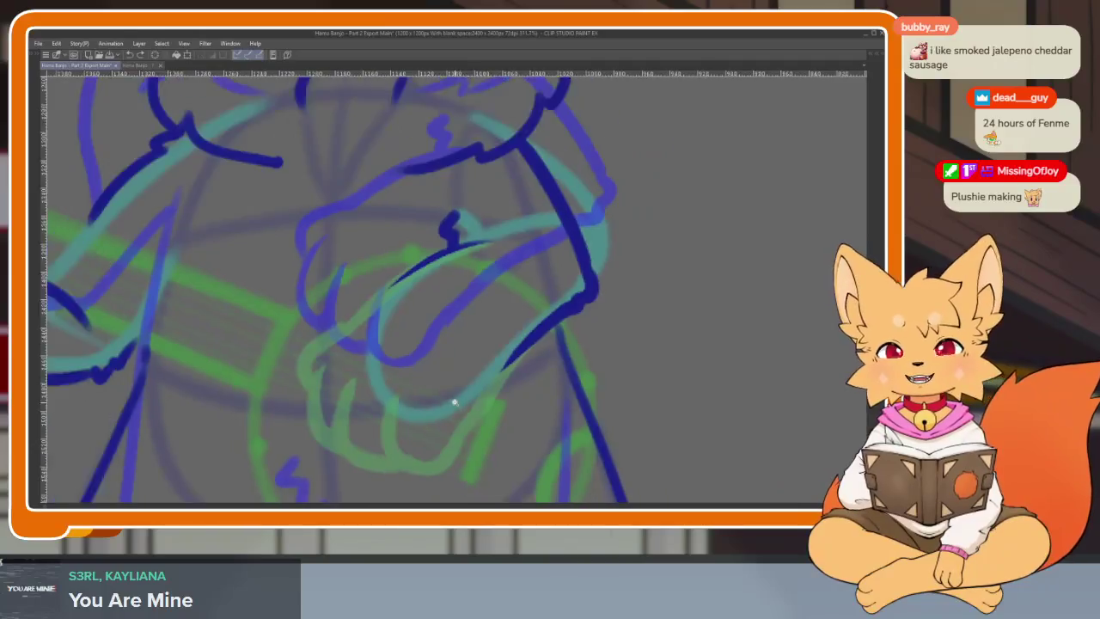
{"action": "scroll", "coordinate": [463, 375], "scroll_direction": "up", "scroll_amount": 1}
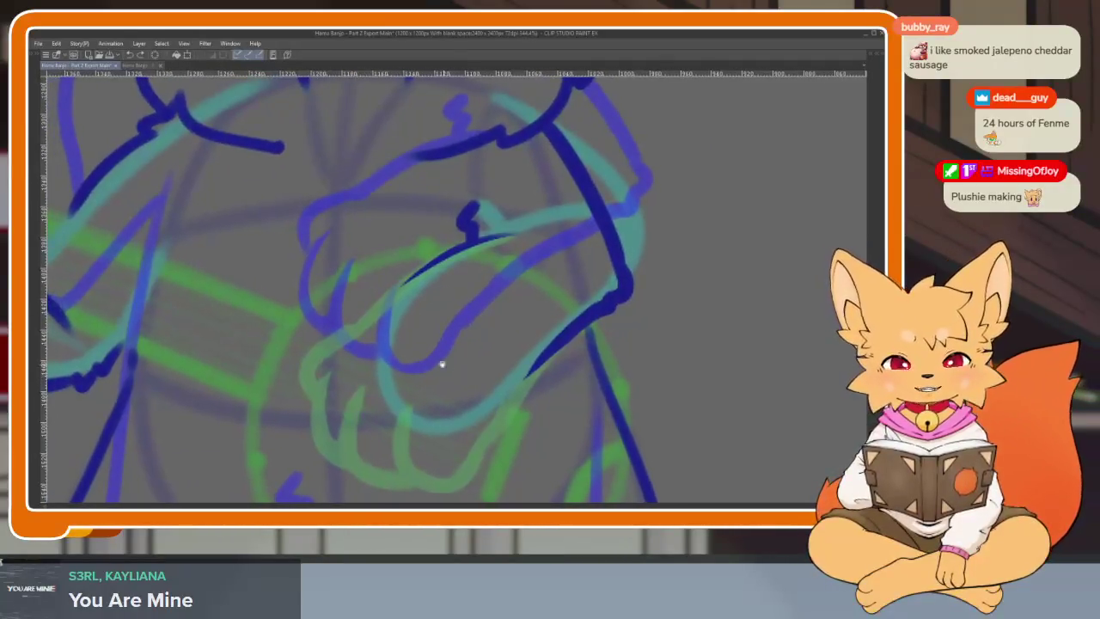
{"action": "scroll", "coordinate": [441, 363], "scroll_direction": "up", "scroll_amount": 1}
{"action": "scroll", "coordinate": [376, 312], "scroll_direction": "up", "scroll_amount": 1}
{"action": "scroll", "coordinate": [388, 330], "scroll_direction": "up", "scroll_amount": 1}
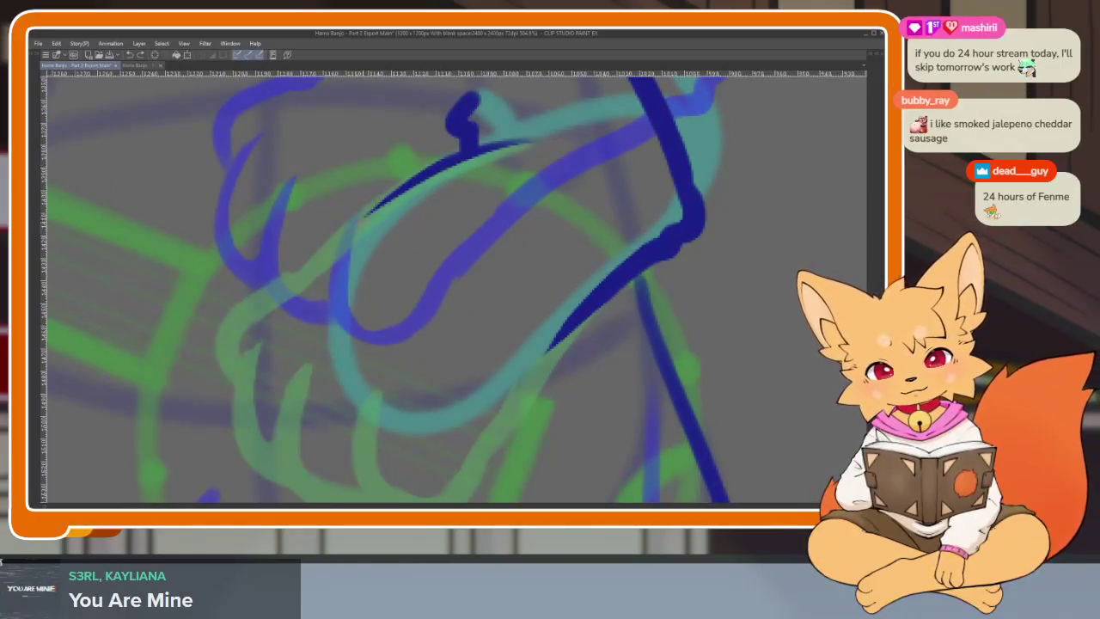
{"action": "mouse_move", "coordinate": [368, 213]}
{"action": "left_mouse_down"}
{"action": "mouse_move", "coordinate": [483, 457]}
{"action": "mouse_move", "coordinate": [331, 249]}
{"action": "left_mouse_up"}
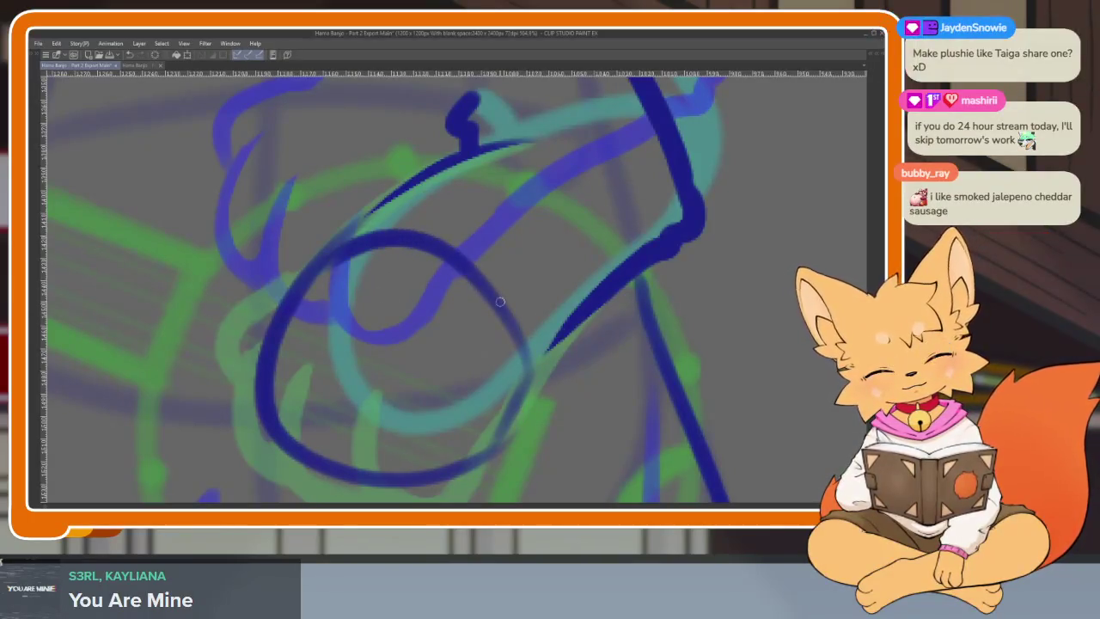
{"action": "scroll", "coordinate": [499, 301], "scroll_direction": "down", "scroll_amount": 5}
{"action": "scroll", "coordinate": [569, 364], "scroll_direction": "up", "scroll_amount": 5}
{"action": "scroll", "coordinate": [516, 387], "scroll_direction": "down", "scroll_amount": 1}
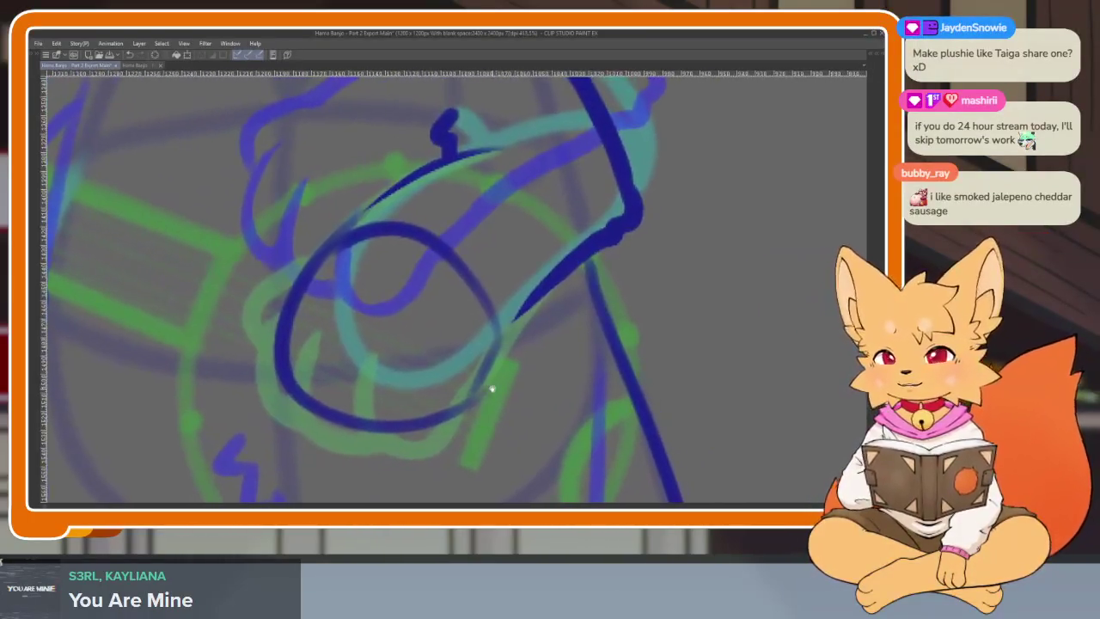
{"action": "scroll", "coordinate": [491, 389], "scroll_direction": "up", "scroll_amount": 1}
{"action": "scroll", "coordinate": [455, 414], "scroll_direction": "up", "scroll_amount": 1}
{"action": "scroll", "coordinate": [461, 422], "scroll_direction": "down", "scroll_amount": 1}
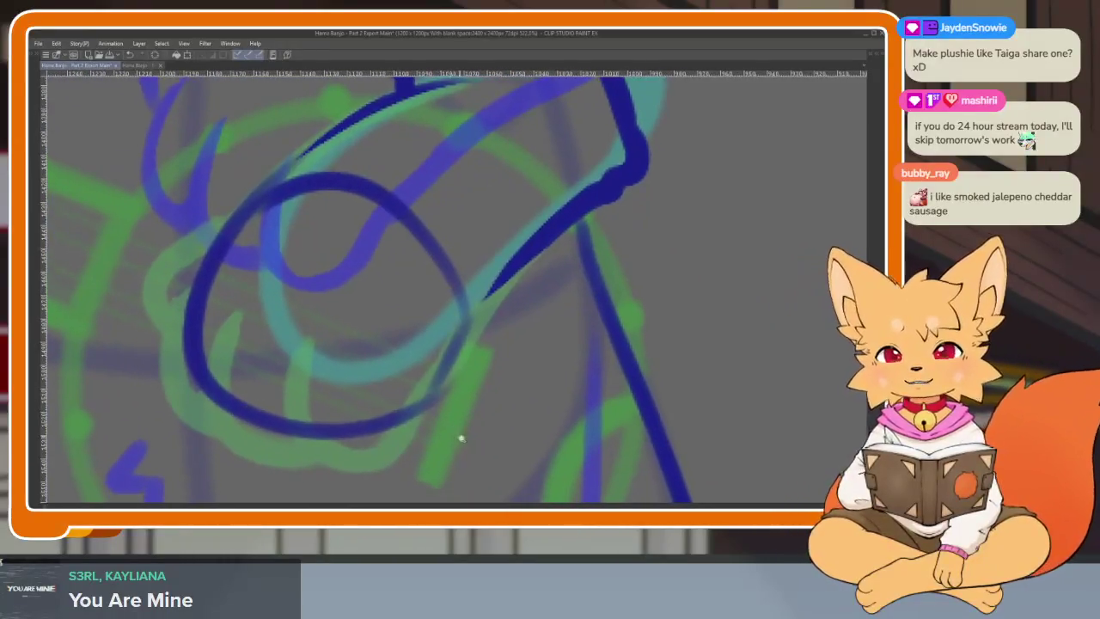
{"action": "scroll", "coordinate": [462, 438], "scroll_direction": "down", "scroll_amount": 2}
{"action": "scroll", "coordinate": [476, 421], "scroll_direction": "up", "scroll_amount": 1}
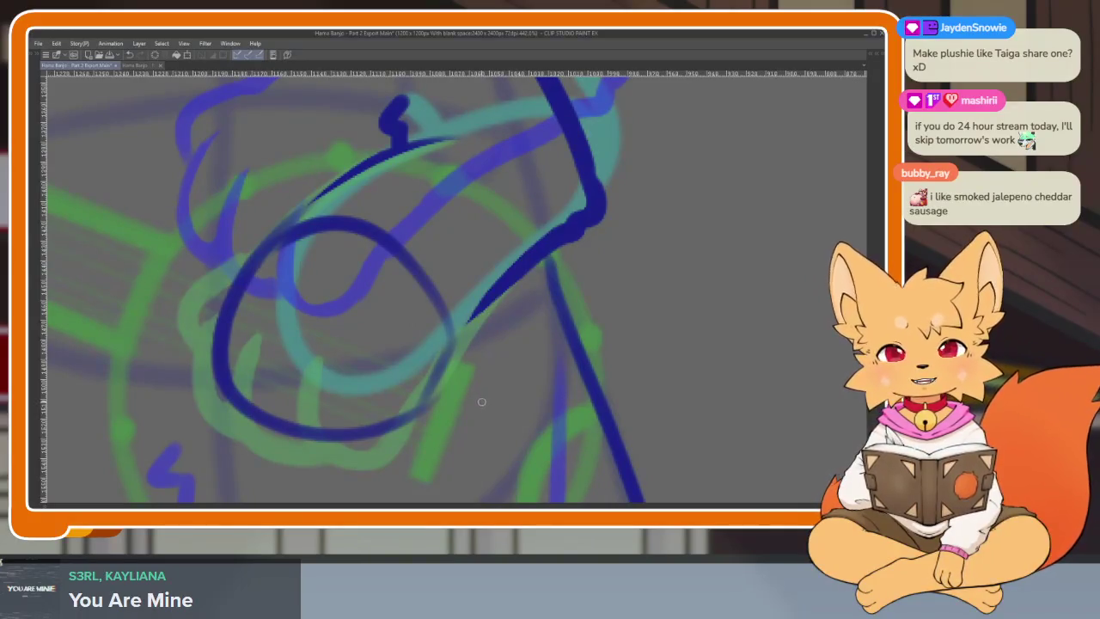
{"action": "scroll", "coordinate": [456, 447], "scroll_direction": "up", "scroll_amount": 1}
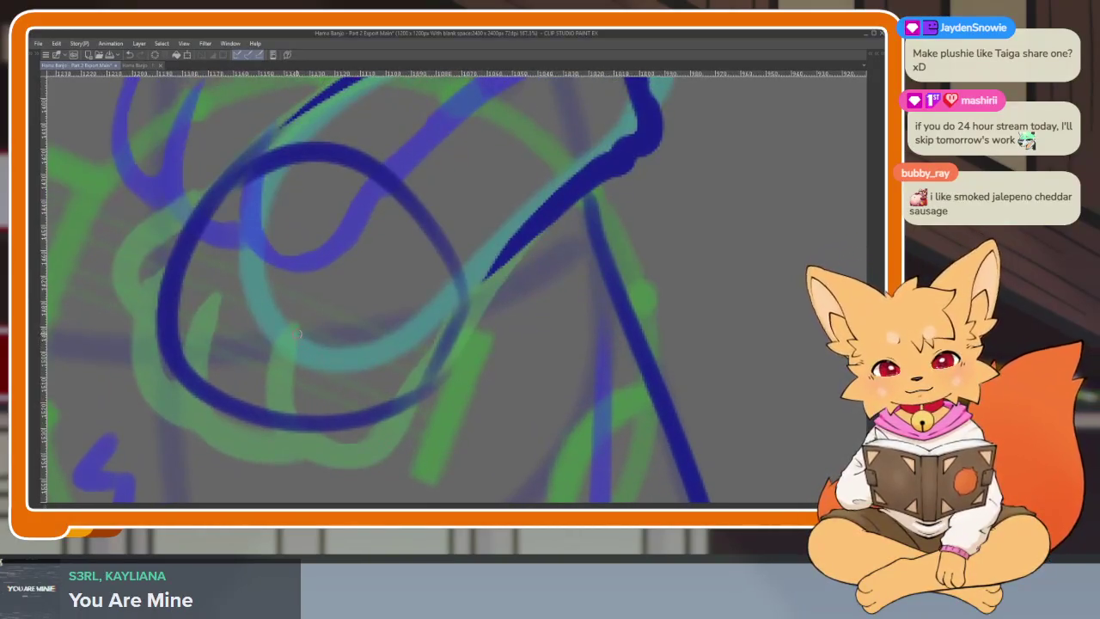
Step: Ink the curled fingers, a short inner finger line, and the hand loop's left edge
{"action": "mouse_move", "coordinate": [297, 333]}
{"action": "left_mouse_down"}
{"action": "mouse_move", "coordinate": [446, 375]}
{"action": "mouse_move", "coordinate": [491, 270]}
{"action": "left_mouse_up"}
{"action": "scroll", "coordinate": [515, 283], "scroll_direction": "down", "scroll_amount": 5}
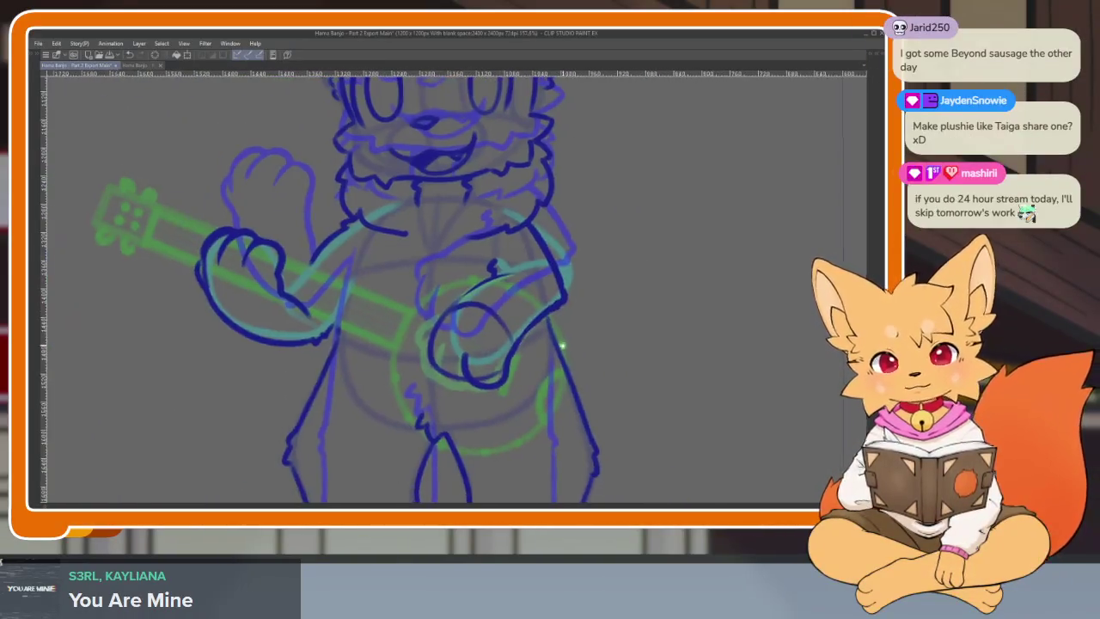
{"action": "scroll", "coordinate": [481, 361], "scroll_direction": "up", "scroll_amount": 3}
{"action": "scroll", "coordinate": [481, 361], "scroll_direction": "up", "scroll_amount": 2}
{"action": "scroll", "coordinate": [482, 361], "scroll_direction": "up", "scroll_amount": 2}
{"action": "mouse_move", "coordinate": [329, 311]}
{"action": "left_mouse_down"}
{"action": "mouse_move", "coordinate": [332, 361]}
{"action": "mouse_move", "coordinate": [500, 428]}
{"action": "left_mouse_up"}
{"action": "left_click_drag", "start_coordinate": [295, 329], "coordinate": [361, 430]}
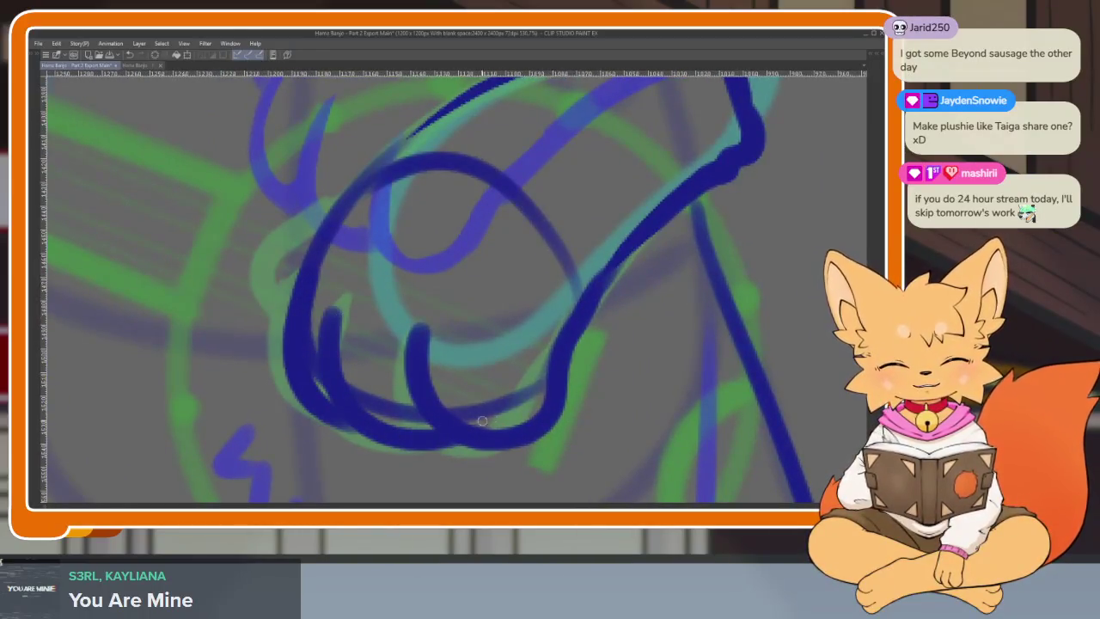
{"action": "scroll", "coordinate": [515, 344], "scroll_direction": "down", "scroll_amount": 5}
{"action": "scroll", "coordinate": [515, 361], "scroll_direction": "up", "scroll_amount": 1}
{"action": "scroll", "coordinate": [558, 380], "scroll_direction": "up", "scroll_amount": 4}
{"action": "scroll", "coordinate": [554, 391], "scroll_direction": "up", "scroll_amount": 2}
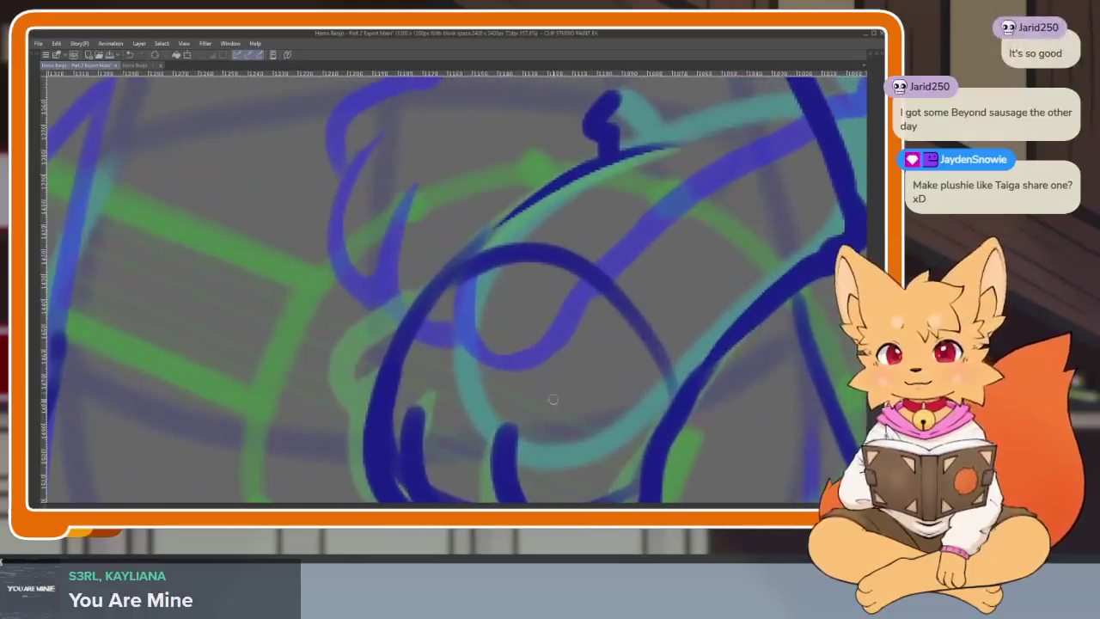
{"action": "scroll", "coordinate": [541, 401], "scroll_direction": "up", "scroll_amount": 1}
{"action": "scroll", "coordinate": [544, 406], "scroll_direction": "down", "scroll_amount": 3}
{"action": "scroll", "coordinate": [544, 406], "scroll_direction": "up", "scroll_amount": 2}
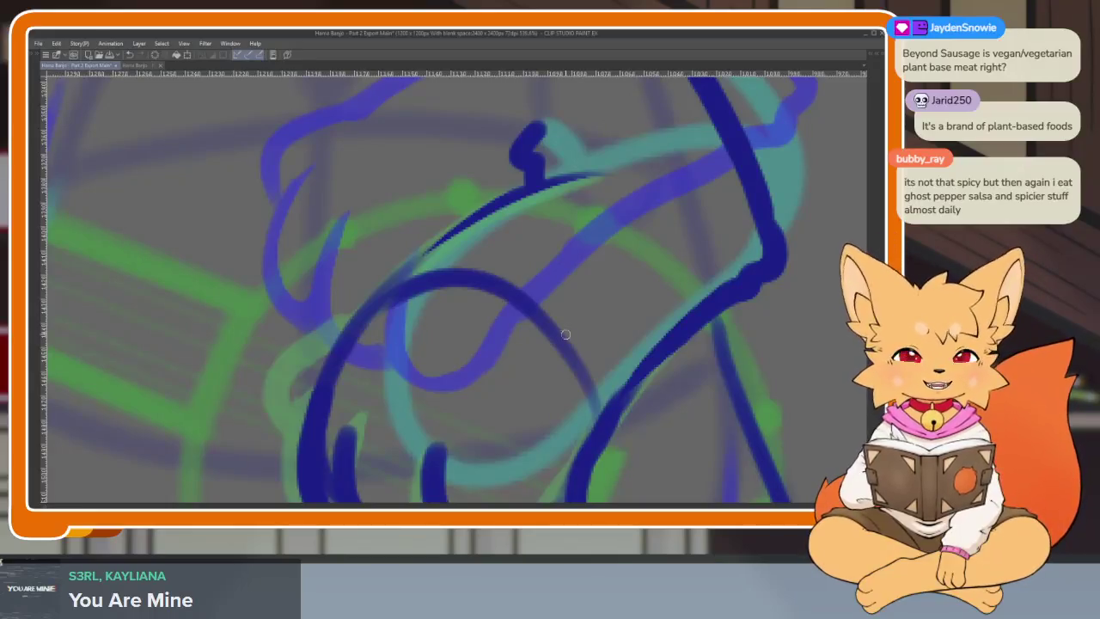
Step: Undo a trial stroke on the hand and zoom in to centre the paw
{"action": "left_click_drag", "start_coordinate": [487, 415], "coordinate": [509, 394]}
{"action": "key", "text": "ctrl+z"}
{"action": "scroll", "coordinate": [388, 386], "scroll_direction": "up", "scroll_amount": 3}
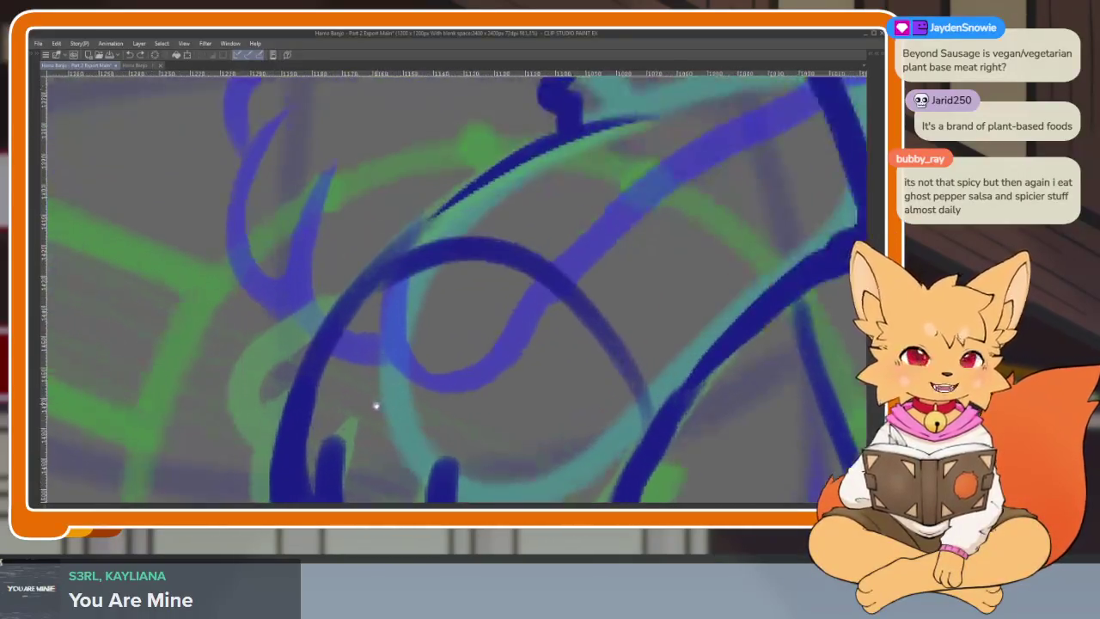
{"action": "scroll", "coordinate": [443, 375], "scroll_direction": "down", "scroll_amount": 1}
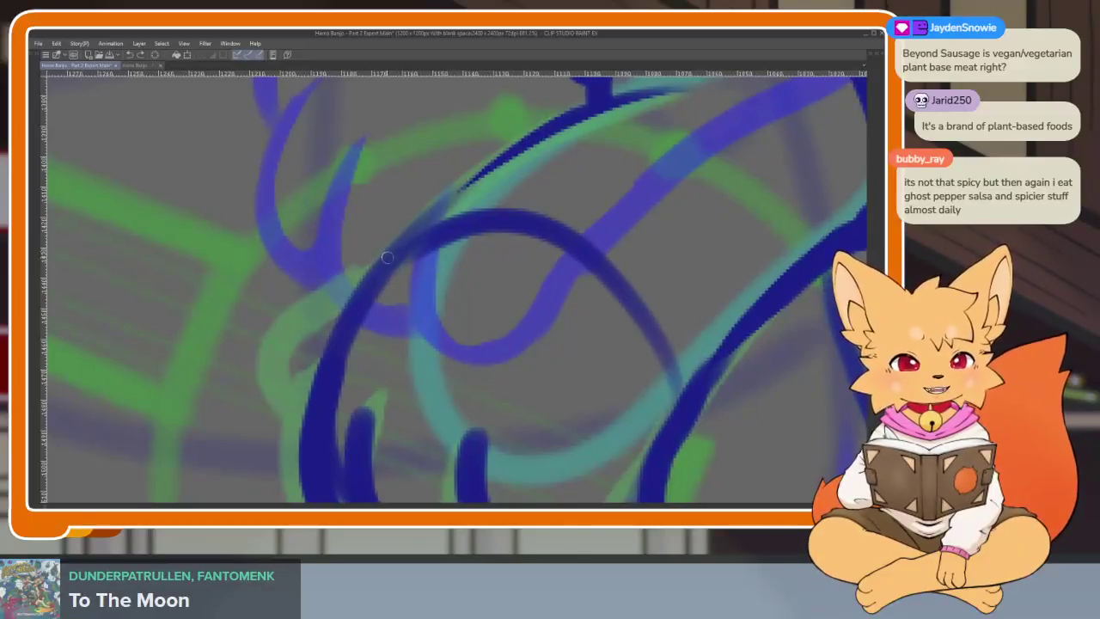
{"action": "scroll", "coordinate": [586, 370], "scroll_direction": "down", "scroll_amount": 4}
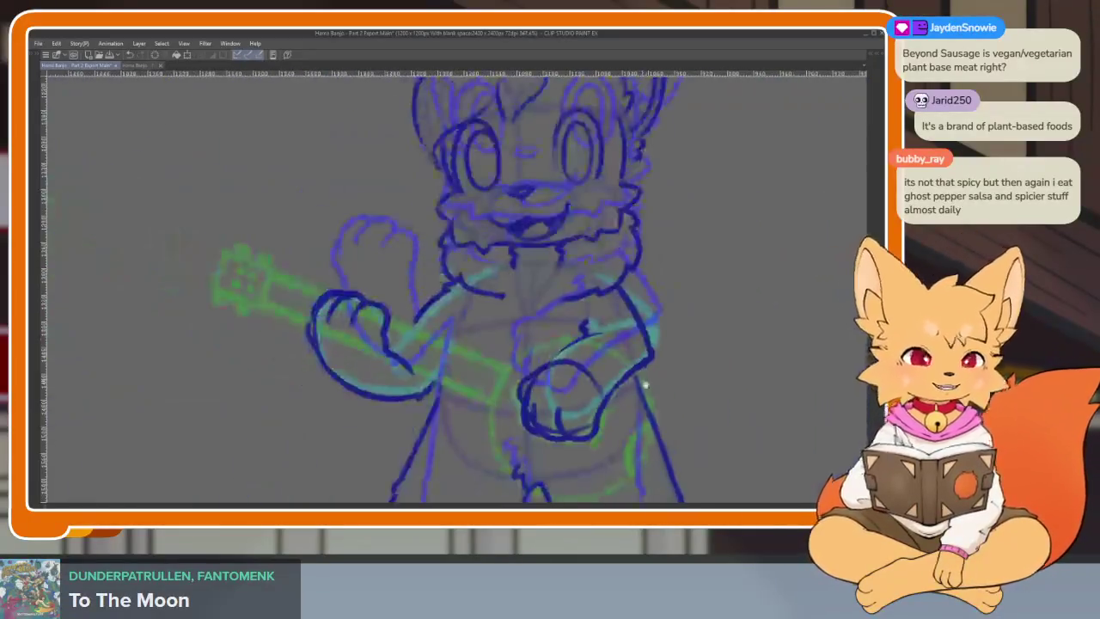
{"action": "scroll", "coordinate": [586, 369], "scroll_direction": "down", "scroll_amount": 2}
{"action": "scroll", "coordinate": [586, 370], "scroll_direction": "up", "scroll_amount": 3}
{"action": "scroll", "coordinate": [553, 386], "scroll_direction": "down", "scroll_amount": 1}
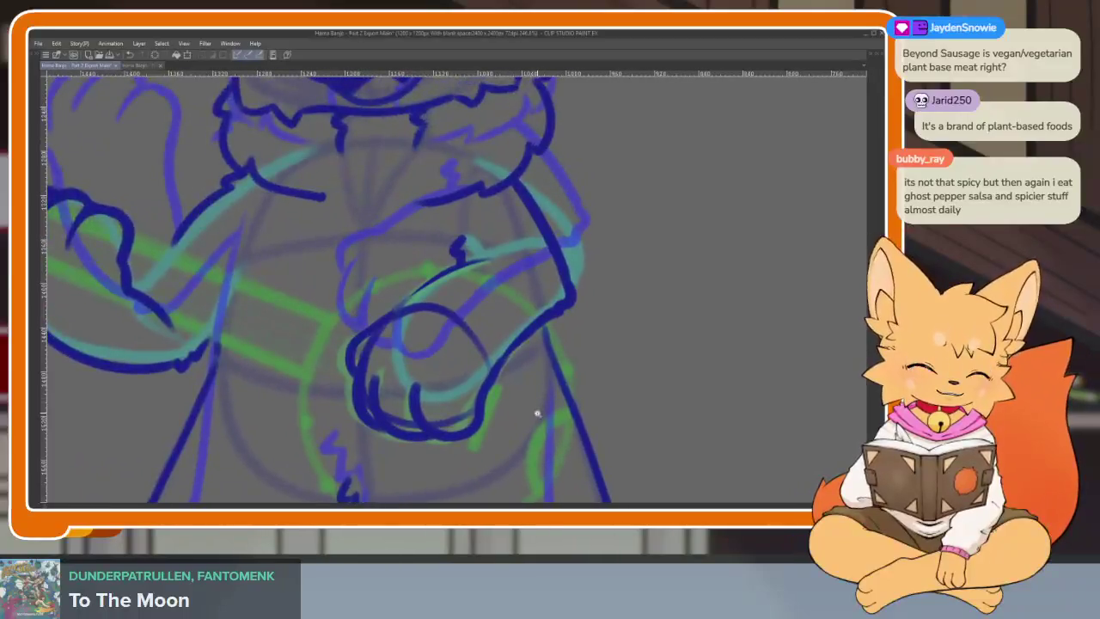
{"action": "scroll", "coordinate": [535, 410], "scroll_direction": "down", "scroll_amount": 1}
{"action": "scroll", "coordinate": [532, 407], "scroll_direction": "up", "scroll_amount": 1}
{"action": "scroll", "coordinate": [532, 421], "scroll_direction": "up", "scroll_amount": 1}
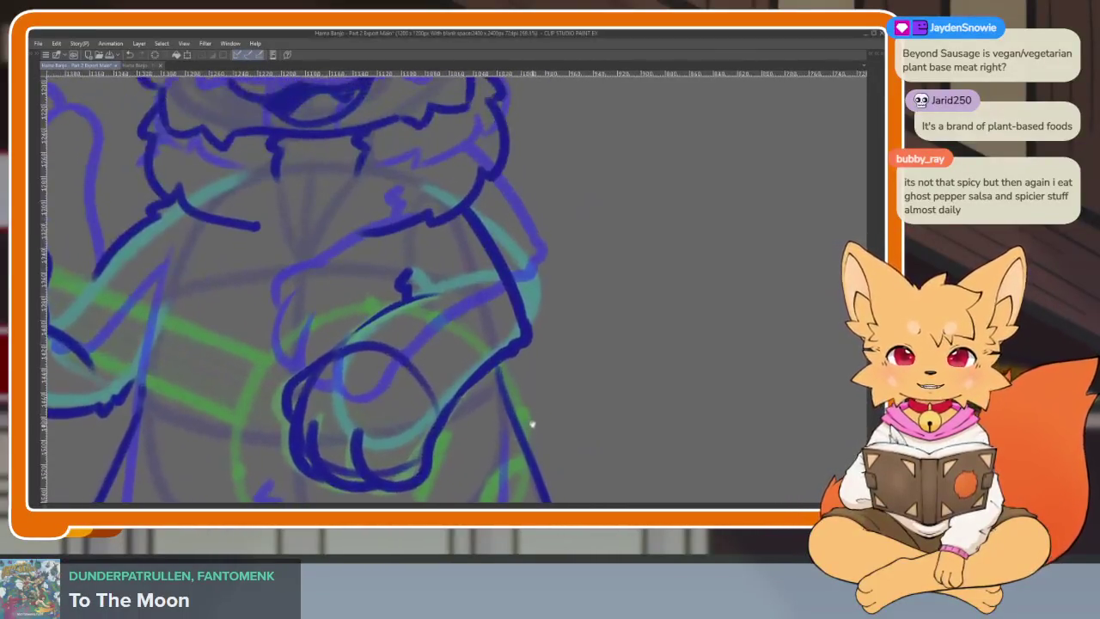
{"action": "left_click_drag", "start_coordinate": [519, 419], "coordinate": [521, 409]}
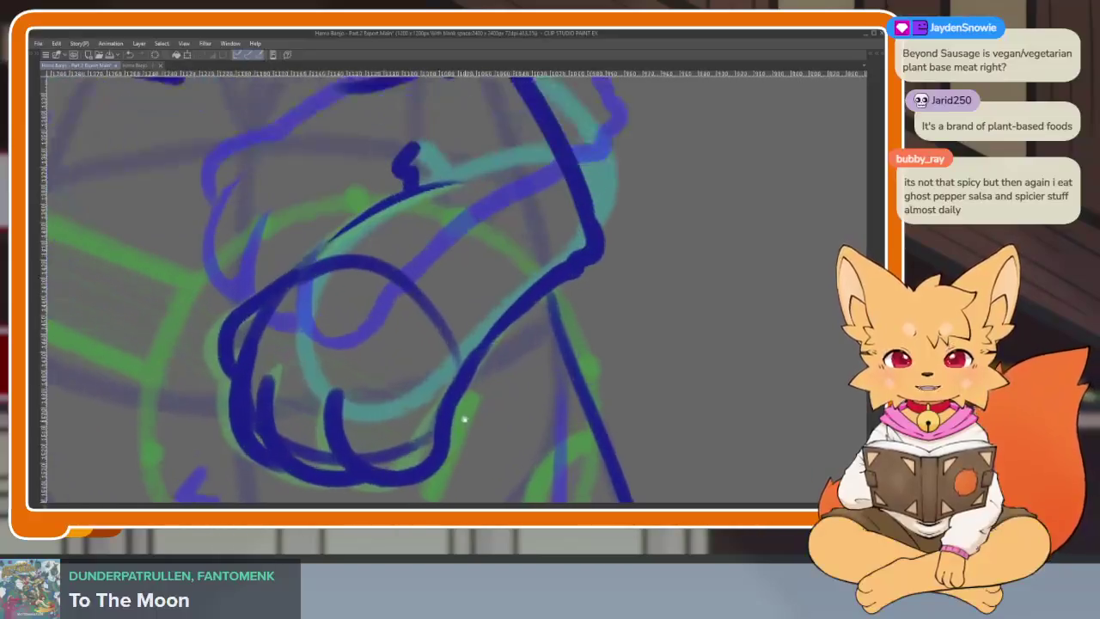
{"action": "scroll", "coordinate": [460, 432], "scroll_direction": "up", "scroll_amount": 5}
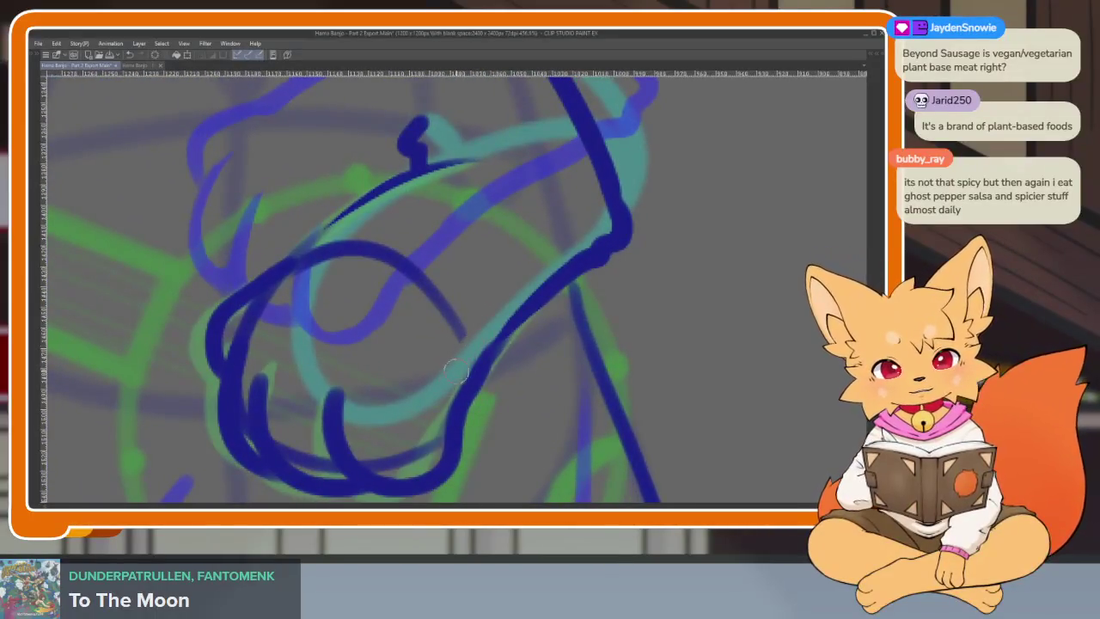
Step: Erase the stray dark blue curve across the paw and the faint purple sketch lines around it
{"action": "mouse_move", "coordinate": [458, 359]}
{"action": "left_mouse_down"}
{"action": "mouse_move", "coordinate": [286, 296]}
{"action": "mouse_move", "coordinate": [454, 361]}
{"action": "left_mouse_up"}
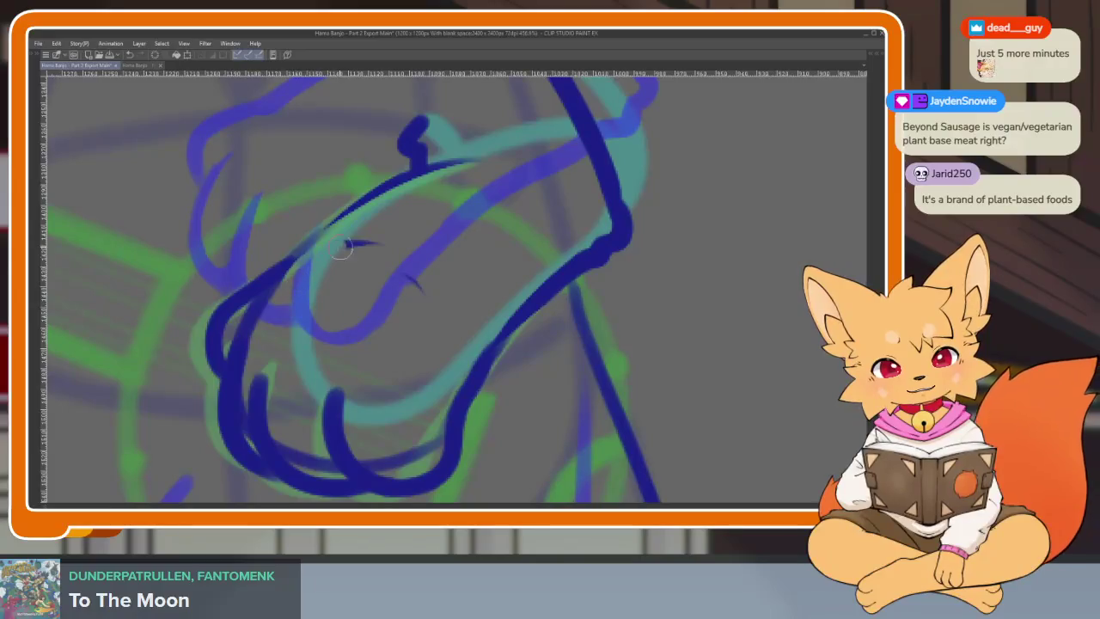
{"action": "scroll", "coordinate": [457, 357], "scroll_direction": "up", "scroll_amount": 2}
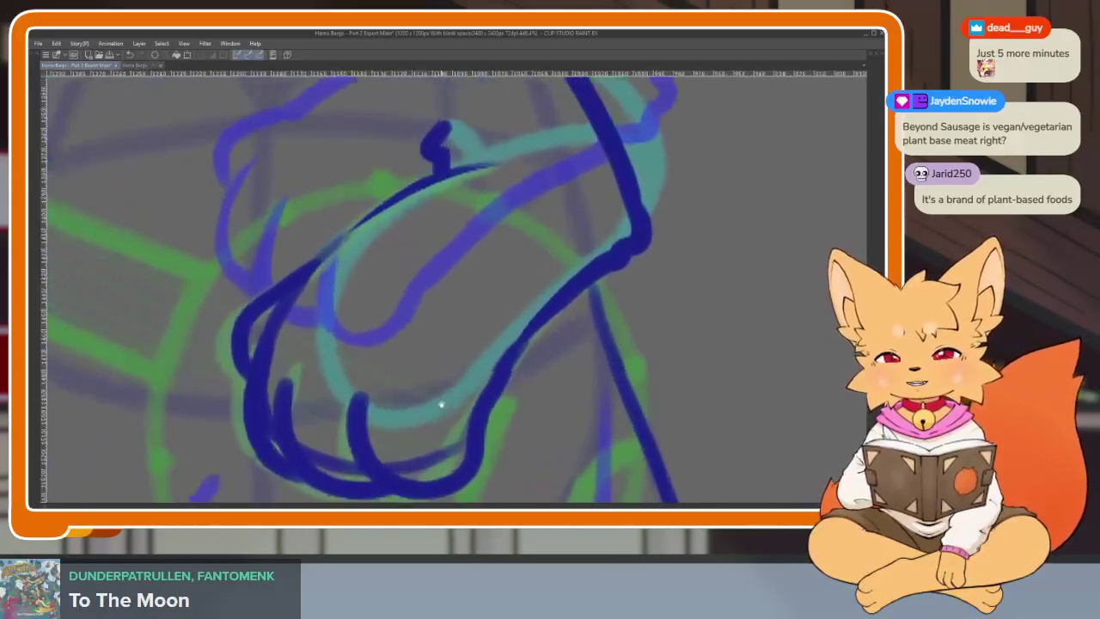
{"action": "scroll", "coordinate": [442, 401], "scroll_direction": "up", "scroll_amount": 2}
{"action": "scroll", "coordinate": [417, 417], "scroll_direction": "up", "scroll_amount": 2}
{"action": "scroll", "coordinate": [425, 430], "scroll_direction": "up", "scroll_amount": 1}
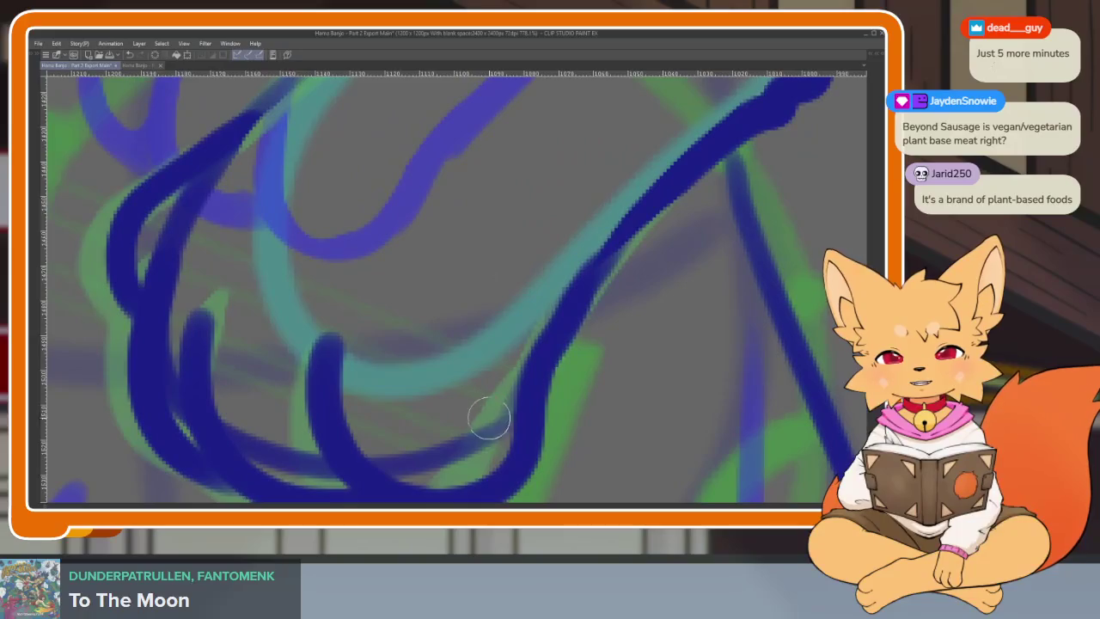
{"action": "mouse_move", "coordinate": [489, 418]}
{"action": "left_mouse_down"}
{"action": "mouse_move", "coordinate": [496, 386]}
{"action": "mouse_move", "coordinate": [446, 413]}
{"action": "mouse_move", "coordinate": [372, 398]}
{"action": "mouse_move", "coordinate": [449, 395]}
{"action": "mouse_move", "coordinate": [434, 388]}
{"action": "mouse_move", "coordinate": [313, 409]}
{"action": "mouse_move", "coordinate": [320, 436]}
{"action": "mouse_move", "coordinate": [283, 421]}
{"action": "mouse_move", "coordinate": [231, 385]}
{"action": "mouse_move", "coordinate": [205, 280]}
{"action": "left_mouse_up"}
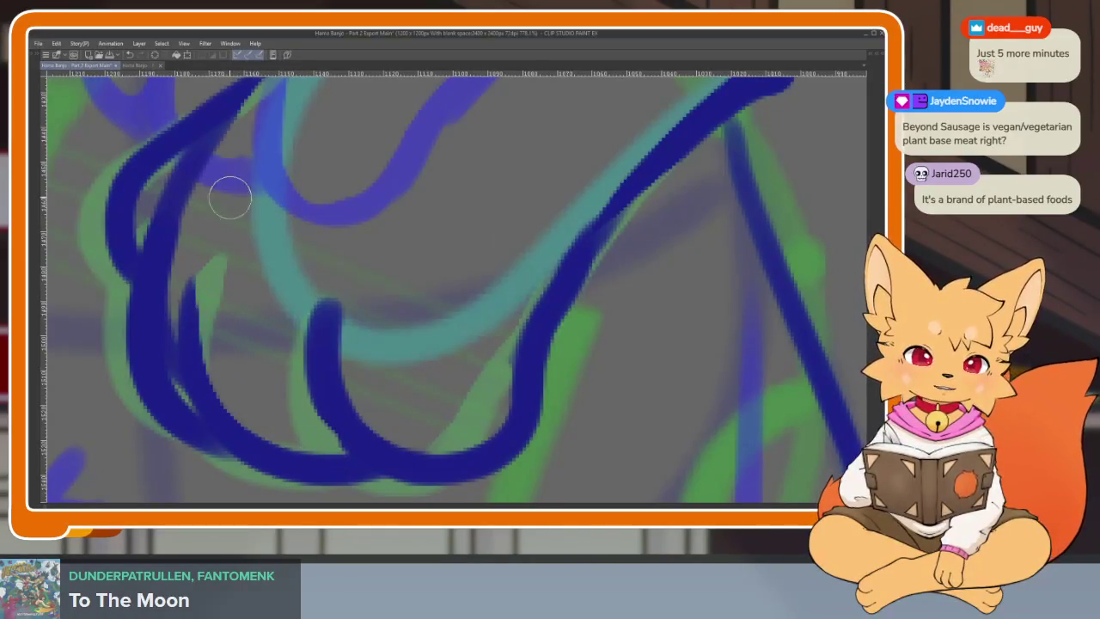
{"action": "mouse_move", "coordinate": [230, 199]}
{"action": "left_mouse_down"}
{"action": "mouse_move", "coordinate": [172, 290]}
{"action": "mouse_move", "coordinate": [177, 351]}
{"action": "mouse_move", "coordinate": [167, 373]}
{"action": "mouse_move", "coordinate": [226, 170]}
{"action": "left_mouse_up"}
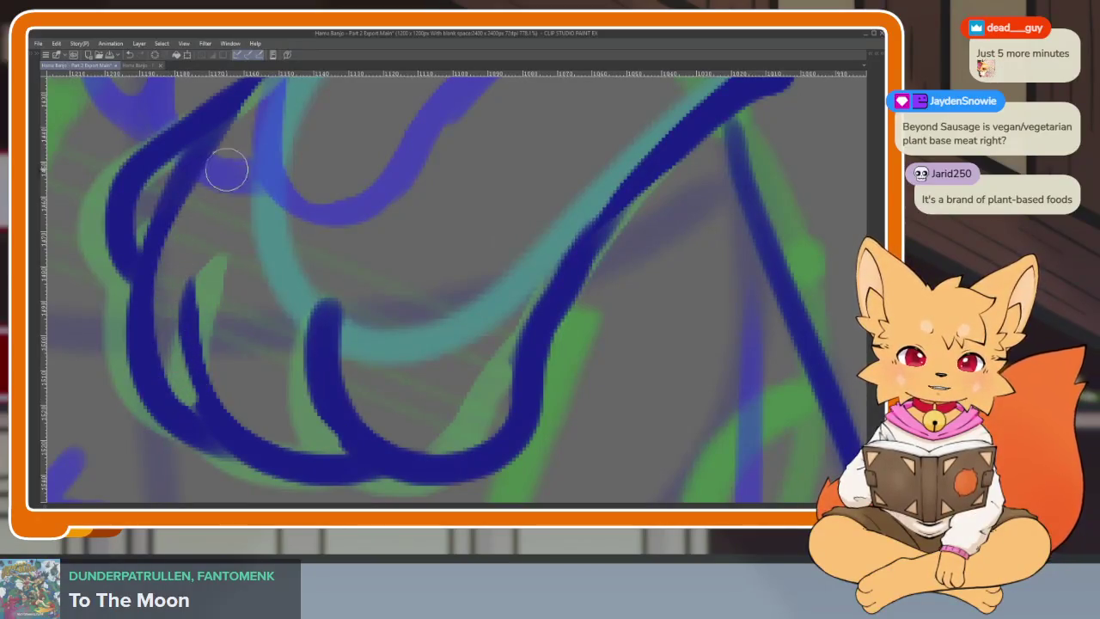
Step: Trim the diagonal ink line's lower edge, then redraw it thicker over the paw
{"action": "scroll", "coordinate": [447, 381], "scroll_direction": "down", "scroll_amount": 5}
{"action": "scroll", "coordinate": [382, 371], "scroll_direction": "up", "scroll_amount": 3}
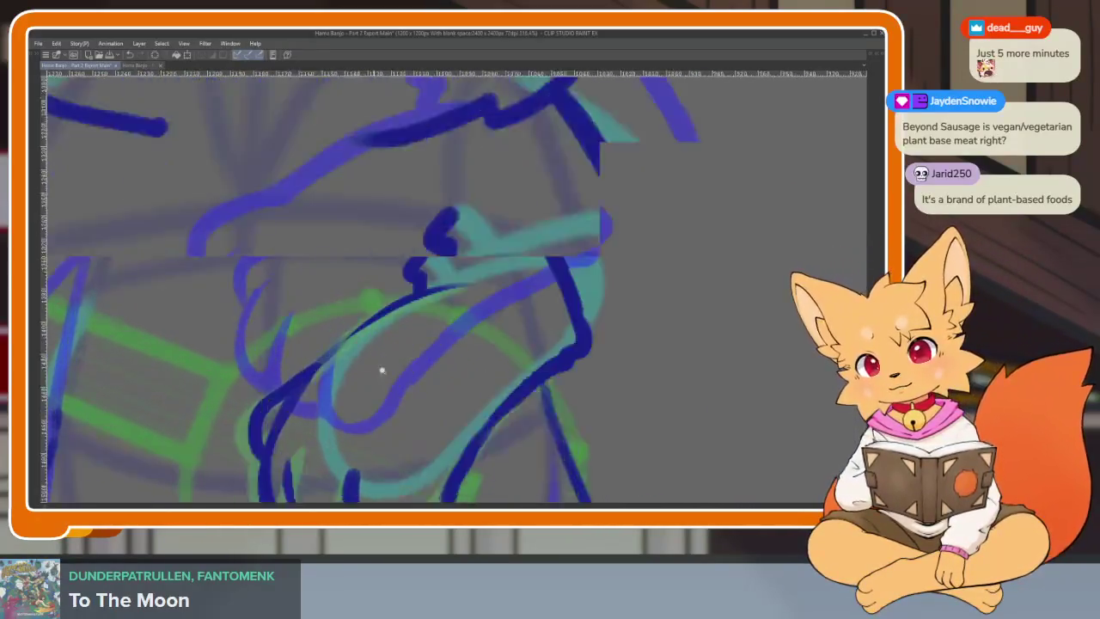
{"action": "scroll", "coordinate": [381, 371], "scroll_direction": "up", "scroll_amount": 2}
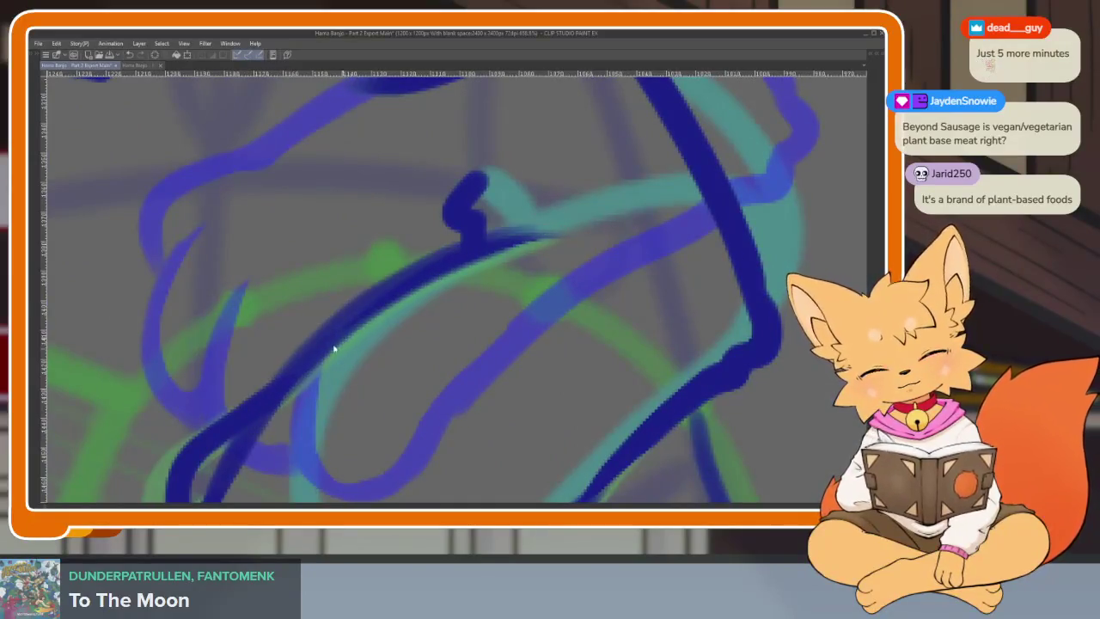
{"action": "left_click_drag", "start_coordinate": [334, 348], "coordinate": [474, 256]}
{"action": "left_click_drag", "start_coordinate": [250, 430], "coordinate": [475, 256]}
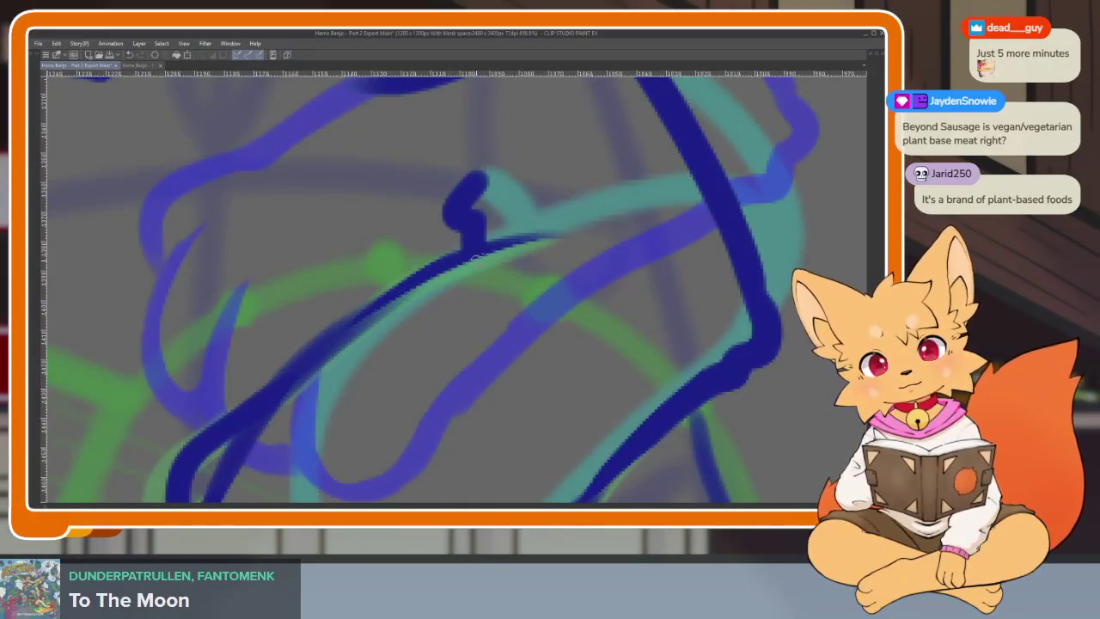
{"action": "left_click_drag", "start_coordinate": [285, 380], "coordinate": [456, 257]}
{"action": "left_click_drag", "start_coordinate": [316, 370], "coordinate": [516, 238]}
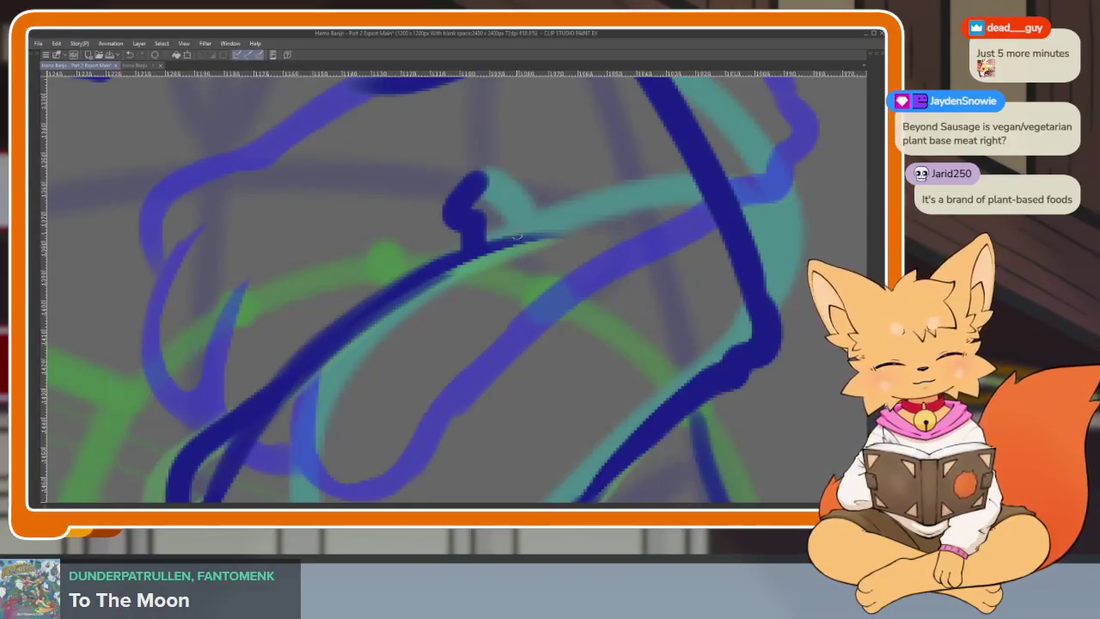
{"action": "scroll", "coordinate": [437, 274], "scroll_direction": "down", "scroll_amount": 5}
Step: Play back the animation to check the frames, briefly showing the palettes to check layers
{"action": "scroll", "coordinate": [448, 304], "scroll_direction": "up", "scroll_amount": 2}
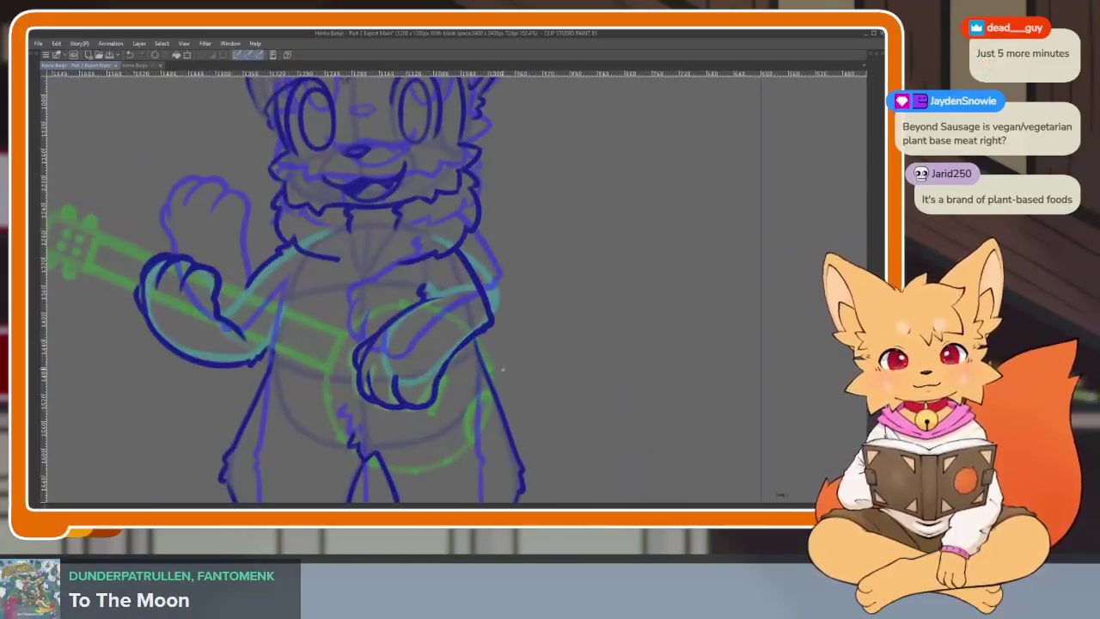
{"action": "scroll", "coordinate": [448, 305], "scroll_direction": "up", "scroll_amount": 1}
{"action": "scroll", "coordinate": [448, 305], "scroll_direction": "up", "scroll_amount": 1}
{"action": "scroll", "coordinate": [479, 326], "scroll_direction": "down", "scroll_amount": 3}
{"action": "scroll", "coordinate": [533, 370], "scroll_direction": "down", "scroll_amount": 1}
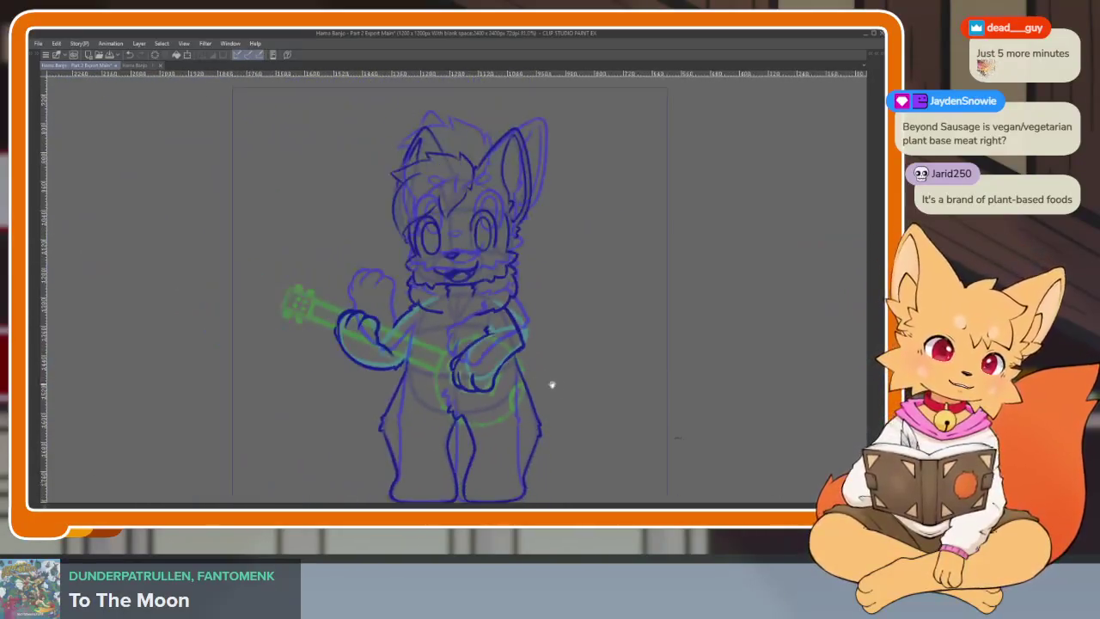
{"action": "key", "text": "space"}
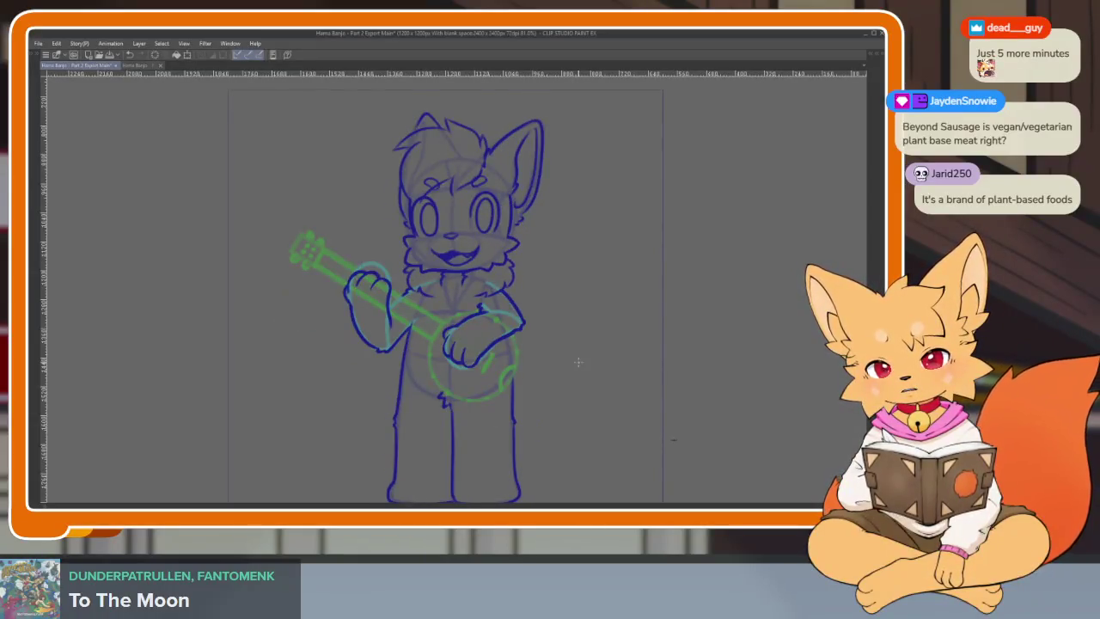
{"action": "key", "text": "Tab"}
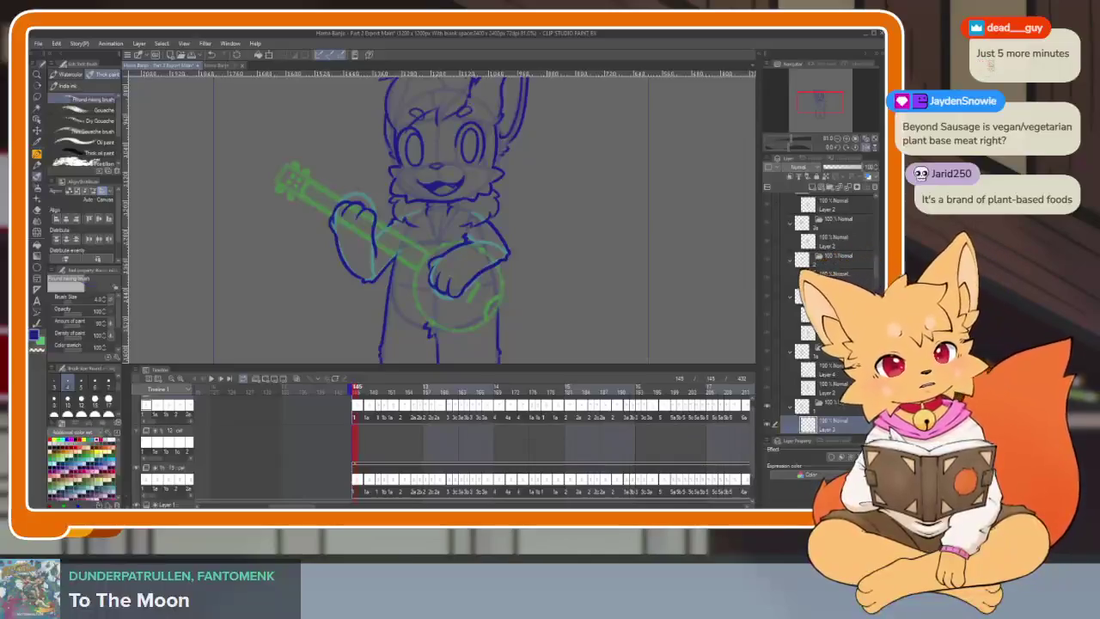
{"action": "key", "text": "Tab"}
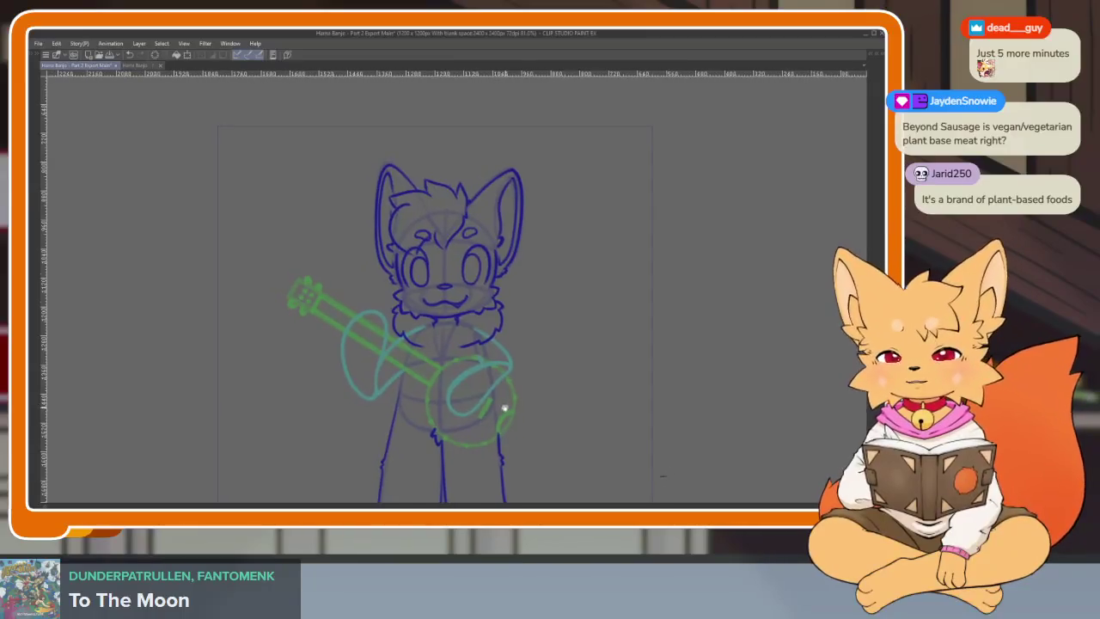
{"action": "scroll", "coordinate": [401, 393], "scroll_direction": "up", "scroll_amount": 1}
{"action": "scroll", "coordinate": [405, 401], "scroll_direction": "up", "scroll_amount": 2}
{"action": "scroll", "coordinate": [421, 423], "scroll_direction": "up", "scroll_amount": 2}
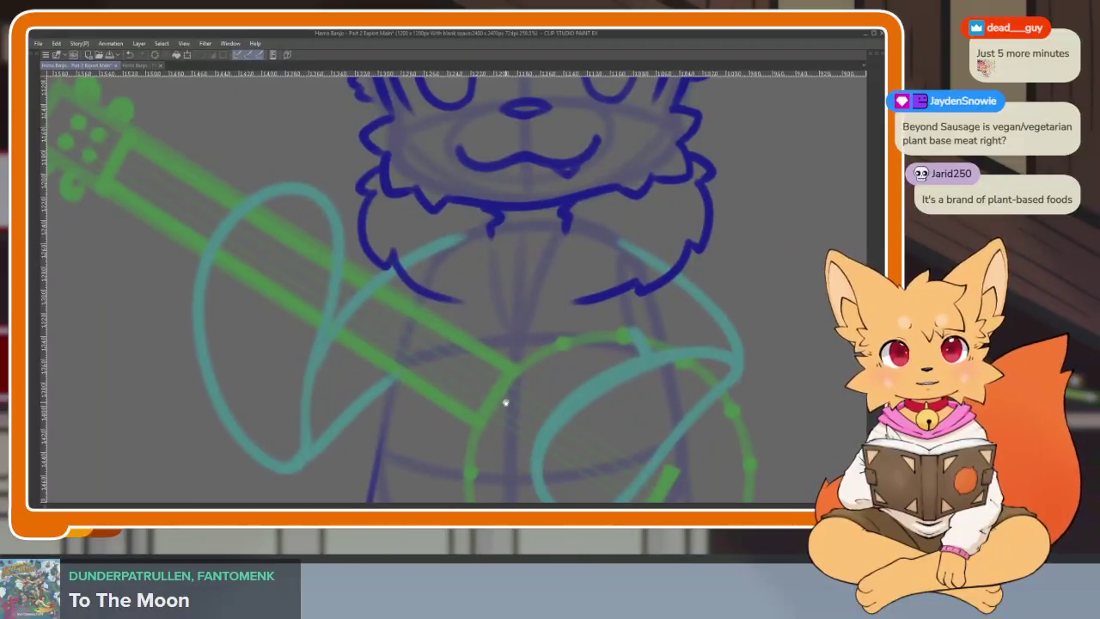
{"action": "scroll", "coordinate": [430, 408], "scroll_direction": "down", "scroll_amount": 3}
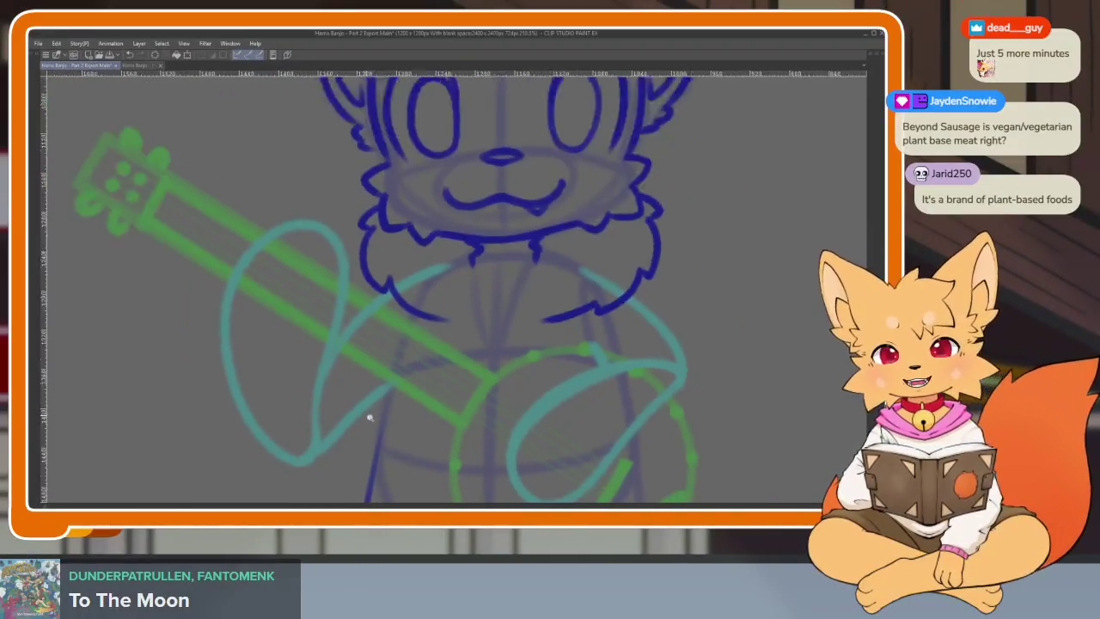
{"action": "scroll", "coordinate": [515, 395], "scroll_direction": "up", "scroll_amount": 2}
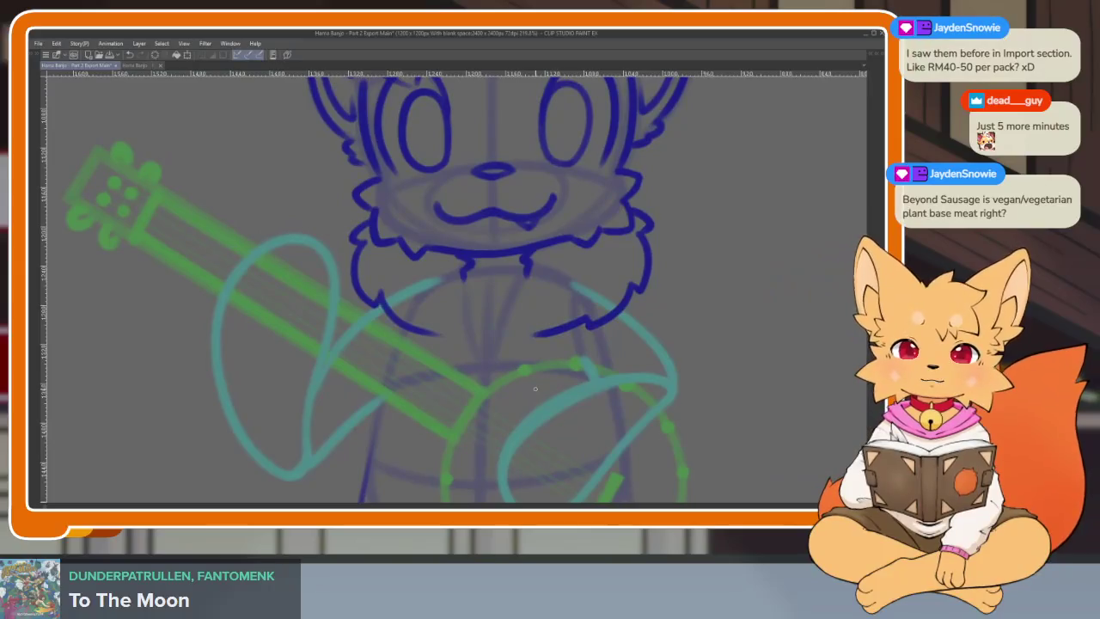
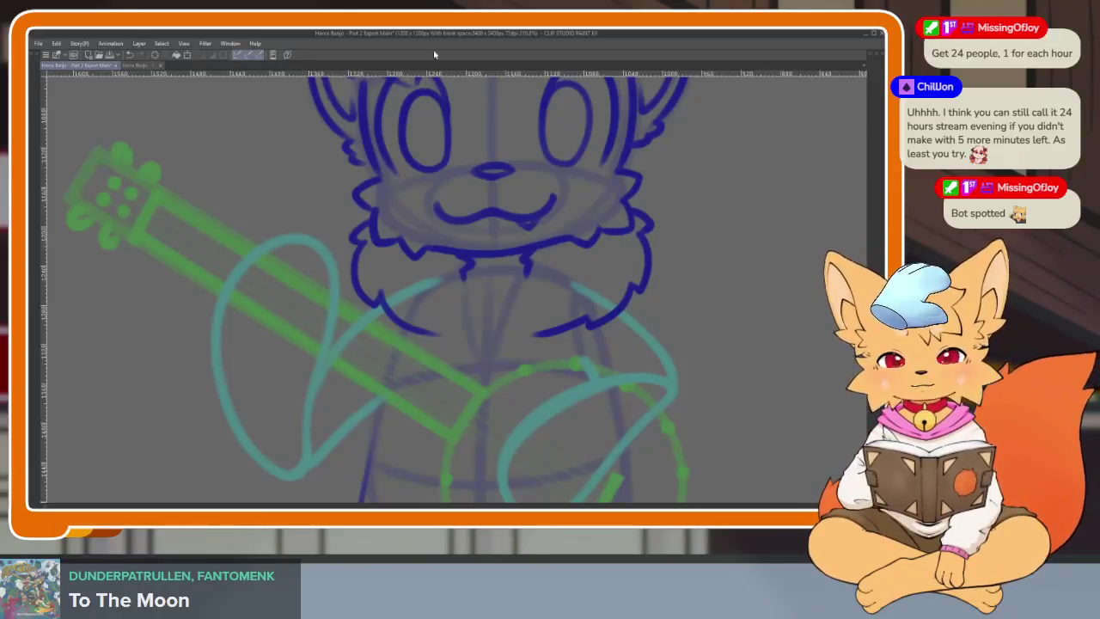
Step: Ink the paw's top arc over the banjo neck and close it into an oval
{"action": "scroll", "coordinate": [490, 364], "scroll_direction": "up", "scroll_amount": 2}
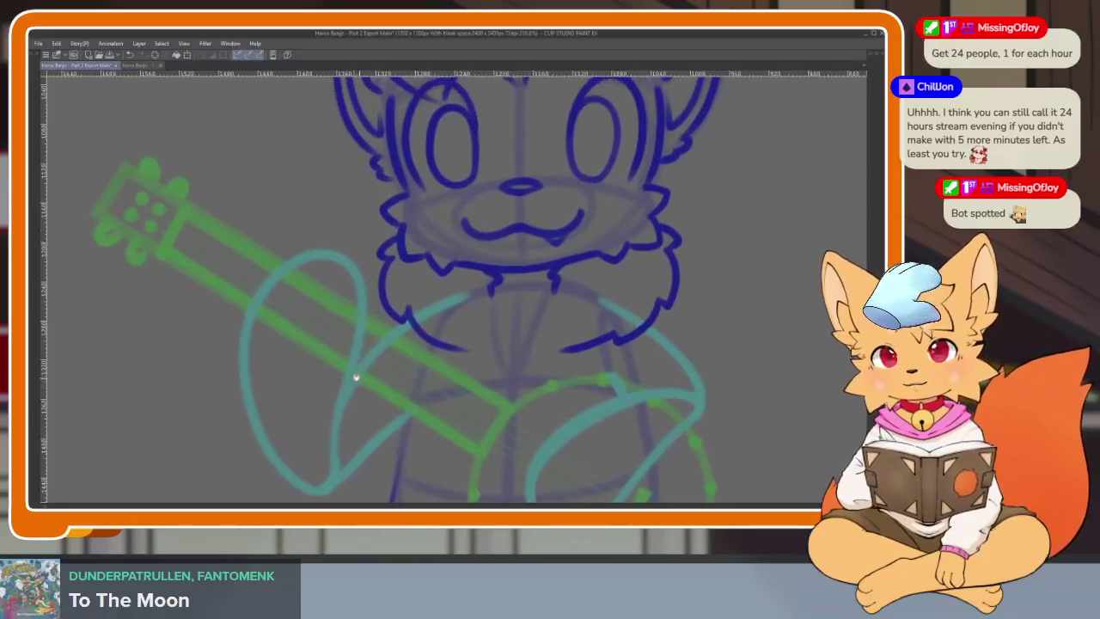
{"action": "scroll", "coordinate": [356, 369], "scroll_direction": "up", "scroll_amount": 3}
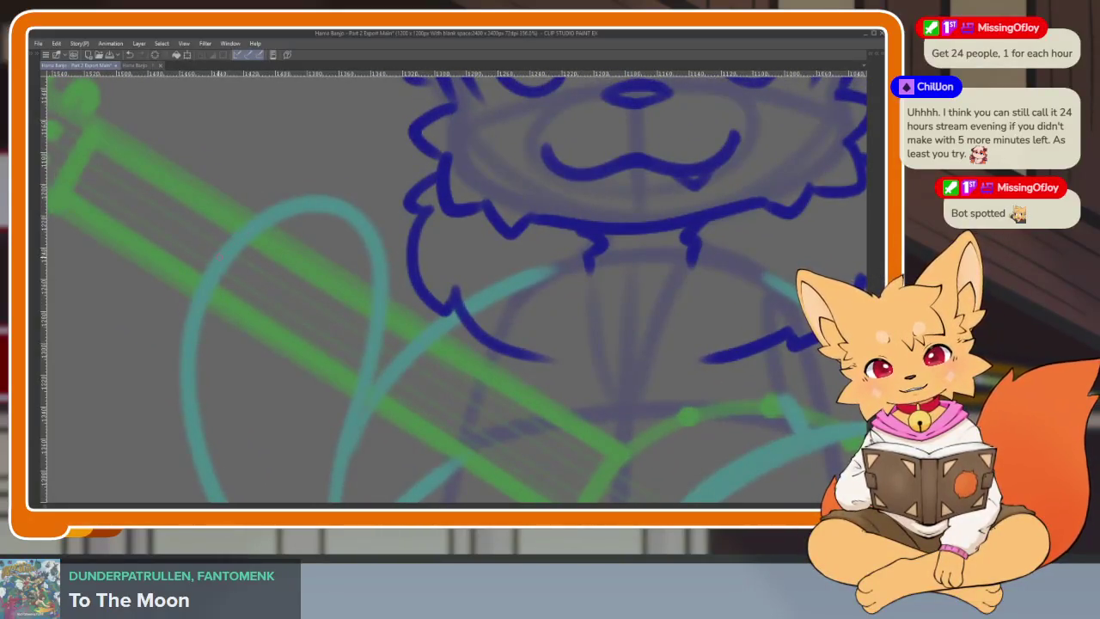
{"action": "mouse_move", "coordinate": [225, 251]}
{"action": "left_mouse_down"}
{"action": "mouse_move", "coordinate": [315, 220]}
{"action": "mouse_move", "coordinate": [385, 301]}
{"action": "left_mouse_up"}
{"action": "scroll", "coordinate": [393, 302], "scroll_direction": "down", "scroll_amount": 1}
{"action": "mouse_move", "coordinate": [231, 207]}
{"action": "left_mouse_down"}
{"action": "mouse_move", "coordinate": [197, 307]}
{"action": "mouse_move", "coordinate": [296, 400]}
{"action": "mouse_move", "coordinate": [348, 378]}
{"action": "mouse_move", "coordinate": [389, 258]}
{"action": "left_mouse_up"}
Step: Add a line across the paw and curves on both sides, redrawing the misplaced right curve
{"action": "scroll", "coordinate": [324, 301], "scroll_direction": "up", "scroll_amount": 1}
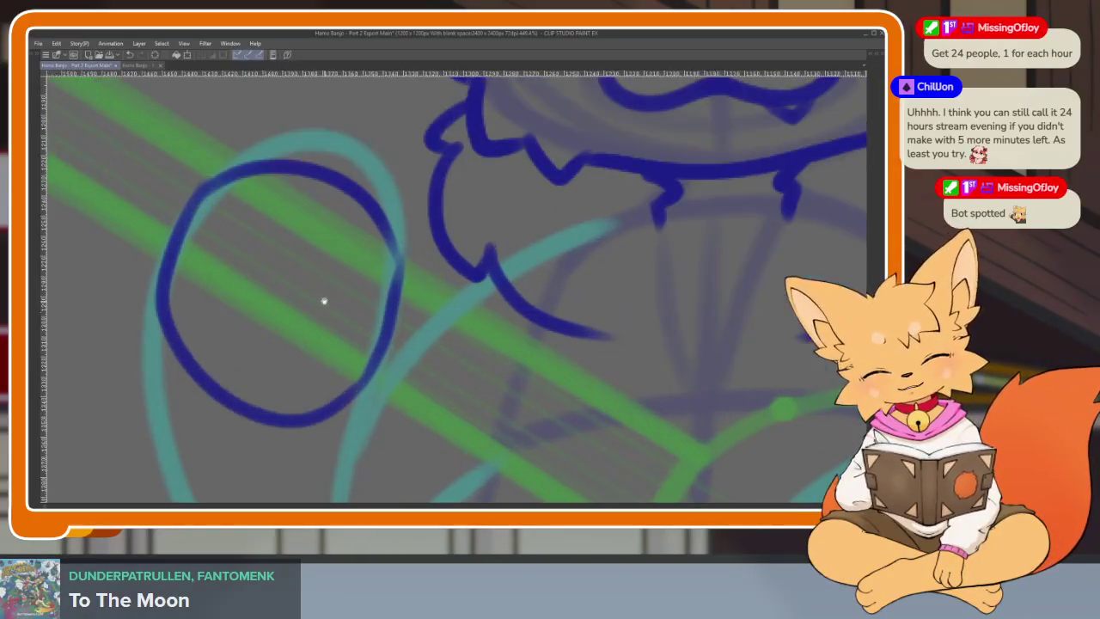
{"action": "scroll", "coordinate": [323, 301], "scroll_direction": "up", "scroll_amount": 1}
{"action": "mouse_move", "coordinate": [172, 263]}
{"action": "left_mouse_down"}
{"action": "mouse_move", "coordinate": [339, 277]}
{"action": "mouse_move", "coordinate": [397, 356]}
{"action": "left_mouse_up"}
{"action": "scroll", "coordinate": [397, 356], "scroll_direction": "down", "scroll_amount": 1}
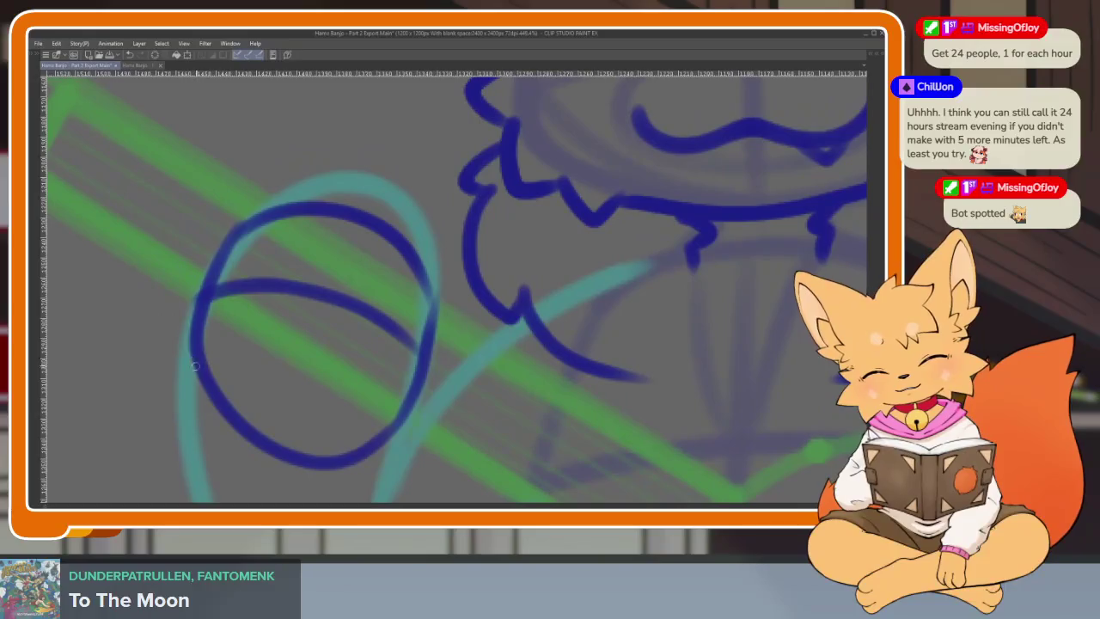
{"action": "mouse_move", "coordinate": [196, 366]}
{"action": "left_mouse_down"}
{"action": "mouse_move", "coordinate": [170, 293]}
{"action": "mouse_move", "coordinate": [216, 250]}
{"action": "left_mouse_up"}
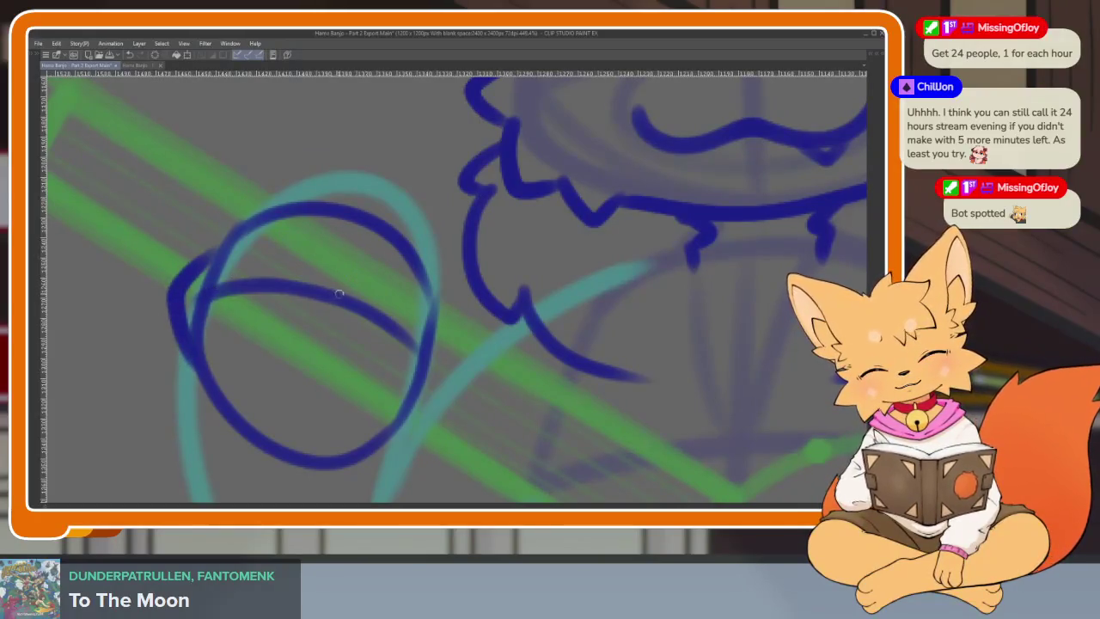
{"action": "mouse_move", "coordinate": [350, 291]}
{"action": "left_mouse_down"}
{"action": "mouse_move", "coordinate": [425, 240]}
{"action": "mouse_move", "coordinate": [471, 309]}
{"action": "mouse_move", "coordinate": [434, 367]}
{"action": "left_mouse_up"}
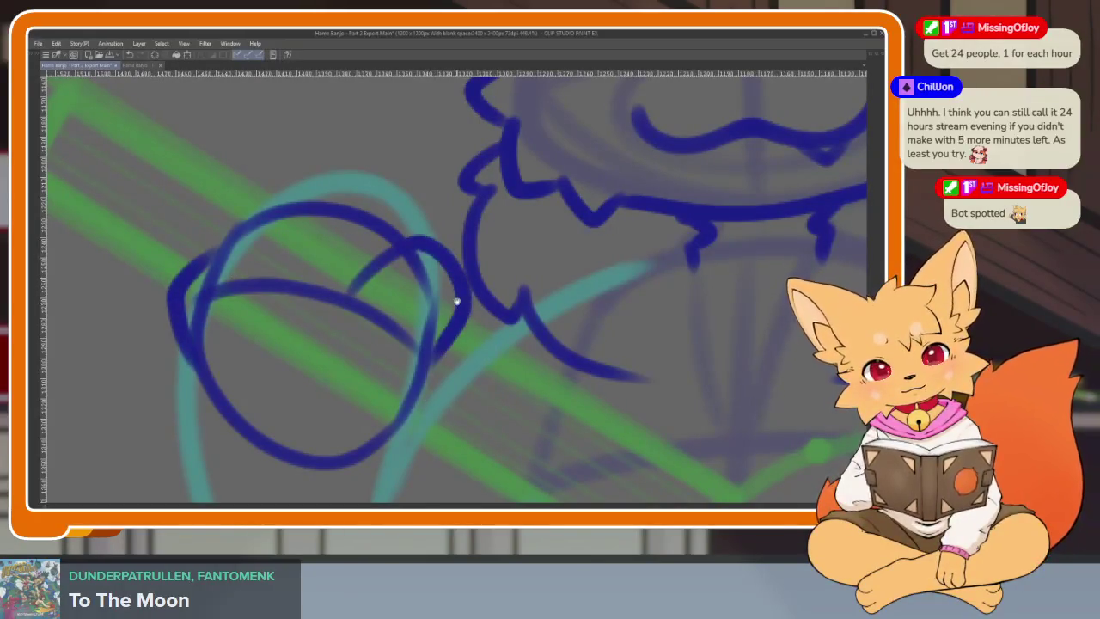
{"action": "scroll", "coordinate": [347, 320], "scroll_direction": "up", "scroll_amount": 1}
{"action": "key", "text": "ctrl+z"}
{"action": "mouse_move", "coordinate": [346, 320]}
{"action": "left_mouse_down"}
{"action": "mouse_move", "coordinate": [378, 281]}
{"action": "mouse_move", "coordinate": [451, 335]}
{"action": "mouse_move", "coordinate": [416, 382]}
{"action": "left_mouse_up"}
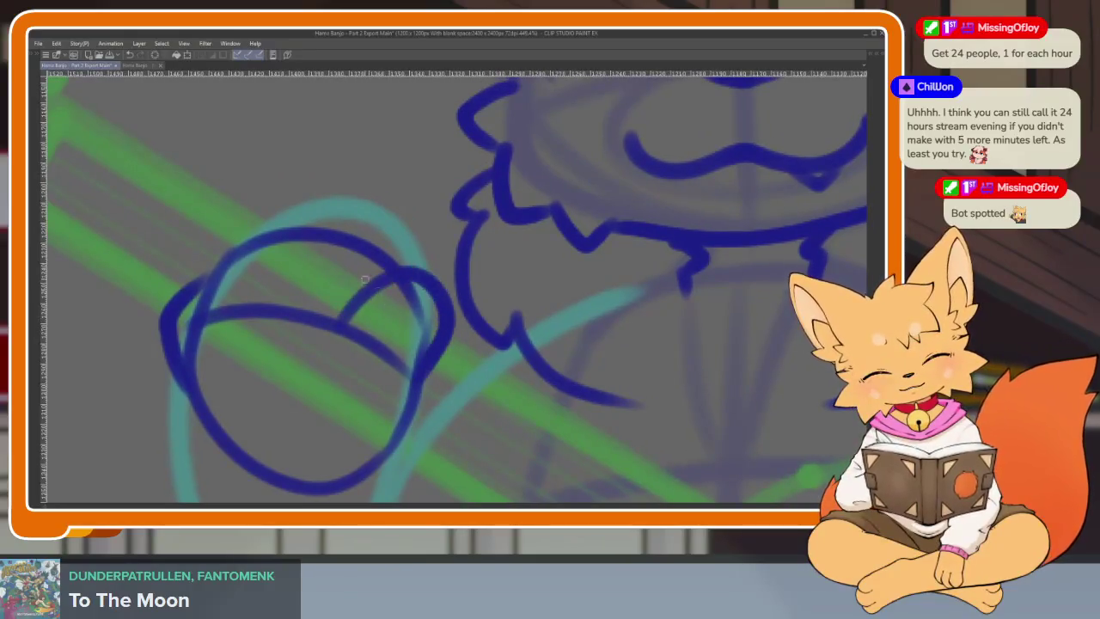
Step: Draw finger arcs inside the paw, replacing the latest two with a cleaner finger line and left side
{"action": "mouse_move", "coordinate": [271, 304]}
{"action": "left_mouse_down"}
{"action": "mouse_move", "coordinate": [314, 230]}
{"action": "mouse_move", "coordinate": [394, 287]}
{"action": "left_mouse_up"}
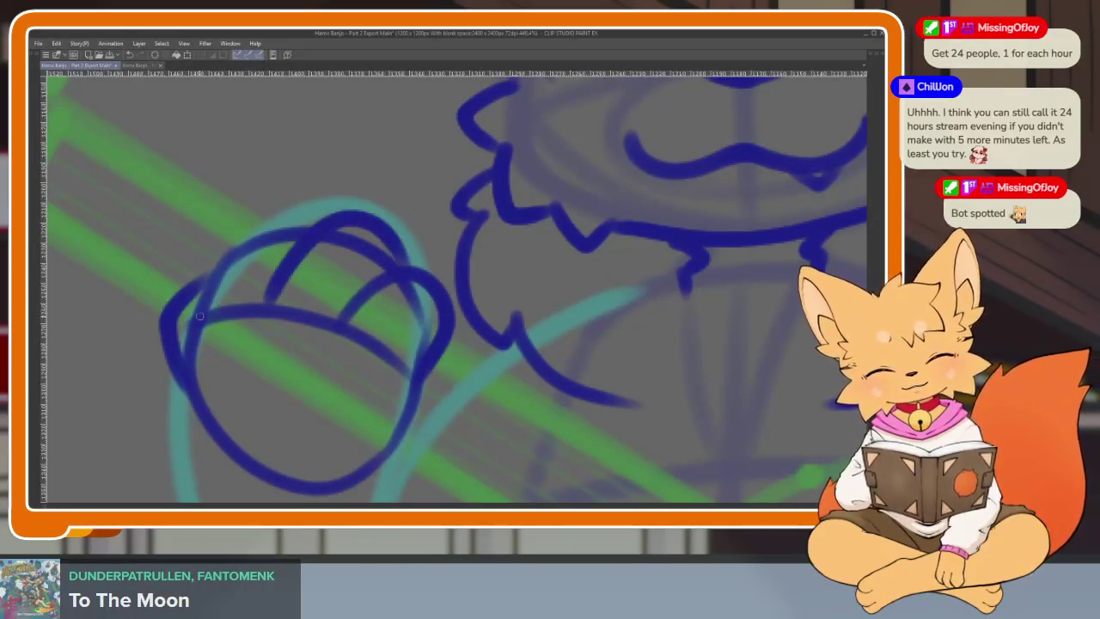
{"action": "mouse_move", "coordinate": [200, 314]}
{"action": "left_mouse_down"}
{"action": "mouse_move", "coordinate": [250, 230]}
{"action": "mouse_move", "coordinate": [312, 213]}
{"action": "left_mouse_up"}
{"action": "scroll", "coordinate": [469, 322], "scroll_direction": "down", "scroll_amount": 5}
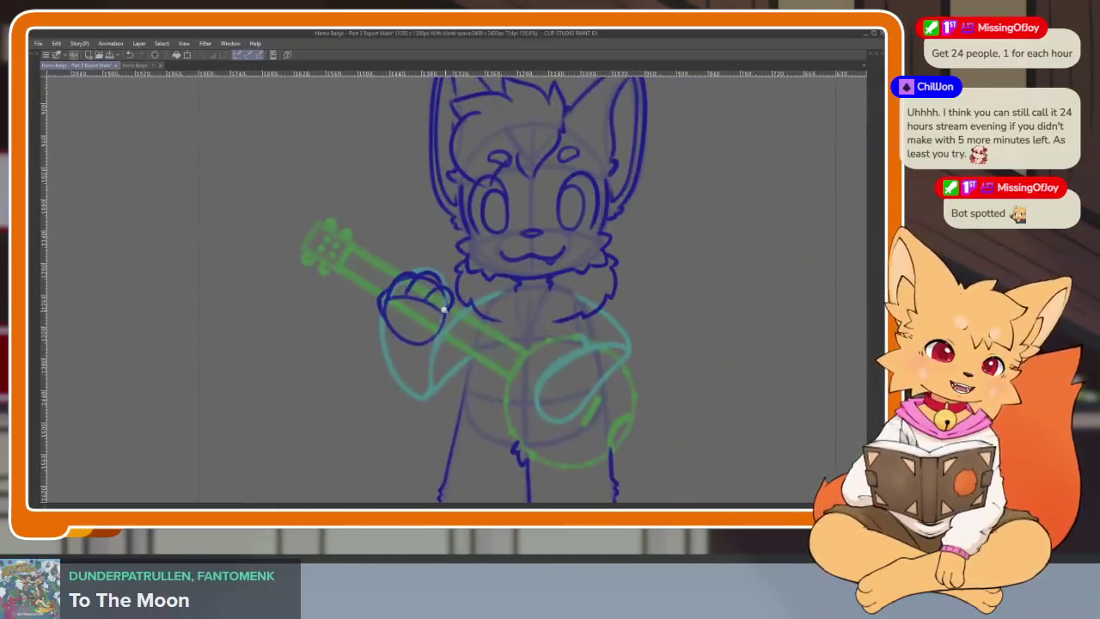
{"action": "scroll", "coordinate": [444, 309], "scroll_direction": "up", "scroll_amount": 3}
{"action": "scroll", "coordinate": [447, 381], "scroll_direction": "up", "scroll_amount": 3}
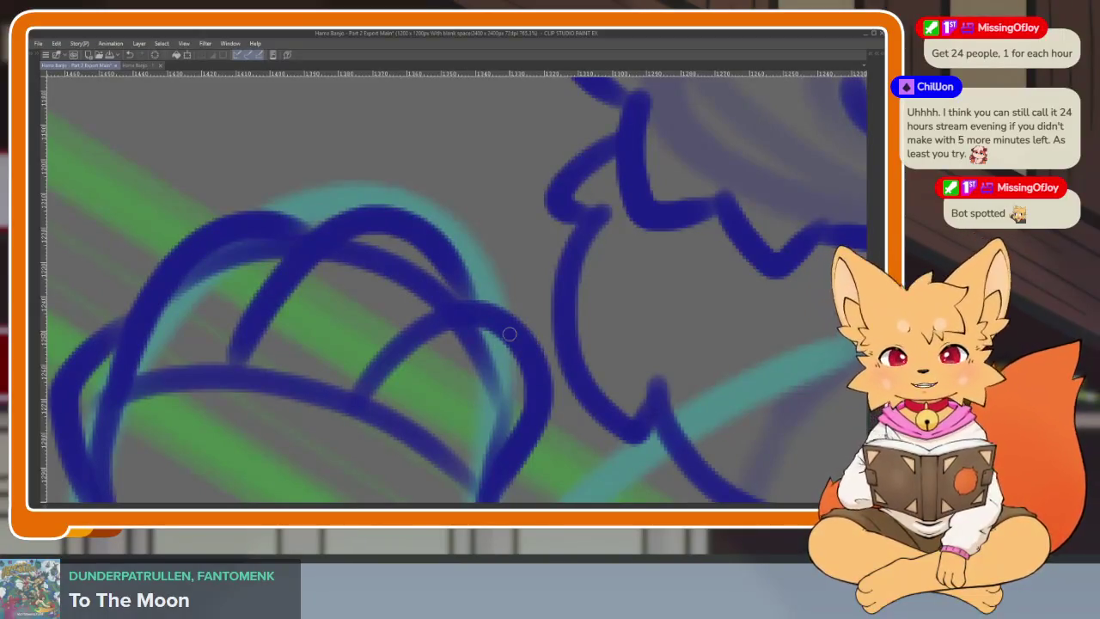
{"action": "key", "text": "ctrl+z"}
{"action": "key", "text": "ctrl+z"}
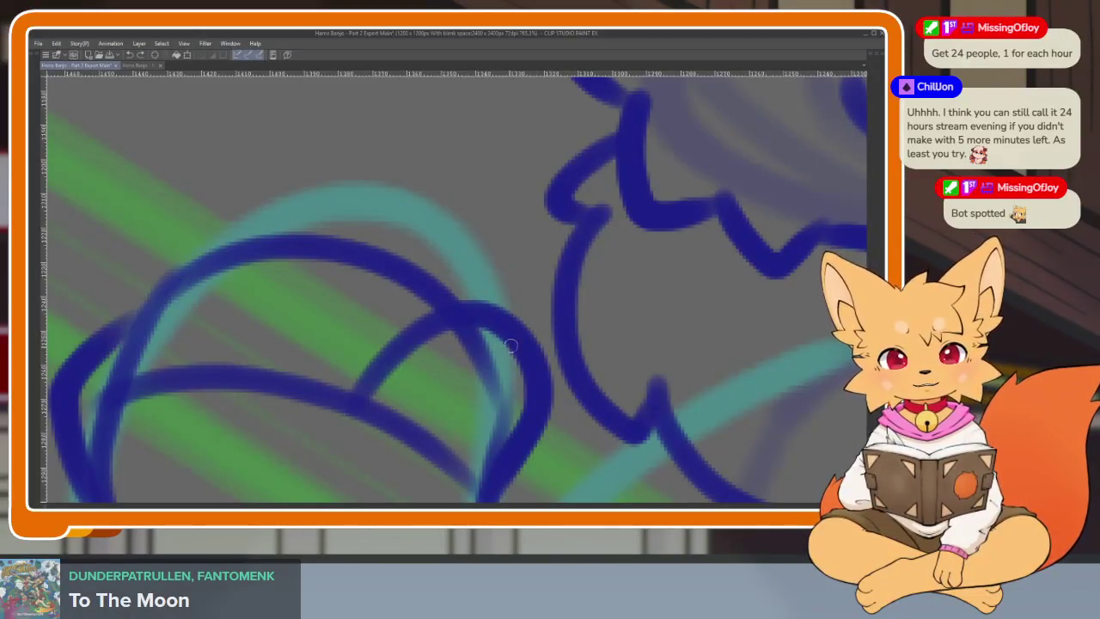
{"action": "scroll", "coordinate": [511, 346], "scroll_direction": "down", "scroll_amount": 1}
{"action": "mouse_move", "coordinate": [571, 340]}
{"action": "left_mouse_down"}
{"action": "mouse_move", "coordinate": [427, 307]}
{"action": "mouse_move", "coordinate": [368, 391]}
{"action": "left_mouse_up"}
{"action": "left_click_drag", "start_coordinate": [442, 282], "coordinate": [270, 404]}
Step: Extend the outline around the paw's bottom and ink the wrist and arm lines
{"action": "scroll", "coordinate": [625, 353], "scroll_direction": "down", "scroll_amount": 5}
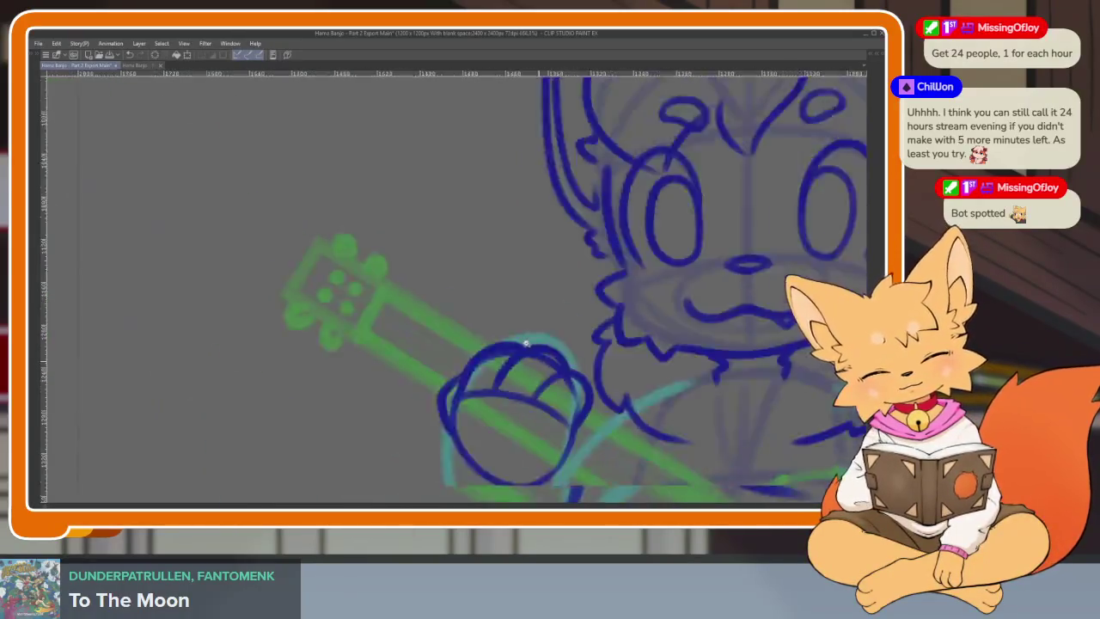
{"action": "scroll", "coordinate": [301, 244], "scroll_direction": "up", "scroll_amount": 4}
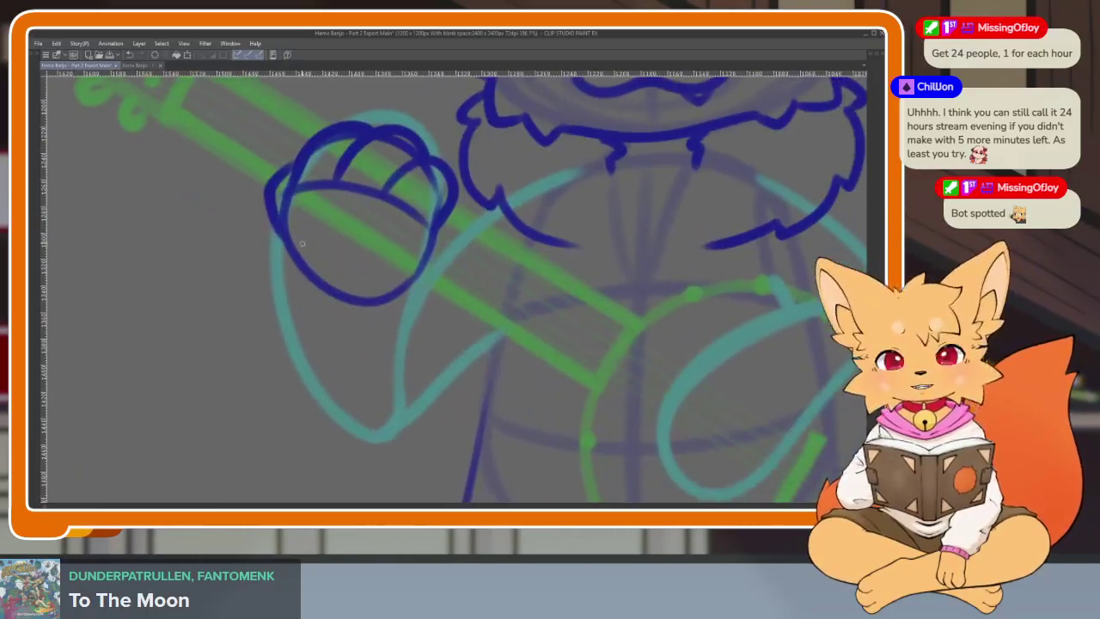
{"action": "left_click_drag", "start_coordinate": [282, 201], "coordinate": [437, 397]}
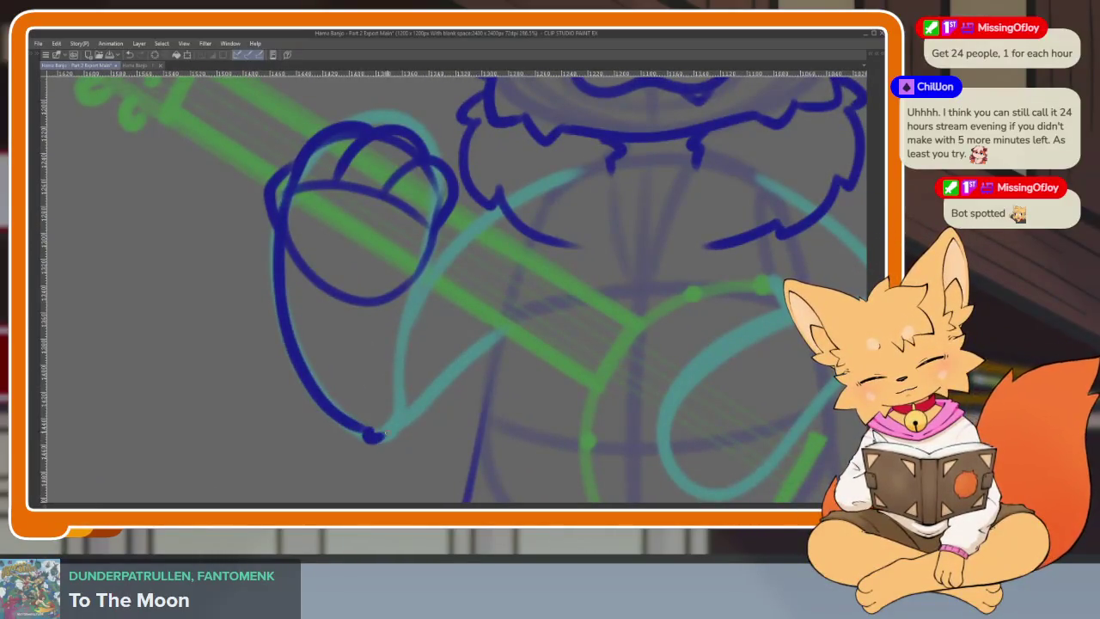
{"action": "scroll", "coordinate": [436, 398], "scroll_direction": "up", "scroll_amount": 2}
{"action": "left_click_drag", "start_coordinate": [401, 430], "coordinate": [510, 355]}
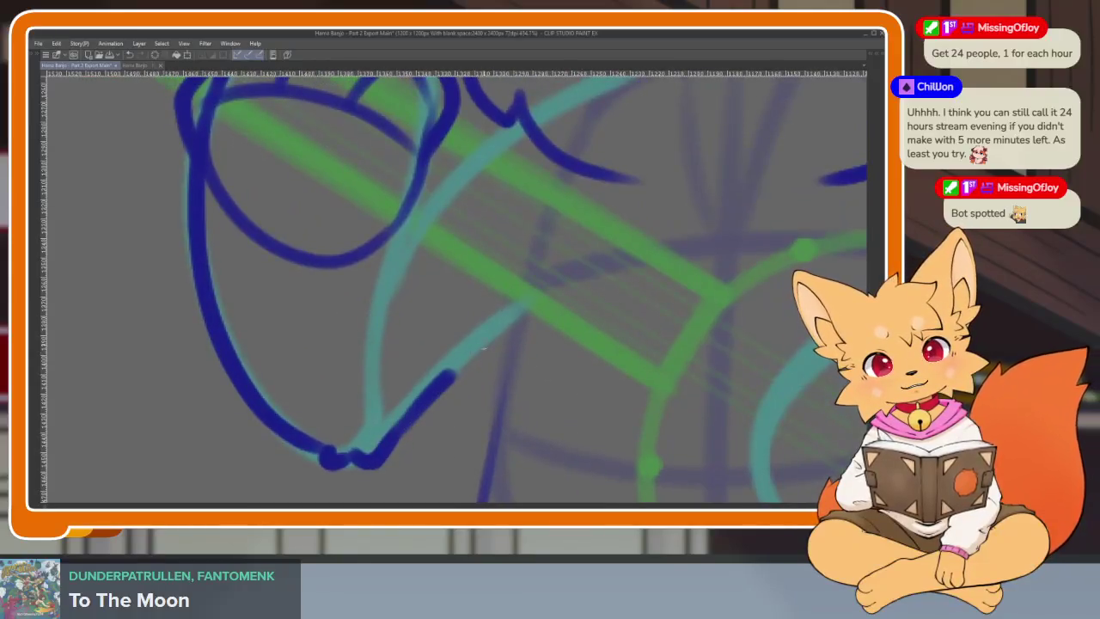
{"action": "scroll", "coordinate": [510, 355], "scroll_direction": "up", "scroll_amount": 1}
{"action": "scroll", "coordinate": [444, 252], "scroll_direction": "up", "scroll_amount": 1}
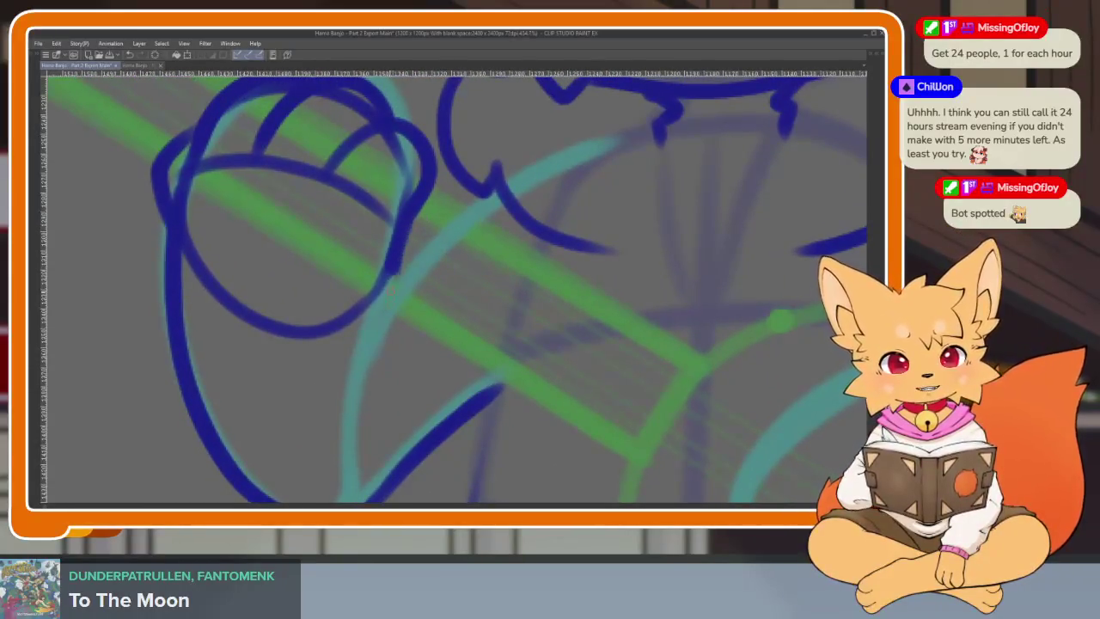
{"action": "left_click_drag", "start_coordinate": [410, 210], "coordinate": [369, 454]}
Step: Erase the stray tick and extra curve below the paw and trim its lower line
{"action": "scroll", "coordinate": [456, 346], "scroll_direction": "down", "scroll_amount": 3}
{"action": "scroll", "coordinate": [451, 361], "scroll_direction": "up", "scroll_amount": 2}
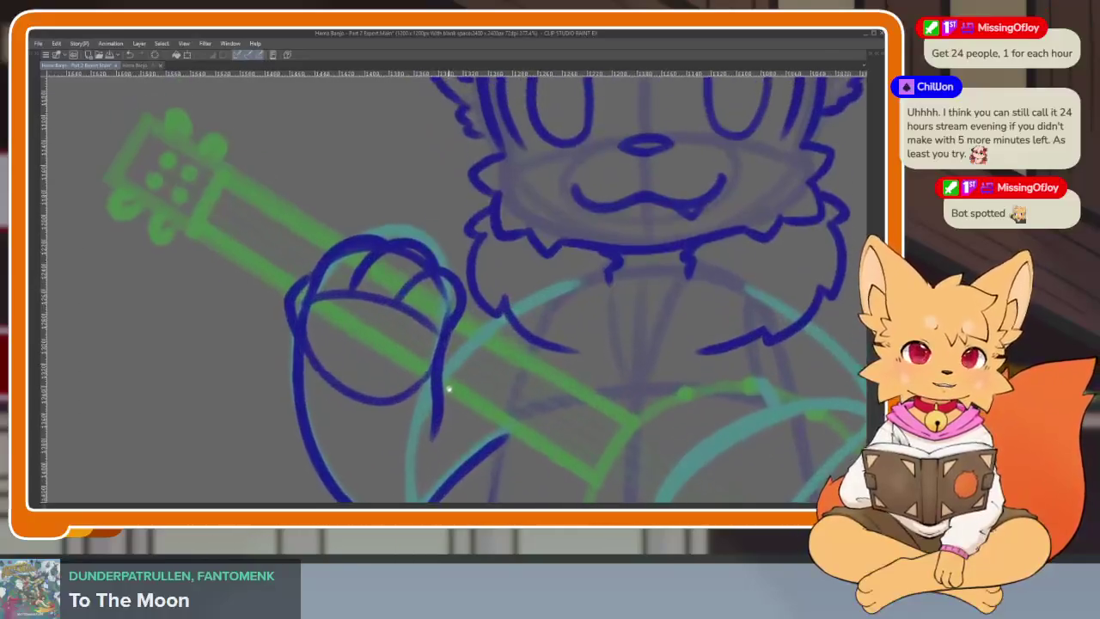
{"action": "scroll", "coordinate": [432, 386], "scroll_direction": "up", "scroll_amount": 2}
{"action": "left_click_drag", "start_coordinate": [254, 330], "coordinate": [240, 320]}
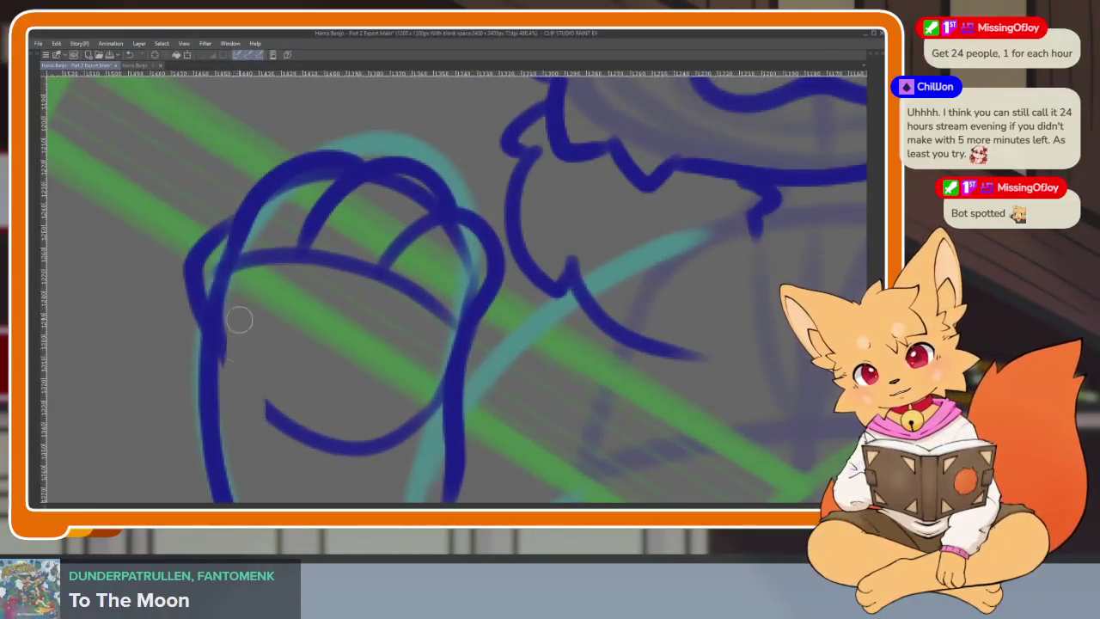
{"action": "left_click_drag", "start_coordinate": [258, 421], "coordinate": [439, 356]}
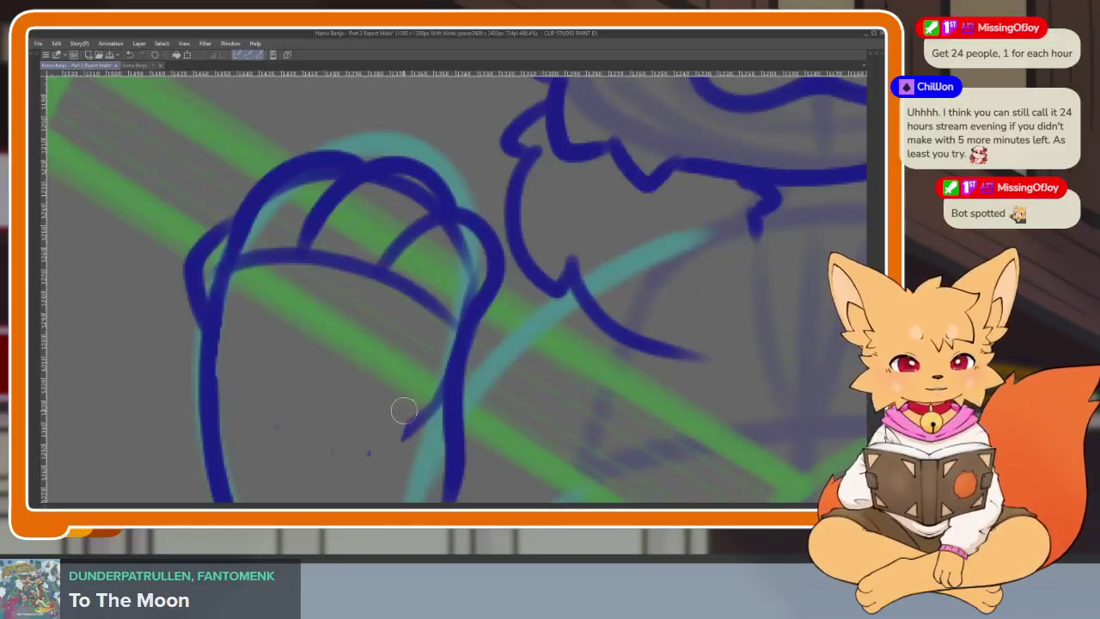
{"action": "scroll", "coordinate": [376, 376], "scroll_direction": "up", "scroll_amount": 3}
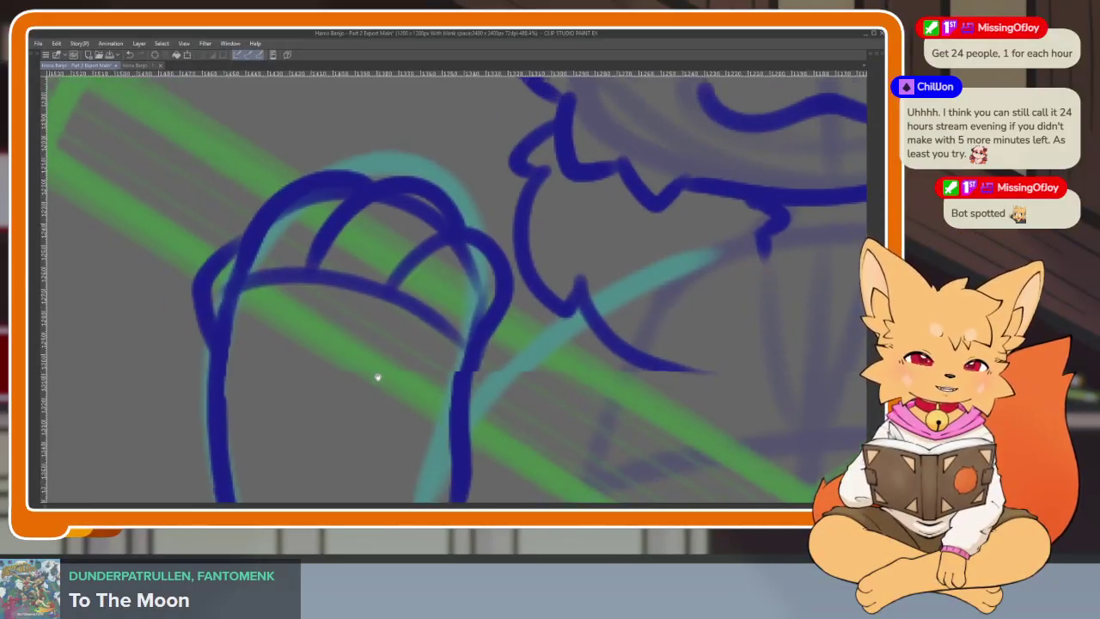
{"action": "scroll", "coordinate": [367, 400], "scroll_direction": "up", "scroll_amount": 2}
{"action": "mouse_move", "coordinate": [305, 323]}
{"action": "left_mouse_down"}
{"action": "mouse_move", "coordinate": [271, 318]}
{"action": "mouse_move", "coordinate": [214, 369]}
{"action": "left_mouse_up"}
{"action": "mouse_move", "coordinate": [318, 296]}
{"action": "left_mouse_down"}
{"action": "mouse_move", "coordinate": [340, 323]}
{"action": "mouse_move", "coordinate": [297, 361]}
{"action": "left_mouse_up"}
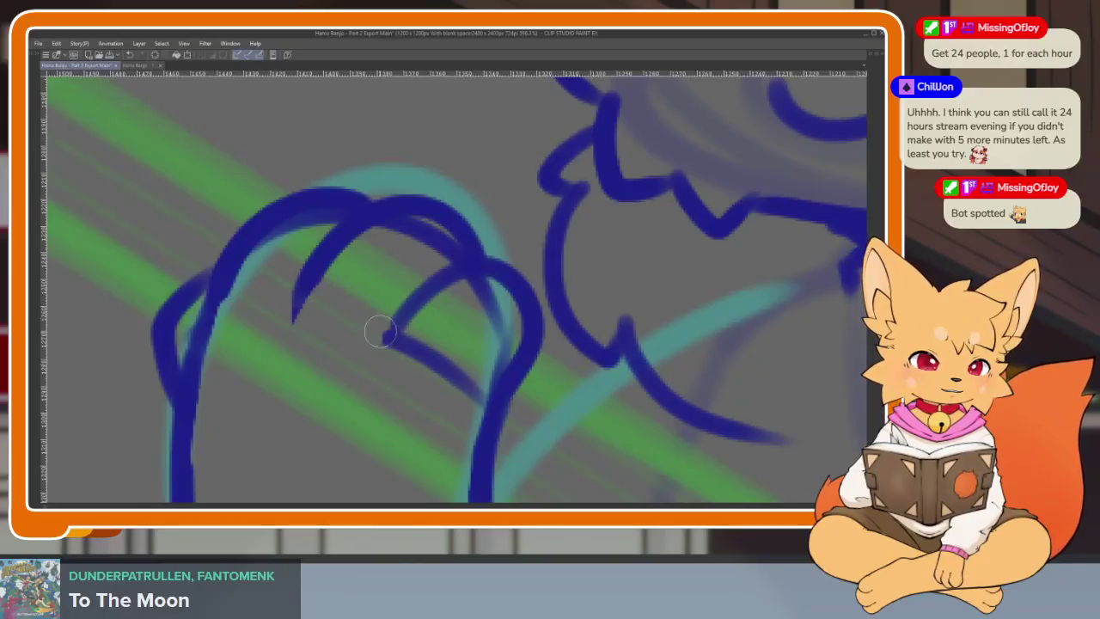
{"action": "key", "text": "ctrl+z"}
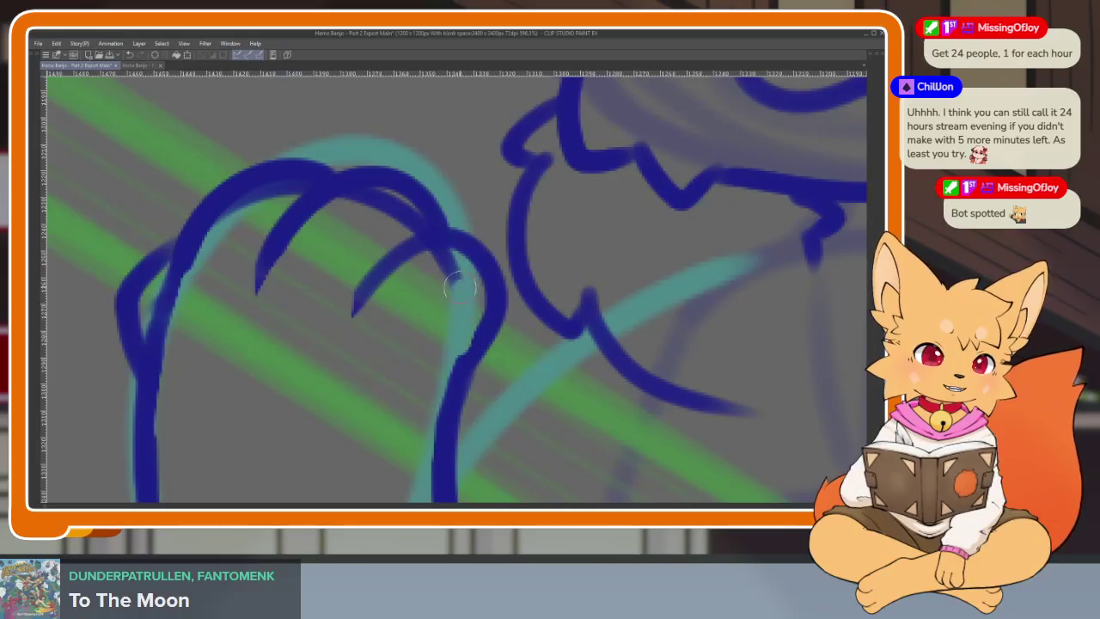
Step: Erase the overshooting ends of the finger strokes
{"action": "scroll", "coordinate": [492, 249], "scroll_direction": "down", "scroll_amount": 3}
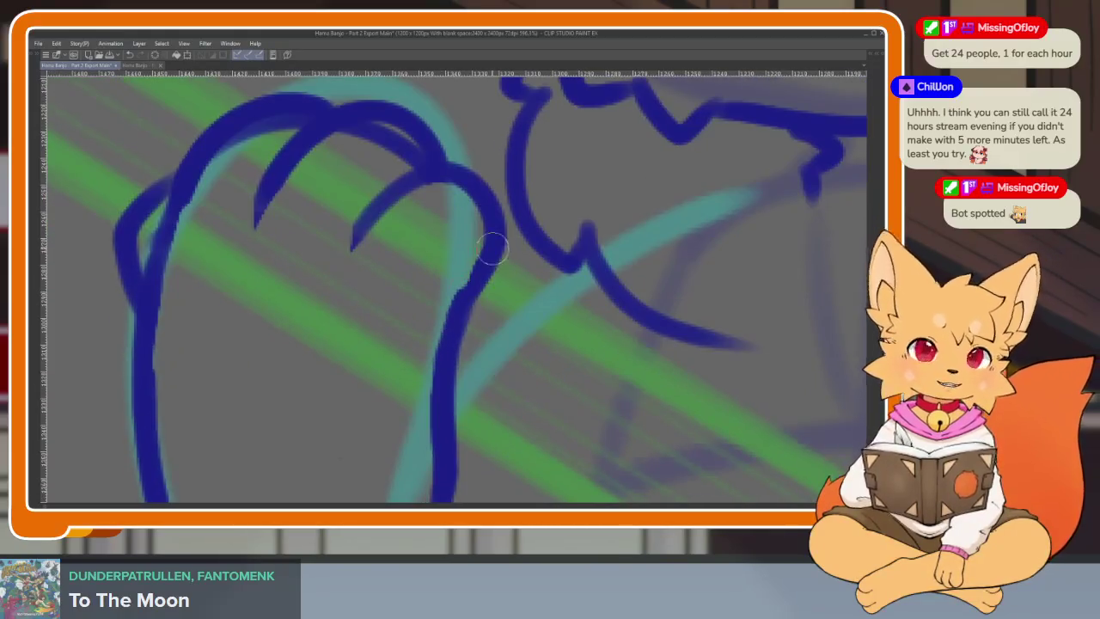
{"action": "scroll", "coordinate": [404, 358], "scroll_direction": "down", "scroll_amount": 1}
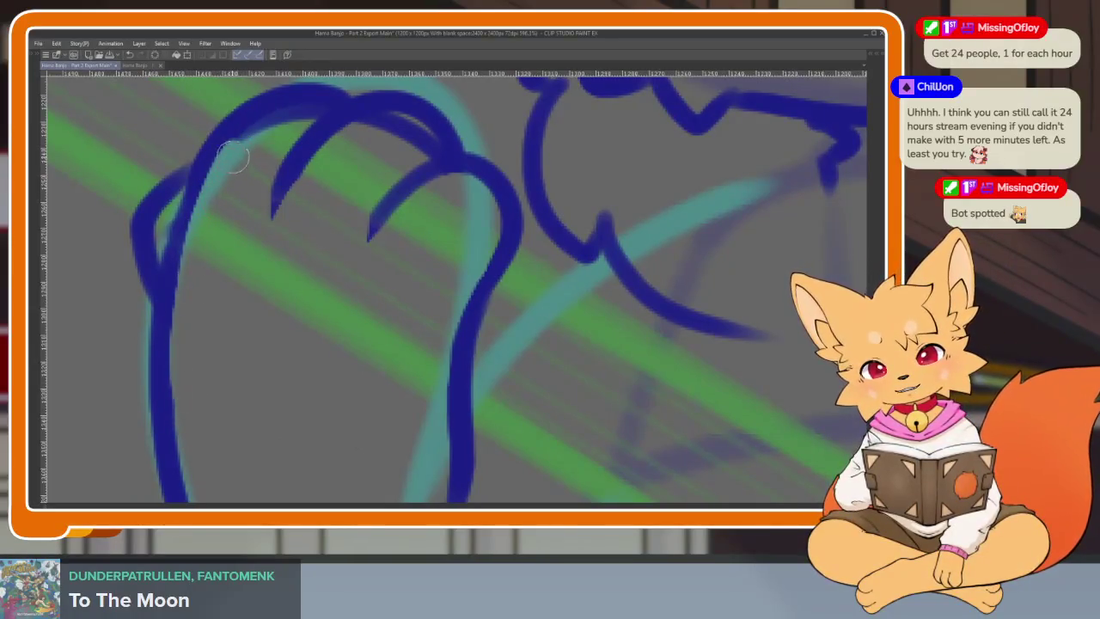
{"action": "scroll", "coordinate": [355, 369], "scroll_direction": "up", "scroll_amount": 3}
{"action": "scroll", "coordinate": [358, 401], "scroll_direction": "up", "scroll_amount": 2}
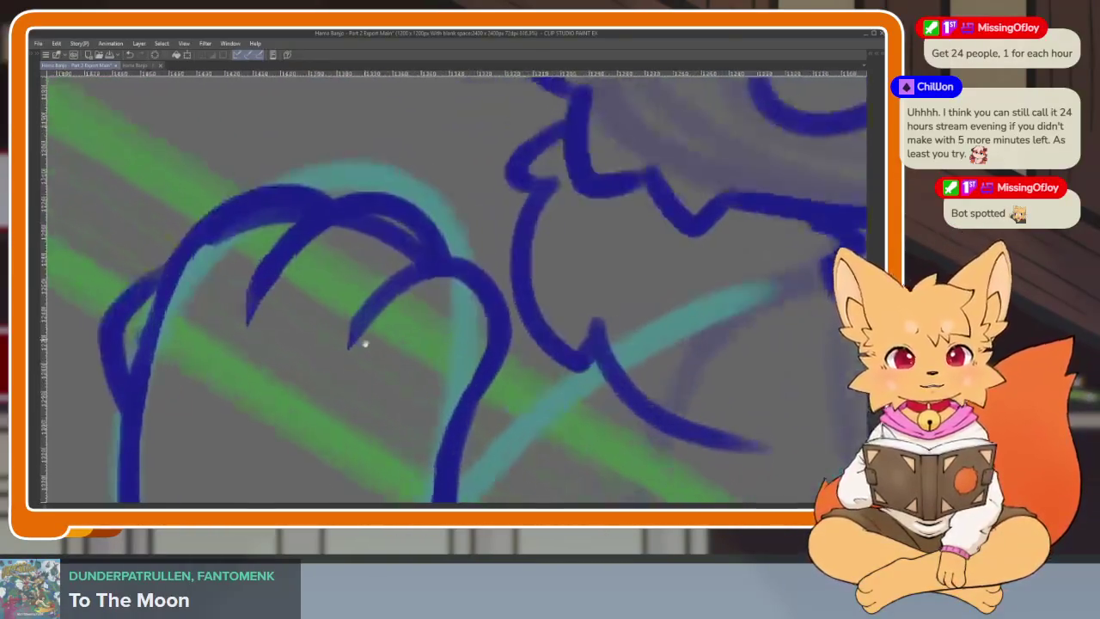
{"action": "scroll", "coordinate": [363, 341], "scroll_direction": "up", "scroll_amount": 3}
{"action": "mouse_move", "coordinate": [430, 358]}
{"action": "left_mouse_down"}
{"action": "mouse_move", "coordinate": [412, 332]}
{"action": "mouse_move", "coordinate": [277, 425]}
{"action": "mouse_move", "coordinate": [310, 314]}
{"action": "left_mouse_up"}
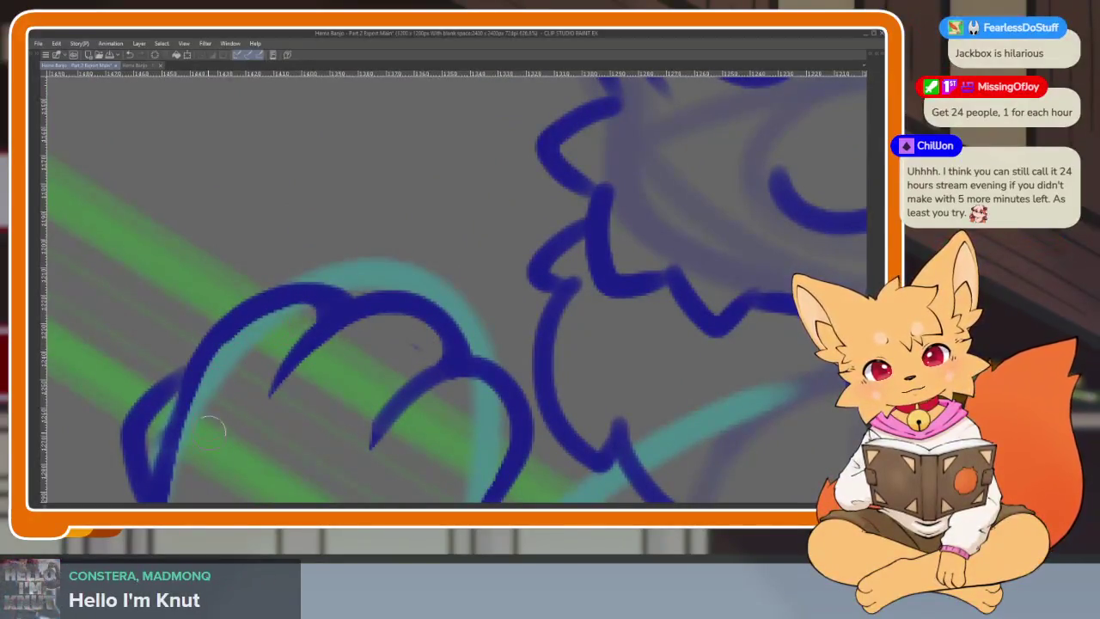
{"action": "scroll", "coordinate": [426, 404], "scroll_direction": "down", "scroll_amount": 3}
{"action": "scroll", "coordinate": [456, 378], "scroll_direction": "down", "scroll_amount": 2}
{"action": "scroll", "coordinate": [455, 387], "scroll_direction": "down", "scroll_amount": 2}
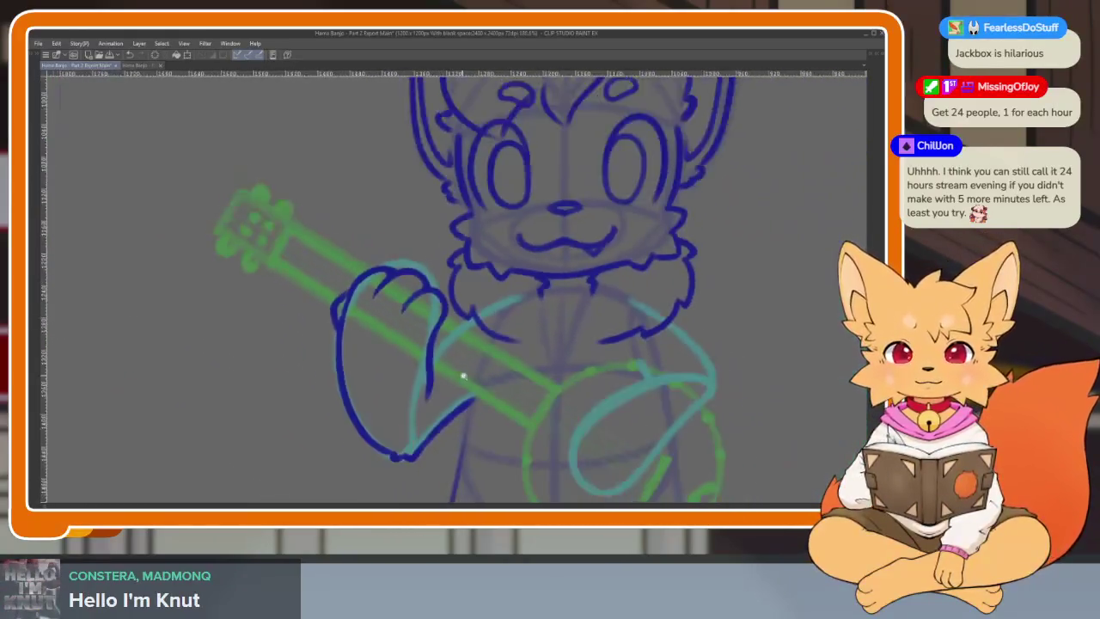
{"action": "scroll", "coordinate": [455, 373], "scroll_direction": "down", "scroll_amount": 1}
{"action": "scroll", "coordinate": [473, 391], "scroll_direction": "up", "scroll_amount": 1}
{"action": "scroll", "coordinate": [413, 418], "scroll_direction": "down", "scroll_amount": 1}
{"action": "scroll", "coordinate": [467, 407], "scroll_direction": "up", "scroll_amount": 3}
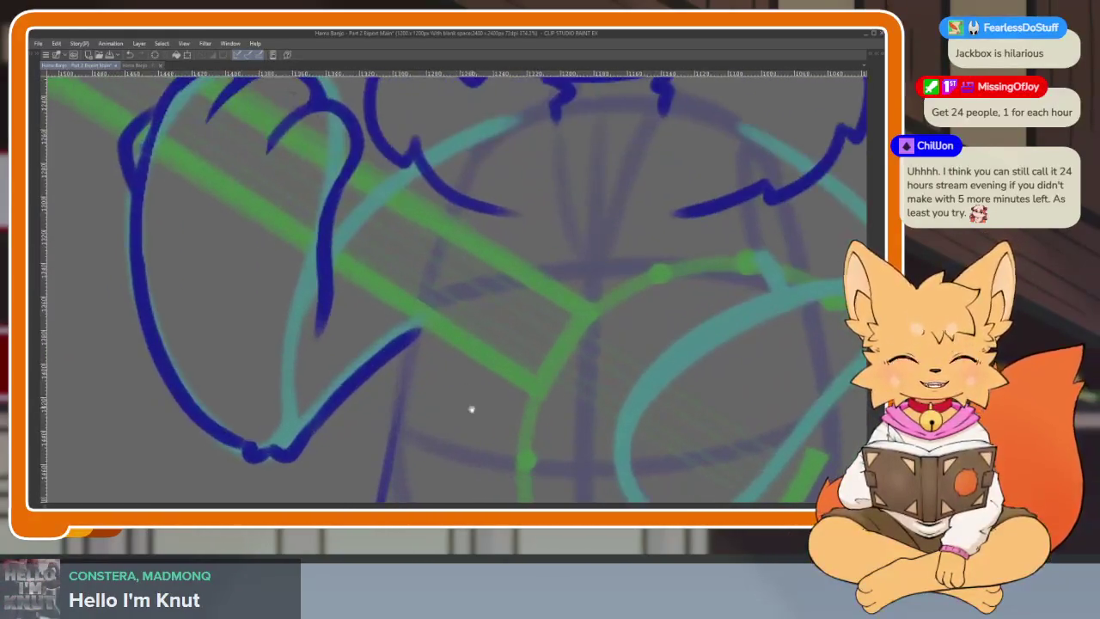
{"action": "scroll", "coordinate": [472, 400], "scroll_direction": "down", "scroll_amount": 1}
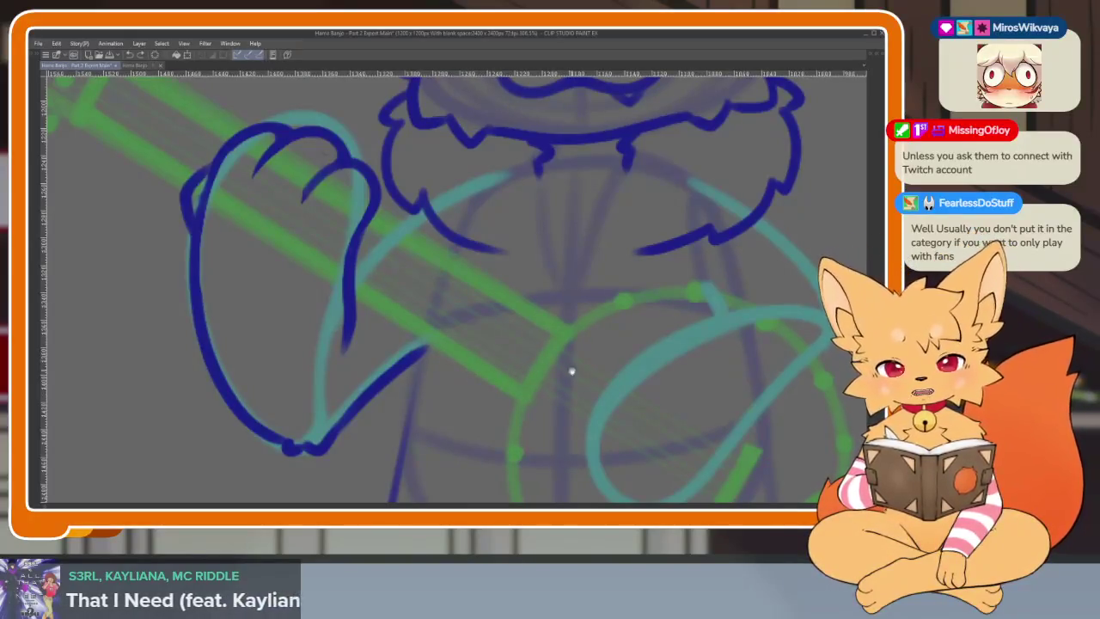
Step: Zoom in on the strumming paw and ink its round outline in dark blue
{"action": "scroll", "coordinate": [571, 371], "scroll_direction": "up", "scroll_amount": 2}
{"action": "scroll", "coordinate": [496, 363], "scroll_direction": "up", "scroll_amount": 2}
{"action": "scroll", "coordinate": [429, 240], "scroll_direction": "up", "scroll_amount": 2}
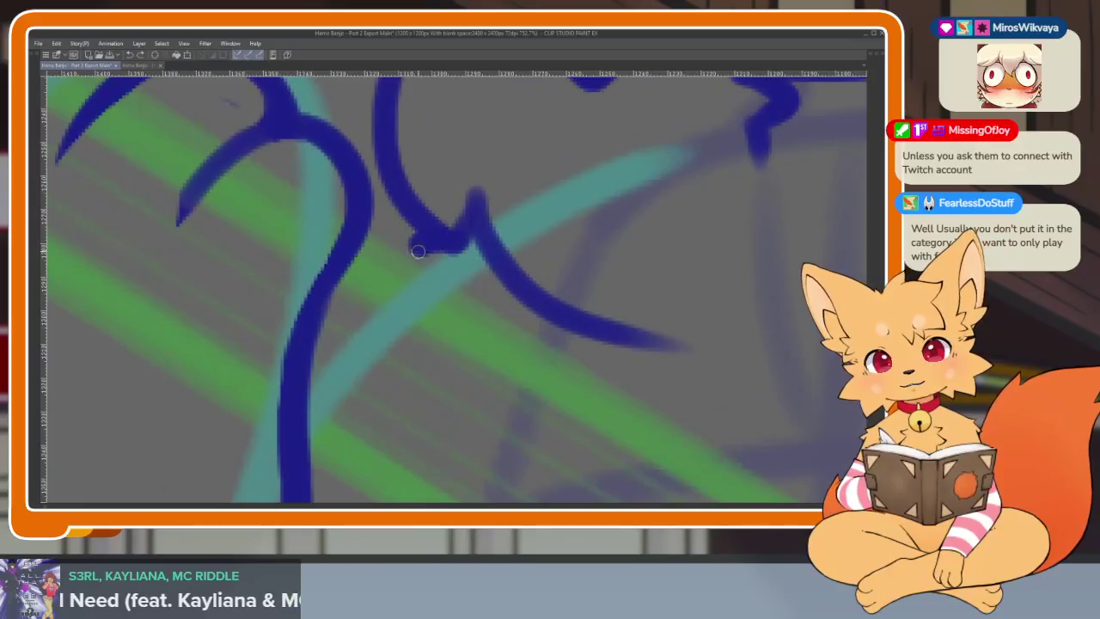
{"action": "scroll", "coordinate": [716, 369], "scroll_direction": "down", "scroll_amount": 5}
{"action": "scroll", "coordinate": [621, 363], "scroll_direction": "up", "scroll_amount": 1}
{"action": "scroll", "coordinate": [516, 364], "scroll_direction": "up", "scroll_amount": 1}
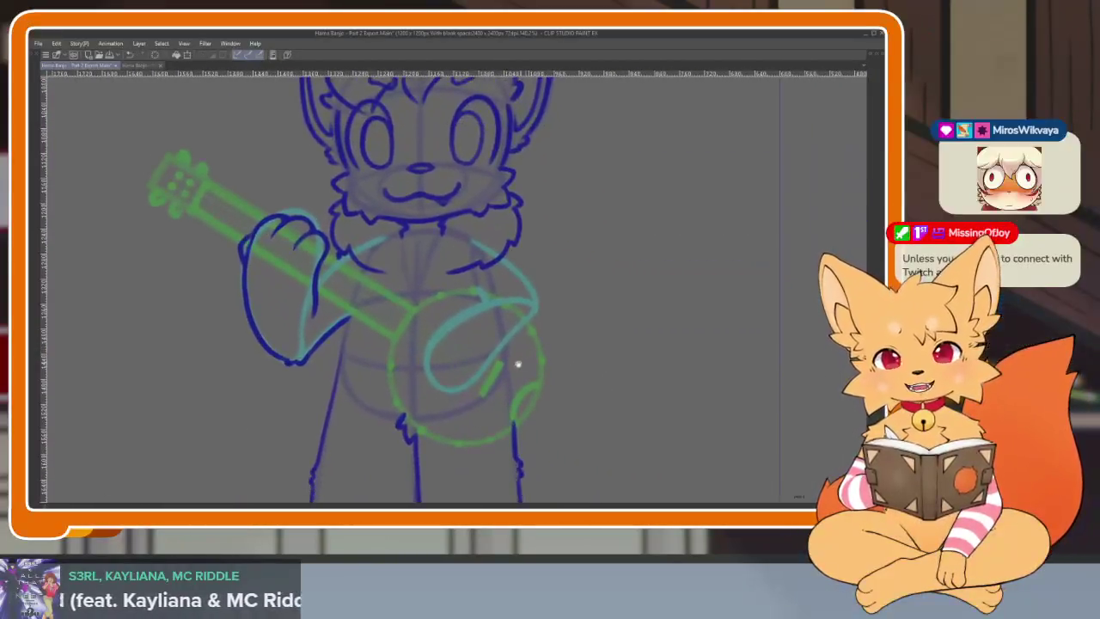
{"action": "scroll", "coordinate": [513, 380], "scroll_direction": "up", "scroll_amount": 2}
{"action": "scroll", "coordinate": [520, 395], "scroll_direction": "up", "scroll_amount": 1}
{"action": "scroll", "coordinate": [519, 391], "scroll_direction": "down", "scroll_amount": 2}
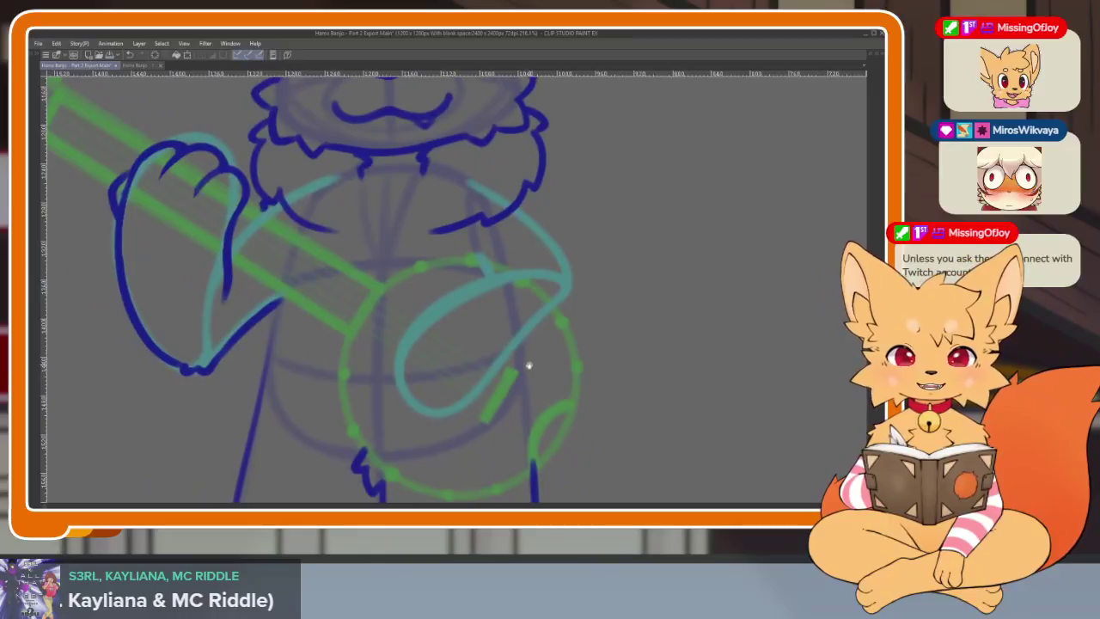
{"action": "scroll", "coordinate": [516, 417], "scroll_direction": "up", "scroll_amount": 1}
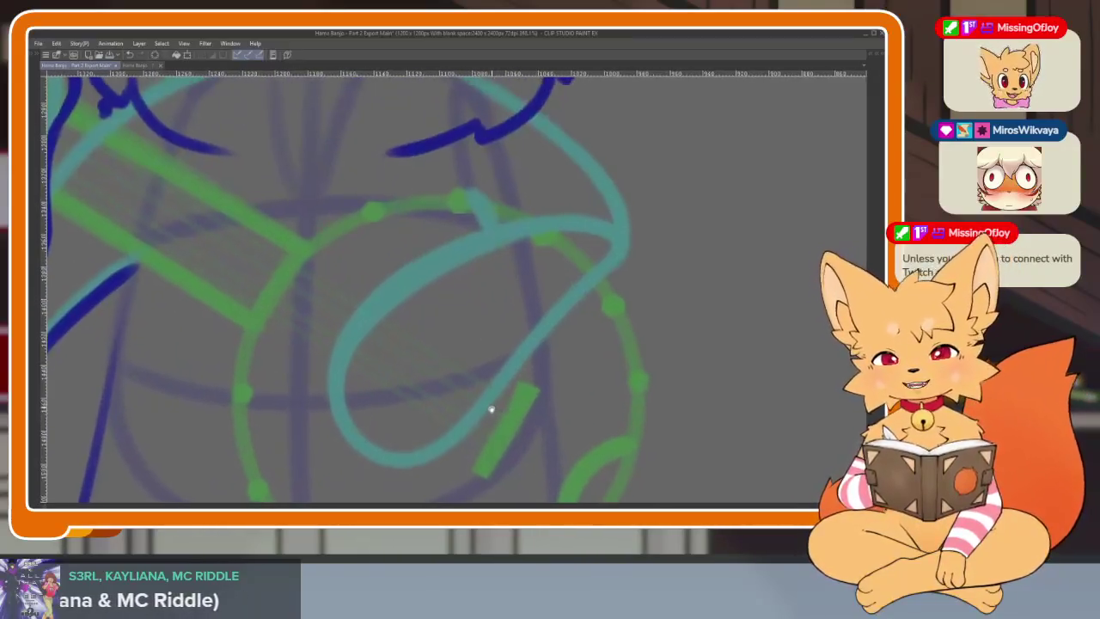
{"action": "scroll", "coordinate": [490, 417], "scroll_direction": "down", "scroll_amount": 1}
{"action": "scroll", "coordinate": [490, 422], "scroll_direction": "up", "scroll_amount": 2}
{"action": "scroll", "coordinate": [491, 413], "scroll_direction": "down", "scroll_amount": 1}
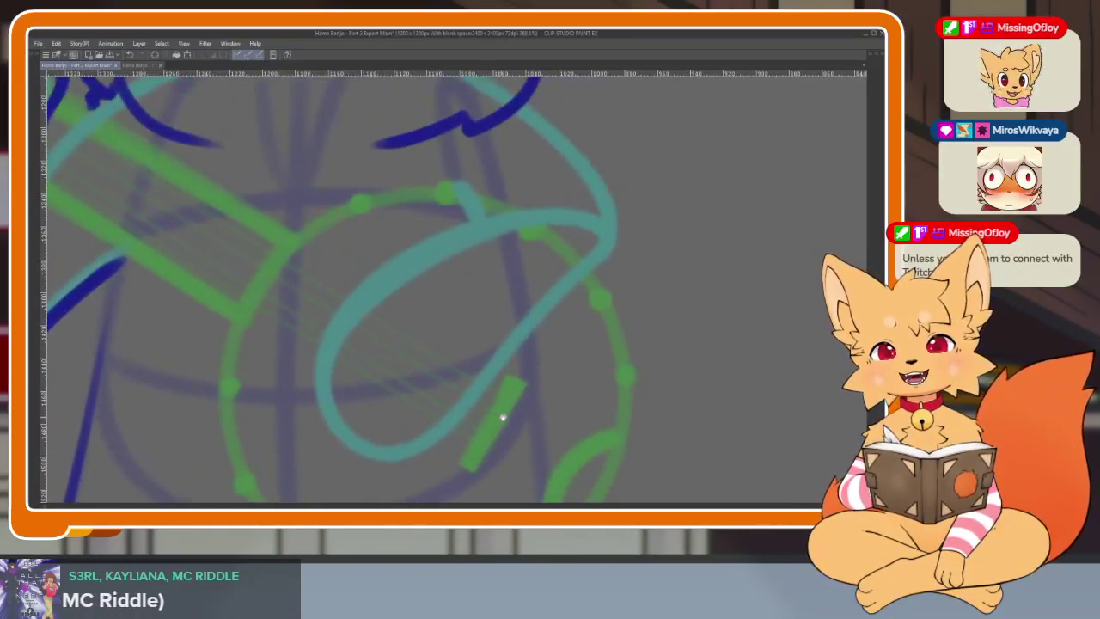
{"action": "scroll", "coordinate": [503, 416], "scroll_direction": "down", "scroll_amount": 1}
{"action": "scroll", "coordinate": [506, 421], "scroll_direction": "down", "scroll_amount": 3}
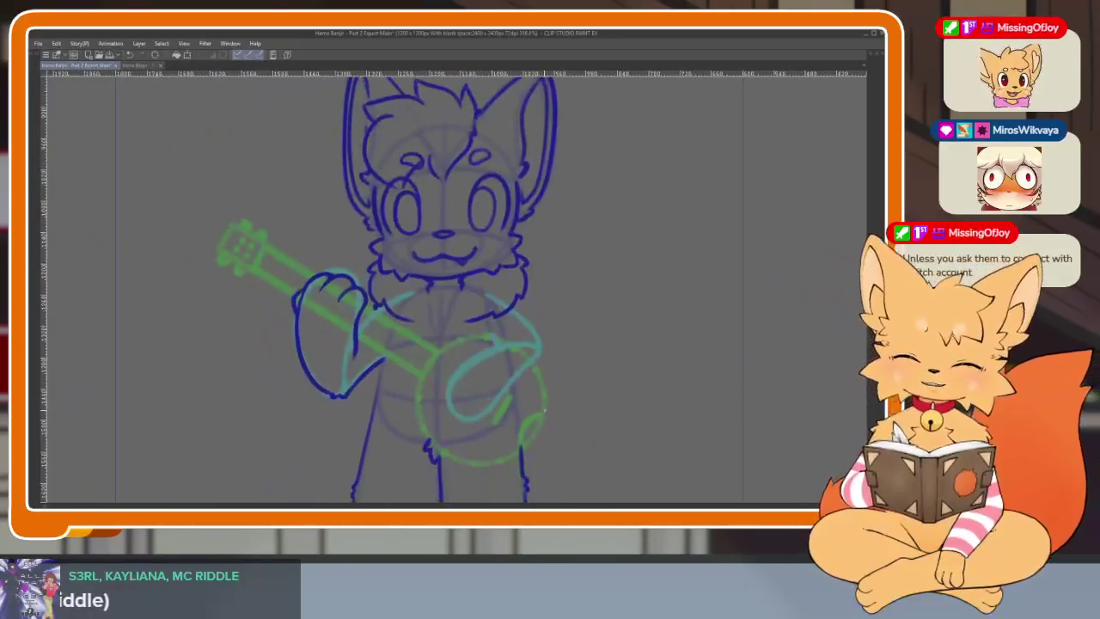
{"action": "scroll", "coordinate": [491, 429], "scroll_direction": "up", "scroll_amount": 3}
{"action": "scroll", "coordinate": [508, 438], "scroll_direction": "up", "scroll_amount": 2}
{"action": "scroll", "coordinate": [508, 432], "scroll_direction": "up", "scroll_amount": 2}
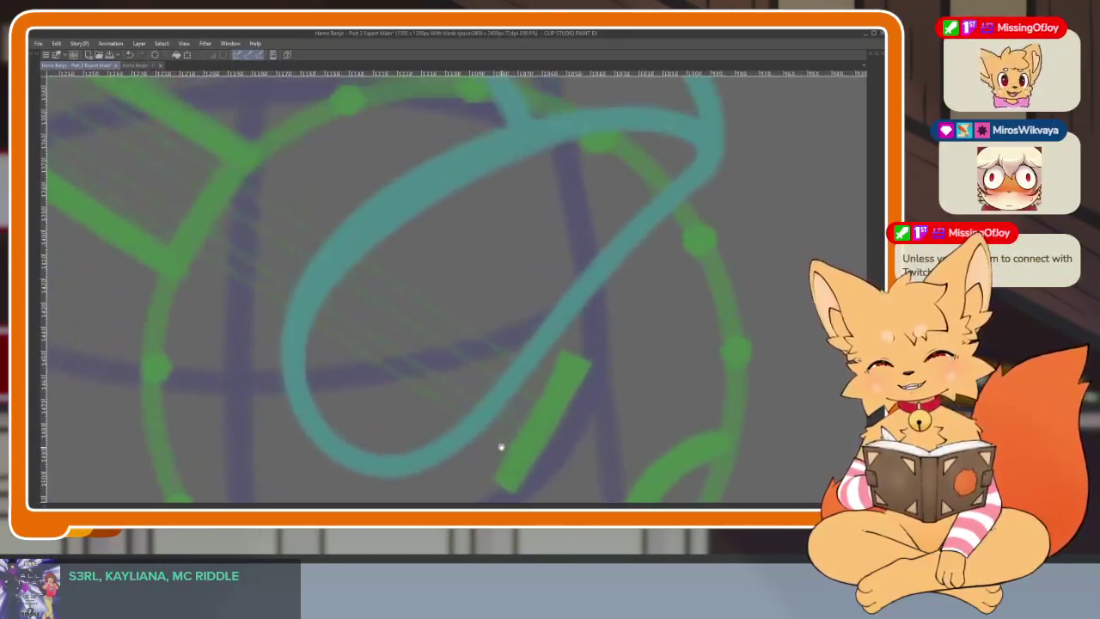
{"action": "mouse_move", "coordinate": [374, 198]}
{"action": "left_mouse_down"}
{"action": "mouse_move", "coordinate": [430, 191]}
{"action": "mouse_move", "coordinate": [542, 337]}
{"action": "left_mouse_up"}
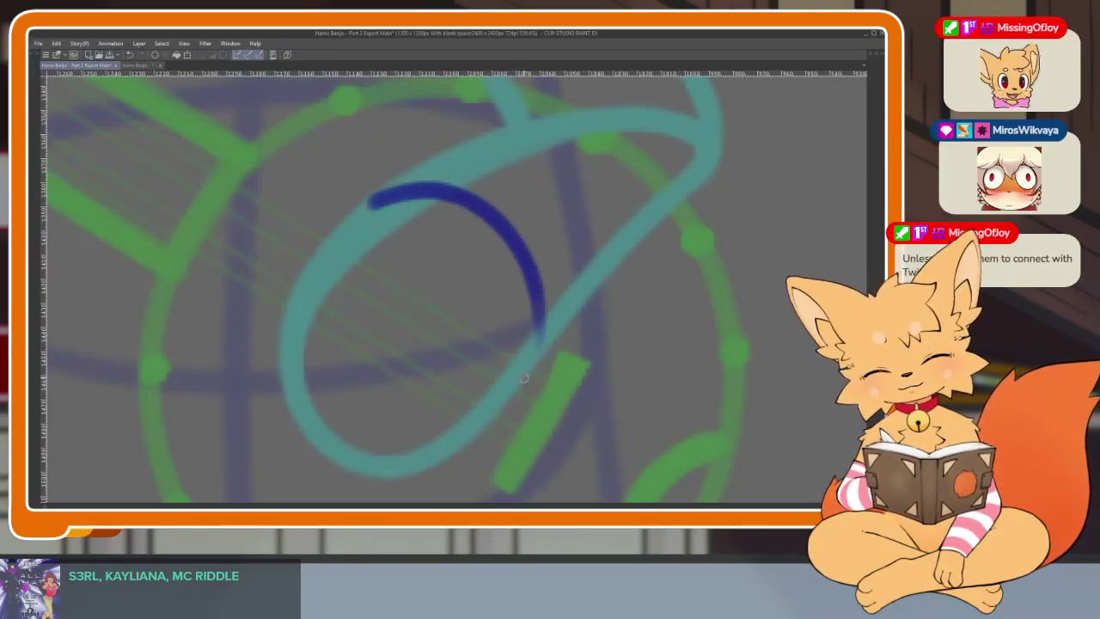
{"action": "left_click_drag", "start_coordinate": [278, 280], "coordinate": [440, 450]}
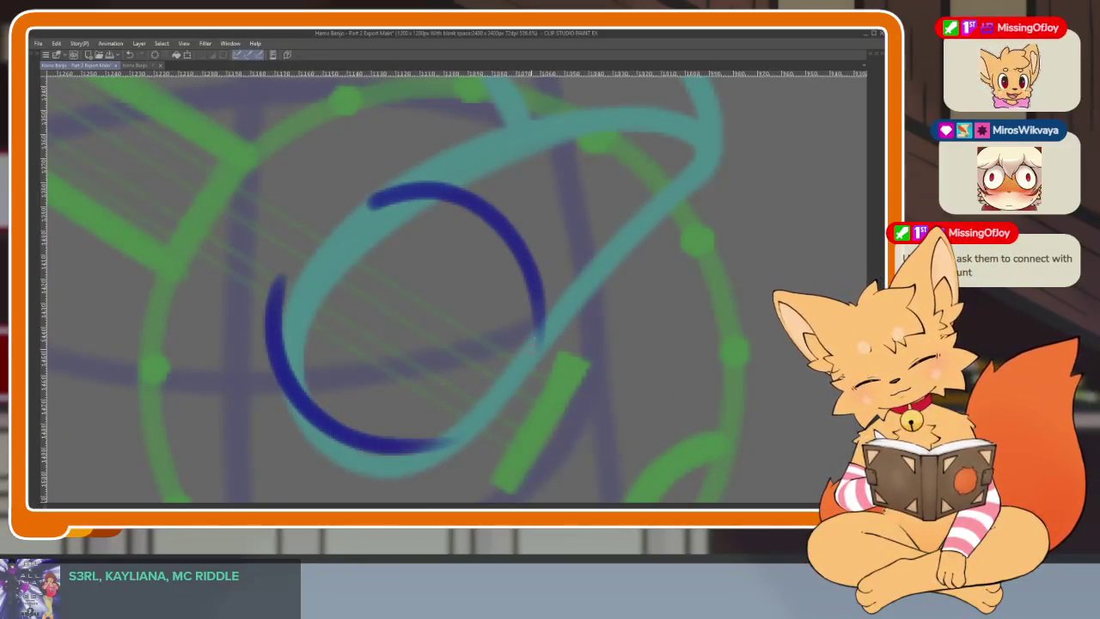
{"action": "left_click_drag", "start_coordinate": [542, 335], "coordinate": [443, 442]}
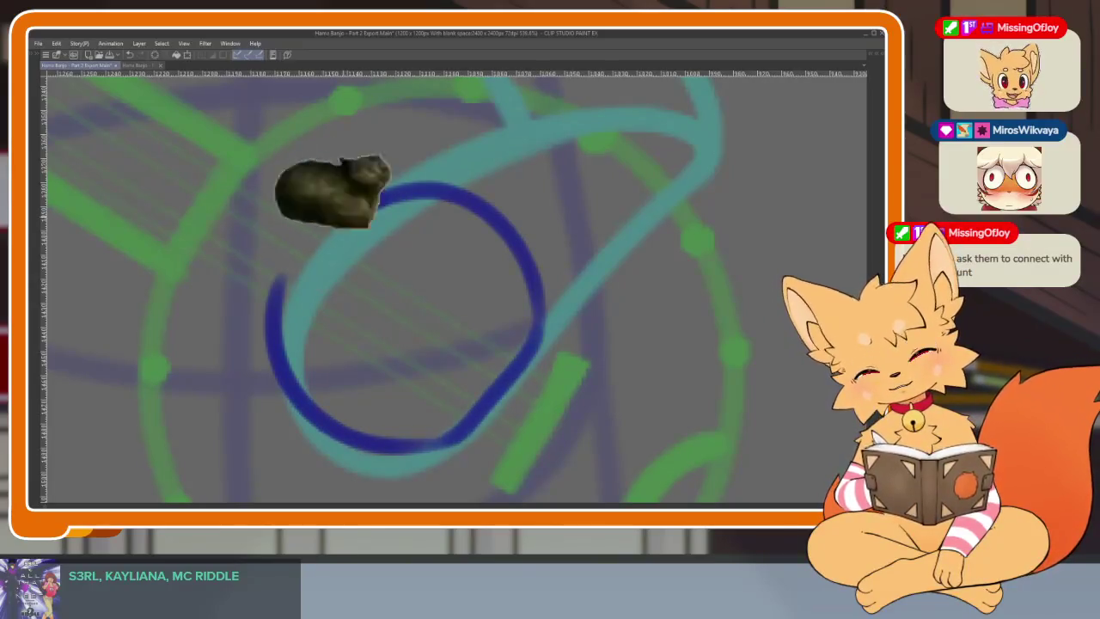
Step: Ink a finger line across the lower paw and retrace its upper-left outline
{"action": "scroll", "coordinate": [576, 389], "scroll_direction": "down", "scroll_amount": 5}
{"action": "scroll", "coordinate": [503, 393], "scroll_direction": "up", "scroll_amount": 2}
{"action": "scroll", "coordinate": [518, 418], "scroll_direction": "up", "scroll_amount": 2}
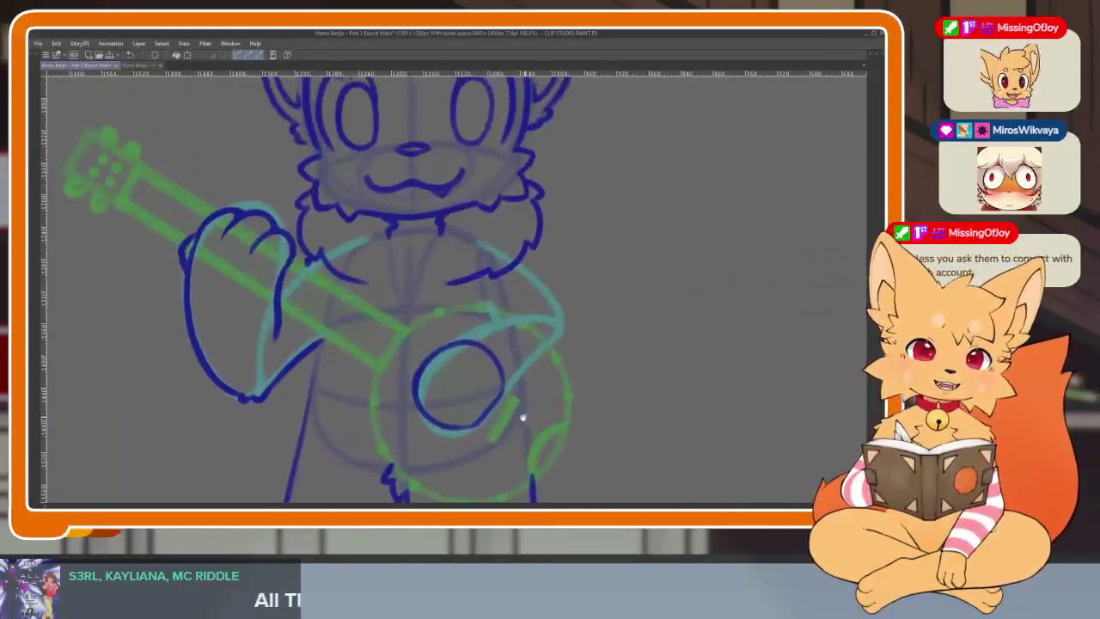
{"action": "scroll", "coordinate": [493, 408], "scroll_direction": "up", "scroll_amount": 2}
{"action": "scroll", "coordinate": [483, 428], "scroll_direction": "up", "scroll_amount": 2}
{"action": "scroll", "coordinate": [383, 297], "scroll_direction": "up", "scroll_amount": 1}
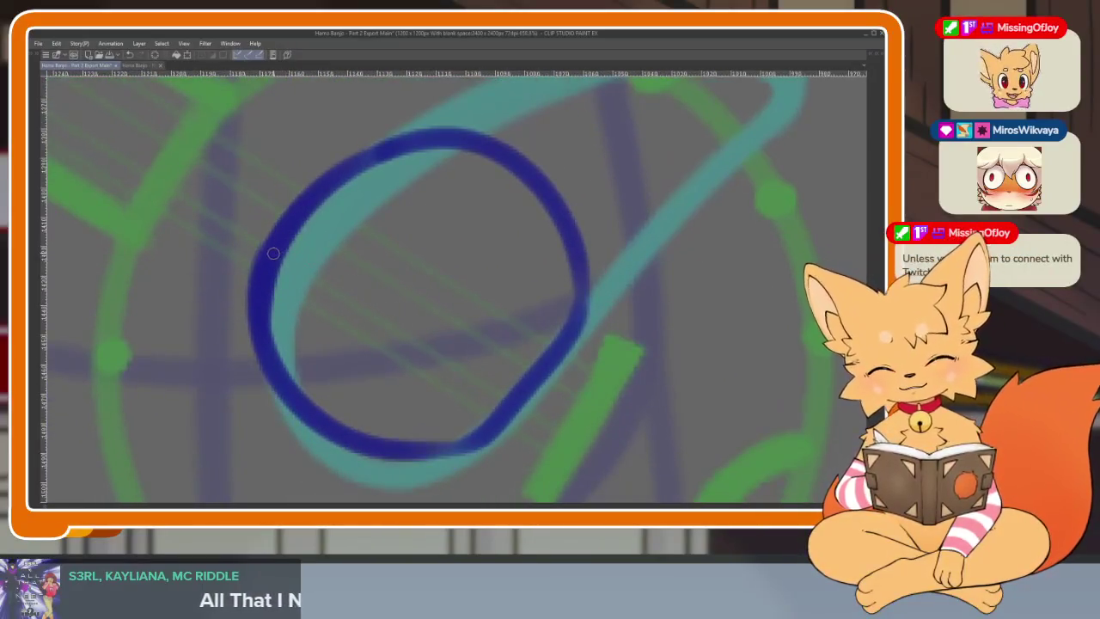
{"action": "mouse_move", "coordinate": [273, 254]}
{"action": "left_mouse_down"}
{"action": "mouse_move", "coordinate": [496, 424]}
{"action": "mouse_move", "coordinate": [479, 427]}
{"action": "mouse_move", "coordinate": [478, 412]}
{"action": "left_mouse_up"}
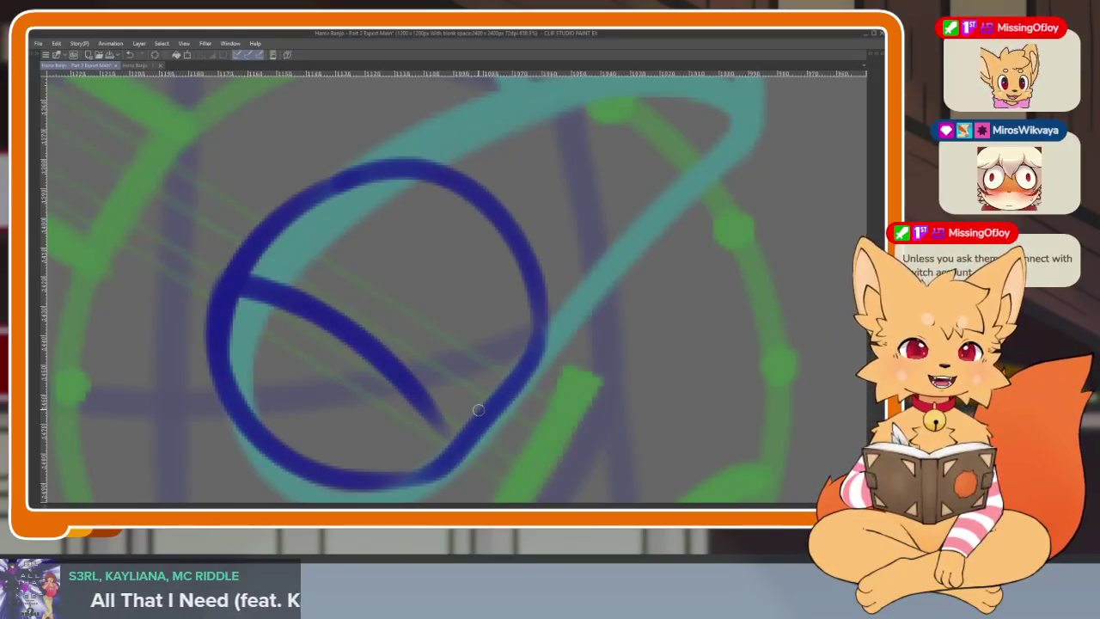
{"action": "scroll", "coordinate": [419, 362], "scroll_direction": "up", "scroll_amount": 1}
{"action": "scroll", "coordinate": [434, 375], "scroll_direction": "down", "scroll_amount": 1}
{"action": "scroll", "coordinate": [447, 400], "scroll_direction": "up", "scroll_amount": 1}
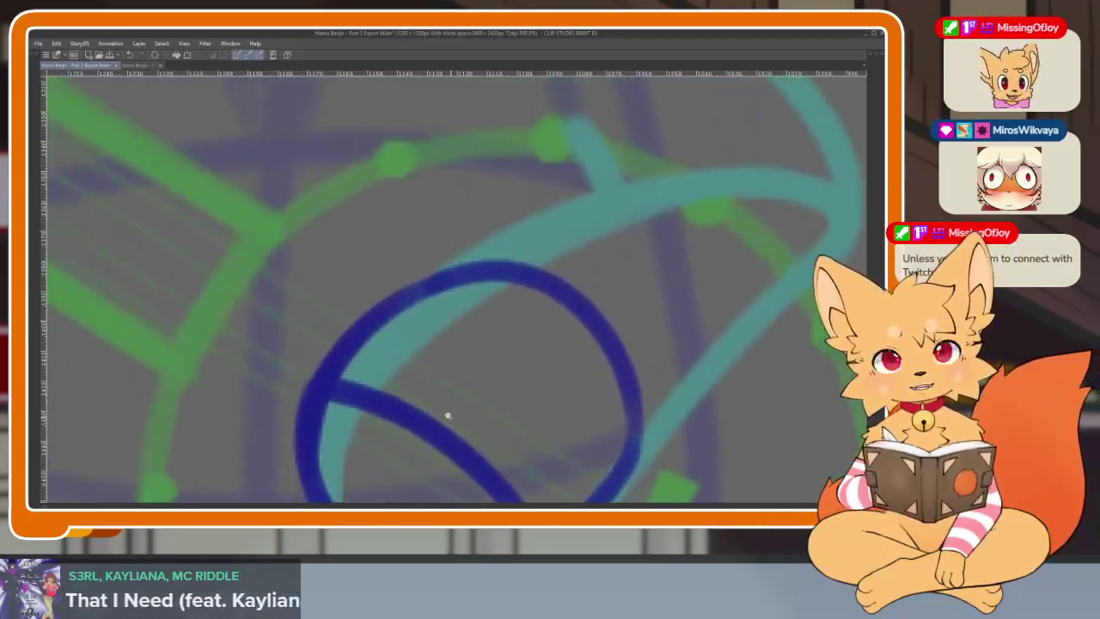
{"action": "scroll", "coordinate": [437, 417], "scroll_direction": "up", "scroll_amount": 2}
{"action": "left_click_drag", "start_coordinate": [471, 284], "coordinate": [517, 306]}
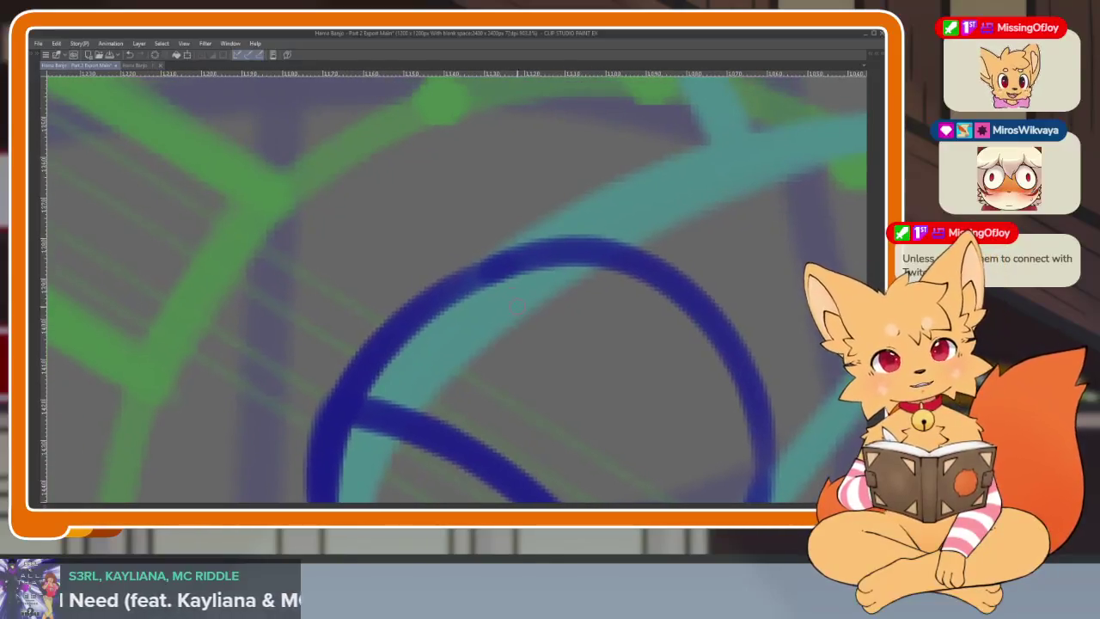
{"action": "mouse_move", "coordinate": [539, 255]}
{"action": "left_mouse_down"}
{"action": "mouse_move", "coordinate": [390, 284]}
{"action": "mouse_move", "coordinate": [331, 397]}
{"action": "left_mouse_up"}
Step: Add two more finger lines and thicken the paw's bottom-left and outer left edges
{"action": "scroll", "coordinate": [493, 373], "scroll_direction": "down", "scroll_amount": 3}
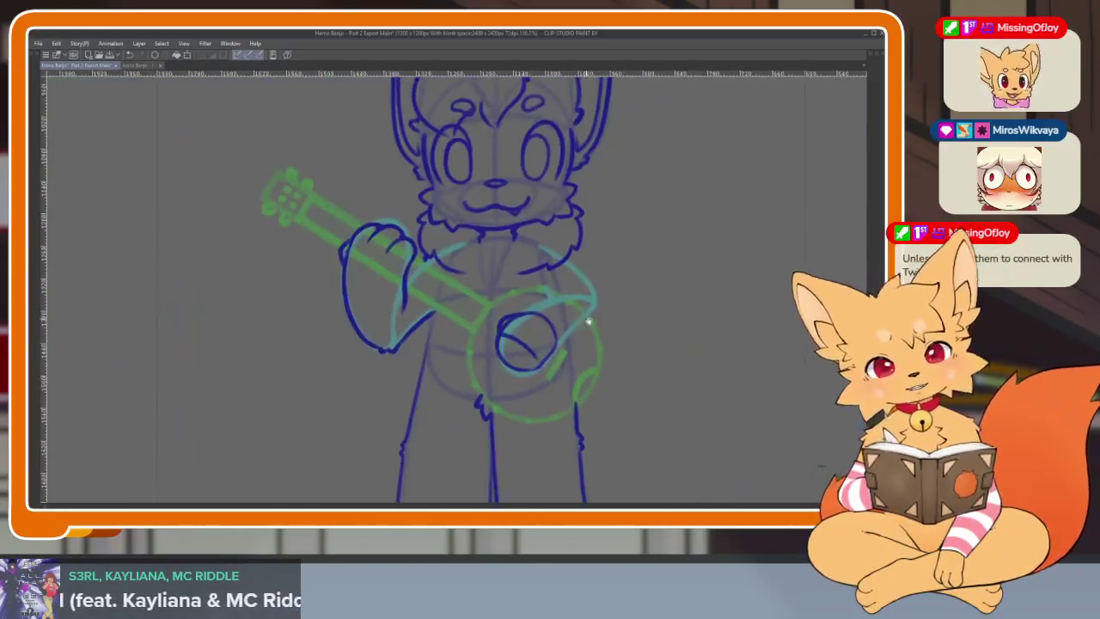
{"action": "scroll", "coordinate": [506, 310], "scroll_direction": "down", "scroll_amount": 2}
{"action": "scroll", "coordinate": [505, 310], "scroll_direction": "up", "scroll_amount": 3}
{"action": "scroll", "coordinate": [521, 329], "scroll_direction": "up", "scroll_amount": 2}
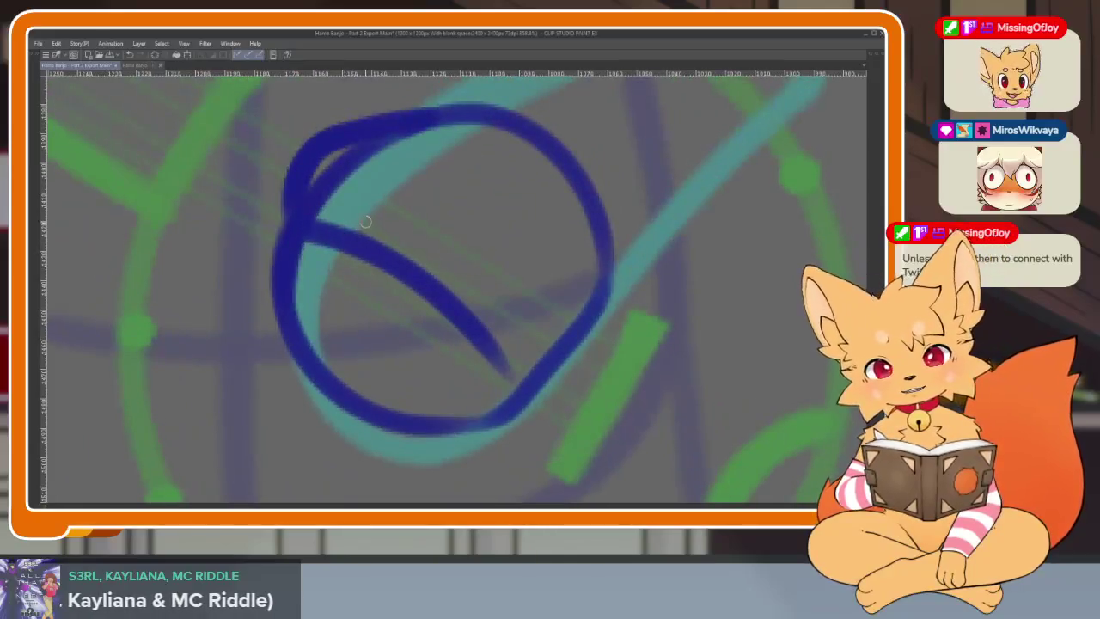
{"action": "left_click_drag", "start_coordinate": [365, 222], "coordinate": [397, 395]}
{"action": "mouse_move", "coordinate": [443, 269]}
{"action": "left_mouse_down"}
{"action": "mouse_move", "coordinate": [402, 418]}
{"action": "mouse_move", "coordinate": [588, 331]}
{"action": "left_mouse_up"}
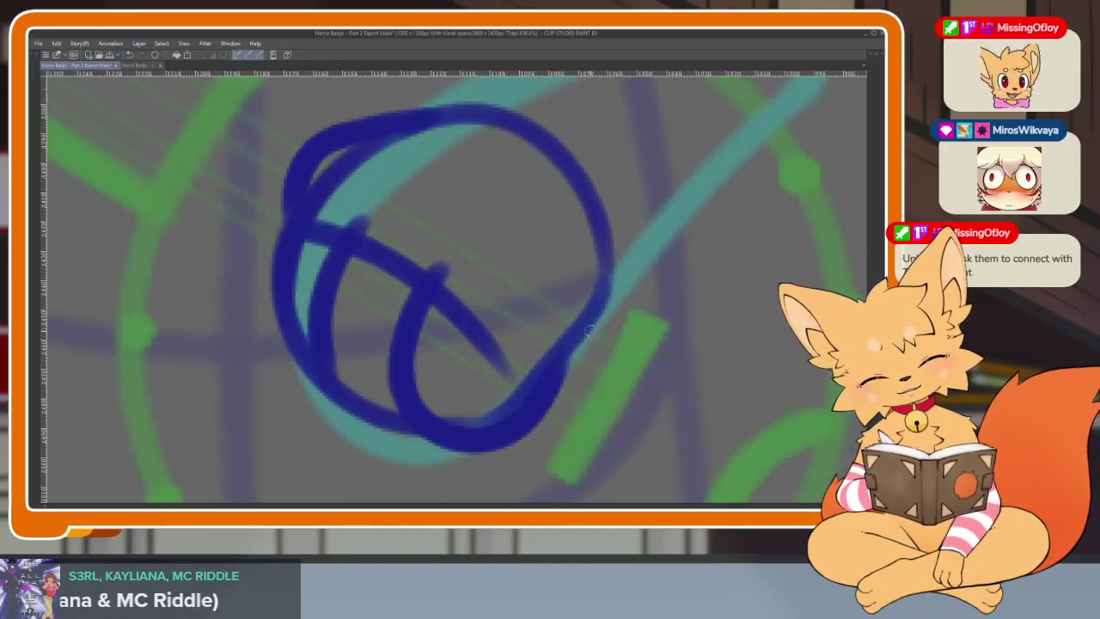
{"action": "left_click_drag", "start_coordinate": [411, 414], "coordinate": [336, 279]}
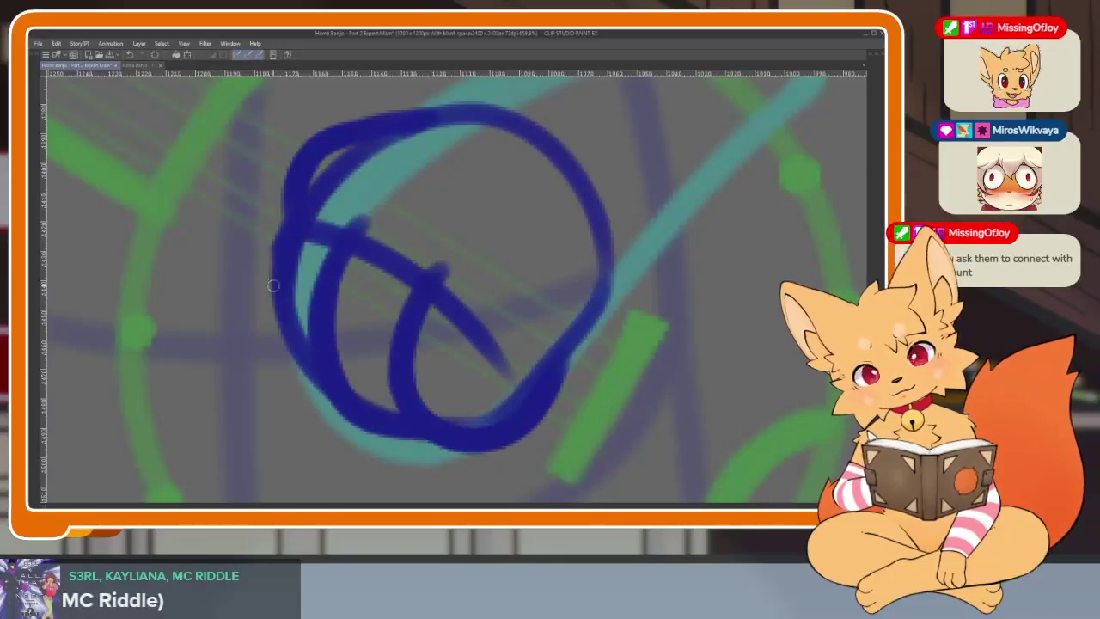
{"action": "left_click_drag", "start_coordinate": [284, 249], "coordinate": [330, 406]}
Step: Ink the forearm lines along the cyan sketch, adding a small fur tuft on the arm
{"action": "scroll", "coordinate": [516, 379], "scroll_direction": "down", "scroll_amount": 5}
{"action": "scroll", "coordinate": [523, 364], "scroll_direction": "up", "scroll_amount": 3}
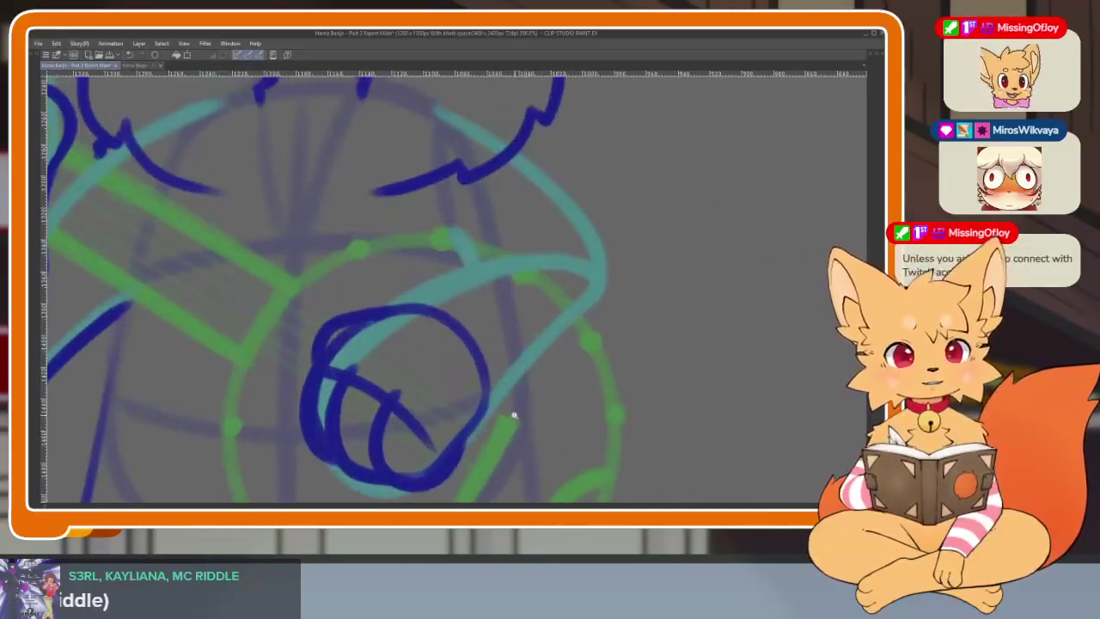
{"action": "scroll", "coordinate": [511, 417], "scroll_direction": "up", "scroll_amount": 2}
{"action": "mouse_move", "coordinate": [435, 471]}
{"action": "left_mouse_down"}
{"action": "mouse_move", "coordinate": [523, 356]}
{"action": "mouse_move", "coordinate": [636, 246]}
{"action": "left_mouse_up"}
{"action": "scroll", "coordinate": [560, 326], "scroll_direction": "up", "scroll_amount": 2}
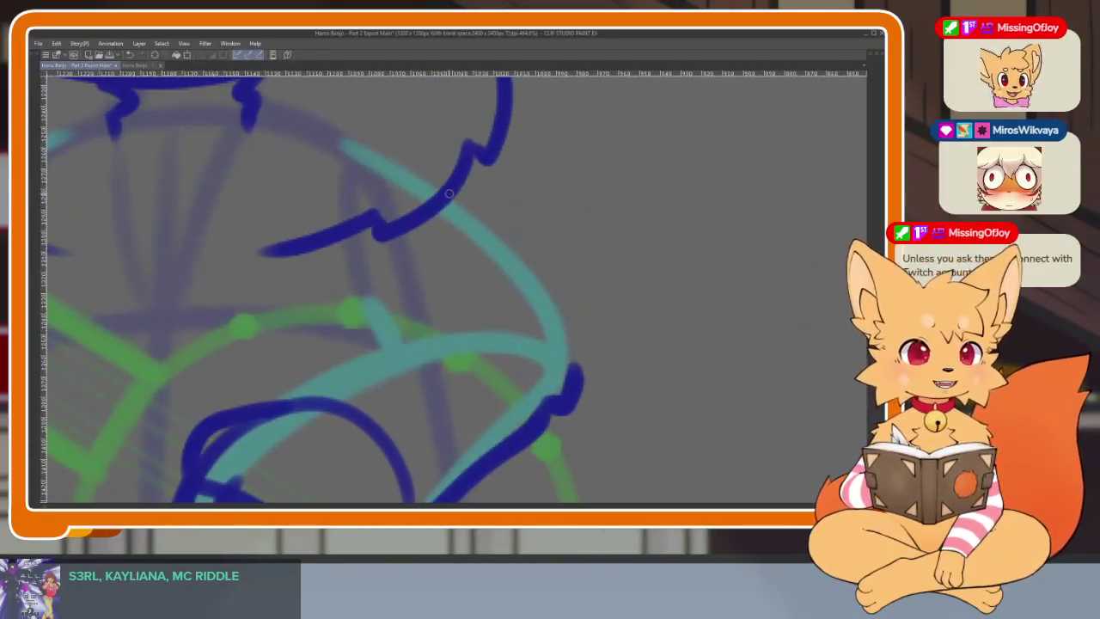
{"action": "left_click_drag", "start_coordinate": [448, 193], "coordinate": [581, 371]}
{"action": "left_click", "coordinate": [397, 260]}
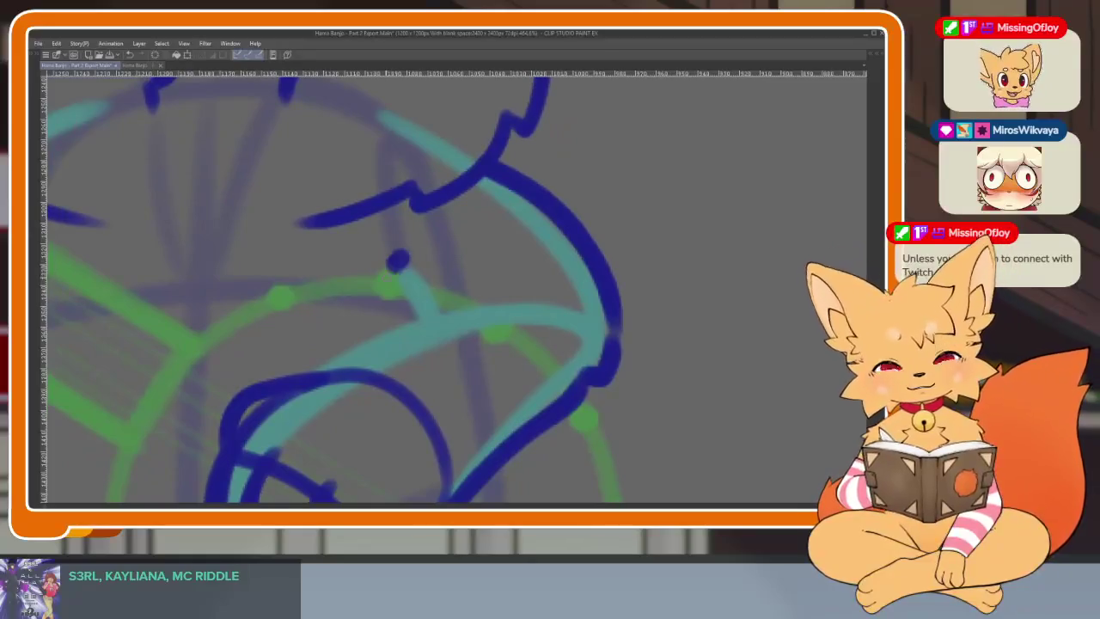
{"action": "mouse_move", "coordinate": [398, 260]}
{"action": "left_mouse_down"}
{"action": "mouse_move", "coordinate": [405, 299]}
{"action": "mouse_move", "coordinate": [468, 248]}
{"action": "left_mouse_up"}
{"action": "scroll", "coordinate": [429, 283], "scroll_direction": "down", "scroll_amount": 2}
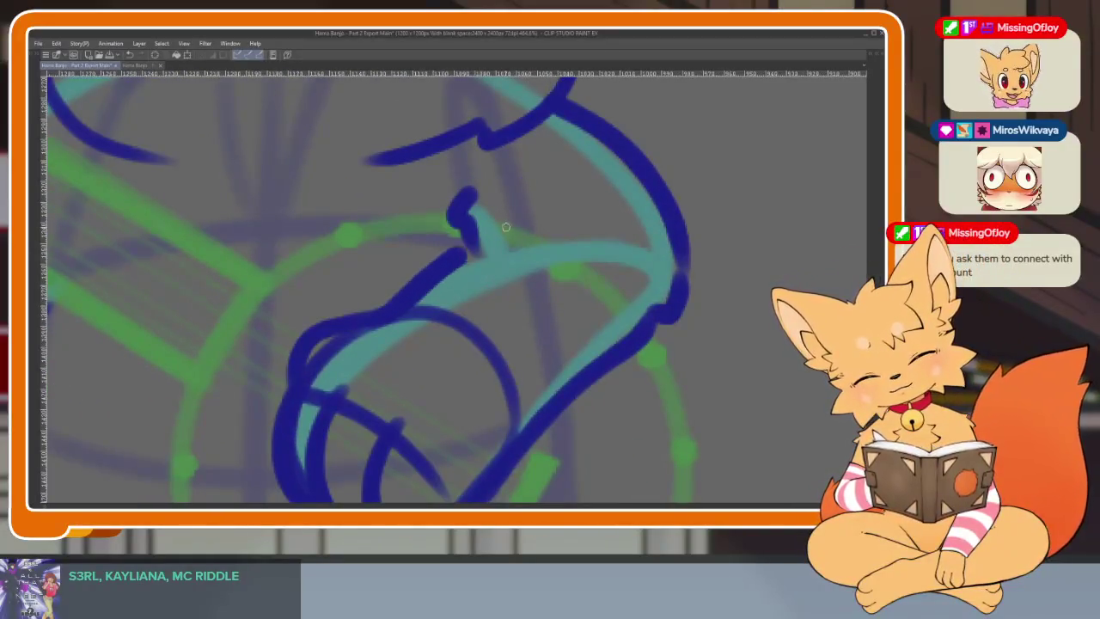
{"action": "scroll", "coordinate": [601, 309], "scroll_direction": "down", "scroll_amount": 2}
{"action": "scroll", "coordinate": [662, 348], "scroll_direction": "down", "scroll_amount": 4}
{"action": "scroll", "coordinate": [660, 350], "scroll_direction": "down", "scroll_amount": 1}
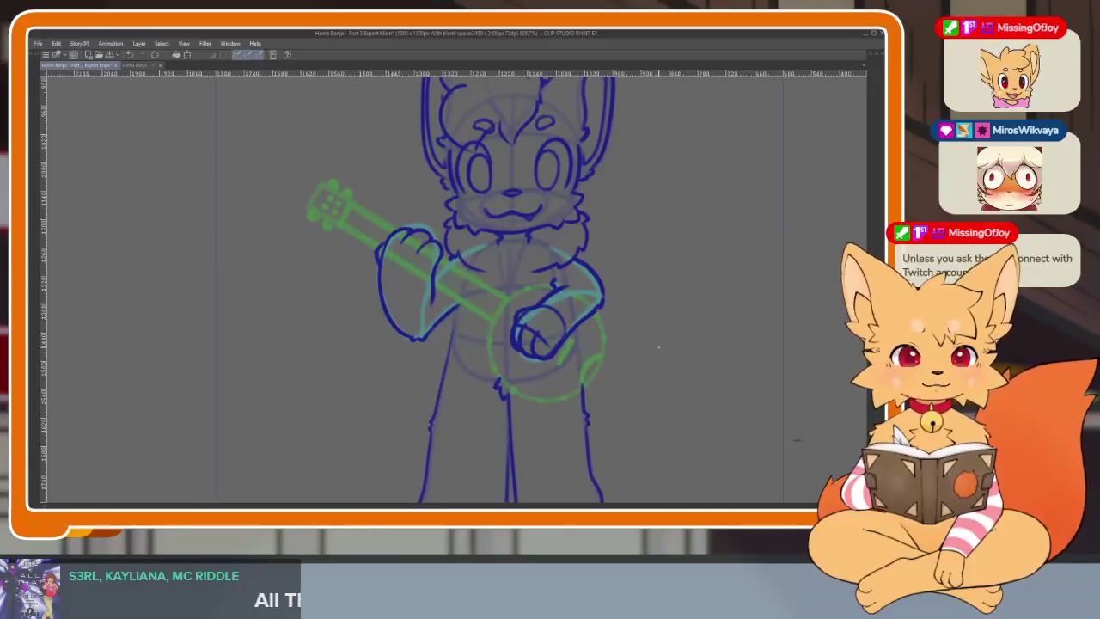
{"action": "scroll", "coordinate": [658, 347], "scroll_direction": "up", "scroll_amount": 3}
{"action": "scroll", "coordinate": [602, 309], "scroll_direction": "up", "scroll_amount": 3}
{"action": "left_click_drag", "start_coordinate": [419, 364], "coordinate": [596, 292]}
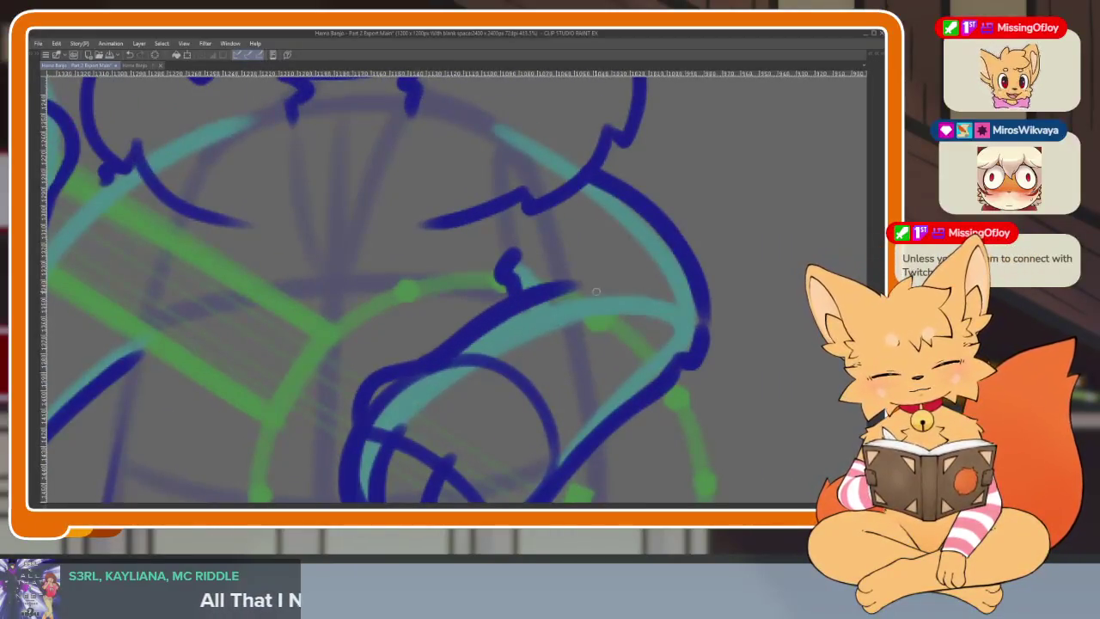
Step: Erase the stray curve on the lower arm and part of the paw's lower-left stroke
{"action": "scroll", "coordinate": [596, 292], "scroll_direction": "down", "scroll_amount": 6}
{"action": "scroll", "coordinate": [711, 348], "scroll_direction": "up", "scroll_amount": 1}
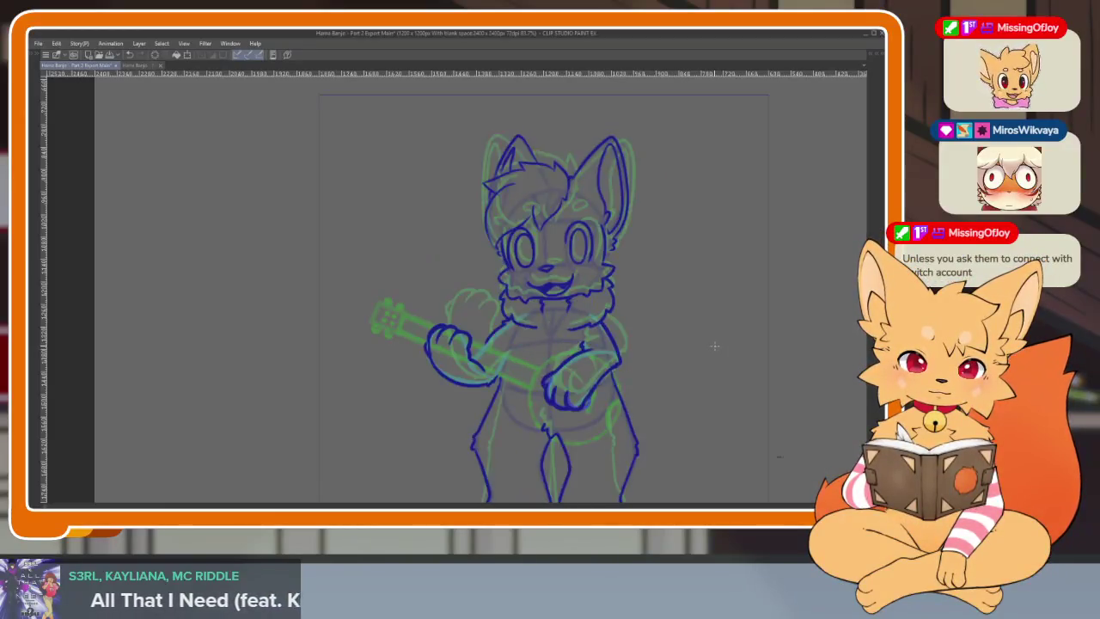
{"action": "scroll", "coordinate": [547, 387], "scroll_direction": "up", "scroll_amount": 5}
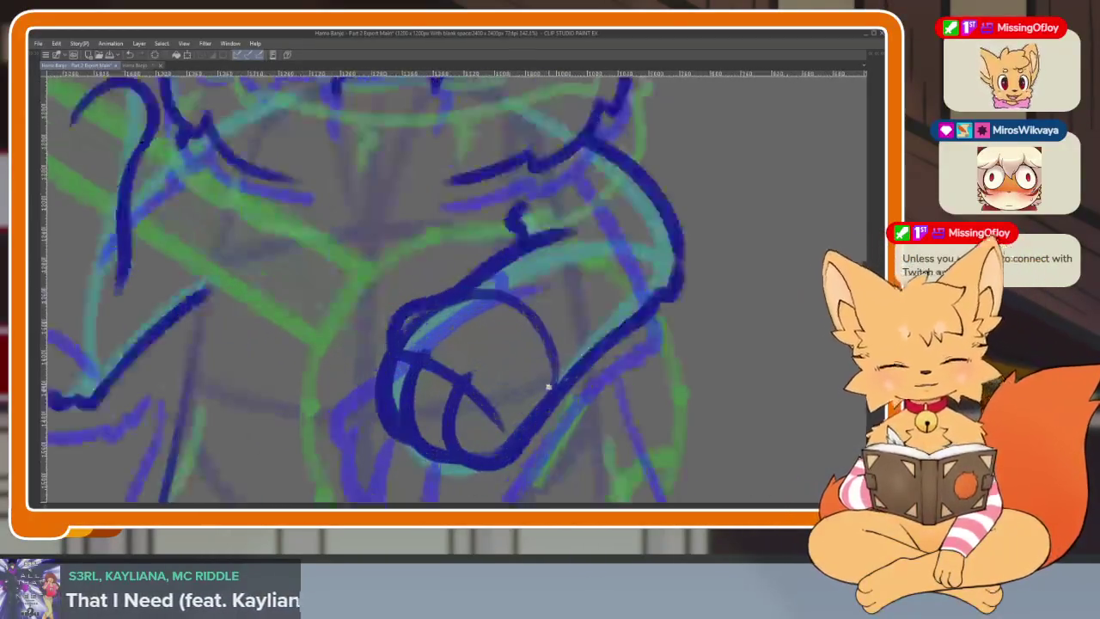
{"action": "scroll", "coordinate": [547, 389], "scroll_direction": "up", "scroll_amount": 1}
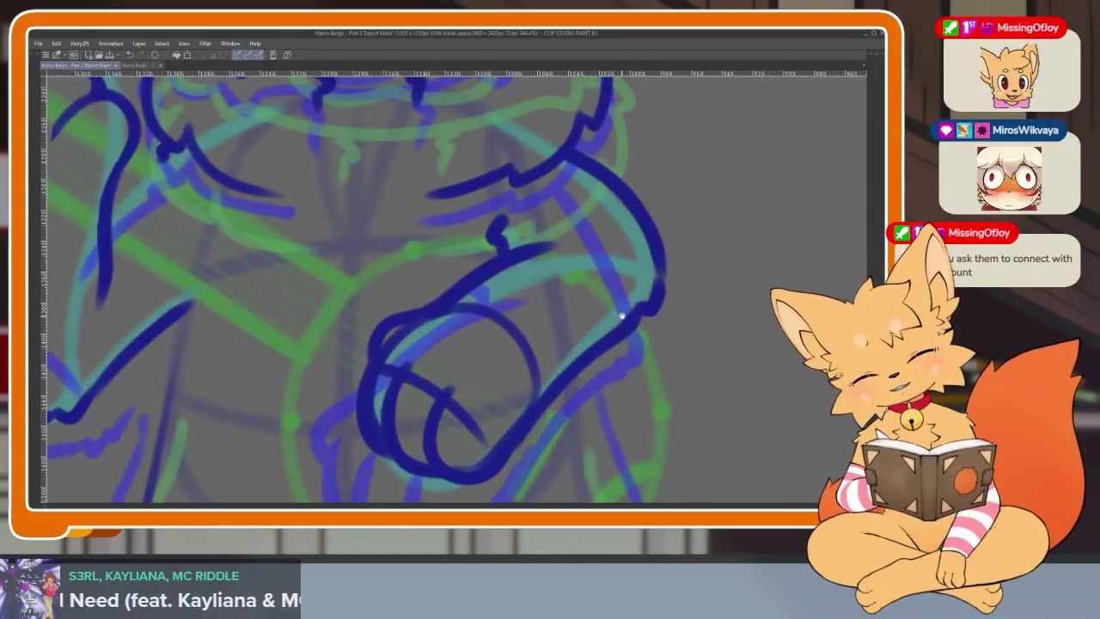
{"action": "key", "text": "Tab"}
{"action": "key", "text": "Tab"}
{"action": "scroll", "coordinate": [506, 359], "scroll_direction": "down", "scroll_amount": 2}
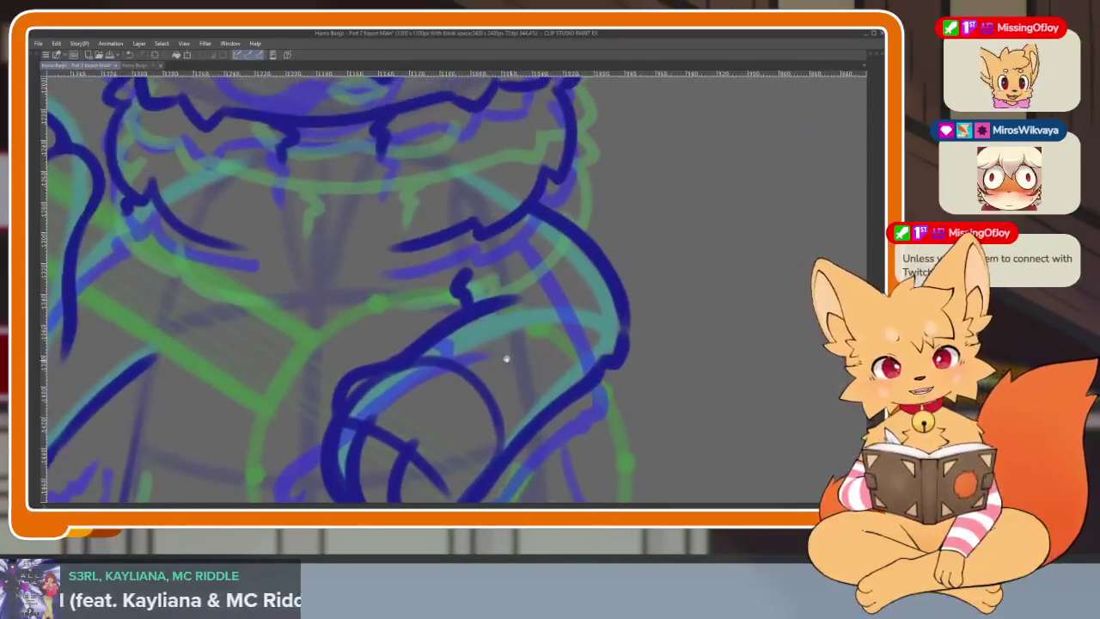
{"action": "scroll", "coordinate": [506, 358], "scroll_direction": "up", "scroll_amount": 1}
{"action": "scroll", "coordinate": [489, 361], "scroll_direction": "up", "scroll_amount": 1}
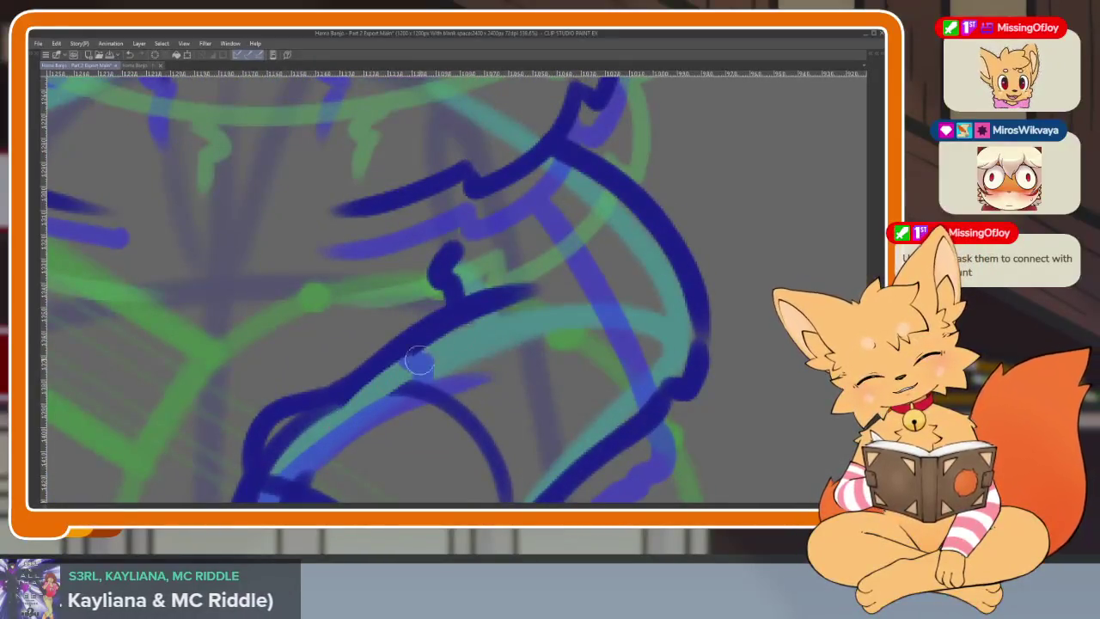
{"action": "scroll", "coordinate": [440, 368], "scroll_direction": "down", "scroll_amount": 1}
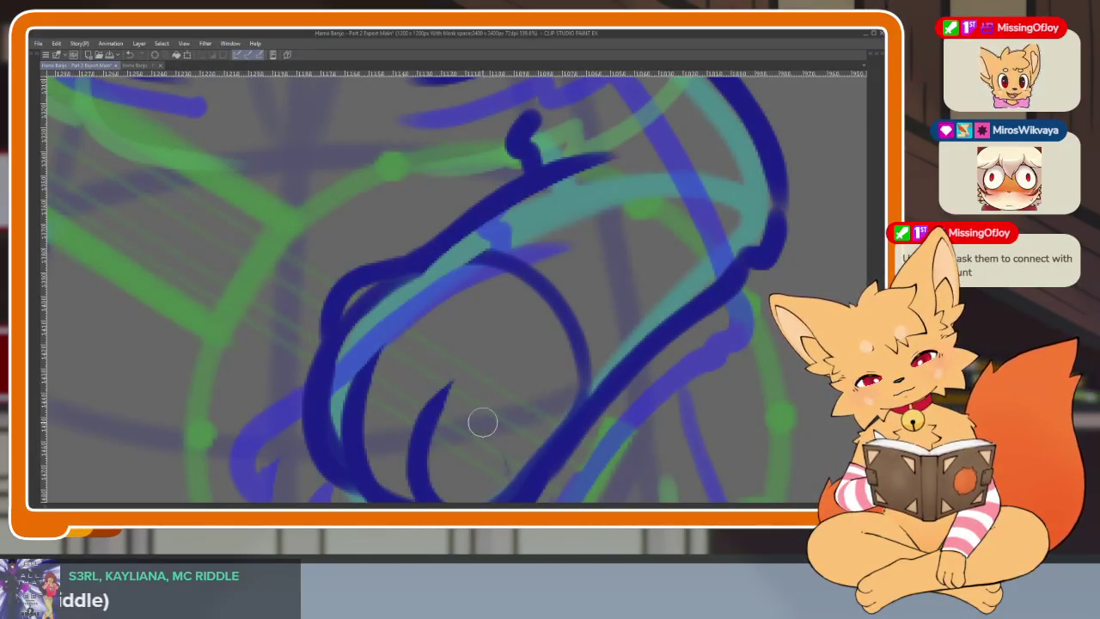
{"action": "mouse_move", "coordinate": [576, 391]}
{"action": "left_mouse_down"}
{"action": "mouse_move", "coordinate": [527, 275]}
{"action": "mouse_move", "coordinate": [477, 256]}
{"action": "left_mouse_up"}
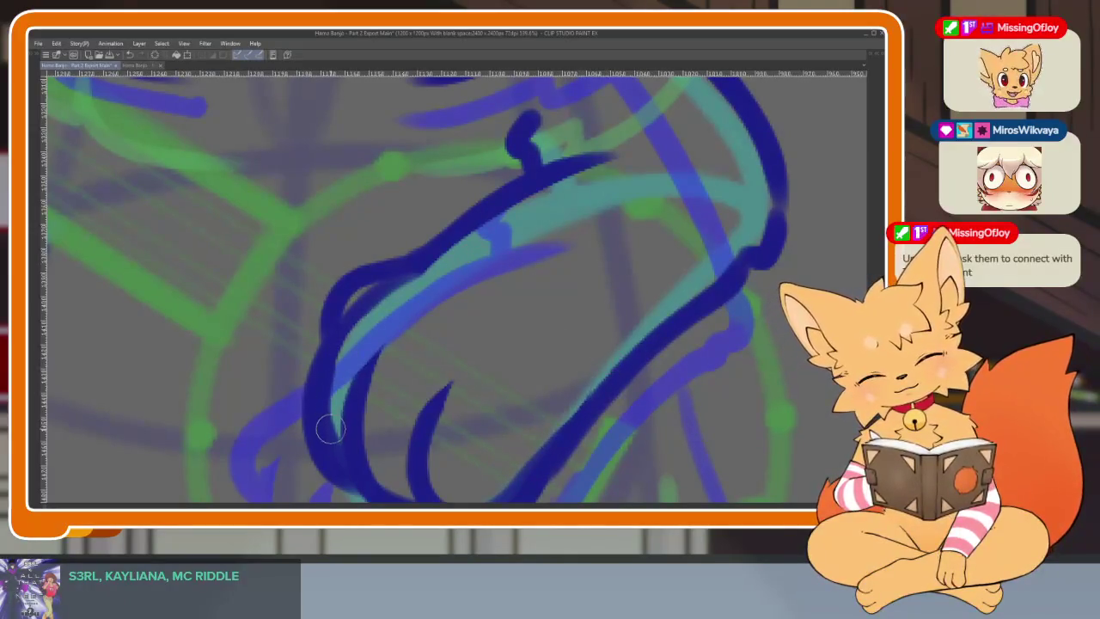
{"action": "left_click_drag", "start_coordinate": [339, 455], "coordinate": [331, 385]}
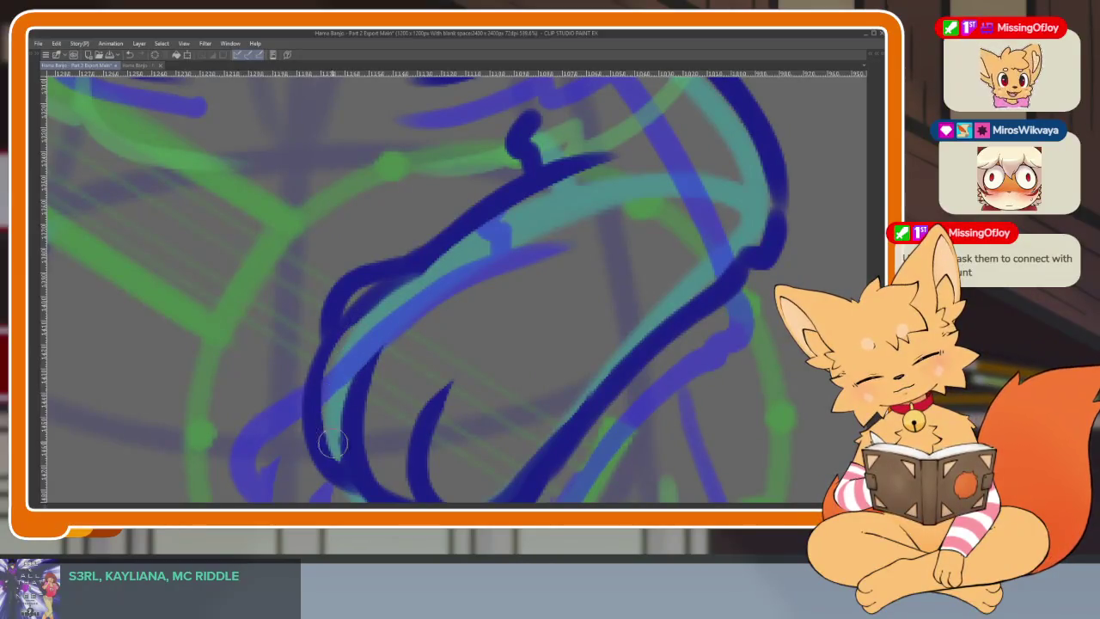
{"action": "scroll", "coordinate": [552, 246], "scroll_direction": "down", "scroll_amount": 3}
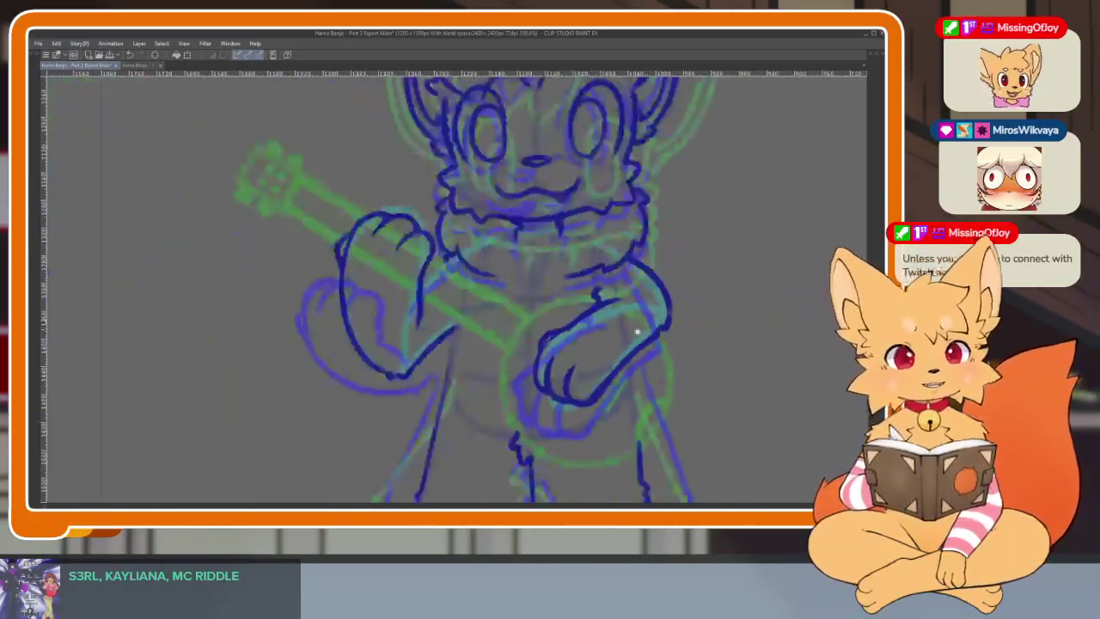
{"action": "scroll", "coordinate": [633, 319], "scroll_direction": "up", "scroll_amount": 1}
{"action": "scroll", "coordinate": [621, 373], "scroll_direction": "up", "scroll_amount": 2}
{"action": "scroll", "coordinate": [503, 401], "scroll_direction": "up", "scroll_amount": 3}
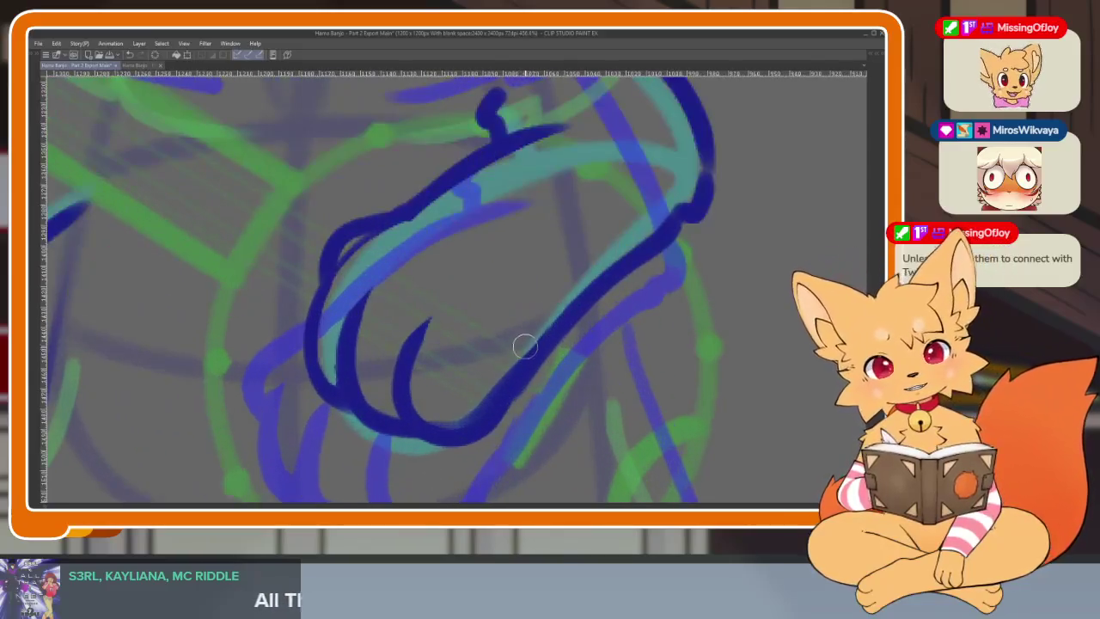
{"action": "scroll", "coordinate": [540, 283], "scroll_direction": "down", "scroll_amount": 3}
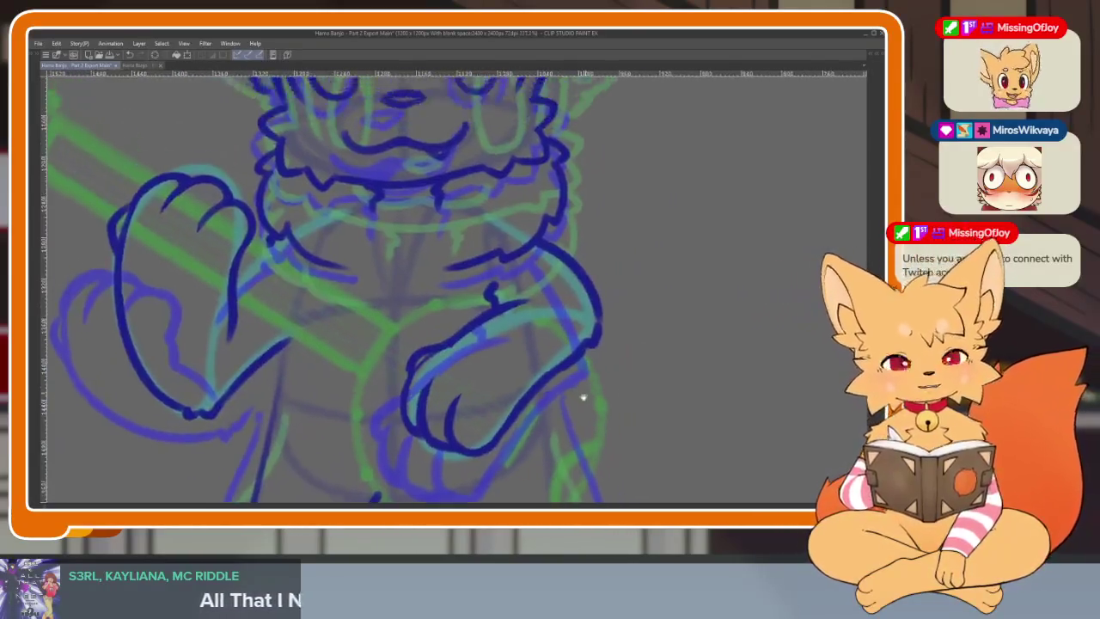
{"action": "scroll", "coordinate": [582, 397], "scroll_direction": "up", "scroll_amount": 1}
{"action": "key", "text": "Tab"}
{"action": "key", "text": "Tab"}
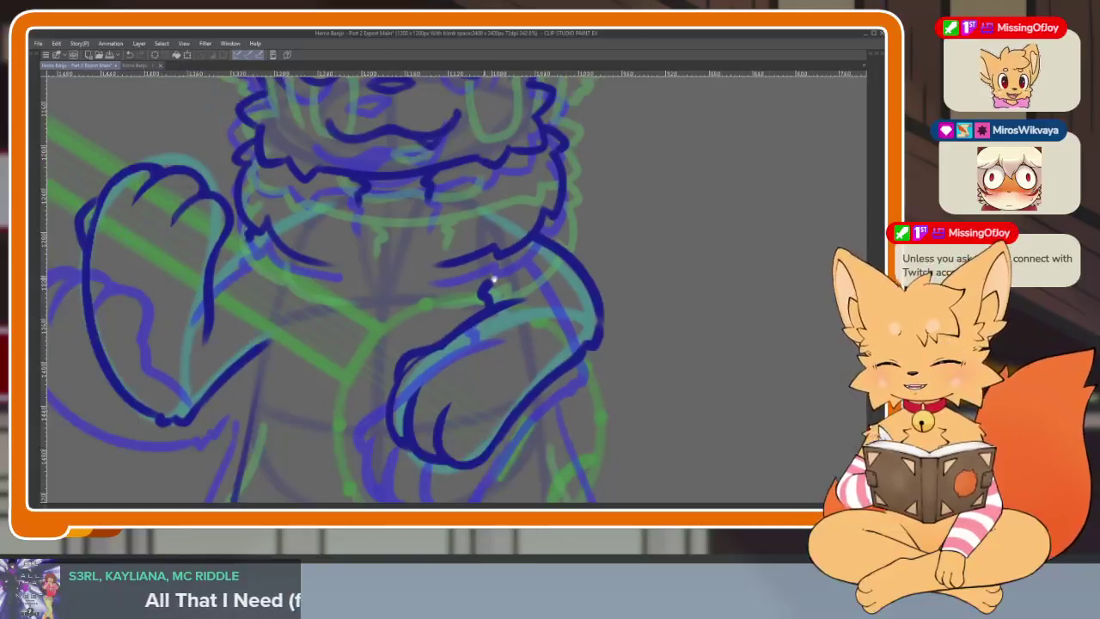
Step: Lasso the lower paw and nudge it a few pixels left with free transform
{"action": "left_click_drag", "start_coordinate": [477, 292], "coordinate": [373, 331]}
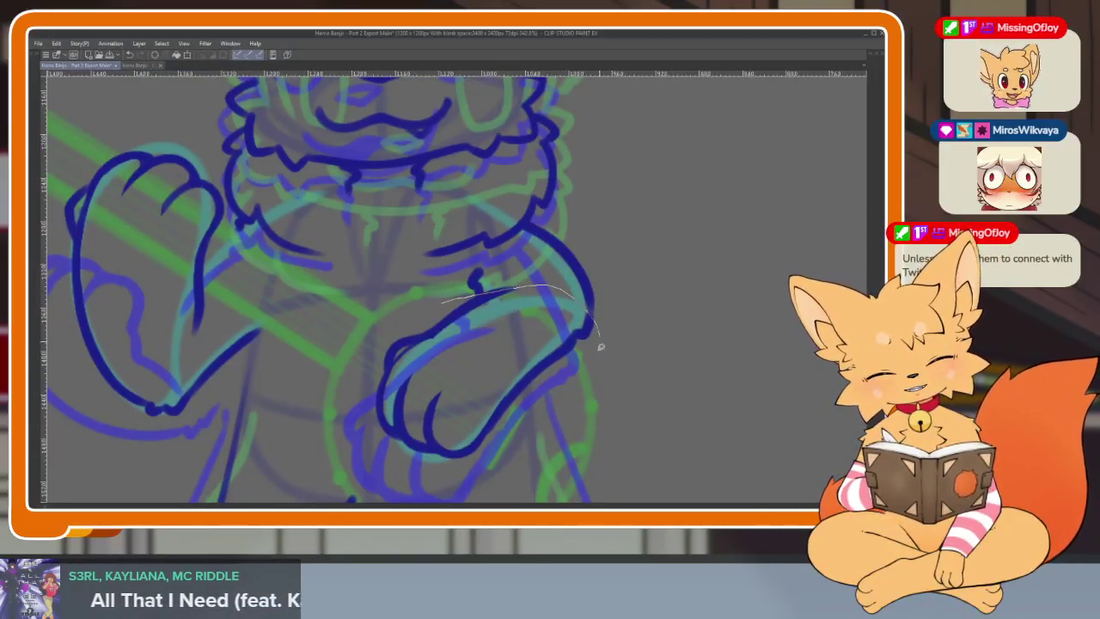
{"action": "scroll", "coordinate": [505, 342], "scroll_direction": "down", "scroll_amount": 3}
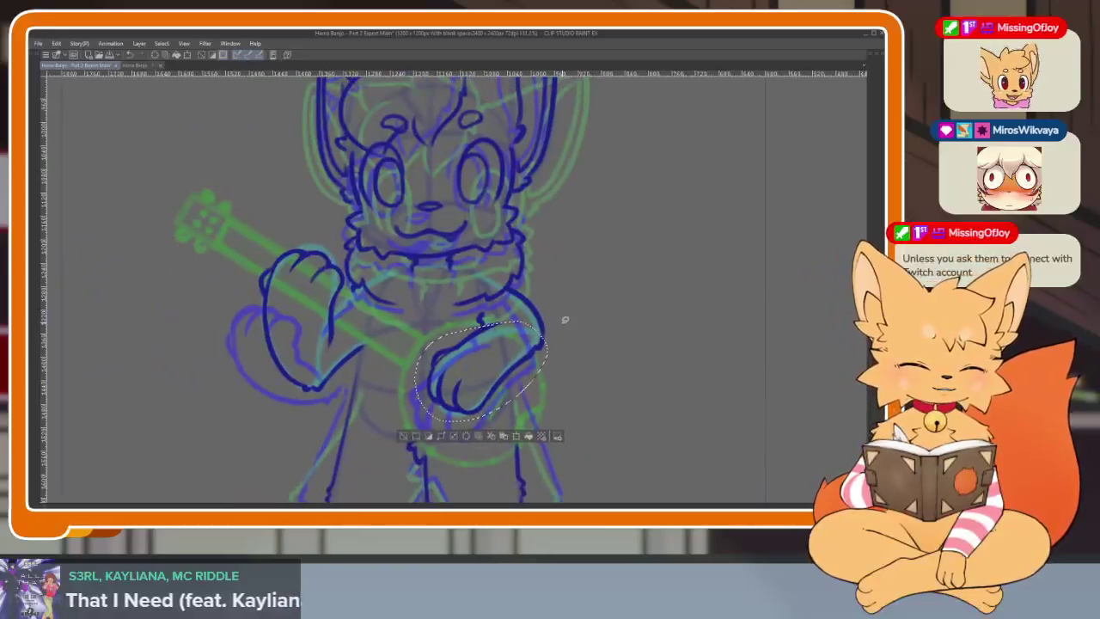
{"action": "scroll", "coordinate": [524, 361], "scroll_direction": "up", "scroll_amount": 2}
{"action": "key", "text": "ctrl+t"}
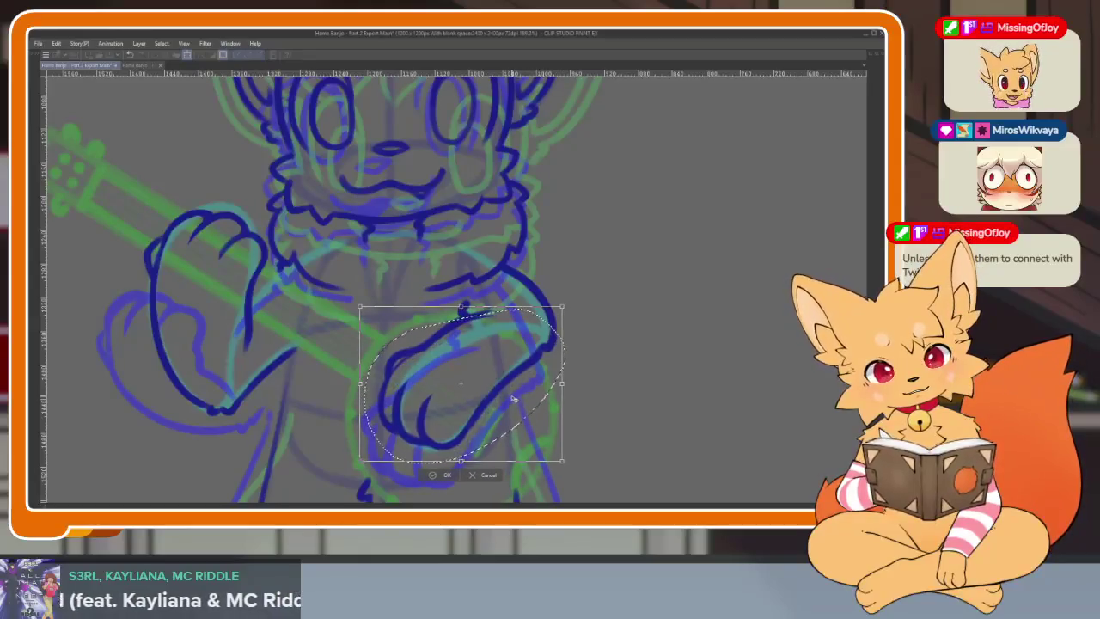
{"action": "left_click_drag", "start_coordinate": [518, 401], "coordinate": [512, 400]}
{"action": "key", "text": "Return"}
{"action": "scroll", "coordinate": [632, 368], "scroll_direction": "down", "scroll_amount": 5}
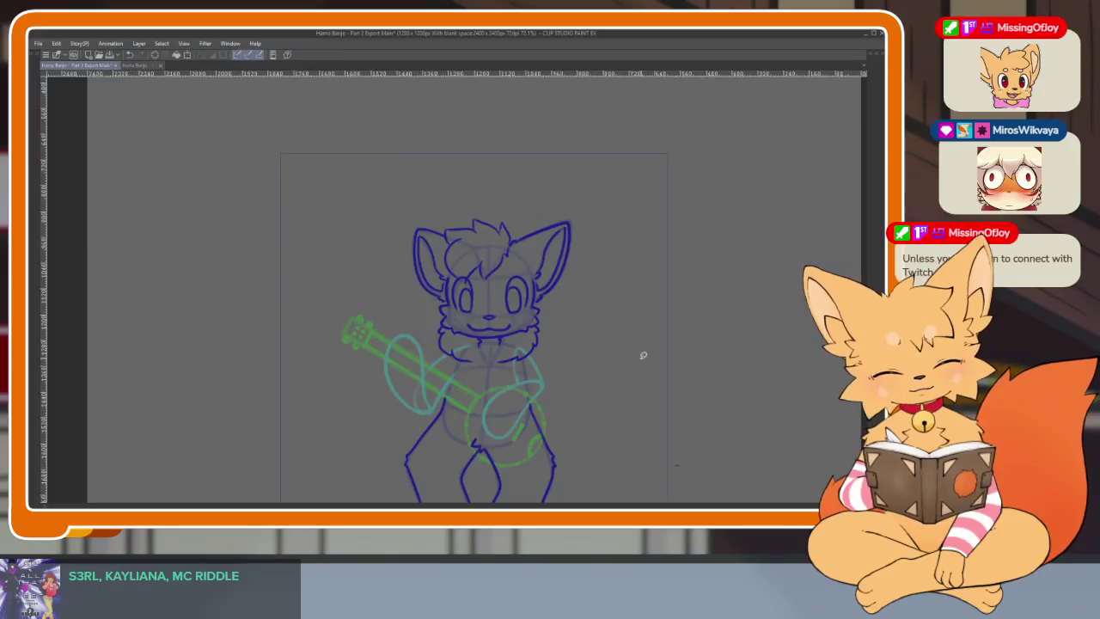
{"action": "key", "text": "Tab"}
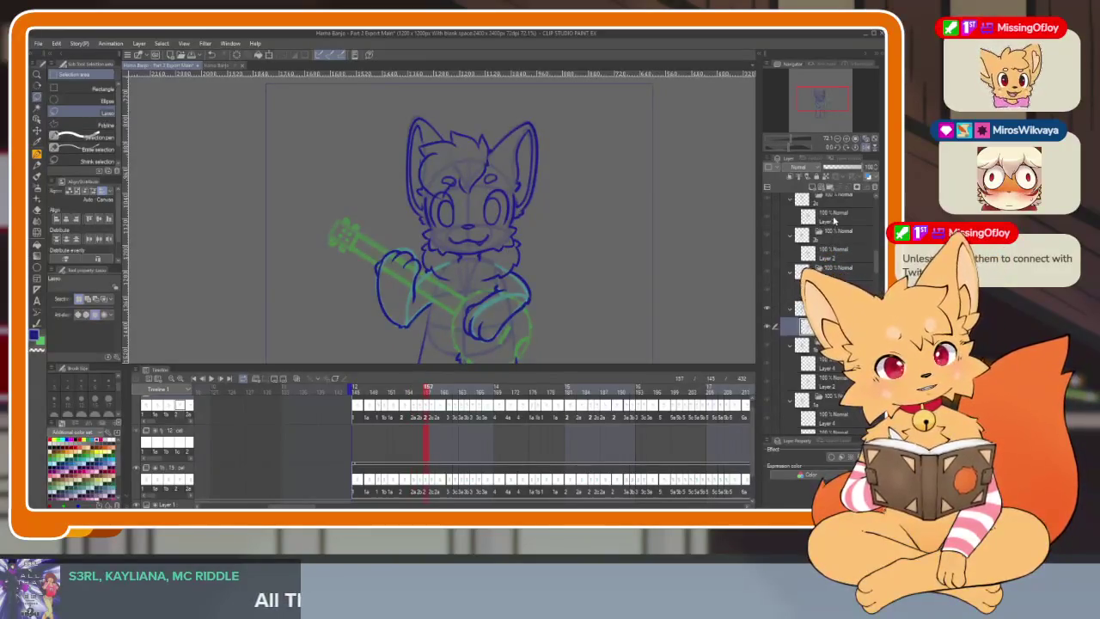
Step: Select the next frame's drawing layer and hide the palettes for a larger canvas
{"action": "left_click", "coordinate": [833, 217]}
{"action": "key", "text": "Tab"}
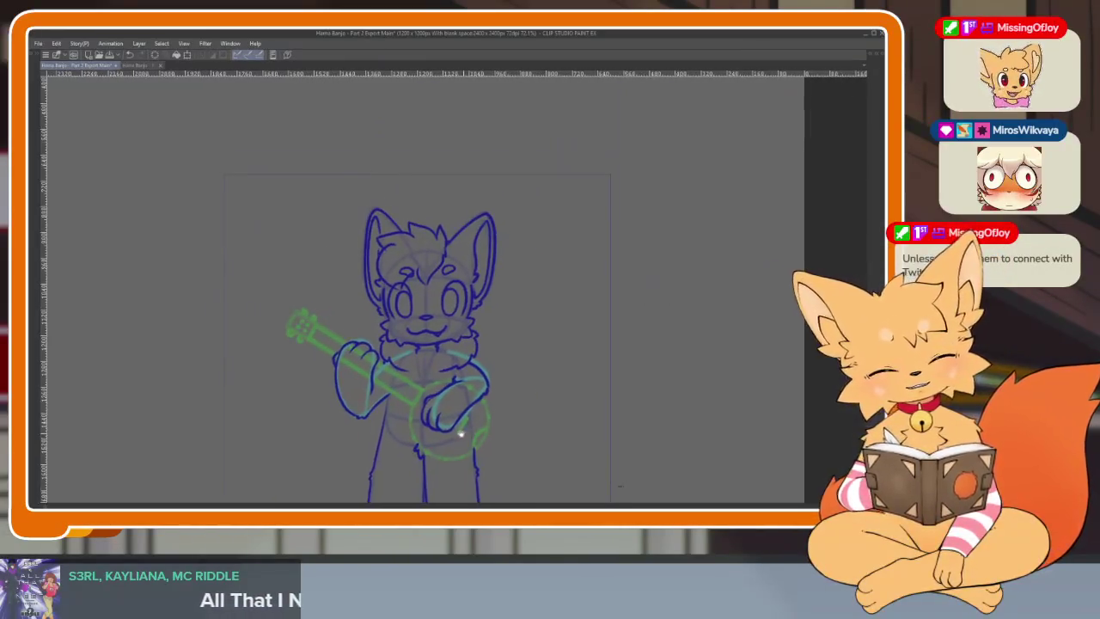
{"action": "scroll", "coordinate": [456, 430], "scroll_direction": "up", "scroll_amount": 3}
{"action": "scroll", "coordinate": [455, 425], "scroll_direction": "up", "scroll_amount": 1}
{"action": "scroll", "coordinate": [458, 422], "scroll_direction": "up", "scroll_amount": 1}
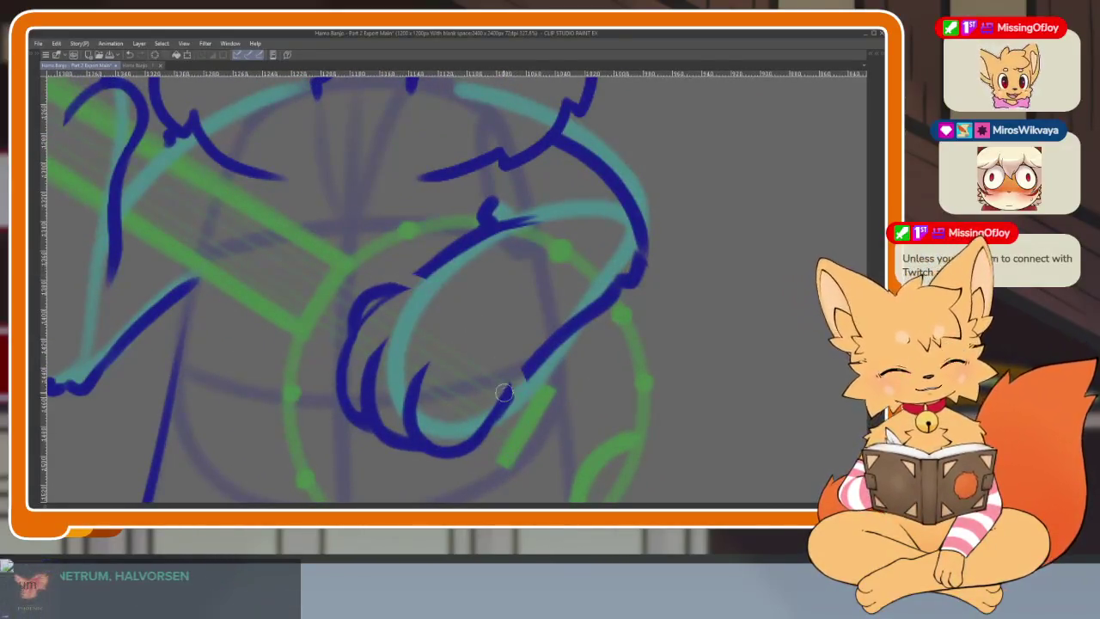
Step: Erase part of the paw's loop stroke and re-ink the loop's left side
{"action": "mouse_move", "coordinate": [412, 318]}
{"action": "left_mouse_down"}
{"action": "mouse_move", "coordinate": [381, 267]}
{"action": "mouse_move", "coordinate": [361, 365]}
{"action": "left_mouse_up"}
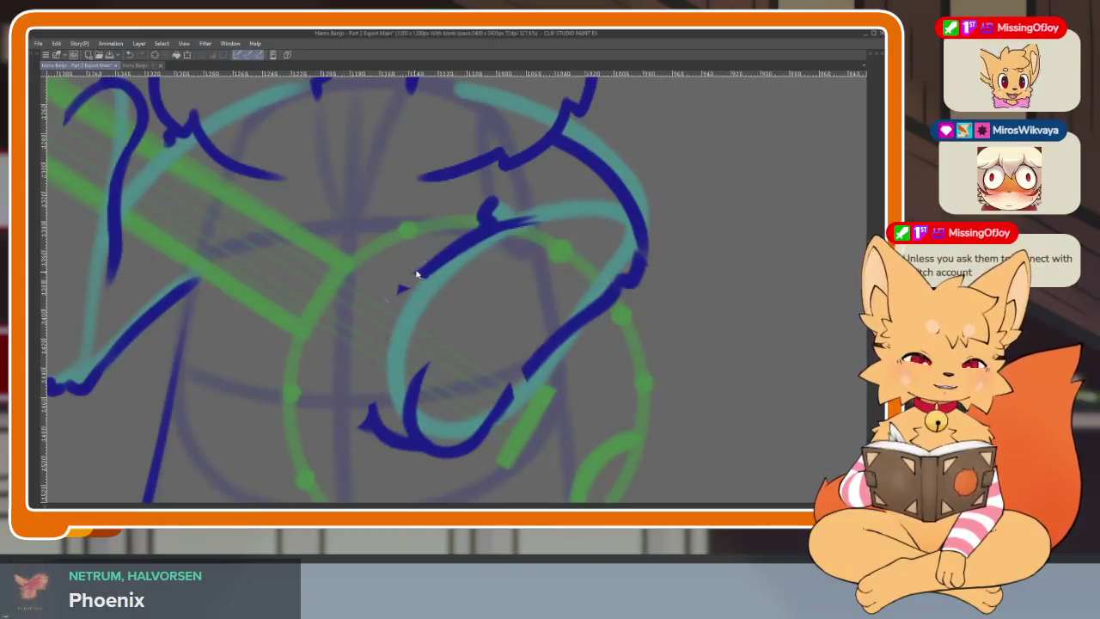
{"action": "left_click_drag", "start_coordinate": [397, 288], "coordinate": [371, 423]}
{"action": "scroll", "coordinate": [584, 421], "scroll_direction": "up", "scroll_amount": 1}
{"action": "scroll", "coordinate": [583, 424], "scroll_direction": "up", "scroll_amount": 1}
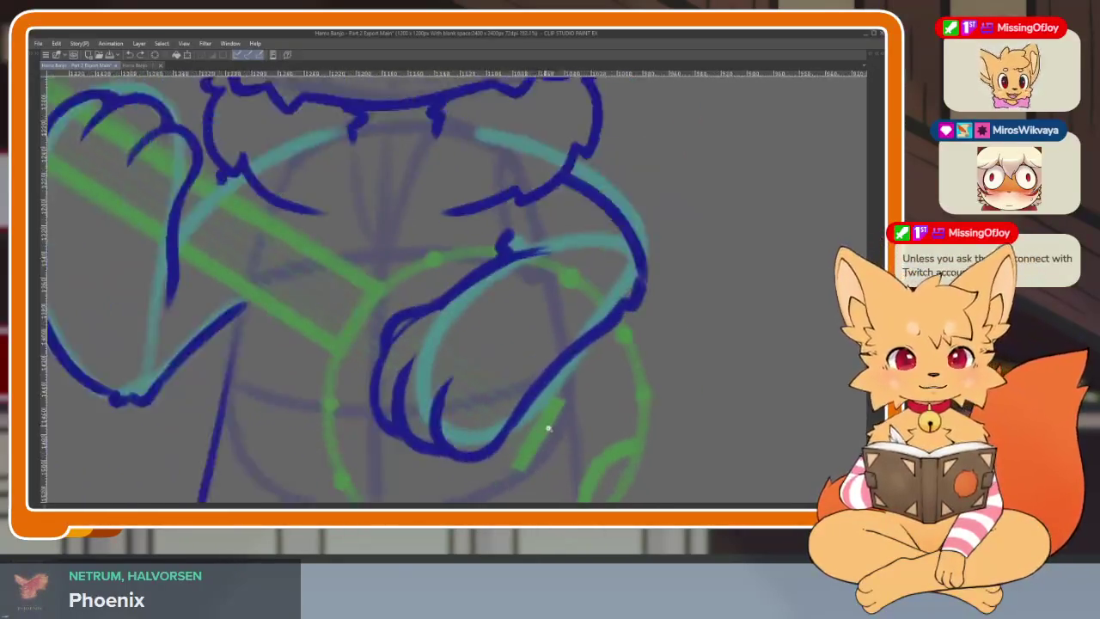
{"action": "scroll", "coordinate": [567, 425], "scroll_direction": "up", "scroll_amount": 1}
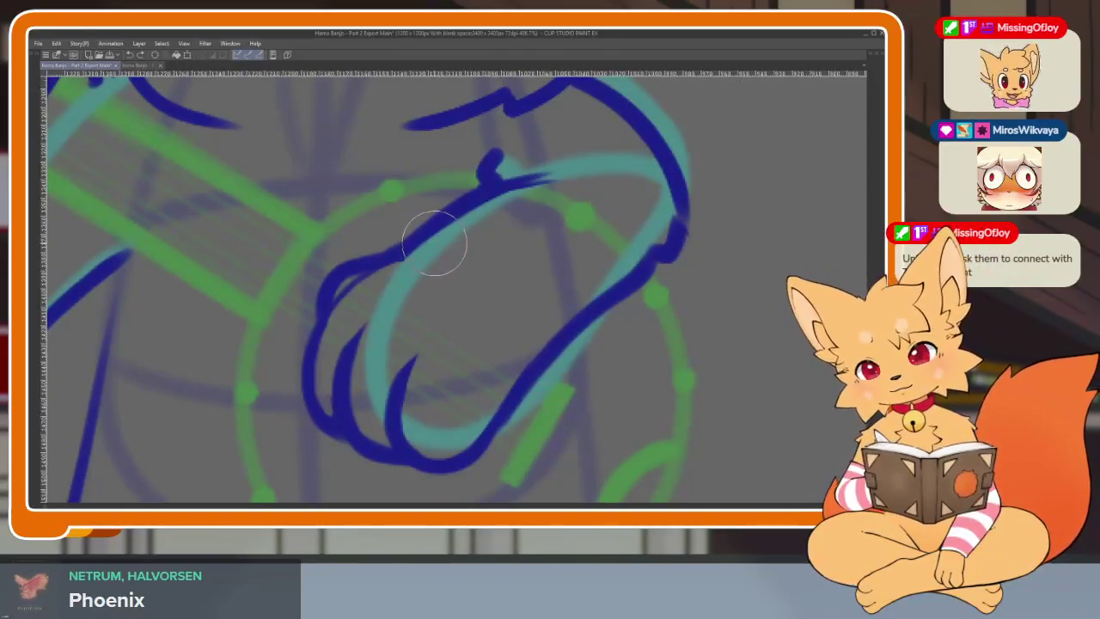
Step: Redraw the inner finger arc inside the paw loop after undoing the first attempt
{"action": "mouse_move", "coordinate": [442, 255]}
{"action": "left_mouse_down"}
{"action": "mouse_move", "coordinate": [403, 254]}
{"action": "mouse_move", "coordinate": [516, 362]}
{"action": "left_mouse_up"}
{"action": "key", "text": "ctrl+z"}
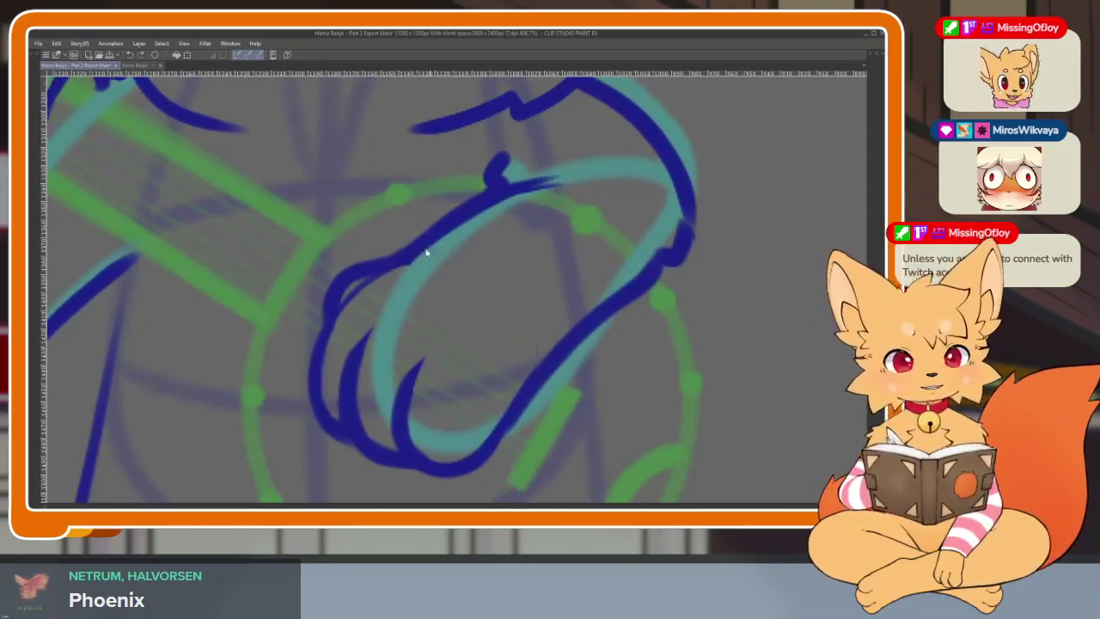
{"action": "left_click_drag", "start_coordinate": [421, 246], "coordinate": [538, 352]}
{"action": "scroll", "coordinate": [521, 395], "scroll_direction": "up", "scroll_amount": 1}
{"action": "scroll", "coordinate": [513, 384], "scroll_direction": "up", "scroll_amount": 2}
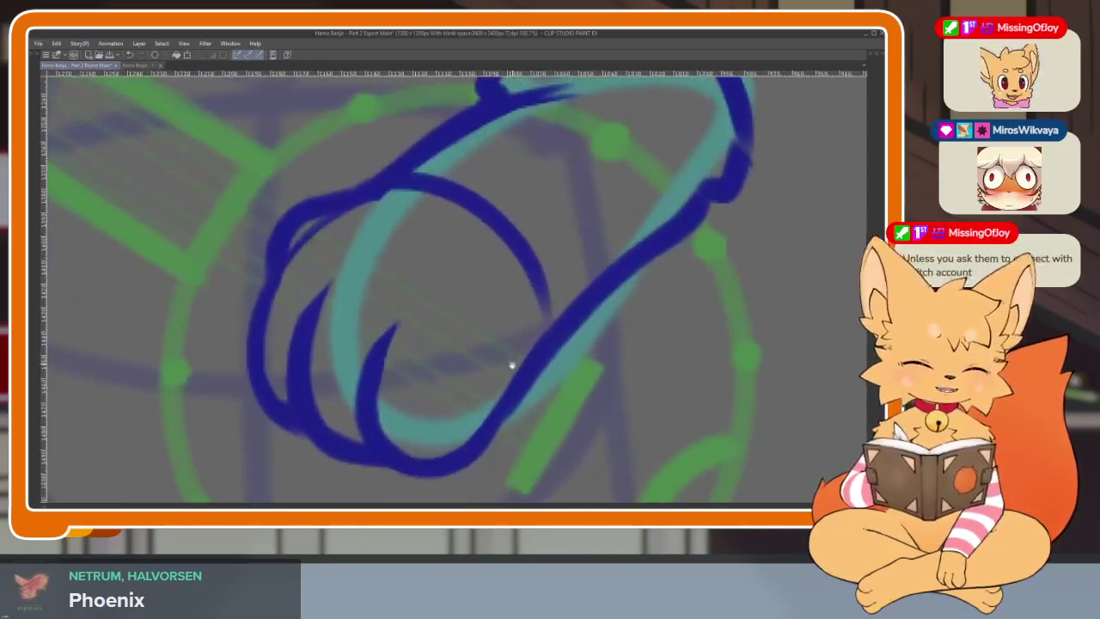
{"action": "scroll", "coordinate": [507, 383], "scroll_direction": "up", "scroll_amount": 1}
{"action": "scroll", "coordinate": [367, 312], "scroll_direction": "up", "scroll_amount": 1}
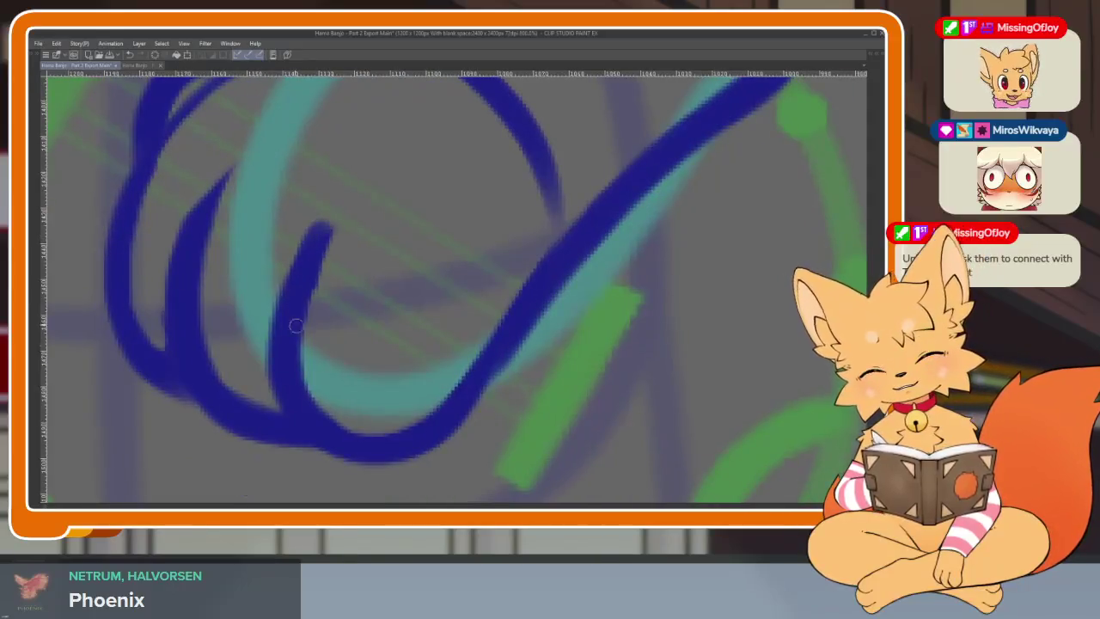
Step: Discard two trial finger-hook strokes and thicken the left side of the paw loop
{"action": "left_click_drag", "start_coordinate": [325, 230], "coordinate": [432, 425]}
{"action": "key", "text": "ctrl+z"}
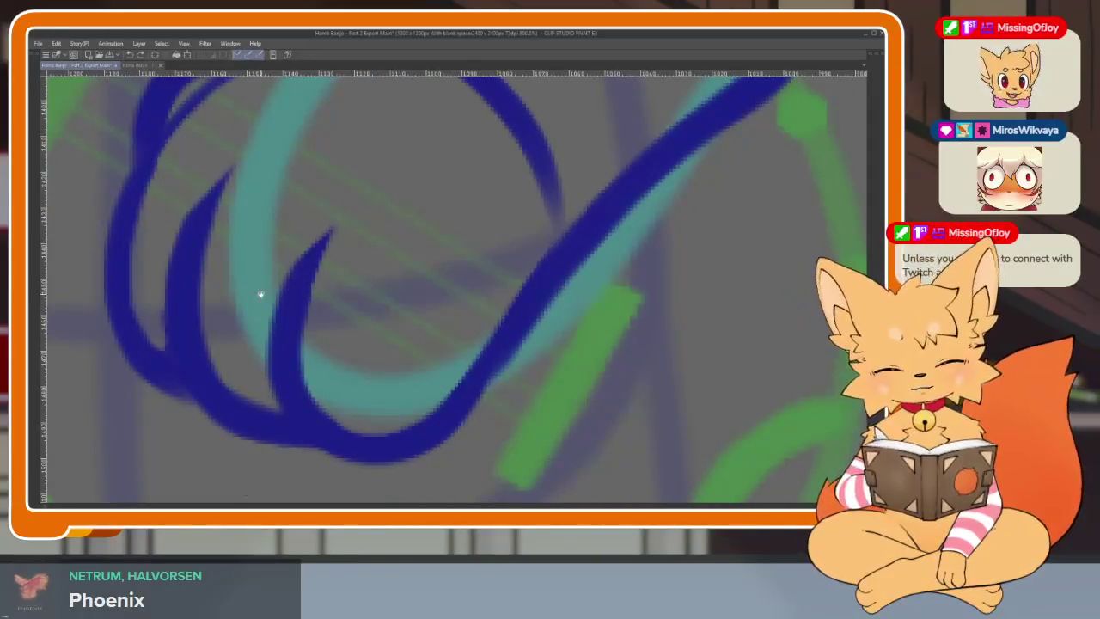
{"action": "mouse_move", "coordinate": [304, 245]}
{"action": "left_mouse_down"}
{"action": "mouse_move", "coordinate": [471, 389]}
{"action": "mouse_move", "coordinate": [426, 451]}
{"action": "mouse_move", "coordinate": [319, 233]}
{"action": "left_mouse_up"}
{"action": "key", "text": "ctrl+z"}
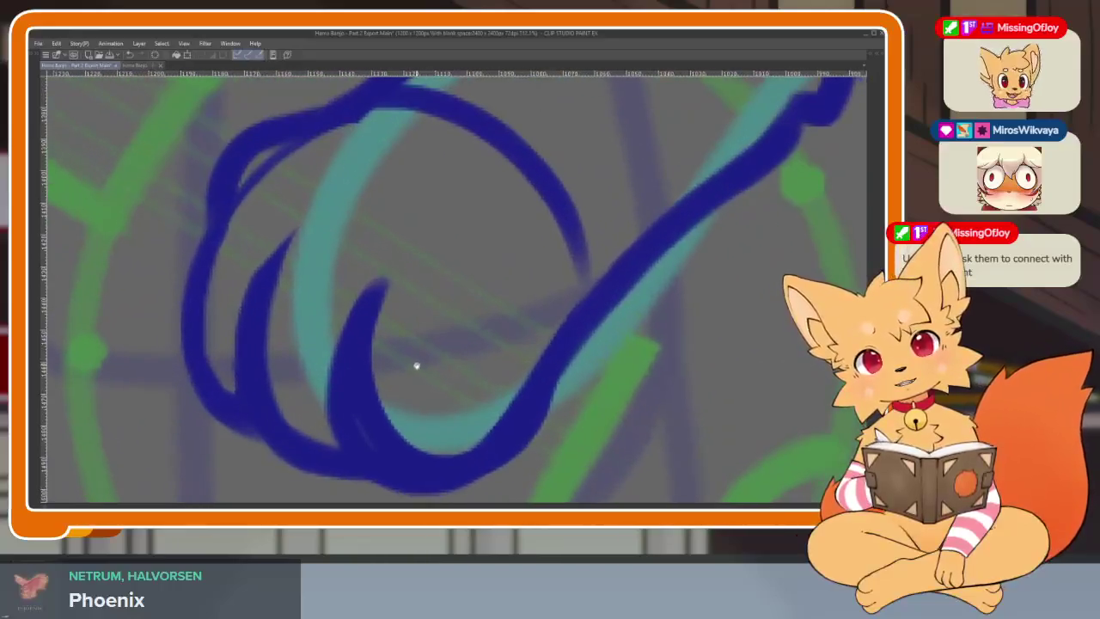
{"action": "mouse_move", "coordinate": [424, 359]}
{"action": "left_mouse_down"}
{"action": "mouse_move", "coordinate": [391, 434]}
{"action": "mouse_move", "coordinate": [296, 279]}
{"action": "mouse_move", "coordinate": [290, 428]}
{"action": "left_mouse_up"}
{"action": "mouse_move", "coordinate": [401, 436]}
{"action": "left_mouse_down"}
{"action": "mouse_move", "coordinate": [363, 437]}
{"action": "mouse_move", "coordinate": [336, 391]}
{"action": "left_mouse_up"}
{"action": "left_click_drag", "start_coordinate": [242, 250], "coordinate": [233, 412]}
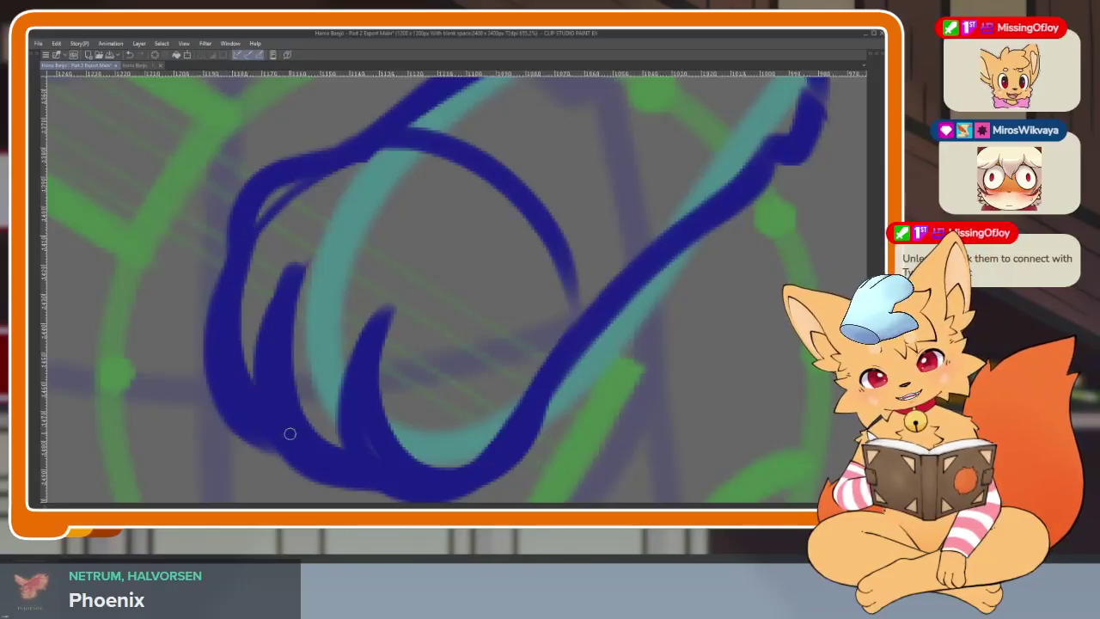
Step: Thin the paw loop's left, outer and inner-hook edges with the eraser
{"action": "key", "text": "e"}
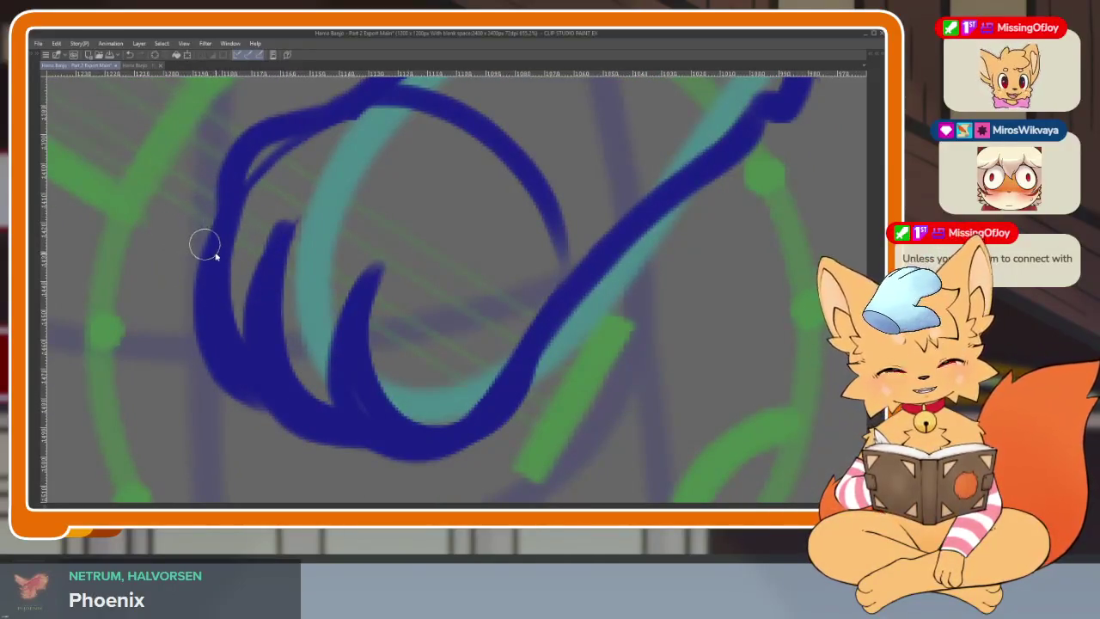
{"action": "mouse_move", "coordinate": [212, 206]}
{"action": "left_mouse_down"}
{"action": "mouse_move", "coordinate": [206, 312]}
{"action": "mouse_move", "coordinate": [254, 392]}
{"action": "left_mouse_up"}
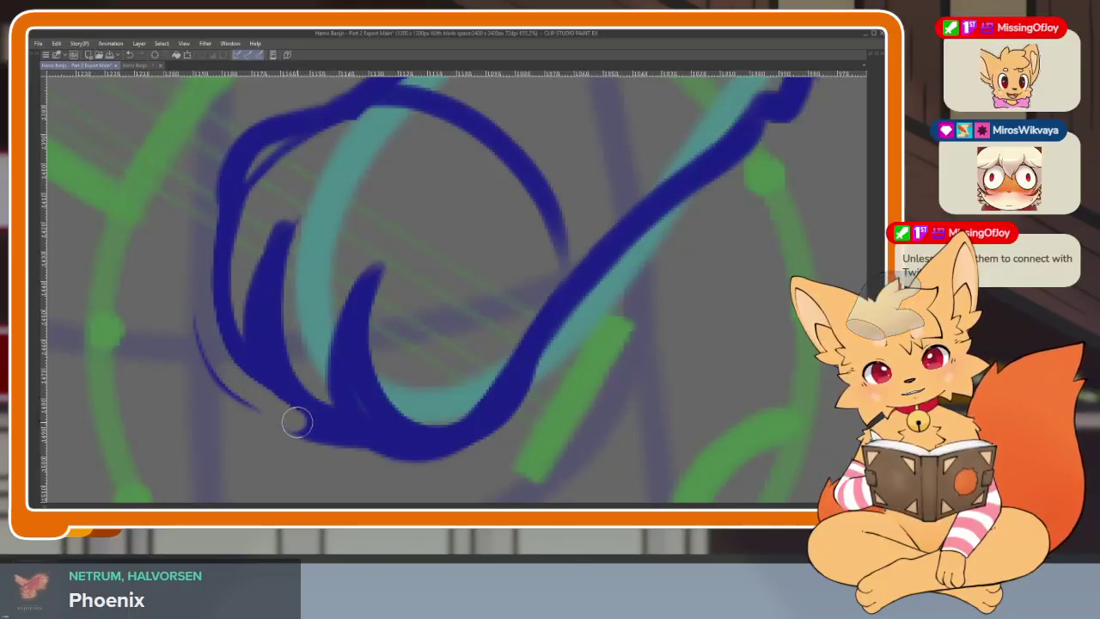
{"action": "mouse_move", "coordinate": [359, 440]}
{"action": "left_mouse_down"}
{"action": "mouse_move", "coordinate": [462, 447]}
{"action": "mouse_move", "coordinate": [559, 344]}
{"action": "left_mouse_up"}
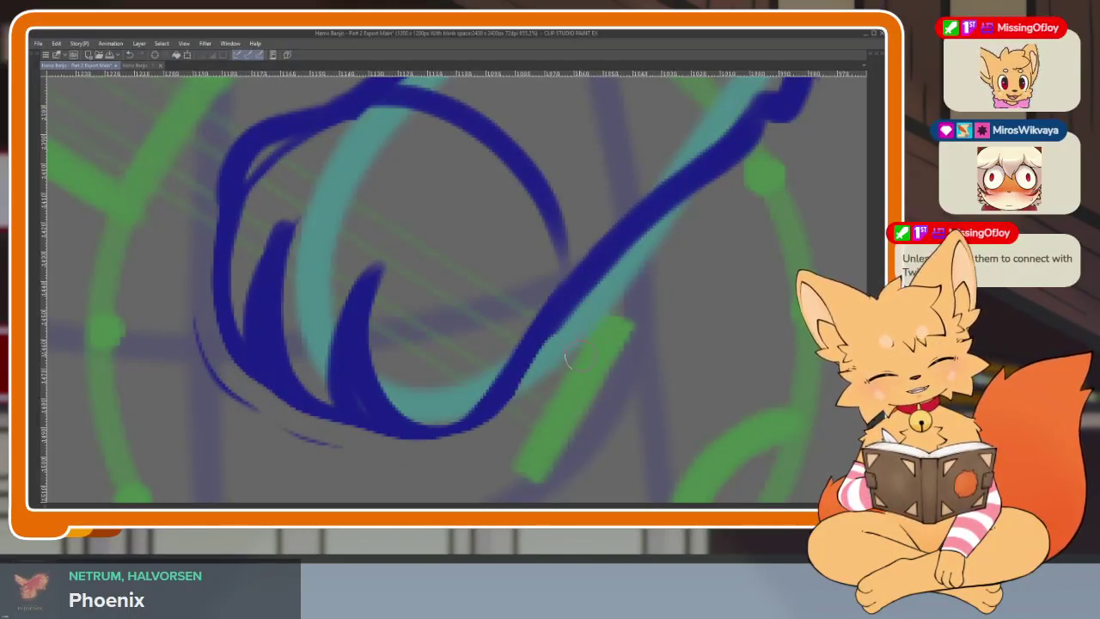
{"action": "key", "text": "ctrl+z"}
{"action": "key", "text": "ctrl+z"}
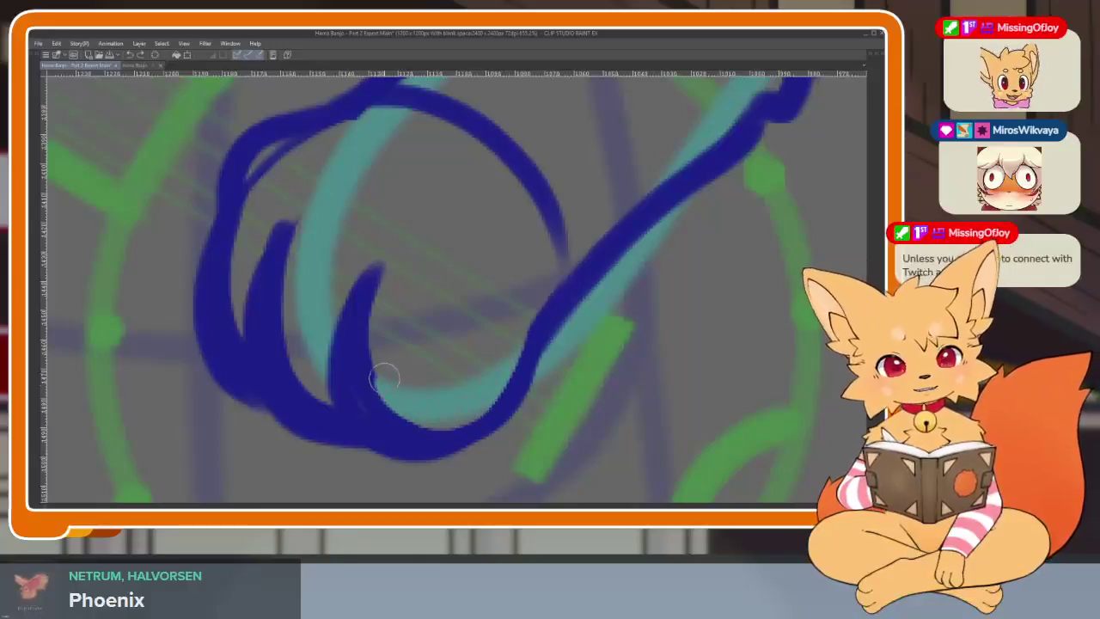
{"action": "mouse_move", "coordinate": [384, 378]}
{"action": "left_mouse_down"}
{"action": "mouse_move", "coordinate": [359, 277]}
{"action": "mouse_move", "coordinate": [337, 402]}
{"action": "left_mouse_up"}
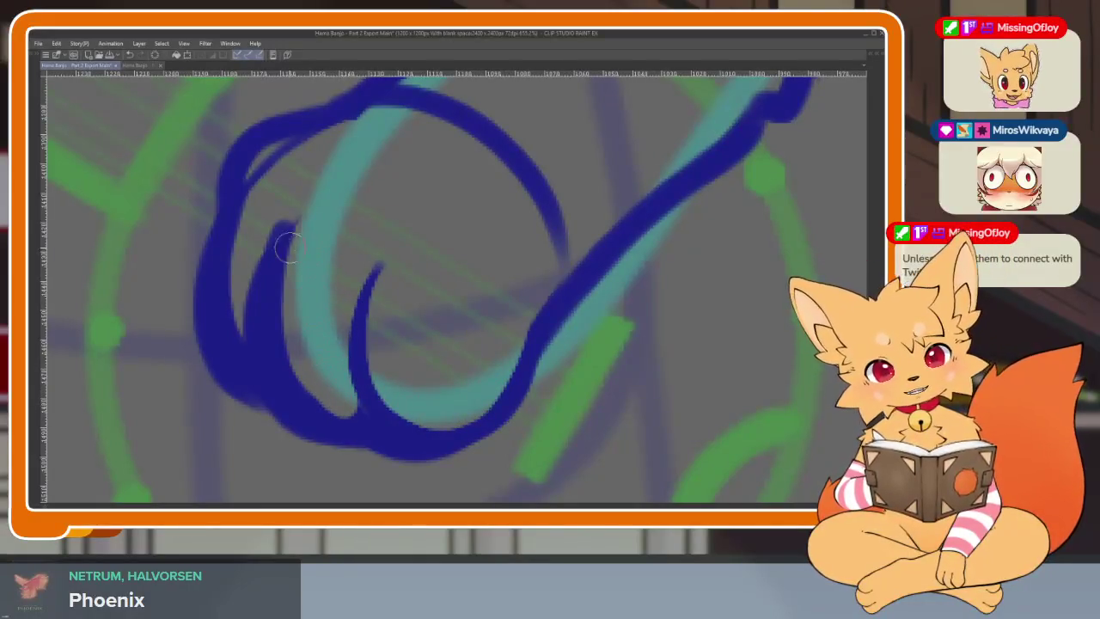
{"action": "mouse_move", "coordinate": [275, 228]}
{"action": "left_mouse_down"}
{"action": "mouse_move", "coordinate": [253, 349]}
{"action": "mouse_move", "coordinate": [253, 219]}
{"action": "left_mouse_up"}
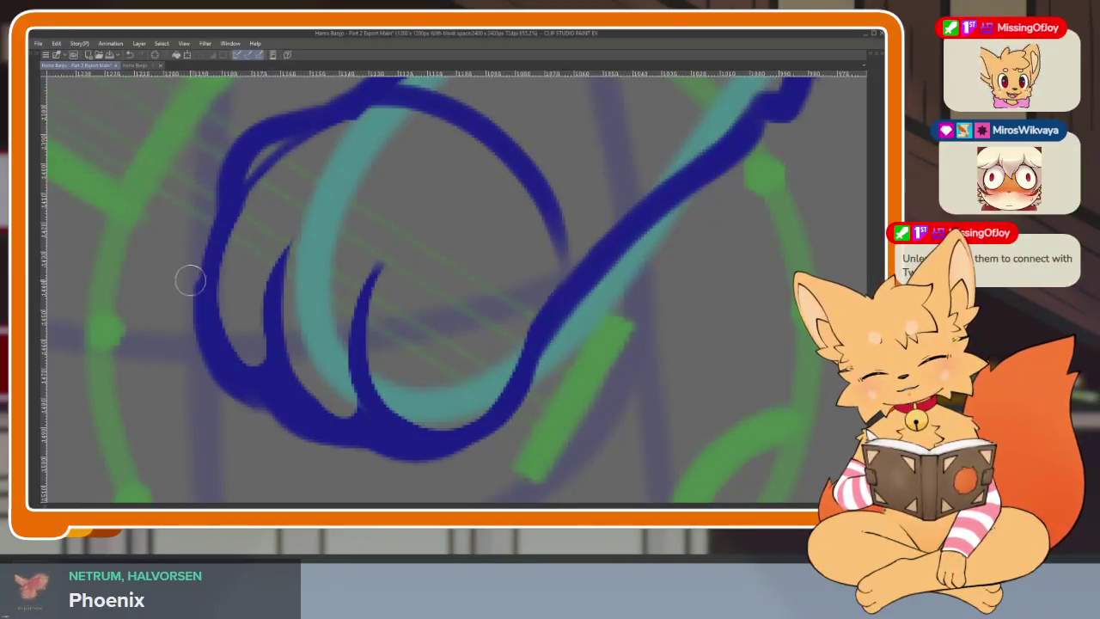
{"action": "left_click_drag", "start_coordinate": [190, 280], "coordinate": [239, 395]}
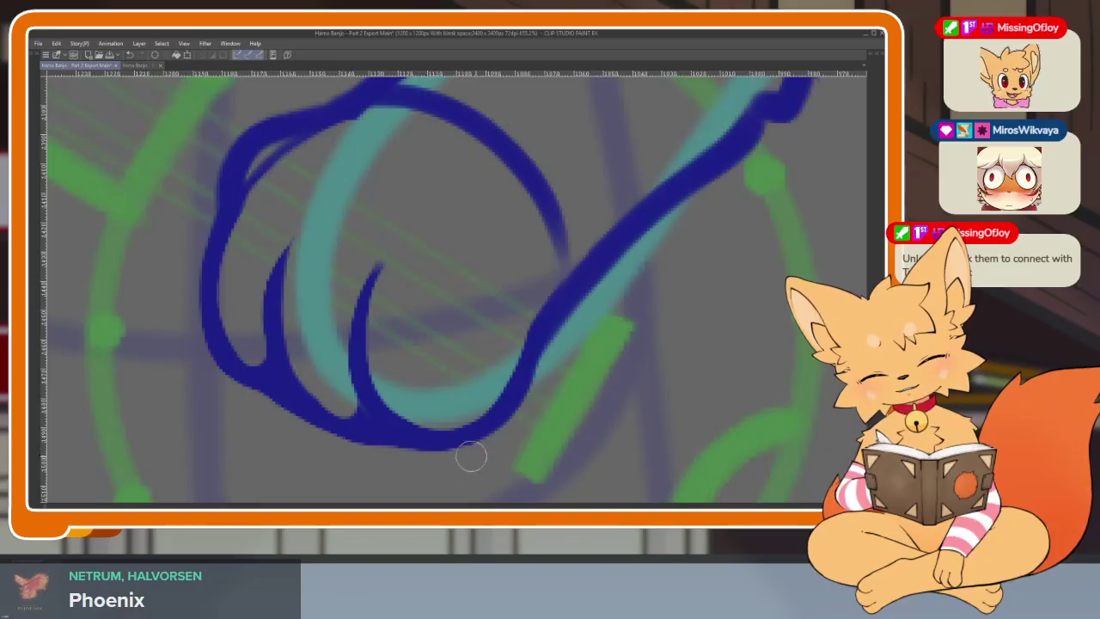
Step: Erase and redraw the small inner hook with a taller rounded top
{"action": "scroll", "coordinate": [603, 410], "scroll_direction": "down", "scroll_amount": 10}
{"action": "scroll", "coordinate": [626, 388], "scroll_direction": "up", "scroll_amount": 3}
{"action": "scroll", "coordinate": [621, 404], "scroll_direction": "up", "scroll_amount": 3}
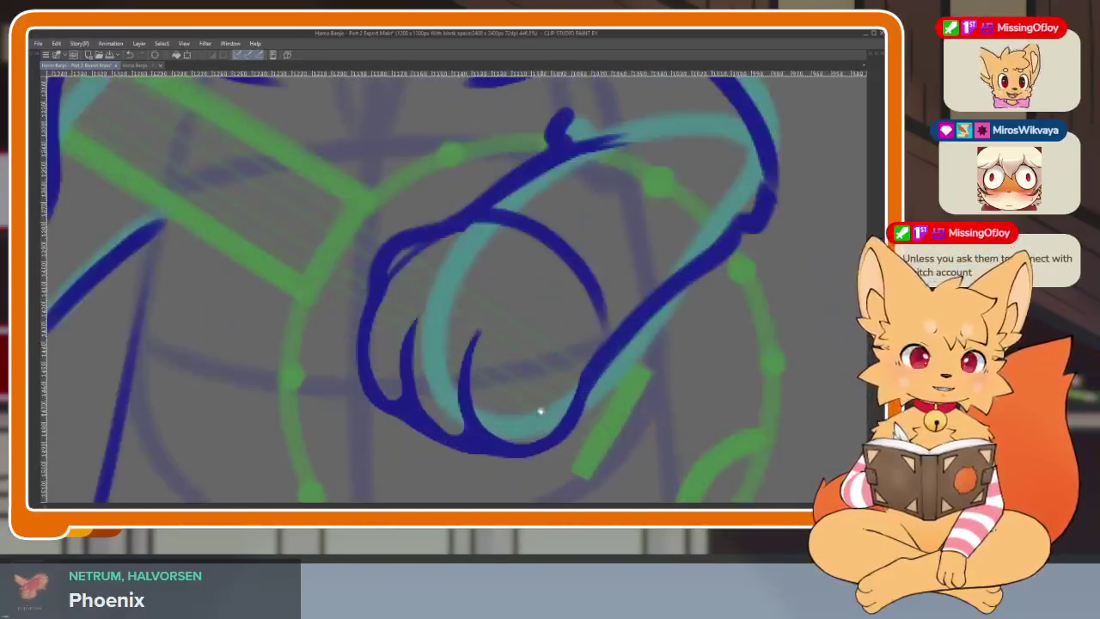
{"action": "scroll", "coordinate": [540, 410], "scroll_direction": "up", "scroll_amount": 2}
{"action": "left_click_drag", "start_coordinate": [491, 427], "coordinate": [486, 310]}
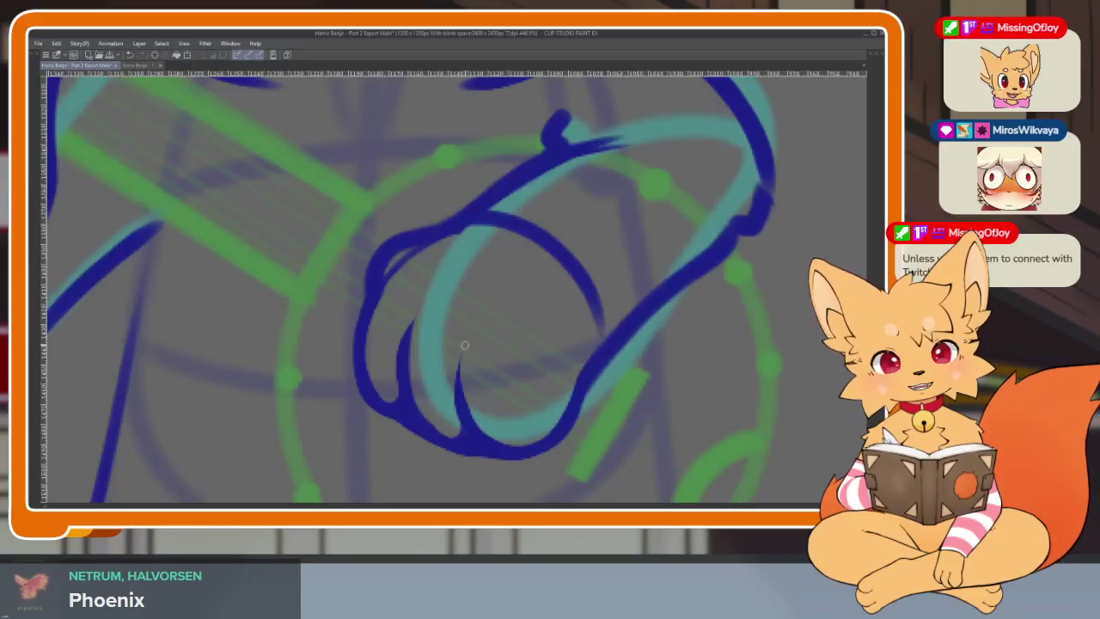
{"action": "left_click_drag", "start_coordinate": [462, 348], "coordinate": [464, 428]}
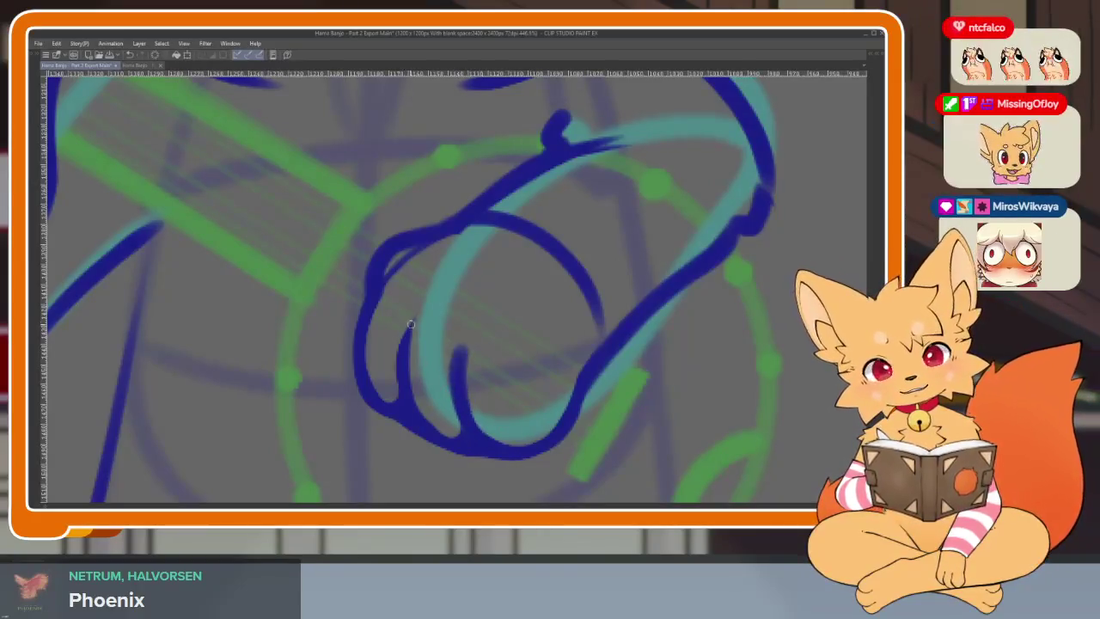
Step: Toggle undo and redo to compare the latest arm strokes with their earlier versions
{"action": "scroll", "coordinate": [467, 445], "scroll_direction": "down", "scroll_amount": 2}
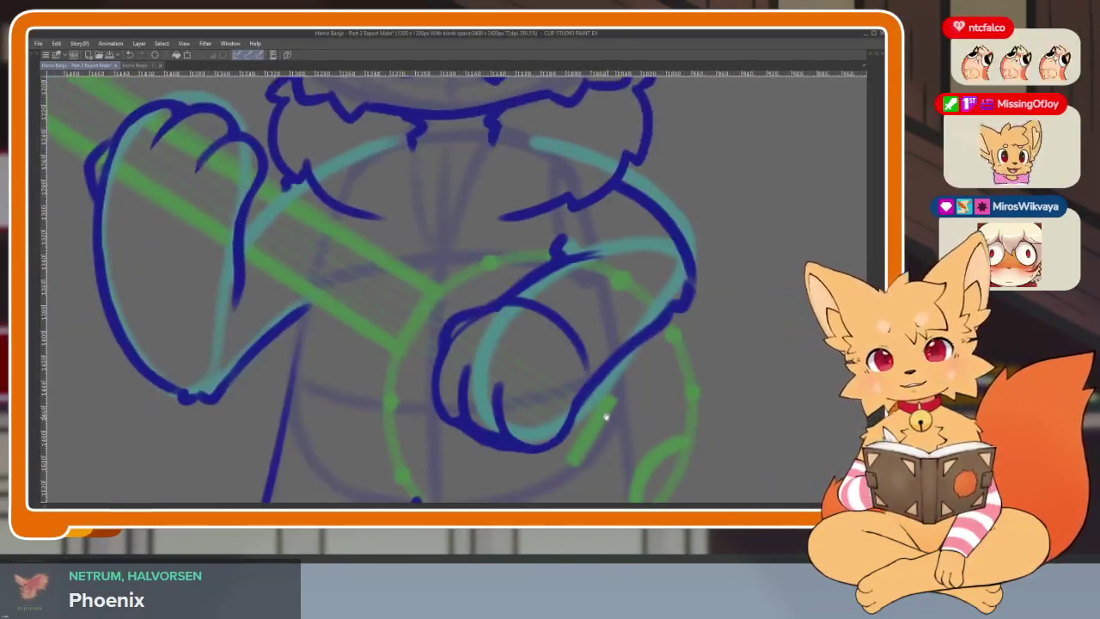
{"action": "key", "text": "ctrl+z"}
{"action": "key", "text": "ctrl+y"}
{"action": "key", "text": "ctrl+z"}
{"action": "key", "text": "ctrl+y"}
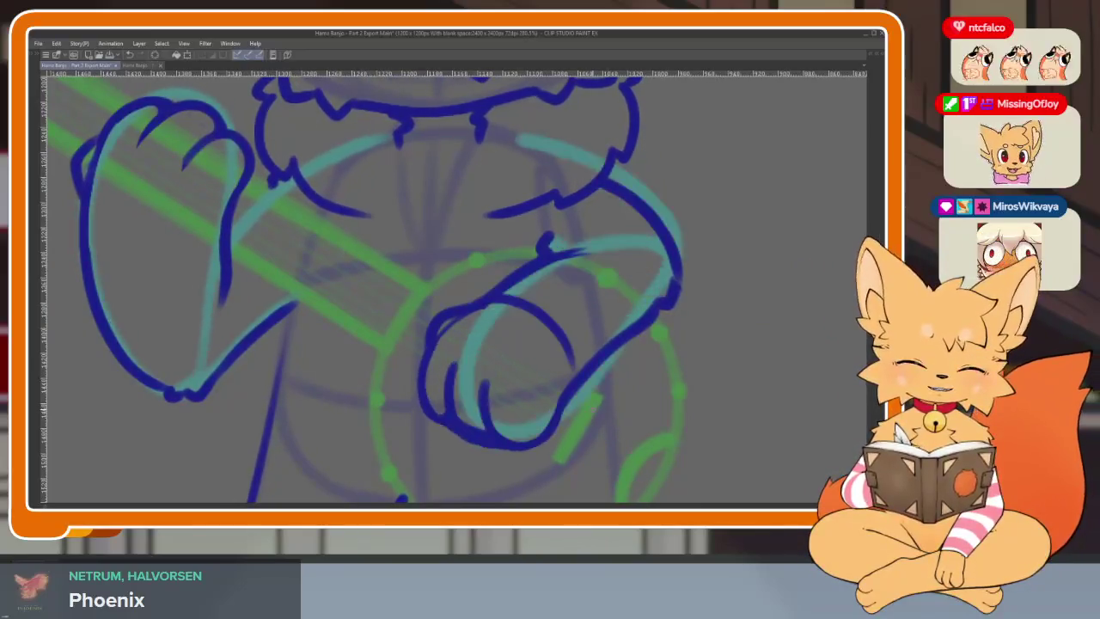
{"action": "key", "text": "ctrl+z"}
{"action": "key", "text": "ctrl+y"}
{"action": "key", "text": "ctrl+z"}
{"action": "key", "text": "ctrl+y"}
{"action": "key", "text": "ctrl+z"}
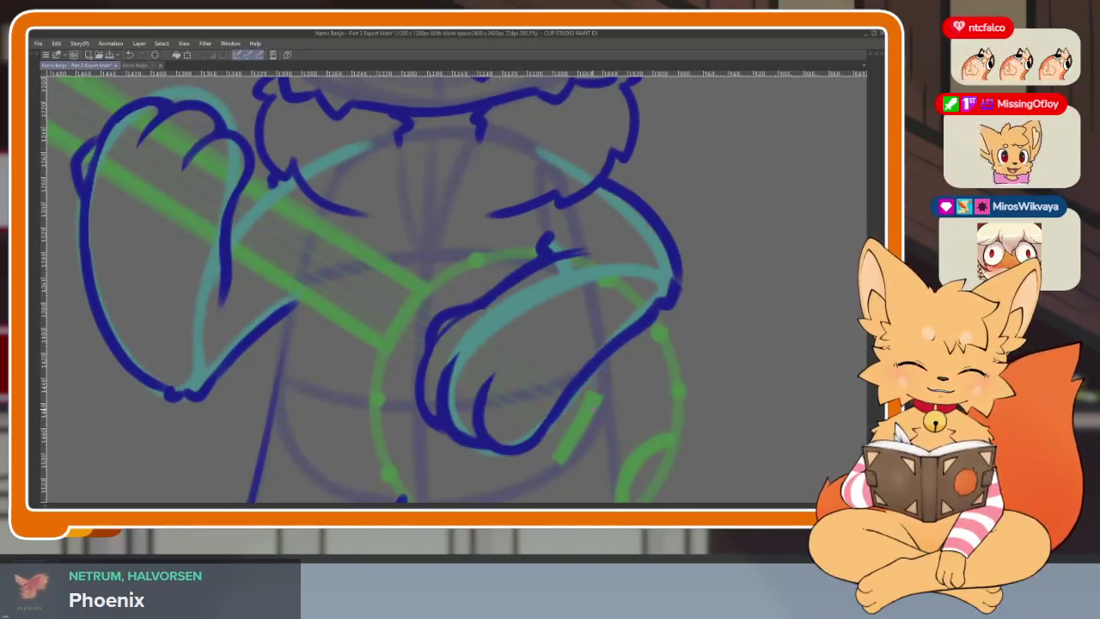
{"action": "key", "text": "ctrl+y"}
{"action": "key", "text": "ctrl+z"}
{"action": "key", "text": "ctrl+y"}
{"action": "scroll", "coordinate": [593, 369], "scroll_direction": "down", "scroll_amount": 1}
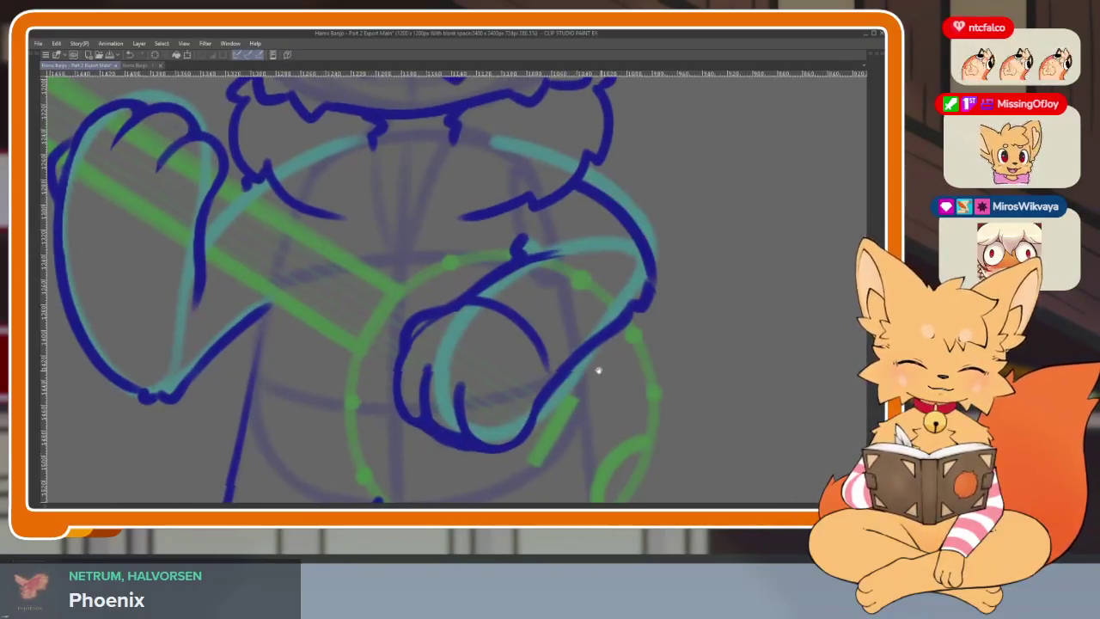
{"action": "scroll", "coordinate": [559, 373], "scroll_direction": "down", "scroll_amount": 1}
{"action": "scroll", "coordinate": [558, 373], "scroll_direction": "down", "scroll_amount": 5}
{"action": "scroll", "coordinate": [554, 352], "scroll_direction": "up", "scroll_amount": 5}
{"action": "scroll", "coordinate": [481, 344], "scroll_direction": "up", "scroll_amount": 1}
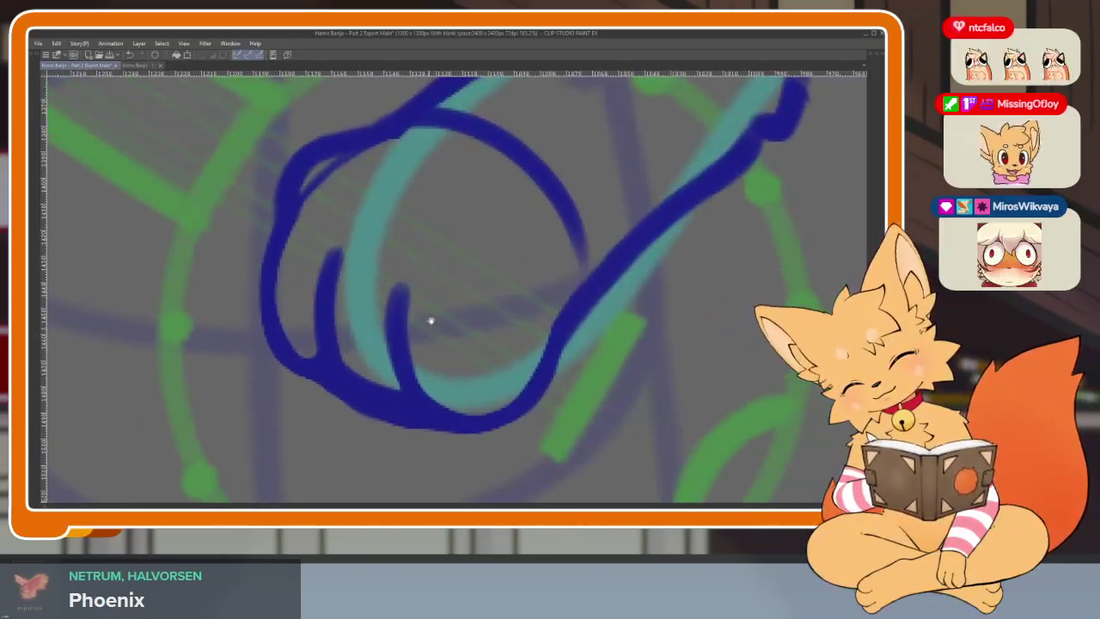
Step: Redraw the paw's inner line so it curves into the bottom outline
{"action": "mouse_move", "coordinate": [402, 292]}
{"action": "left_mouse_down"}
{"action": "mouse_move", "coordinate": [421, 371]}
{"action": "mouse_move", "coordinate": [489, 413]}
{"action": "left_mouse_up"}
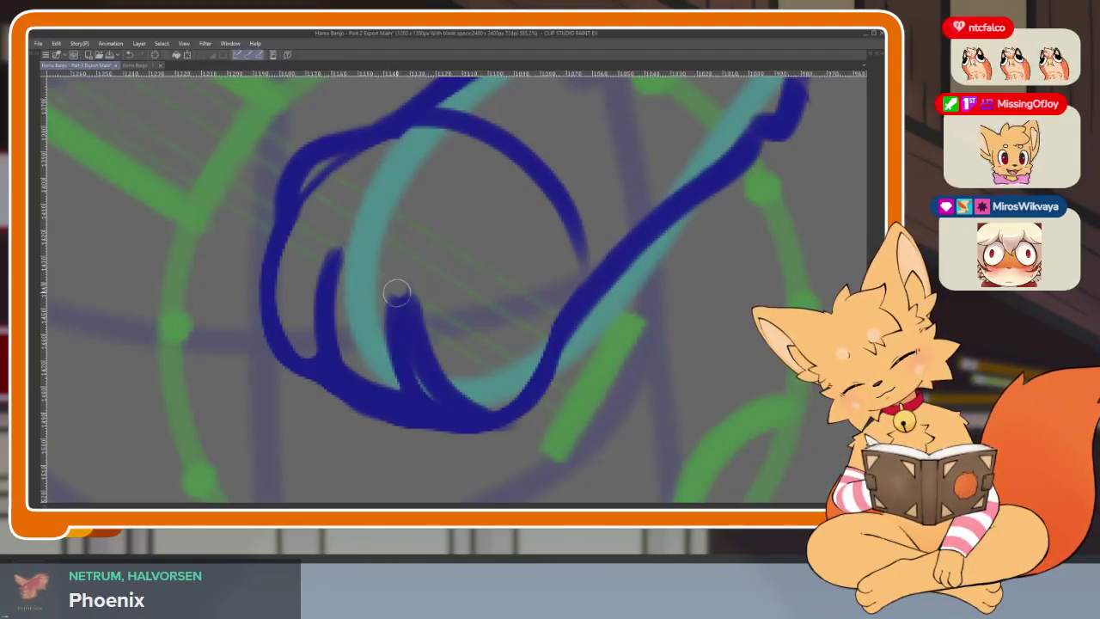
{"action": "key", "text": "ctrl+z"}
{"action": "key", "text": "ctrl+z"}
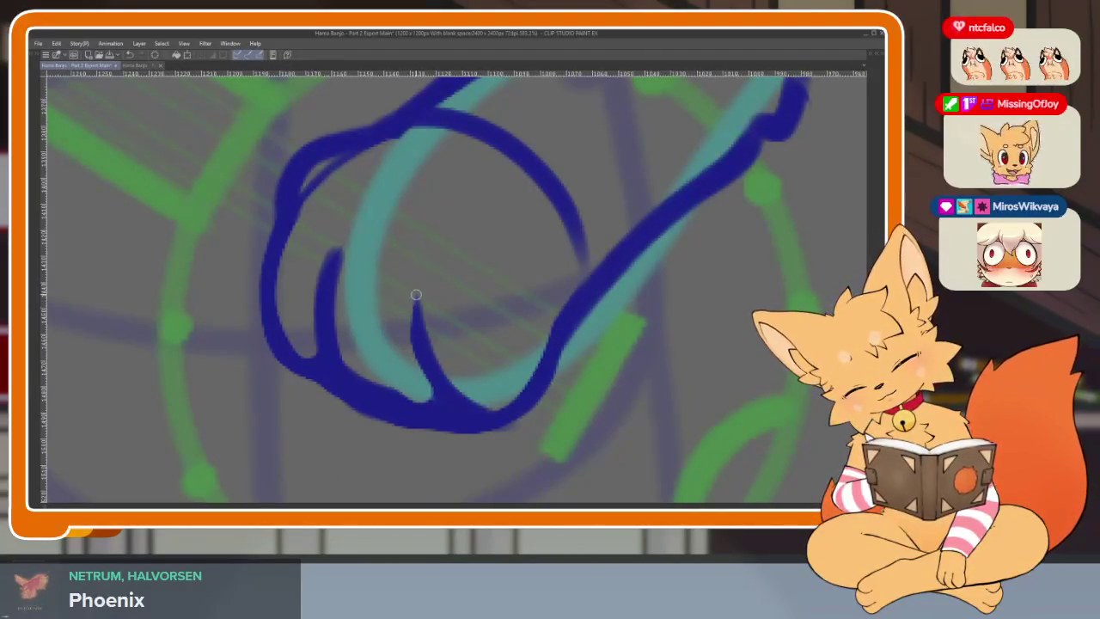
{"action": "mouse_move", "coordinate": [416, 294]}
{"action": "left_mouse_down"}
{"action": "mouse_move", "coordinate": [474, 420]}
{"action": "mouse_move", "coordinate": [603, 286]}
{"action": "left_mouse_up"}
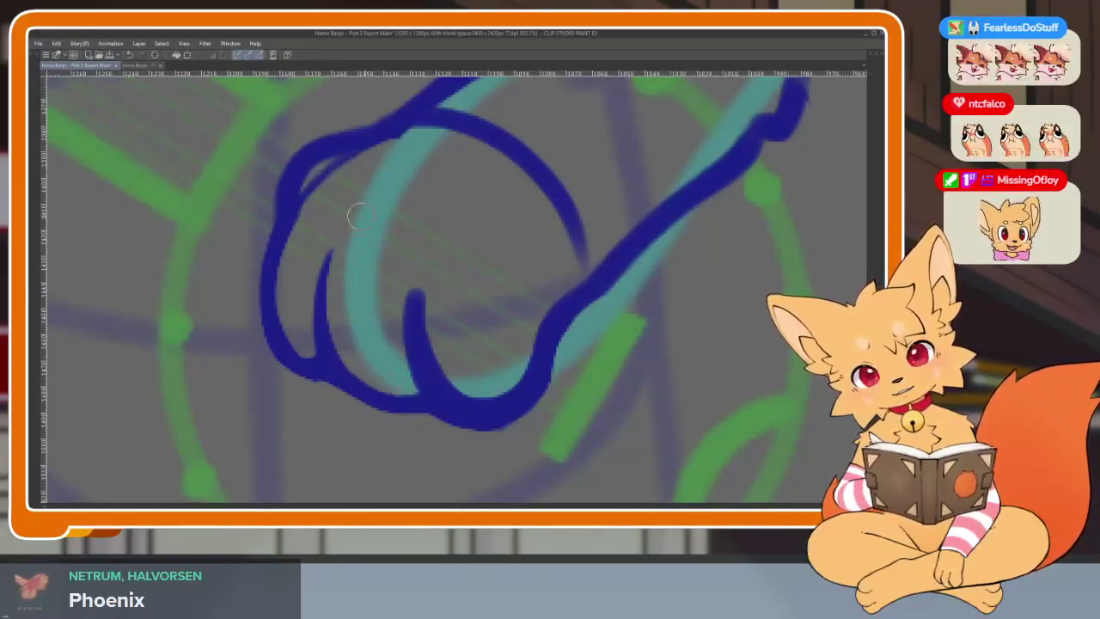
{"action": "scroll", "coordinate": [442, 307], "scroll_direction": "down", "scroll_amount": 5}
{"action": "scroll", "coordinate": [486, 321], "scroll_direction": "up", "scroll_amount": 5}
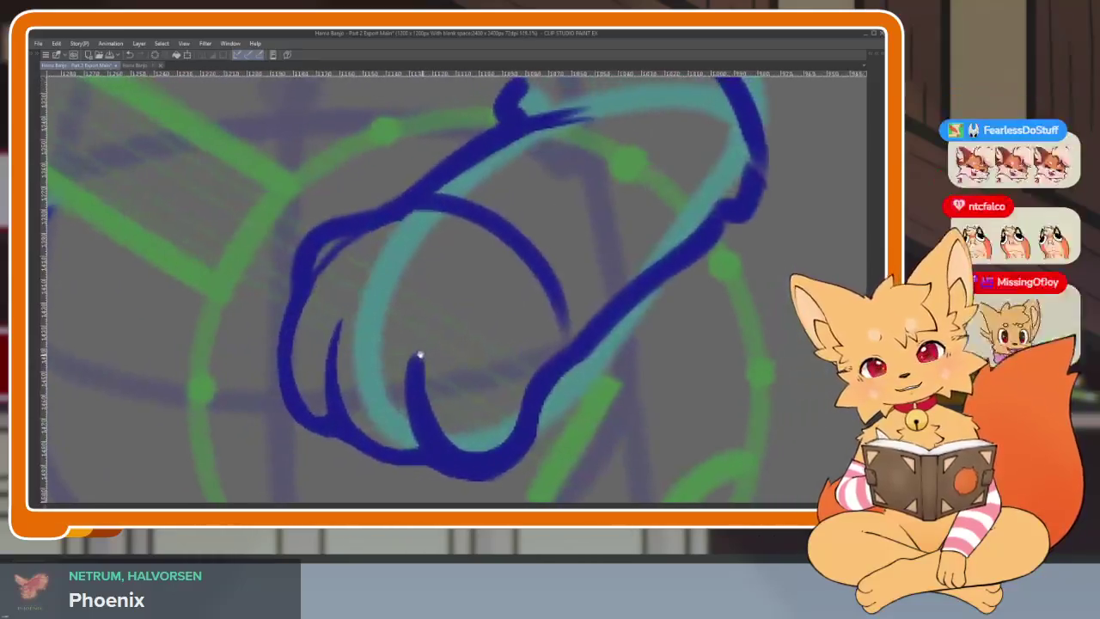
{"action": "scroll", "coordinate": [467, 387], "scroll_direction": "up", "scroll_amount": 1}
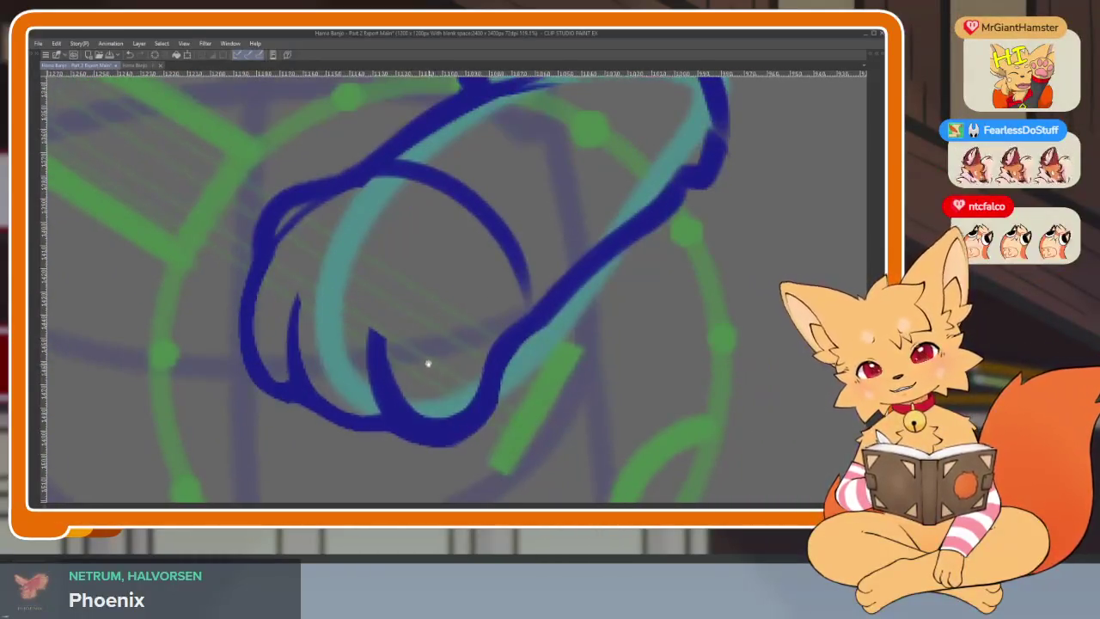
{"action": "scroll", "coordinate": [428, 364], "scroll_direction": "up", "scroll_amount": 1}
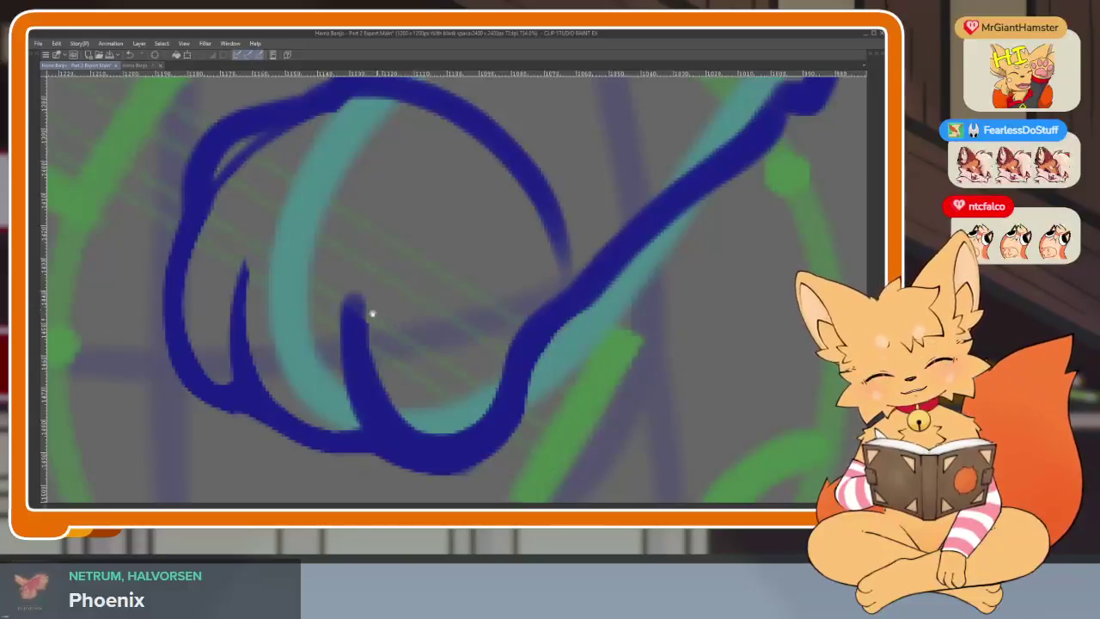
{"action": "scroll", "coordinate": [437, 399], "scroll_direction": "down", "scroll_amount": 1}
Step: Ink the left edge of the paw curve and smooth its inner edge
{"action": "left_click_drag", "start_coordinate": [379, 249], "coordinate": [288, 389]}
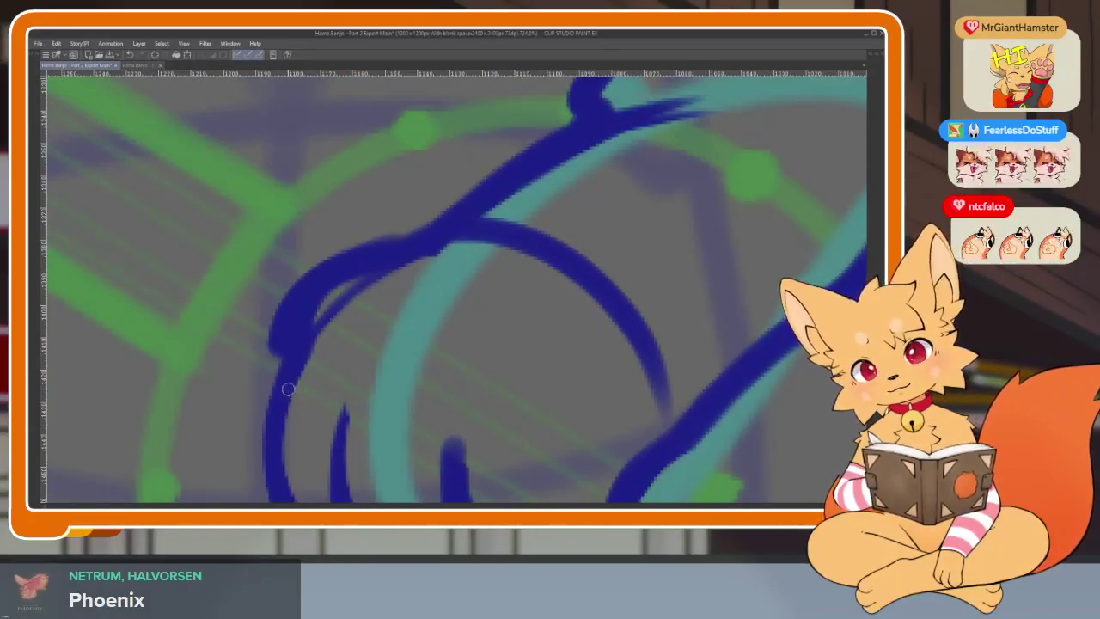
{"action": "mouse_move", "coordinate": [436, 256]}
{"action": "left_mouse_down"}
{"action": "mouse_move", "coordinate": [356, 287]}
{"action": "mouse_move", "coordinate": [339, 345]}
{"action": "left_mouse_up"}
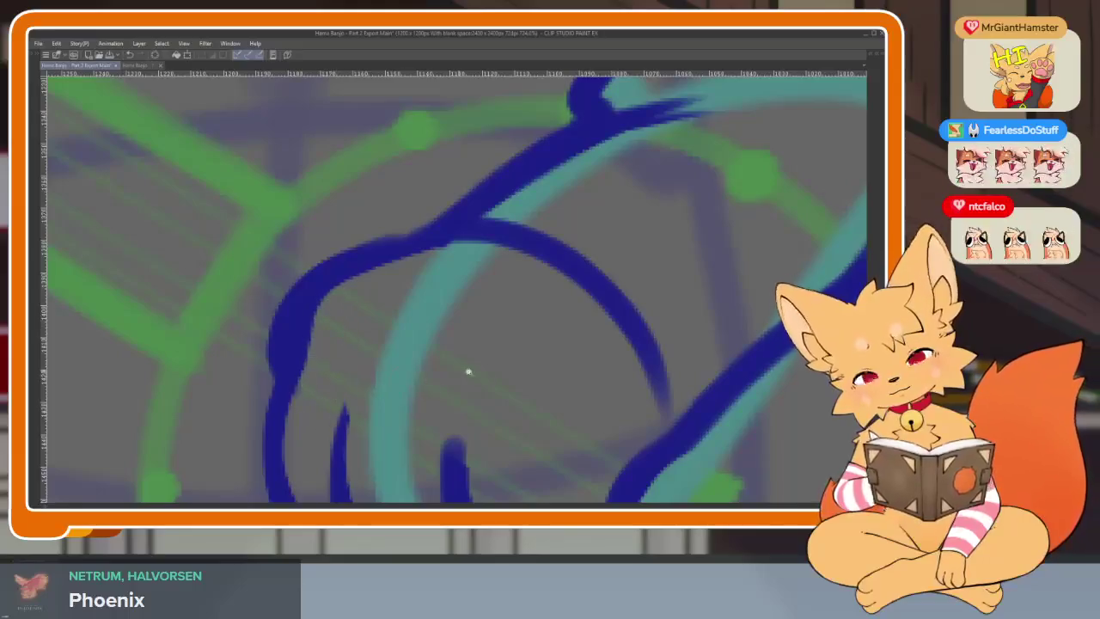
{"action": "scroll", "coordinate": [468, 371], "scroll_direction": "down", "scroll_amount": 6}
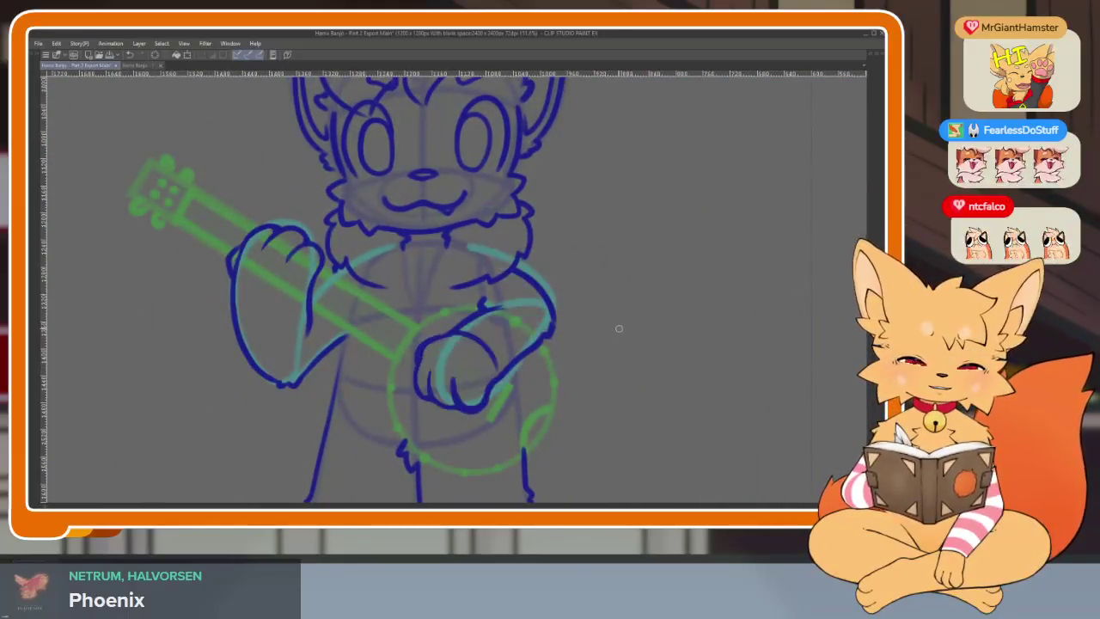
Step: Bring back the side palettes and timeline and zoom in on the paw
{"action": "scroll", "coordinate": [464, 395], "scroll_direction": "up", "scroll_amount": 5}
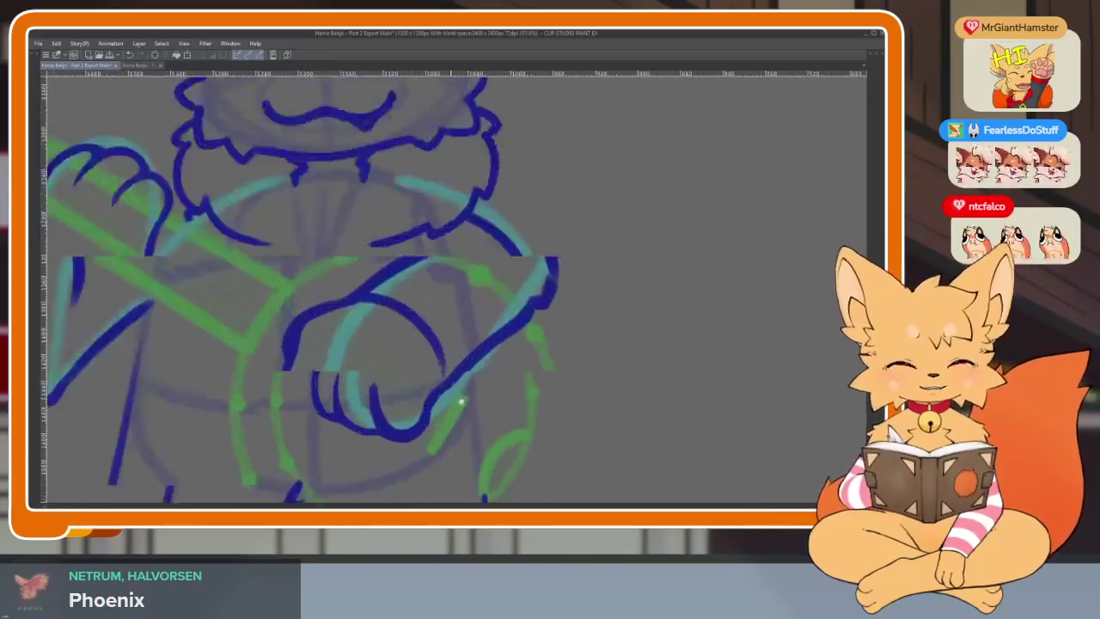
{"action": "key", "text": "Tab"}
{"action": "key", "text": "Tab"}
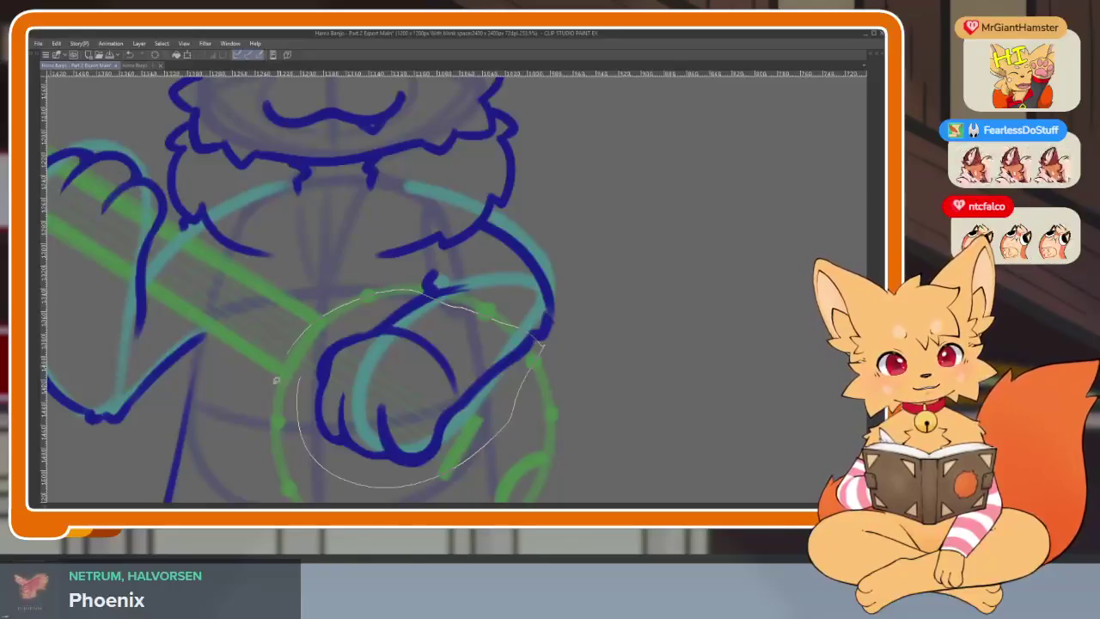
{"action": "scroll", "coordinate": [275, 380], "scroll_direction": "down", "scroll_amount": 2}
{"action": "scroll", "coordinate": [541, 399], "scroll_direction": "down", "scroll_amount": 2}
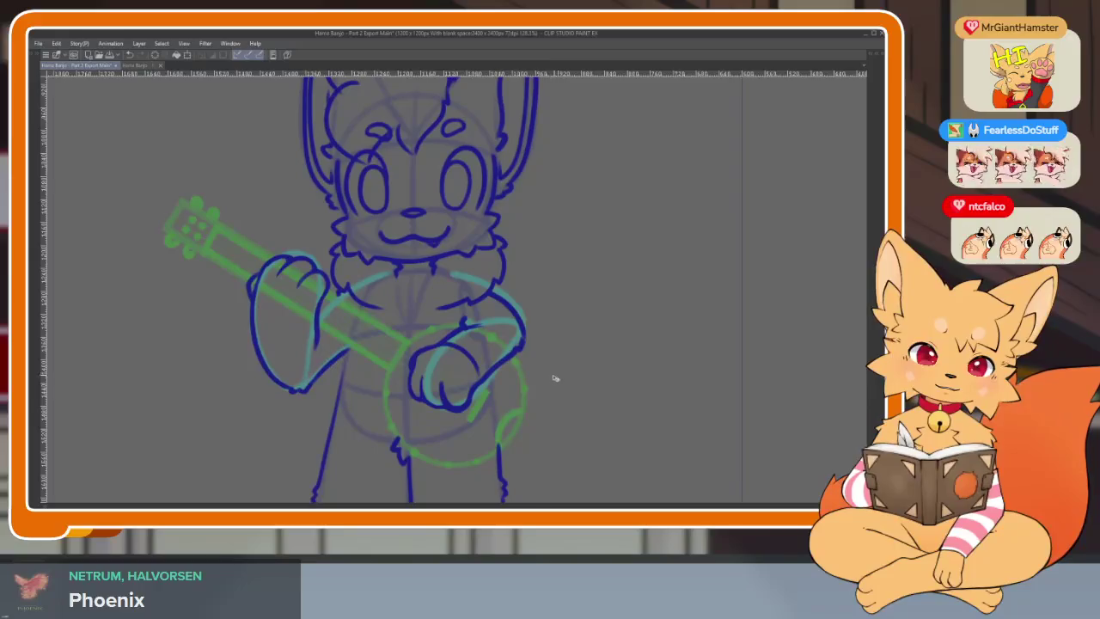
{"action": "scroll", "coordinate": [556, 378], "scroll_direction": "up", "scroll_amount": 2}
{"action": "scroll", "coordinate": [542, 374], "scroll_direction": "up", "scroll_amount": 2}
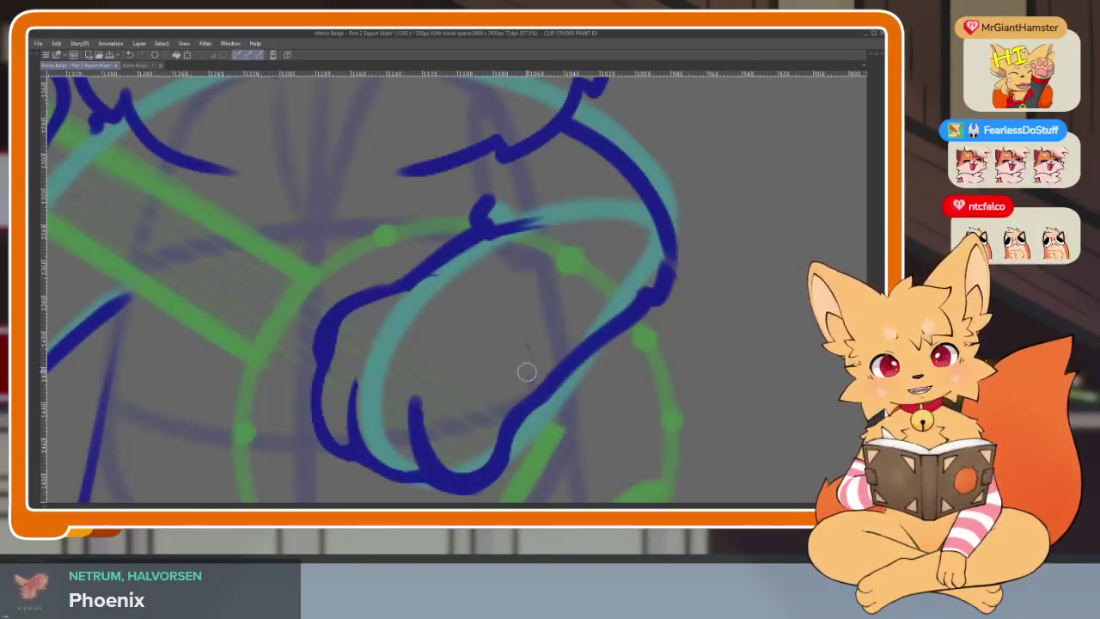
{"action": "scroll", "coordinate": [523, 314], "scroll_direction": "up", "scroll_amount": 2}
{"action": "scroll", "coordinate": [439, 361], "scroll_direction": "up", "scroll_amount": 1}
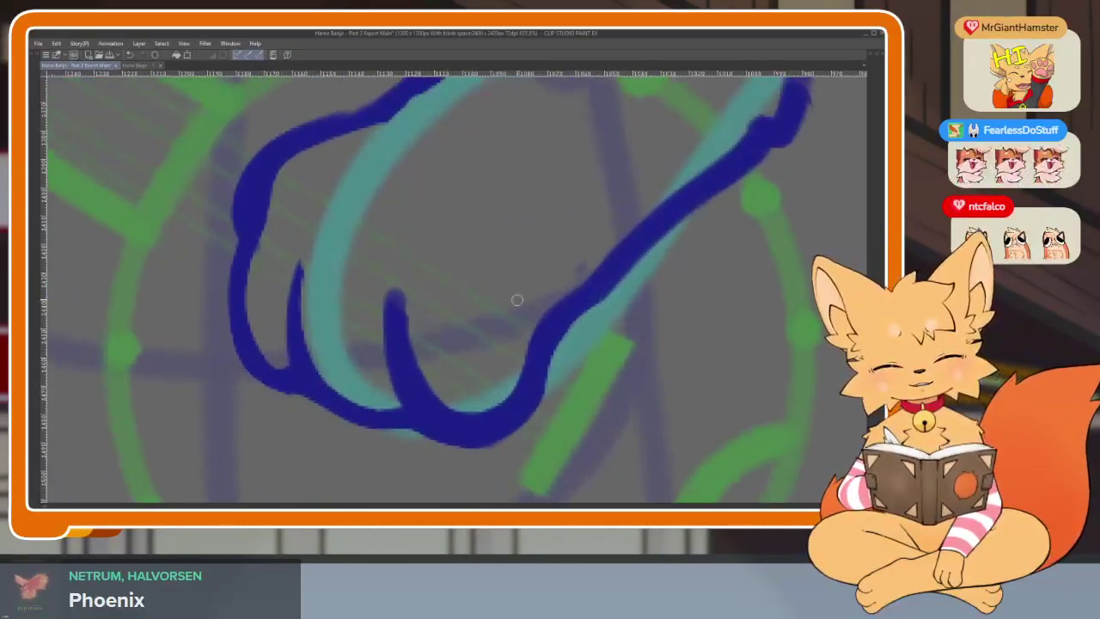
Step: Redraw the paw's lower-left outline and erase its excess thickness and stray marks
{"action": "left_click_drag", "start_coordinate": [297, 230], "coordinate": [509, 403]}
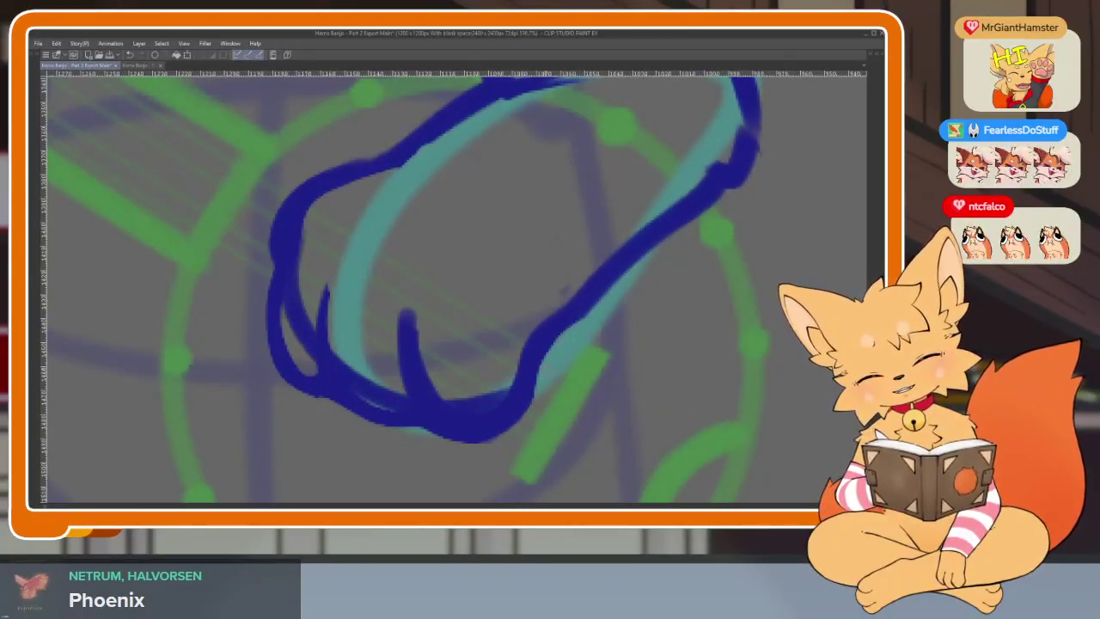
{"action": "key", "text": "ctrl+z"}
{"action": "left_click_drag", "start_coordinate": [281, 287], "coordinate": [491, 414]}
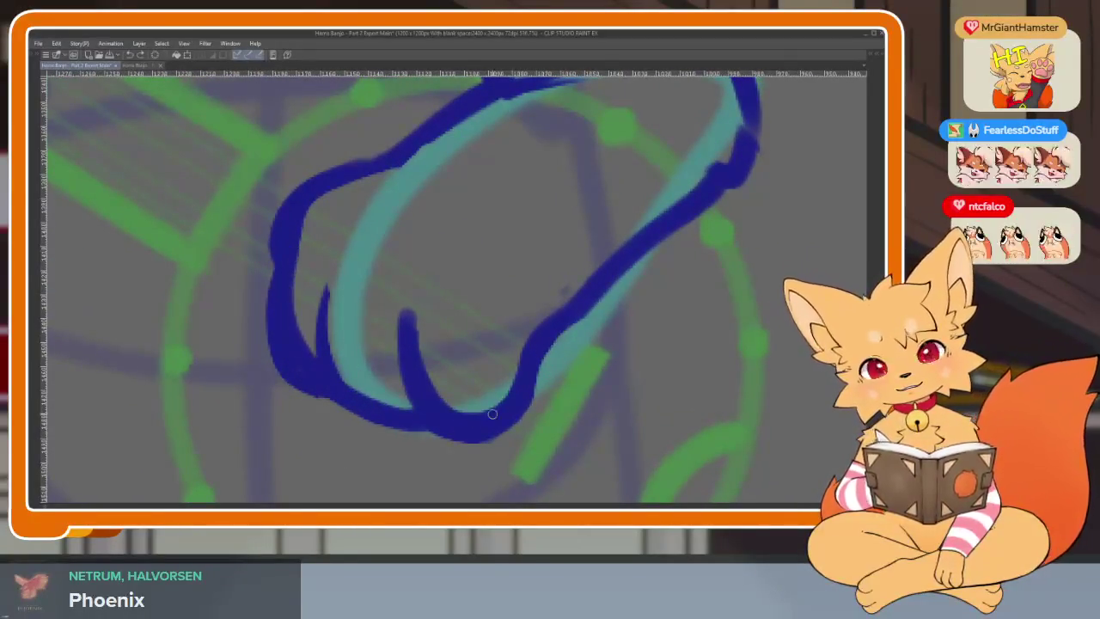
{"action": "key", "text": "ctrl+z"}
{"action": "left_click_drag", "start_coordinate": [284, 258], "coordinate": [533, 362]}
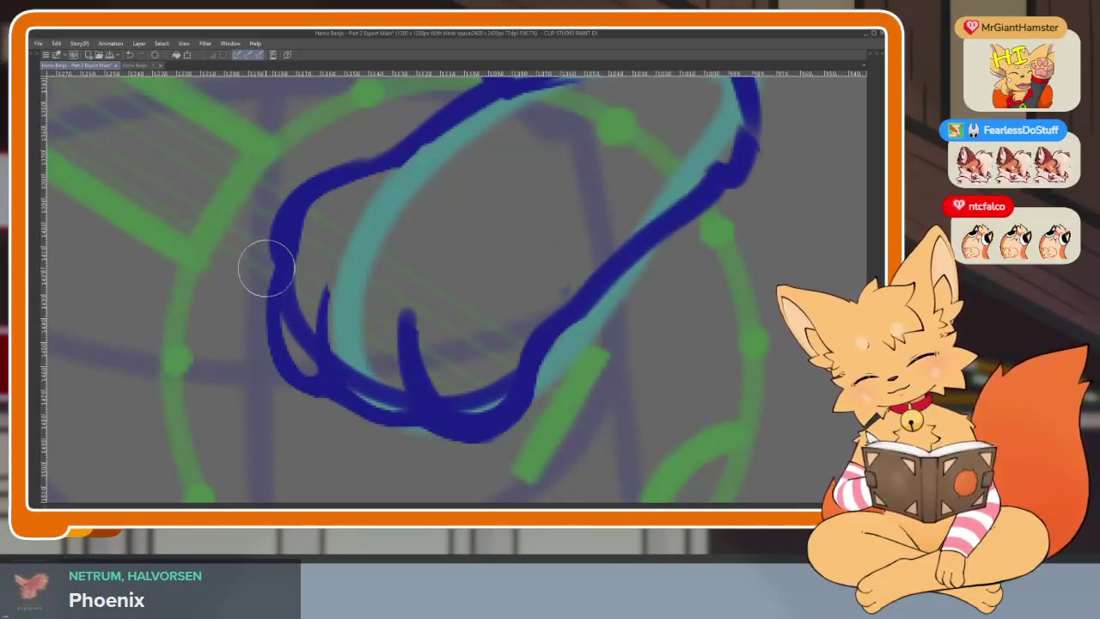
{"action": "mouse_move", "coordinate": [267, 268]}
{"action": "left_mouse_down"}
{"action": "mouse_move", "coordinate": [381, 422]}
{"action": "mouse_move", "coordinate": [526, 387]}
{"action": "left_mouse_up"}
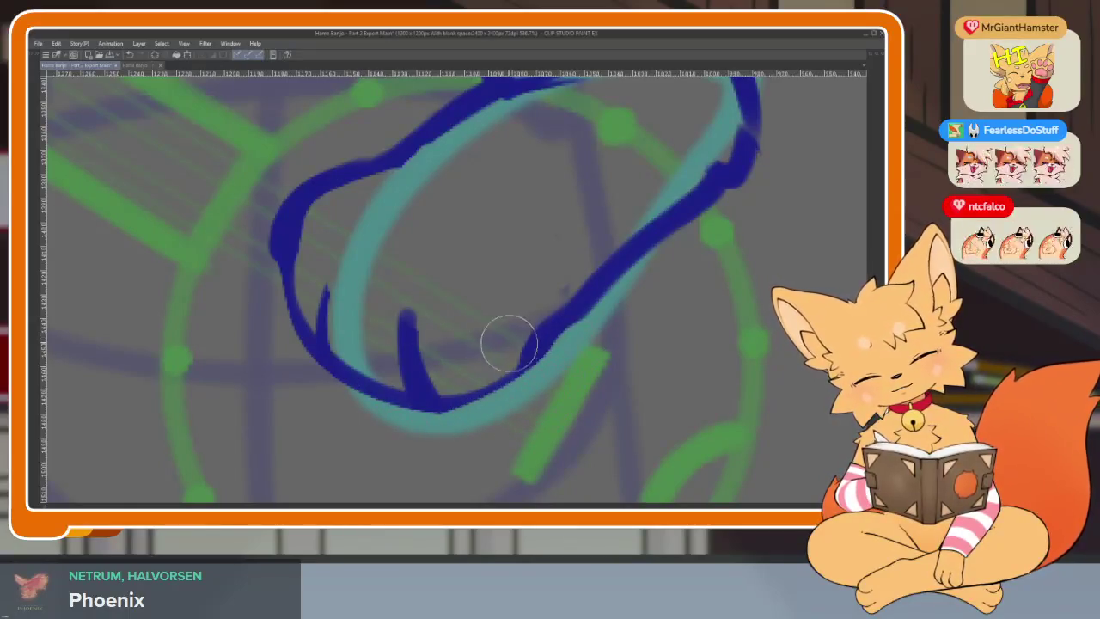
{"action": "mouse_move", "coordinate": [509, 343]}
{"action": "left_mouse_down"}
{"action": "mouse_move", "coordinate": [484, 364]}
{"action": "mouse_move", "coordinate": [315, 265]}
{"action": "mouse_move", "coordinate": [431, 361]}
{"action": "mouse_move", "coordinate": [315, 295]}
{"action": "mouse_move", "coordinate": [363, 352]}
{"action": "mouse_move", "coordinate": [530, 320]}
{"action": "left_mouse_up"}
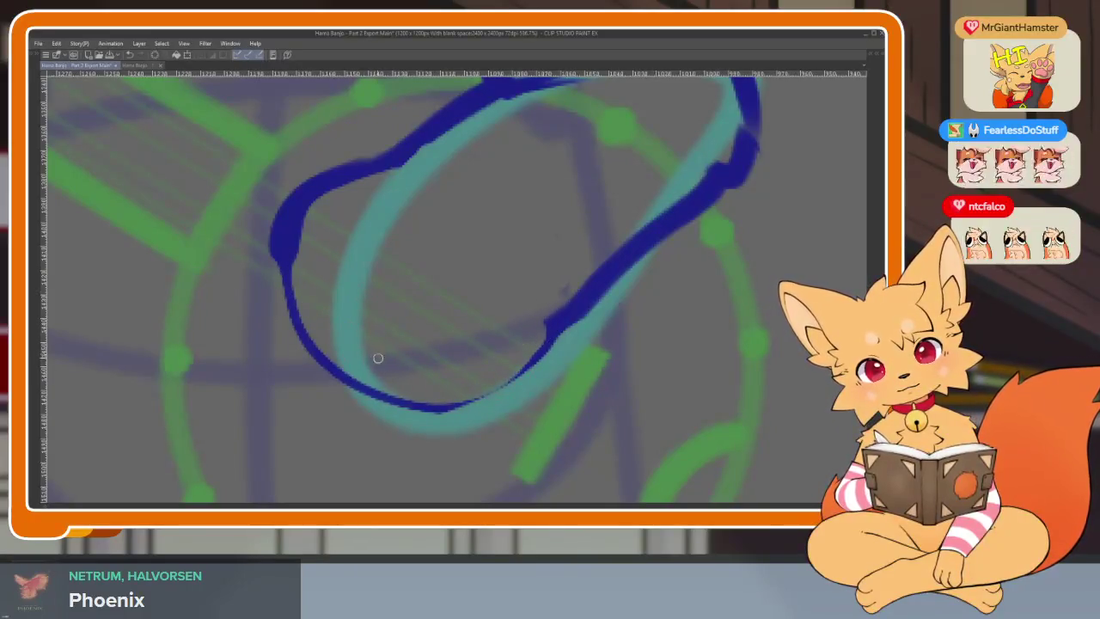
Step: Ink the paw's bottom curving up right and lines down its left edge
{"action": "mouse_move", "coordinate": [368, 362]}
{"action": "left_mouse_down"}
{"action": "mouse_move", "coordinate": [528, 407]}
{"action": "mouse_move", "coordinate": [576, 315]}
{"action": "left_mouse_up"}
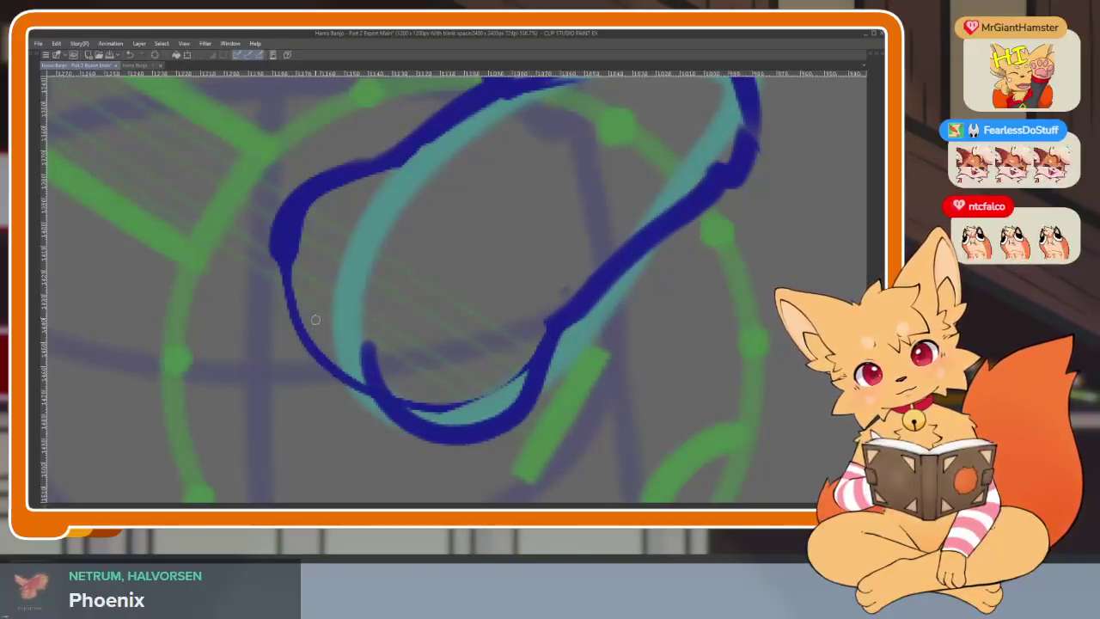
{"action": "mouse_move", "coordinate": [314, 288]}
{"action": "left_mouse_down"}
{"action": "mouse_move", "coordinate": [315, 378]}
{"action": "mouse_move", "coordinate": [416, 434]}
{"action": "left_mouse_up"}
{"action": "key", "text": "ctrl+z"}
{"action": "left_click_drag", "start_coordinate": [318, 288], "coordinate": [352, 417]}
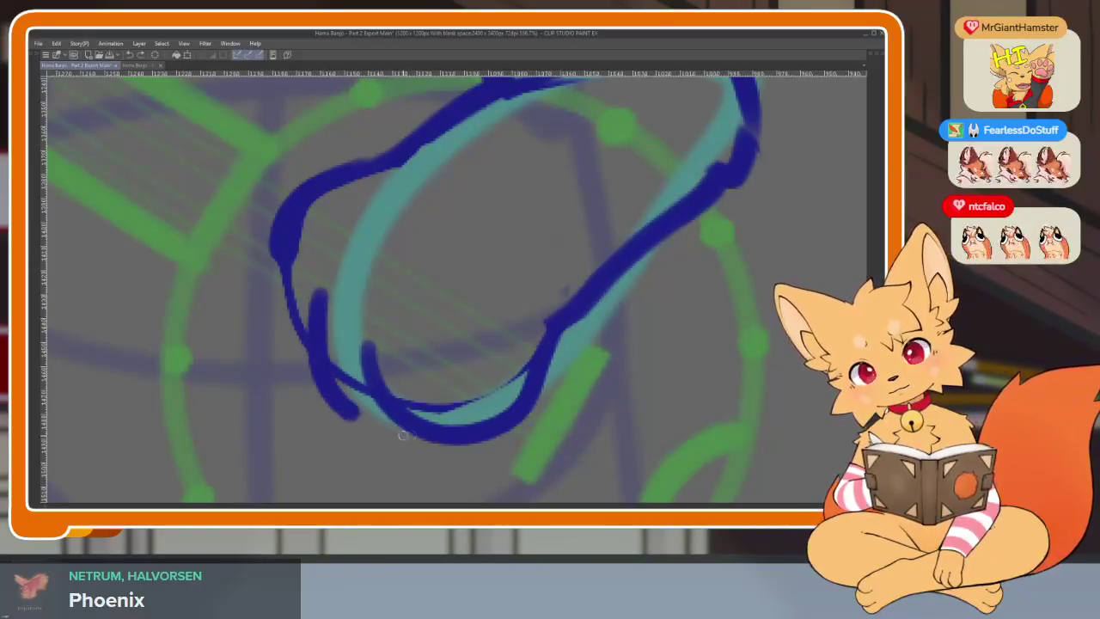
{"action": "mouse_move", "coordinate": [286, 256]}
{"action": "left_mouse_down"}
{"action": "mouse_move", "coordinate": [290, 373]}
{"action": "mouse_move", "coordinate": [326, 404]}
{"action": "left_mouse_up"}
Step: Undo the short stroke inside the loop and ink the loop's lower-right edge
{"action": "scroll", "coordinate": [580, 381], "scroll_direction": "down", "scroll_amount": 5}
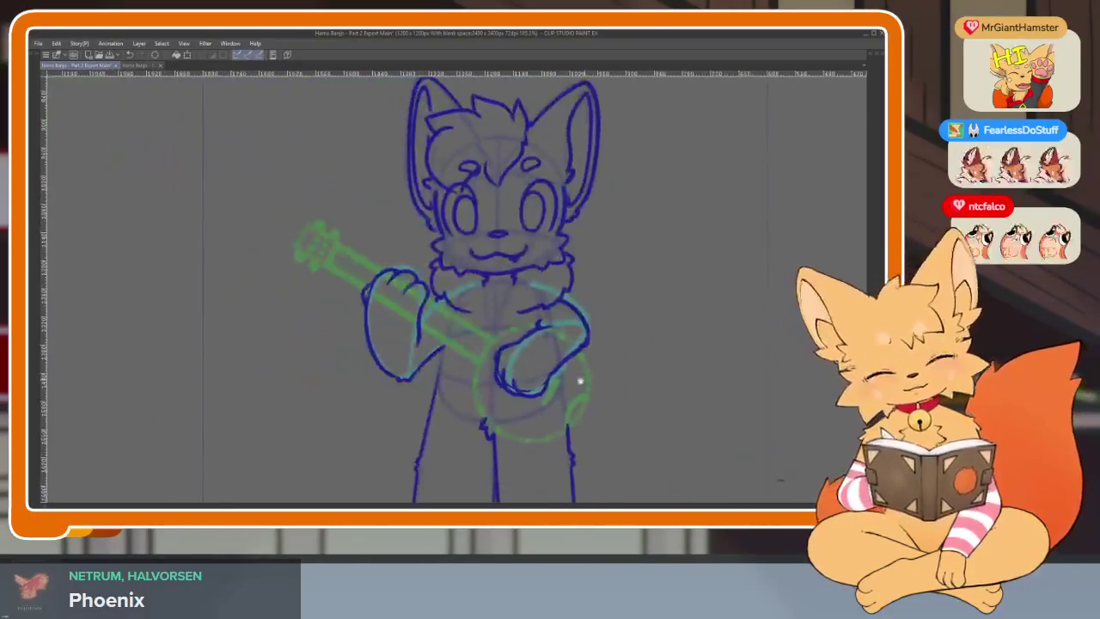
{"action": "scroll", "coordinate": [580, 380], "scroll_direction": "up", "scroll_amount": 5}
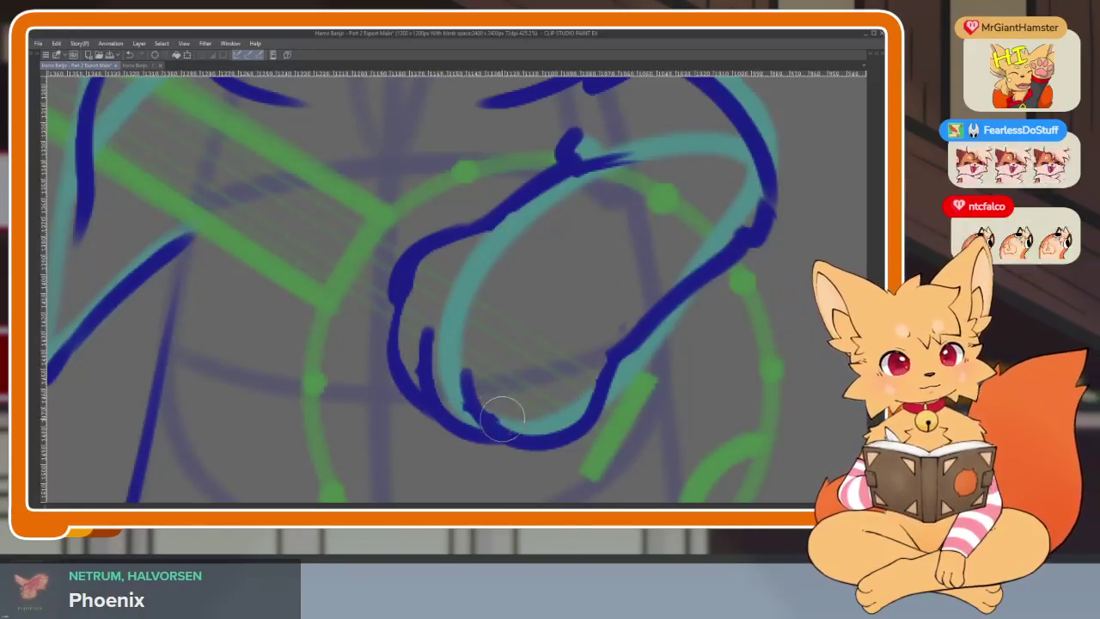
{"action": "key", "text": "ctrl+z"}
{"action": "scroll", "coordinate": [472, 268], "scroll_direction": "down", "scroll_amount": 2}
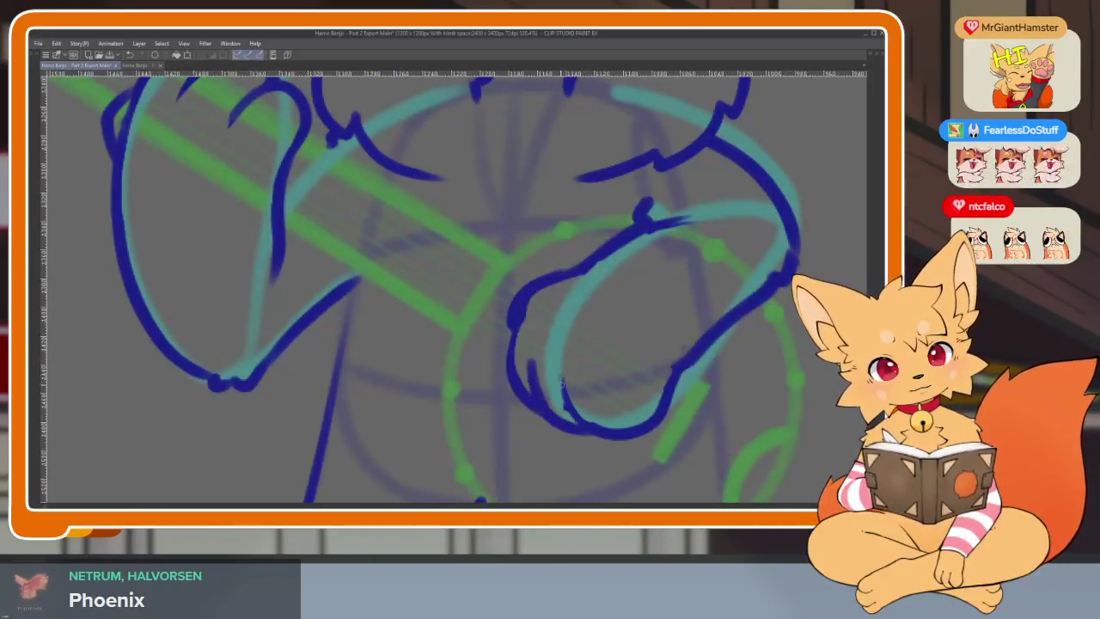
{"action": "scroll", "coordinate": [658, 432], "scroll_direction": "down", "scroll_amount": 5}
{"action": "scroll", "coordinate": [656, 386], "scroll_direction": "up", "scroll_amount": 4}
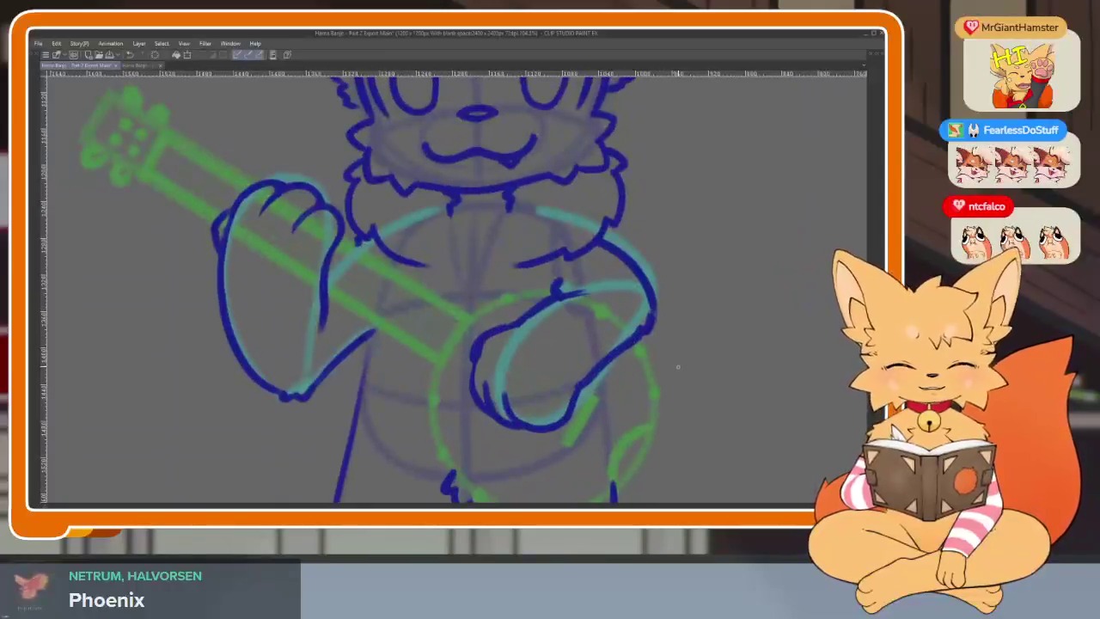
{"action": "scroll", "coordinate": [558, 422], "scroll_direction": "up", "scroll_amount": 5}
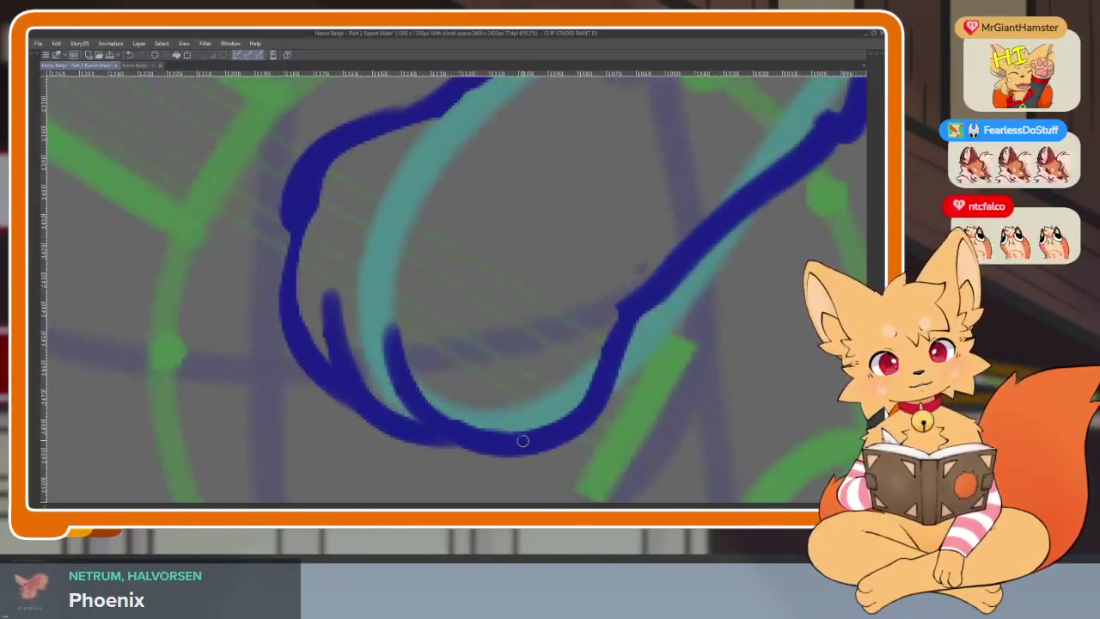
{"action": "left_click_drag", "start_coordinate": [523, 441], "coordinate": [599, 338]}
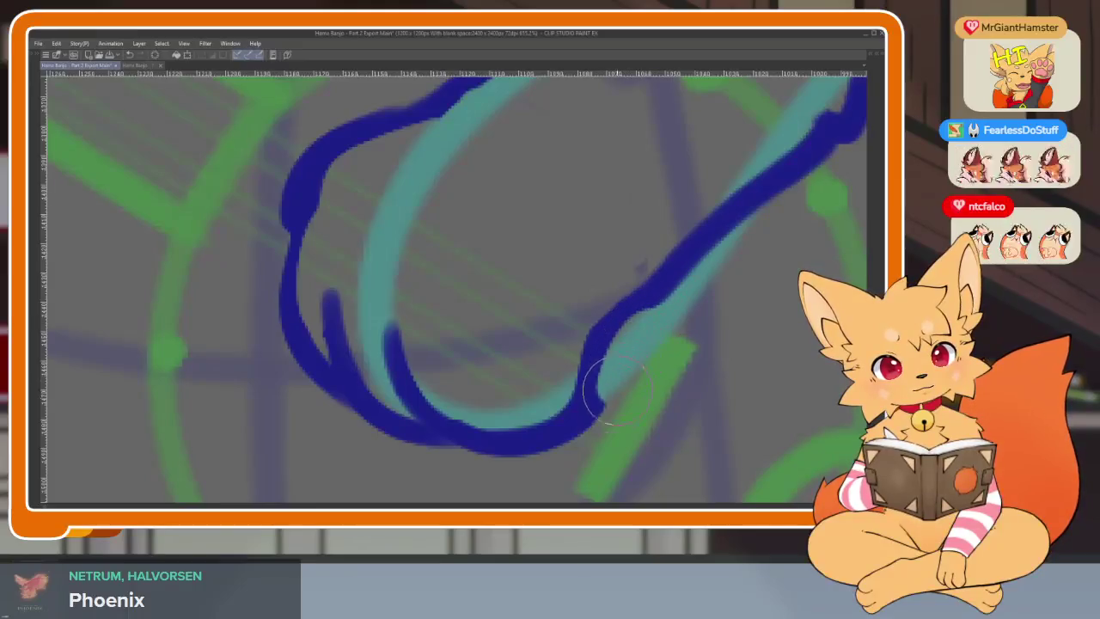
{"action": "scroll", "coordinate": [722, 395], "scroll_direction": "down", "scroll_amount": 5}
{"action": "scroll", "coordinate": [715, 402], "scroll_direction": "up", "scroll_amount": 4}
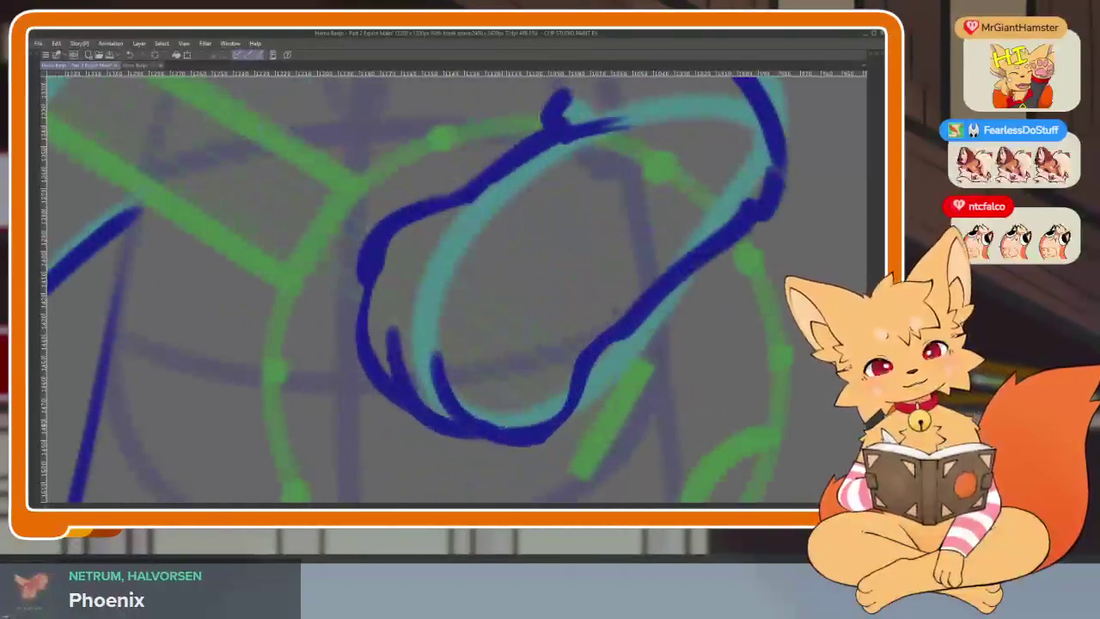
Step: Undo the remaining paw and arm strokes, leaving the teal arm sketch
{"action": "key", "text": "ctrl+z"}
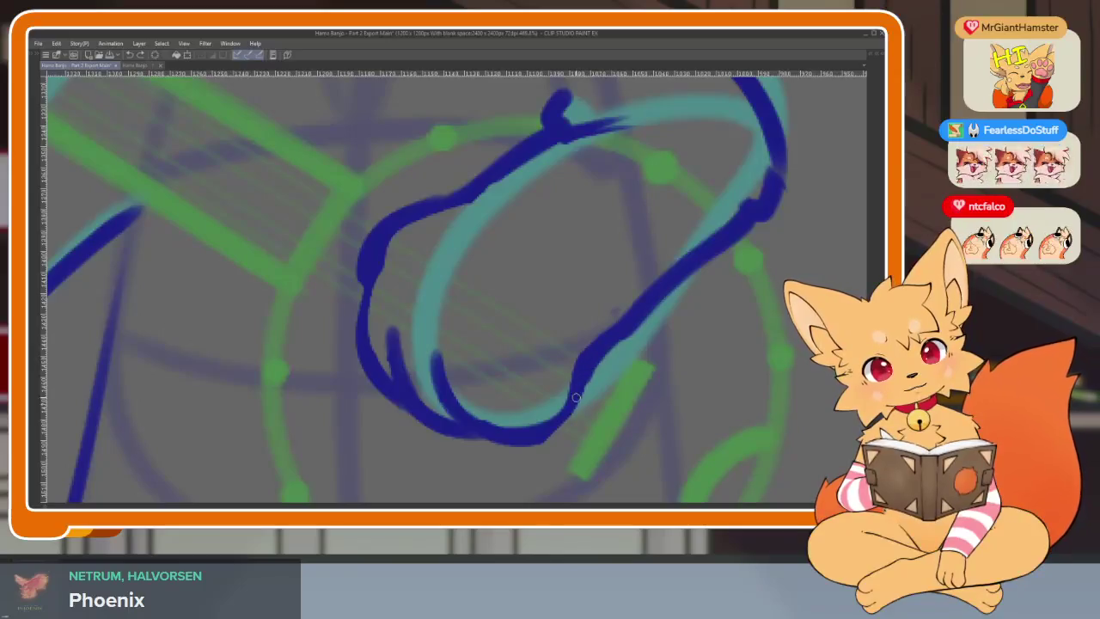
{"action": "scroll", "coordinate": [444, 397], "scroll_direction": "down", "scroll_amount": 5}
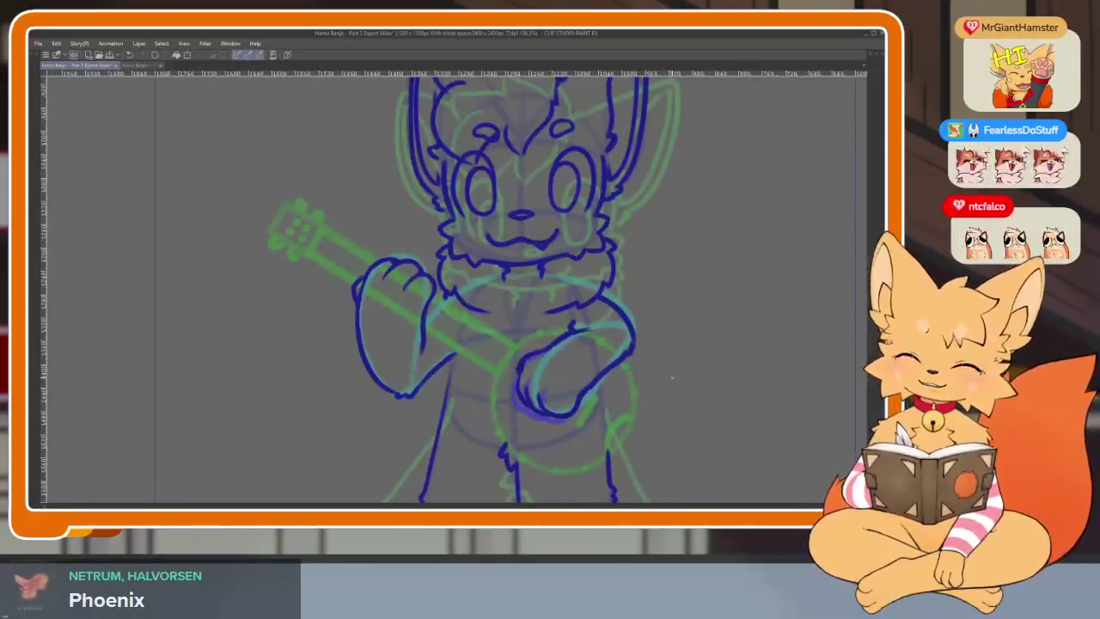
{"action": "key", "text": "ctrl+z"}
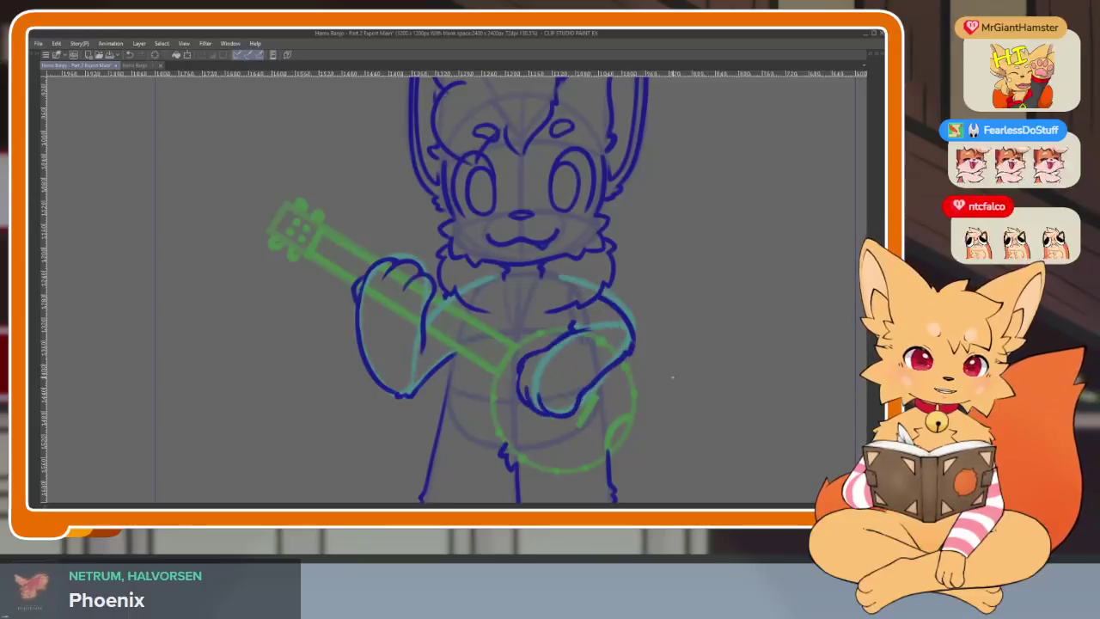
{"action": "key", "text": "ctrl+z"}
{"action": "key", "text": "ctrl+z"}
{"action": "key", "text": "ctrl+z"}
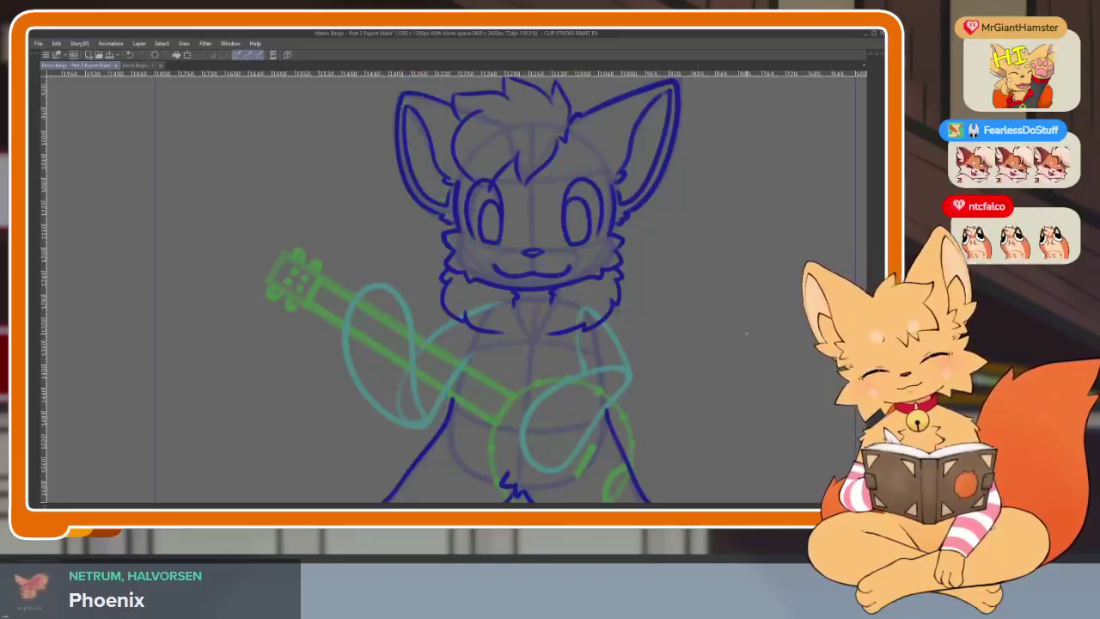
Step: Bring back the workspace panels and zoom onto the paw on the banjo neck
{"action": "key", "text": "Tab"}
{"action": "key", "text": "Tab"}
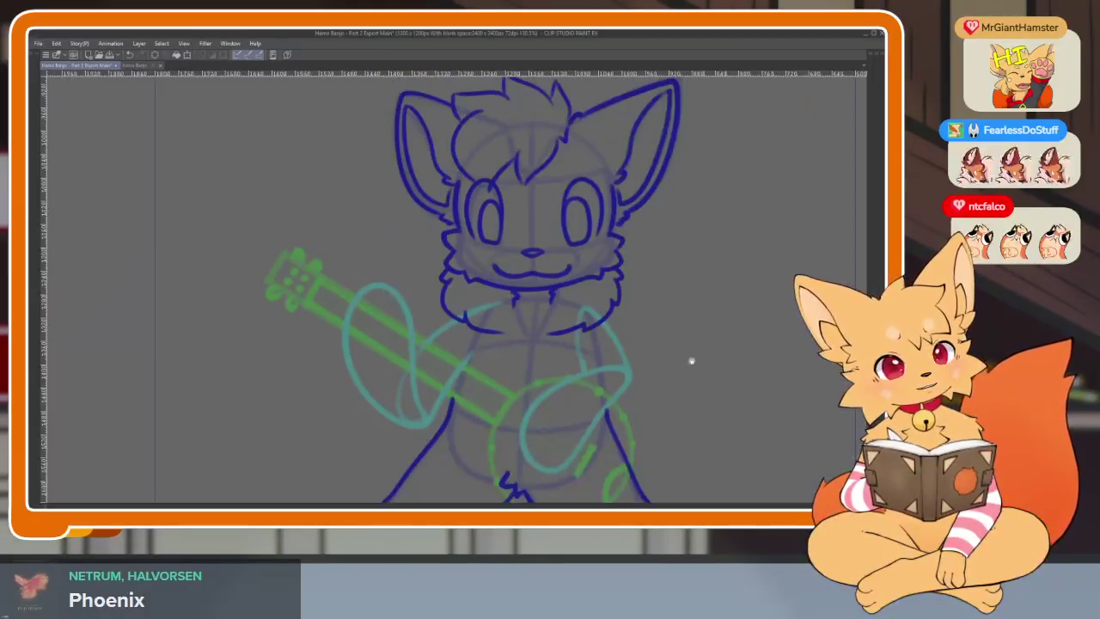
{"action": "scroll", "coordinate": [381, 407], "scroll_direction": "up", "scroll_amount": 3}
{"action": "scroll", "coordinate": [489, 391], "scroll_direction": "down", "scroll_amount": 1}
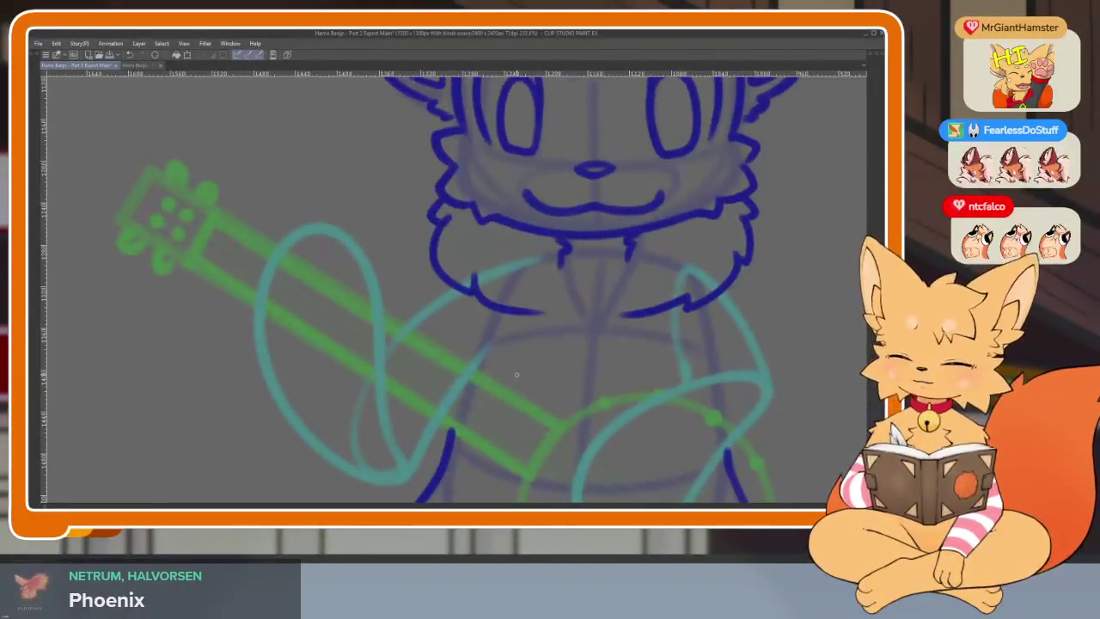
{"action": "scroll", "coordinate": [490, 386], "scroll_direction": "up", "scroll_amount": 2}
{"action": "scroll", "coordinate": [368, 376], "scroll_direction": "up", "scroll_amount": 2}
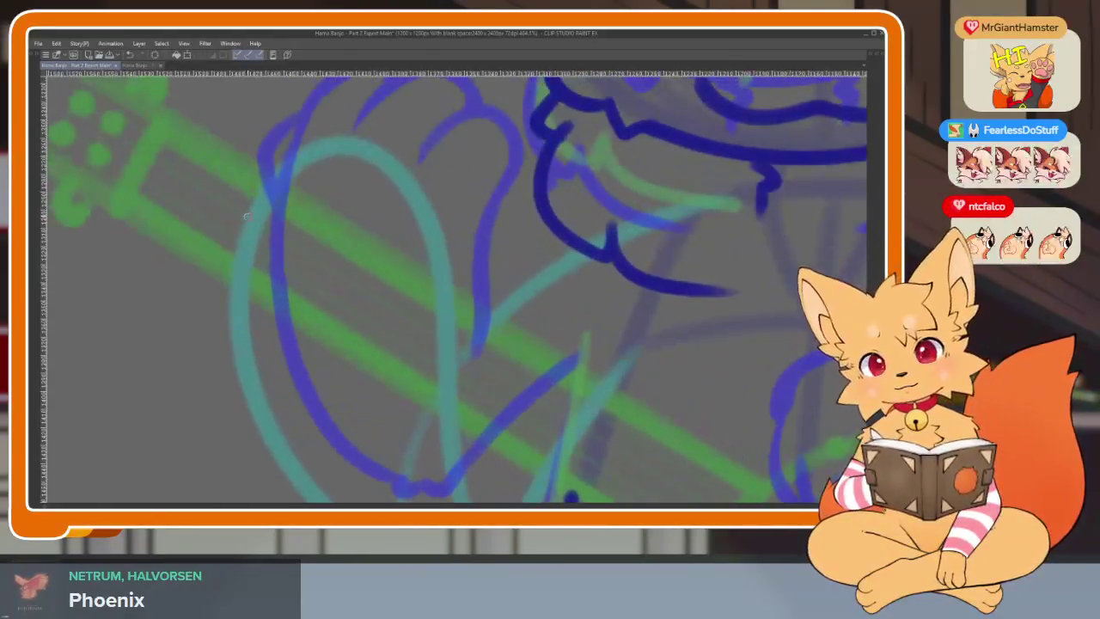
Step: Ink the paw's top curve, left outline and finger arc, dropping the last extension
{"action": "left_click_drag", "start_coordinate": [298, 195], "coordinate": [430, 290]}
{"action": "mouse_move", "coordinate": [256, 149]}
{"action": "left_mouse_down"}
{"action": "mouse_move", "coordinate": [229, 225]}
{"action": "mouse_move", "coordinate": [301, 380]}
{"action": "left_mouse_up"}
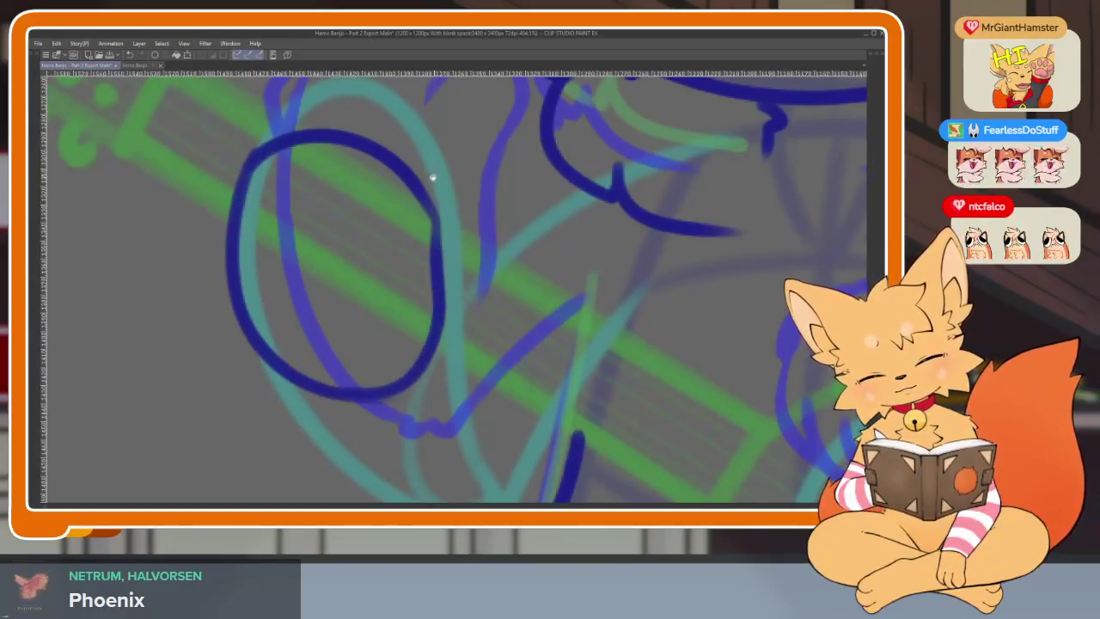
{"action": "mouse_move", "coordinate": [258, 297]}
{"action": "left_mouse_down"}
{"action": "mouse_move", "coordinate": [378, 295]}
{"action": "mouse_move", "coordinate": [443, 344]}
{"action": "left_mouse_up"}
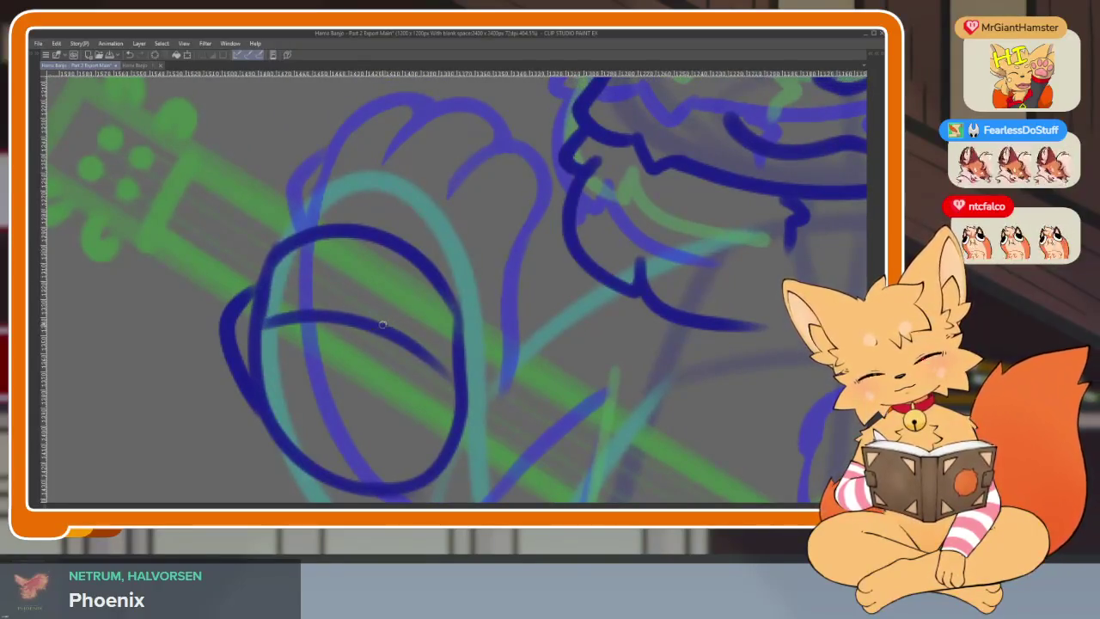
{"action": "left_click_drag", "start_coordinate": [485, 303], "coordinate": [463, 368]}
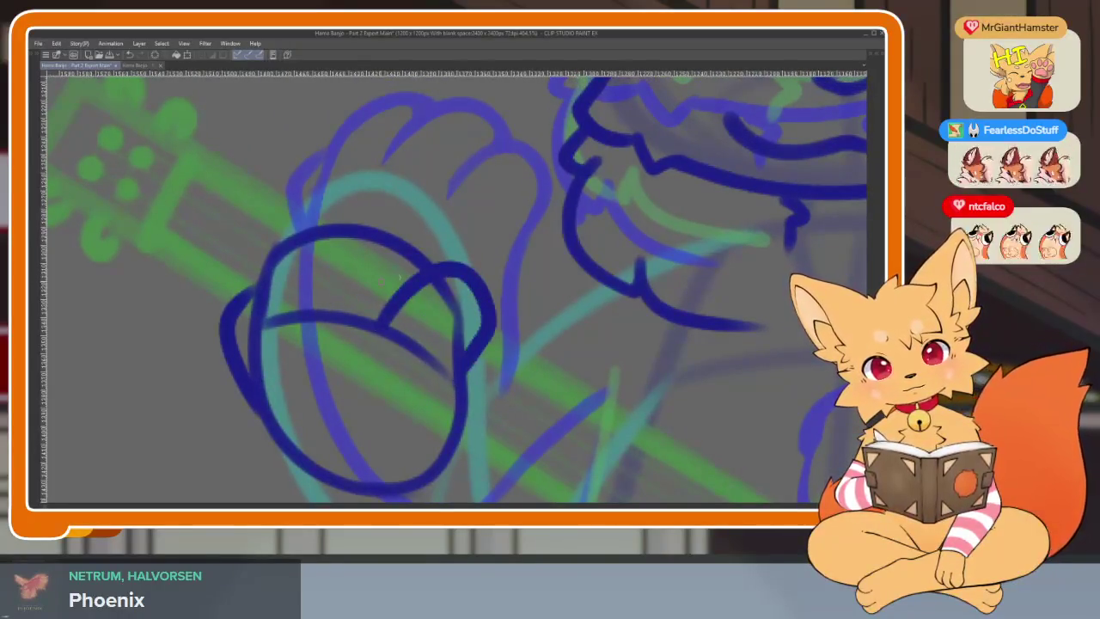
{"action": "key", "text": "ctrl+z"}
{"action": "key", "text": "ctrl+z"}
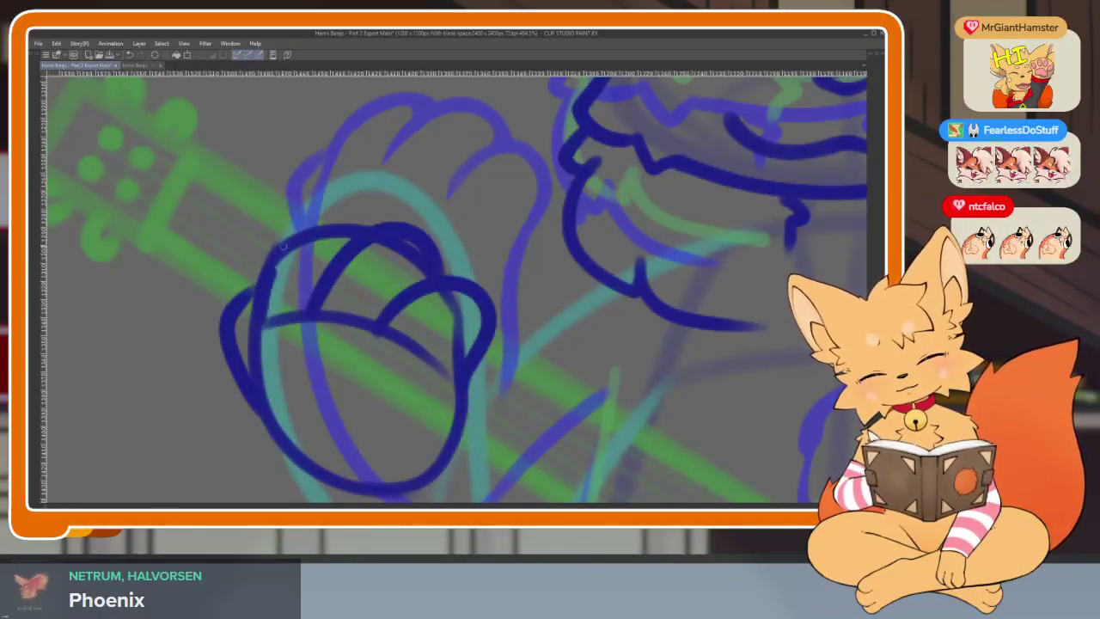
Step: Ink the lower curve of the paw
{"action": "scroll", "coordinate": [405, 250], "scroll_direction": "down", "scroll_amount": 5}
{"action": "scroll", "coordinate": [535, 369], "scroll_direction": "up", "scroll_amount": 3}
{"action": "scroll", "coordinate": [407, 259], "scroll_direction": "up", "scroll_amount": 1}
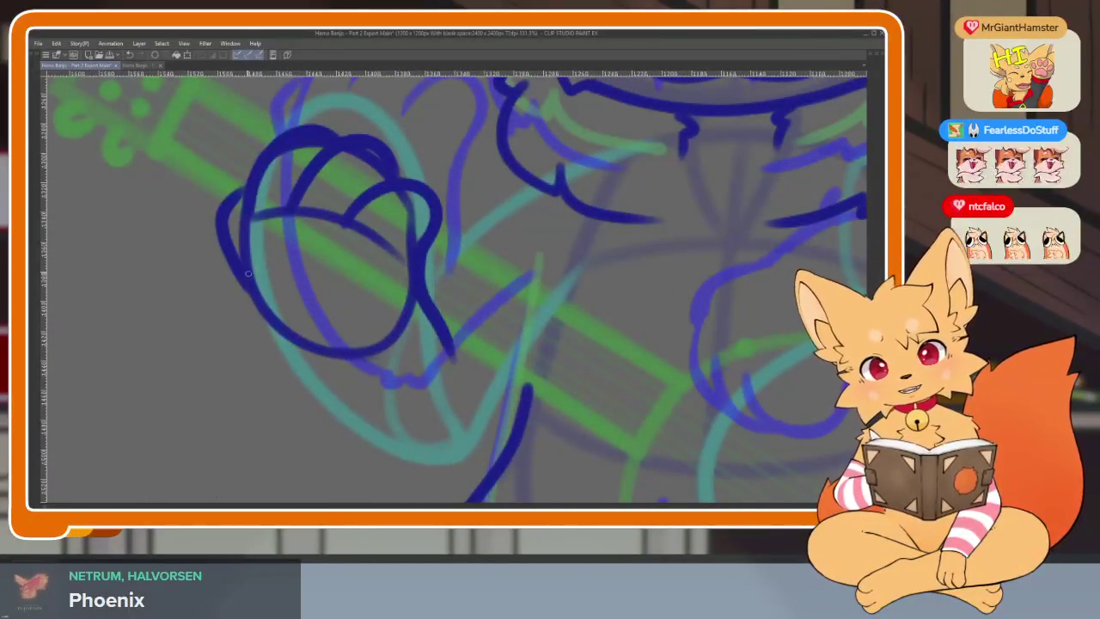
{"action": "left_click_drag", "start_coordinate": [326, 410], "coordinate": [422, 448]}
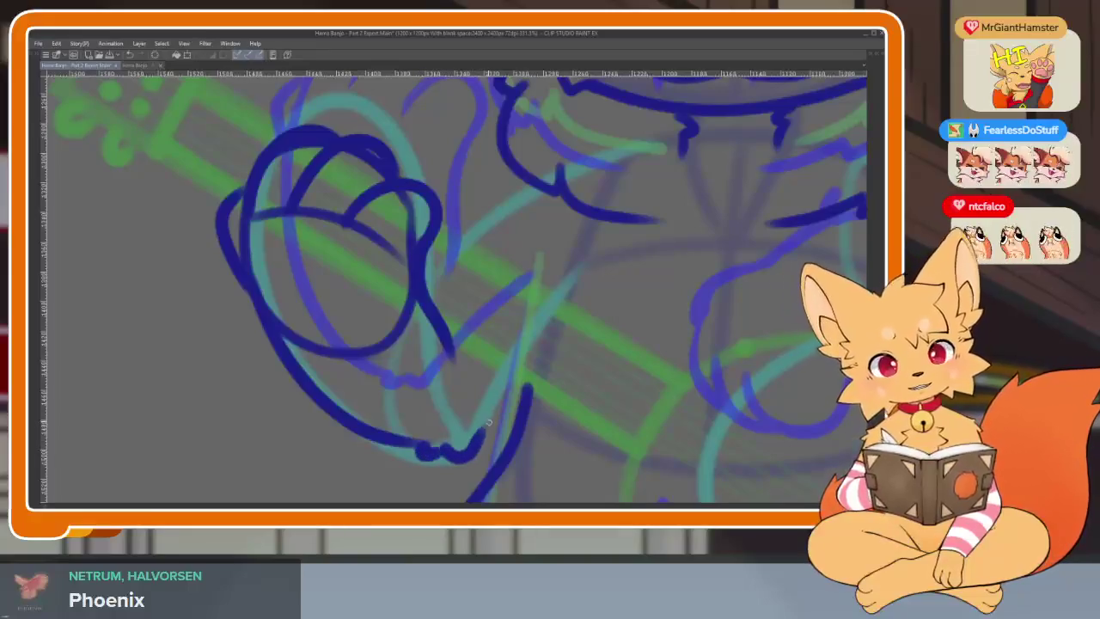
{"action": "scroll", "coordinate": [565, 278], "scroll_direction": "up", "scroll_amount": 2}
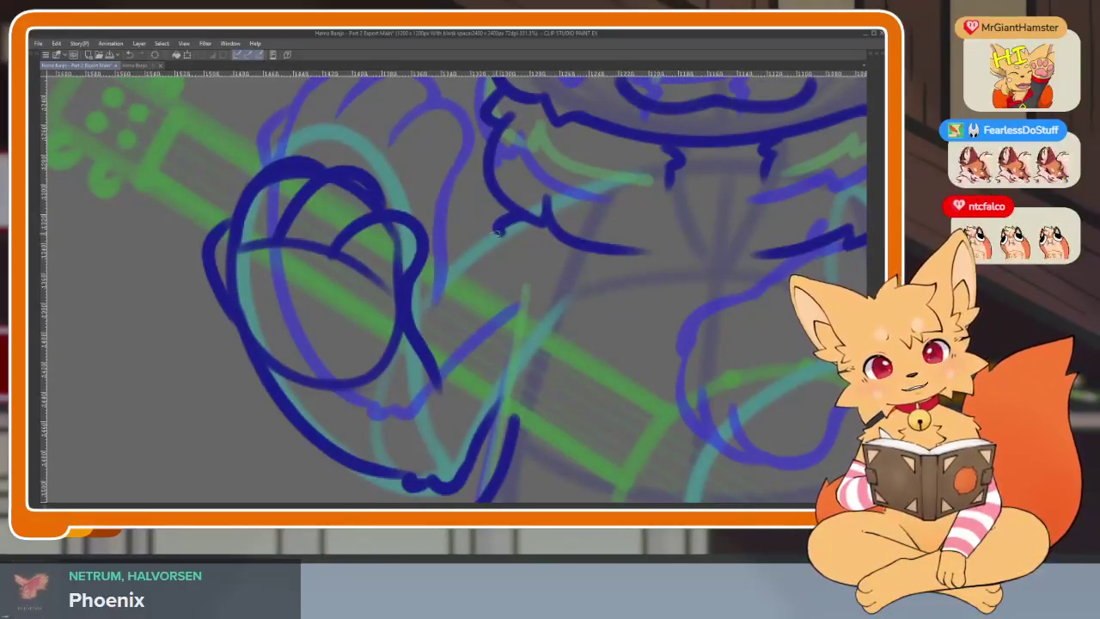
{"action": "scroll", "coordinate": [593, 343], "scroll_direction": "down", "scroll_amount": 5}
{"action": "scroll", "coordinate": [498, 383], "scroll_direction": "up", "scroll_amount": 2}
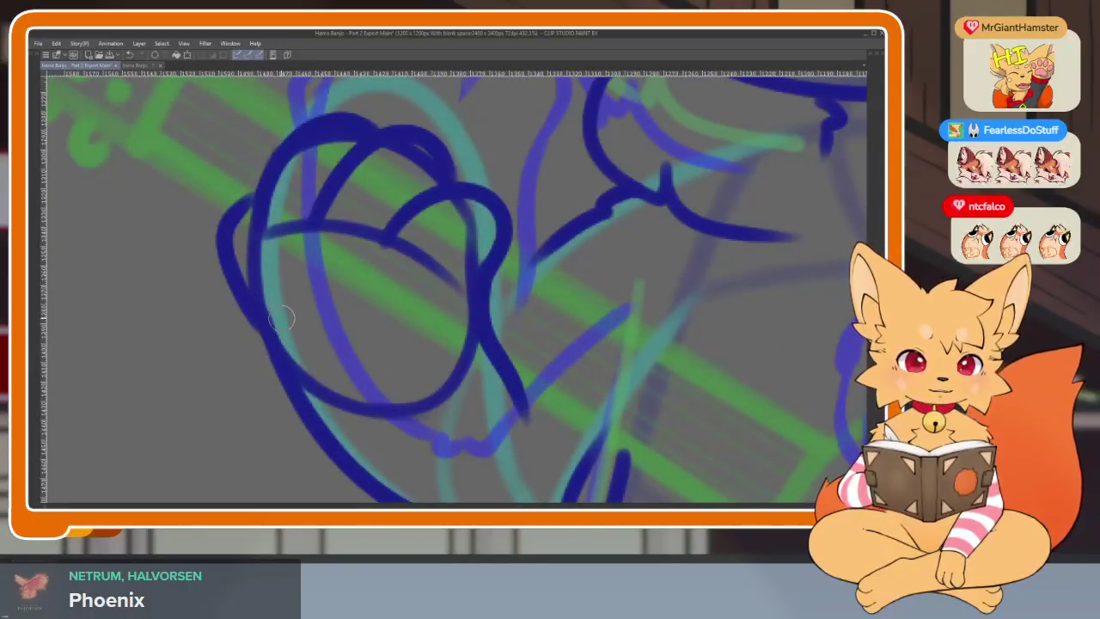
Step: Erase the overlapping arcs, stroke tips and stray right-side line on the paw
{"action": "mouse_move", "coordinate": [283, 317]}
{"action": "left_mouse_down"}
{"action": "mouse_move", "coordinate": [344, 404]}
{"action": "mouse_move", "coordinate": [387, 358]}
{"action": "mouse_move", "coordinate": [452, 359]}
{"action": "left_mouse_up"}
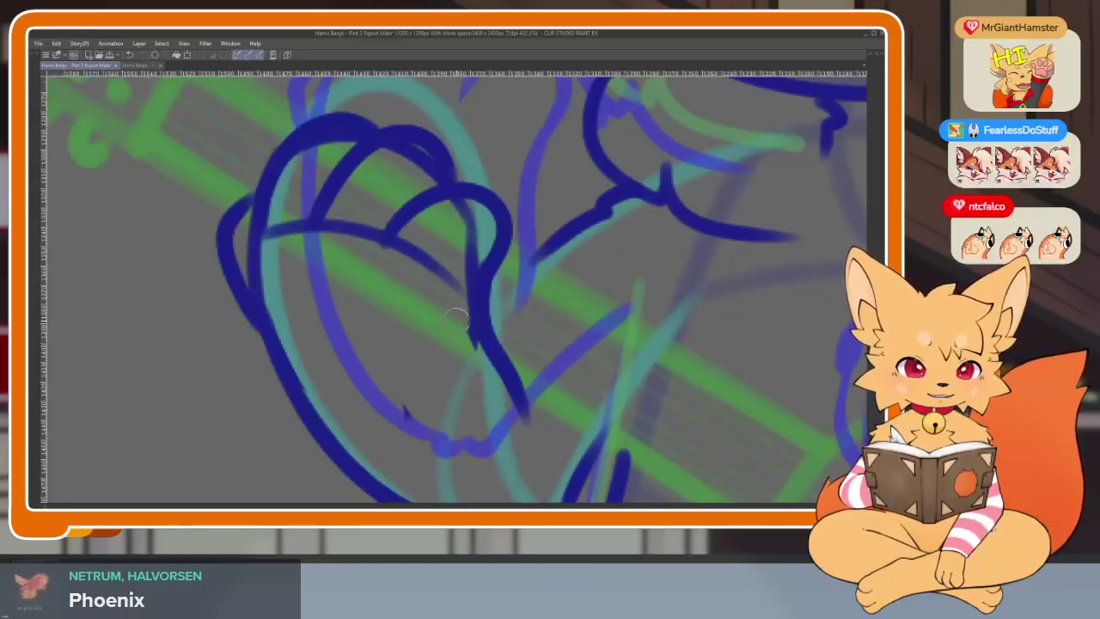
{"action": "scroll", "coordinate": [479, 393], "scroll_direction": "up", "scroll_amount": 3}
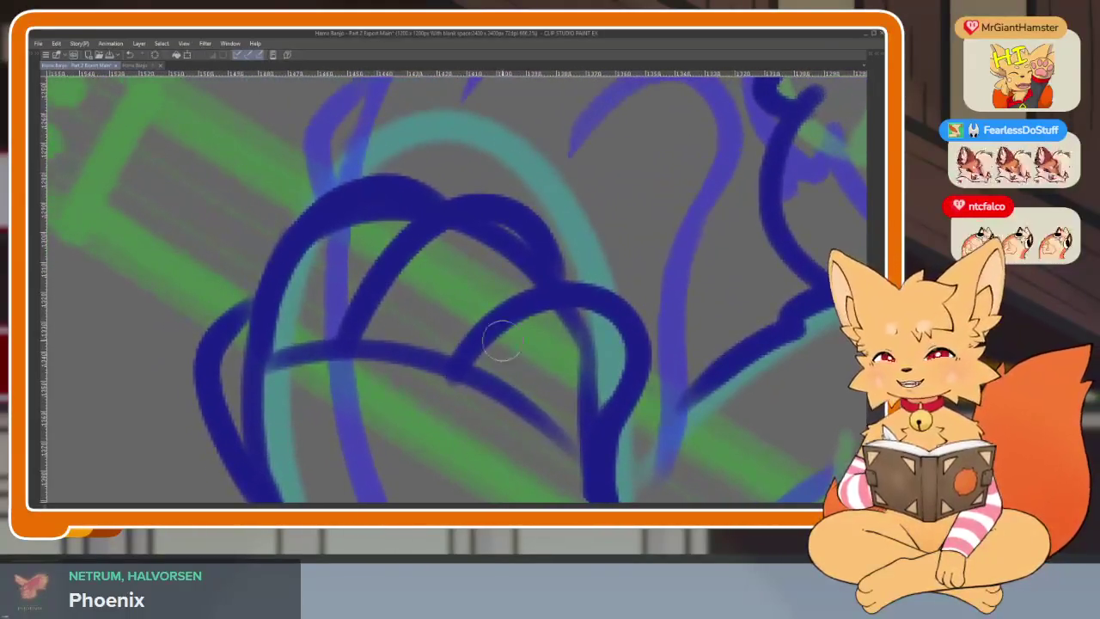
{"action": "scroll", "coordinate": [503, 342], "scroll_direction": "up", "scroll_amount": 1}
{"action": "left_click_drag", "start_coordinate": [344, 313], "coordinate": [320, 308]}
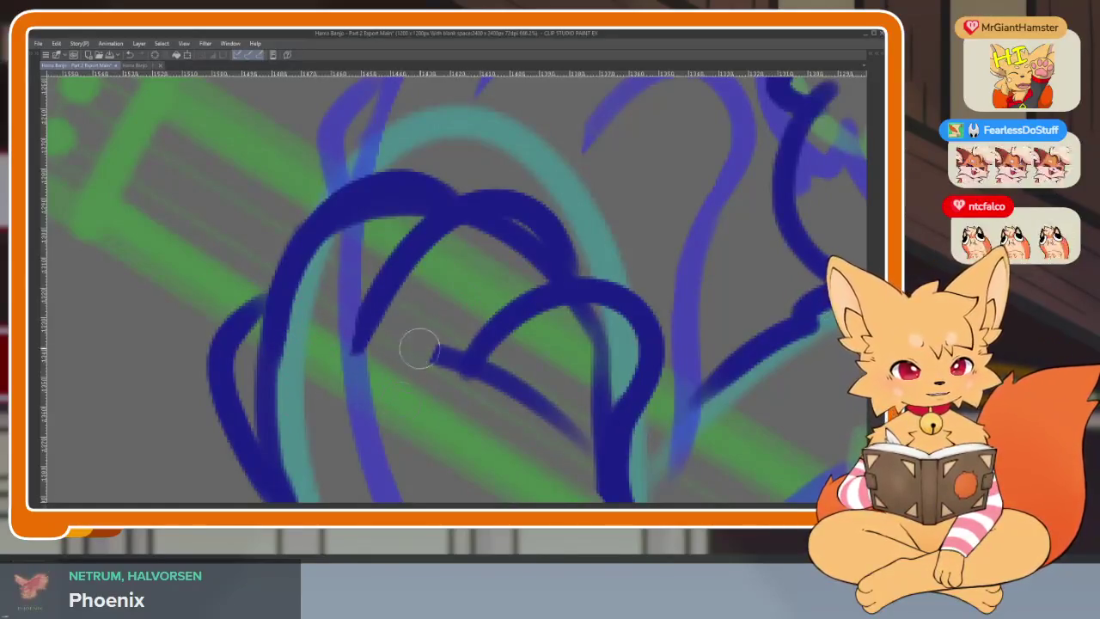
{"action": "mouse_move", "coordinate": [453, 377]}
{"action": "left_mouse_down"}
{"action": "mouse_move", "coordinate": [511, 391]}
{"action": "mouse_move", "coordinate": [457, 388]}
{"action": "left_mouse_up"}
{"action": "left_click_drag", "start_coordinate": [519, 428], "coordinate": [549, 284]}
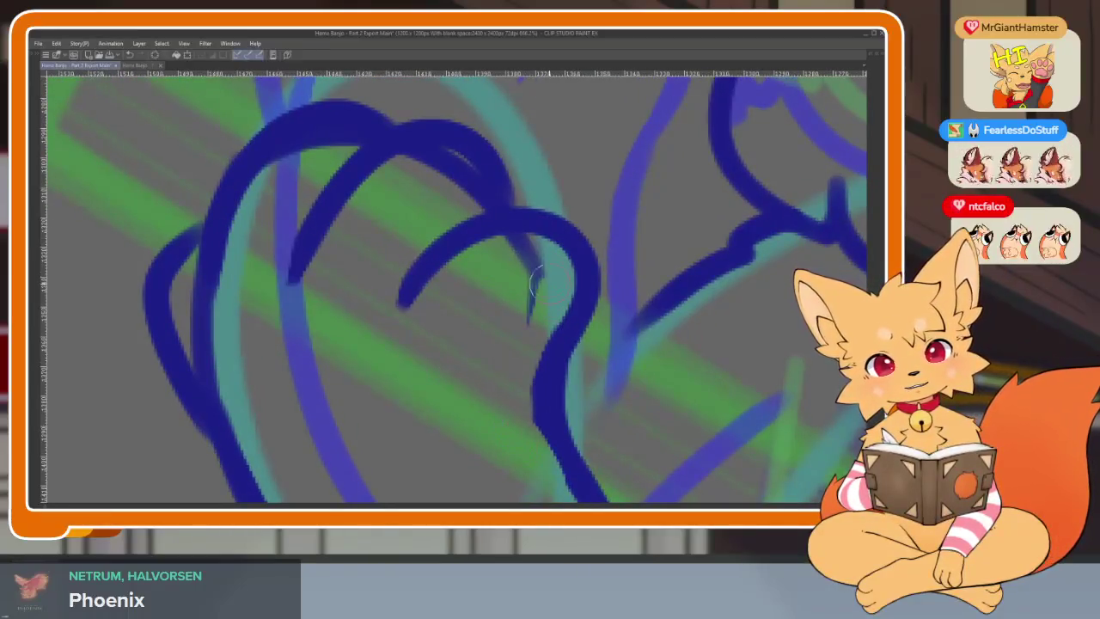
{"action": "scroll", "coordinate": [456, 264], "scroll_direction": "up", "scroll_amount": 3}
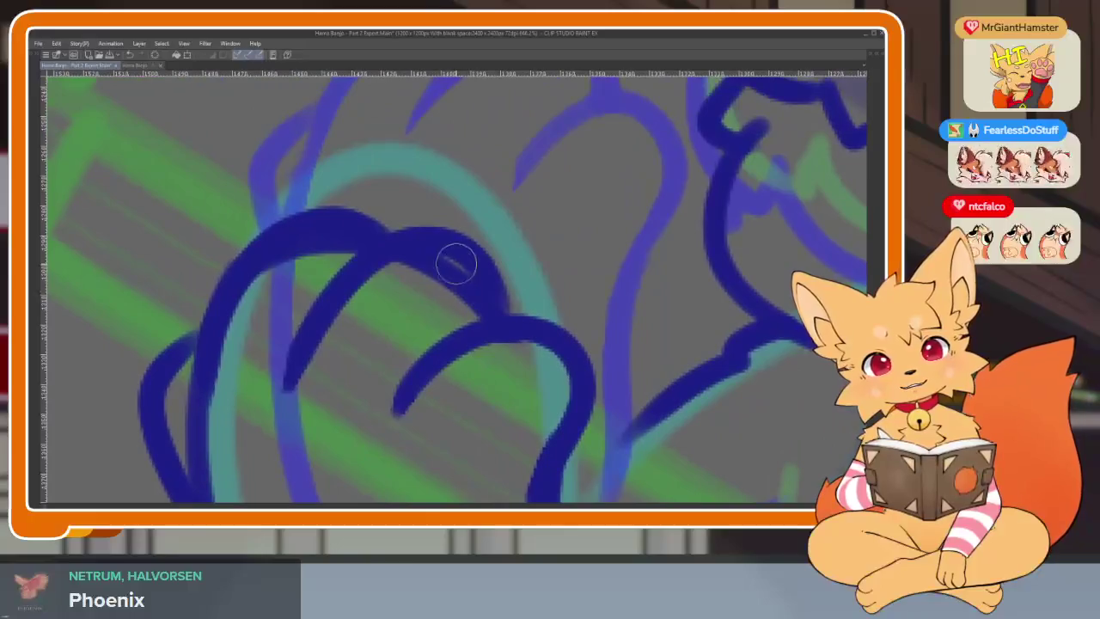
{"action": "left_click_drag", "start_coordinate": [463, 304], "coordinate": [360, 311]}
Step: Ink a dark blue curve on the banjo drum and extend it into a rounded paw loop
{"action": "scroll", "coordinate": [565, 372], "scroll_direction": "down", "scroll_amount": 5}
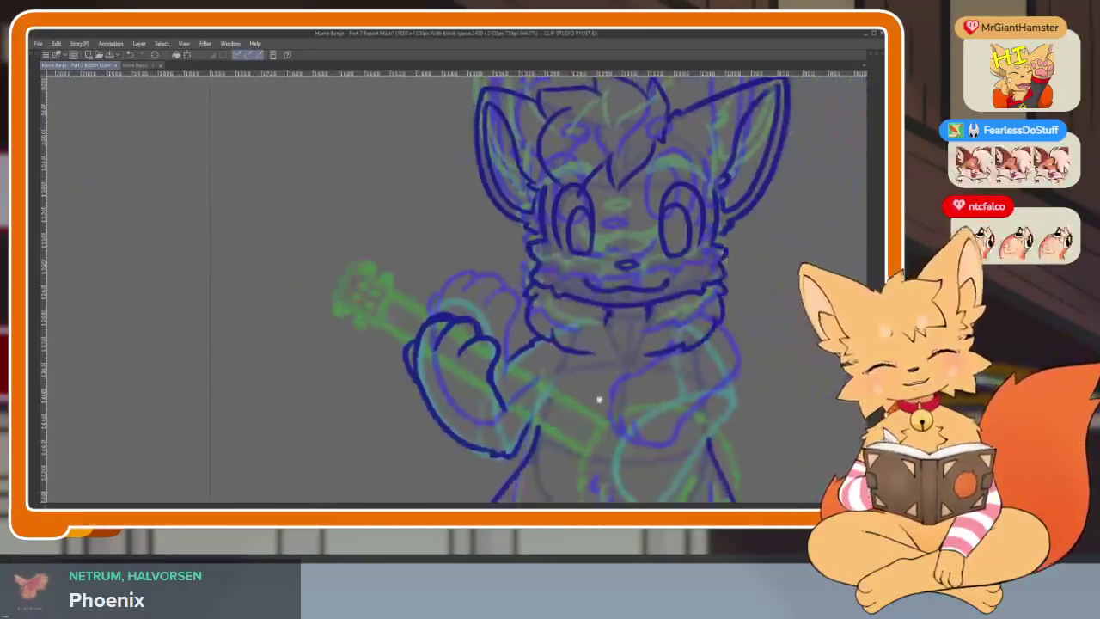
{"action": "scroll", "coordinate": [572, 393], "scroll_direction": "right", "scroll_amount": 3}
{"action": "scroll", "coordinate": [560, 398], "scroll_direction": "up", "scroll_amount": 2}
{"action": "scroll", "coordinate": [534, 388], "scroll_direction": "up", "scroll_amount": 3}
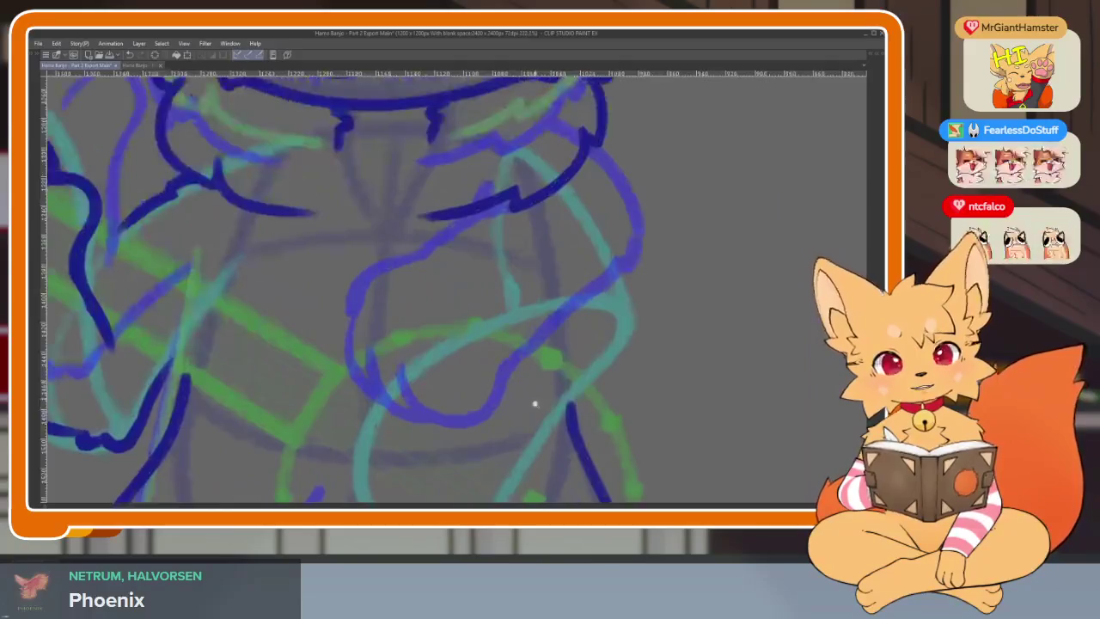
{"action": "scroll", "coordinate": [536, 400], "scroll_direction": "down", "scroll_amount": 3}
{"action": "scroll", "coordinate": [536, 400], "scroll_direction": "up", "scroll_amount": 3}
{"action": "scroll", "coordinate": [511, 422], "scroll_direction": "up", "scroll_amount": 1}
{"action": "scroll", "coordinate": [475, 410], "scroll_direction": "right", "scroll_amount": 1}
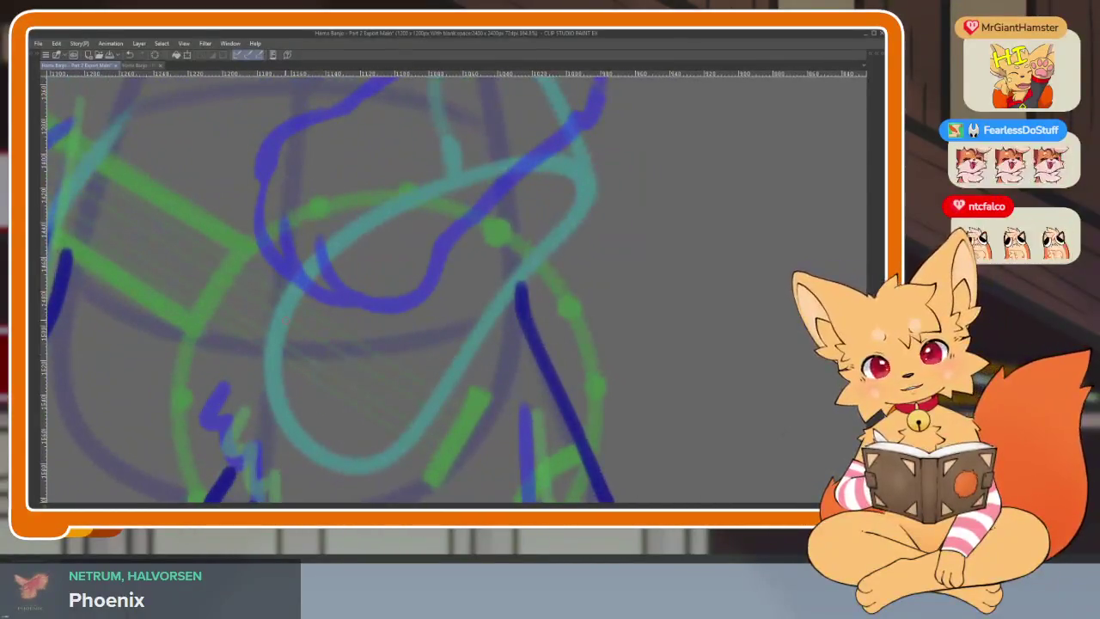
{"action": "left_click_drag", "start_coordinate": [277, 325], "coordinate": [406, 442]}
{"action": "scroll", "coordinate": [437, 422], "scroll_direction": "up", "scroll_amount": 1}
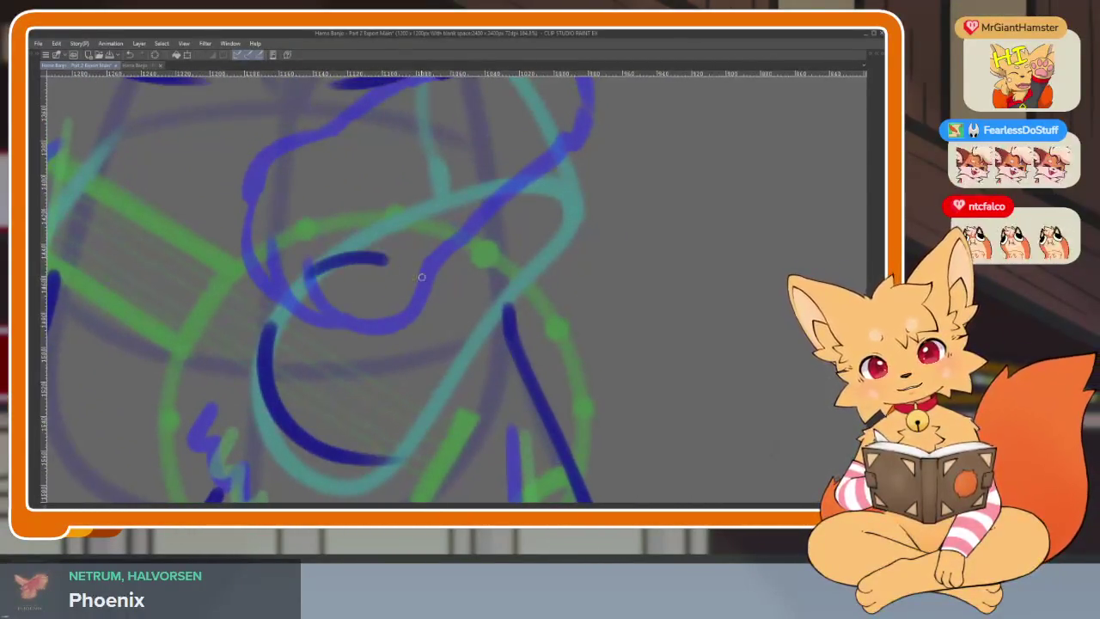
{"action": "mouse_move", "coordinate": [422, 277]}
{"action": "left_mouse_down"}
{"action": "mouse_move", "coordinate": [451, 356]}
{"action": "mouse_move", "coordinate": [397, 459]}
{"action": "left_mouse_up"}
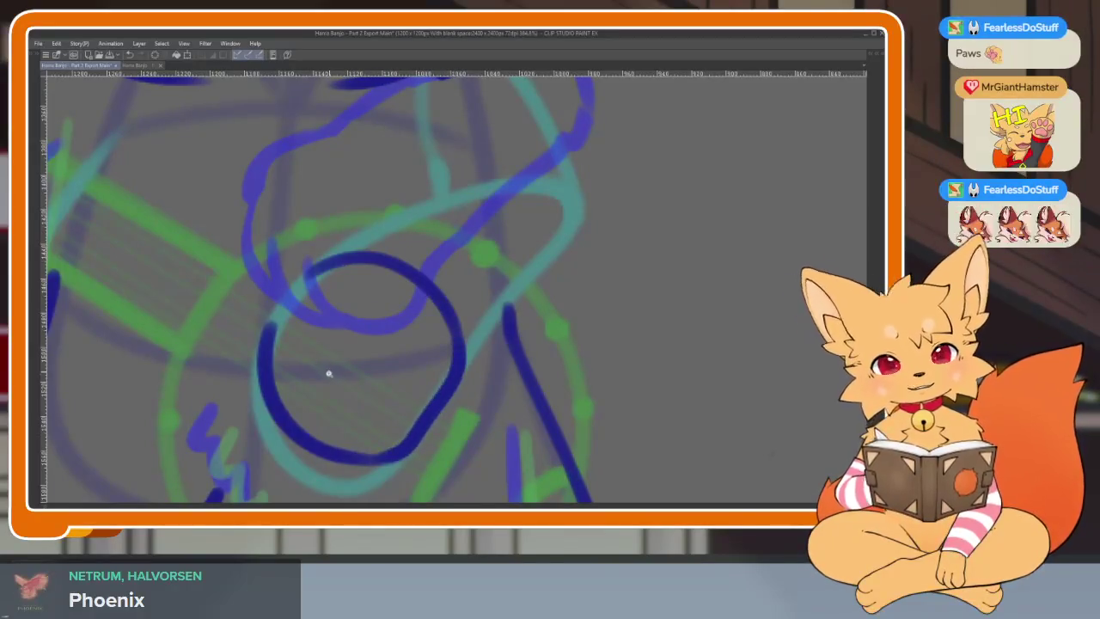
{"action": "scroll", "coordinate": [327, 373], "scroll_direction": "up", "scroll_amount": 2}
{"action": "scroll", "coordinate": [321, 232], "scroll_direction": "down", "scroll_amount": 1}
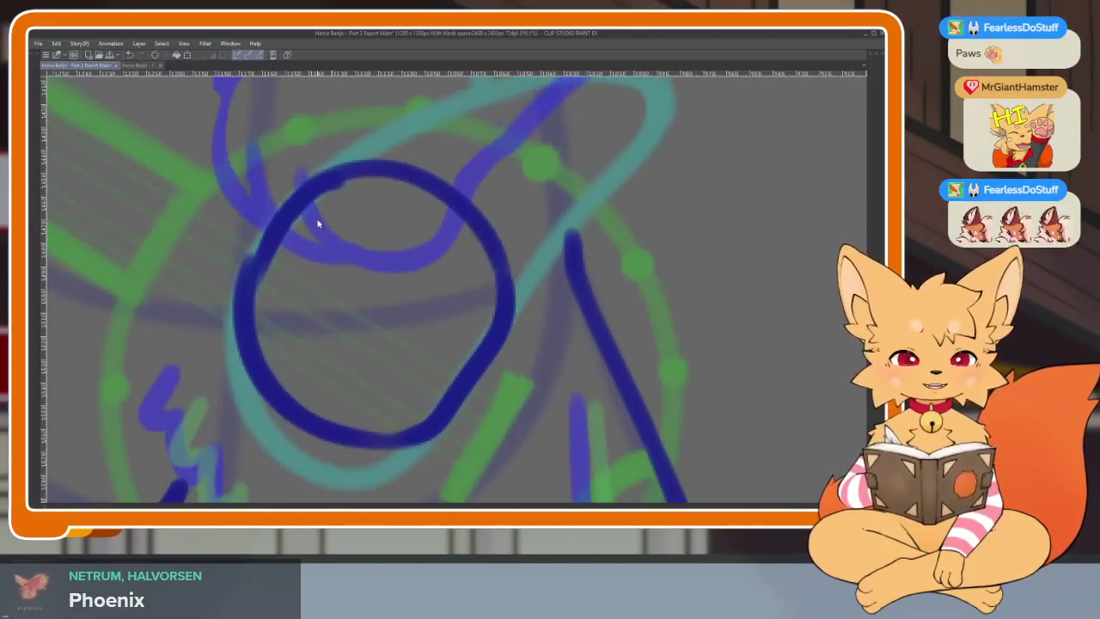
{"action": "scroll", "coordinate": [285, 415], "scroll_direction": "down", "scroll_amount": 3}
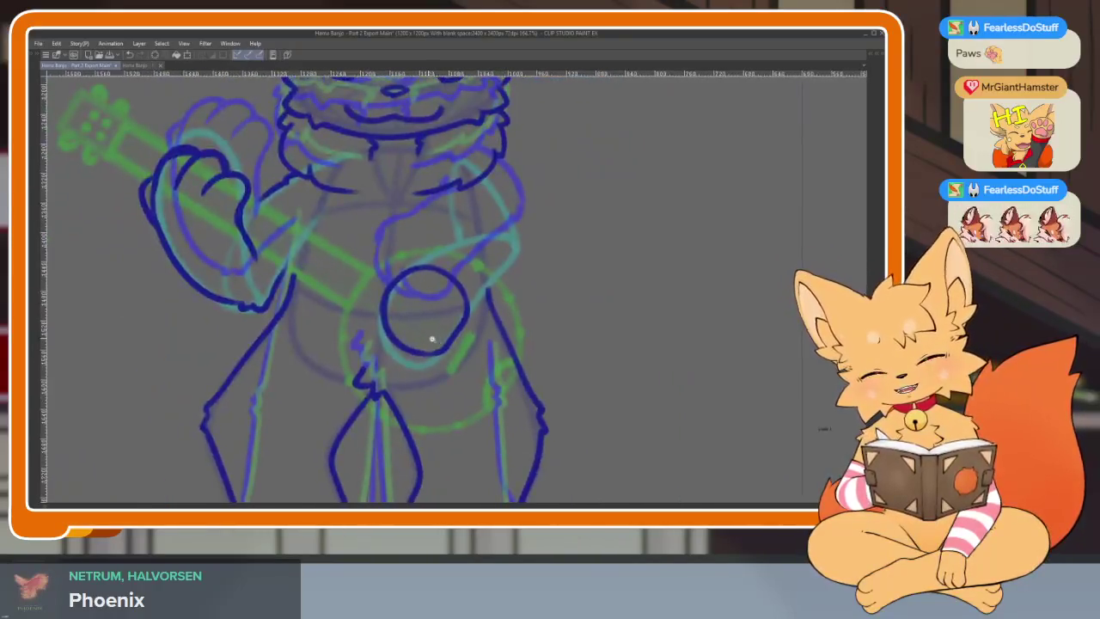
{"action": "scroll", "coordinate": [387, 327], "scroll_direction": "up", "scroll_amount": 3}
{"action": "scroll", "coordinate": [339, 347], "scroll_direction": "up", "scroll_amount": 2}
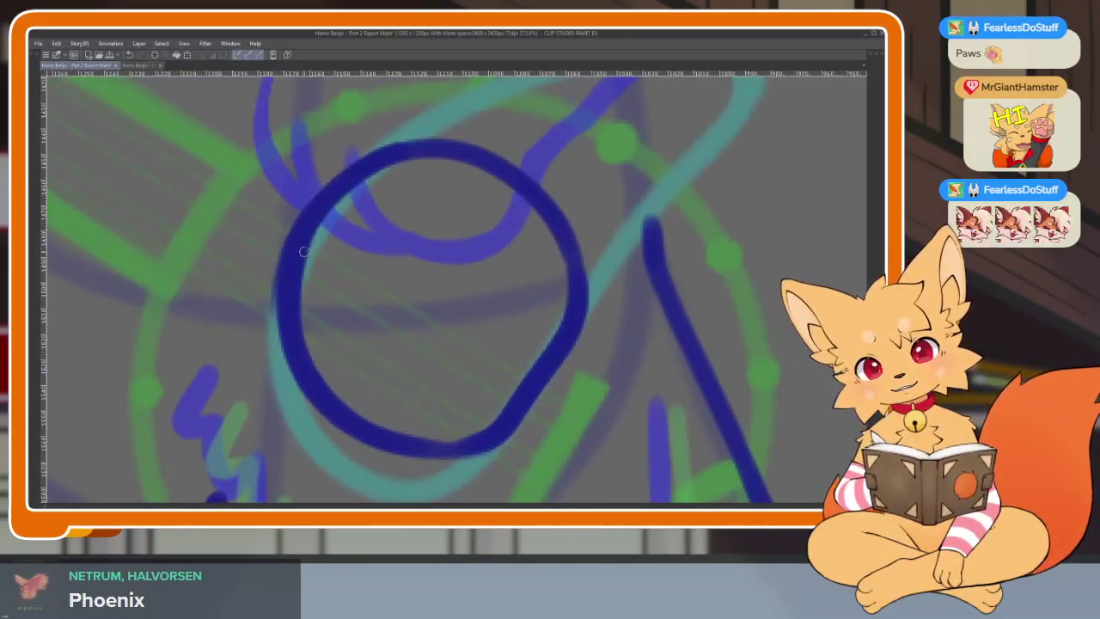
Step: Add an inner arc, a thicker upper-left edge and two finger strokes to the paw
{"action": "left_click_drag", "start_coordinate": [307, 257], "coordinate": [502, 412]}
{"action": "scroll", "coordinate": [384, 225], "scroll_direction": "up", "scroll_amount": 1}
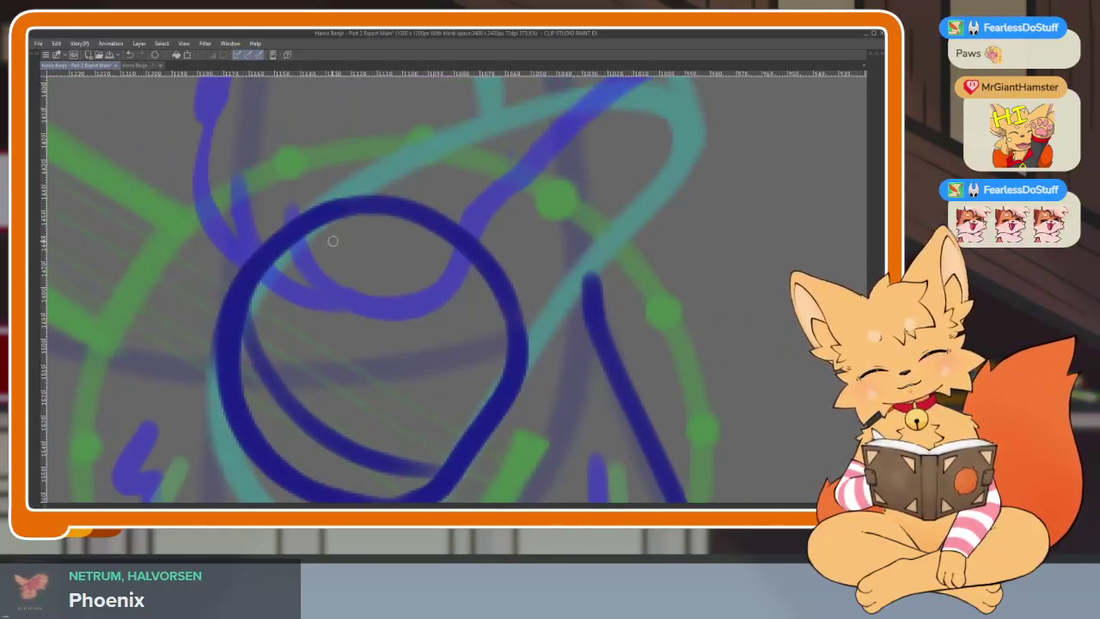
{"action": "left_click_drag", "start_coordinate": [314, 199], "coordinate": [215, 344]}
{"action": "scroll", "coordinate": [294, 380], "scroll_direction": "up", "scroll_amount": 1}
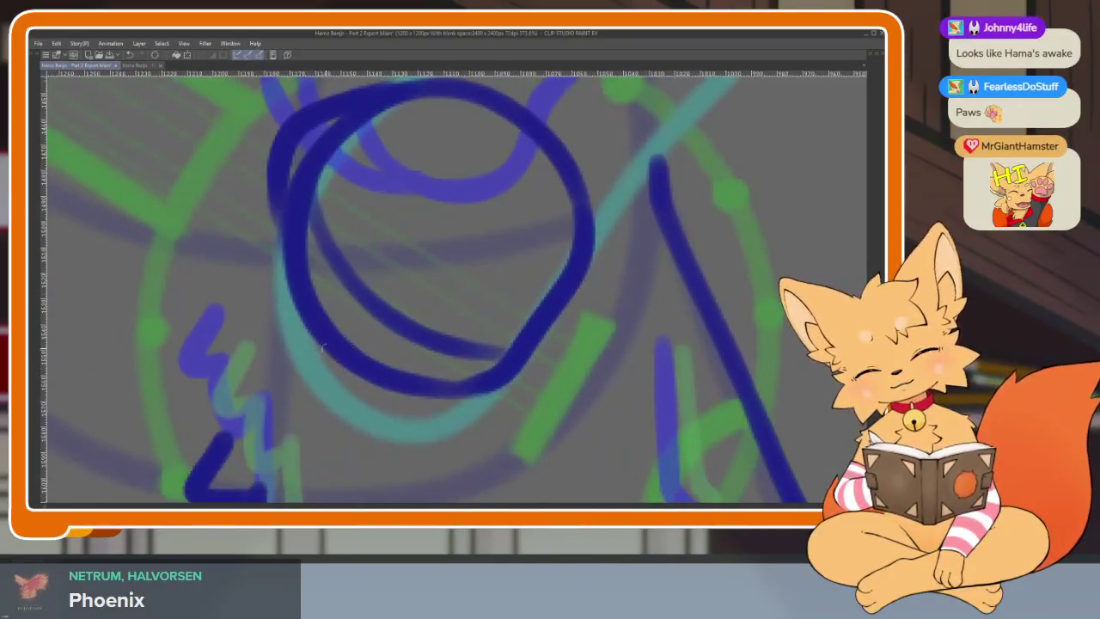
{"action": "mouse_move", "coordinate": [387, 316]}
{"action": "left_mouse_down"}
{"action": "mouse_move", "coordinate": [430, 403]}
{"action": "mouse_move", "coordinate": [605, 280]}
{"action": "left_mouse_up"}
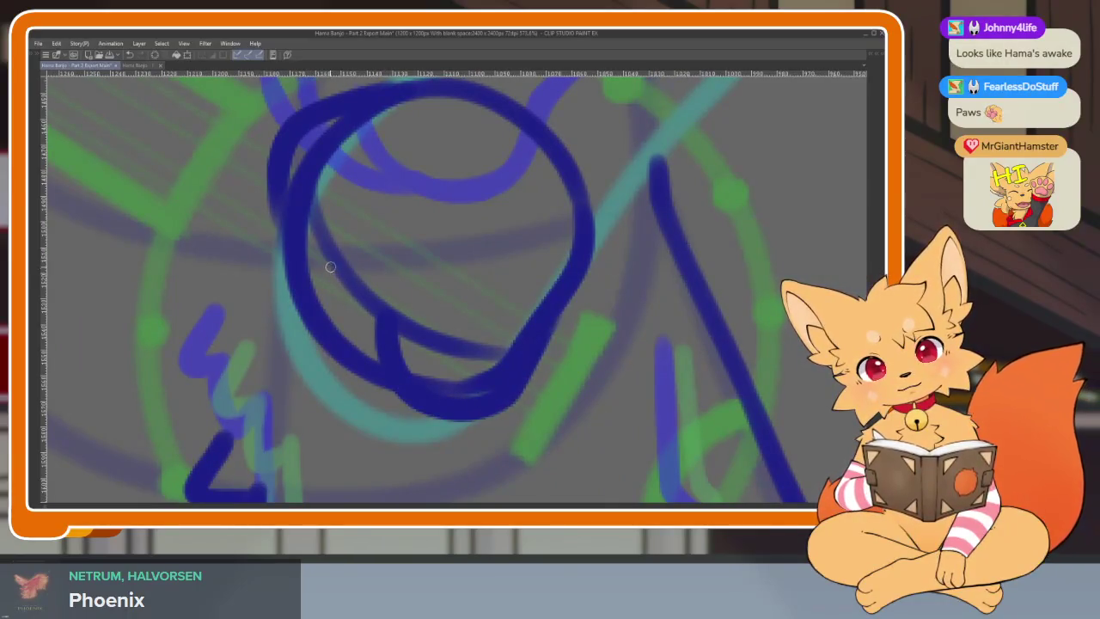
{"action": "mouse_move", "coordinate": [330, 267]}
{"action": "left_mouse_down"}
{"action": "mouse_move", "coordinate": [331, 373]}
{"action": "mouse_move", "coordinate": [404, 399]}
{"action": "left_mouse_up"}
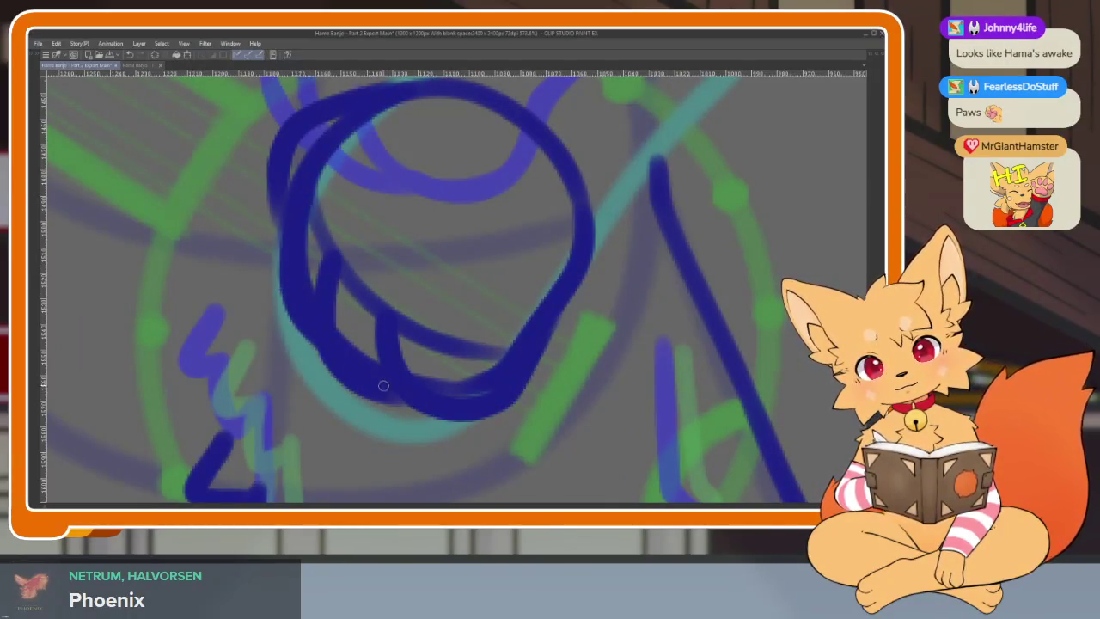
{"action": "scroll", "coordinate": [534, 402], "scroll_direction": "down", "scroll_amount": 5}
{"action": "scroll", "coordinate": [589, 386], "scroll_direction": "up", "scroll_amount": 2}
{"action": "scroll", "coordinate": [570, 418], "scroll_direction": "up", "scroll_amount": 2}
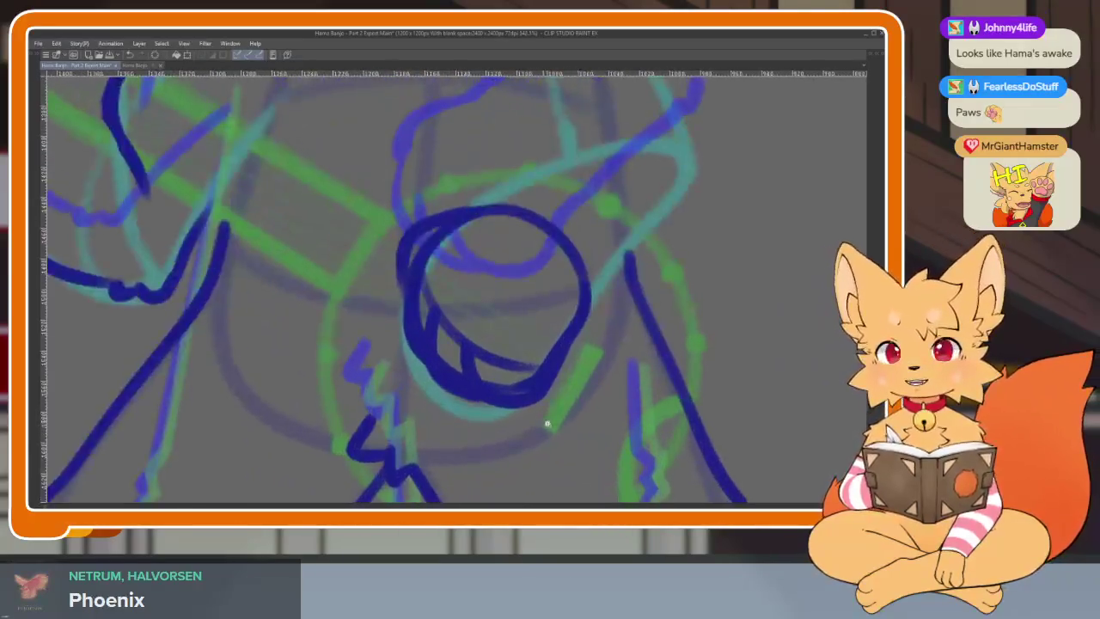
{"action": "scroll", "coordinate": [545, 422], "scroll_direction": "up", "scroll_amount": 1}
{"action": "scroll", "coordinate": [560, 431], "scroll_direction": "up", "scroll_amount": 1}
{"action": "scroll", "coordinate": [544, 427], "scroll_direction": "up", "scroll_amount": 2}
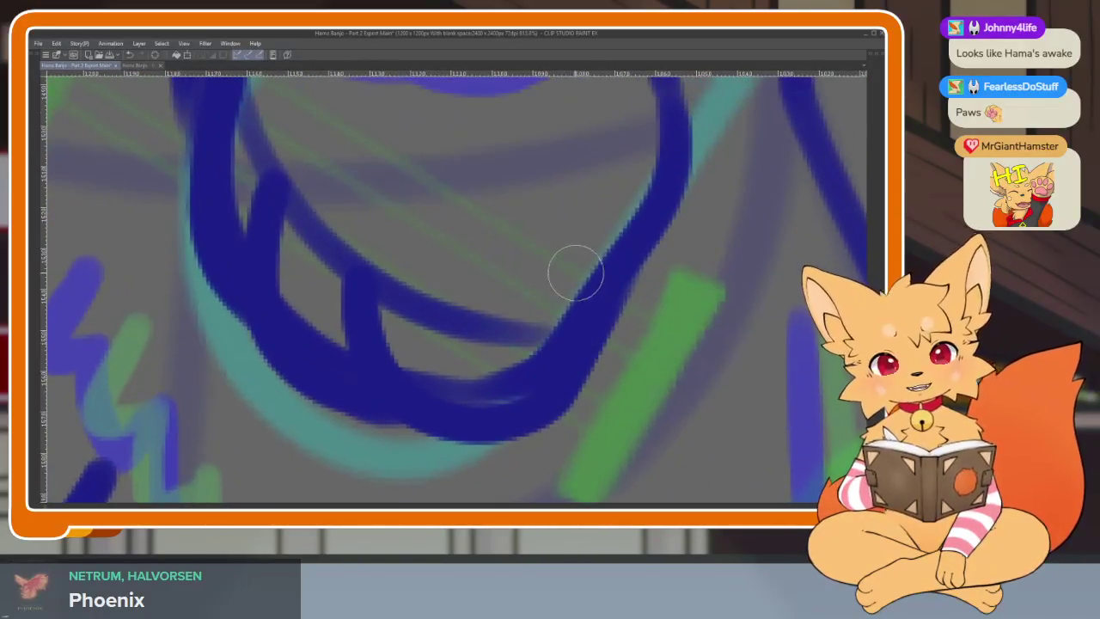
Step: Undo the last inner strokes and redraw the paw's inner edge and claw hook thicker
{"action": "key", "text": "ctrl+z"}
{"action": "key", "text": "ctrl+z"}
{"action": "scroll", "coordinate": [464, 301], "scroll_direction": "down", "scroll_amount": 1}
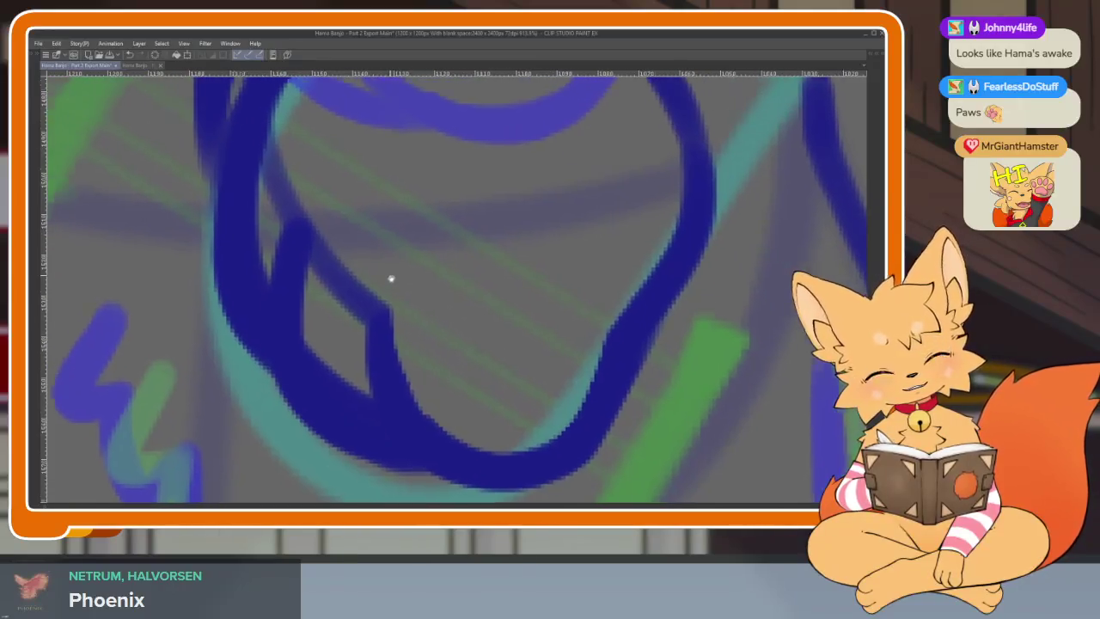
{"action": "scroll", "coordinate": [387, 278], "scroll_direction": "up", "scroll_amount": 1}
{"action": "scroll", "coordinate": [356, 329], "scroll_direction": "up", "scroll_amount": 1}
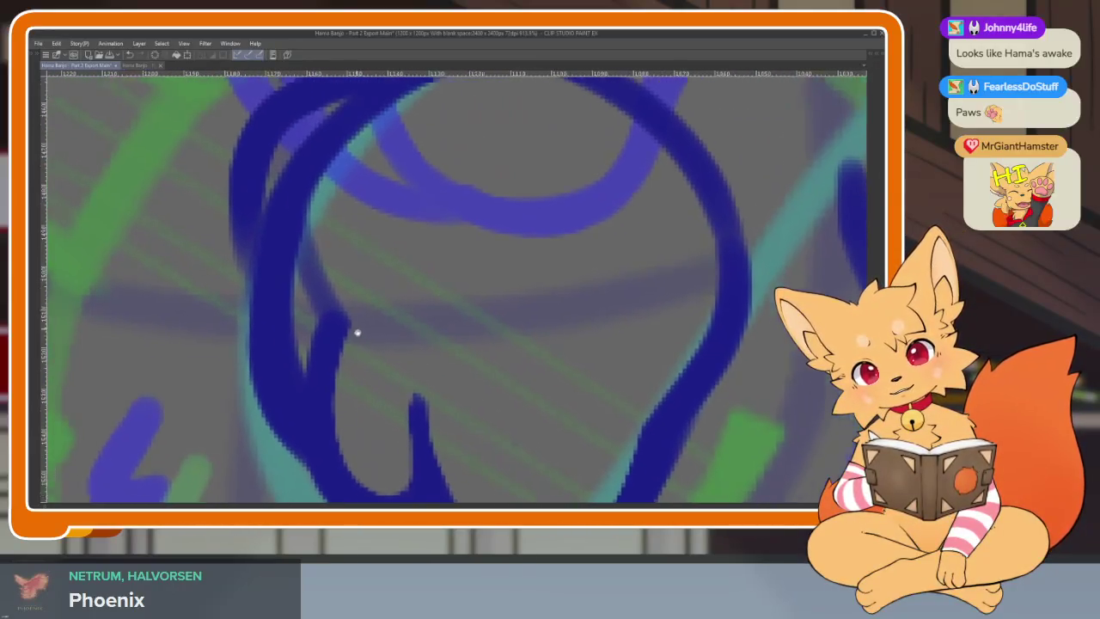
{"action": "scroll", "coordinate": [352, 314], "scroll_direction": "up", "scroll_amount": 1}
{"action": "scroll", "coordinate": [323, 275], "scroll_direction": "down", "scroll_amount": 1}
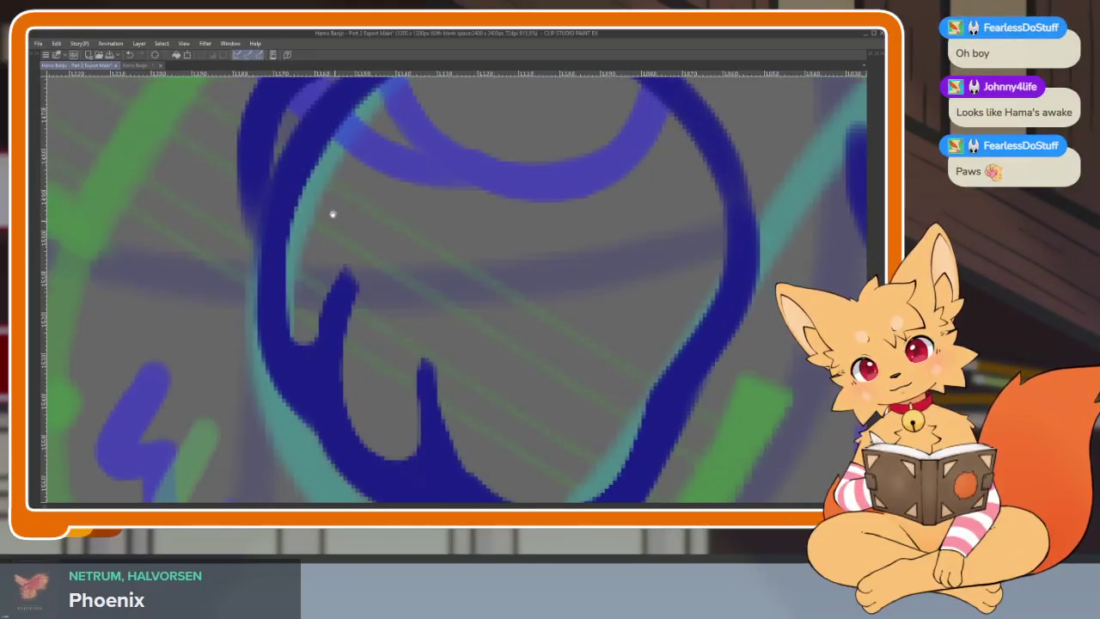
{"action": "left_click_drag", "start_coordinate": [291, 187], "coordinate": [302, 344]}
{"action": "scroll", "coordinate": [309, 344], "scroll_direction": "down", "scroll_amount": 1}
{"action": "left_click_drag", "start_coordinate": [324, 208], "coordinate": [324, 394]}
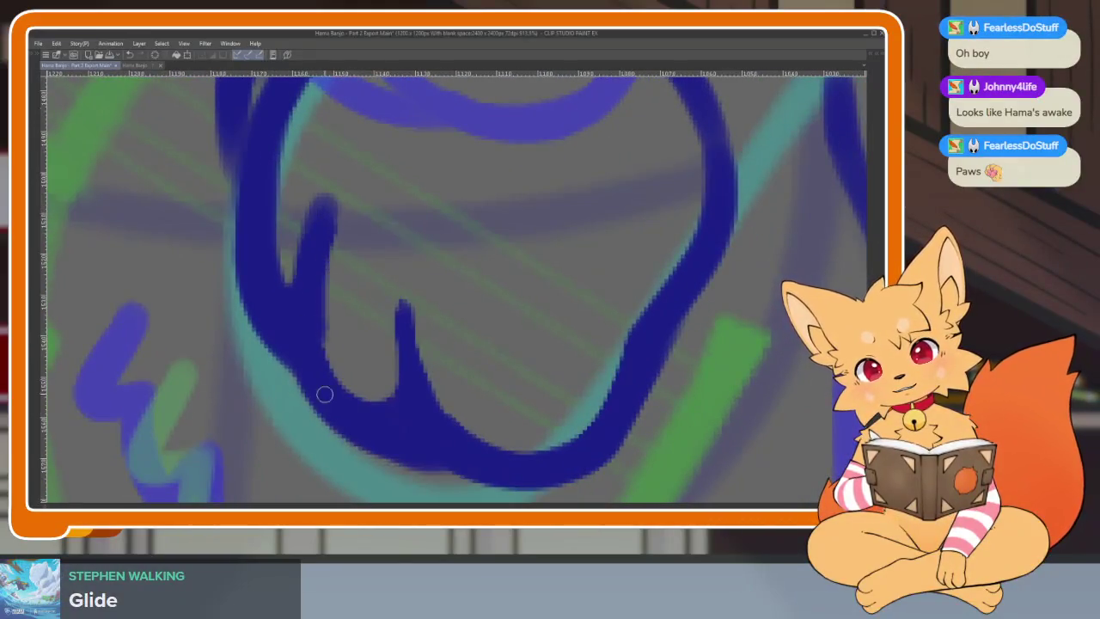
{"action": "left_click_drag", "start_coordinate": [403, 300], "coordinate": [400, 391]}
Step: Erase the dark blue stroke, arc end and stray marks to the right of the paw
{"action": "scroll", "coordinate": [582, 413], "scroll_direction": "down", "scroll_amount": 2}
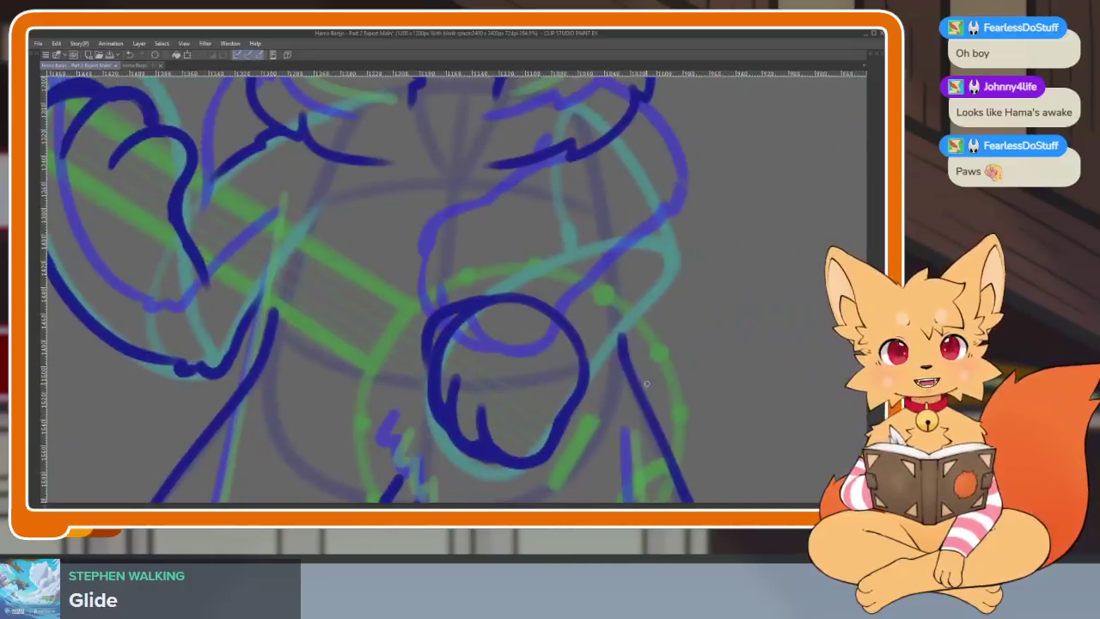
{"action": "scroll", "coordinate": [625, 396], "scroll_direction": "down", "scroll_amount": 1}
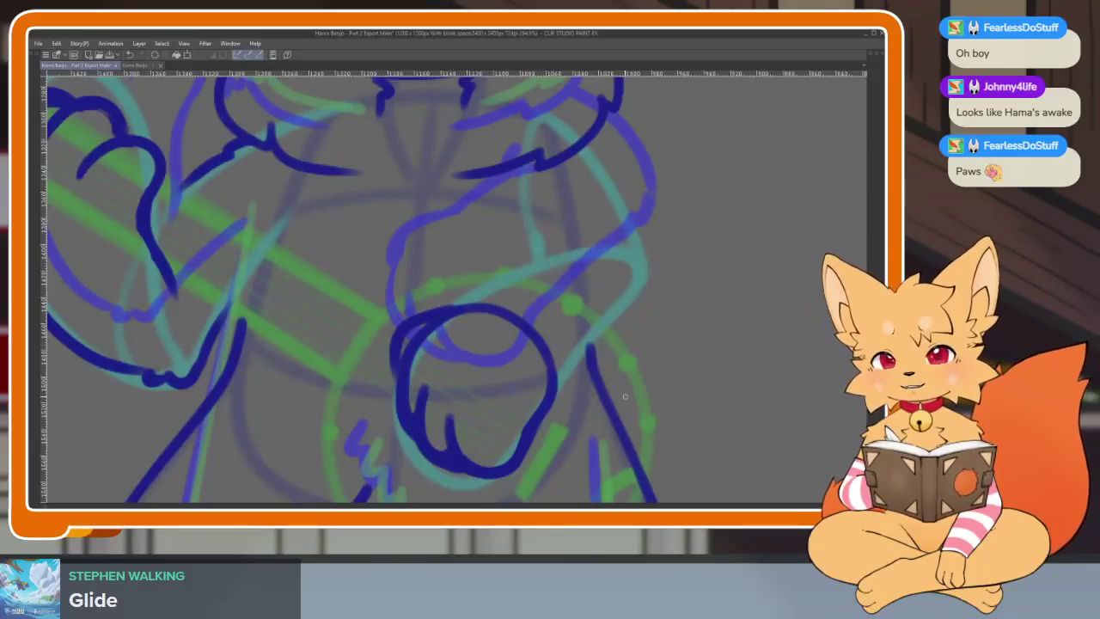
{"action": "scroll", "coordinate": [622, 378], "scroll_direction": "up", "scroll_amount": 2}
{"action": "scroll", "coordinate": [533, 374], "scroll_direction": "up", "scroll_amount": 2}
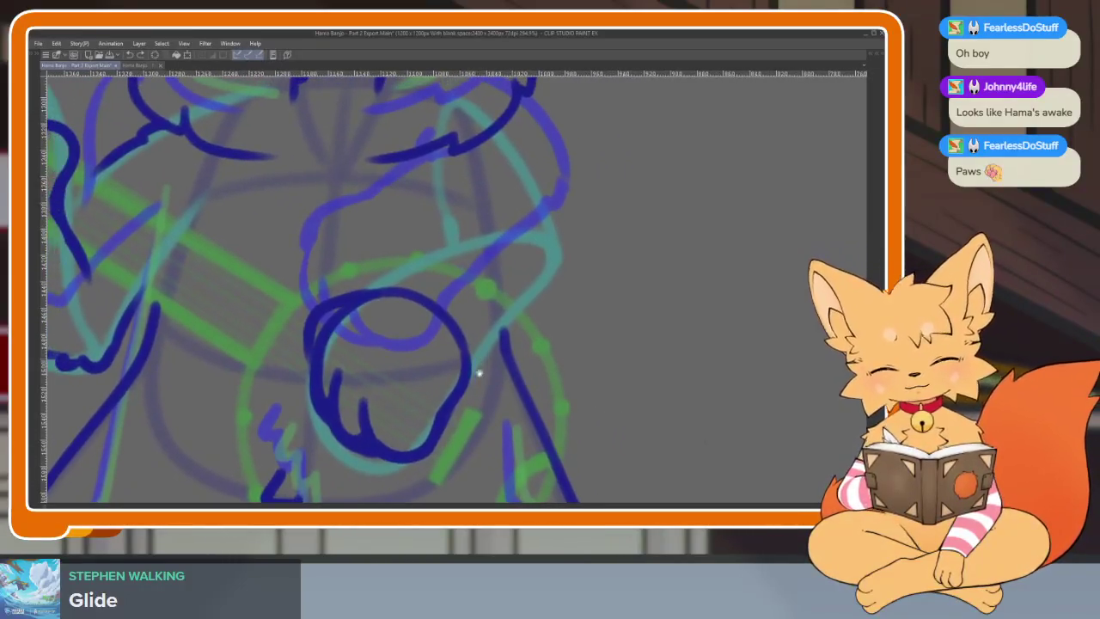
{"action": "scroll", "coordinate": [489, 395], "scroll_direction": "up", "scroll_amount": 1}
{"action": "mouse_move", "coordinate": [425, 393]}
{"action": "left_mouse_down"}
{"action": "mouse_move", "coordinate": [464, 344]}
{"action": "mouse_move", "coordinate": [371, 249]}
{"action": "left_mouse_up"}
{"action": "mouse_move", "coordinate": [258, 272]}
{"action": "left_mouse_down"}
{"action": "mouse_move", "coordinate": [368, 214]}
{"action": "mouse_move", "coordinate": [420, 262]}
{"action": "mouse_move", "coordinate": [442, 307]}
{"action": "left_mouse_up"}
Step: Re-ink the forearm outline in dark blue from the paw up to the shoulder
{"action": "scroll", "coordinate": [464, 353], "scroll_direction": "down", "scroll_amount": 1}
{"action": "scroll", "coordinate": [473, 404], "scroll_direction": "down", "scroll_amount": 1}
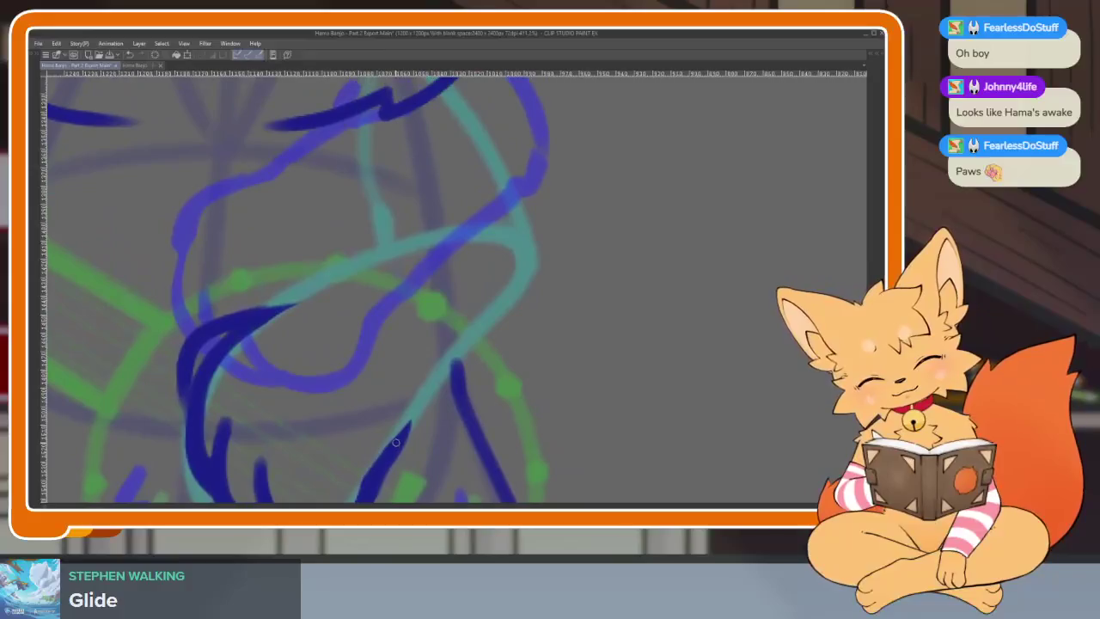
{"action": "left_click_drag", "start_coordinate": [420, 417], "coordinate": [526, 280]}
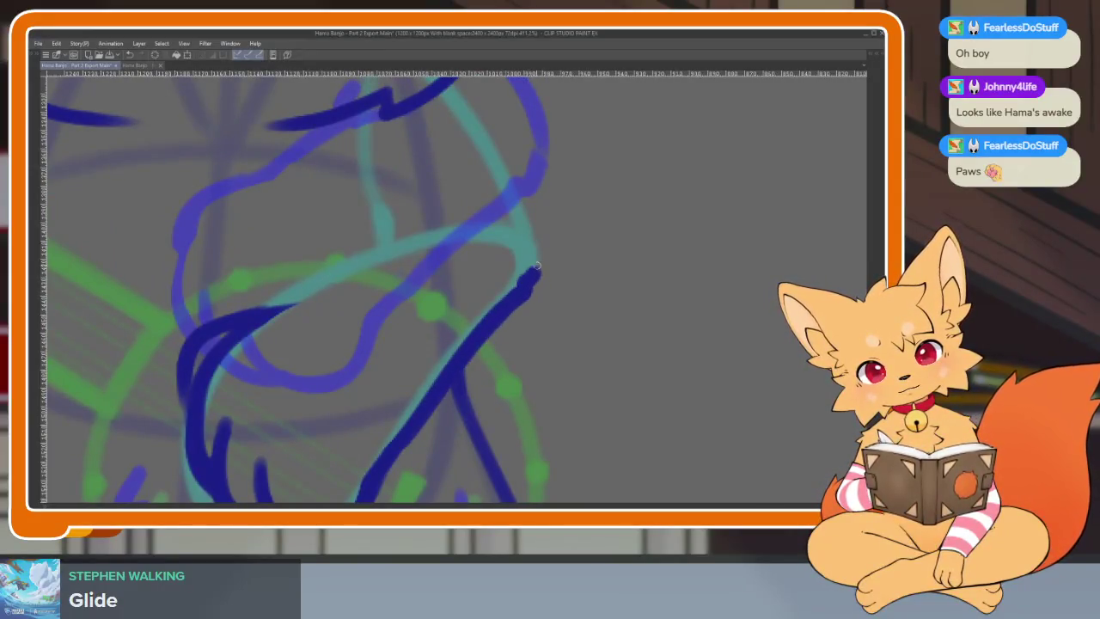
{"action": "scroll", "coordinate": [538, 187], "scroll_direction": "down", "scroll_amount": 1}
{"action": "left_click_drag", "start_coordinate": [415, 199], "coordinate": [507, 357]}
{"action": "left_click_drag", "start_coordinate": [507, 357], "coordinate": [554, 331]}
{"action": "left_click", "coordinate": [378, 257]}
{"action": "left_click_drag", "start_coordinate": [372, 269], "coordinate": [388, 313]}
{"action": "left_click_drag", "start_coordinate": [274, 399], "coordinate": [446, 320]}
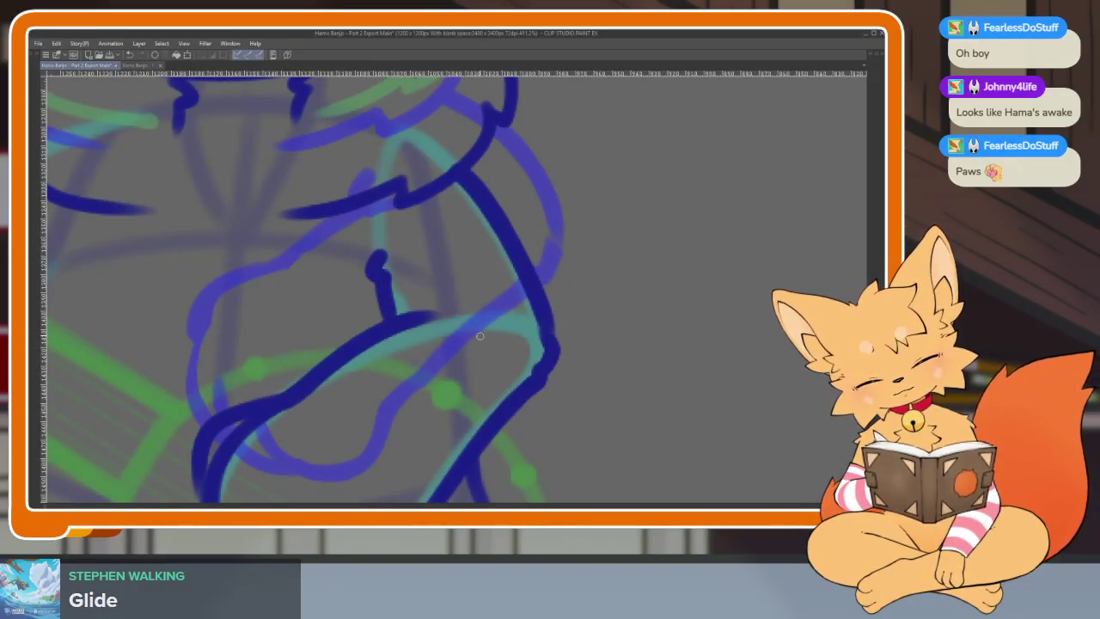
{"action": "scroll", "coordinate": [597, 378], "scroll_direction": "down", "scroll_amount": 5}
{"action": "scroll", "coordinate": [528, 387], "scroll_direction": "up", "scroll_amount": 1}
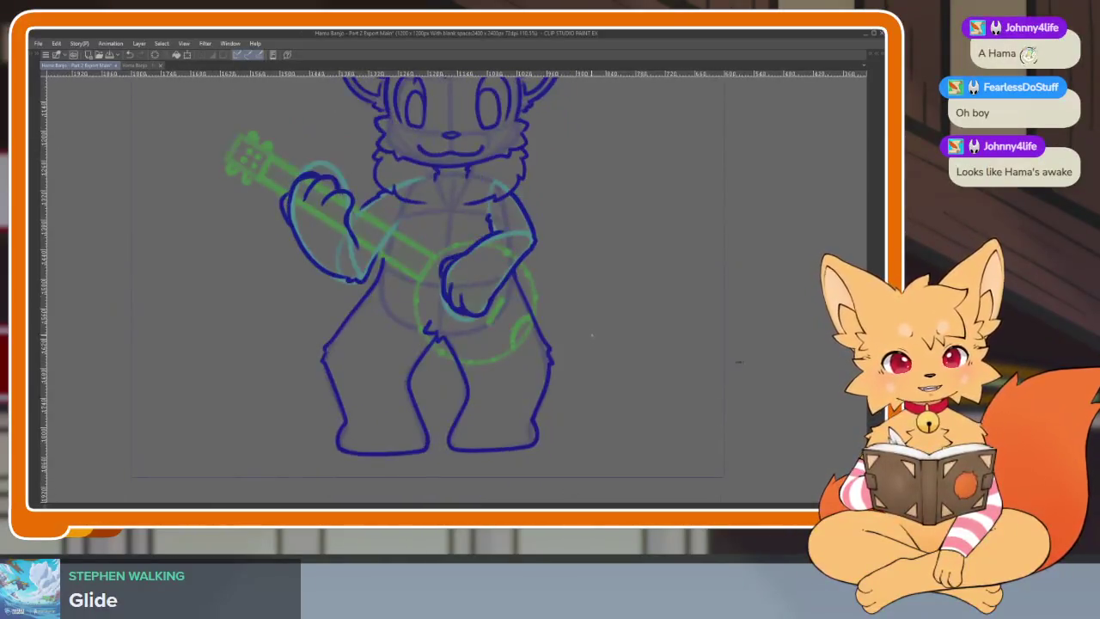
Step: Lasso the lower arm and paw, step back one animation frame, then clear the selection
{"action": "scroll", "coordinate": [588, 431], "scroll_direction": "down", "scroll_amount": 5}
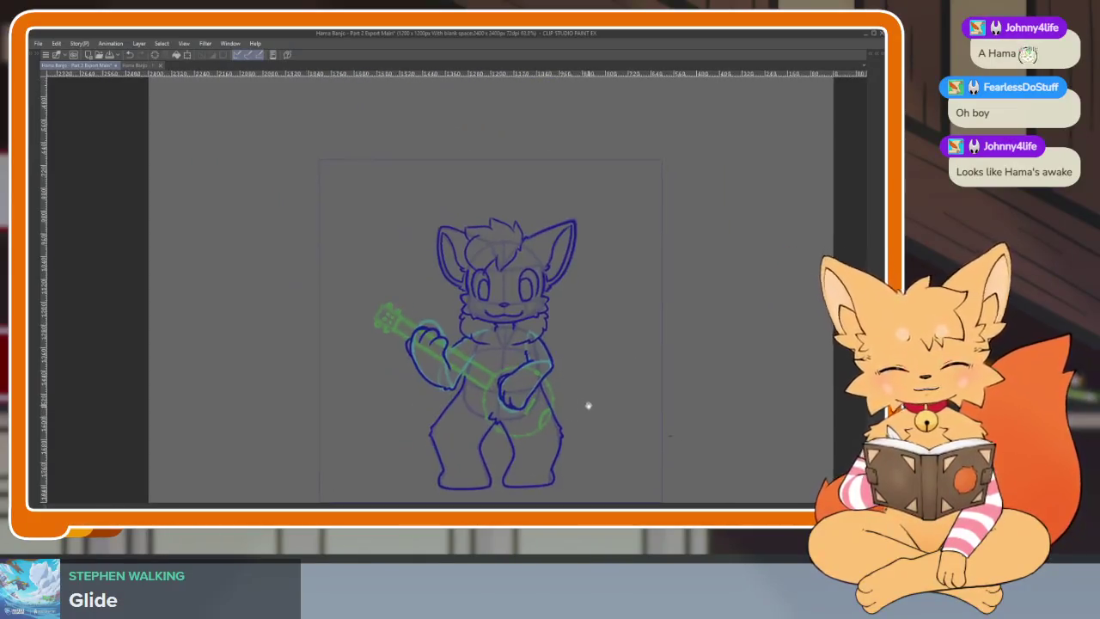
{"action": "scroll", "coordinate": [589, 405], "scroll_direction": "up", "scroll_amount": 7}
{"action": "key", "text": "Tab"}
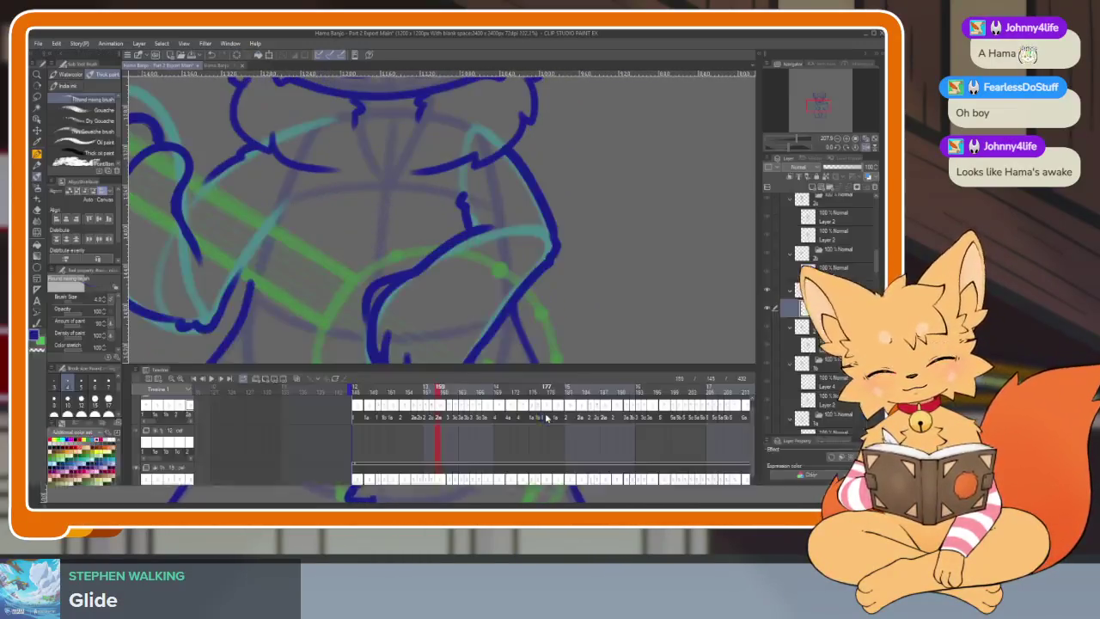
{"action": "key", "text": "Tab"}
{"action": "left_click_drag", "start_coordinate": [457, 351], "coordinate": [400, 349]}
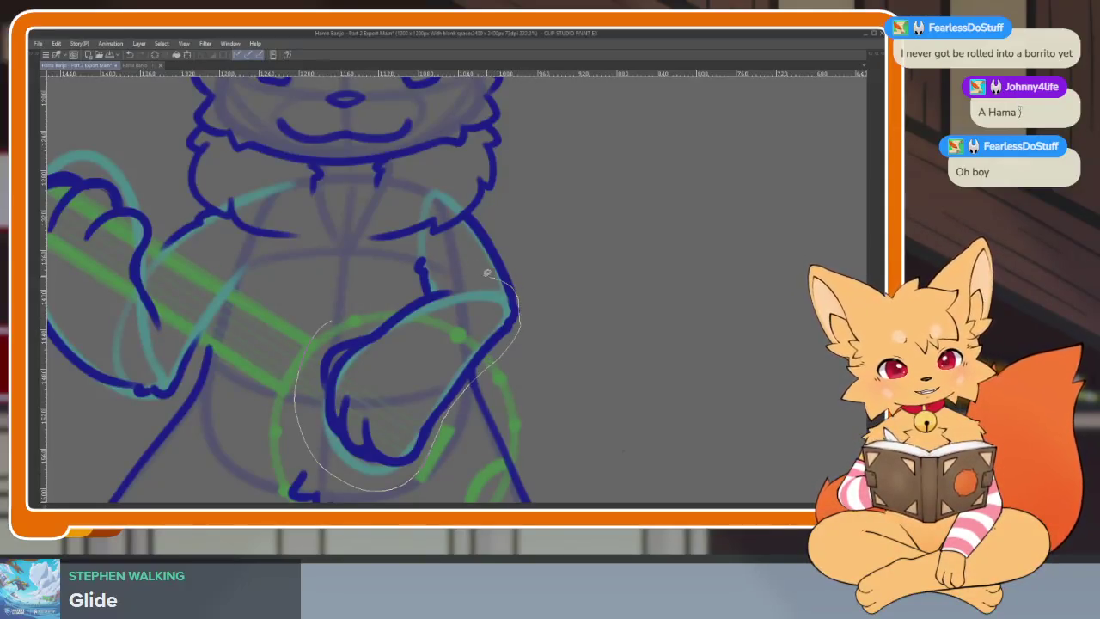
{"action": "left_click_drag", "start_coordinate": [318, 331], "coordinate": [319, 329]}
{"action": "key", "text": "Tab"}
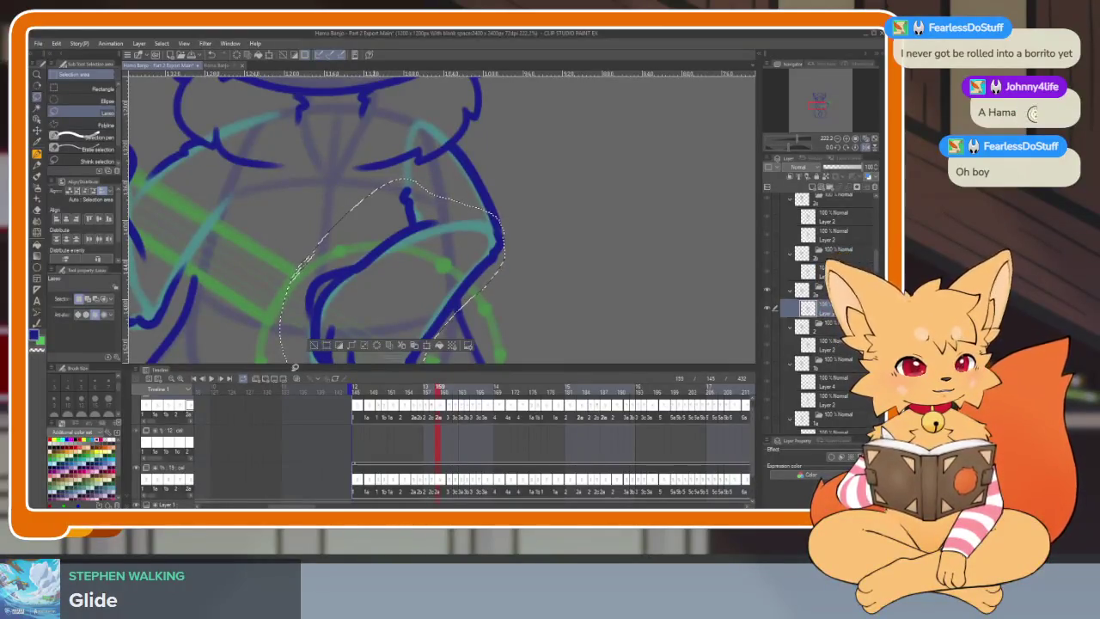
{"action": "key", "text": "Left"}
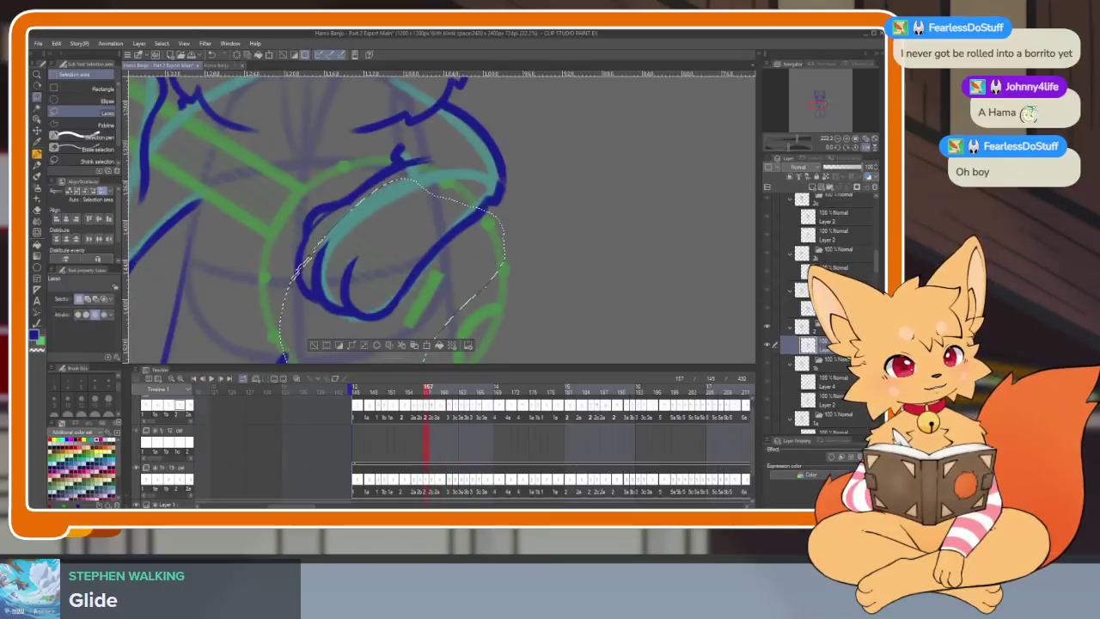
{"action": "scroll", "coordinate": [589, 369], "scroll_direction": "down", "scroll_amount": 2}
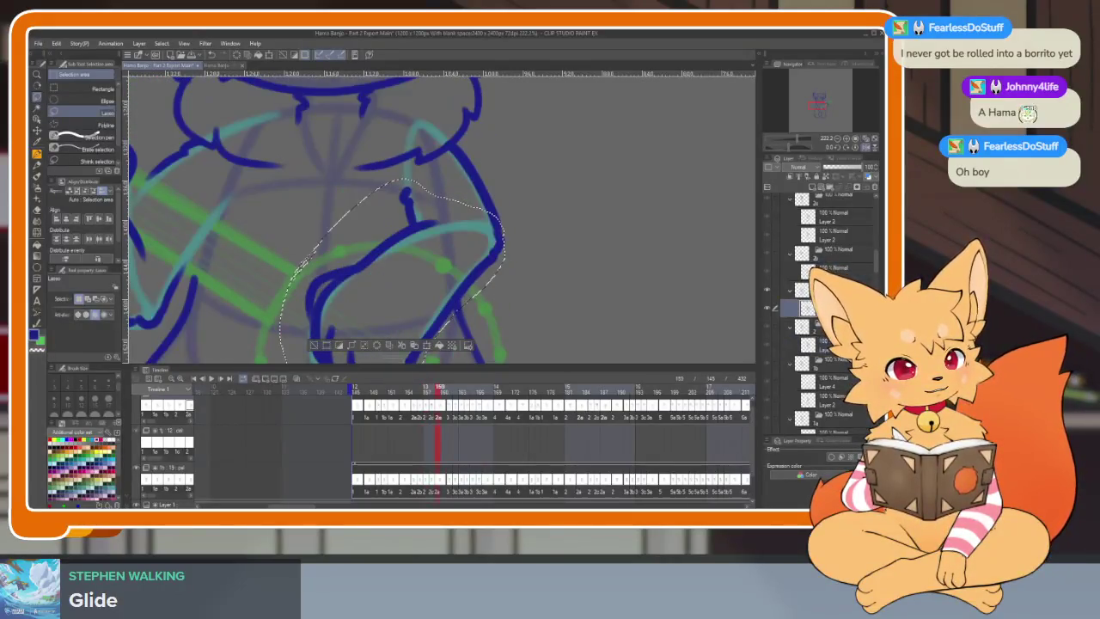
{"action": "key", "text": "Tab"}
{"action": "scroll", "coordinate": [589, 369], "scroll_direction": "down", "scroll_amount": 2}
{"action": "key", "text": "ctrl+d"}
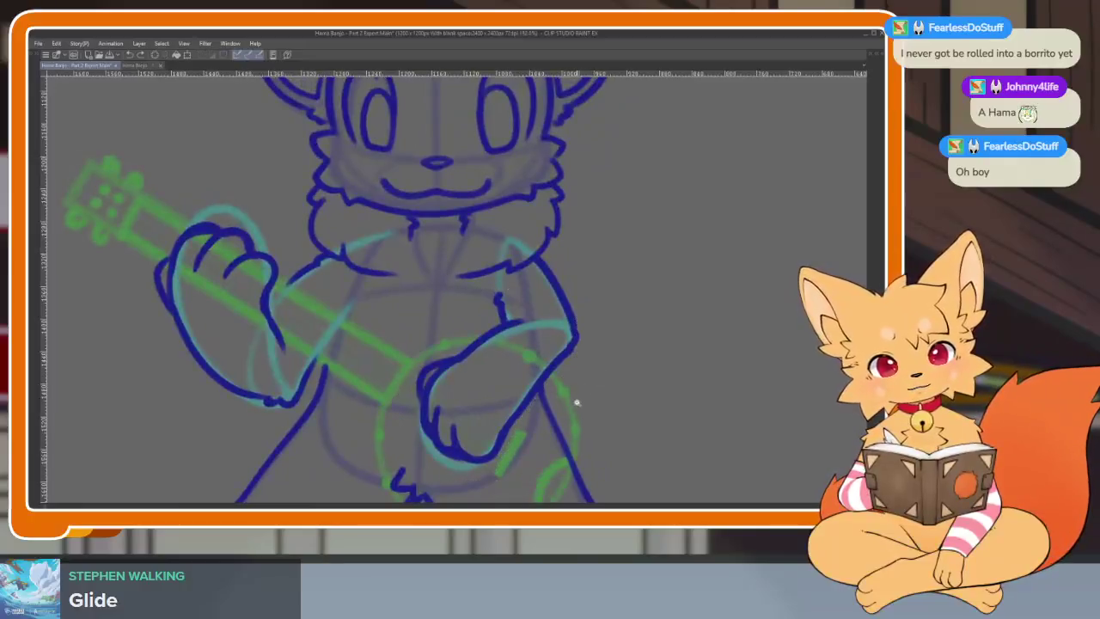
Step: Lasso both arms and paws, compare with and without the hand strokes, then deselect
{"action": "scroll", "coordinate": [559, 399], "scroll_direction": "up", "scroll_amount": 1}
{"action": "key", "text": "Tab"}
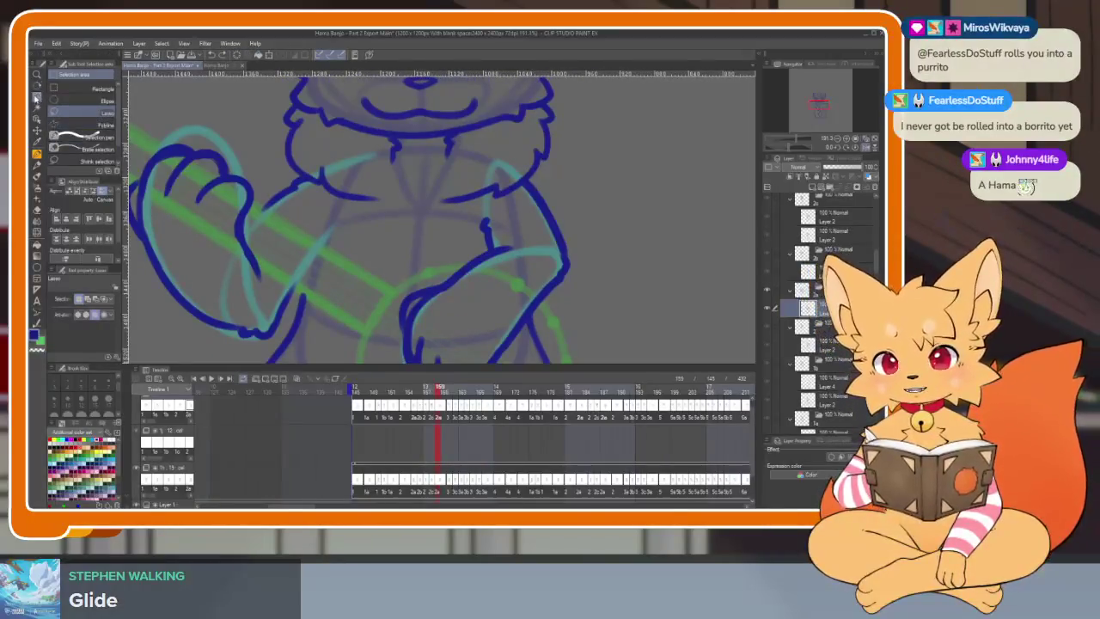
{"action": "key", "text": "Tab"}
{"action": "scroll", "coordinate": [301, 300], "scroll_direction": "down", "scroll_amount": 1}
{"action": "scroll", "coordinate": [300, 299], "scroll_direction": "down", "scroll_amount": 1}
{"action": "scroll", "coordinate": [301, 299], "scroll_direction": "up", "scroll_amount": 2}
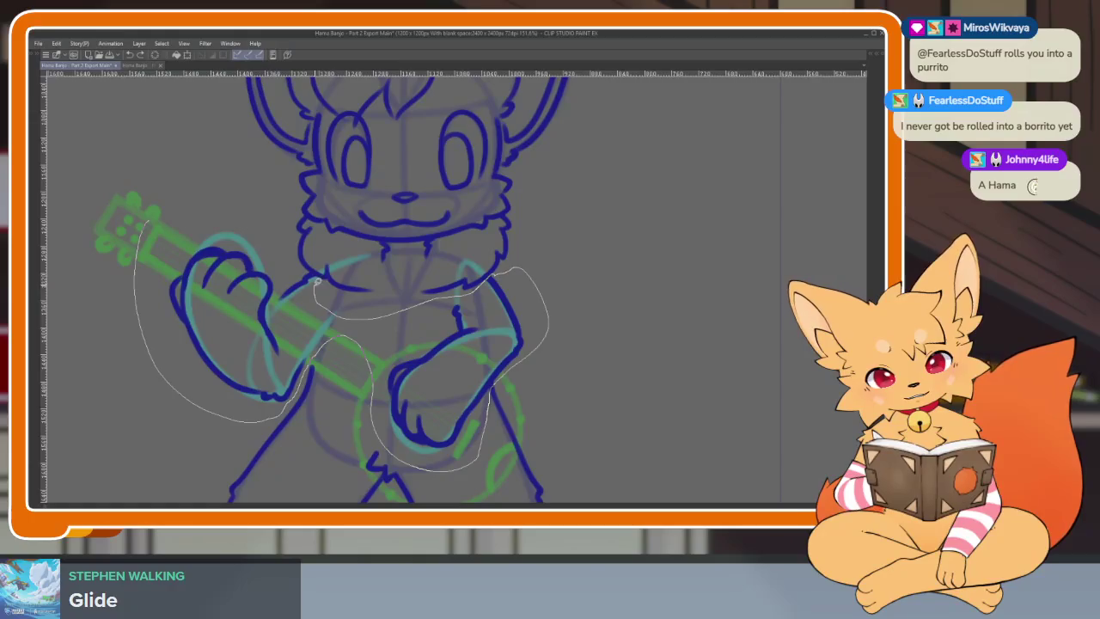
{"action": "left_click_drag", "start_coordinate": [270, 249], "coordinate": [154, 230]}
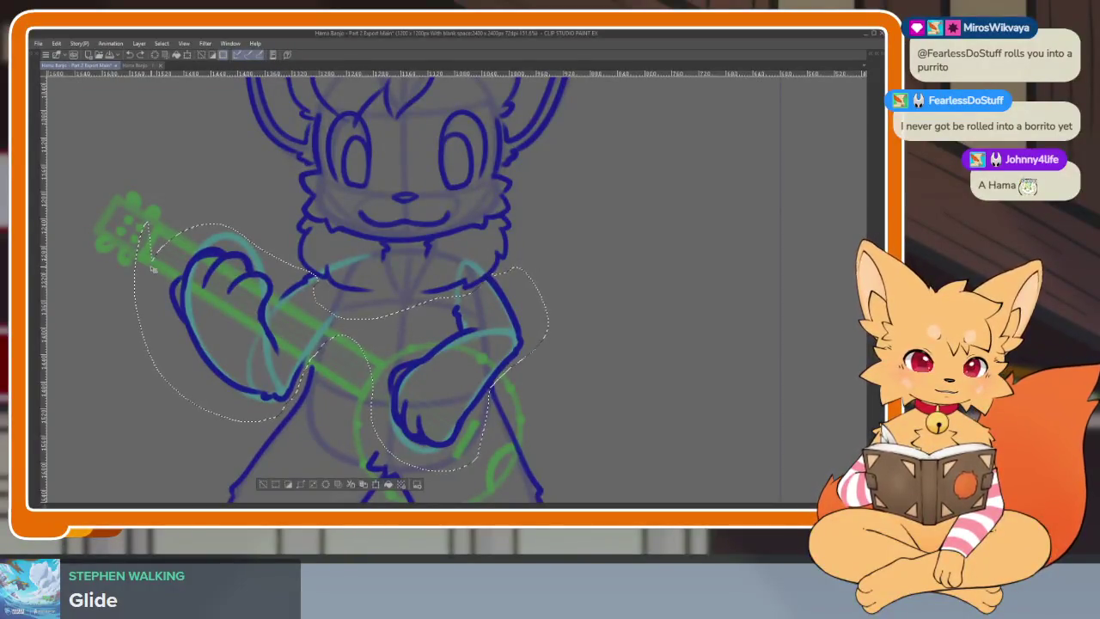
{"action": "key", "text": "ctrl+d"}
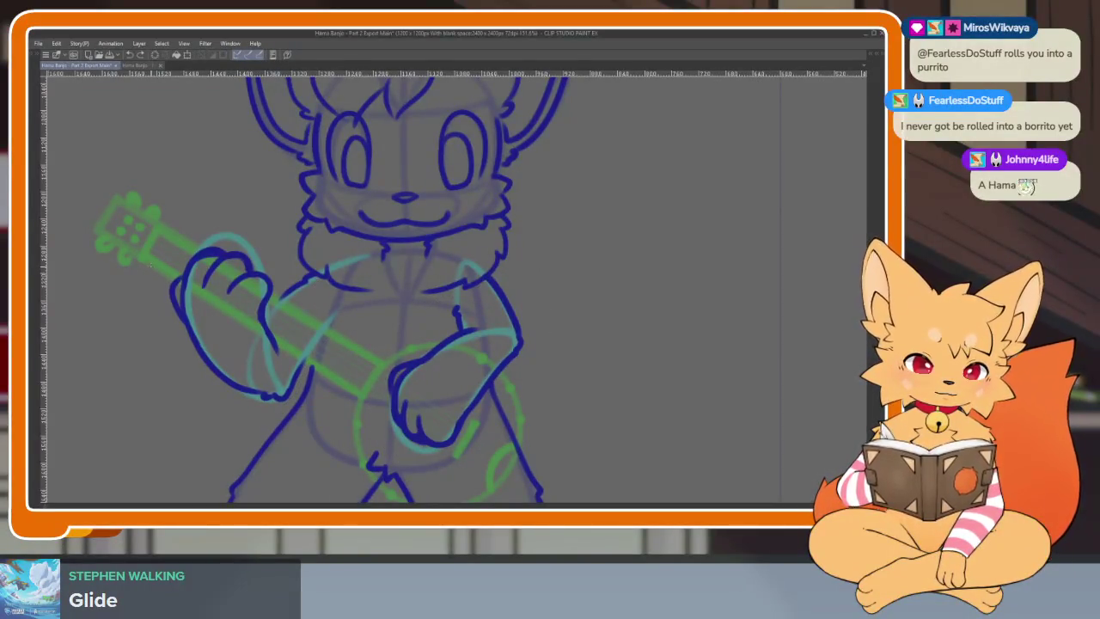
{"action": "key", "text": "ctrl+z"}
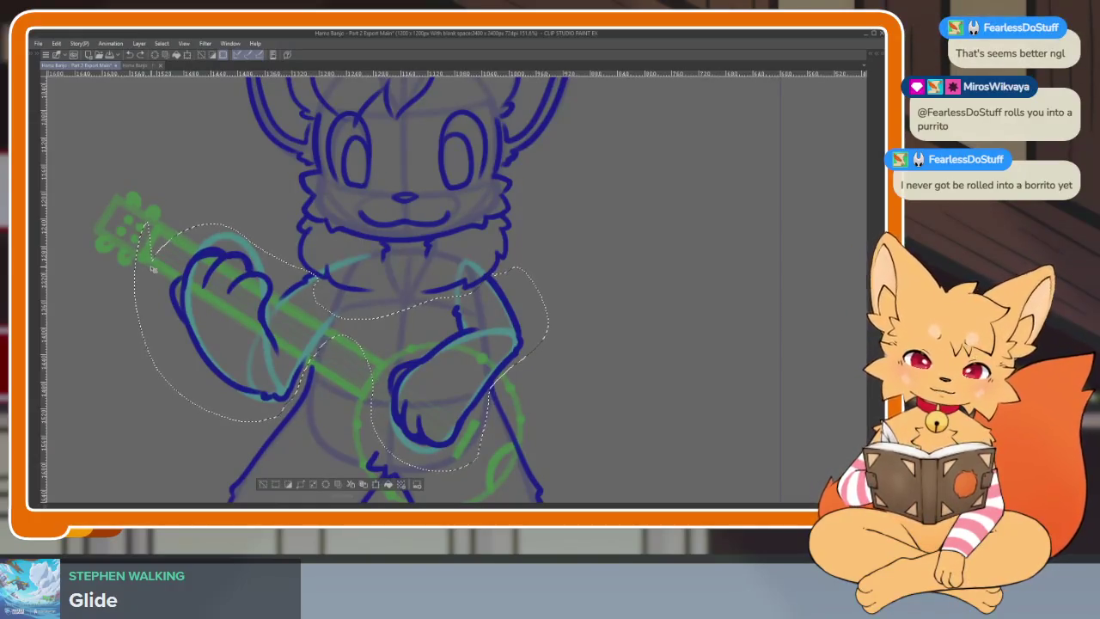
{"action": "key", "text": "ctrl+z"}
{"action": "key", "text": "ctrl+y"}
{"action": "key", "text": "ctrl+d"}
Step: Toggle the lineart layer off and on to check the sketch on frames 156 and 157
{"action": "key", "text": "Tab"}
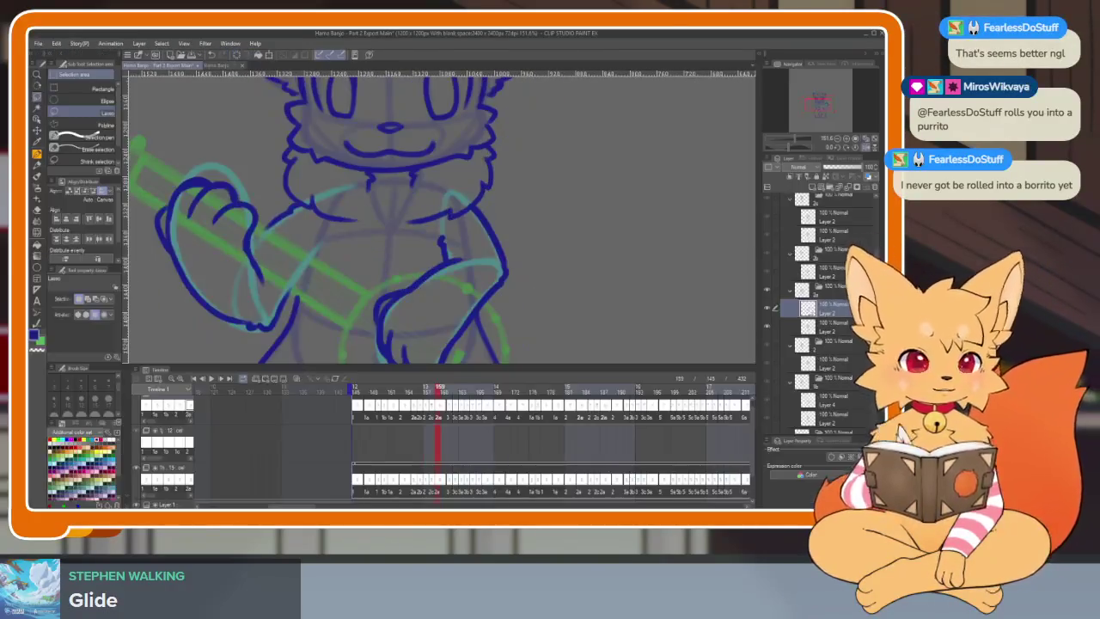
{"action": "left_click", "coordinate": [767, 312]}
{"action": "left_click", "coordinate": [767, 312]}
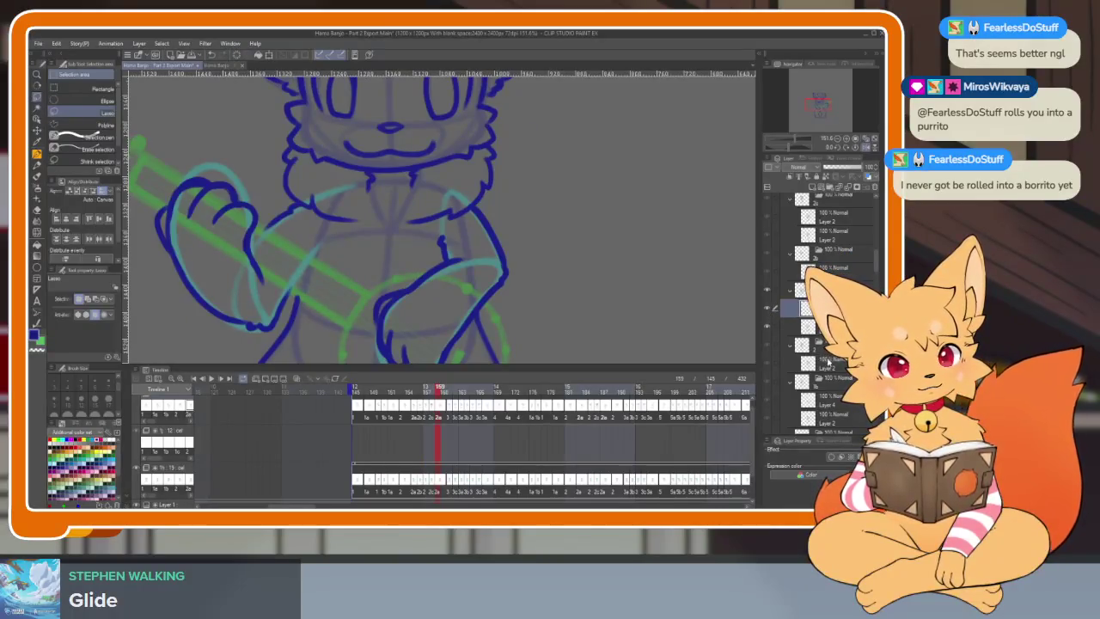
{"action": "left_click", "coordinate": [832, 368]}
{"action": "left_click", "coordinate": [768, 366]}
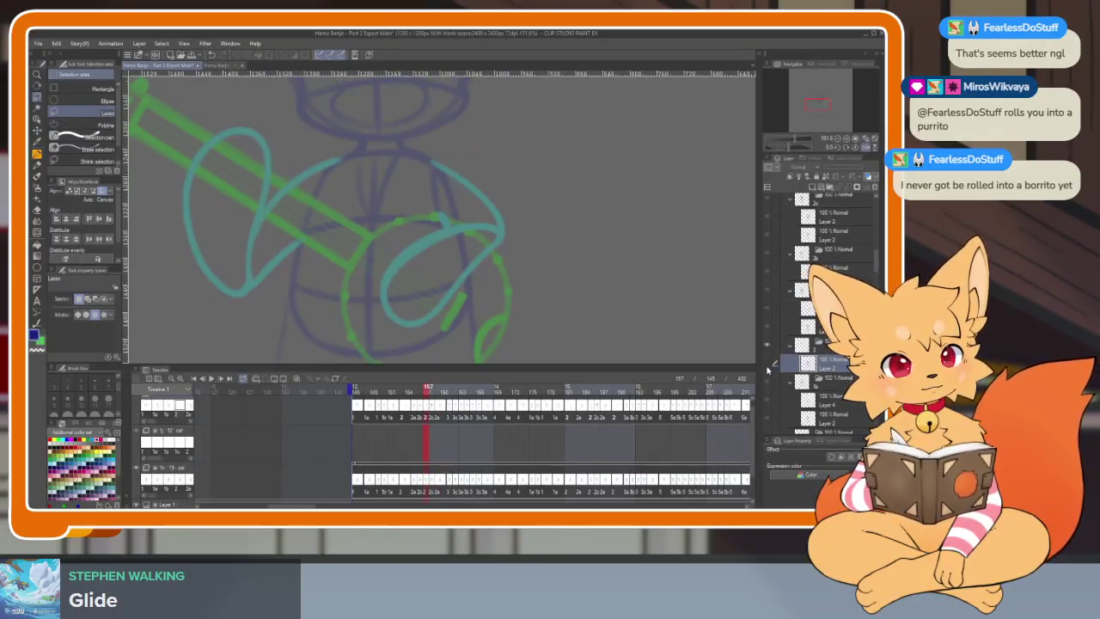
{"action": "left_click", "coordinate": [768, 366]}
Step: Play the animation, stop at frame 150, step through frames 153 and 158, comparing arm lines
{"action": "key", "text": "Tab"}
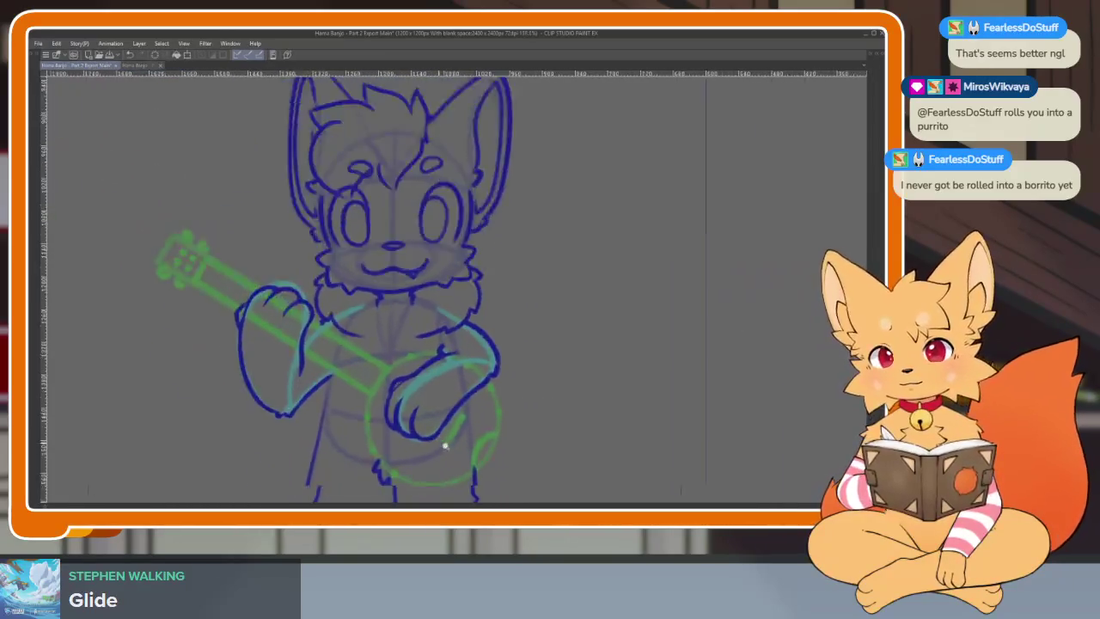
{"action": "key", "text": "Tab"}
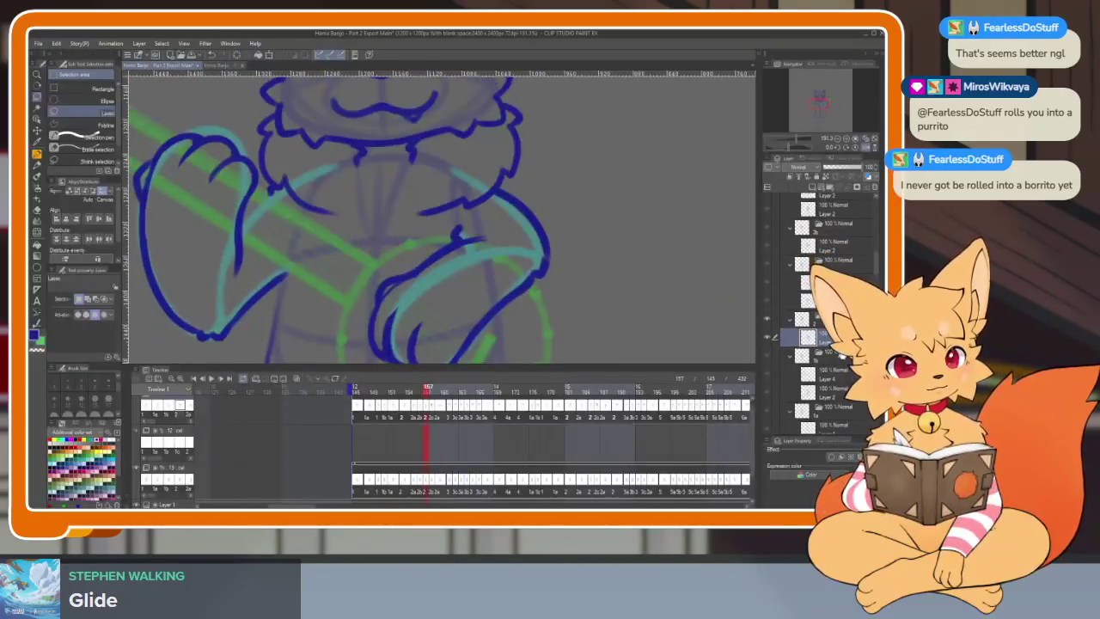
{"action": "key", "text": "space"}
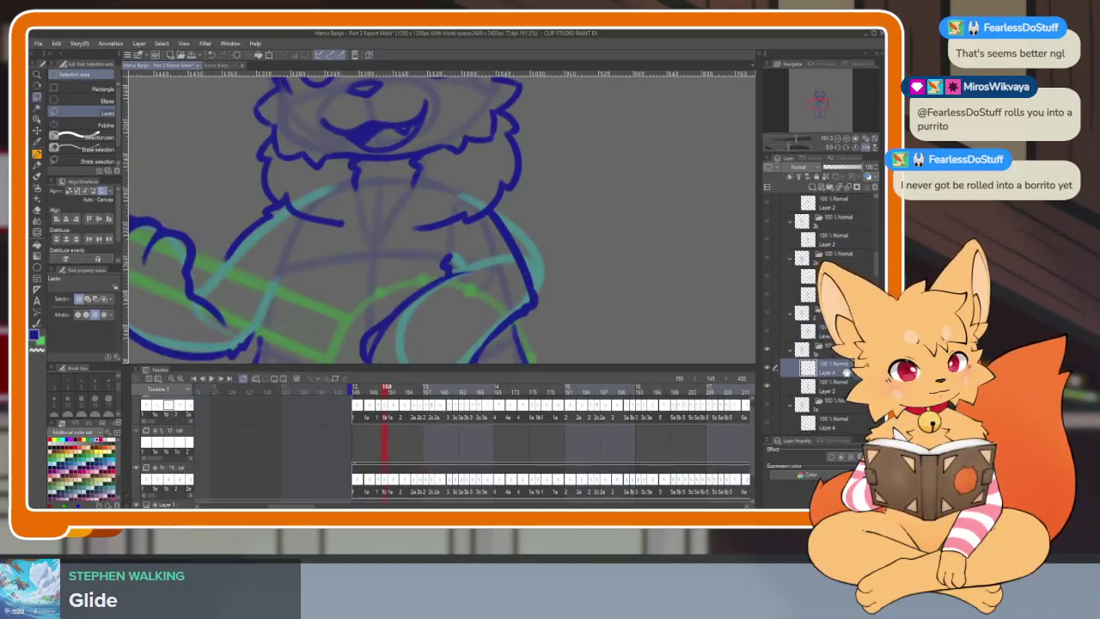
{"action": "key", "text": "Right"}
{"action": "key", "text": "Right"}
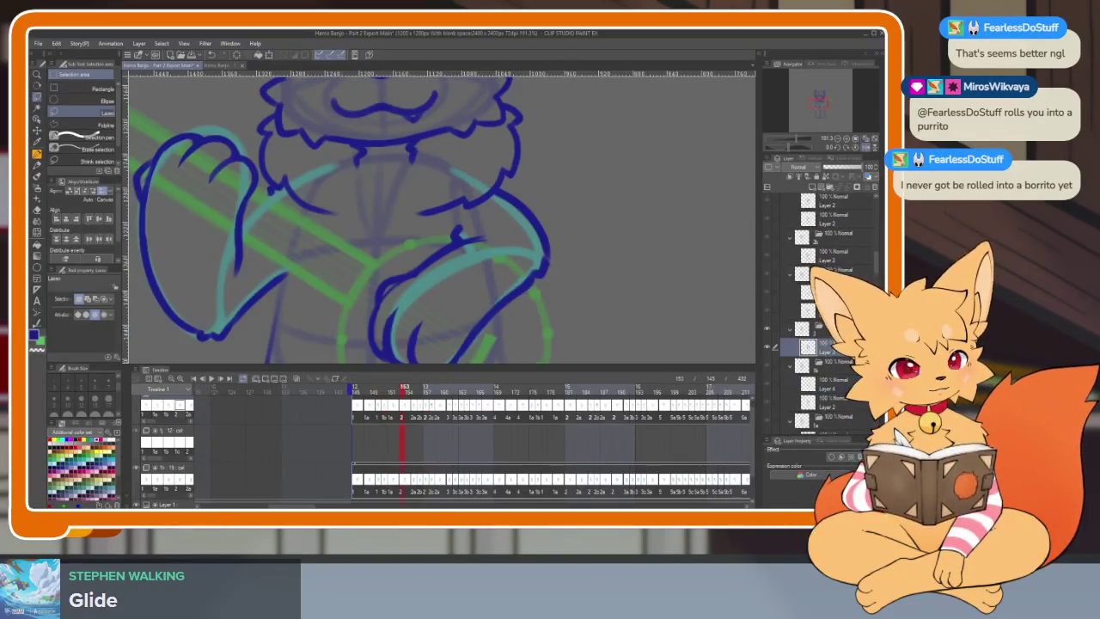
{"action": "key", "text": "Right"}
{"action": "key", "text": "space"}
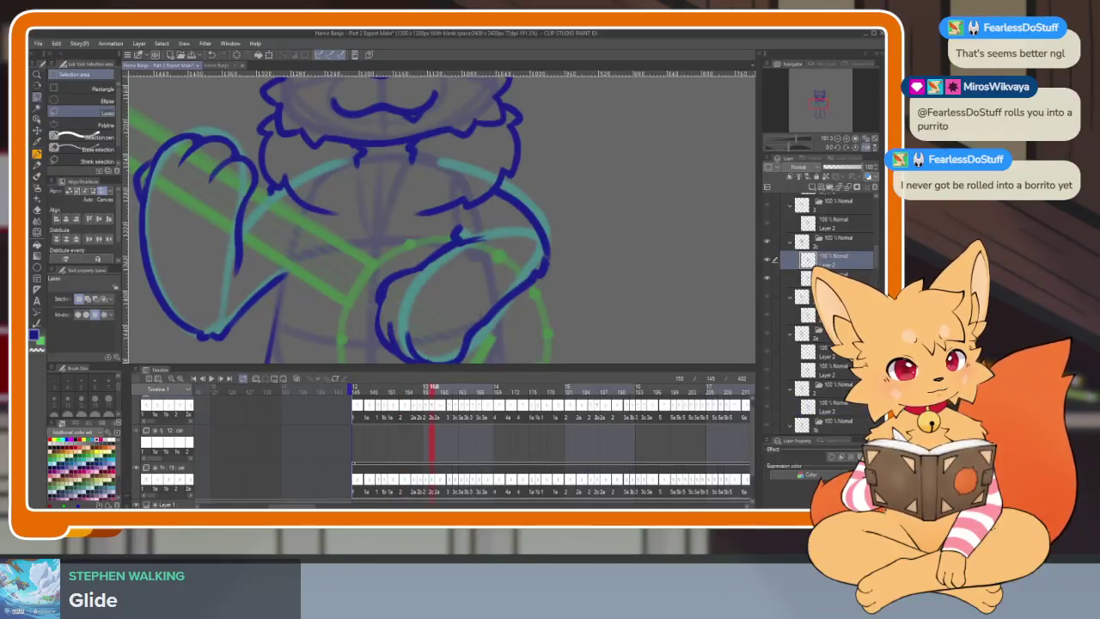
{"action": "left_click", "coordinate": [767, 260]}
{"action": "left_click", "coordinate": [767, 261]}
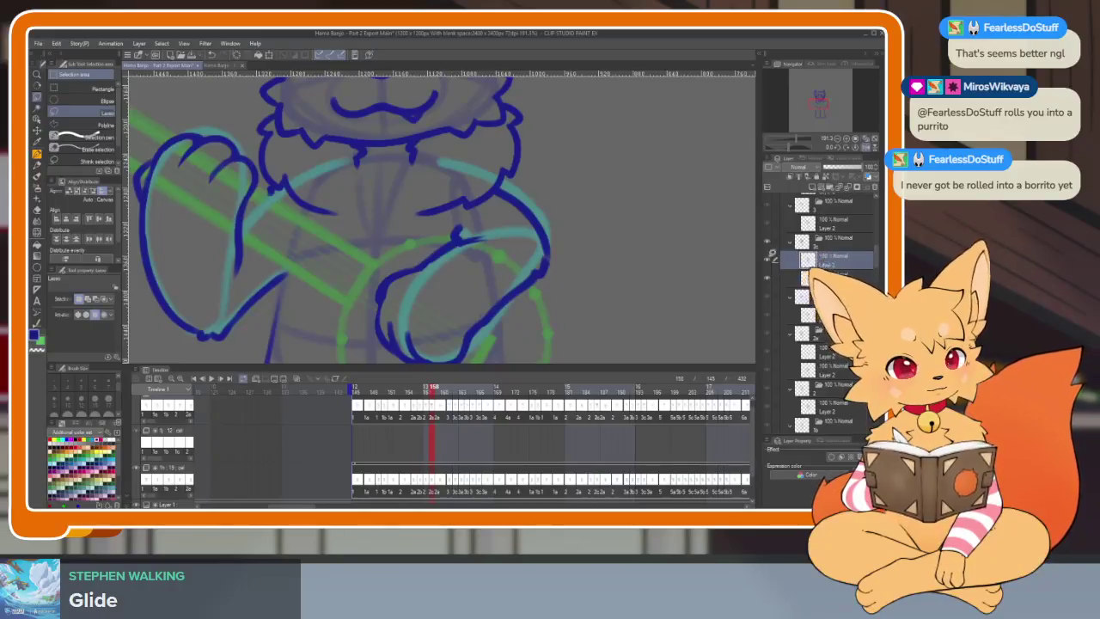
Step: Hide the palettes and zoom out to view the whole inked fox character
{"action": "key", "text": "Tab"}
{"action": "scroll", "coordinate": [552, 417], "scroll_direction": "down", "scroll_amount": 2}
{"action": "scroll", "coordinate": [545, 398], "scroll_direction": "down", "scroll_amount": 2}
{"action": "scroll", "coordinate": [515, 388], "scroll_direction": "down", "scroll_amount": 1}
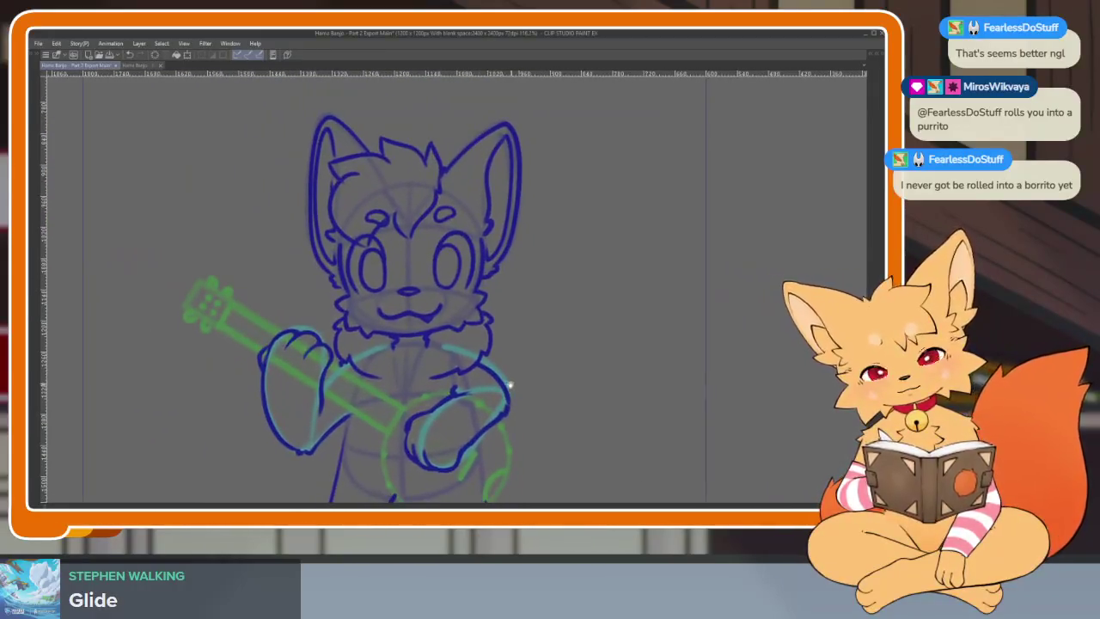
Step: Erase the dark blue head, face, left ear and cheek fur lines
{"action": "key", "text": "Tab"}
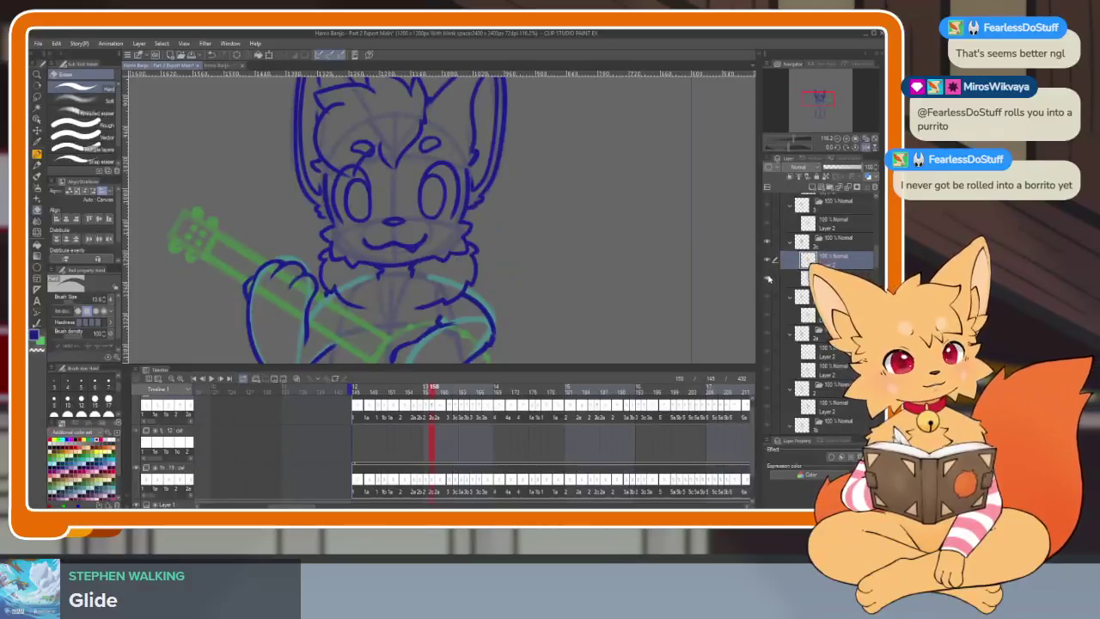
{"action": "key", "text": "Tab"}
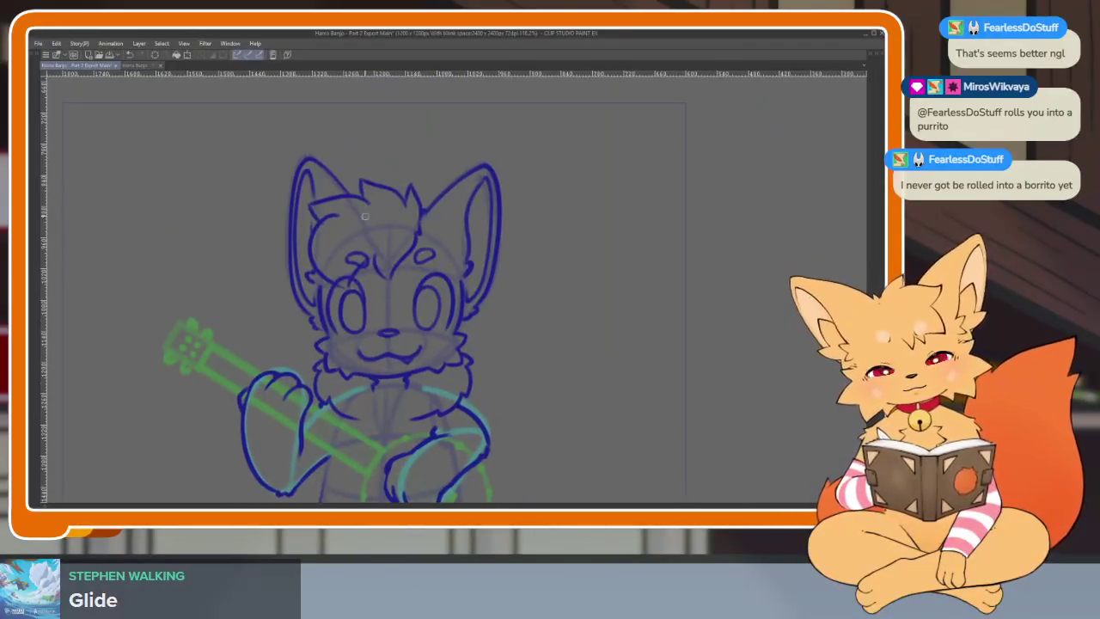
{"action": "mouse_move", "coordinate": [329, 184]}
{"action": "left_mouse_down"}
{"action": "mouse_move", "coordinate": [310, 293]}
{"action": "mouse_move", "coordinate": [424, 177]}
{"action": "mouse_move", "coordinate": [477, 269]}
{"action": "left_mouse_up"}
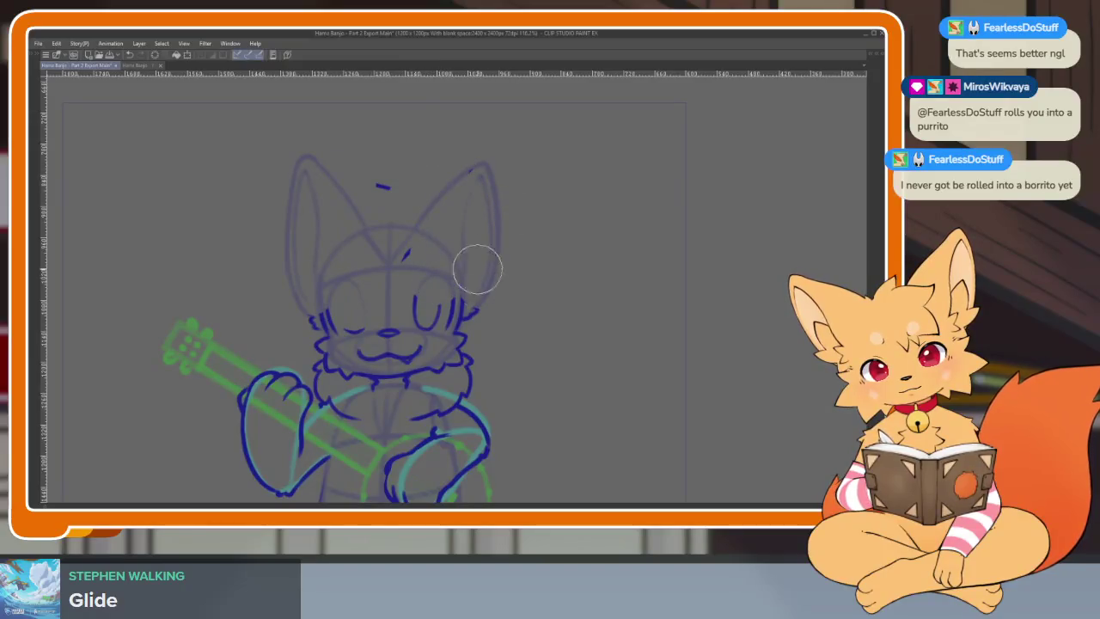
{"action": "scroll", "coordinate": [417, 221], "scroll_direction": "up", "scroll_amount": 2}
{"action": "scroll", "coordinate": [421, 300], "scroll_direction": "up", "scroll_amount": 3}
{"action": "scroll", "coordinate": [324, 255], "scroll_direction": "down", "scroll_amount": 3}
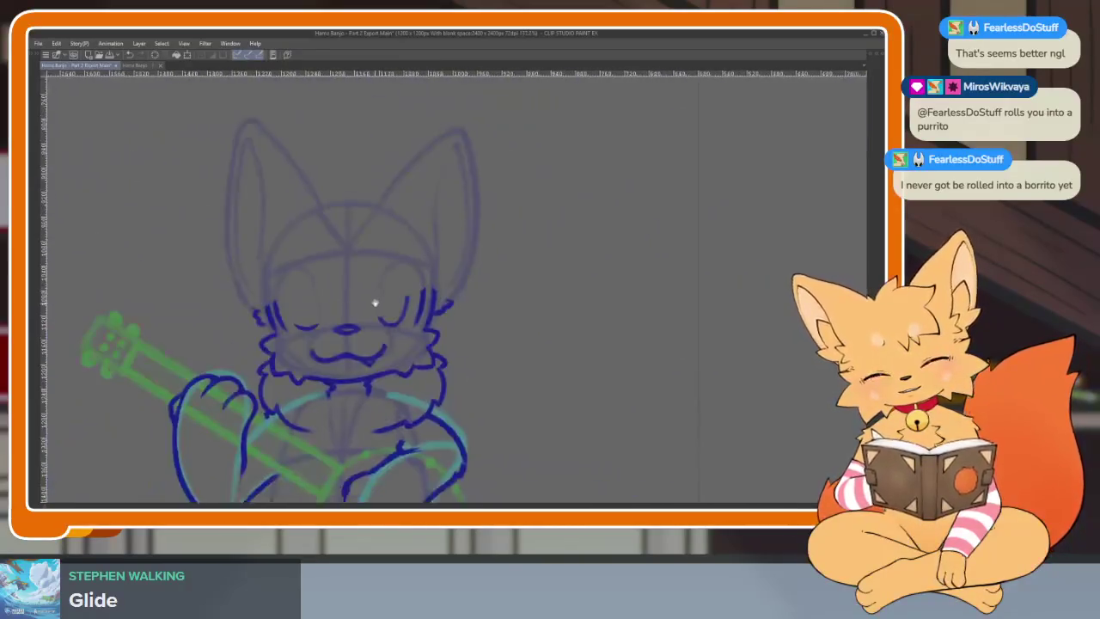
{"action": "scroll", "coordinate": [373, 305], "scroll_direction": "up", "scroll_amount": 1}
{"action": "mouse_move", "coordinate": [258, 222]}
{"action": "left_mouse_down"}
{"action": "mouse_move", "coordinate": [284, 361]}
{"action": "mouse_move", "coordinate": [313, 412]}
{"action": "mouse_move", "coordinate": [369, 238]}
{"action": "mouse_move", "coordinate": [449, 312]}
{"action": "mouse_move", "coordinate": [523, 305]}
{"action": "left_mouse_up"}
Step: Erase the belly stroke and both leg lines, then bring the palettes back
{"action": "scroll", "coordinate": [516, 313], "scroll_direction": "up", "scroll_amount": 1}
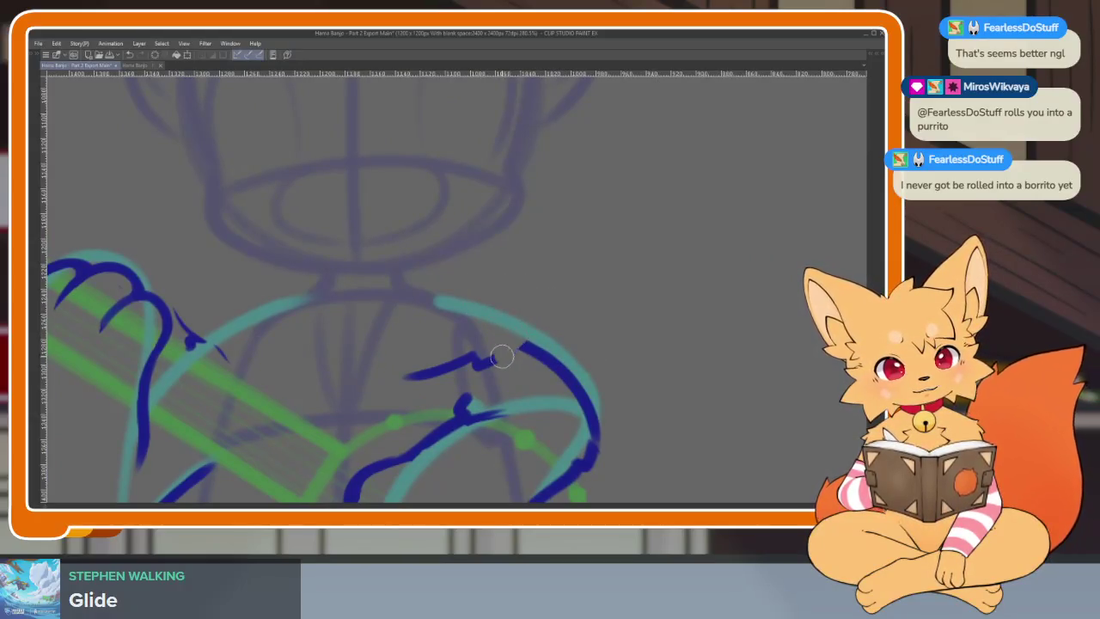
{"action": "left_click_drag", "start_coordinate": [486, 365], "coordinate": [475, 346]}
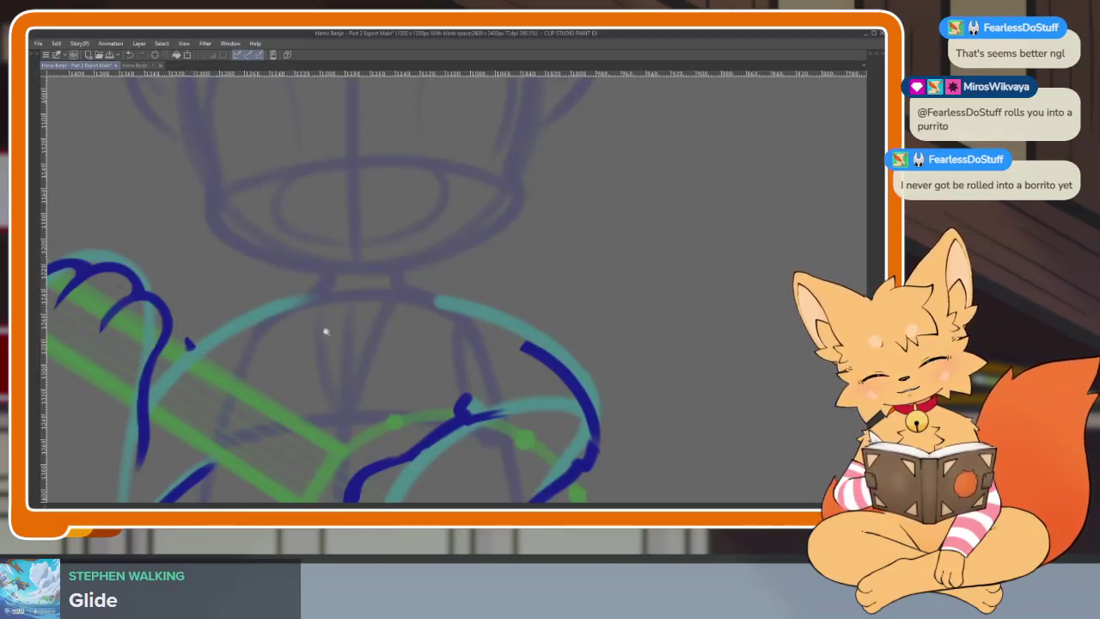
{"action": "scroll", "coordinate": [326, 331], "scroll_direction": "down", "scroll_amount": 3}
{"action": "scroll", "coordinate": [432, 388], "scroll_direction": "up", "scroll_amount": 3}
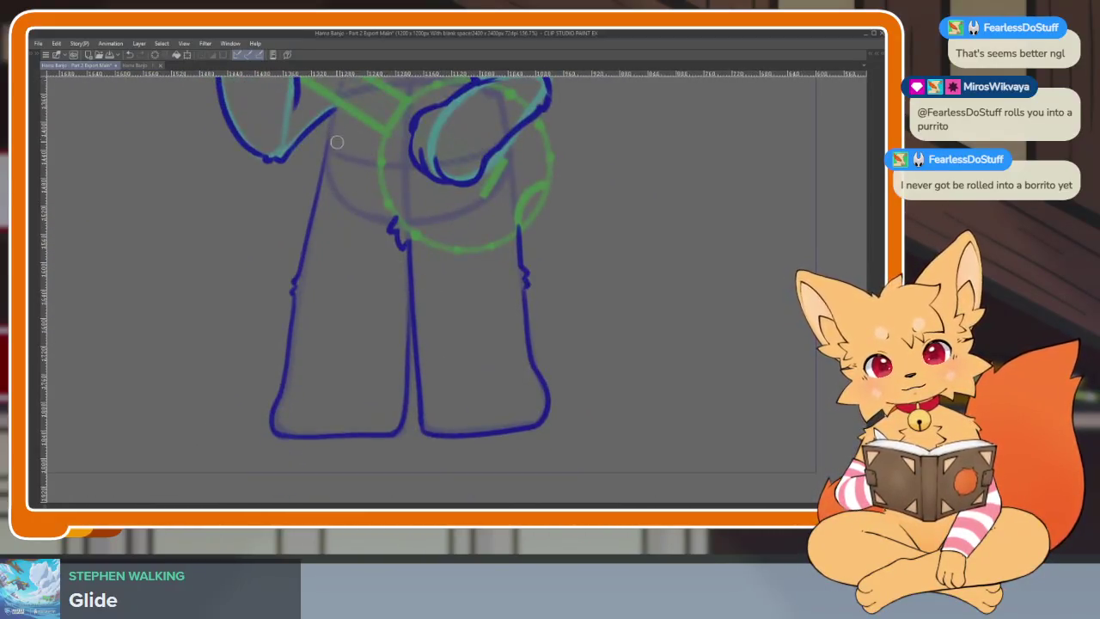
{"action": "mouse_move", "coordinate": [275, 412]}
{"action": "left_mouse_down"}
{"action": "mouse_move", "coordinate": [413, 385]}
{"action": "mouse_move", "coordinate": [406, 295]}
{"action": "left_mouse_up"}
{"action": "left_click_drag", "start_coordinate": [440, 434], "coordinate": [529, 250]}
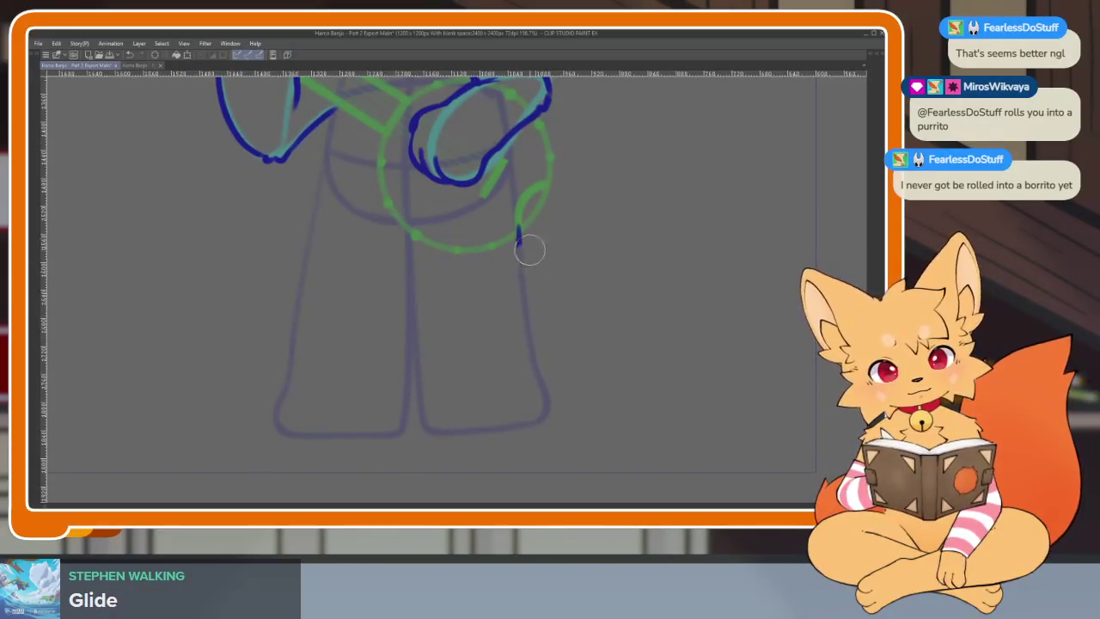
{"action": "scroll", "coordinate": [557, 393], "scroll_direction": "down", "scroll_amount": 3}
{"action": "key", "text": "Tab"}
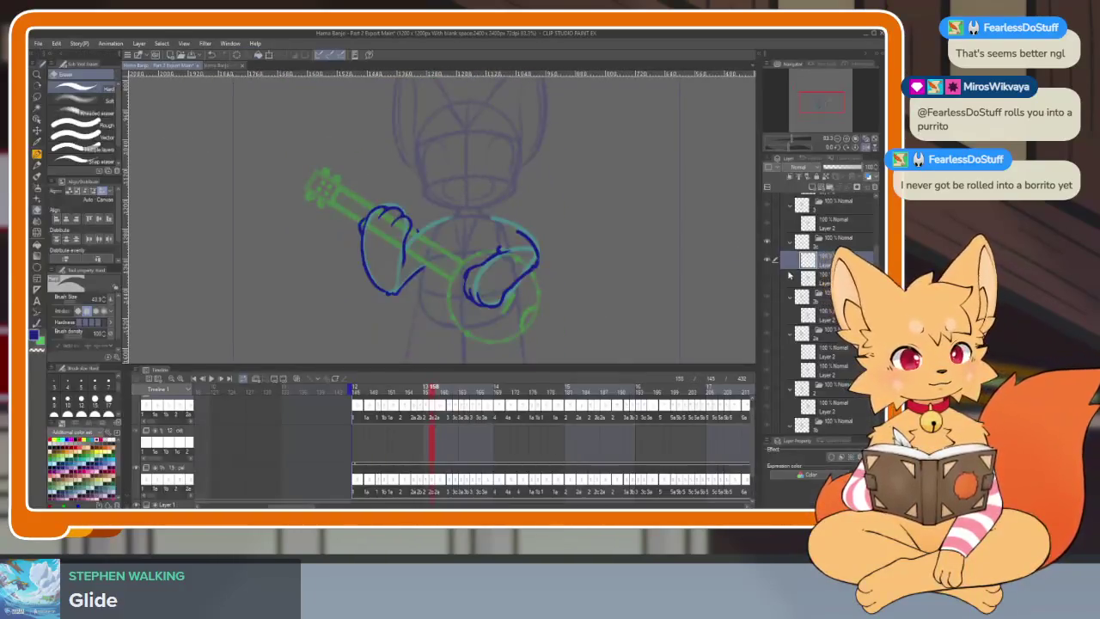
{"action": "left_click", "coordinate": [767, 283]}
{"action": "key", "text": "Tab"}
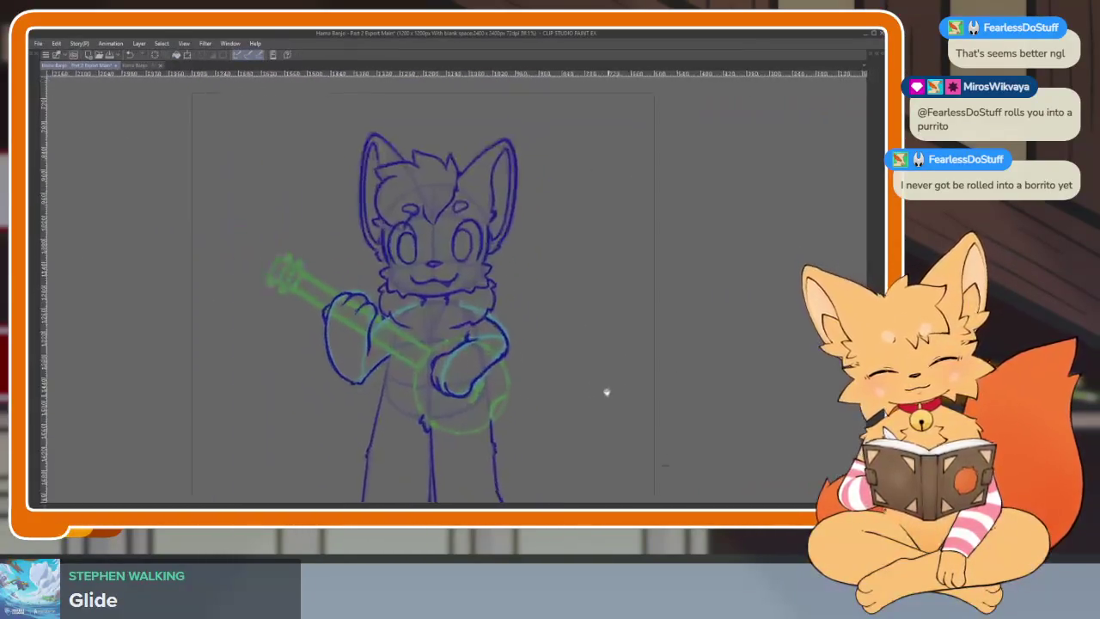
{"action": "key", "text": "Tab"}
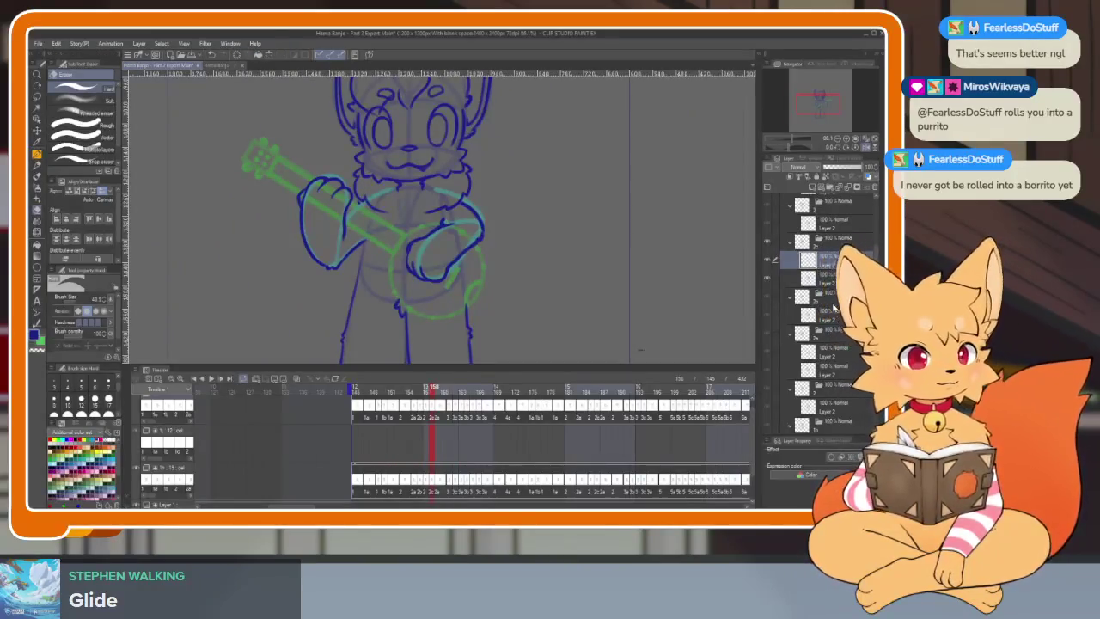
{"action": "key", "text": "Left"}
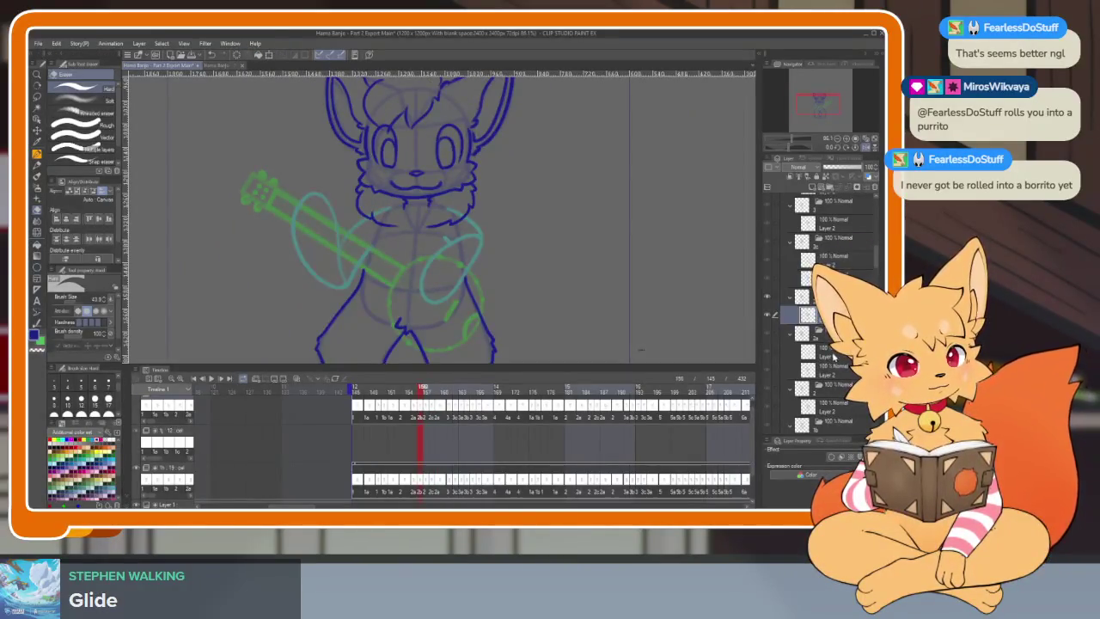
{"action": "key", "text": "Left"}
{"action": "key", "text": "Right"}
{"action": "key", "text": "Right"}
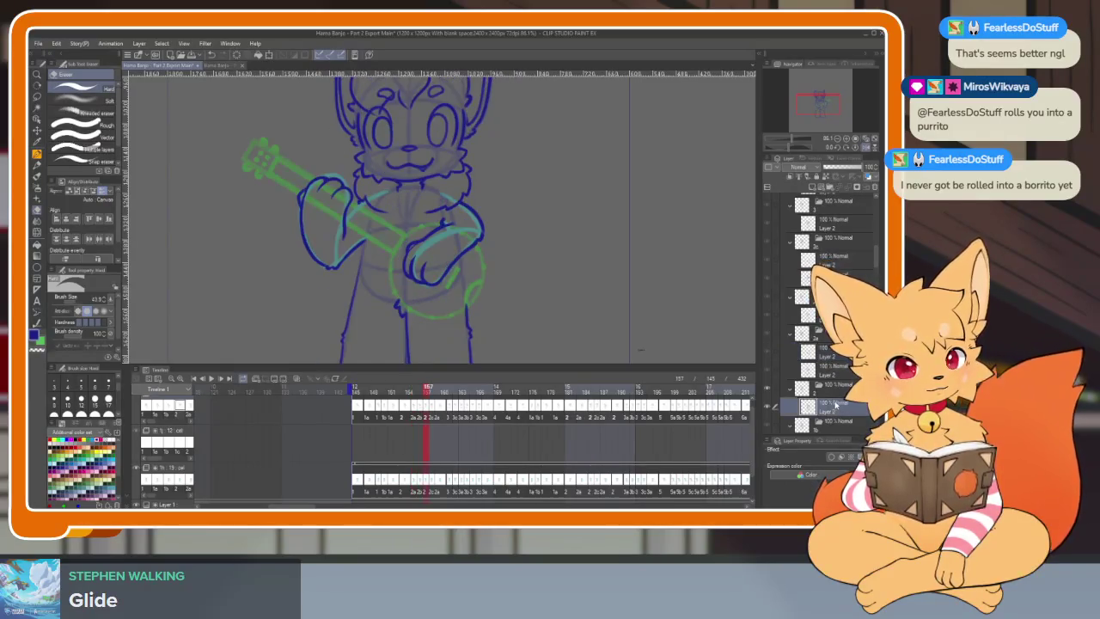
{"action": "left_click", "coordinate": [769, 406]}
{"action": "left_click", "coordinate": [770, 407]}
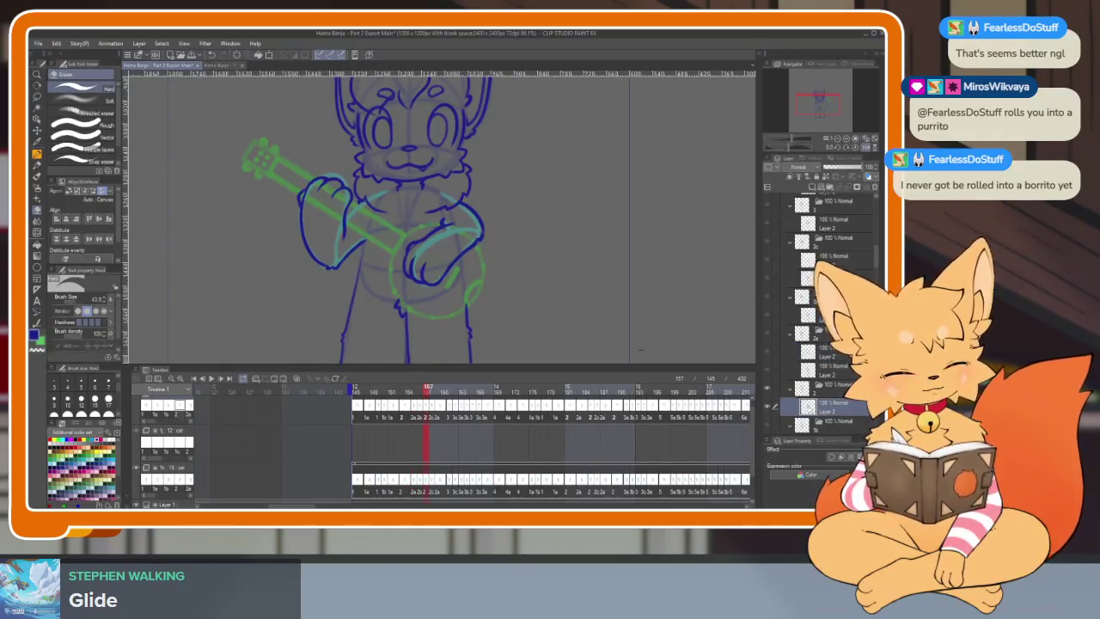
{"action": "key", "text": "Tab"}
{"action": "scroll", "coordinate": [428, 323], "scroll_direction": "up", "scroll_amount": 3}
{"action": "scroll", "coordinate": [428, 323], "scroll_direction": "down", "scroll_amount": 1}
{"action": "key", "text": "Tab"}
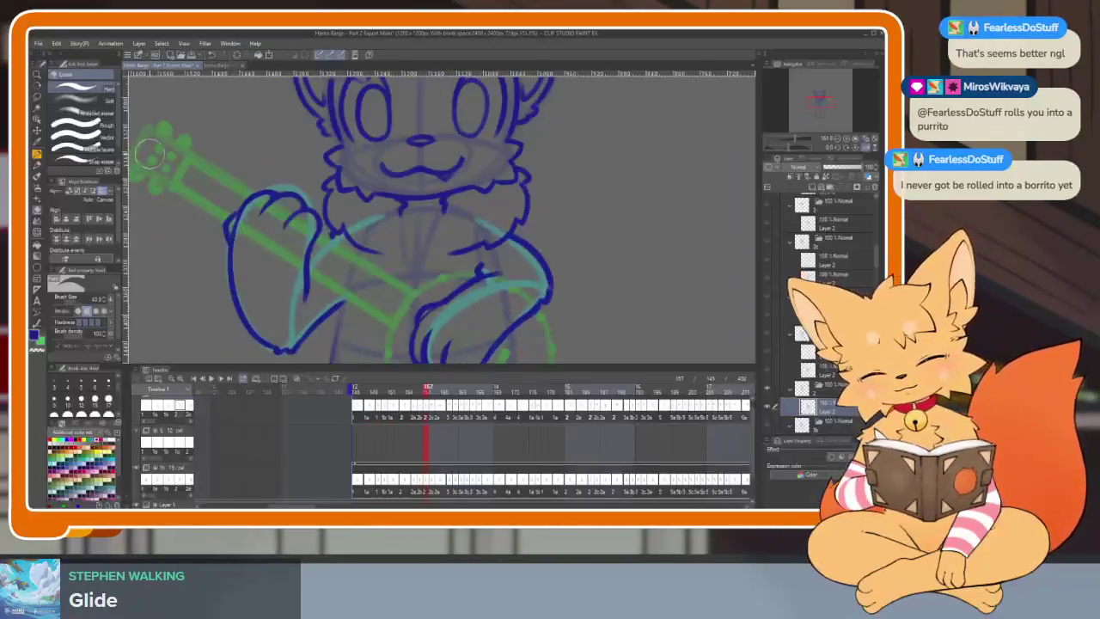
{"action": "key", "text": "Tab"}
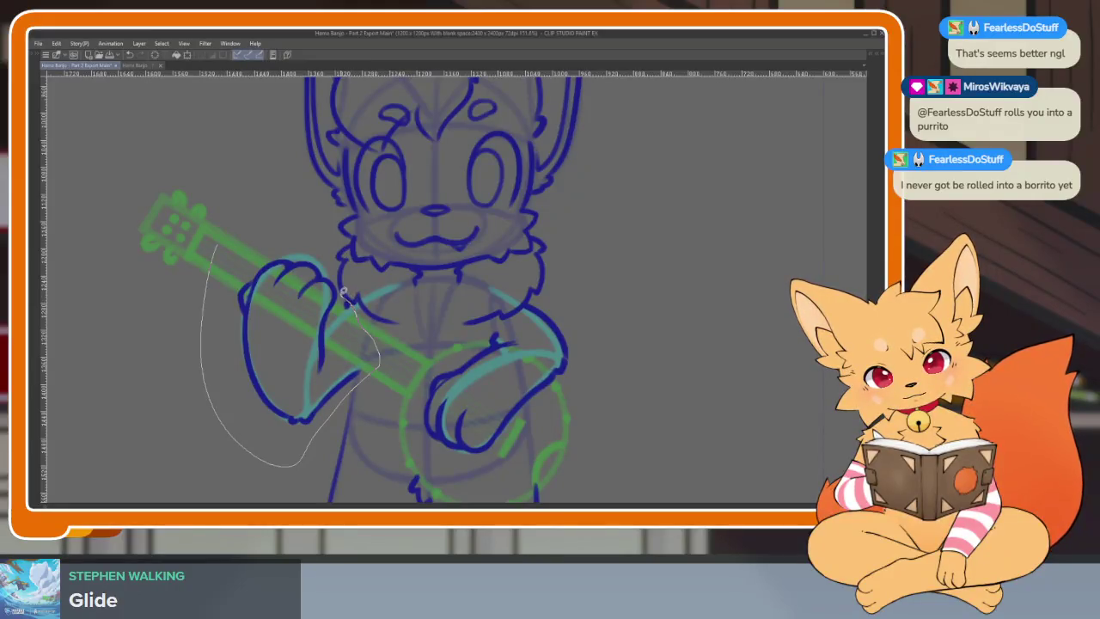
{"action": "left_click_drag", "start_coordinate": [289, 228], "coordinate": [225, 242]}
{"action": "scroll", "coordinate": [382, 282], "scroll_direction": "up", "scroll_amount": 2}
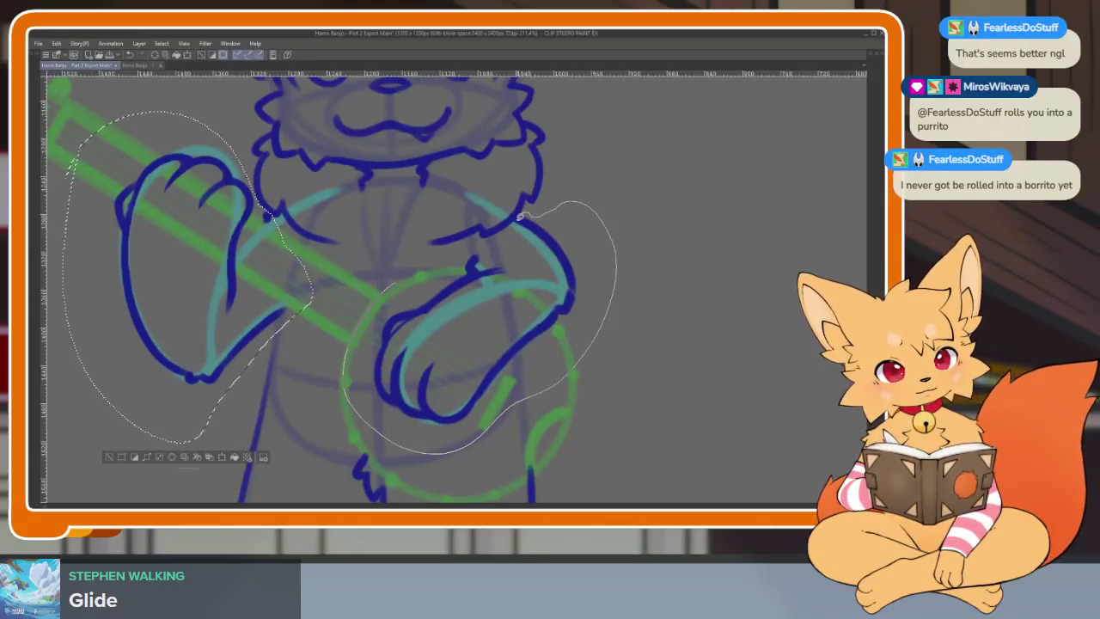
{"action": "left_click_drag", "start_coordinate": [452, 250], "coordinate": [381, 296]}
{"action": "key", "text": "ctrl+z"}
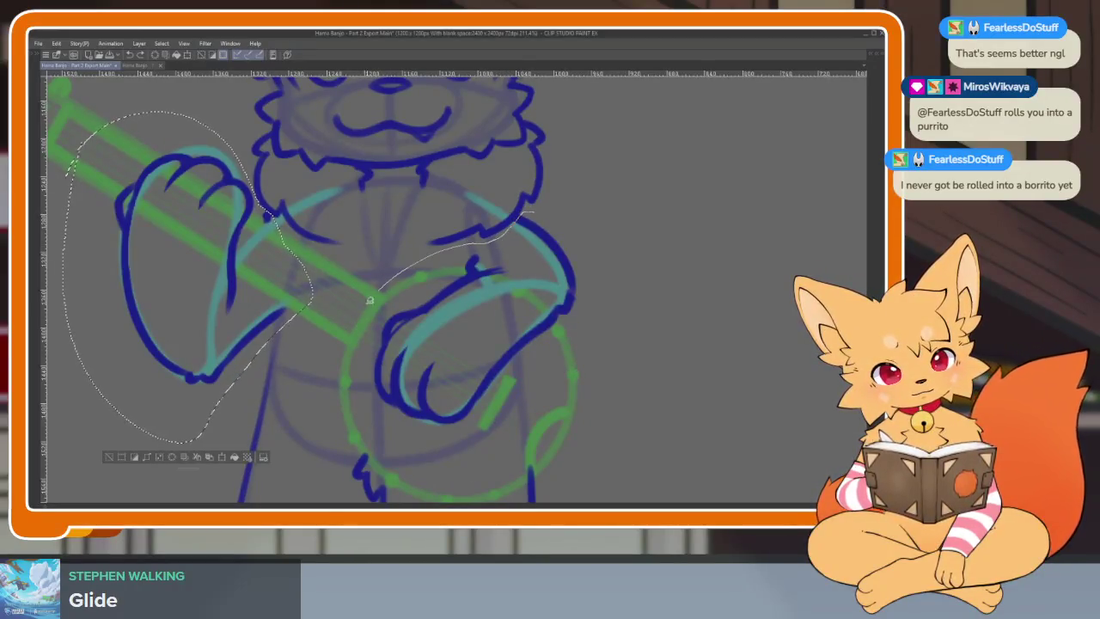
{"action": "left_click_drag", "start_coordinate": [553, 218], "coordinate": [526, 215]}
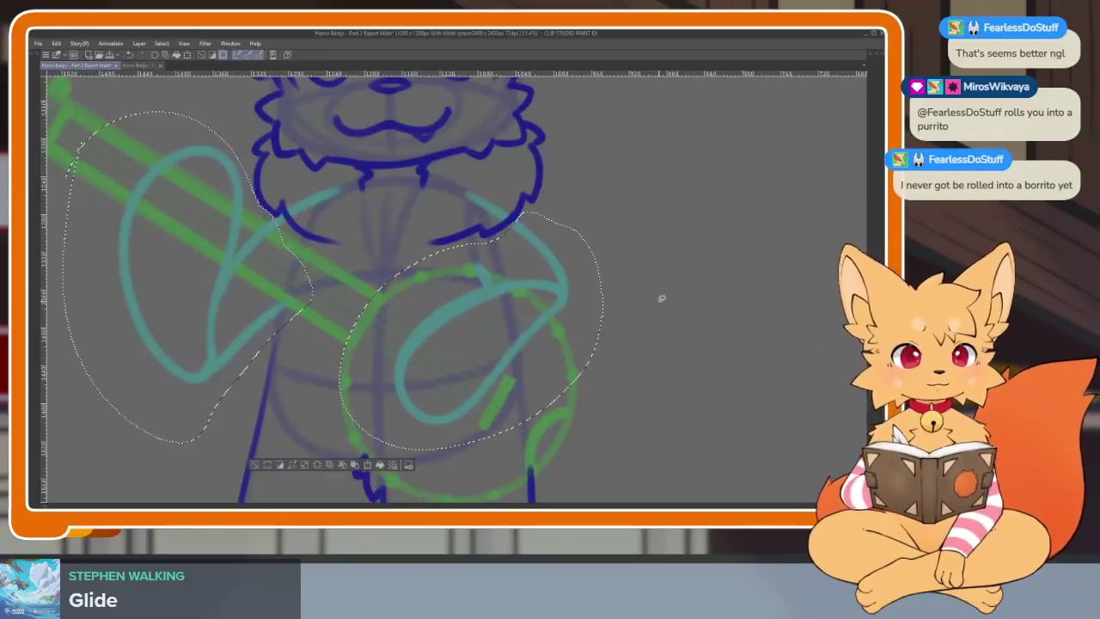
{"action": "key", "text": "ctrl+d"}
{"action": "key", "text": "Tab"}
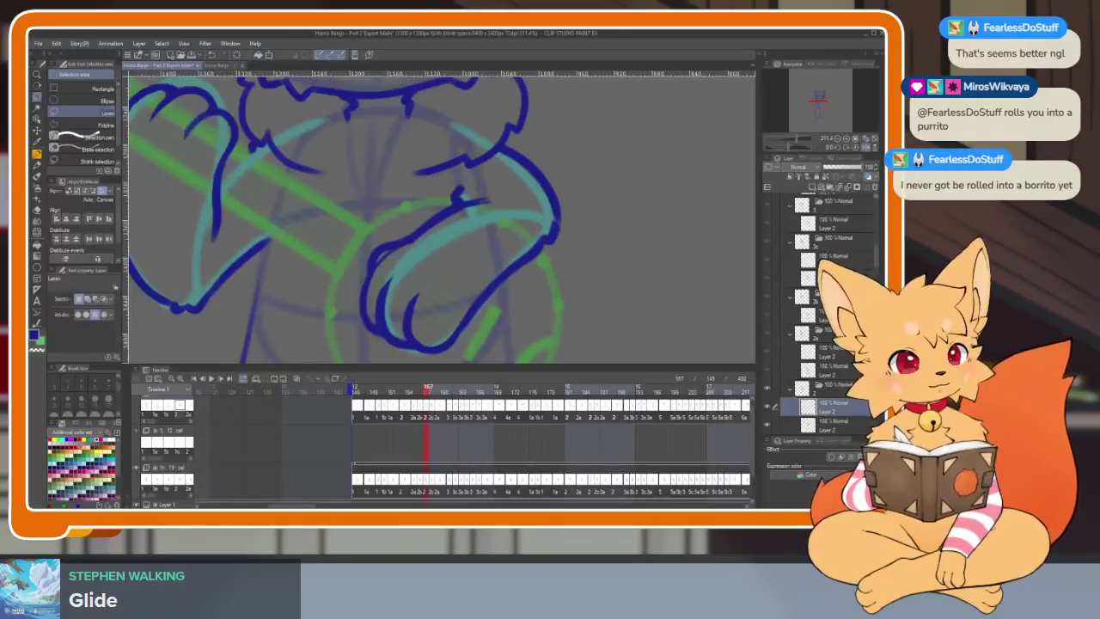
Step: Step between frames 155 and 156 to compare the frames with and without inked arms
{"action": "key", "text": "Left"}
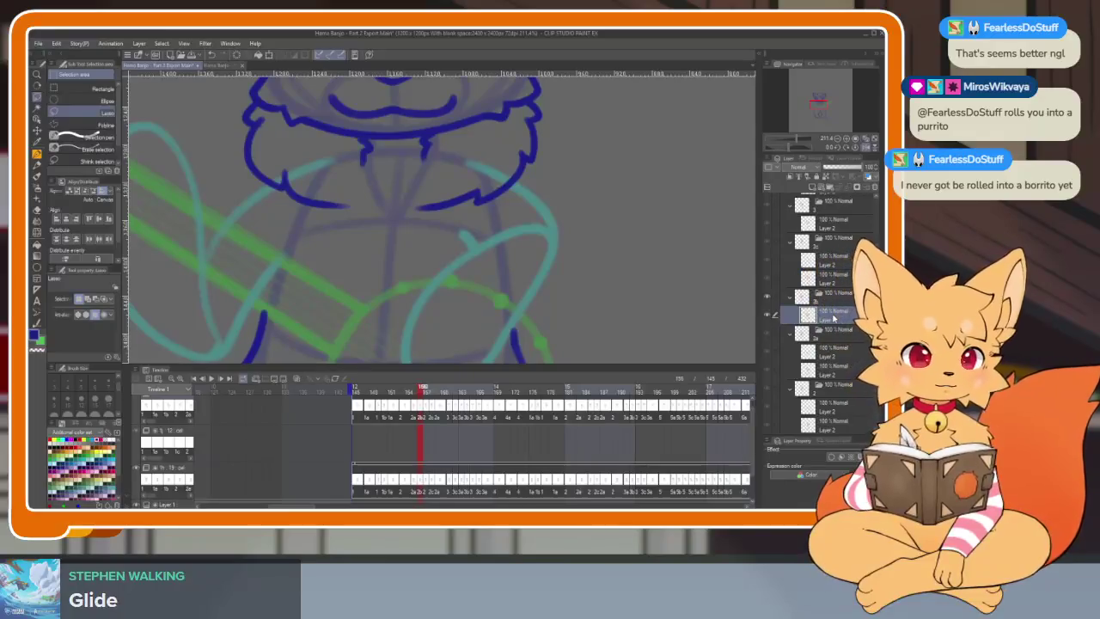
{"action": "key", "text": "Tab"}
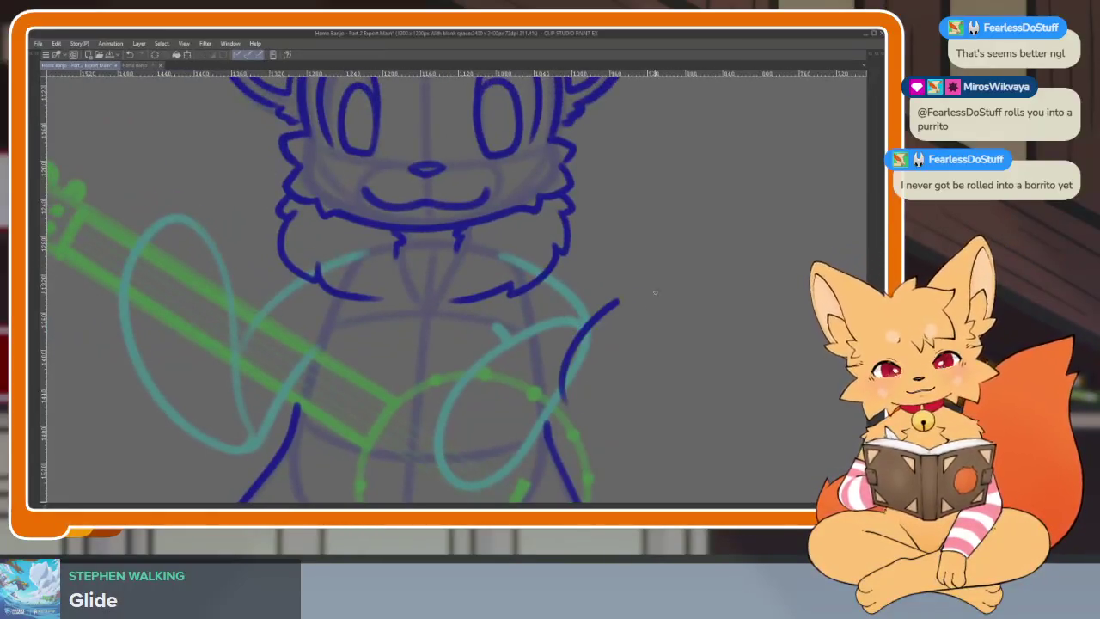
{"action": "scroll", "coordinate": [659, 403], "scroll_direction": "down", "scroll_amount": 4}
{"action": "key", "text": "Tab"}
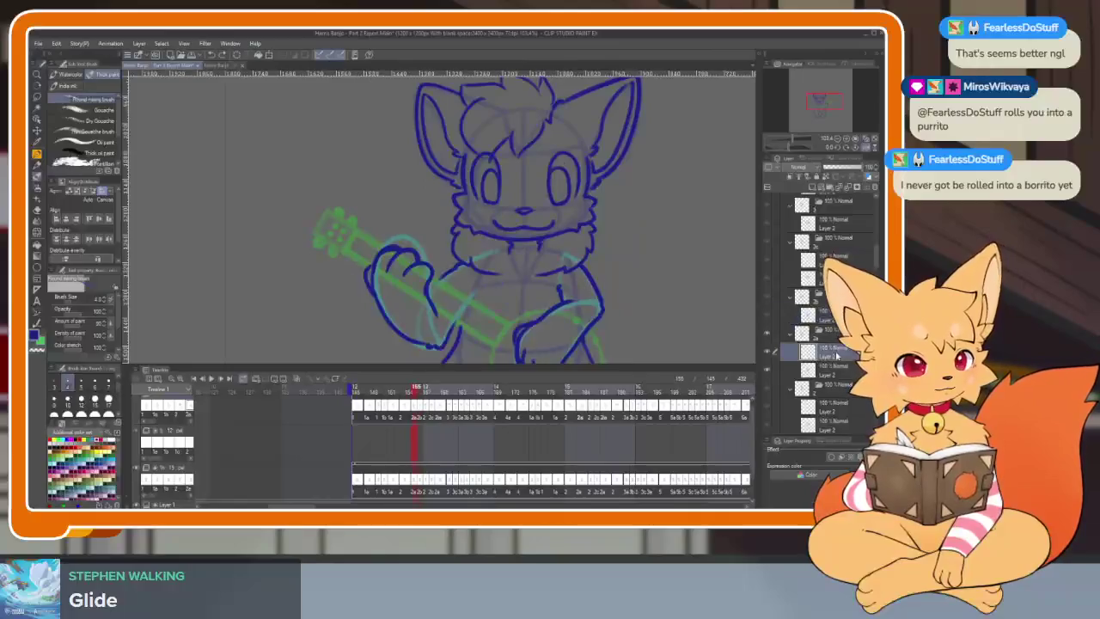
{"action": "key", "text": "Right"}
{"action": "key", "text": "Tab"}
{"action": "scroll", "coordinate": [576, 410], "scroll_direction": "up", "scroll_amount": 3}
{"action": "scroll", "coordinate": [575, 408], "scroll_direction": "down", "scroll_amount": 1}
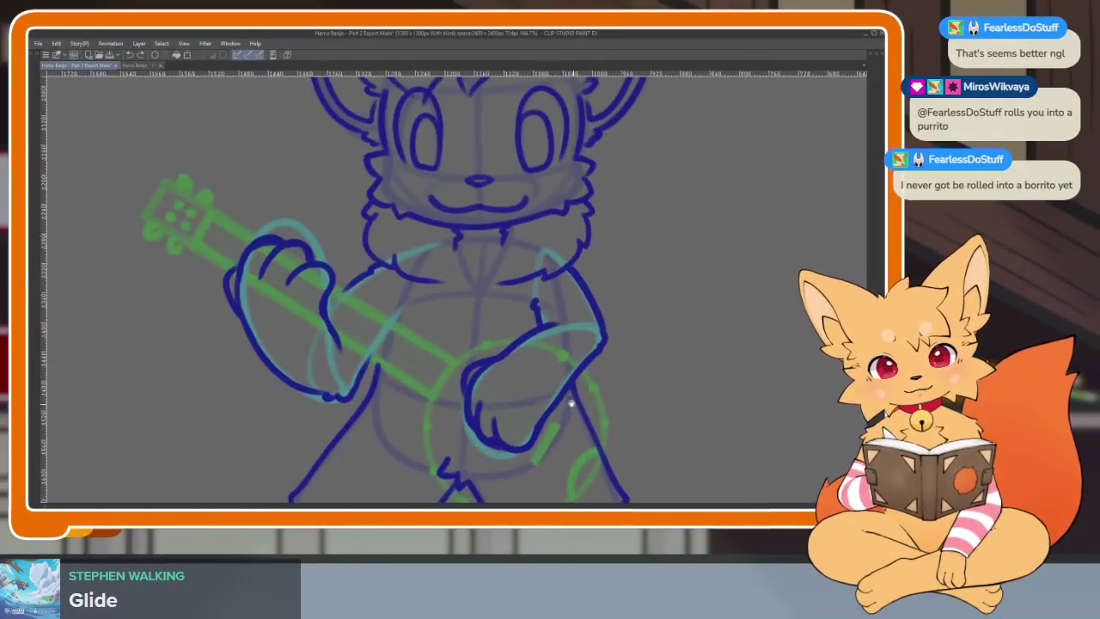
{"action": "scroll", "coordinate": [614, 387], "scroll_direction": "down", "scroll_amount": 1}
{"action": "scroll", "coordinate": [618, 361], "scroll_direction": "down", "scroll_amount": 1}
{"action": "key", "text": "Left"}
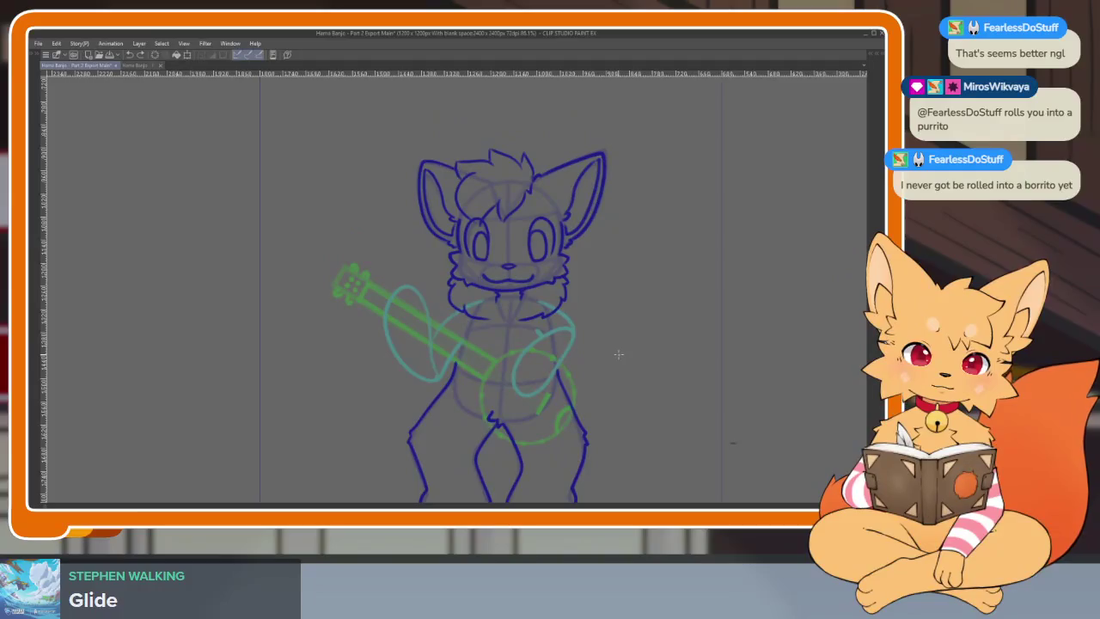
{"action": "key", "text": "Tab"}
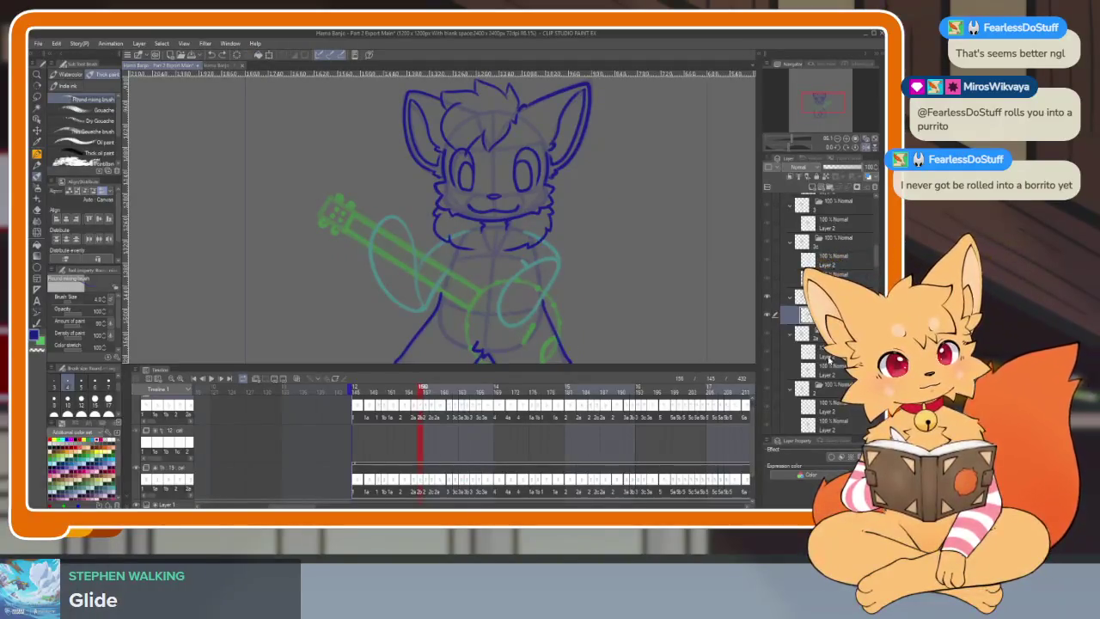
{"action": "key", "text": "Left"}
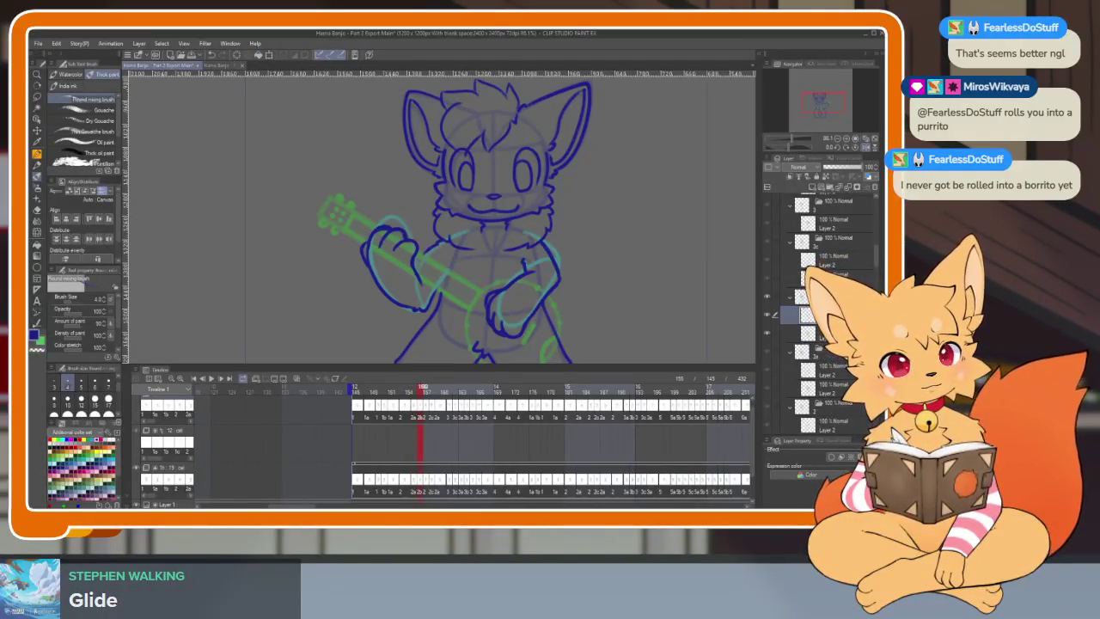
Step: Zoom in on frame 155 and erase part of the paw outline on the banjo drum
{"action": "key", "text": "Tab"}
{"action": "scroll", "coordinate": [542, 382], "scroll_direction": "up", "scroll_amount": 3}
{"action": "scroll", "coordinate": [542, 382], "scroll_direction": "up", "scroll_amount": 2}
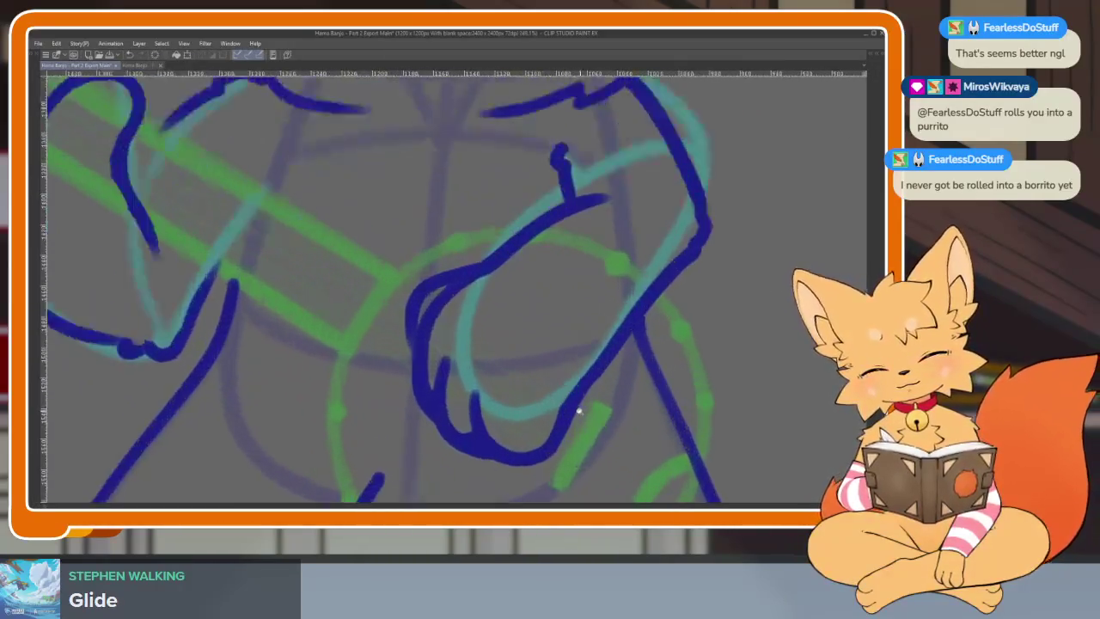
{"action": "scroll", "coordinate": [542, 378], "scroll_direction": "up", "scroll_amount": 2}
{"action": "scroll", "coordinate": [543, 369], "scroll_direction": "down", "scroll_amount": 2}
{"action": "scroll", "coordinate": [544, 360], "scroll_direction": "up", "scroll_amount": 1}
{"action": "key", "text": "Tab"}
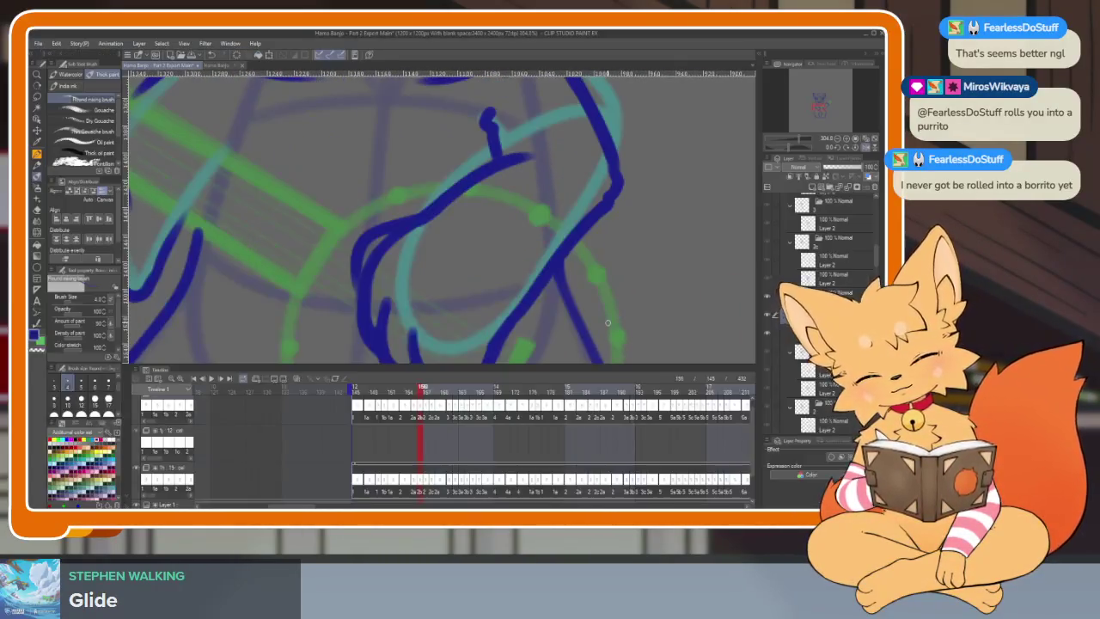
{"action": "key", "text": "Tab"}
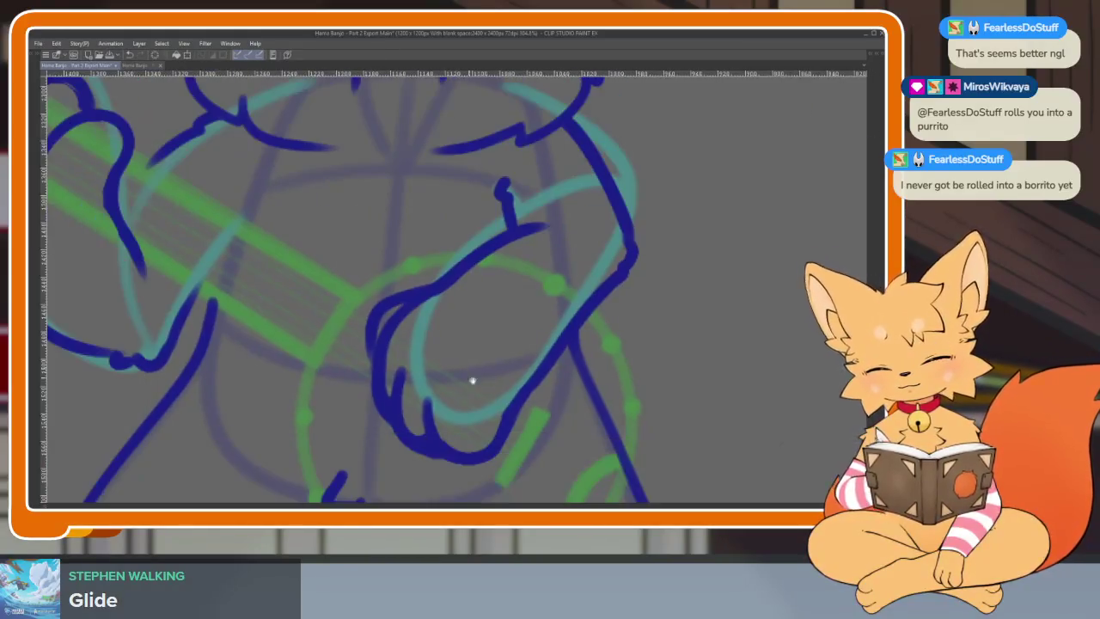
{"action": "scroll", "coordinate": [472, 380], "scroll_direction": "up", "scroll_amount": 1}
{"action": "scroll", "coordinate": [478, 352], "scroll_direction": "down", "scroll_amount": 1}
{"action": "mouse_move", "coordinate": [369, 271]}
{"action": "left_mouse_down"}
{"action": "mouse_move", "coordinate": [332, 405]}
{"action": "mouse_move", "coordinate": [397, 283]}
{"action": "mouse_move", "coordinate": [375, 430]}
{"action": "left_mouse_up"}
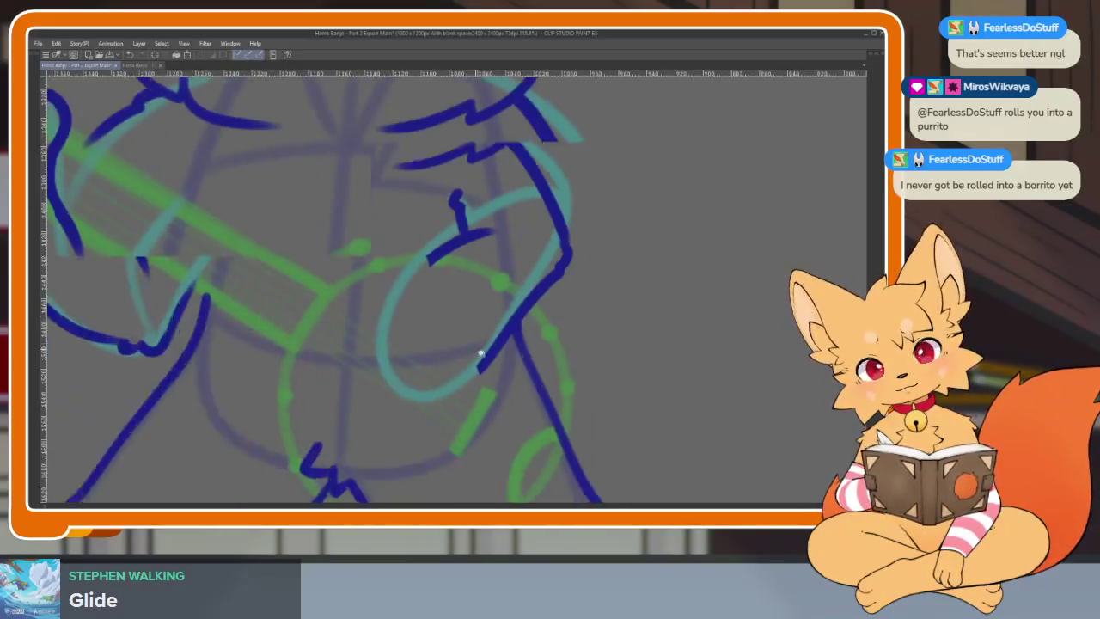
{"action": "mouse_move", "coordinate": [461, 343]}
{"action": "left_mouse_down"}
{"action": "mouse_move", "coordinate": [541, 314]}
{"action": "mouse_move", "coordinate": [498, 344]}
{"action": "left_mouse_up"}
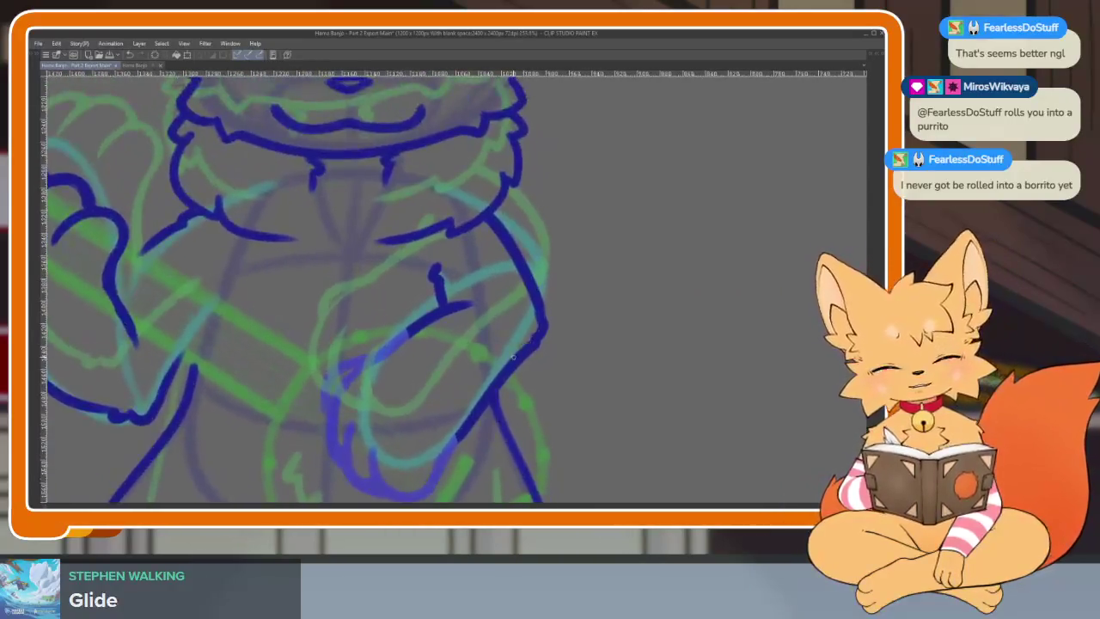
Step: Lasso the paw lineart and skew it into a new shape with Free Transform
{"action": "key", "text": "Tab"}
{"action": "key", "text": "Tab"}
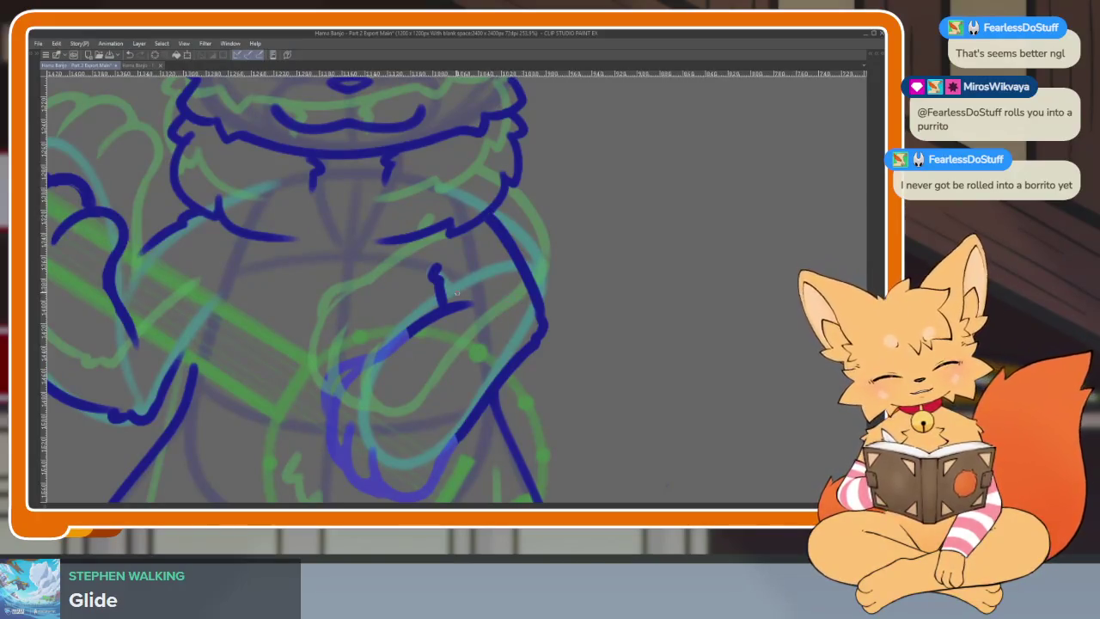
{"action": "key", "text": "Tab"}
{"action": "key", "text": "Tab"}
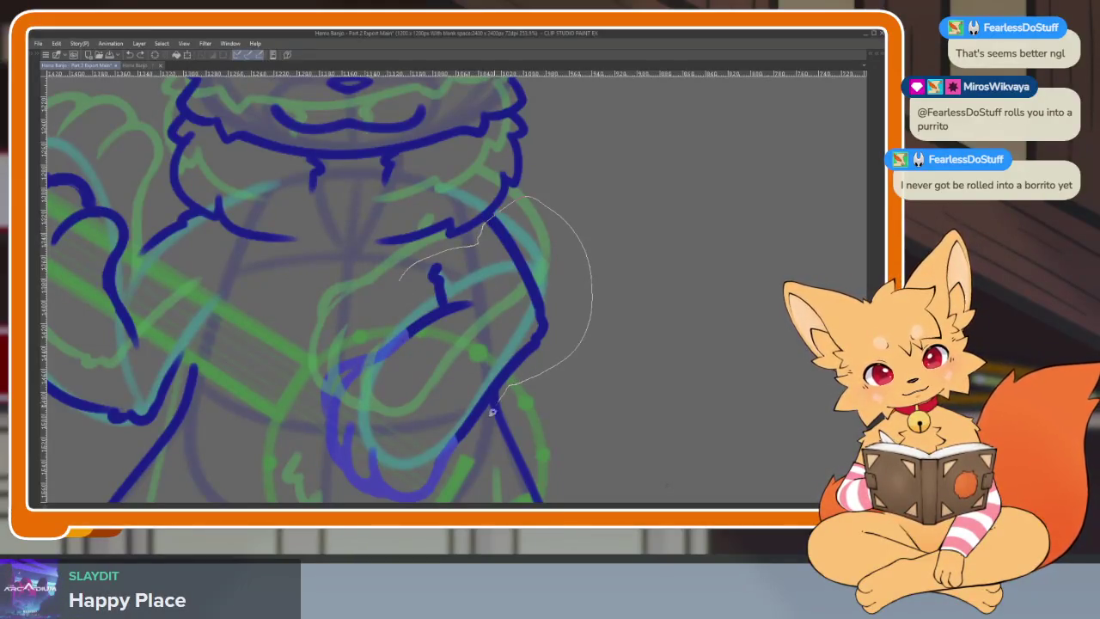
{"action": "left_click_drag", "start_coordinate": [399, 336], "coordinate": [387, 310]}
{"action": "key", "text": "ctrl+t"}
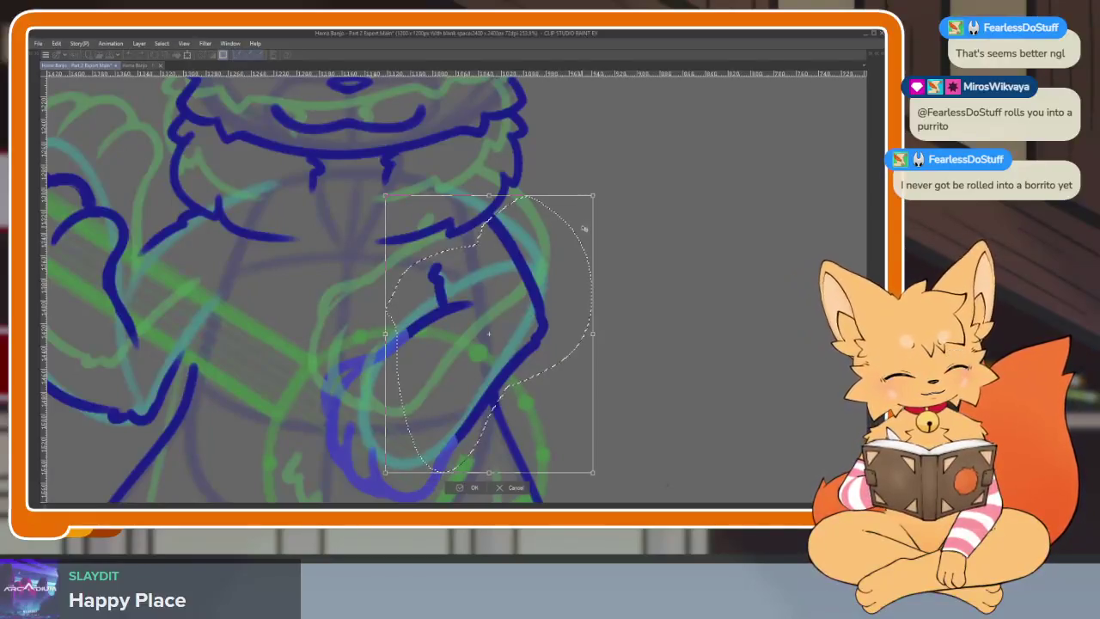
{"action": "left_click_drag", "start_coordinate": [490, 472], "coordinate": [500, 457]}
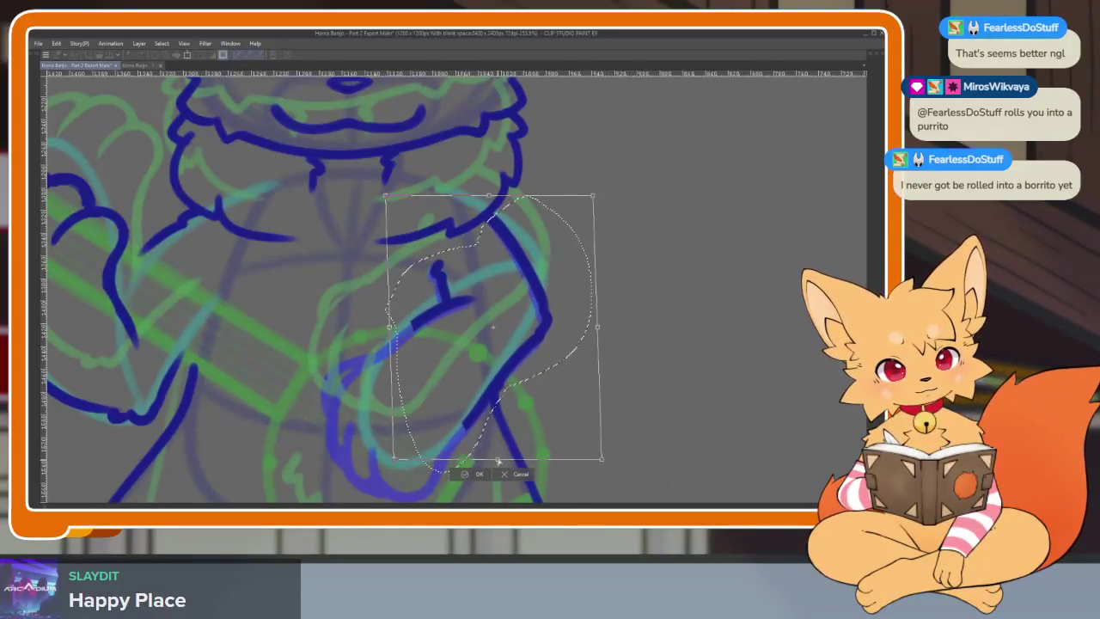
{"action": "left_click", "coordinate": [479, 472]}
Step: Ink a fresh dark blue loop over the paw sketch: left, bottom and upper-left arcs
{"action": "scroll", "coordinate": [461, 461], "scroll_direction": "up", "scroll_amount": 3}
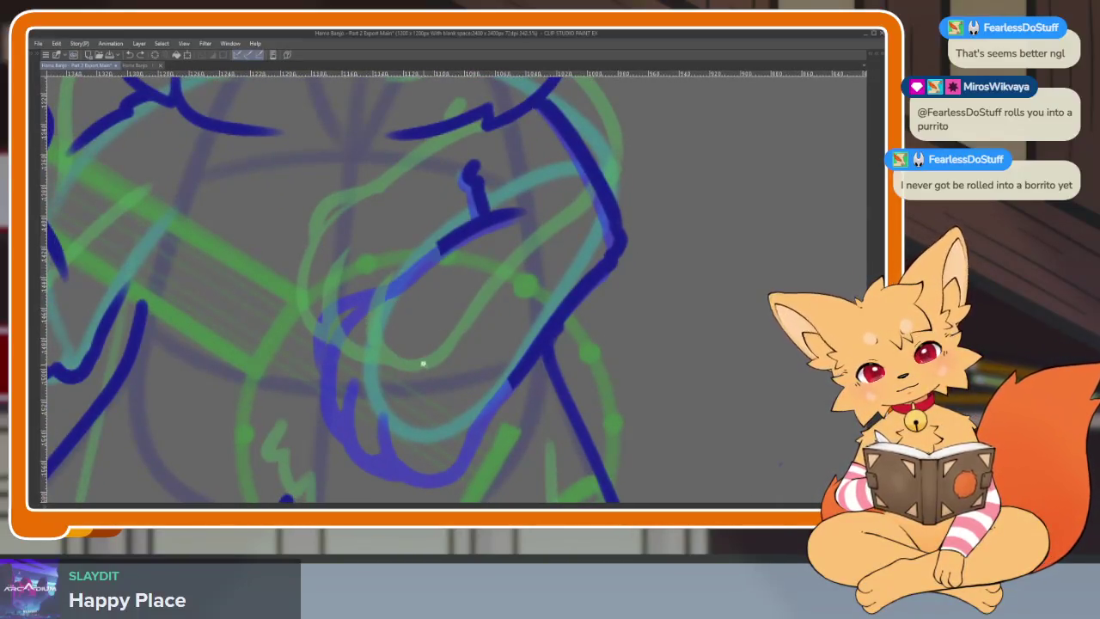
{"action": "scroll", "coordinate": [412, 247], "scroll_direction": "up", "scroll_amount": 2}
{"action": "left_click_drag", "start_coordinate": [382, 243], "coordinate": [524, 381]}
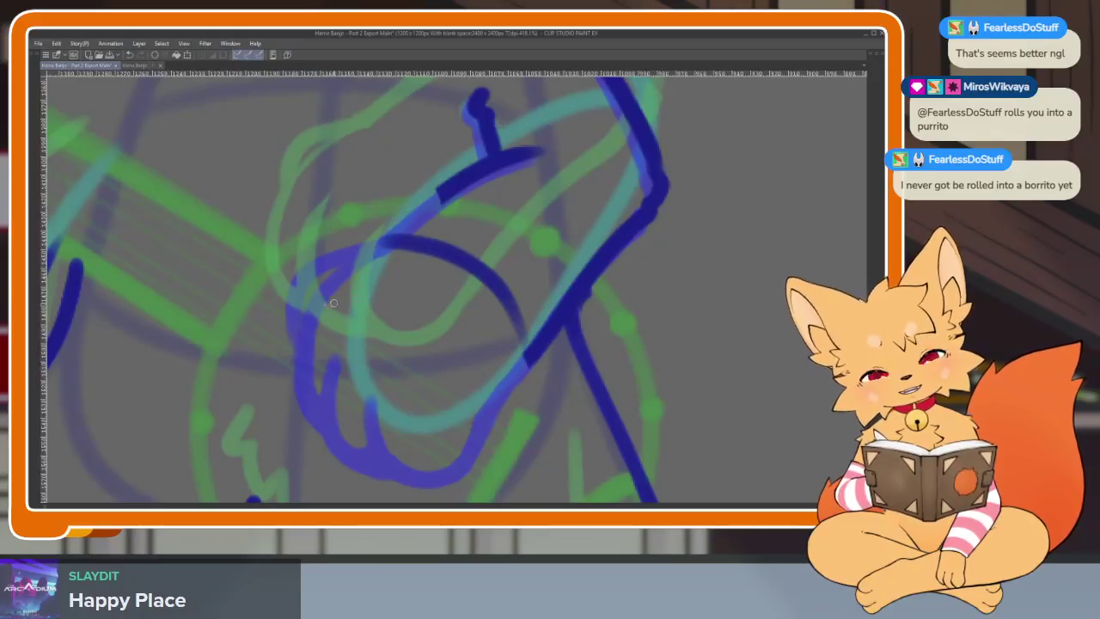
{"action": "mouse_move", "coordinate": [340, 275]}
{"action": "left_mouse_down"}
{"action": "mouse_move", "coordinate": [320, 331]}
{"action": "mouse_move", "coordinate": [387, 434]}
{"action": "mouse_move", "coordinate": [483, 440]}
{"action": "left_mouse_up"}
{"action": "scroll", "coordinate": [439, 397], "scroll_direction": "up", "scroll_amount": 1}
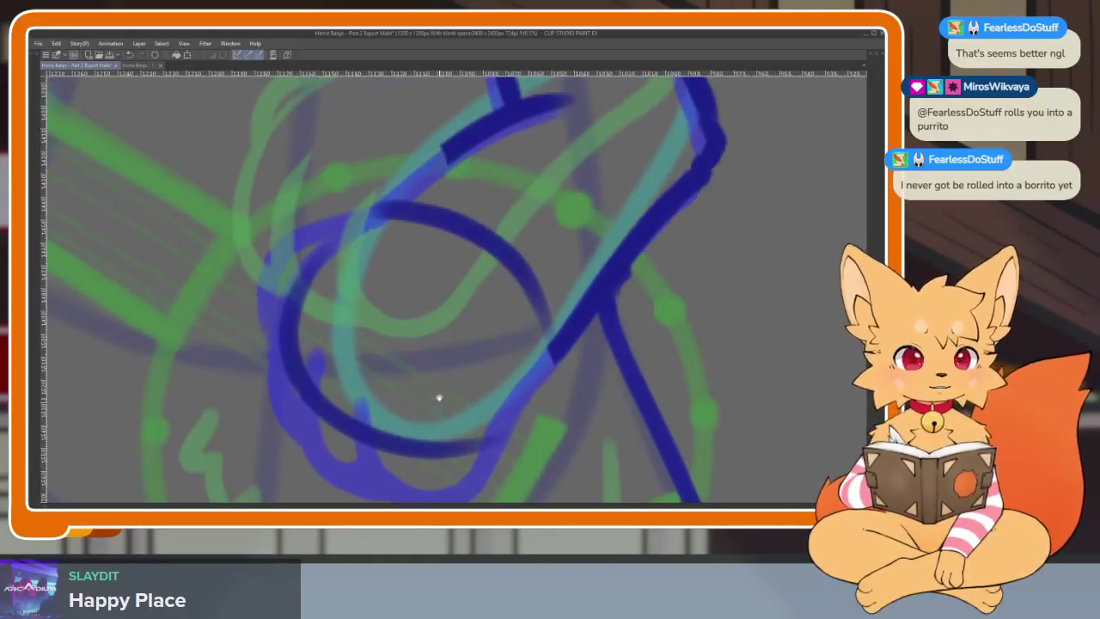
{"action": "left_click_drag", "start_coordinate": [396, 207], "coordinate": [289, 335]}
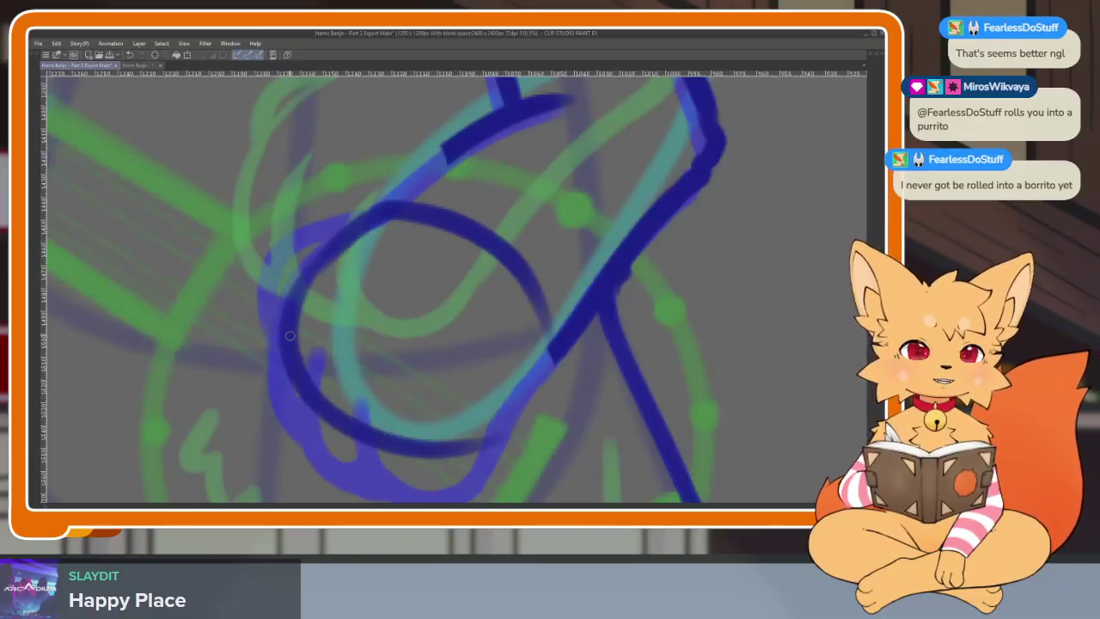
{"action": "scroll", "coordinate": [500, 355], "scroll_direction": "up", "scroll_amount": 3}
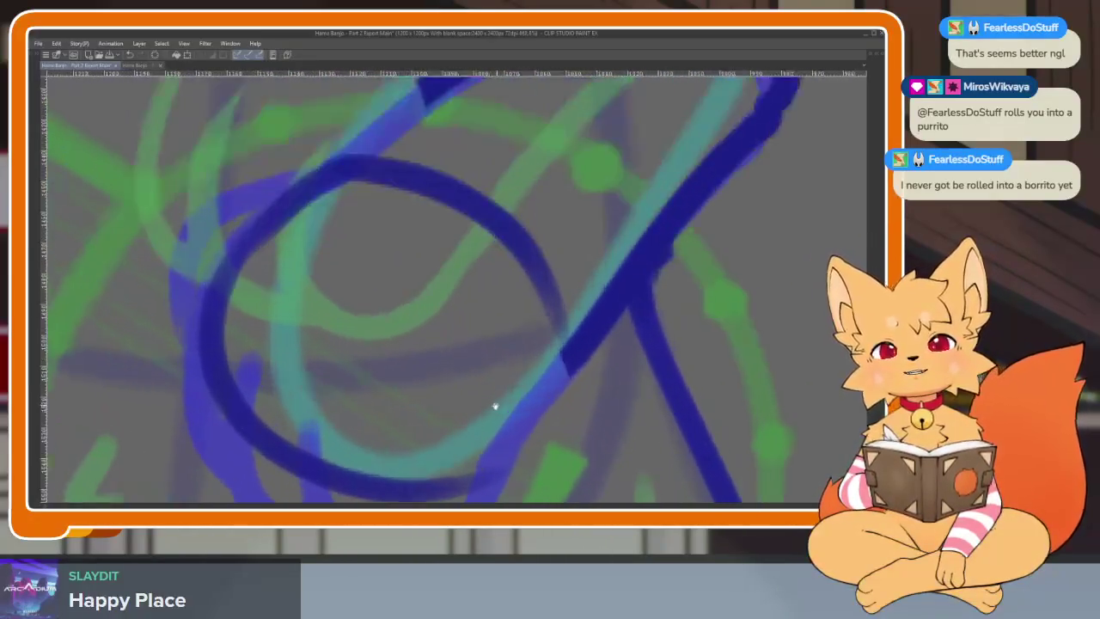
{"action": "scroll", "coordinate": [499, 376], "scroll_direction": "down", "scroll_amount": 1}
{"action": "scroll", "coordinate": [492, 385], "scroll_direction": "down", "scroll_amount": 1}
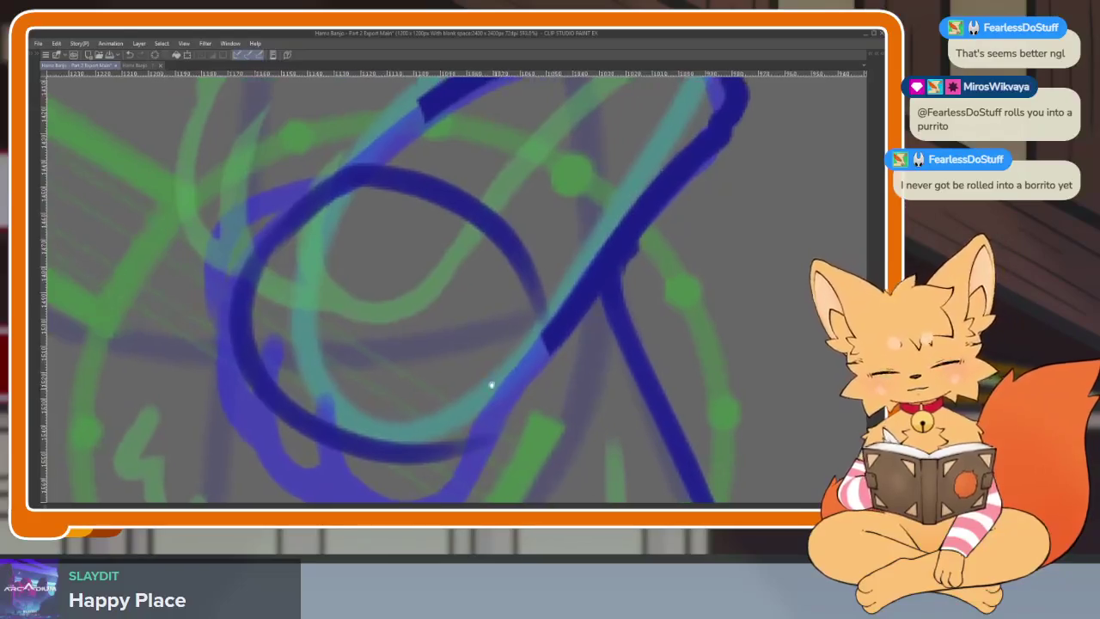
{"action": "mouse_move", "coordinate": [267, 271]}
{"action": "left_mouse_down"}
{"action": "mouse_move", "coordinate": [352, 305]}
{"action": "mouse_move", "coordinate": [475, 400]}
{"action": "left_mouse_up"}
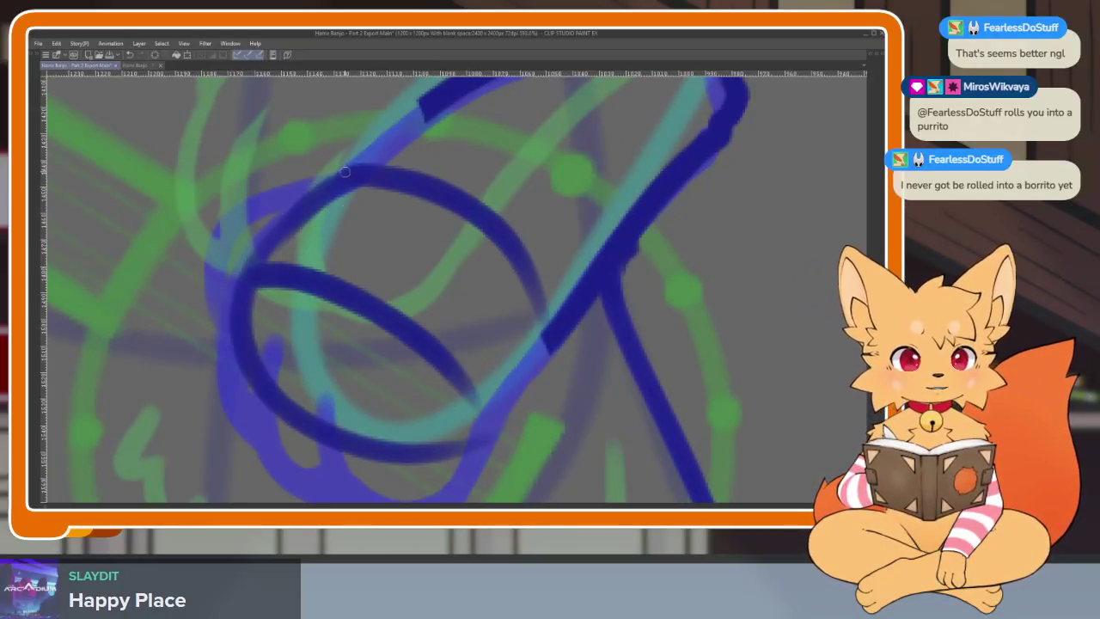
{"action": "mouse_move", "coordinate": [344, 172]}
{"action": "left_mouse_down"}
{"action": "mouse_move", "coordinate": [239, 245]}
{"action": "mouse_move", "coordinate": [231, 288]}
{"action": "left_mouse_up"}
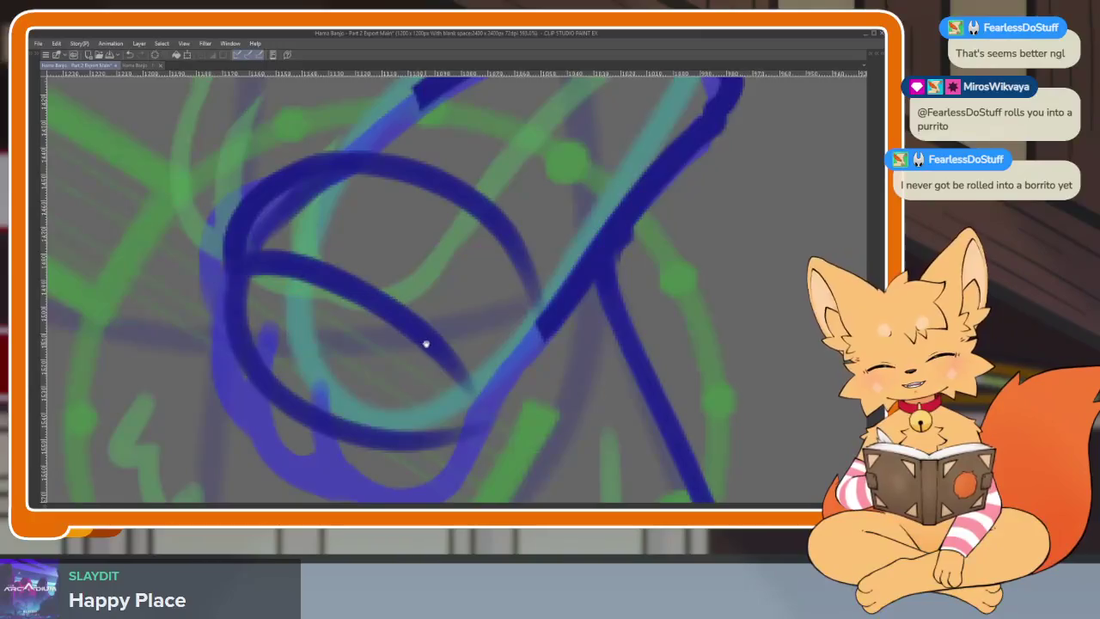
Step: Rotate the canvas and try curved finger strokes inside the loop, undoing the unsatisfying attempts
{"action": "left_click_drag", "start_coordinate": [425, 344], "coordinate": [434, 434]}
{"action": "scroll", "coordinate": [456, 421], "scroll_direction": "up", "scroll_amount": 3}
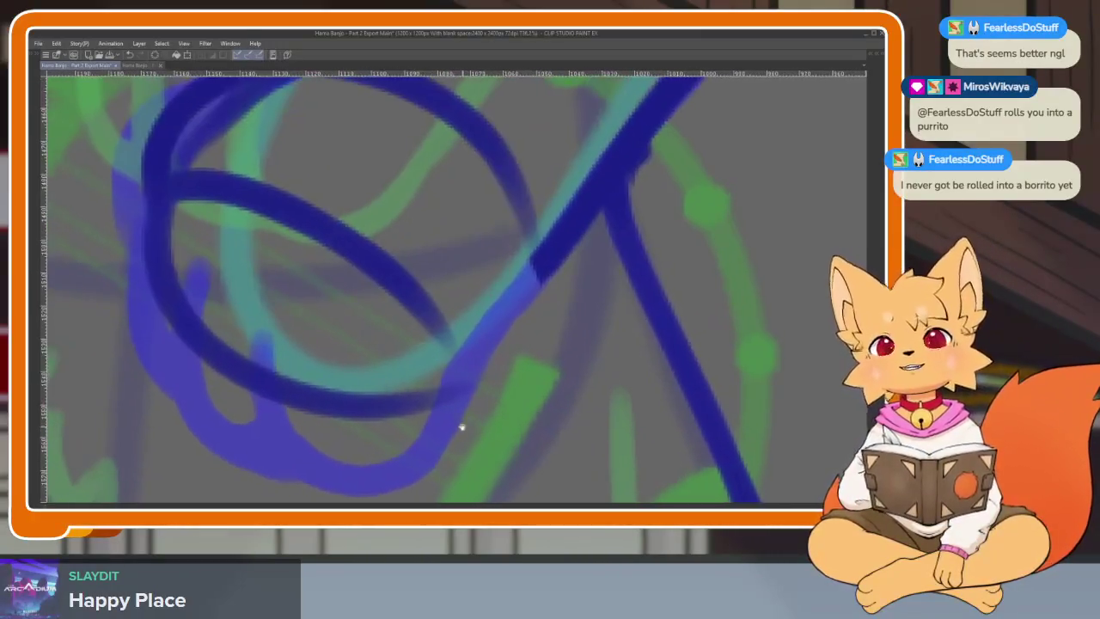
{"action": "scroll", "coordinate": [459, 422], "scroll_direction": "up", "scroll_amount": 3}
{"action": "mouse_move", "coordinate": [462, 424]}
{"action": "left_mouse_down"}
{"action": "mouse_move", "coordinate": [473, 422]}
{"action": "mouse_move", "coordinate": [472, 441]}
{"action": "left_mouse_up"}
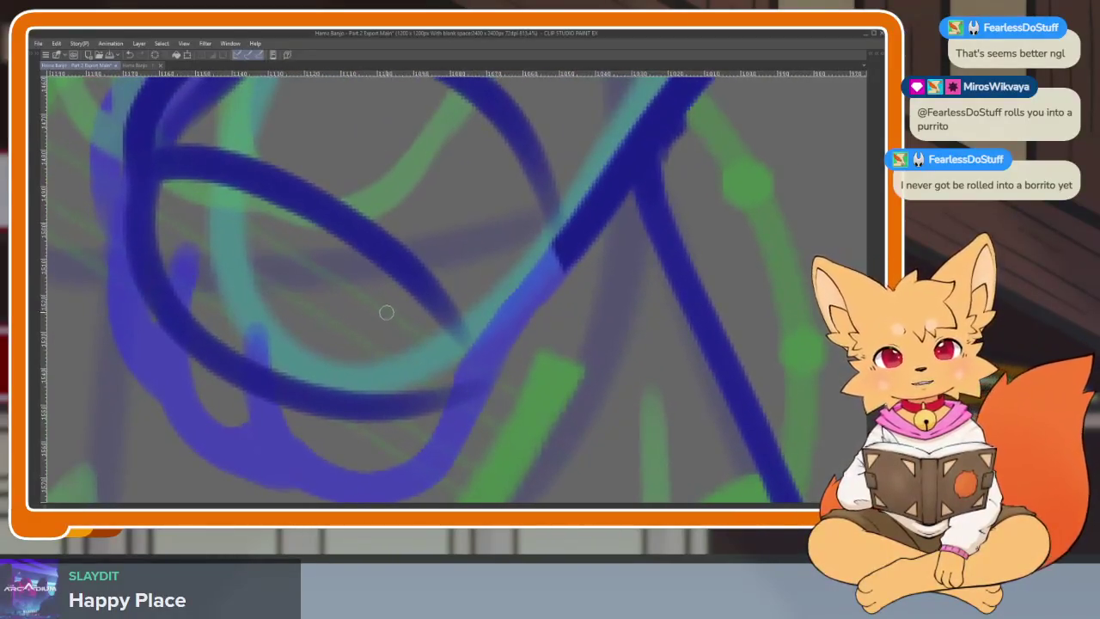
{"action": "left_click_drag", "start_coordinate": [296, 230], "coordinate": [284, 382]}
{"action": "key", "text": "ctrl+z"}
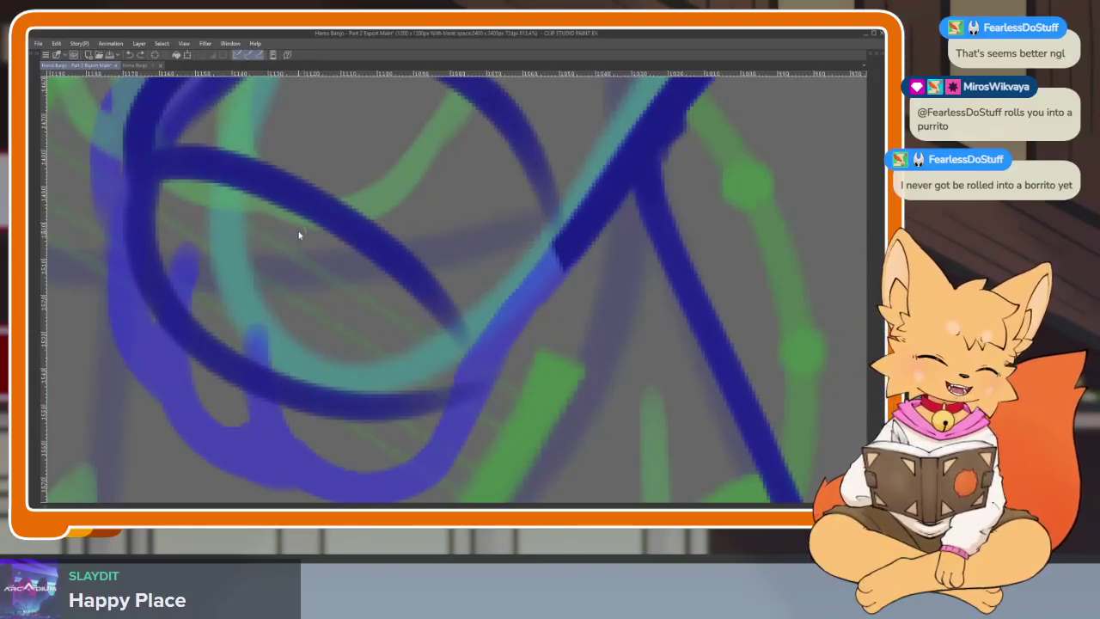
{"action": "left_click_drag", "start_coordinate": [295, 238], "coordinate": [376, 436]}
{"action": "key", "text": "ctrl+z"}
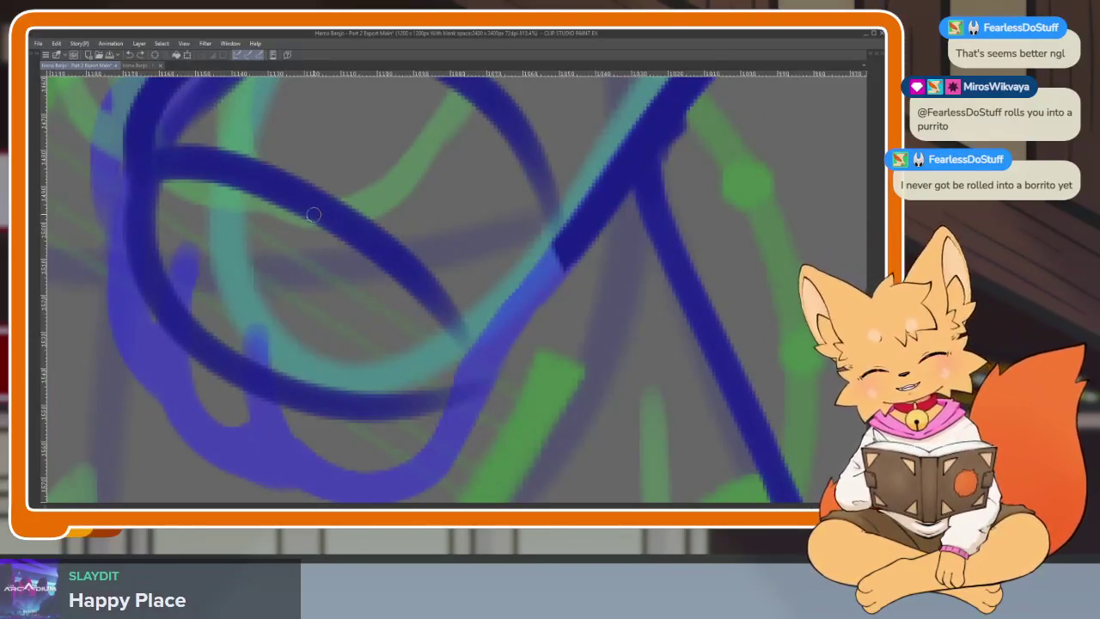
{"action": "mouse_move", "coordinate": [311, 216]}
{"action": "left_mouse_down"}
{"action": "mouse_move", "coordinate": [439, 454]}
{"action": "mouse_move", "coordinate": [552, 300]}
{"action": "mouse_move", "coordinate": [449, 278]}
{"action": "mouse_move", "coordinate": [283, 198]}
{"action": "mouse_move", "coordinate": [339, 430]}
{"action": "left_mouse_up"}
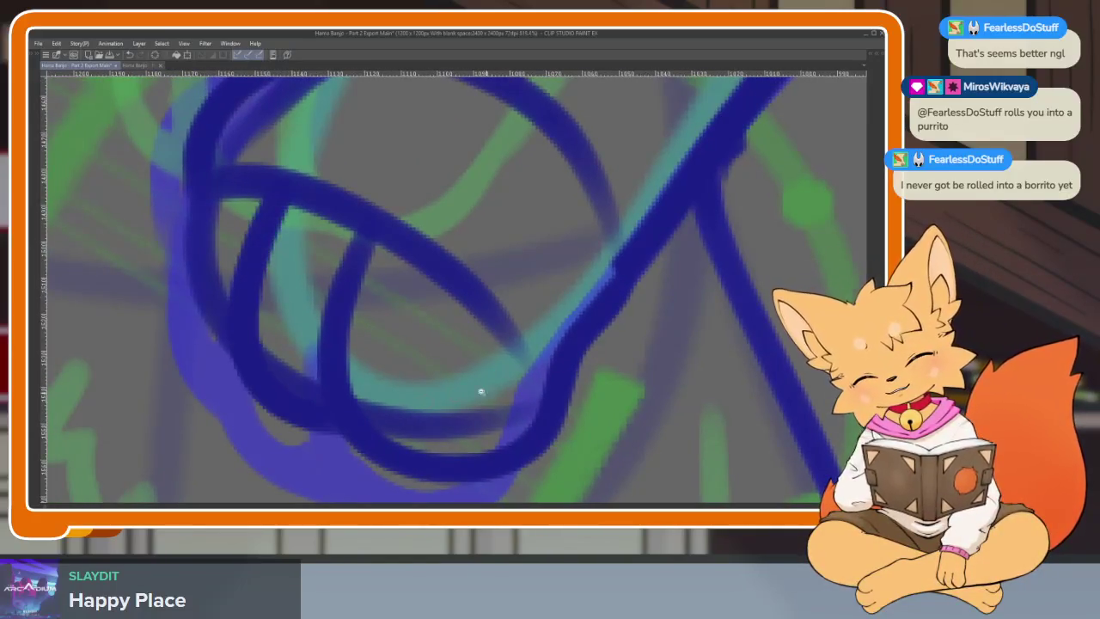
{"action": "scroll", "coordinate": [486, 376], "scroll_direction": "down", "scroll_amount": 5}
{"action": "scroll", "coordinate": [487, 376], "scroll_direction": "up", "scroll_amount": 4}
{"action": "key", "text": "ctrl+z"}
{"action": "key", "text": "ctrl+z"}
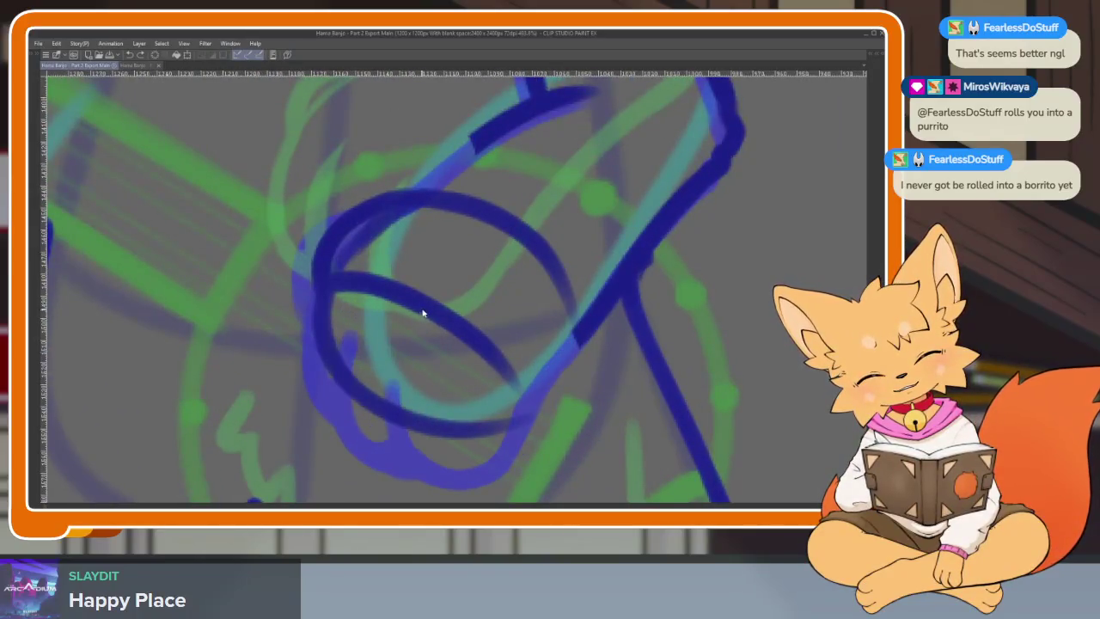
Step: Ink the loop's bottom curve and two finger strokes along the loop and its left edge
{"action": "mouse_move", "coordinate": [407, 367]}
{"action": "left_mouse_down"}
{"action": "mouse_move", "coordinate": [512, 434]}
{"action": "mouse_move", "coordinate": [567, 340]}
{"action": "left_mouse_up"}
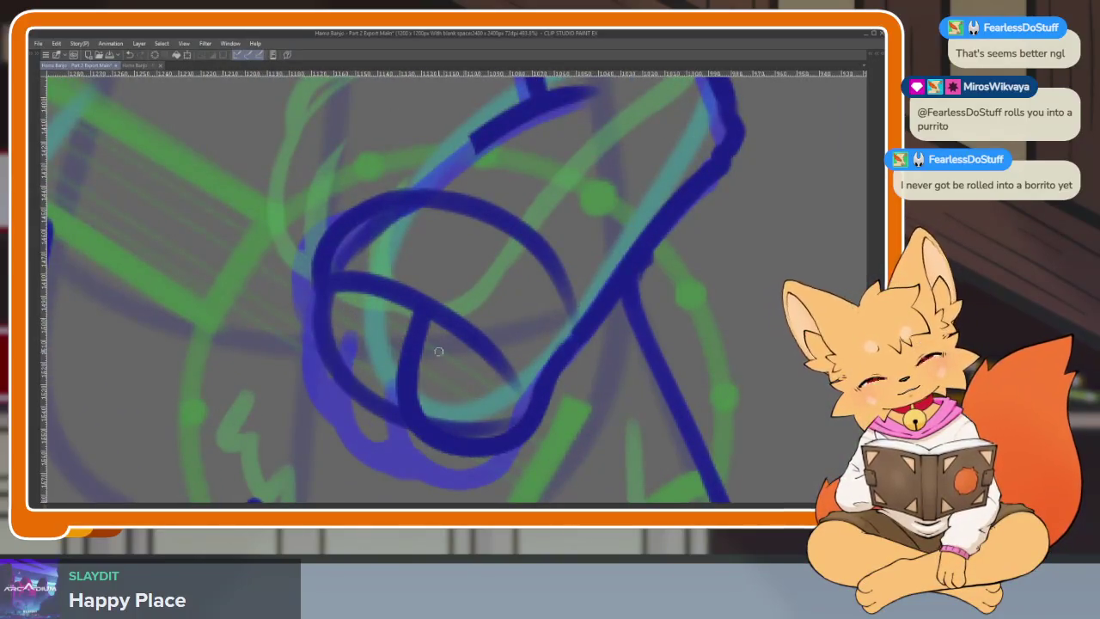
{"action": "left_click_drag", "start_coordinate": [375, 298], "coordinate": [437, 424]}
{"action": "left_click_drag", "start_coordinate": [332, 279], "coordinate": [353, 412]}
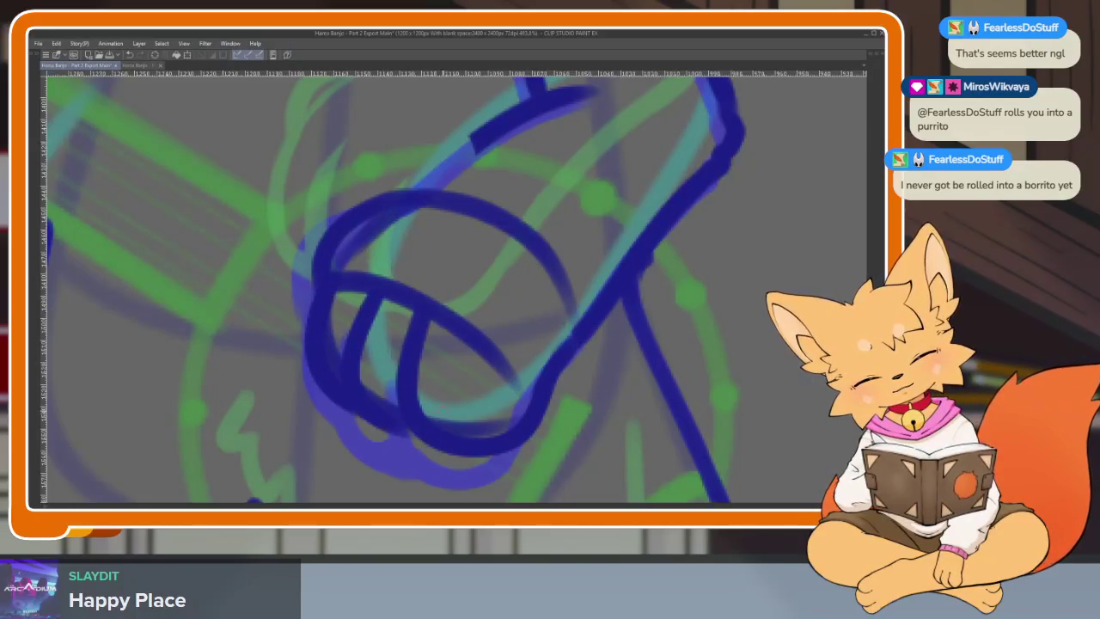
{"action": "scroll", "coordinate": [464, 368], "scroll_direction": "down", "scroll_amount": 3}
{"action": "scroll", "coordinate": [464, 368], "scroll_direction": "up", "scroll_amount": 3}
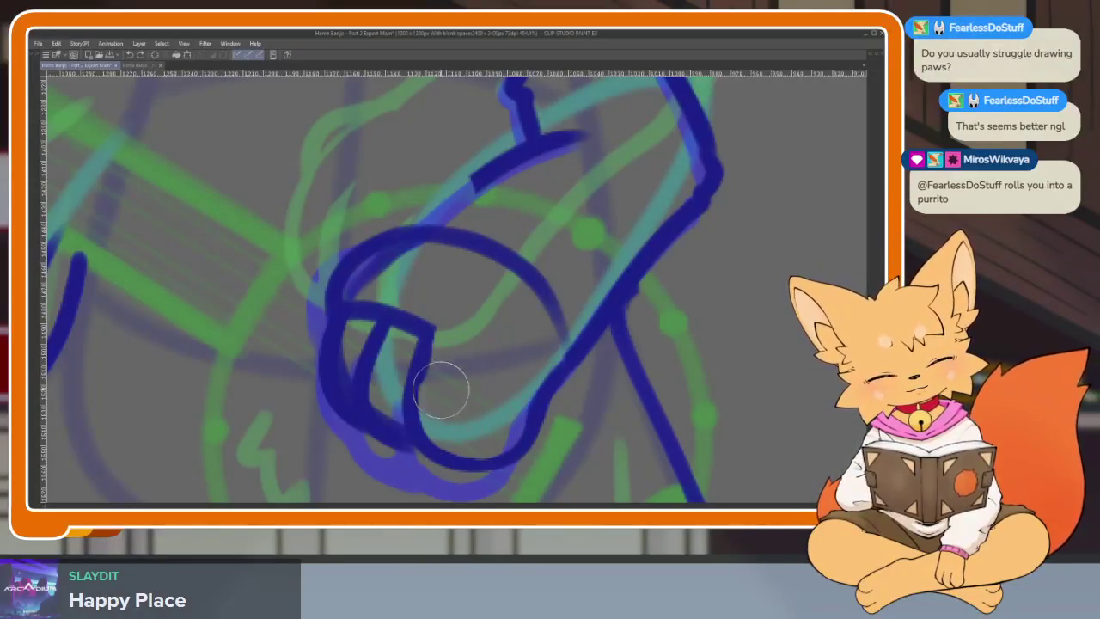
Step: Erase stray bits and trim the finger strokes, thinning the right finger spike
{"action": "left_click_drag", "start_coordinate": [398, 325], "coordinate": [432, 288]}
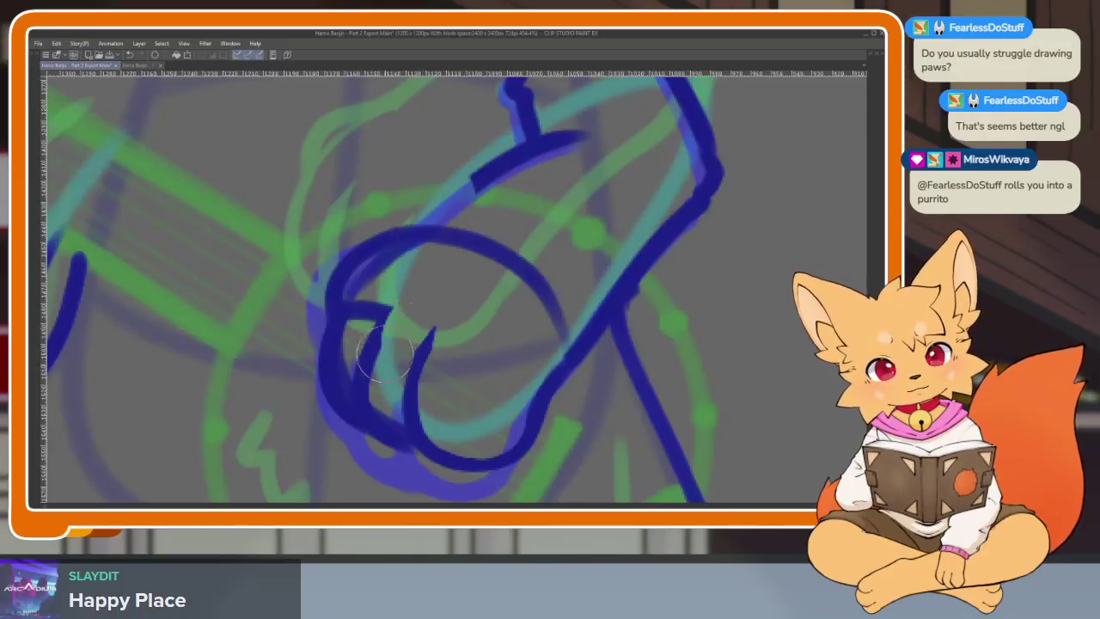
{"action": "scroll", "coordinate": [394, 350], "scroll_direction": "up", "scroll_amount": 1}
{"action": "scroll", "coordinate": [398, 356], "scroll_direction": "up", "scroll_amount": 1}
{"action": "scroll", "coordinate": [413, 361], "scroll_direction": "up", "scroll_amount": 1}
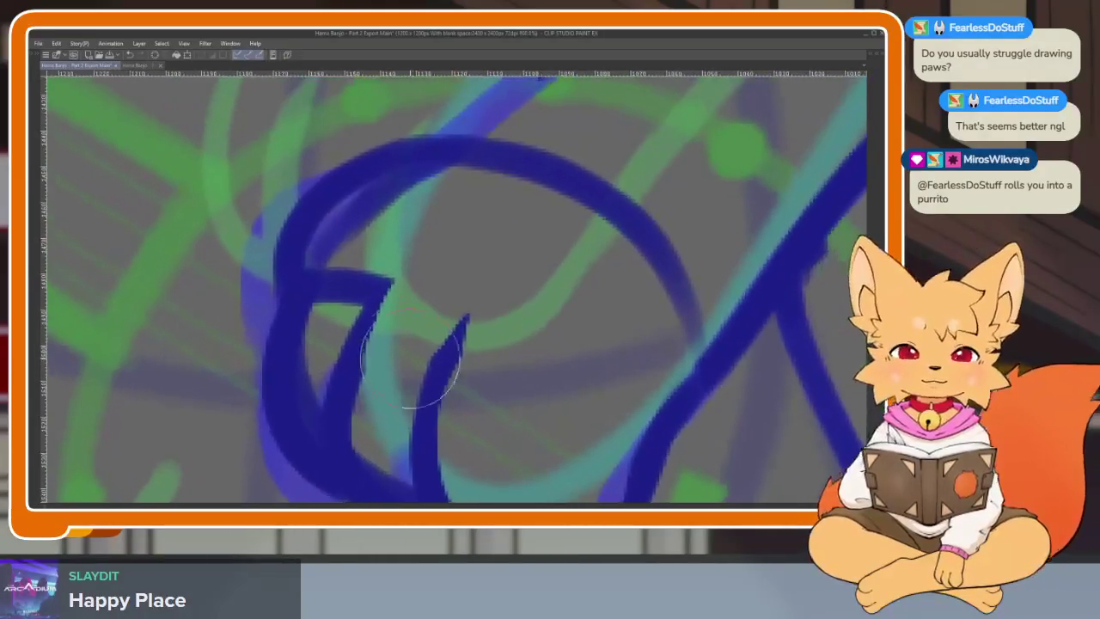
{"action": "mouse_move", "coordinate": [343, 287]}
{"action": "left_mouse_down"}
{"action": "mouse_move", "coordinate": [322, 300]}
{"action": "mouse_move", "coordinate": [369, 288]}
{"action": "mouse_move", "coordinate": [380, 270]}
{"action": "mouse_move", "coordinate": [307, 351]}
{"action": "mouse_move", "coordinate": [318, 364]}
{"action": "left_mouse_up"}
{"action": "left_click_drag", "start_coordinate": [381, 336], "coordinate": [329, 323]}
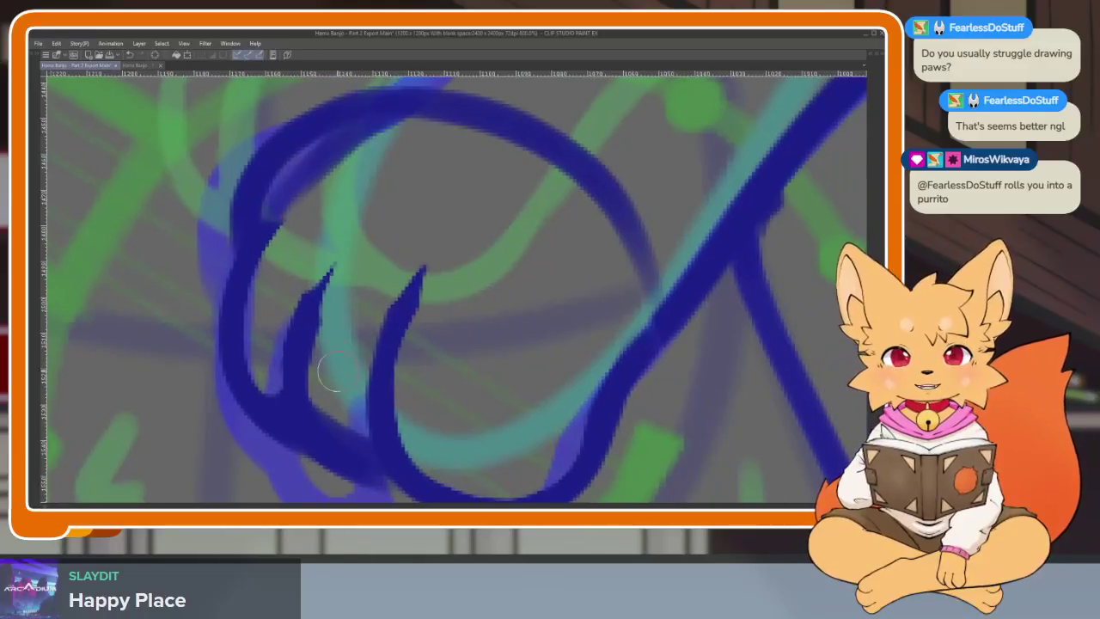
{"action": "mouse_move", "coordinate": [319, 368]}
{"action": "left_mouse_down"}
{"action": "mouse_move", "coordinate": [324, 410]}
{"action": "mouse_move", "coordinate": [326, 266]}
{"action": "left_mouse_up"}
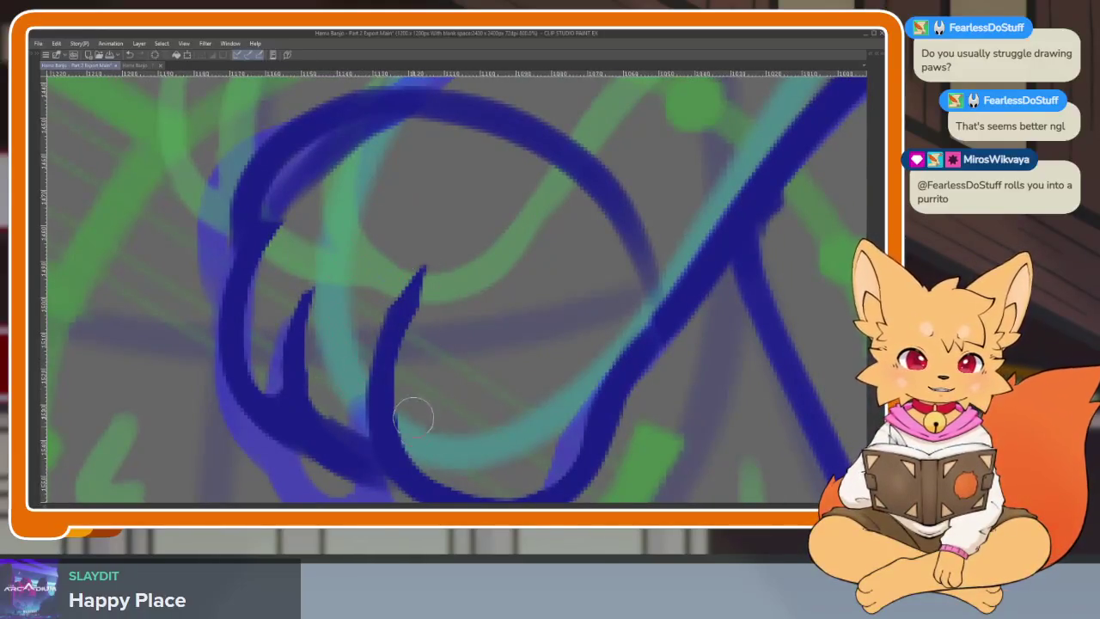
{"action": "left_click_drag", "start_coordinate": [414, 417], "coordinate": [404, 266]}
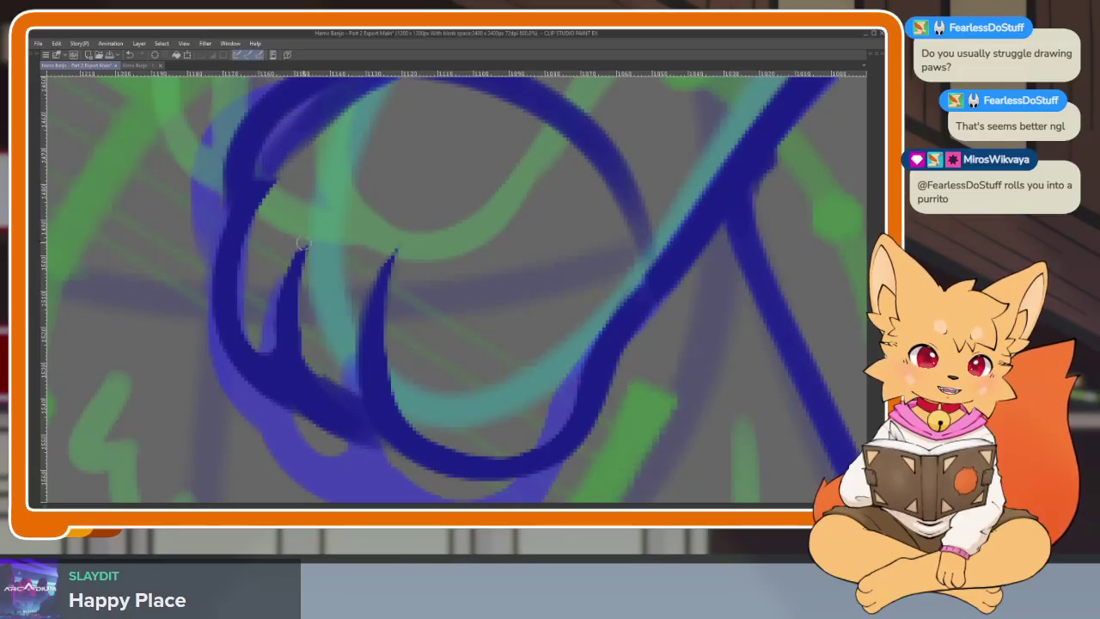
Step: Redraw the left finger as a thicker curve and erase gaps at the top of the arcs
{"action": "left_click_drag", "start_coordinate": [303, 243], "coordinate": [288, 359]}
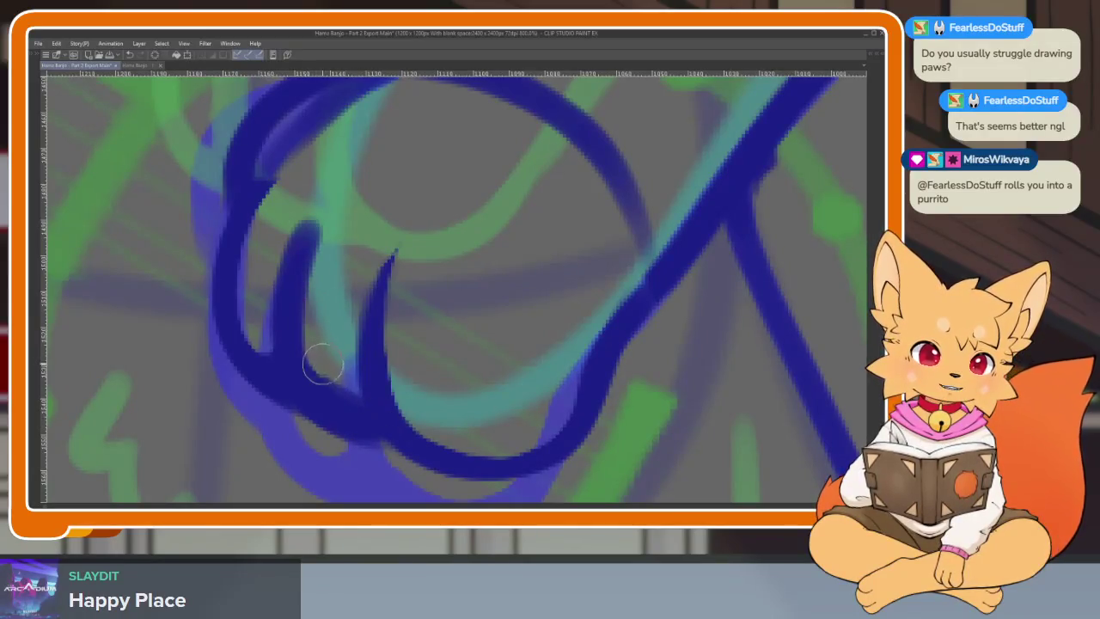
{"action": "scroll", "coordinate": [460, 391], "scroll_direction": "down", "scroll_amount": 3}
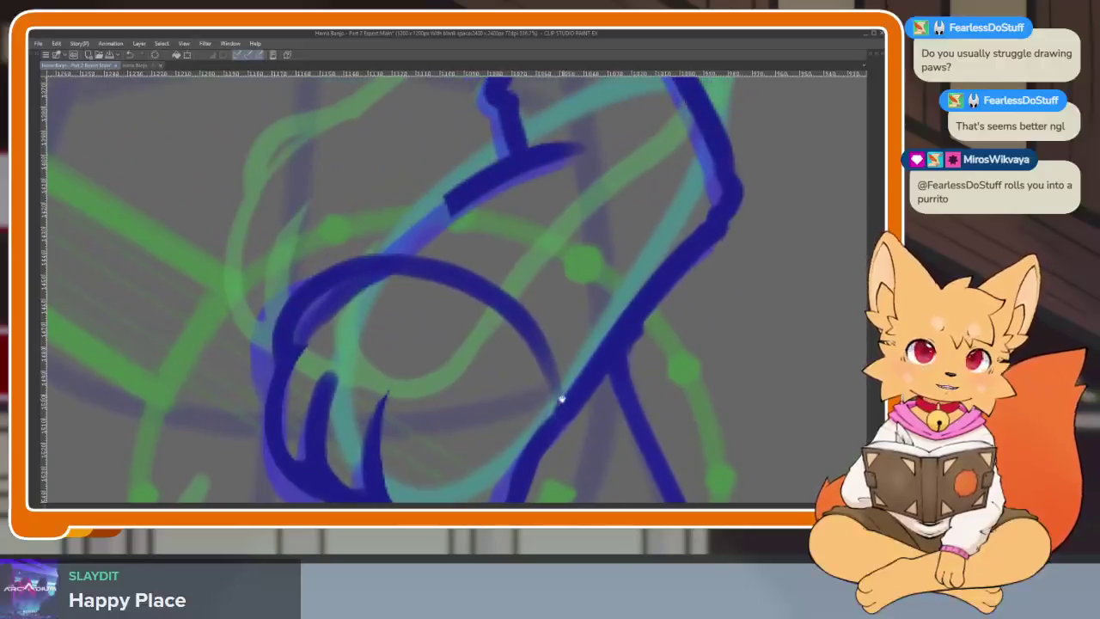
{"action": "left_click_drag", "start_coordinate": [430, 265], "coordinate": [401, 283]}
{"action": "left_click_drag", "start_coordinate": [474, 290], "coordinate": [531, 328]}
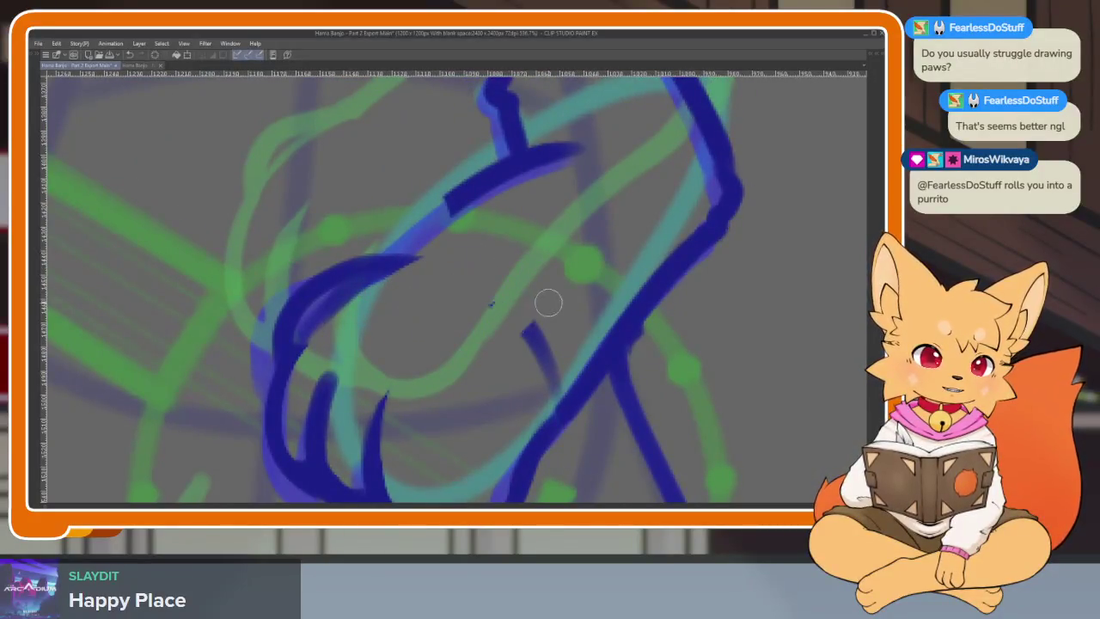
{"action": "scroll", "coordinate": [540, 404], "scroll_direction": "up", "scroll_amount": 2}
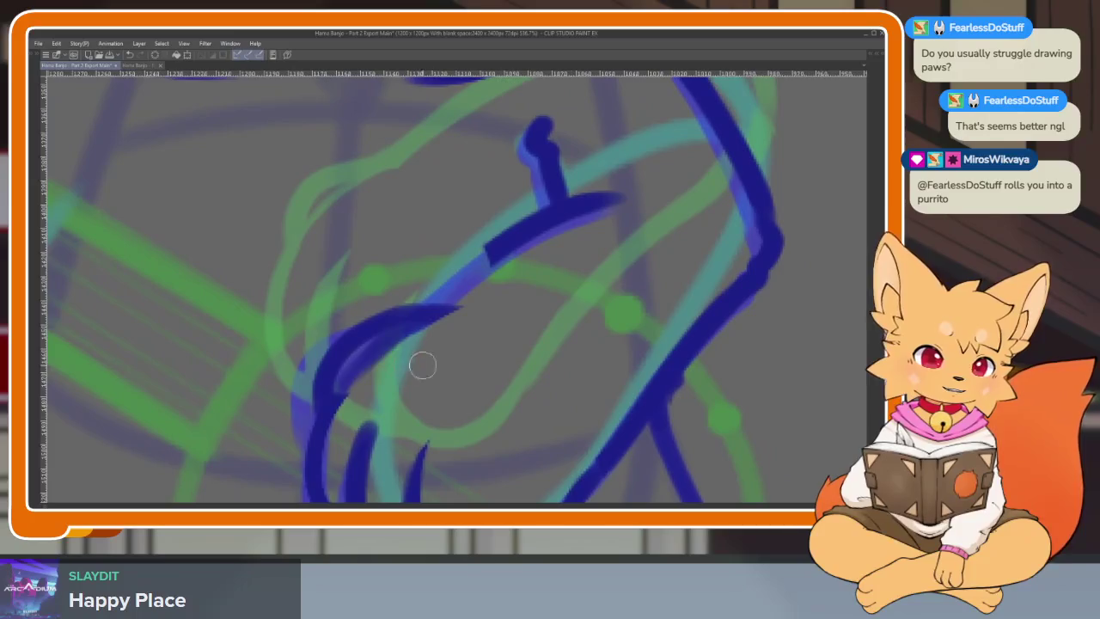
{"action": "scroll", "coordinate": [532, 357], "scroll_direction": "down", "scroll_amount": 5}
{"action": "scroll", "coordinate": [488, 371], "scroll_direction": "up", "scroll_amount": 5}
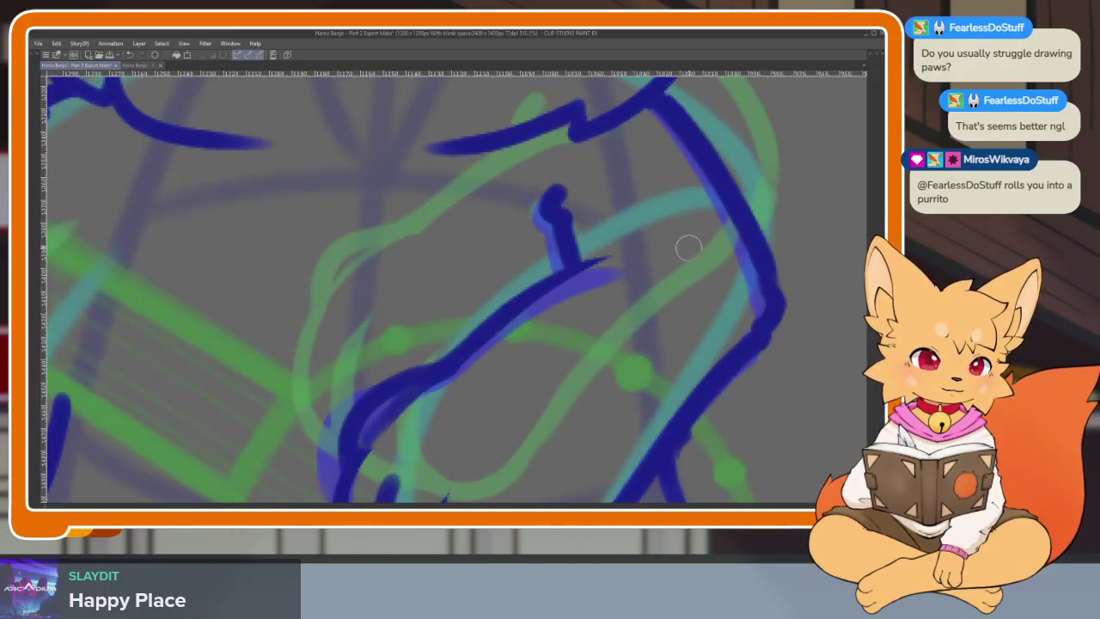
{"action": "scroll", "coordinate": [688, 246], "scroll_direction": "down", "scroll_amount": 5}
{"action": "scroll", "coordinate": [602, 327], "scroll_direction": "up", "scroll_amount": 1}
{"action": "scroll", "coordinate": [587, 348], "scroll_direction": "up", "scroll_amount": 3}
Step: Zoom into the banjo paw, thicken its left edge and erase excess along the lower-left
{"action": "scroll", "coordinate": [587, 348], "scroll_direction": "down", "scroll_amount": 1}
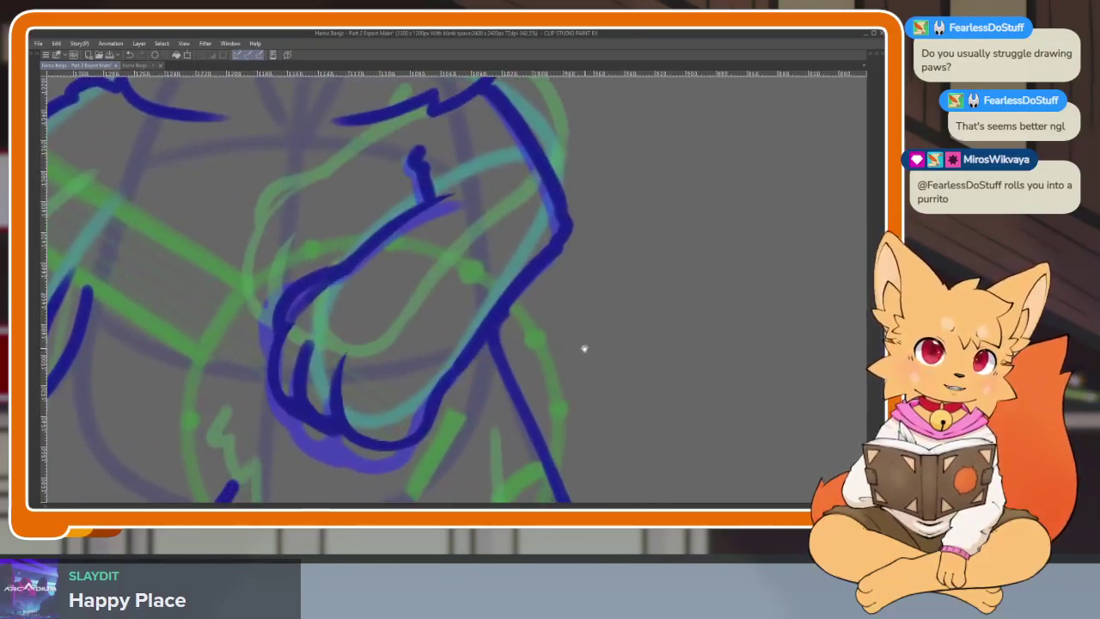
{"action": "scroll", "coordinate": [601, 357], "scroll_direction": "down", "scroll_amount": 2}
{"action": "scroll", "coordinate": [623, 376], "scroll_direction": "down", "scroll_amount": 1}
{"action": "scroll", "coordinate": [619, 378], "scroll_direction": "down", "scroll_amount": 2}
{"action": "scroll", "coordinate": [594, 383], "scroll_direction": "down", "scroll_amount": 2}
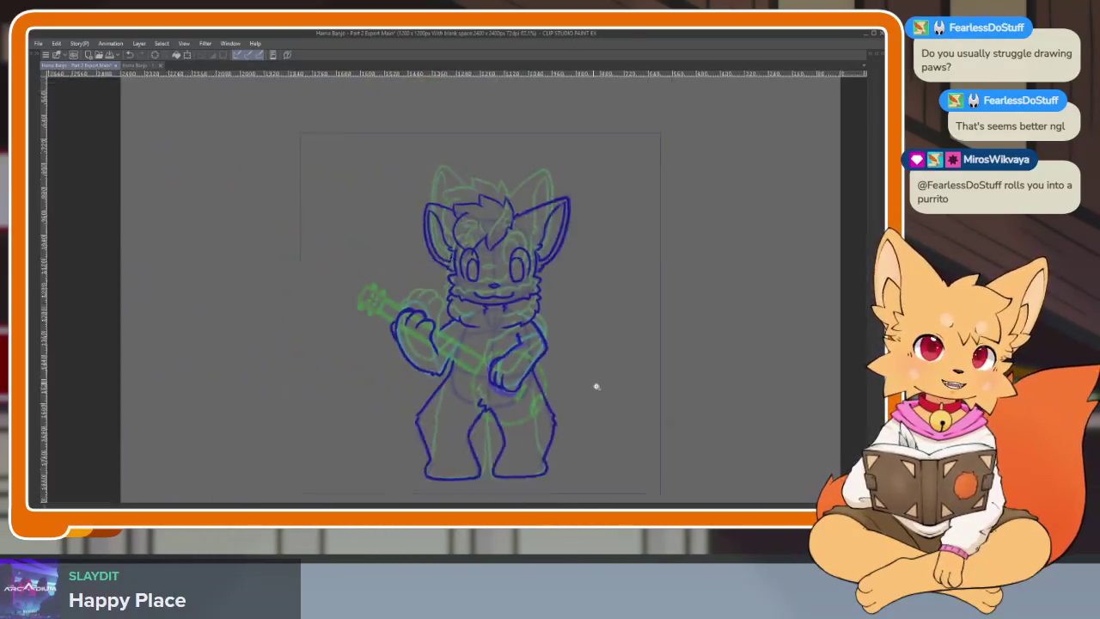
{"action": "scroll", "coordinate": [591, 391], "scroll_direction": "up", "scroll_amount": 2}
{"action": "scroll", "coordinate": [581, 389], "scroll_direction": "down", "scroll_amount": 1}
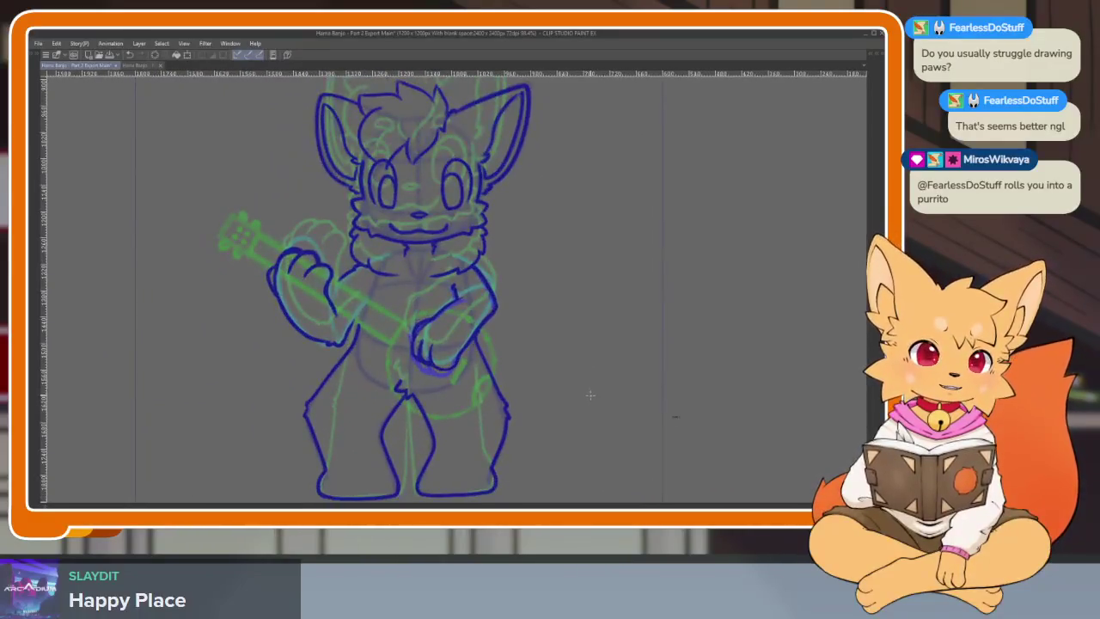
{"action": "scroll", "coordinate": [579, 399], "scroll_direction": "up", "scroll_amount": 1}
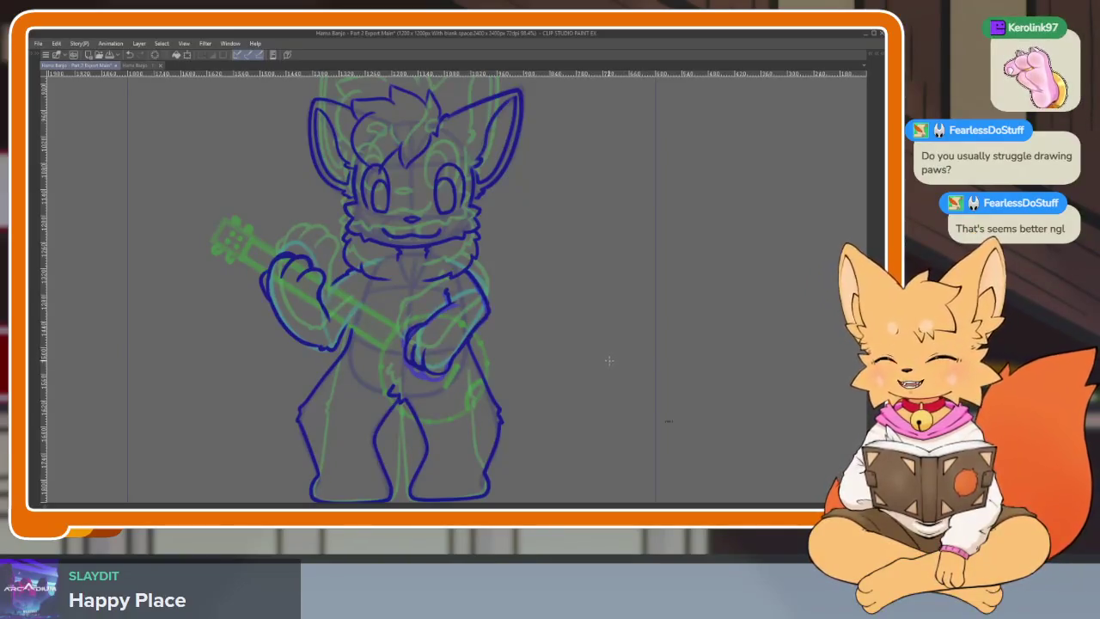
{"action": "scroll", "coordinate": [585, 378], "scroll_direction": "up", "scroll_amount": 1}
{"action": "scroll", "coordinate": [542, 385], "scroll_direction": "up", "scroll_amount": 1}
{"action": "scroll", "coordinate": [553, 395], "scroll_direction": "up", "scroll_amount": 1}
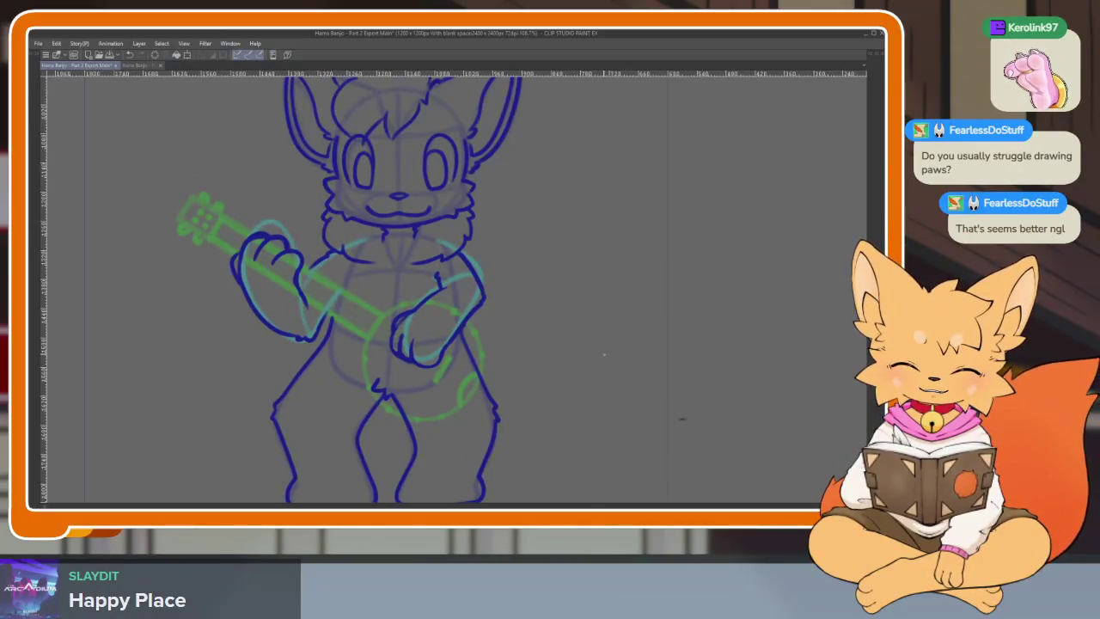
{"action": "scroll", "coordinate": [455, 367], "scroll_direction": "up", "scroll_amount": 6}
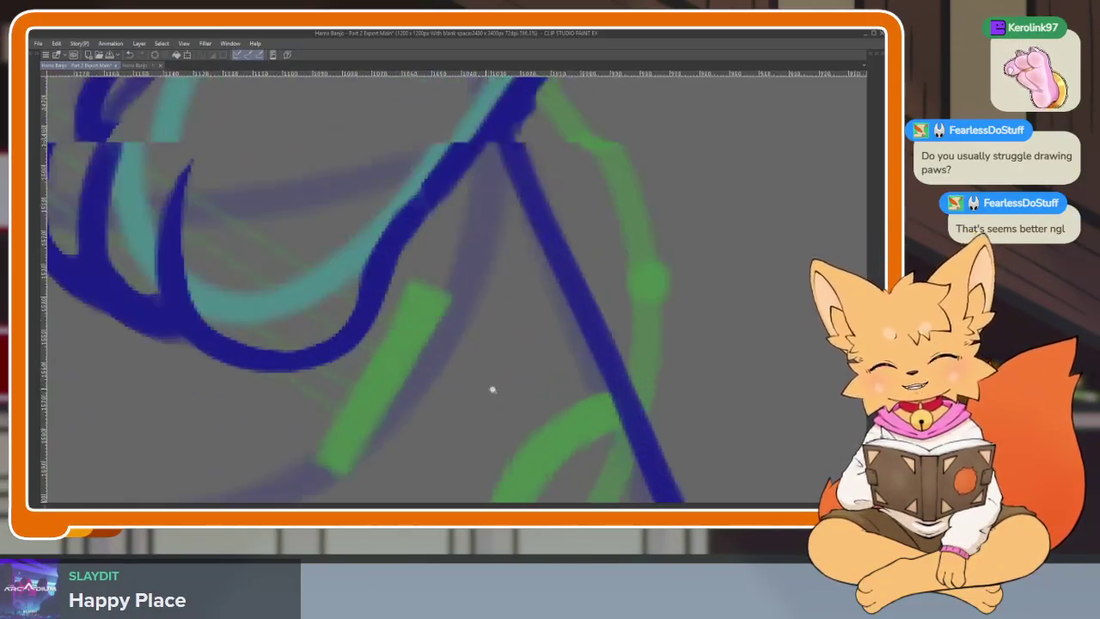
{"action": "left_click_drag", "start_coordinate": [265, 255], "coordinate": [283, 385]}
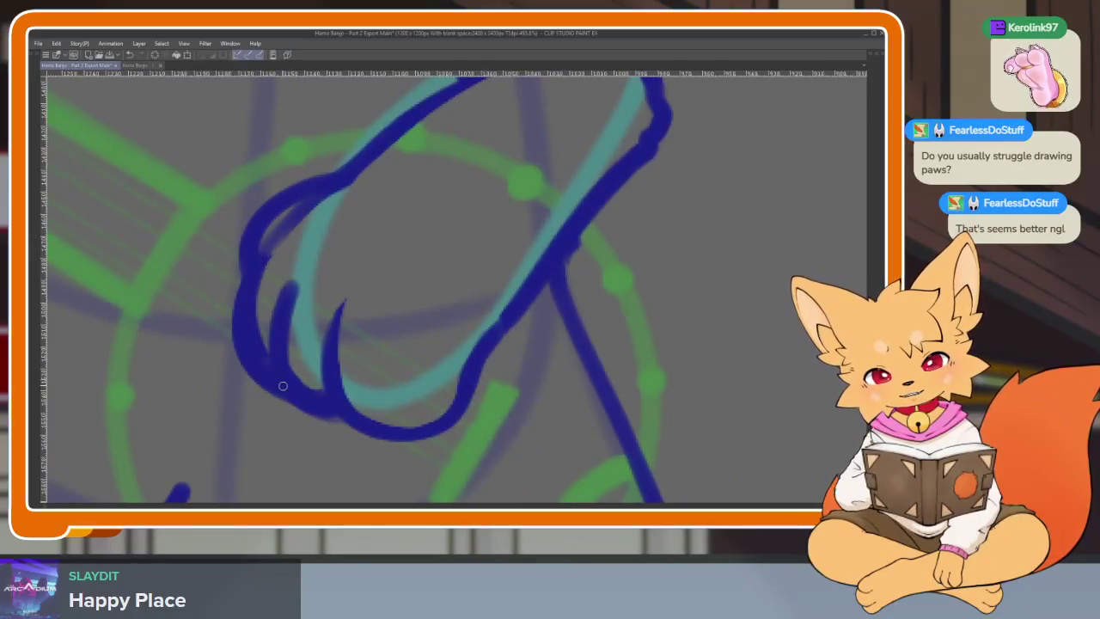
{"action": "mouse_move", "coordinate": [240, 277]}
{"action": "left_mouse_down"}
{"action": "mouse_move", "coordinate": [238, 356]}
{"action": "mouse_move", "coordinate": [301, 408]}
{"action": "mouse_move", "coordinate": [457, 402]}
{"action": "left_mouse_up"}
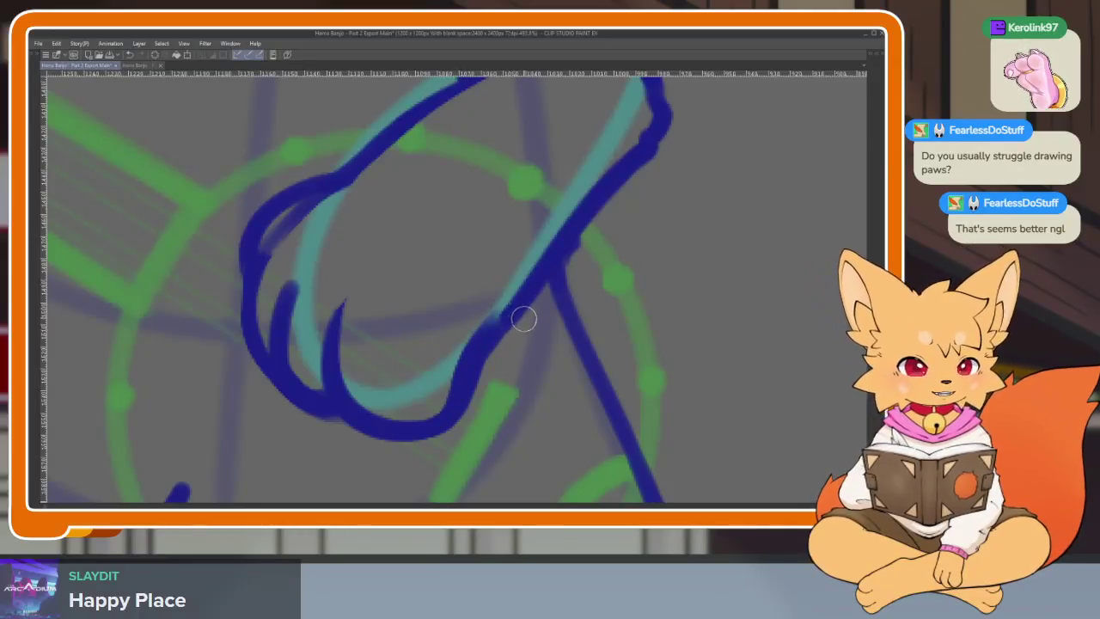
Step: Redraw the paw's lower outline as one smooth, darker dark blue line
{"action": "left_click_drag", "start_coordinate": [523, 319], "coordinate": [475, 388]}
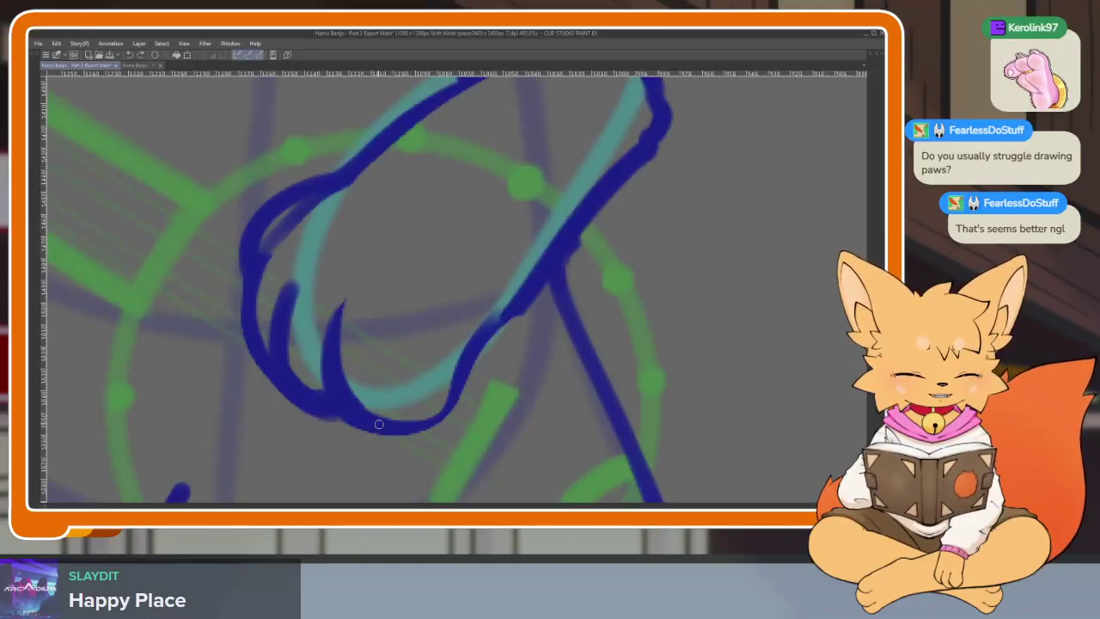
{"action": "mouse_move", "coordinate": [464, 347]}
{"action": "left_mouse_down"}
{"action": "mouse_move", "coordinate": [516, 292]}
{"action": "mouse_move", "coordinate": [466, 382]}
{"action": "left_mouse_up"}
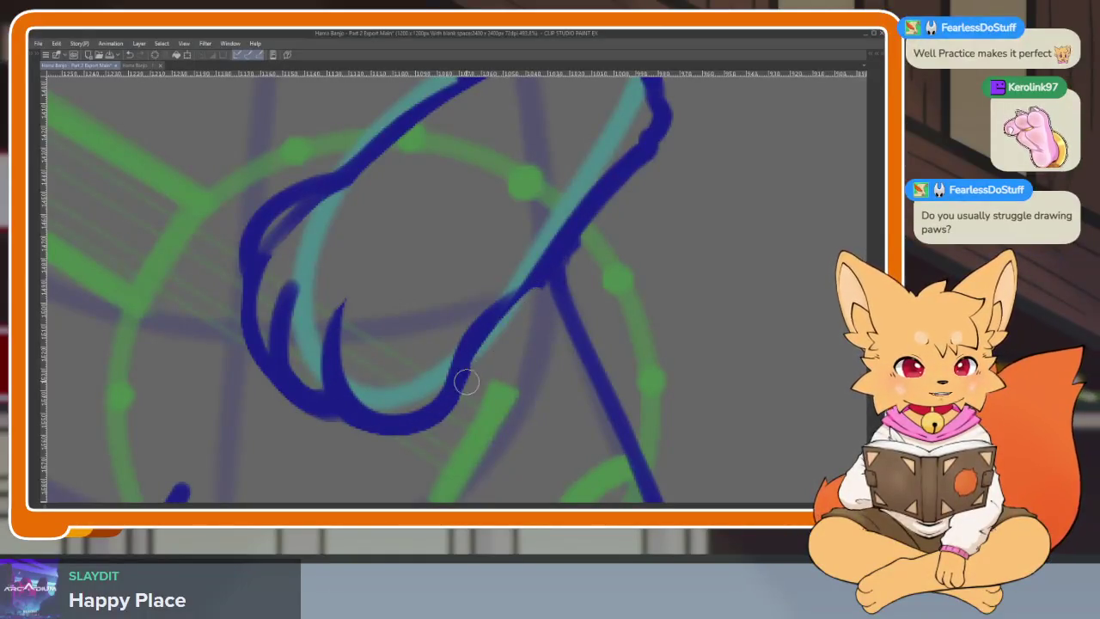
{"action": "left_click_drag", "start_coordinate": [563, 242], "coordinate": [486, 308]}
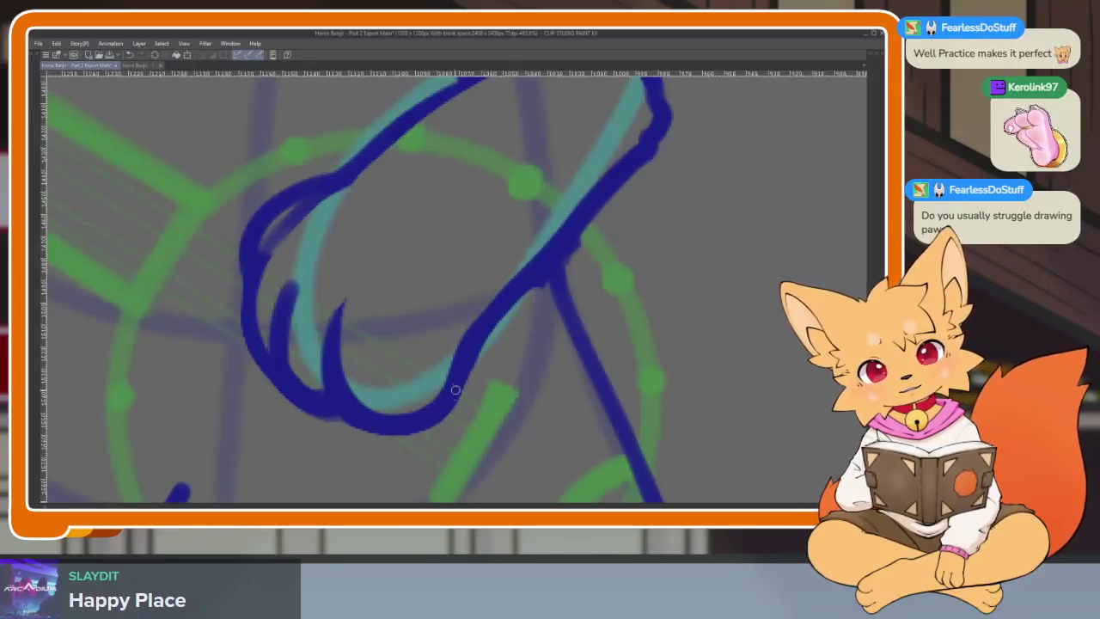
{"action": "scroll", "coordinate": [518, 400], "scroll_direction": "down", "scroll_amount": 5}
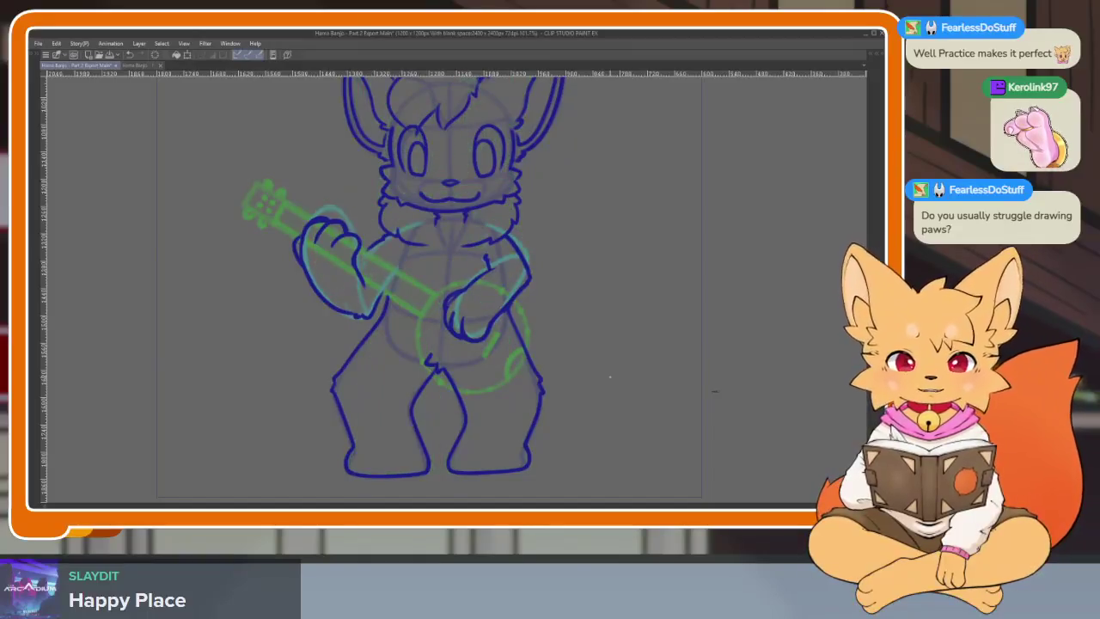
{"action": "scroll", "coordinate": [639, 331], "scroll_direction": "up", "scroll_amount": 5}
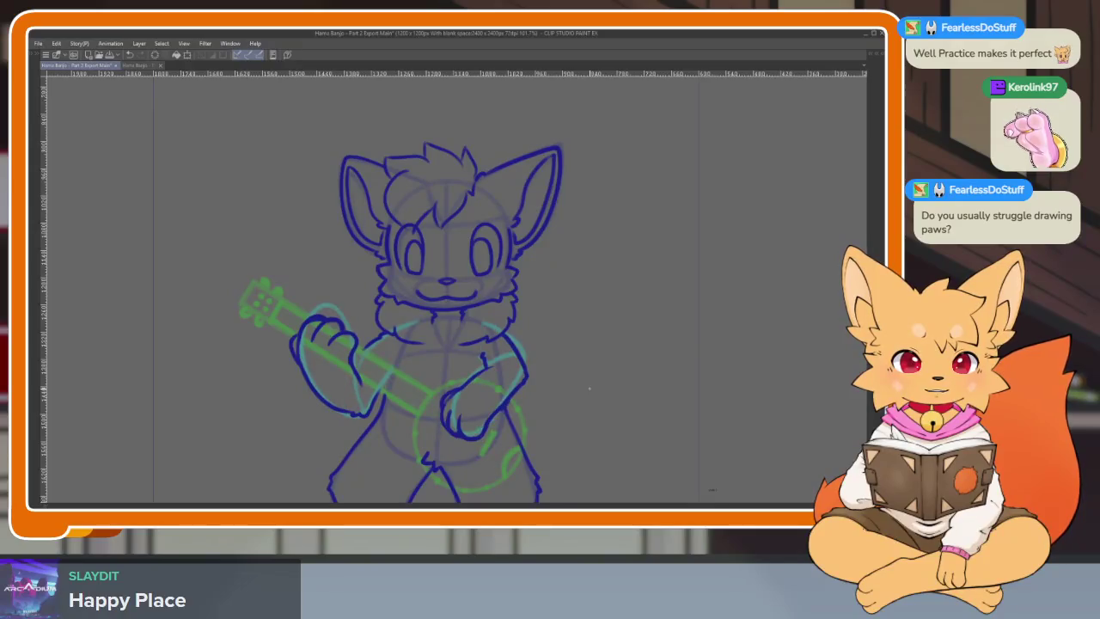
Step: Frame the whole fox in view and bring back the side panels and timeline
{"action": "left_click_drag", "start_coordinate": [572, 433], "coordinate": [577, 379]}
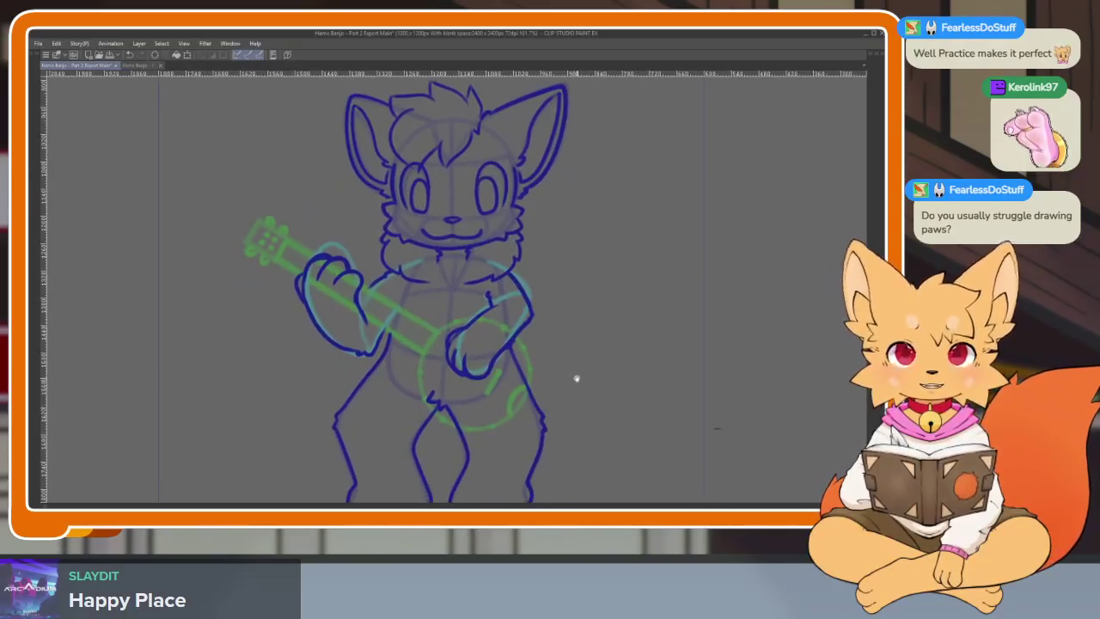
{"action": "scroll", "coordinate": [516, 387], "scroll_direction": "up", "scroll_amount": 2}
{"action": "scroll", "coordinate": [503, 393], "scroll_direction": "up", "scroll_amount": 2}
{"action": "scroll", "coordinate": [506, 435], "scroll_direction": "up", "scroll_amount": 2}
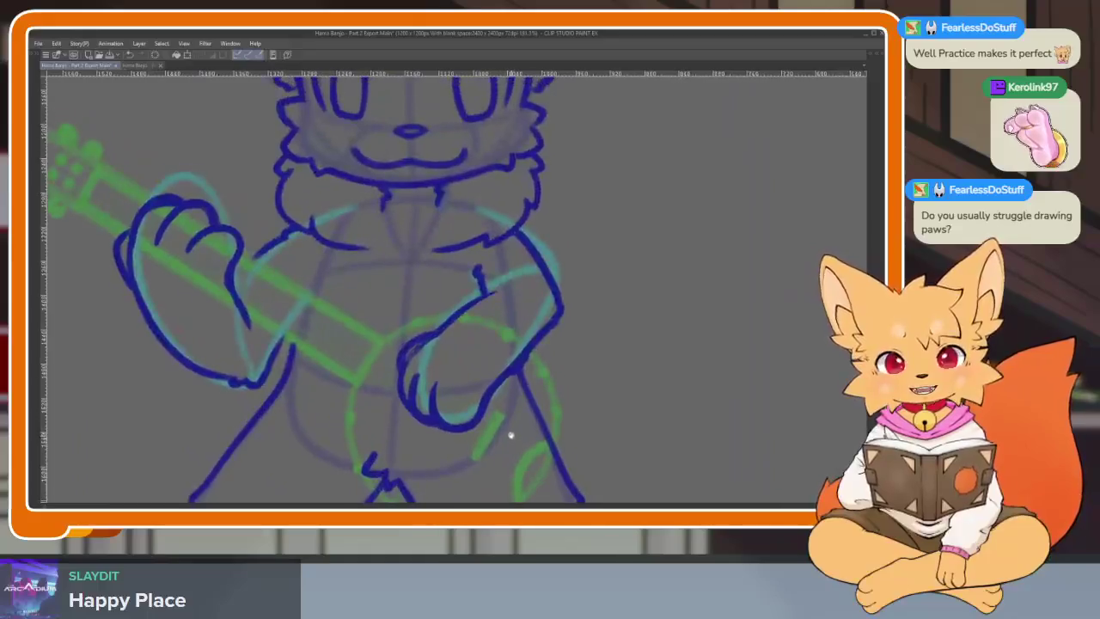
{"action": "key", "text": "Tab"}
{"action": "key", "text": "Tab"}
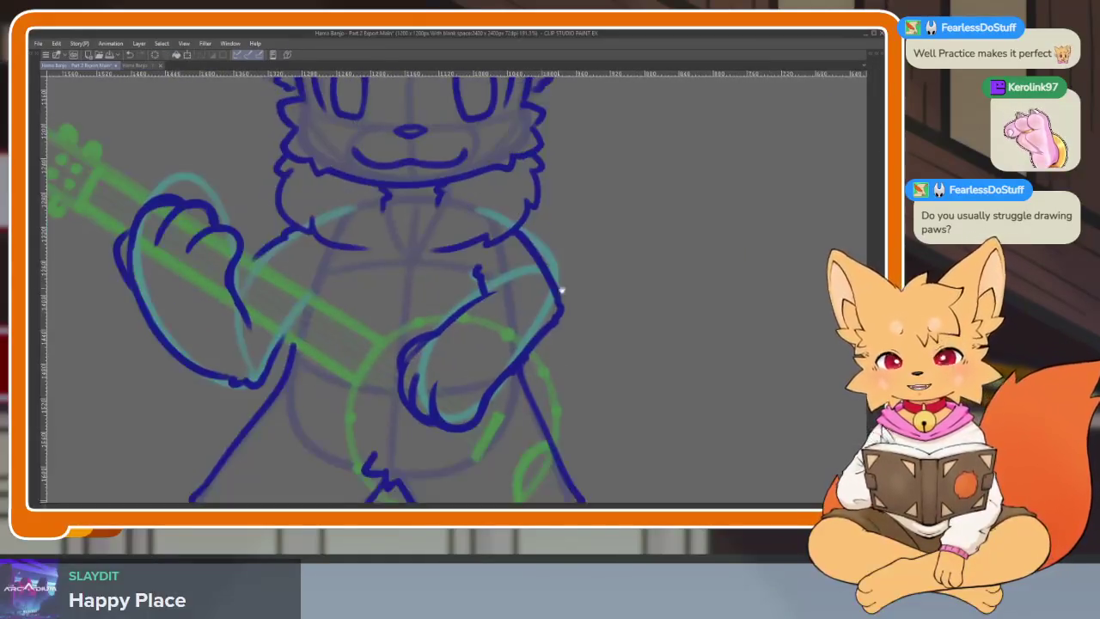
{"action": "scroll", "coordinate": [550, 309], "scroll_direction": "up", "scroll_amount": 2}
Step: Lasso the banjo paw, trial-enlarge it with Free Transform, then undo to keep the original size
{"action": "left_click_drag", "start_coordinate": [460, 217], "coordinate": [547, 262]}
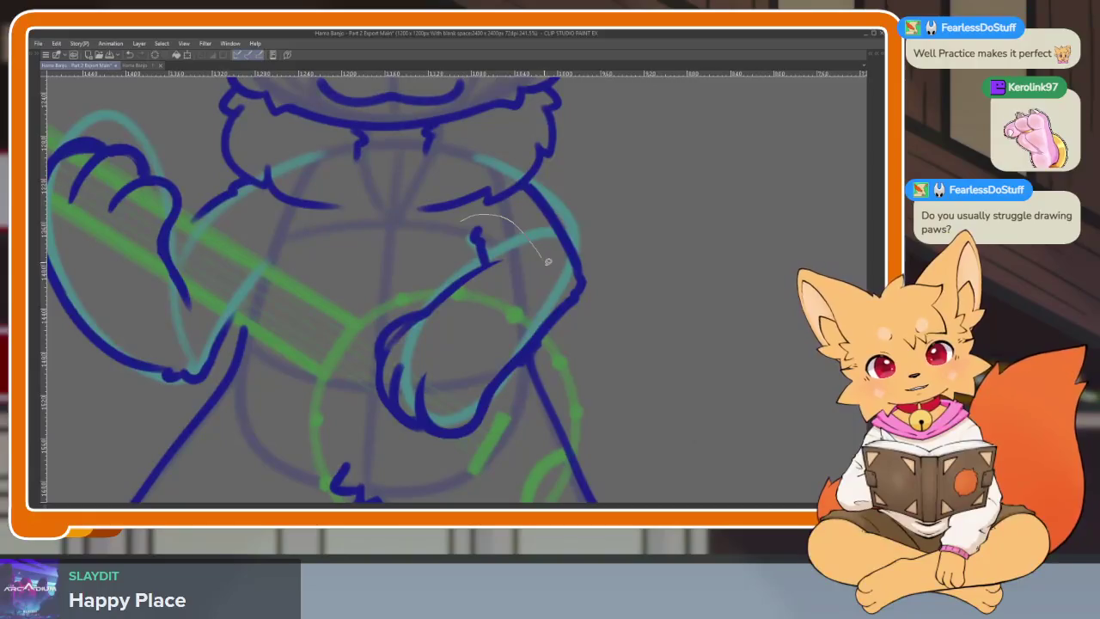
{"action": "left_click_drag", "start_coordinate": [470, 453], "coordinate": [451, 206]}
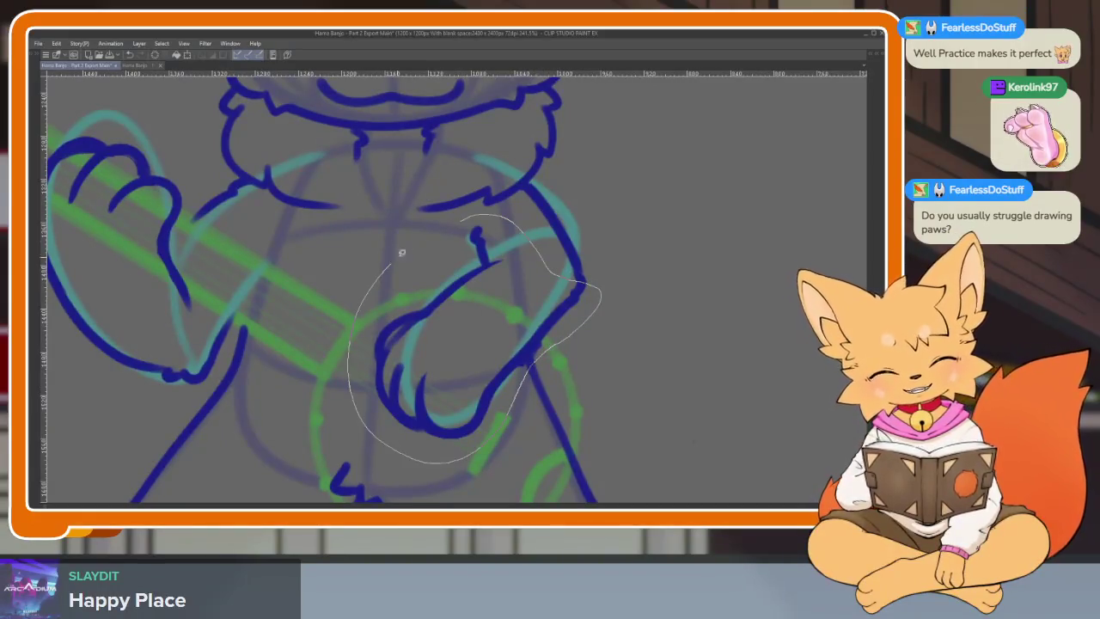
{"action": "key", "text": "ctrl+t"}
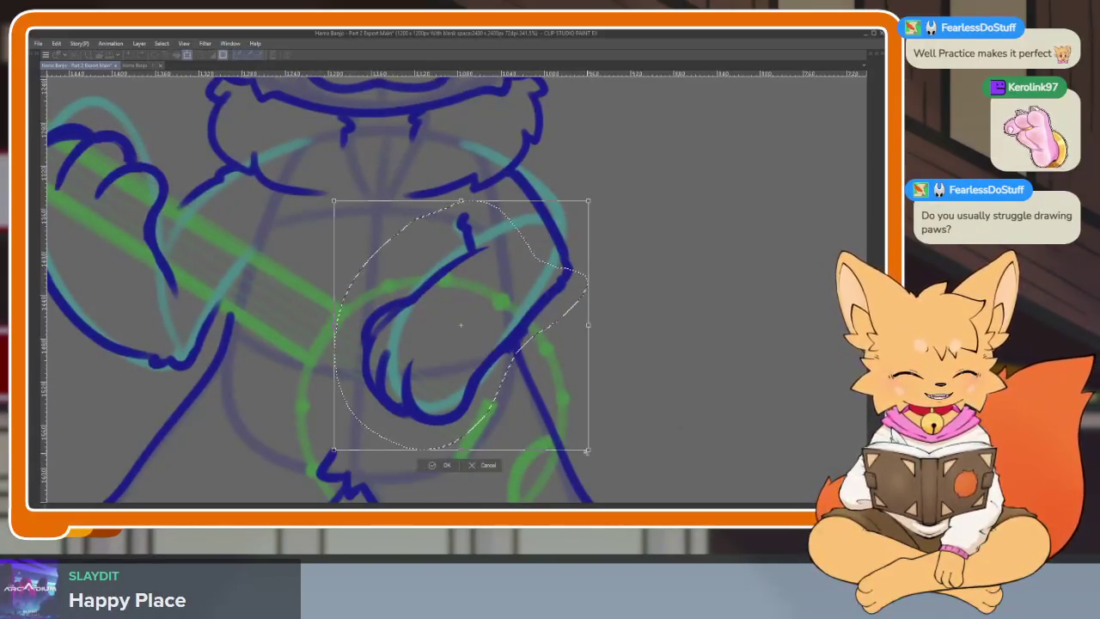
{"action": "left_click_drag", "start_coordinate": [333, 449], "coordinate": [330, 454]}
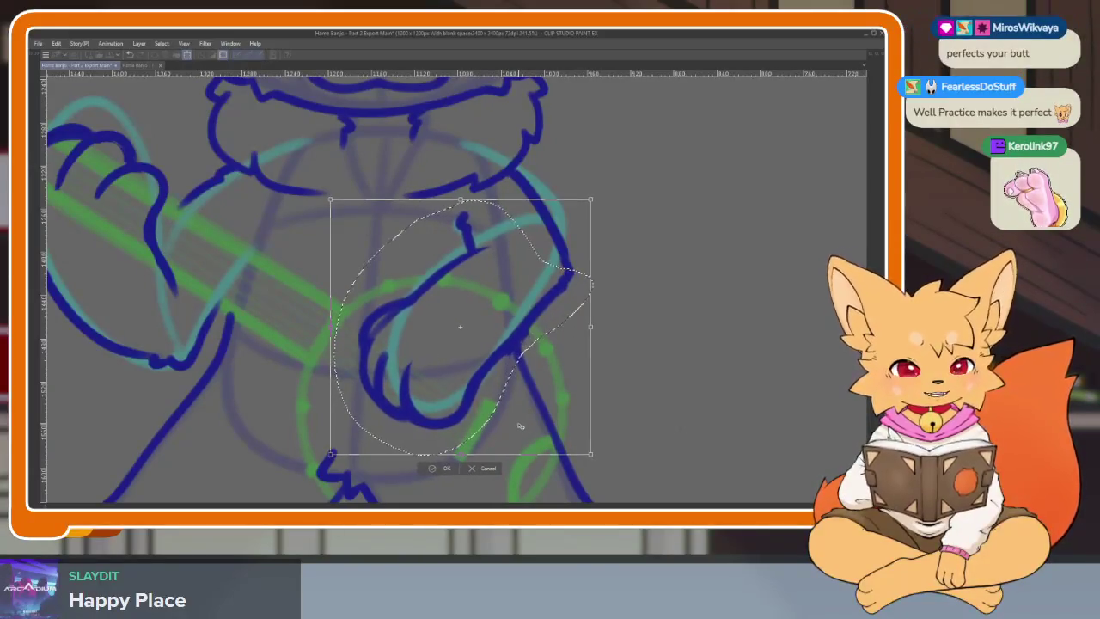
{"action": "left_click", "coordinate": [453, 469]}
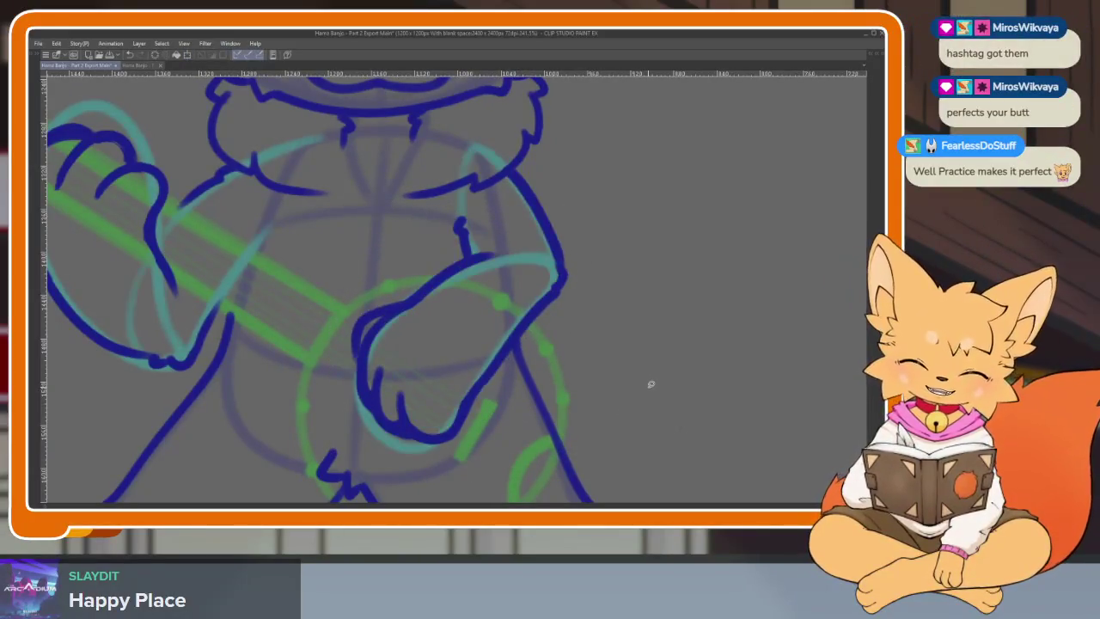
{"action": "key", "text": "ctrl+z"}
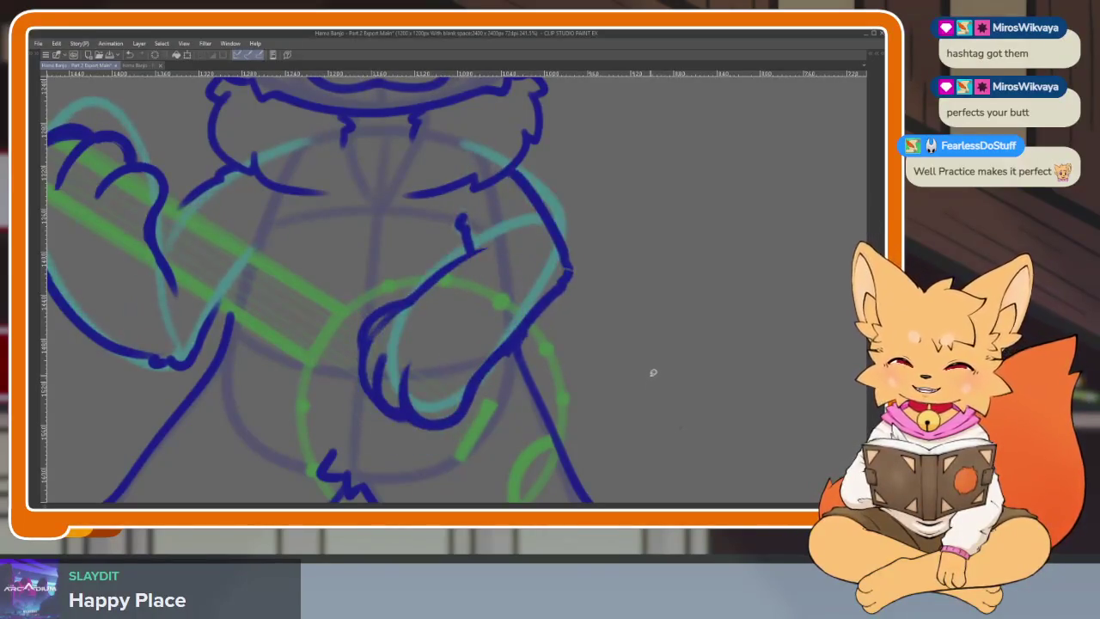
{"action": "key", "text": "ctrl+y"}
{"action": "key", "text": "ctrl+z"}
Step: Draw a dark blue curved stroke to the right of the paw, extending it downward
{"action": "scroll", "coordinate": [550, 376], "scroll_direction": "up", "scroll_amount": 2}
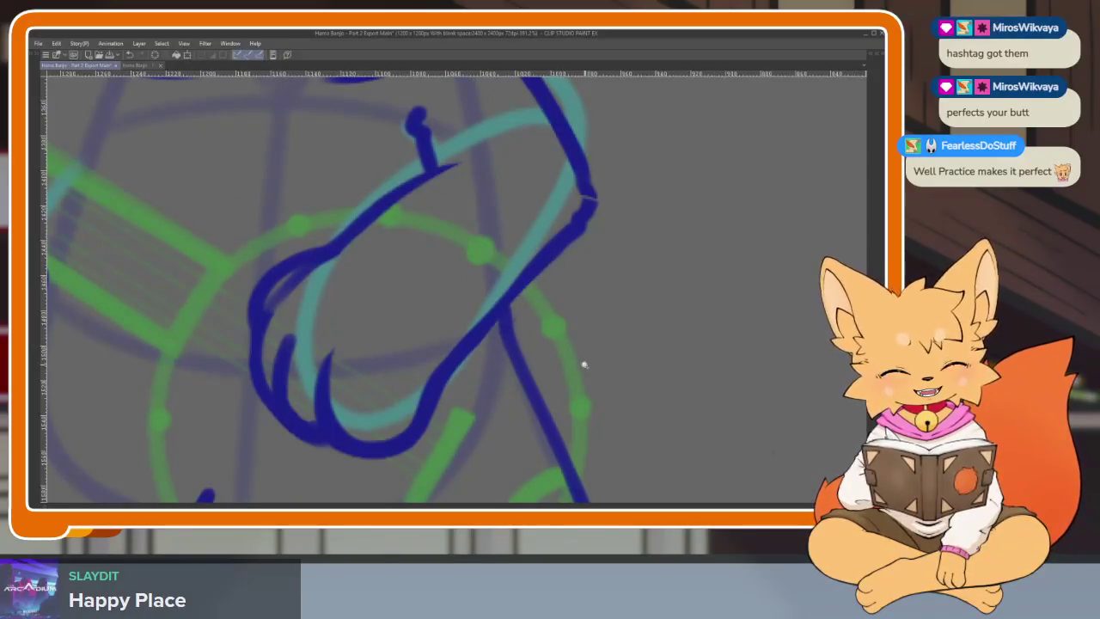
{"action": "scroll", "coordinate": [593, 348], "scroll_direction": "down", "scroll_amount": 3}
{"action": "scroll", "coordinate": [584, 318], "scroll_direction": "up", "scroll_amount": 3}
{"action": "scroll", "coordinate": [490, 357], "scroll_direction": "up", "scroll_amount": 1}
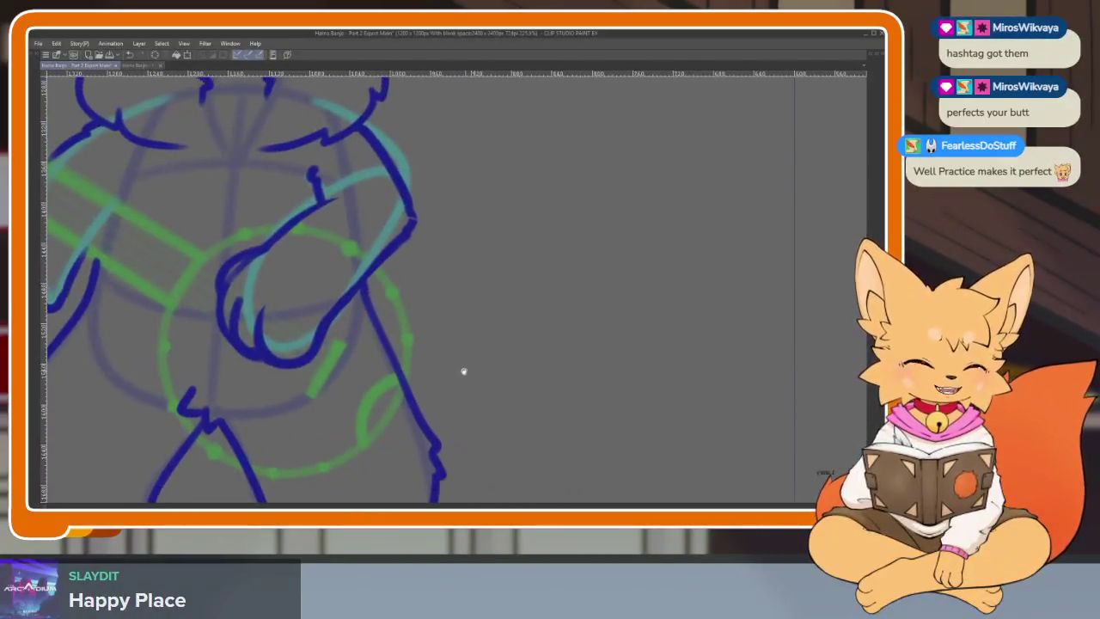
{"action": "scroll", "coordinate": [481, 368], "scroll_direction": "up", "scroll_amount": 1}
{"action": "left_click_drag", "start_coordinate": [552, 250], "coordinate": [583, 311]}
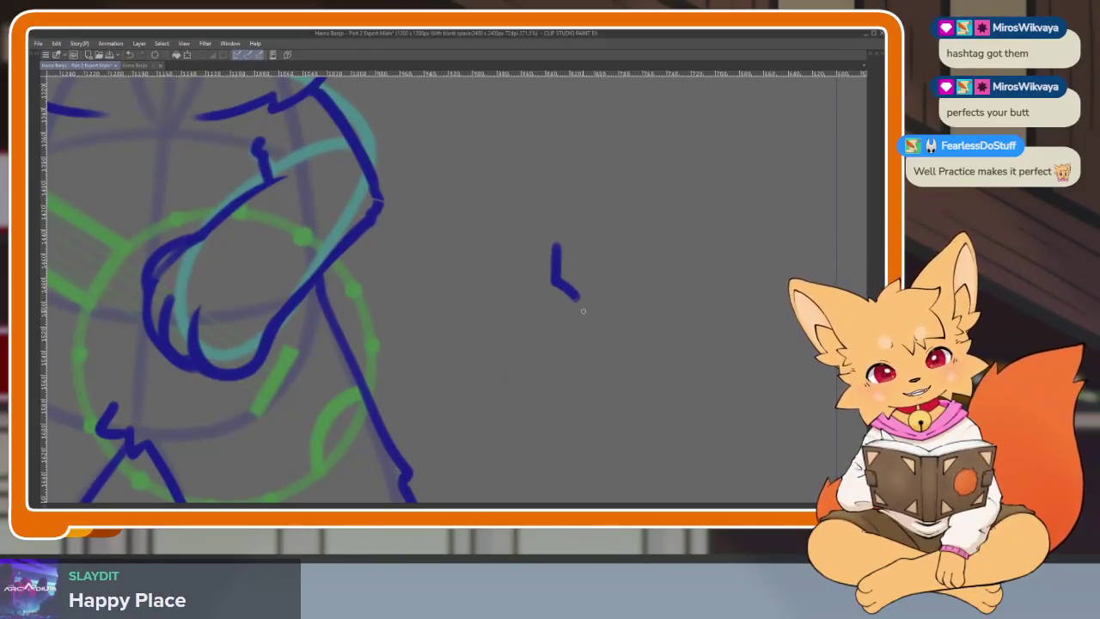
{"action": "left_click_drag", "start_coordinate": [556, 349], "coordinate": [550, 402]}
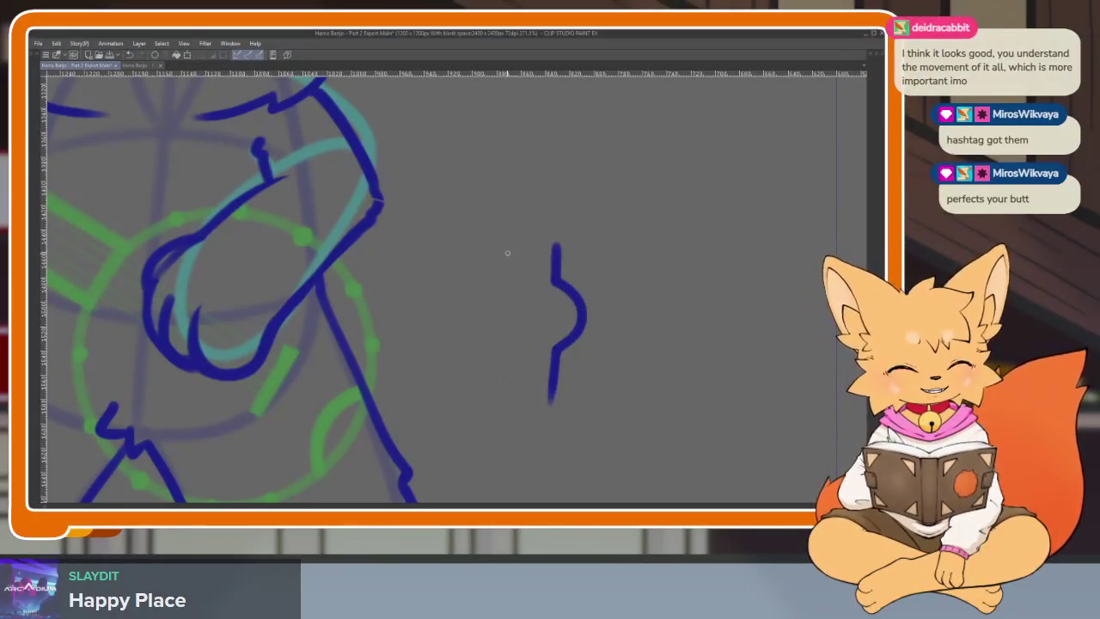
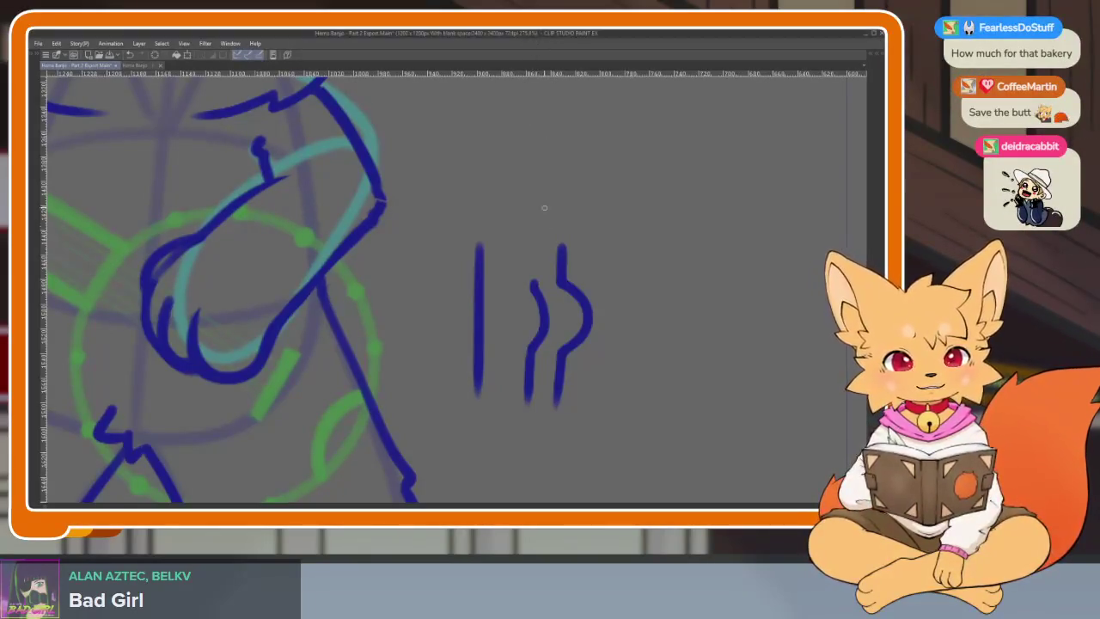
Step: Erase the three trial blue strokes to the right of the fox sketch
{"action": "scroll", "coordinate": [545, 352], "scroll_direction": "up", "scroll_amount": 1}
{"action": "scroll", "coordinate": [516, 327], "scroll_direction": "up", "scroll_amount": 1}
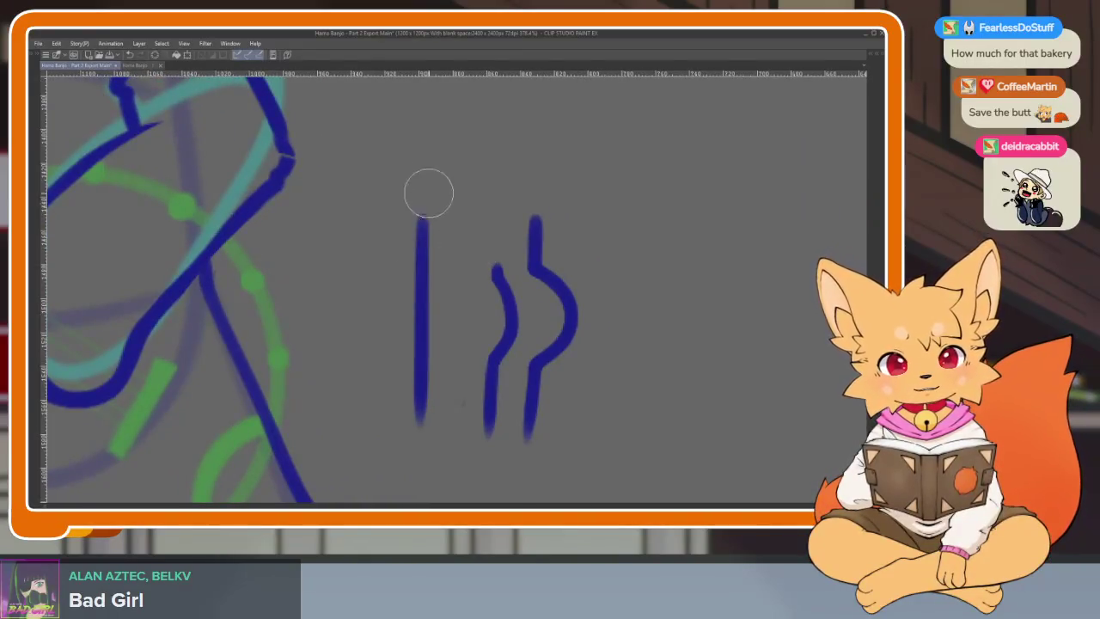
{"action": "mouse_move", "coordinate": [427, 192]}
{"action": "left_mouse_down"}
{"action": "mouse_move", "coordinate": [524, 314]}
{"action": "mouse_move", "coordinate": [579, 302]}
{"action": "mouse_move", "coordinate": [478, 406]}
{"action": "left_mouse_up"}
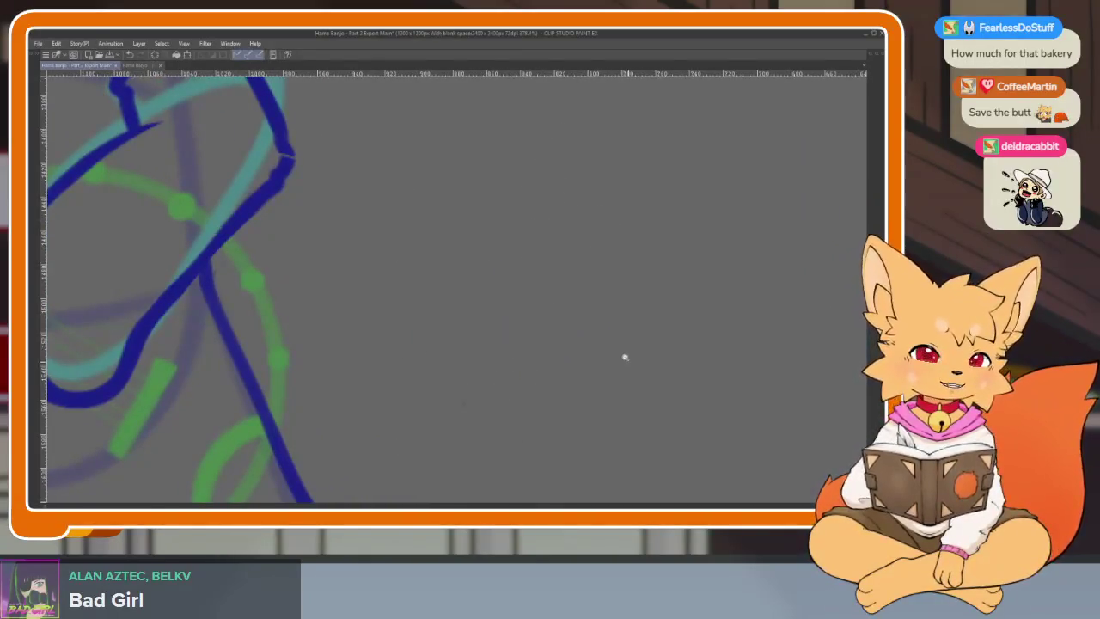
Step: Pan and zoom the view around the fox's torso
{"action": "mouse_move", "coordinate": [624, 359]}
{"action": "left_mouse_down"}
{"action": "mouse_move", "coordinate": [562, 376]}
{"action": "mouse_move", "coordinate": [540, 369]}
{"action": "left_mouse_up"}
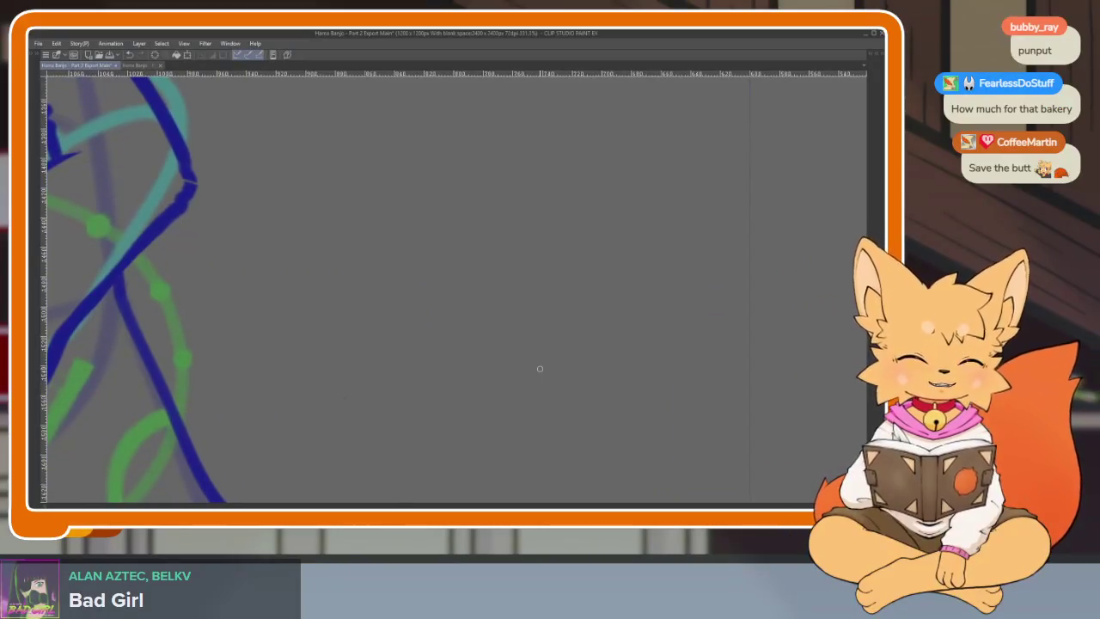
{"action": "scroll", "coordinate": [541, 372], "scroll_direction": "up", "scroll_amount": 1}
{"action": "scroll", "coordinate": [538, 372], "scroll_direction": "down", "scroll_amount": 1}
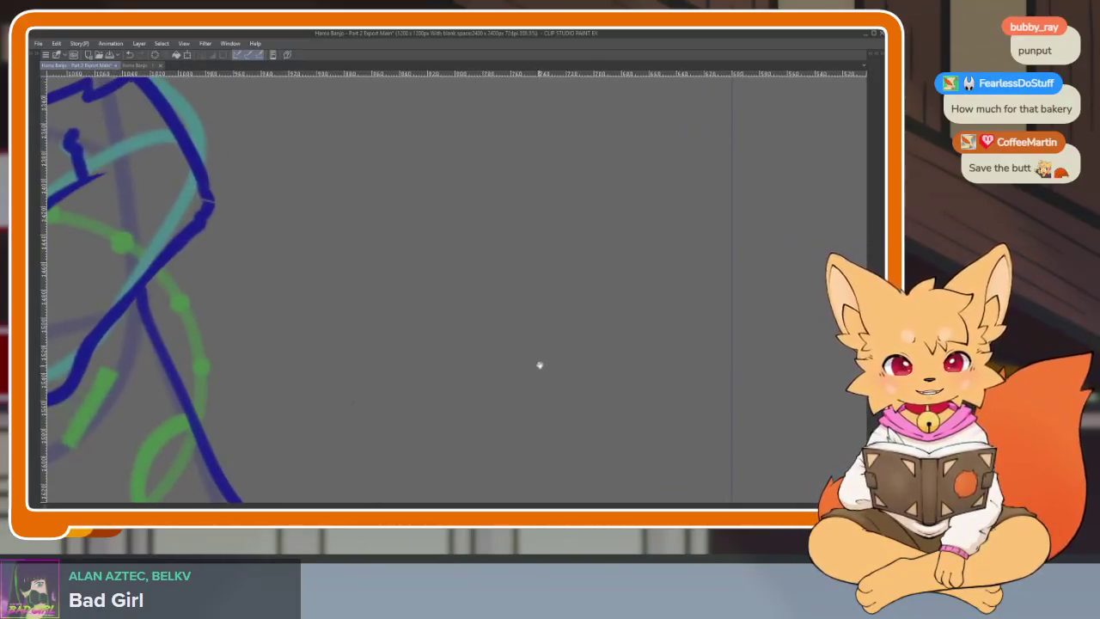
{"action": "scroll", "coordinate": [559, 361], "scroll_direction": "down", "scroll_amount": 1}
{"action": "scroll", "coordinate": [548, 364], "scroll_direction": "down", "scroll_amount": 1}
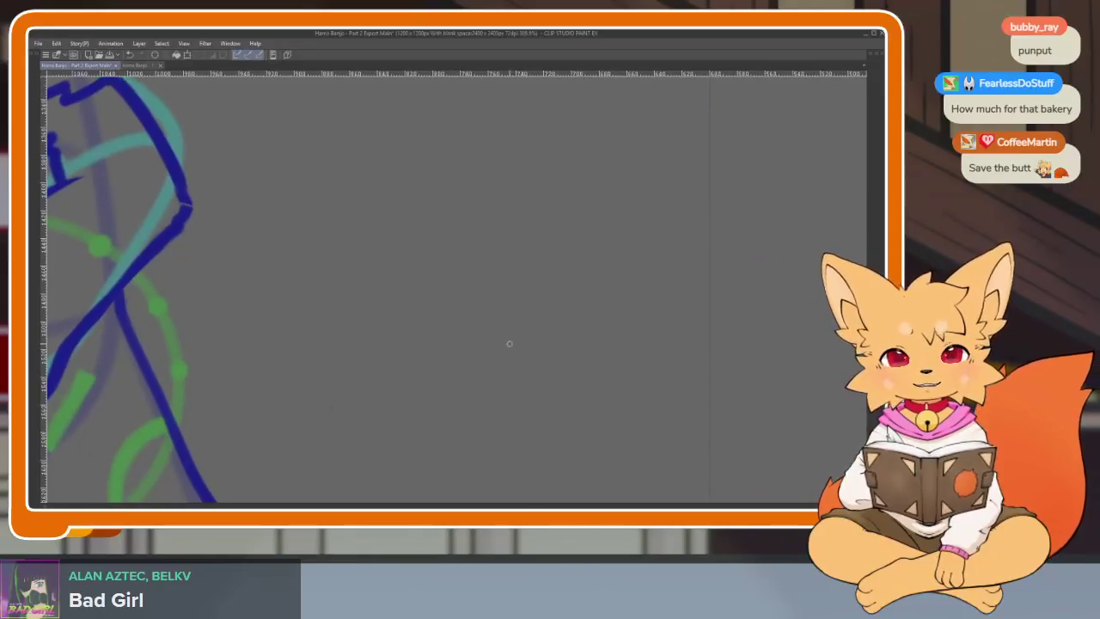
{"action": "scroll", "coordinate": [467, 398], "scroll_direction": "down", "scroll_amount": 2}
{"action": "scroll", "coordinate": [508, 384], "scroll_direction": "down", "scroll_amount": 1}
{"action": "scroll", "coordinate": [455, 388], "scroll_direction": "up", "scroll_amount": 1}
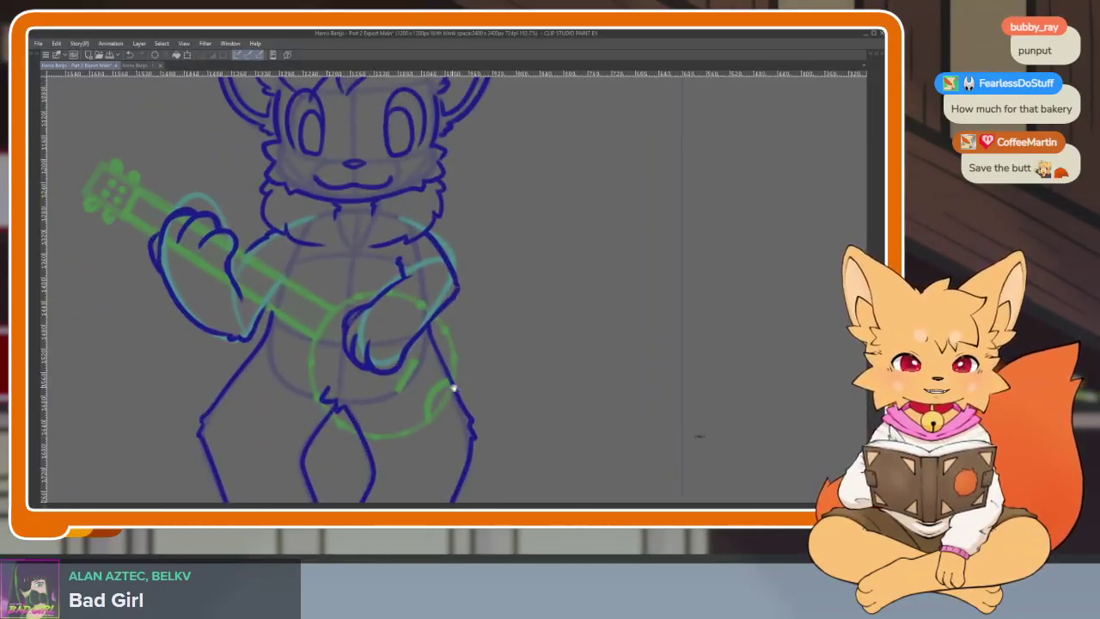
{"action": "scroll", "coordinate": [474, 388], "scroll_direction": "up", "scroll_amount": 1}
{"action": "scroll", "coordinate": [478, 407], "scroll_direction": "up", "scroll_amount": 1}
{"action": "scroll", "coordinate": [555, 405], "scroll_direction": "up", "scroll_amount": 1}
{"action": "scroll", "coordinate": [555, 406], "scroll_direction": "down", "scroll_amount": 1}
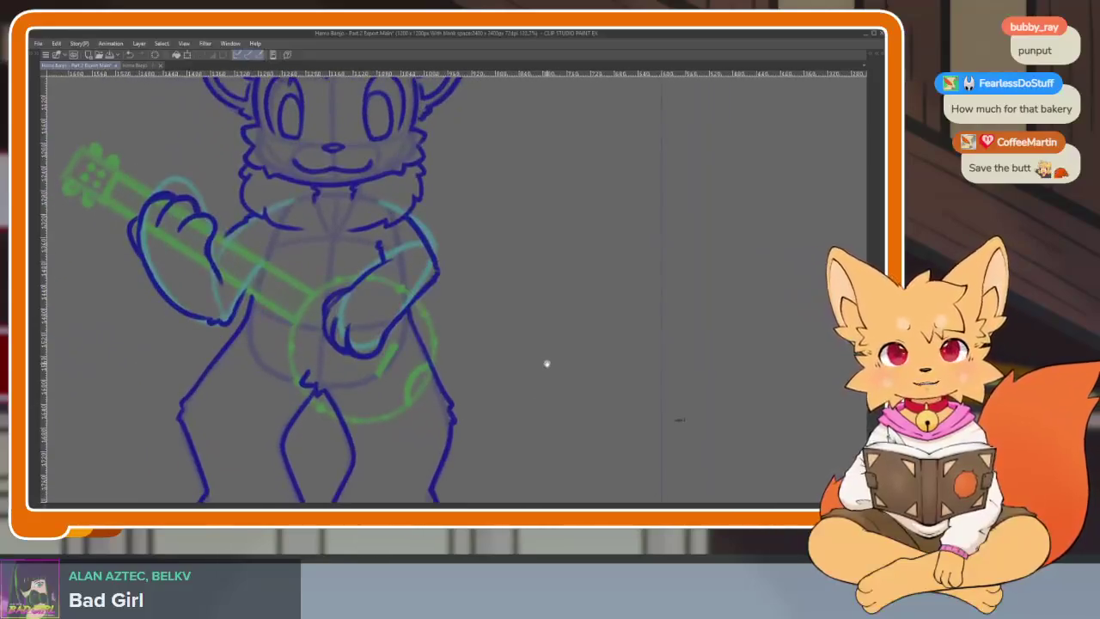
{"action": "scroll", "coordinate": [525, 379], "scroll_direction": "up", "scroll_amount": 1}
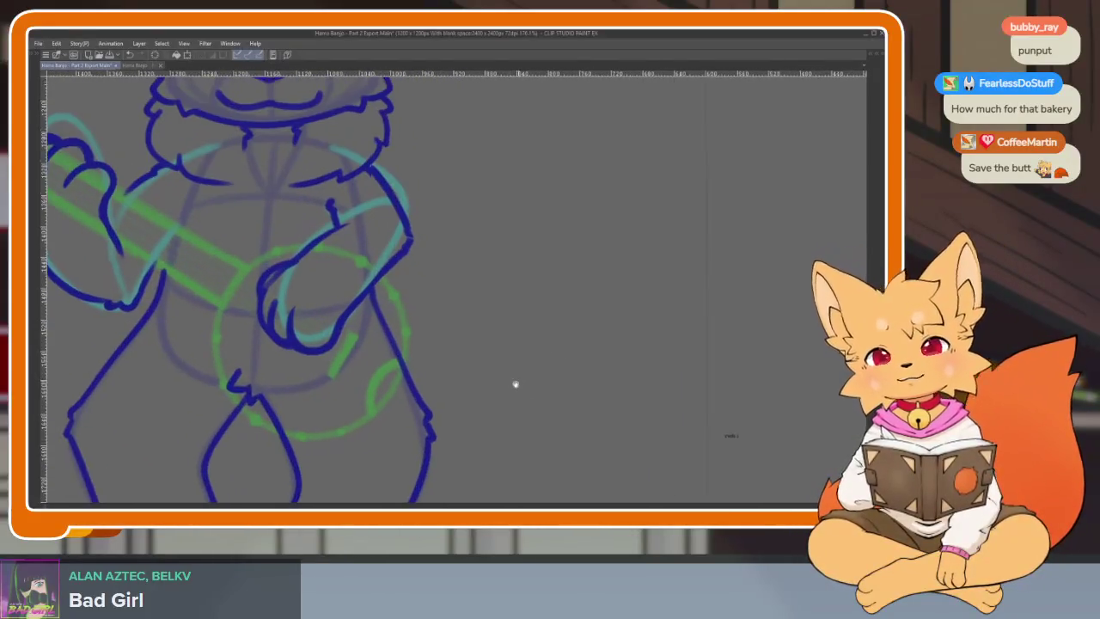
{"action": "scroll", "coordinate": [510, 386], "scroll_direction": "up", "scroll_amount": 1}
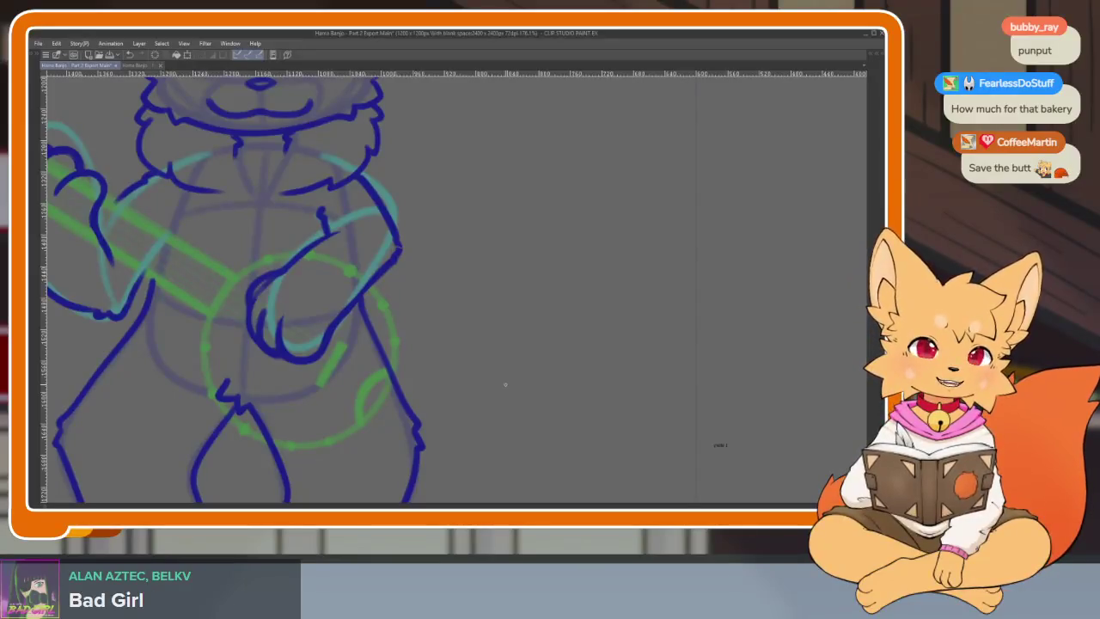
{"action": "scroll", "coordinate": [542, 418], "scroll_direction": "up", "scroll_amount": 1}
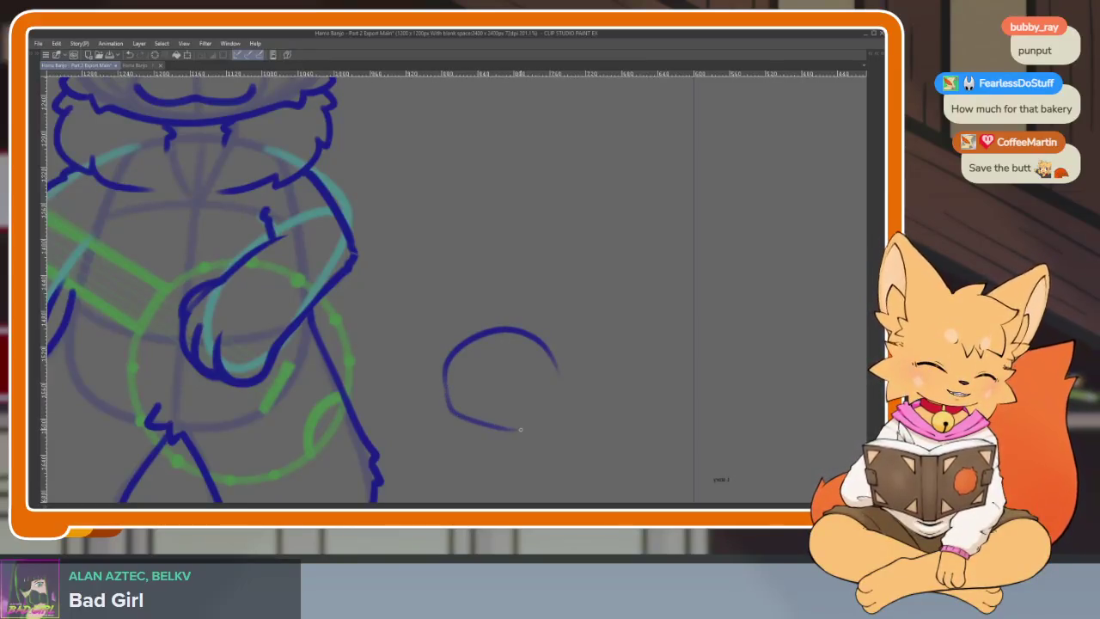
{"action": "left_click_drag", "start_coordinate": [519, 429], "coordinate": [555, 375]}
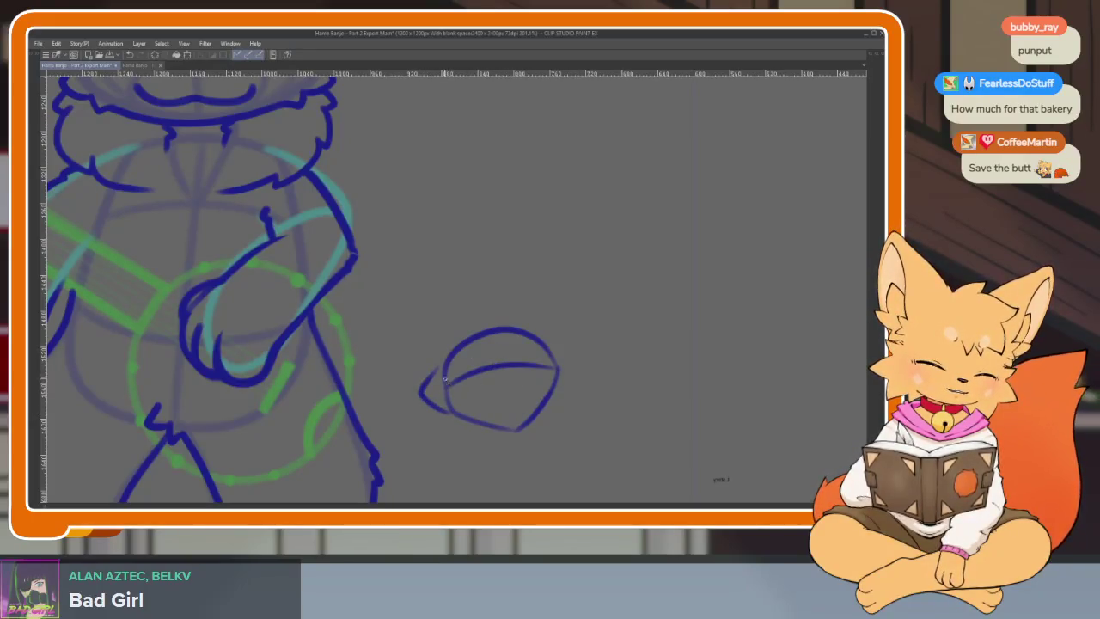
{"action": "mouse_move", "coordinate": [478, 355]}
{"action": "left_mouse_down"}
{"action": "mouse_move", "coordinate": [521, 309]}
{"action": "mouse_move", "coordinate": [559, 355]}
{"action": "left_mouse_up"}
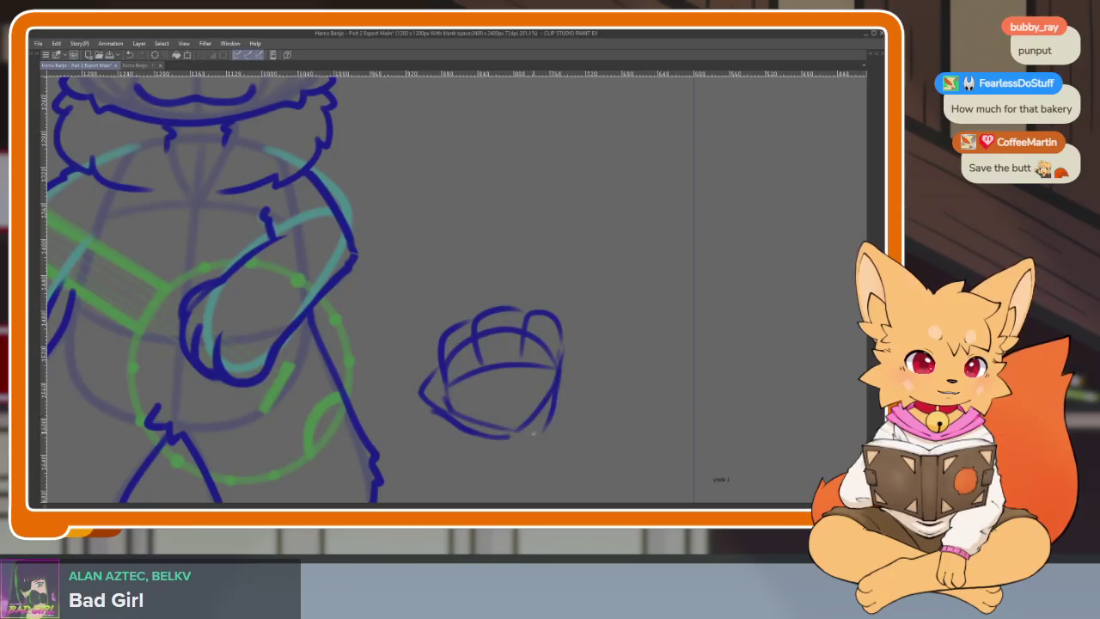
{"action": "scroll", "coordinate": [584, 397], "scroll_direction": "down", "scroll_amount": 5}
{"action": "scroll", "coordinate": [589, 387], "scroll_direction": "up", "scroll_amount": 5}
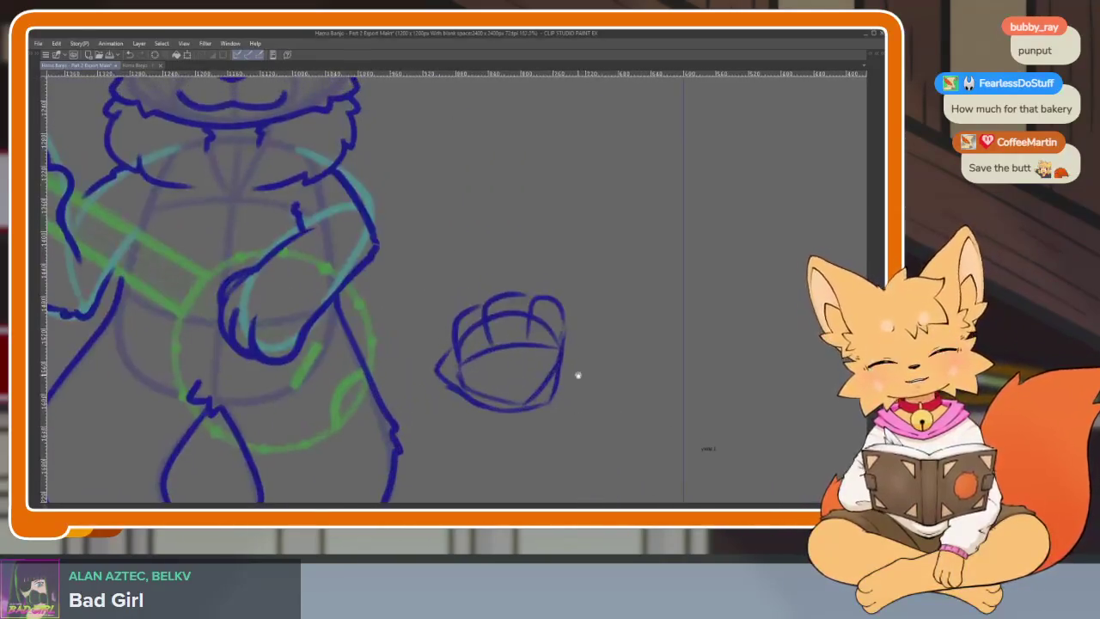
{"action": "key", "text": "ctrl+z"}
{"action": "key", "text": "ctrl+z"}
{"action": "key", "text": "ctrl+z"}
{"action": "key", "text": "ctrl+z"}
{"action": "key", "text": "ctrl+z"}
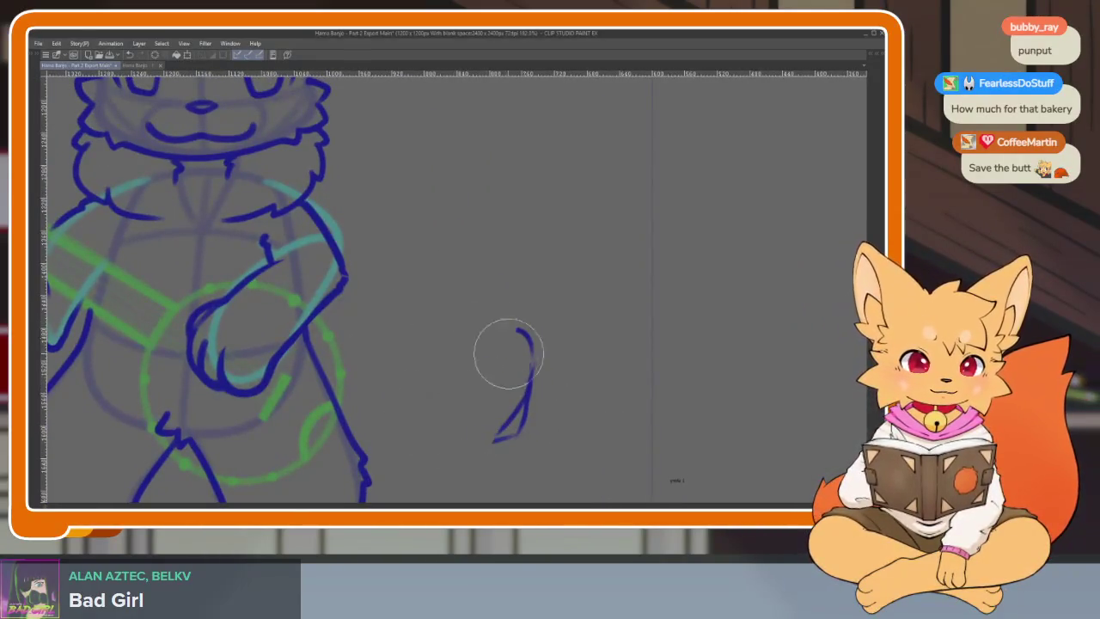
{"action": "key", "text": "ctrl+z"}
{"action": "scroll", "coordinate": [558, 393], "scroll_direction": "down", "scroll_amount": 5}
{"action": "scroll", "coordinate": [558, 392], "scroll_direction": "up", "scroll_amount": 3}
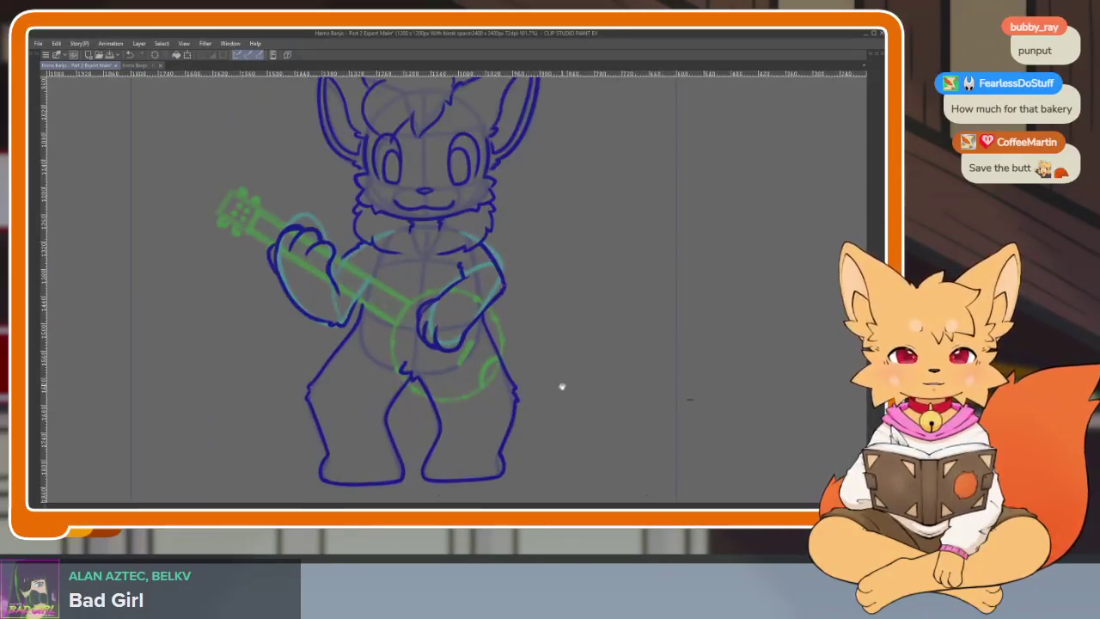
{"action": "left_click_drag", "start_coordinate": [562, 387], "coordinate": [556, 401]}
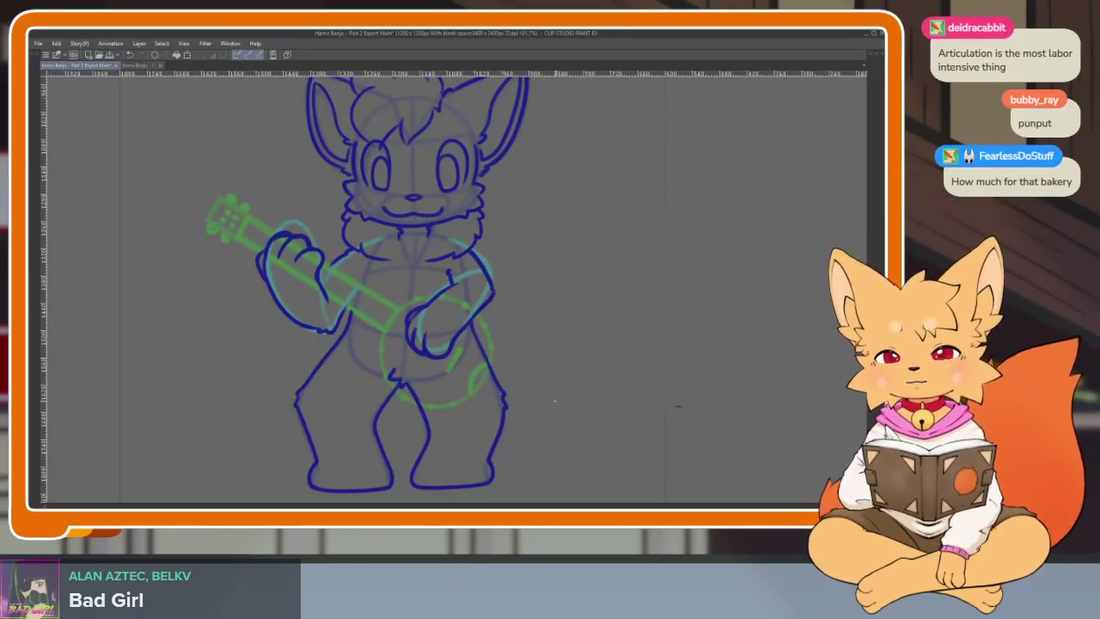
Step: Zoom in and out on the blank canvas area beside the closed-eyed fox frame
{"action": "scroll", "coordinate": [521, 396], "scroll_direction": "down", "scroll_amount": 2}
{"action": "scroll", "coordinate": [523, 361], "scroll_direction": "down", "scroll_amount": 3}
{"action": "scroll", "coordinate": [528, 386], "scroll_direction": "up", "scroll_amount": 2}
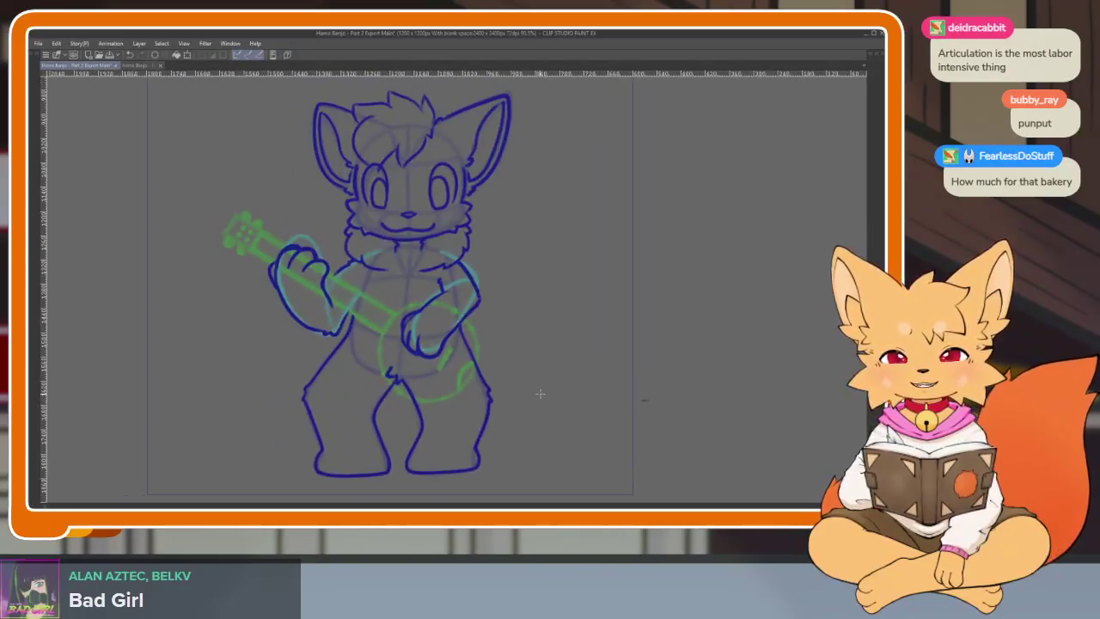
{"action": "scroll", "coordinate": [543, 404], "scroll_direction": "down", "scroll_amount": 1}
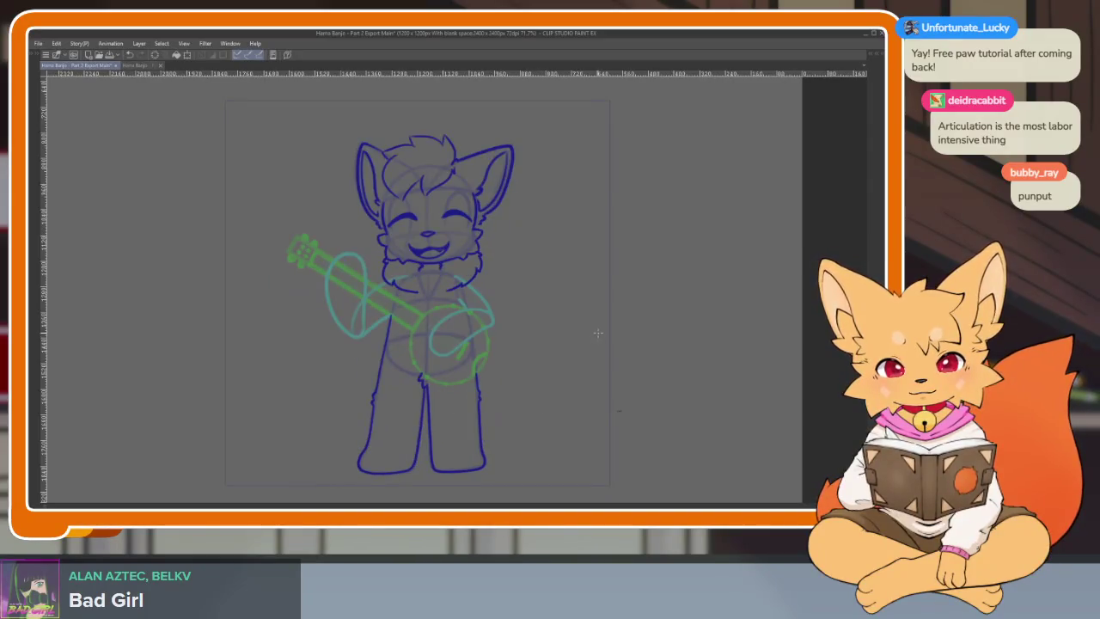
{"action": "scroll", "coordinate": [533, 404], "scroll_direction": "up", "scroll_amount": 2}
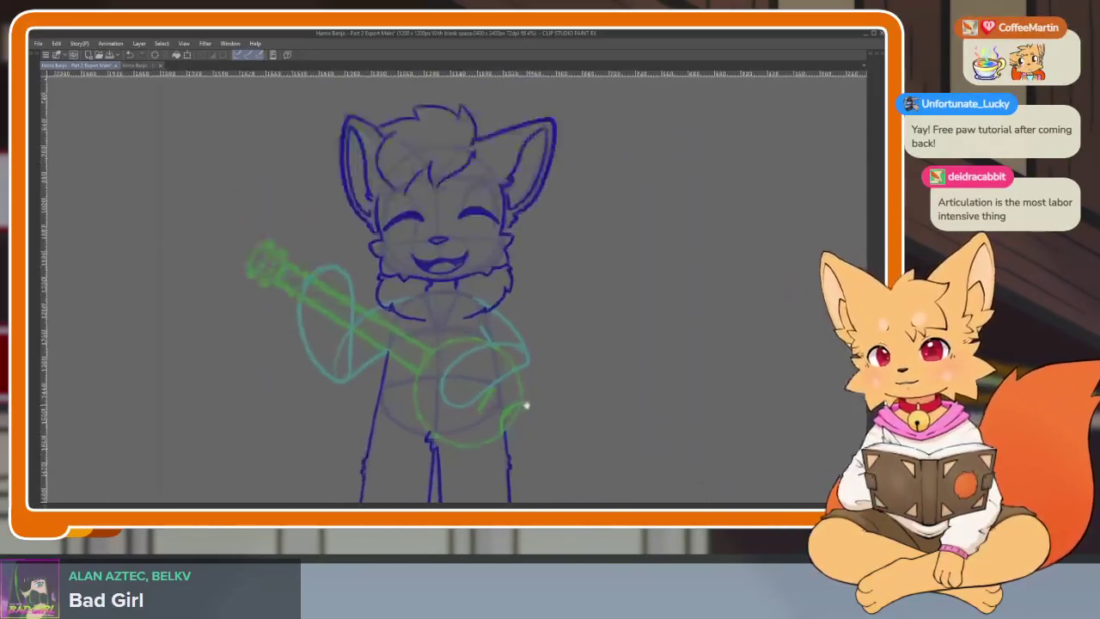
{"action": "scroll", "coordinate": [526, 405], "scroll_direction": "down", "scroll_amount": 2}
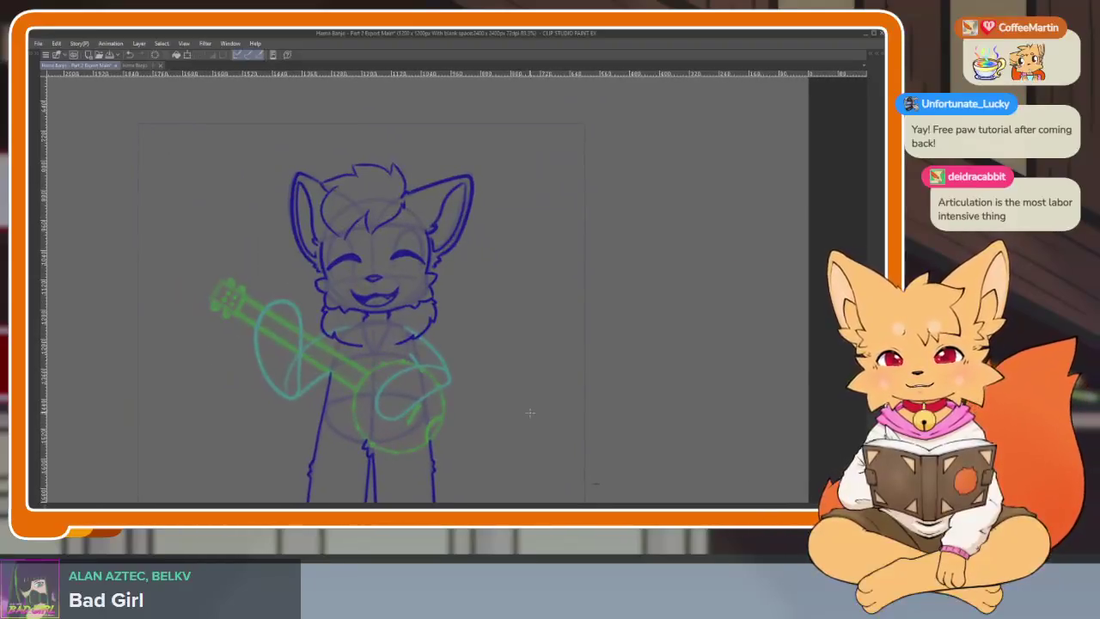
{"action": "scroll", "coordinate": [515, 409], "scroll_direction": "down", "scroll_amount": 1}
{"action": "scroll", "coordinate": [507, 421], "scroll_direction": "up", "scroll_amount": 3}
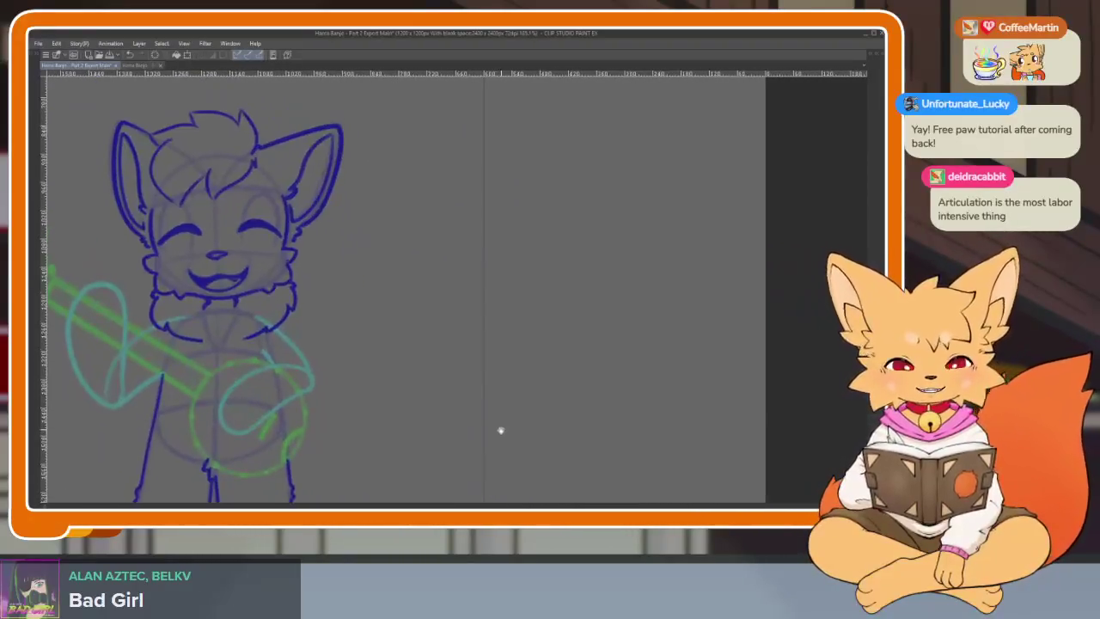
{"action": "scroll", "coordinate": [500, 429], "scroll_direction": "up", "scroll_amount": 1}
{"action": "scroll", "coordinate": [449, 420], "scroll_direction": "up", "scroll_amount": 1}
{"action": "scroll", "coordinate": [457, 432], "scroll_direction": "up", "scroll_amount": 1}
{"action": "scroll", "coordinate": [511, 396], "scroll_direction": "up", "scroll_amount": 1}
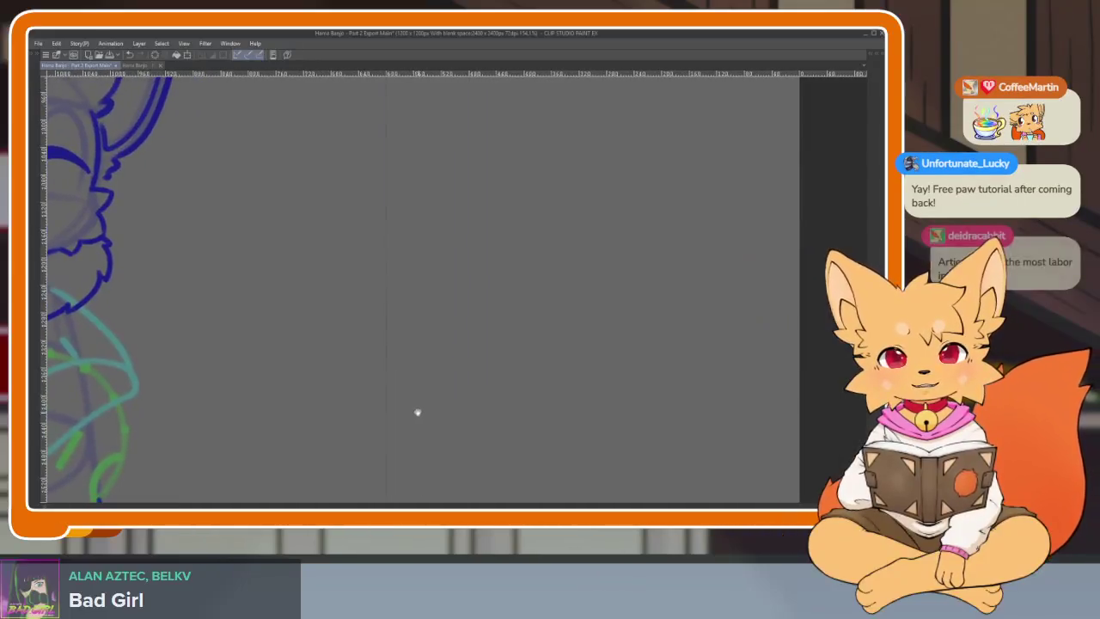
{"action": "scroll", "coordinate": [421, 416], "scroll_direction": "up", "scroll_amount": 1}
{"action": "scroll", "coordinate": [430, 429], "scroll_direction": "up", "scroll_amount": 1}
{"action": "scroll", "coordinate": [421, 432], "scroll_direction": "up", "scroll_amount": 1}
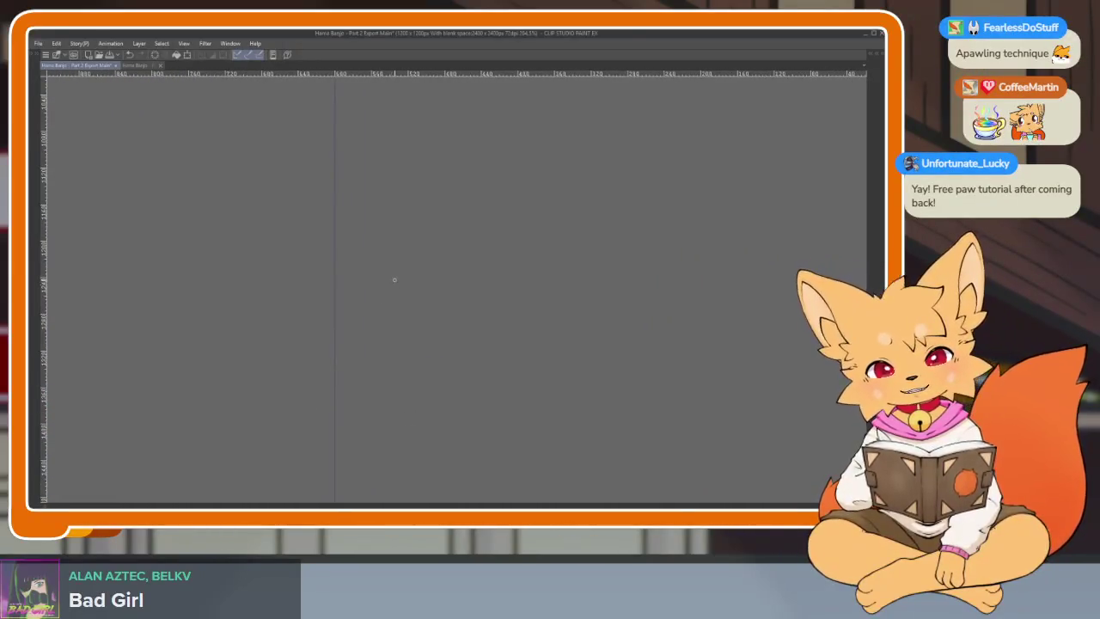
Step: Sketch a blue cuboid box in blank canvas space, redrawing its right side and bottom
{"action": "mouse_move", "coordinate": [389, 278]}
{"action": "left_mouse_down"}
{"action": "mouse_move", "coordinate": [347, 337]}
{"action": "mouse_move", "coordinate": [471, 340]}
{"action": "left_mouse_up"}
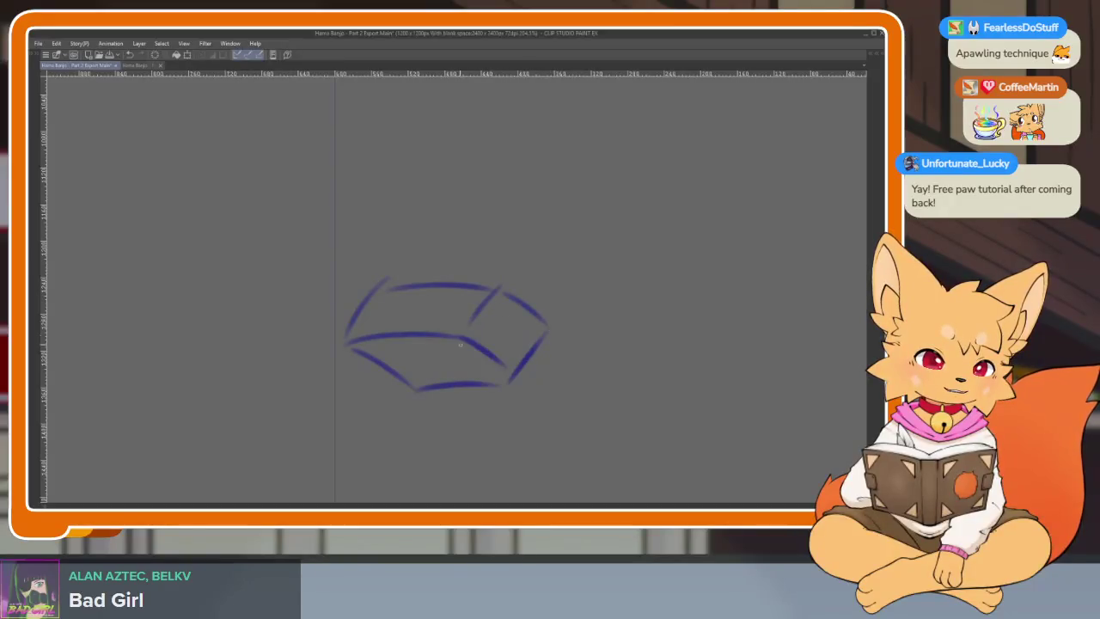
{"action": "scroll", "coordinate": [460, 344], "scroll_direction": "up", "scroll_amount": 1}
{"action": "scroll", "coordinate": [510, 364], "scroll_direction": "down", "scroll_amount": 1}
{"action": "scroll", "coordinate": [516, 370], "scroll_direction": "up", "scroll_amount": 1}
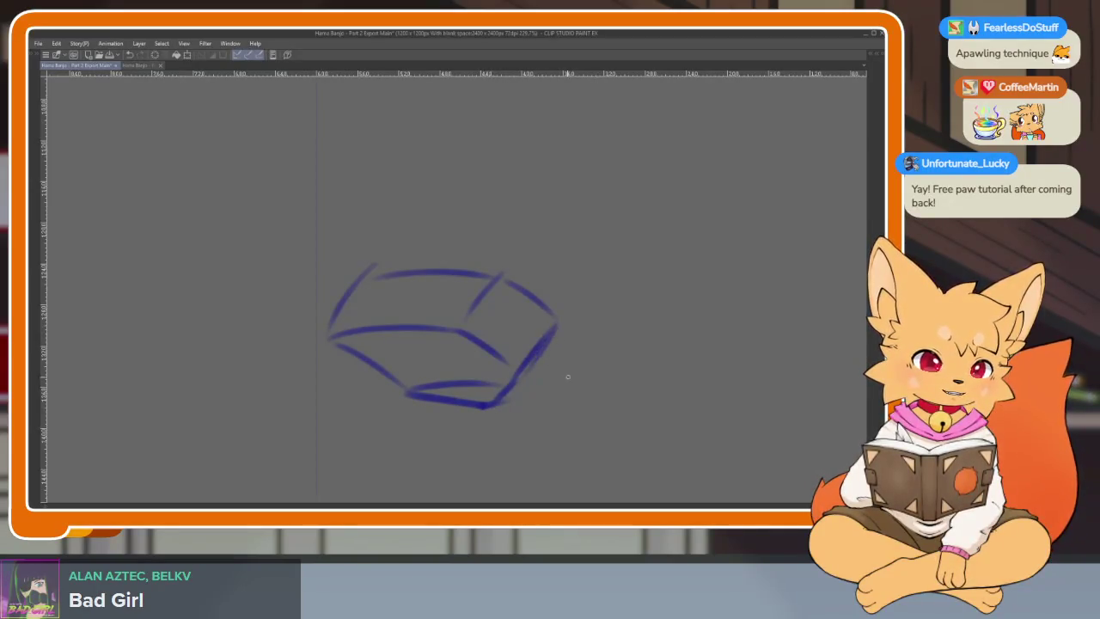
{"action": "scroll", "coordinate": [567, 376], "scroll_direction": "up", "scroll_amount": 1}
{"action": "scroll", "coordinate": [570, 363], "scroll_direction": "down", "scroll_amount": 1}
{"action": "scroll", "coordinate": [511, 352], "scroll_direction": "up", "scroll_amount": 1}
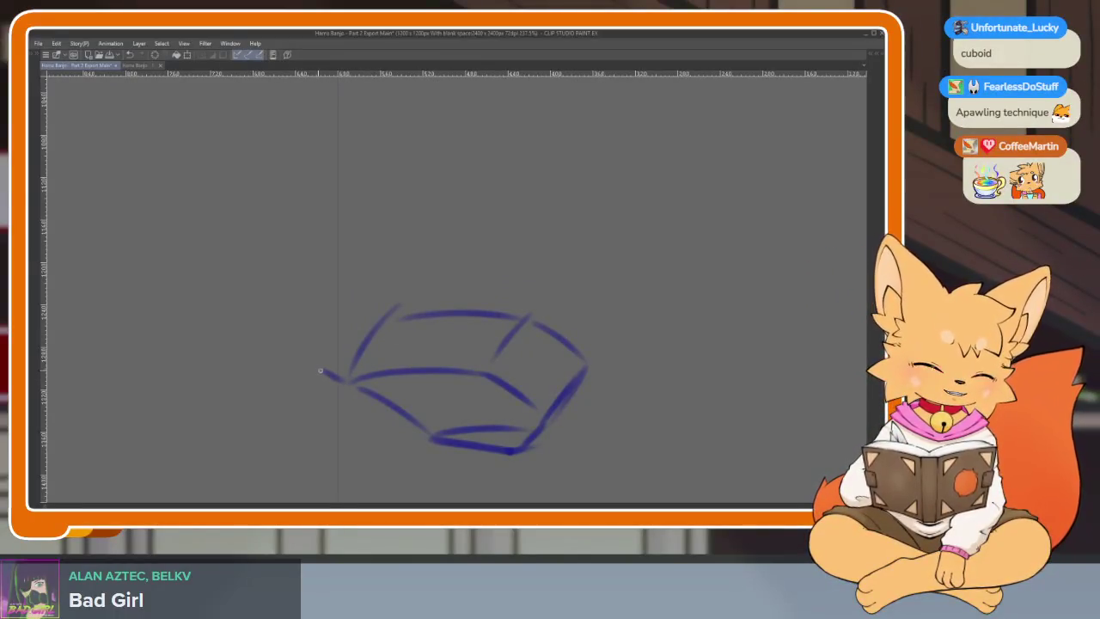
{"action": "mouse_move", "coordinate": [320, 370]}
{"action": "left_mouse_down"}
{"action": "mouse_move", "coordinate": [335, 301]}
{"action": "mouse_move", "coordinate": [519, 283]}
{"action": "mouse_move", "coordinate": [506, 275]}
{"action": "mouse_move", "coordinate": [572, 361]}
{"action": "left_mouse_up"}
{"action": "key", "text": "ctrl+z"}
{"action": "mouse_move", "coordinate": [391, 403]}
{"action": "left_mouse_down"}
{"action": "mouse_move", "coordinate": [383, 394]}
{"action": "mouse_move", "coordinate": [486, 369]}
{"action": "left_mouse_up"}
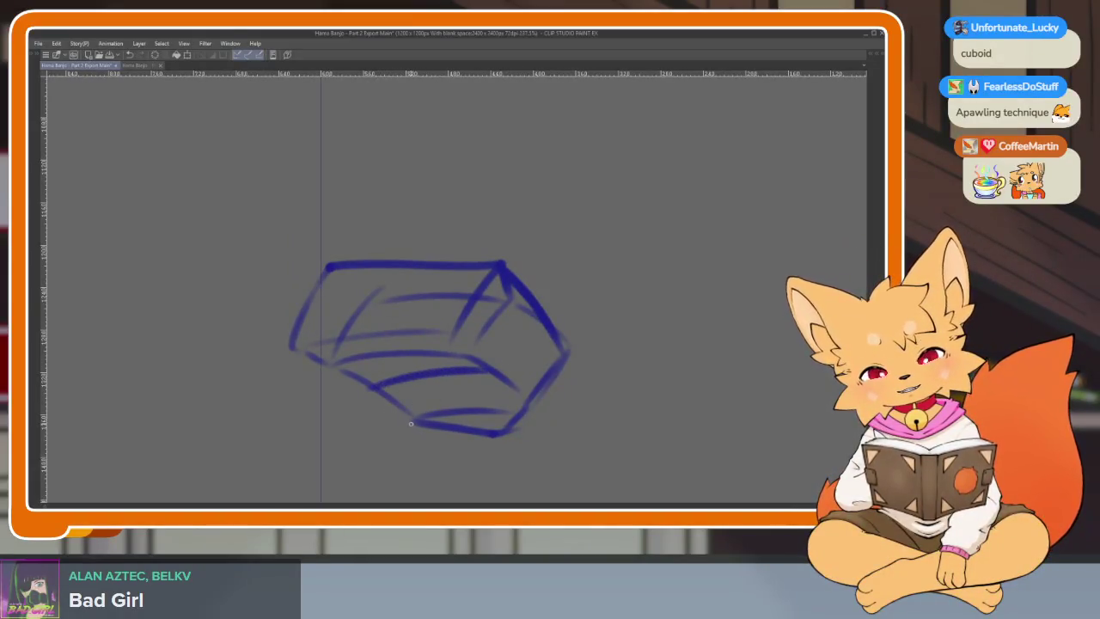
{"action": "left_click_drag", "start_coordinate": [332, 381], "coordinate": [497, 434]}
{"action": "scroll", "coordinate": [504, 364], "scroll_direction": "up", "scroll_amount": 2}
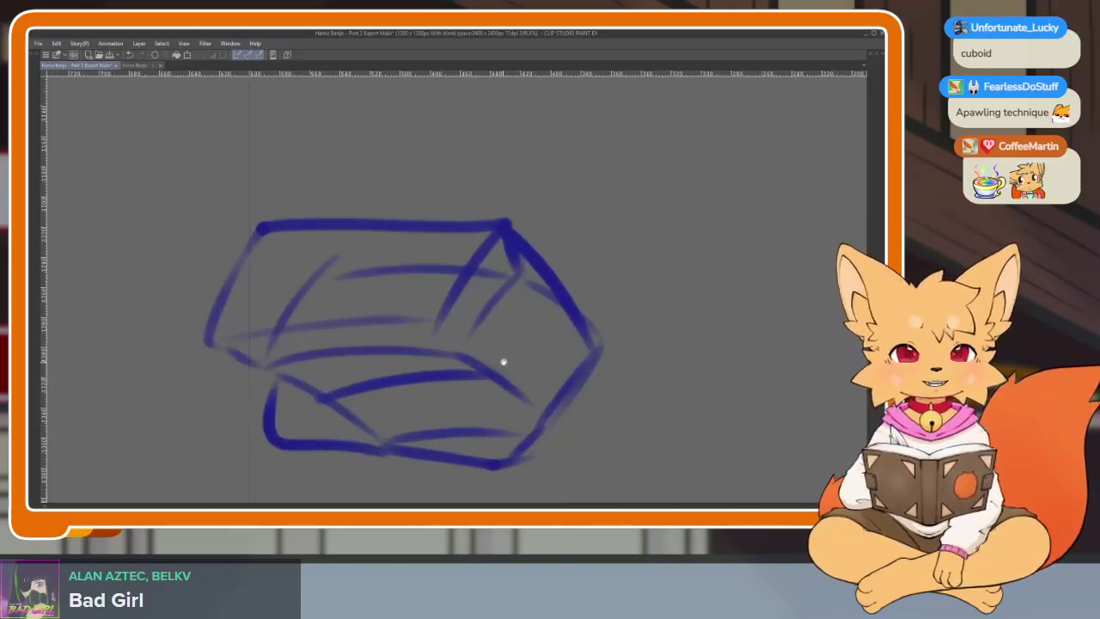
Step: Add curved knuckle arcs over the box's top and thicken its bottom edge
{"action": "left_click_drag", "start_coordinate": [494, 225], "coordinate": [428, 370]}
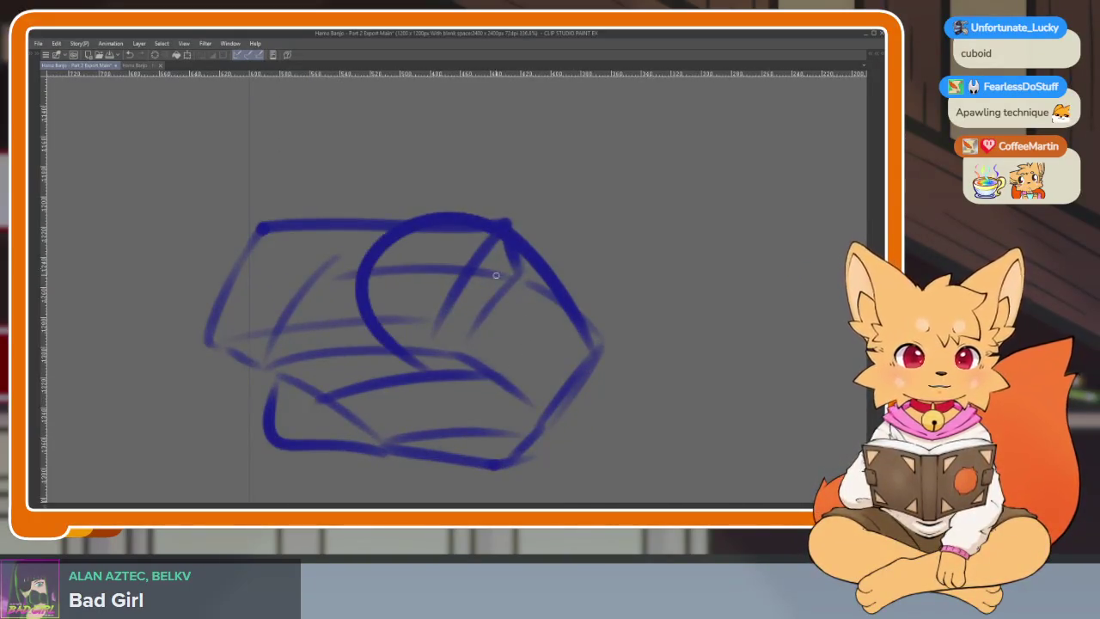
{"action": "left_click_drag", "start_coordinate": [416, 213], "coordinate": [284, 339]}
{"action": "key", "text": "ctrl+z"}
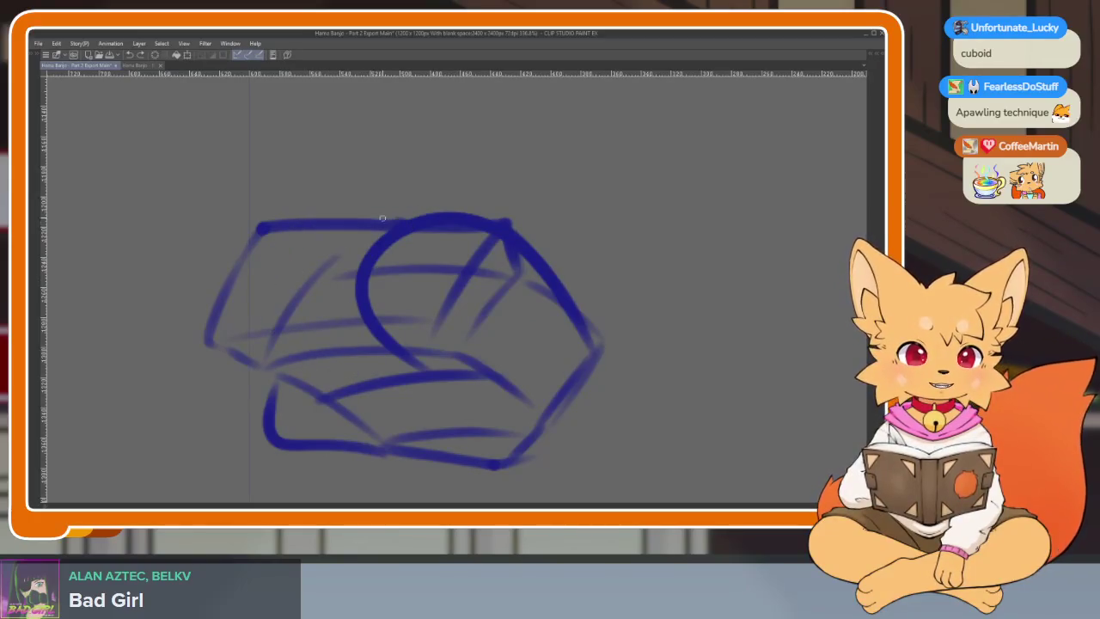
{"action": "left_click_drag", "start_coordinate": [404, 215], "coordinate": [357, 382]}
{"action": "mouse_move", "coordinate": [283, 246]}
{"action": "left_mouse_down"}
{"action": "mouse_move", "coordinate": [249, 409]}
{"action": "mouse_move", "coordinate": [361, 411]}
{"action": "left_mouse_up"}
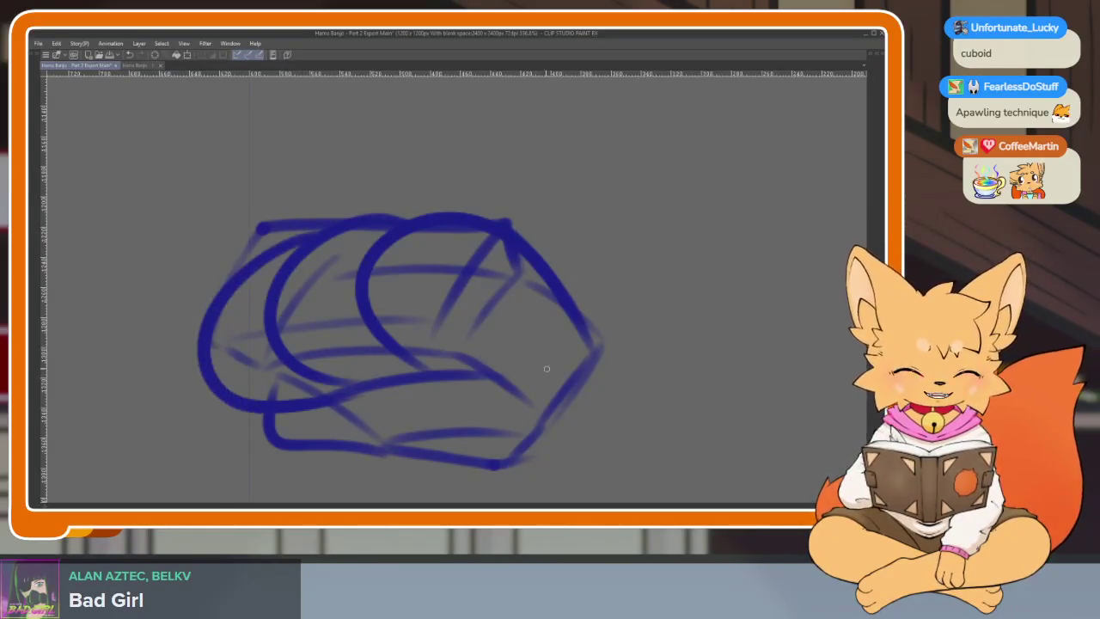
{"action": "scroll", "coordinate": [567, 344], "scroll_direction": "down", "scroll_amount": 4}
{"action": "scroll", "coordinate": [508, 361], "scroll_direction": "up", "scroll_amount": 3}
{"action": "left_click_drag", "start_coordinate": [365, 371], "coordinate": [541, 387]}
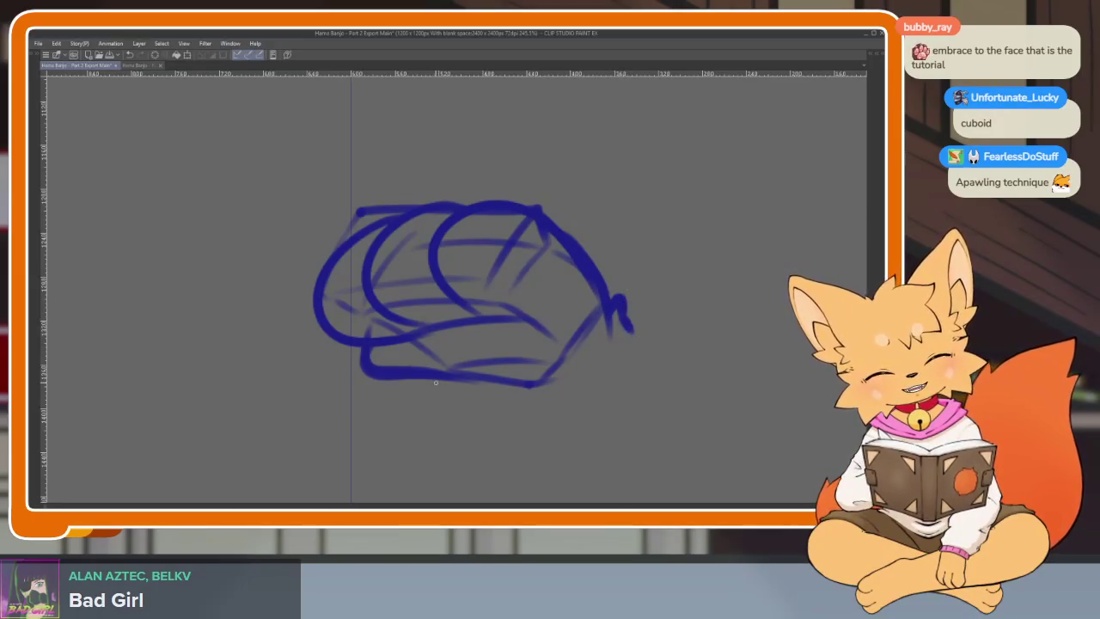
{"action": "left_click_drag", "start_coordinate": [446, 379], "coordinate": [515, 394]}
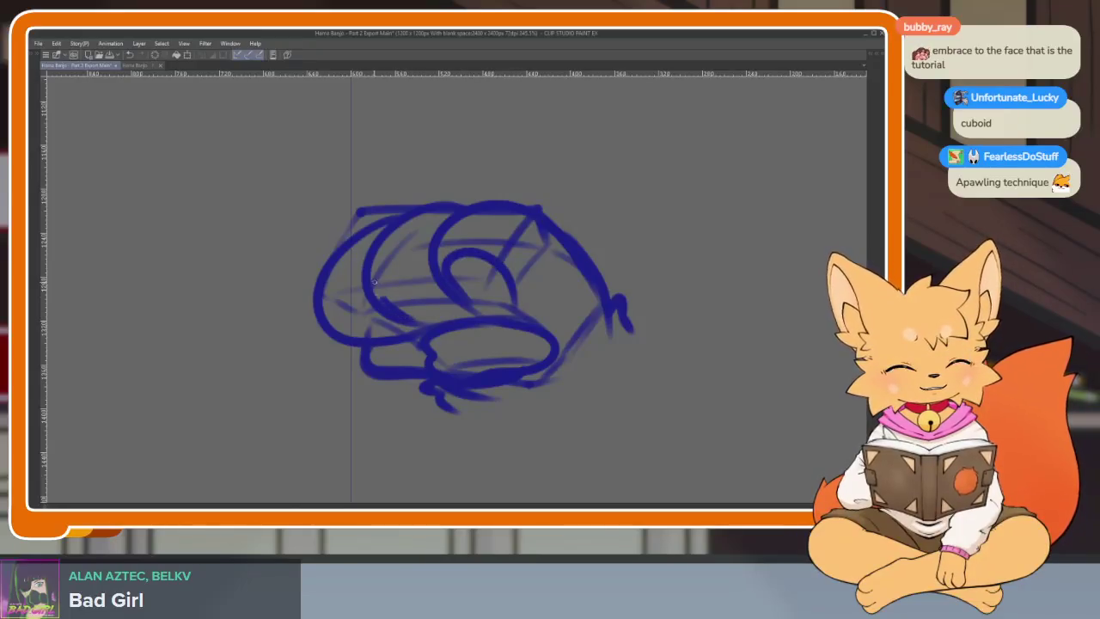
Step: Erase the blue cuboid practice scribble from the canvas
{"action": "scroll", "coordinate": [573, 360], "scroll_direction": "down", "scroll_amount": 5}
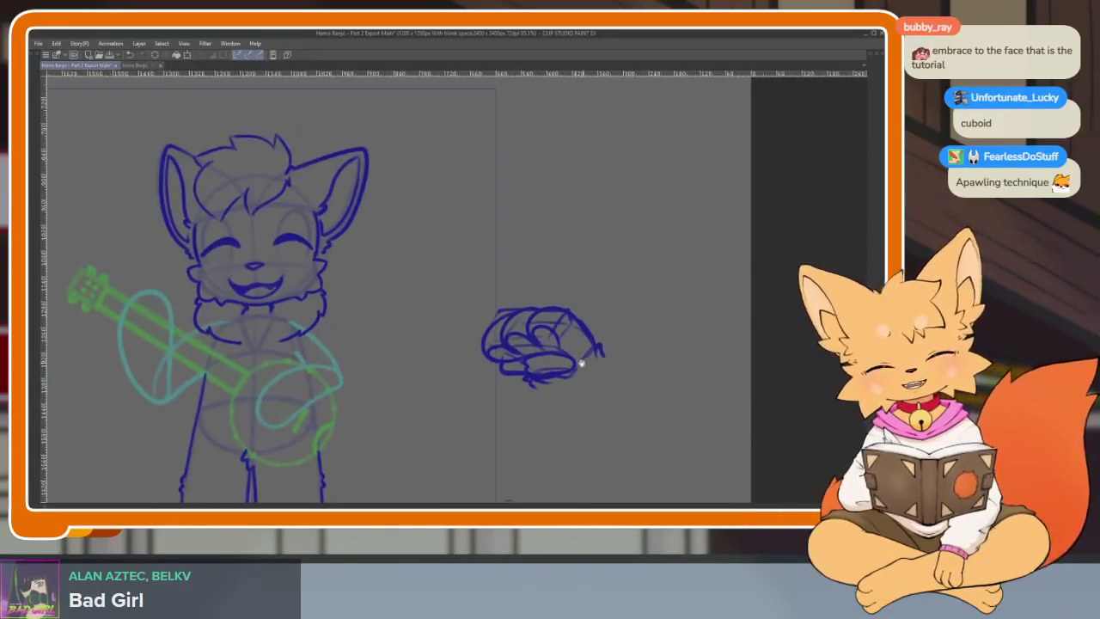
{"action": "scroll", "coordinate": [487, 368], "scroll_direction": "up", "scroll_amount": 4}
{"action": "scroll", "coordinate": [567, 361], "scroll_direction": "down", "scroll_amount": 2}
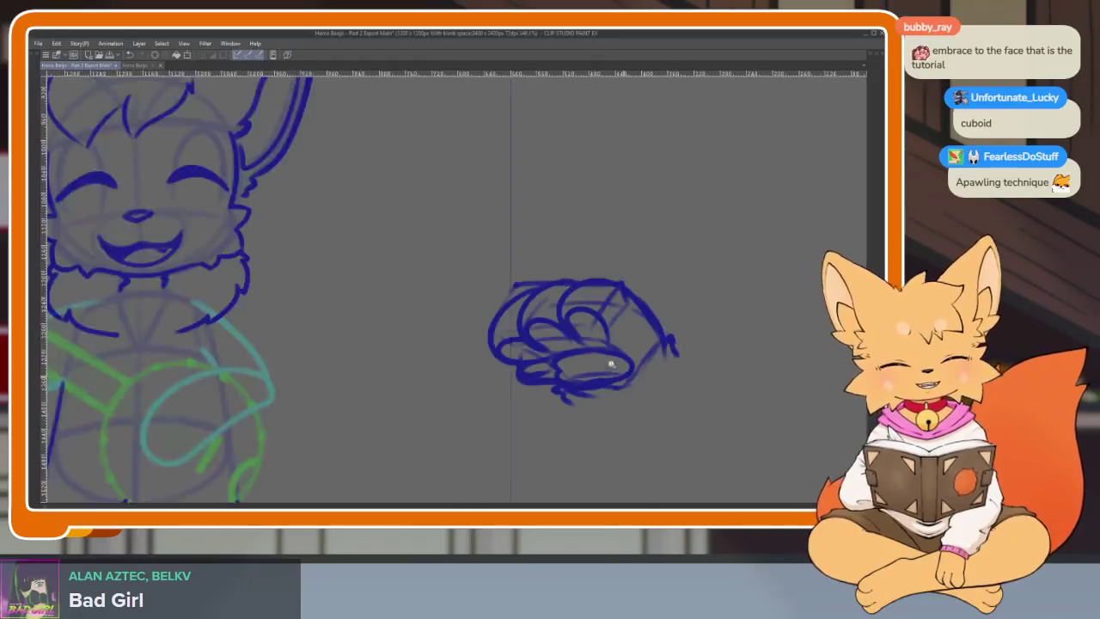
{"action": "scroll", "coordinate": [636, 357], "scroll_direction": "down", "scroll_amount": 2}
{"action": "scroll", "coordinate": [653, 365], "scroll_direction": "up", "scroll_amount": 2}
{"action": "scroll", "coordinate": [642, 384], "scroll_direction": "up", "scroll_amount": 2}
{"action": "scroll", "coordinate": [641, 384], "scroll_direction": "up", "scroll_amount": 2}
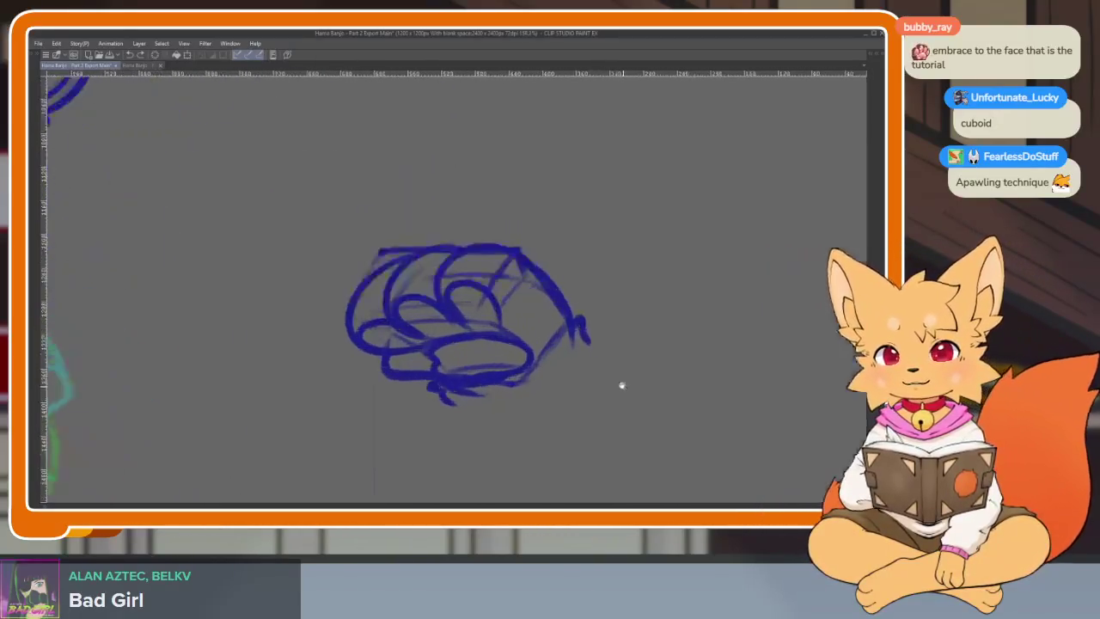
{"action": "scroll", "coordinate": [602, 397], "scroll_direction": "up", "scroll_amount": 1}
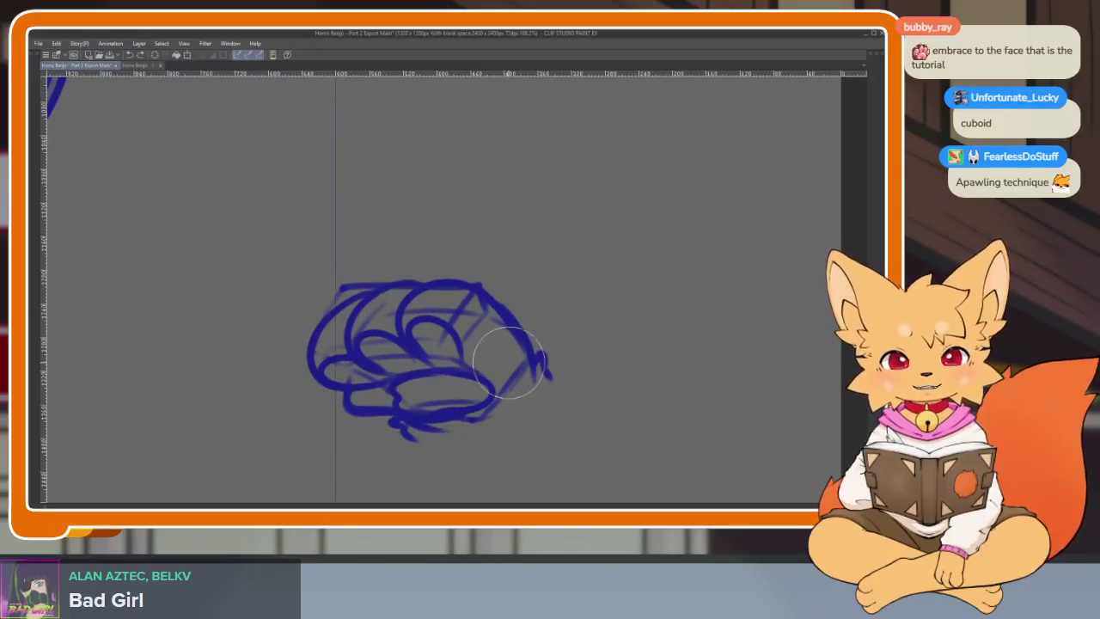
{"action": "mouse_move", "coordinate": [509, 362]}
{"action": "left_mouse_down"}
{"action": "mouse_move", "coordinate": [283, 401]}
{"action": "mouse_move", "coordinate": [564, 375]}
{"action": "mouse_move", "coordinate": [551, 409]}
{"action": "mouse_move", "coordinate": [268, 340]}
{"action": "left_mouse_up"}
Step: Zoom in on the fox's mouth and neck area
{"action": "scroll", "coordinate": [569, 389], "scroll_direction": "down", "scroll_amount": 2}
{"action": "scroll", "coordinate": [304, 388], "scroll_direction": "up", "scroll_amount": 2}
{"action": "scroll", "coordinate": [304, 378], "scroll_direction": "up", "scroll_amount": 1}
{"action": "scroll", "coordinate": [316, 383], "scroll_direction": "up", "scroll_amount": 1}
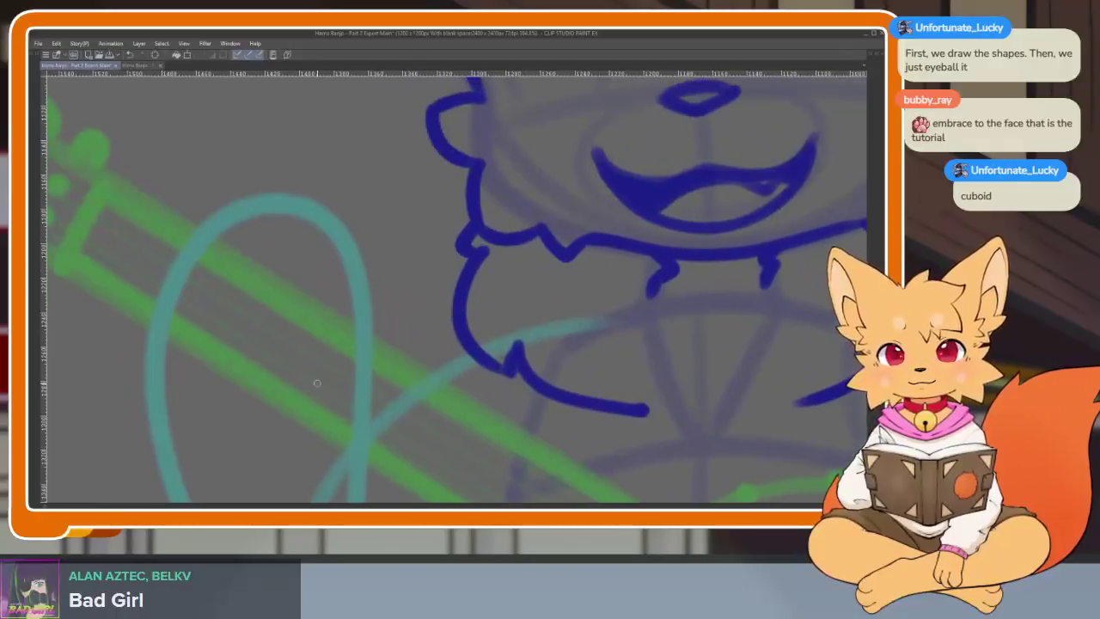
{"action": "scroll", "coordinate": [467, 427], "scroll_direction": "up", "scroll_amount": 1}
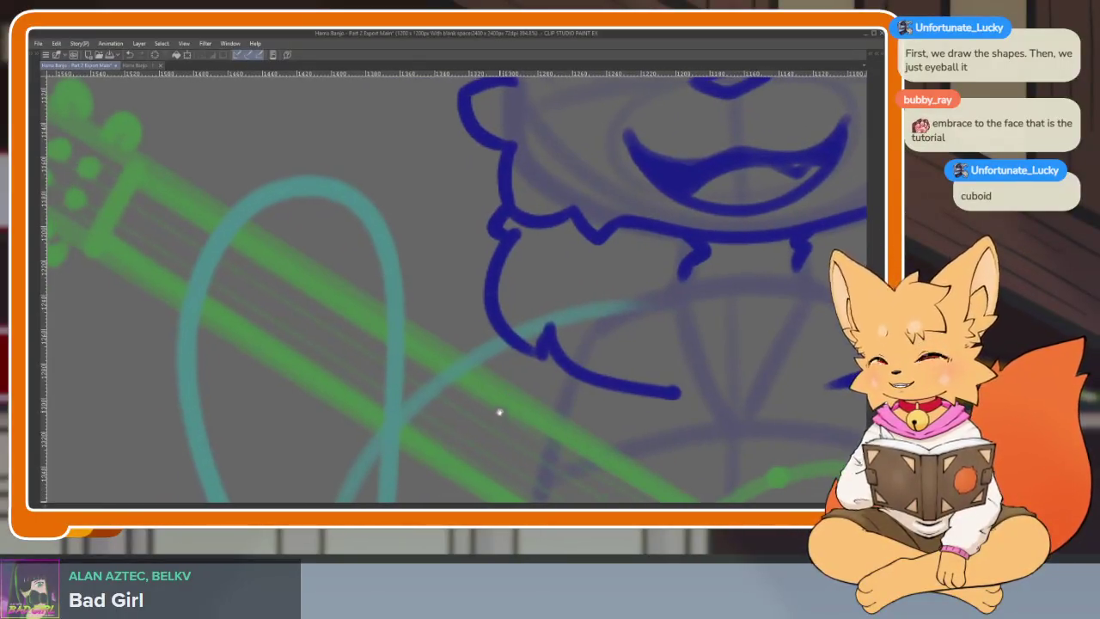
{"action": "scroll", "coordinate": [462, 433], "scroll_direction": "up", "scroll_amount": 1}
{"action": "scroll", "coordinate": [462, 433], "scroll_direction": "down", "scroll_amount": 1}
{"action": "scroll", "coordinate": [343, 329], "scroll_direction": "down", "scroll_amount": 1}
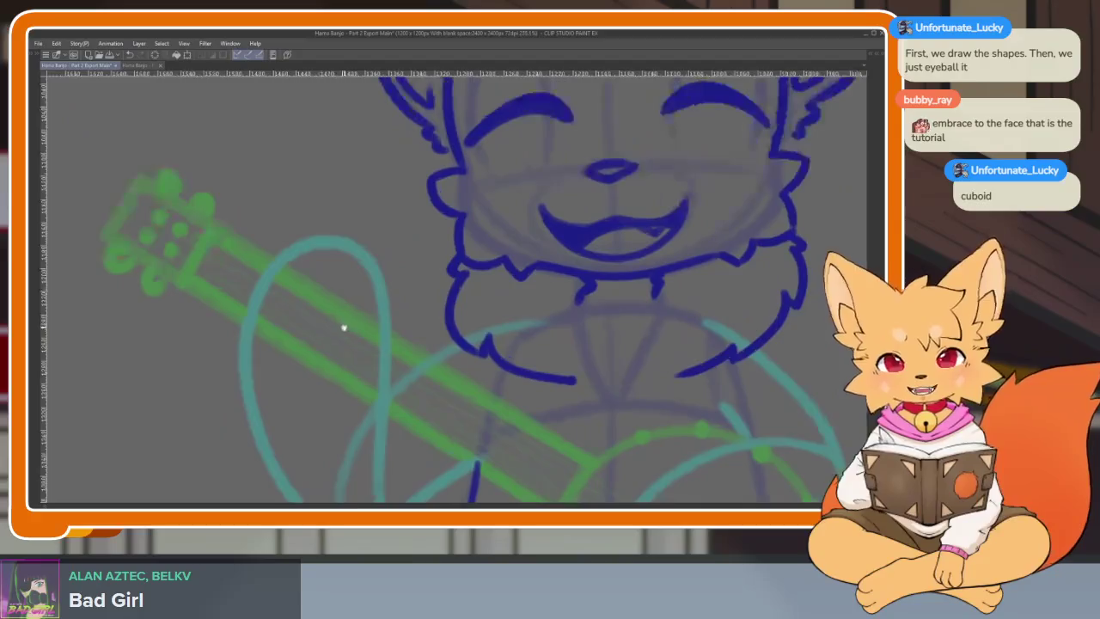
{"action": "scroll", "coordinate": [335, 325], "scroll_direction": "down", "scroll_amount": 2}
{"action": "scroll", "coordinate": [318, 327], "scroll_direction": "up", "scroll_amount": 1}
{"action": "scroll", "coordinate": [321, 334], "scroll_direction": "up", "scroll_amount": 1}
Step: Draw a blue oval hand outline over the banjo neck, removing a stray stroke
{"action": "scroll", "coordinate": [283, 301], "scroll_direction": "up", "scroll_amount": 1}
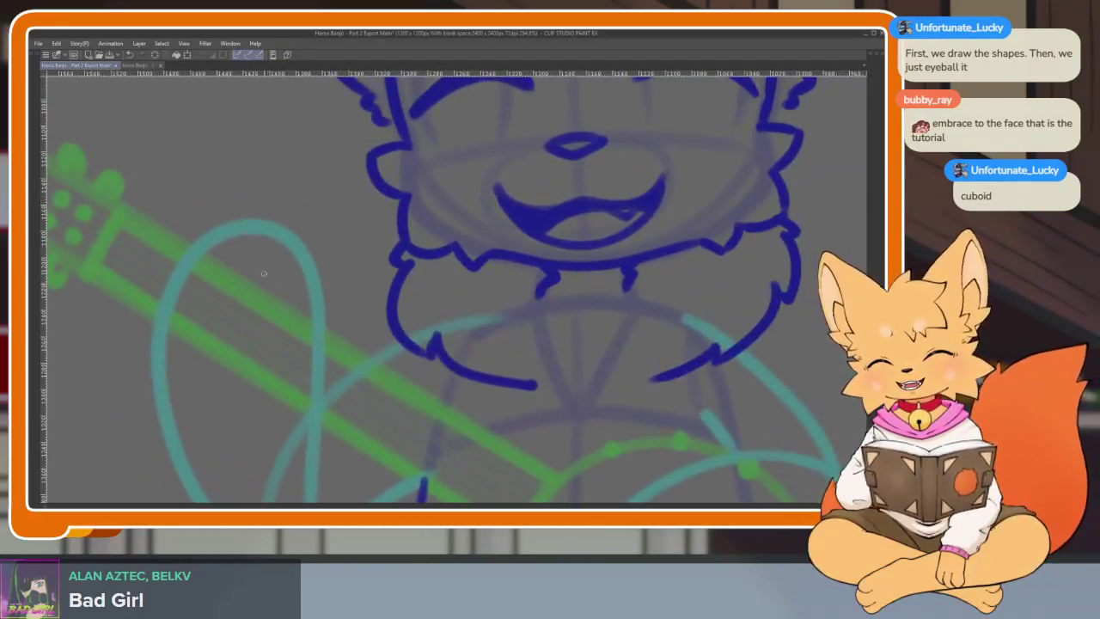
{"action": "left_click_drag", "start_coordinate": [265, 281], "coordinate": [258, 292]}
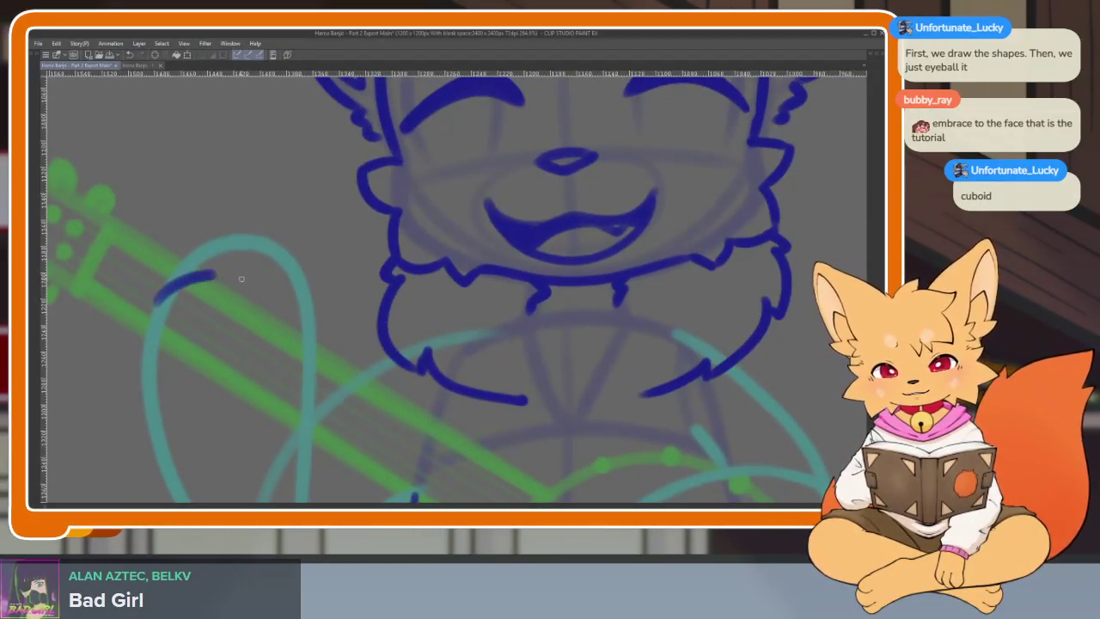
{"action": "key", "text": "ctrl+z"}
{"action": "left_click_drag", "start_coordinate": [165, 301], "coordinate": [314, 351]}
{"action": "left_click_drag", "start_coordinate": [243, 380], "coordinate": [243, 320]}
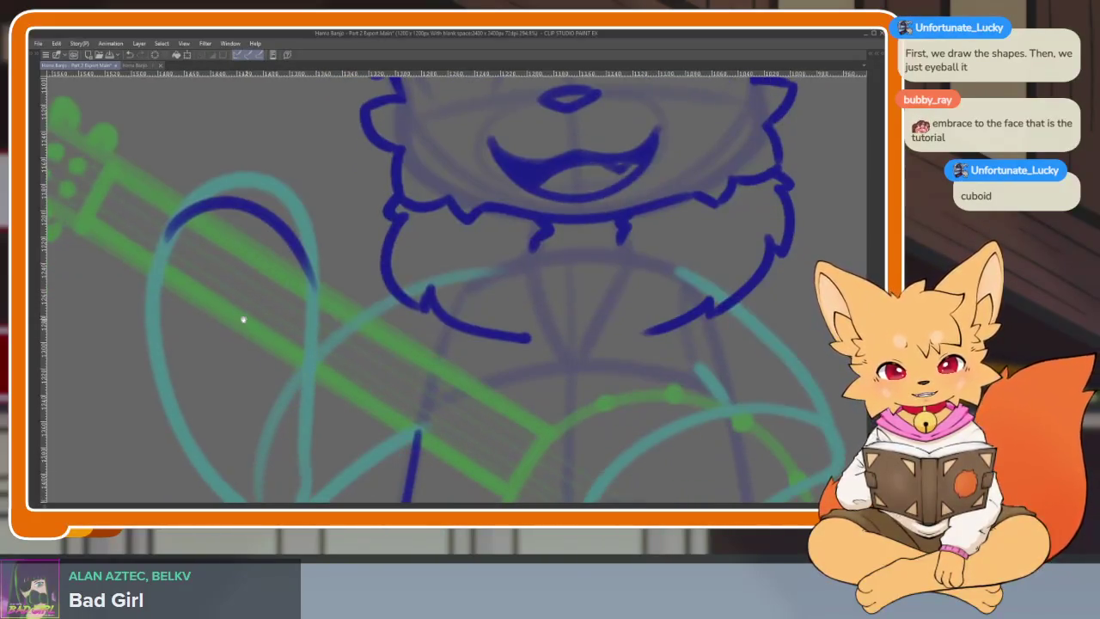
{"action": "left_click_drag", "start_coordinate": [165, 238], "coordinate": [151, 335]}
{"action": "key", "text": "ctrl+z"}
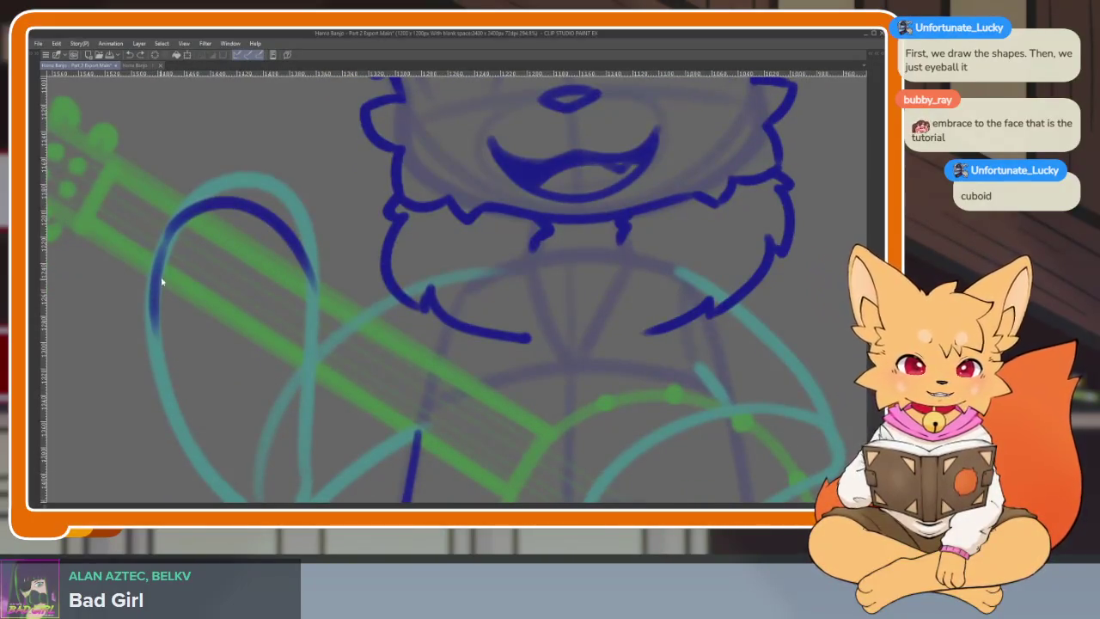
{"action": "mouse_move", "coordinate": [160, 281]}
{"action": "left_mouse_down"}
{"action": "mouse_move", "coordinate": [153, 307]}
{"action": "mouse_move", "coordinate": [209, 370]}
{"action": "mouse_move", "coordinate": [313, 367]}
{"action": "mouse_move", "coordinate": [314, 277]}
{"action": "left_mouse_up"}
Step: Add a crossing stroke, a narrow finger loop and two knuckle arcs to the oval hand
{"action": "scroll", "coordinate": [229, 315], "scroll_direction": "up", "scroll_amount": 2}
{"action": "scroll", "coordinate": [168, 250], "scroll_direction": "up", "scroll_amount": 1}
{"action": "scroll", "coordinate": [168, 249], "scroll_direction": "down", "scroll_amount": 3}
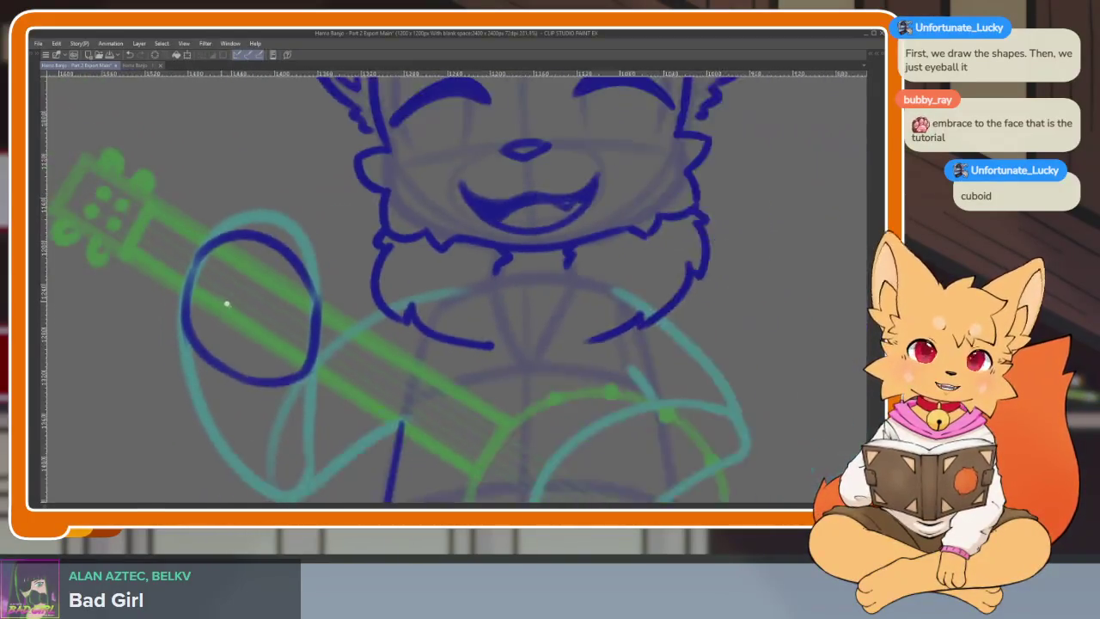
{"action": "scroll", "coordinate": [226, 302], "scroll_direction": "up", "scroll_amount": 1}
{"action": "scroll", "coordinate": [187, 368], "scroll_direction": "up", "scroll_amount": 2}
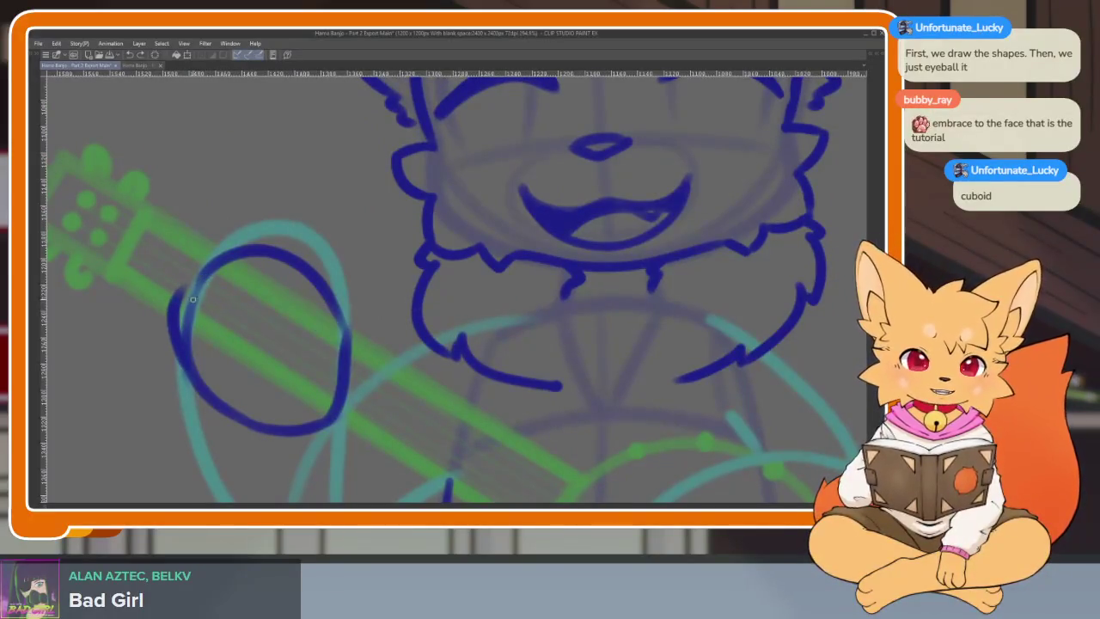
{"action": "left_click_drag", "start_coordinate": [193, 299], "coordinate": [335, 365]}
{"action": "scroll", "coordinate": [246, 315], "scroll_direction": "up", "scroll_amount": 2}
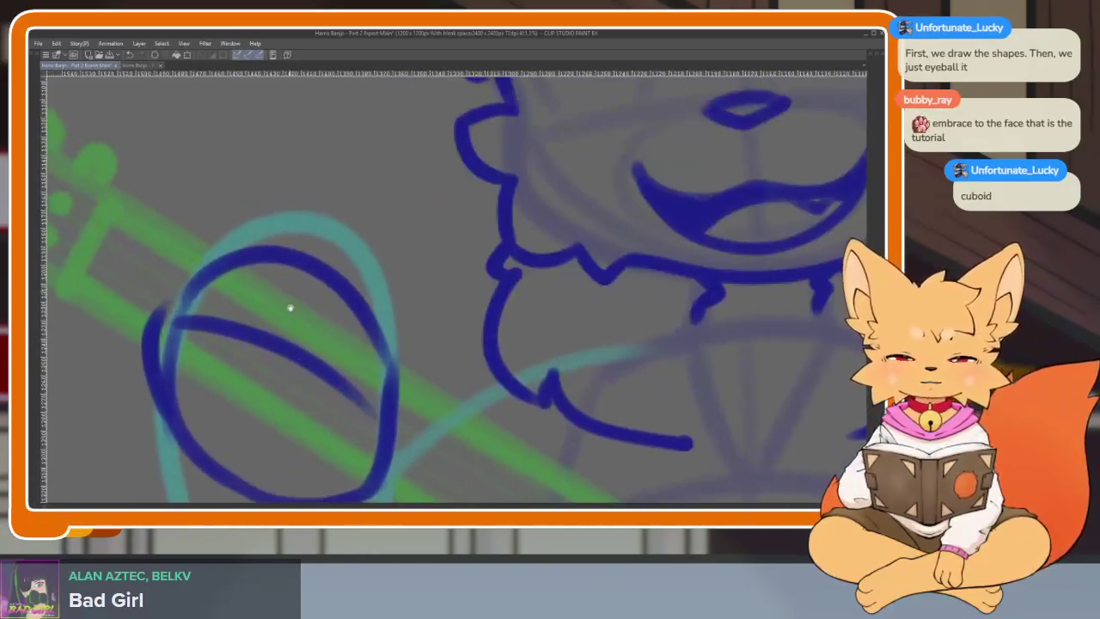
{"action": "mouse_move", "coordinate": [290, 327]}
{"action": "left_mouse_down"}
{"action": "mouse_move", "coordinate": [344, 262]}
{"action": "mouse_move", "coordinate": [365, 398]}
{"action": "left_mouse_up"}
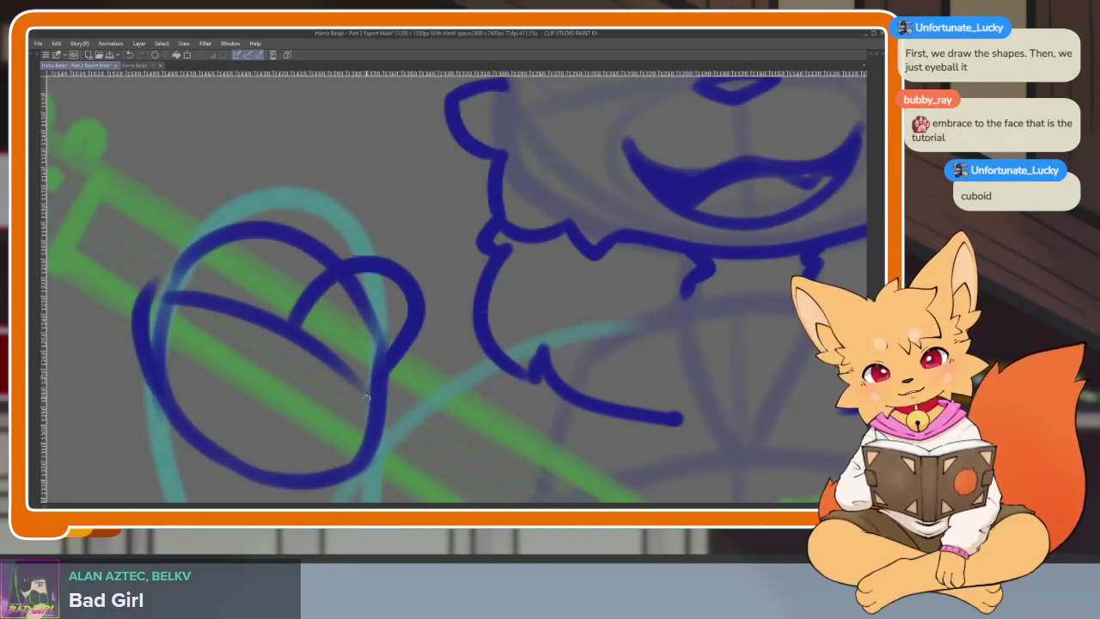
{"action": "key", "text": "ctrl+z"}
{"action": "mouse_move", "coordinate": [292, 328]}
{"action": "left_mouse_down"}
{"action": "mouse_move", "coordinate": [365, 268]}
{"action": "mouse_move", "coordinate": [368, 420]}
{"action": "left_mouse_up"}
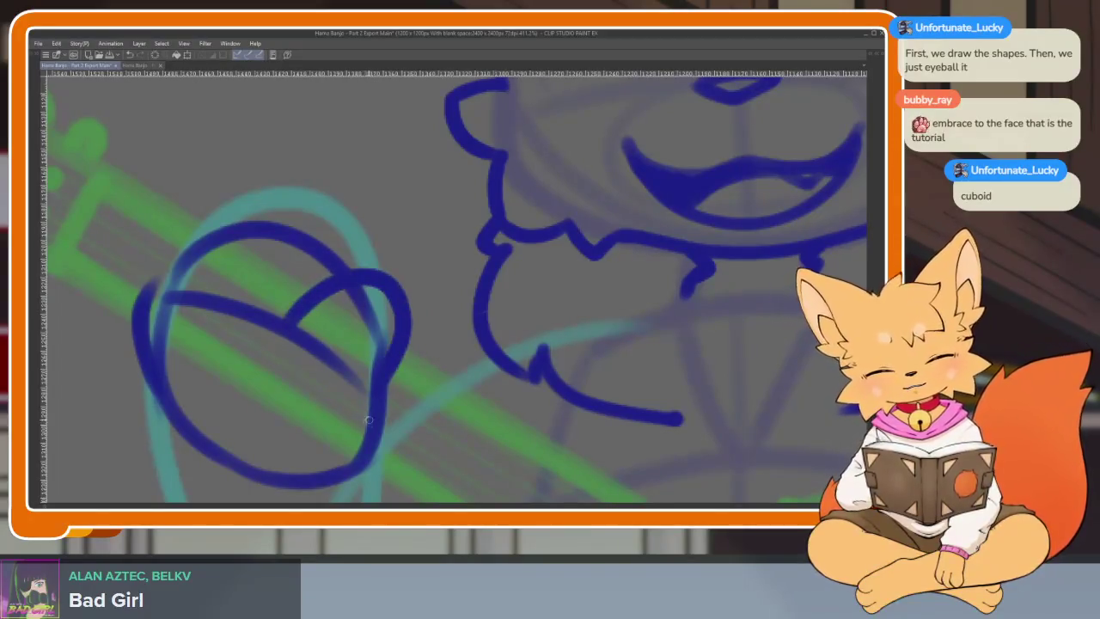
{"action": "left_click_drag", "start_coordinate": [351, 262], "coordinate": [219, 292]}
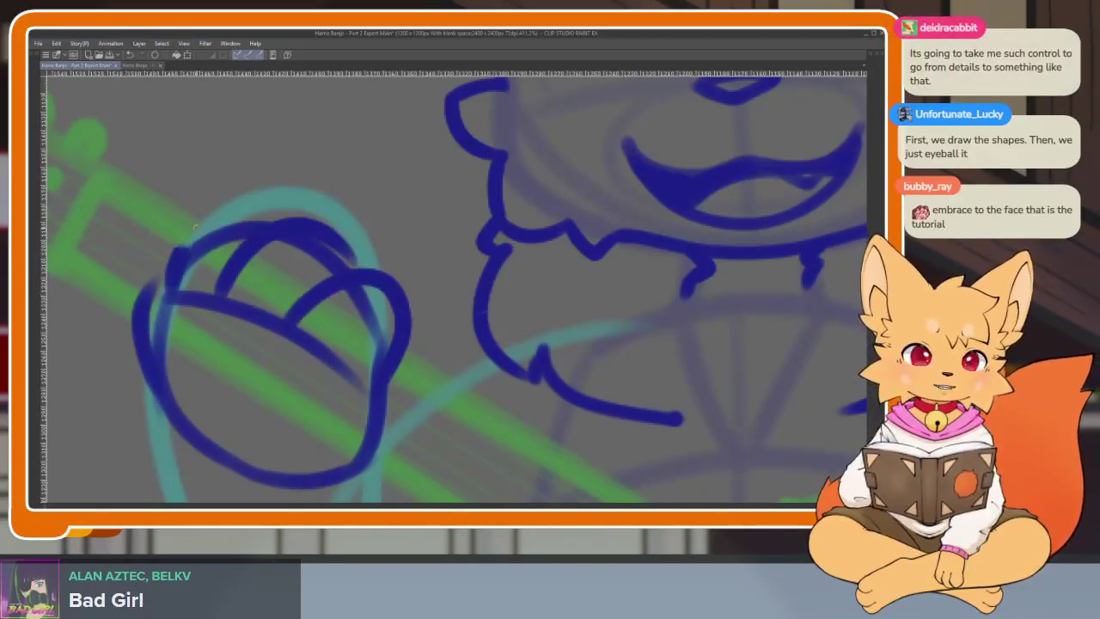
{"action": "left_click_drag", "start_coordinate": [176, 256], "coordinate": [264, 228]}
{"action": "scroll", "coordinate": [445, 330], "scroll_direction": "down", "scroll_amount": 2}
Step: Outline the arm's left side below the fretting hand, redrawing it shorter
{"action": "scroll", "coordinate": [476, 344], "scroll_direction": "down", "scroll_amount": 2}
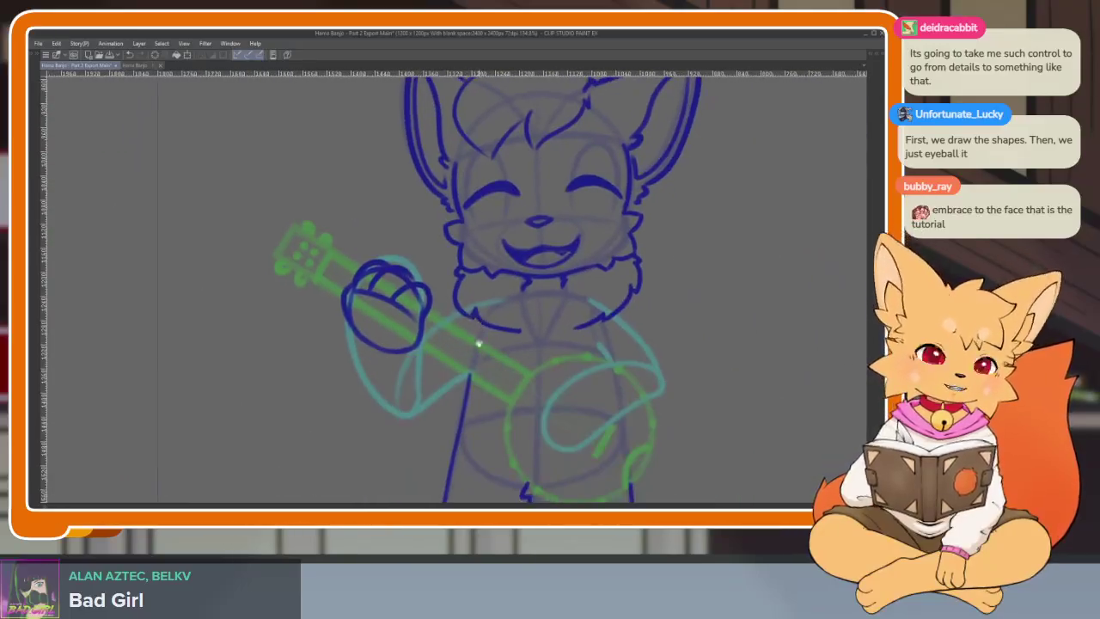
{"action": "scroll", "coordinate": [467, 398], "scroll_direction": "up", "scroll_amount": 2}
{"action": "scroll", "coordinate": [456, 373], "scroll_direction": "up", "scroll_amount": 1}
{"action": "scroll", "coordinate": [450, 380], "scroll_direction": "up", "scroll_amount": 1}
{"action": "scroll", "coordinate": [445, 387], "scroll_direction": "up", "scroll_amount": 1}
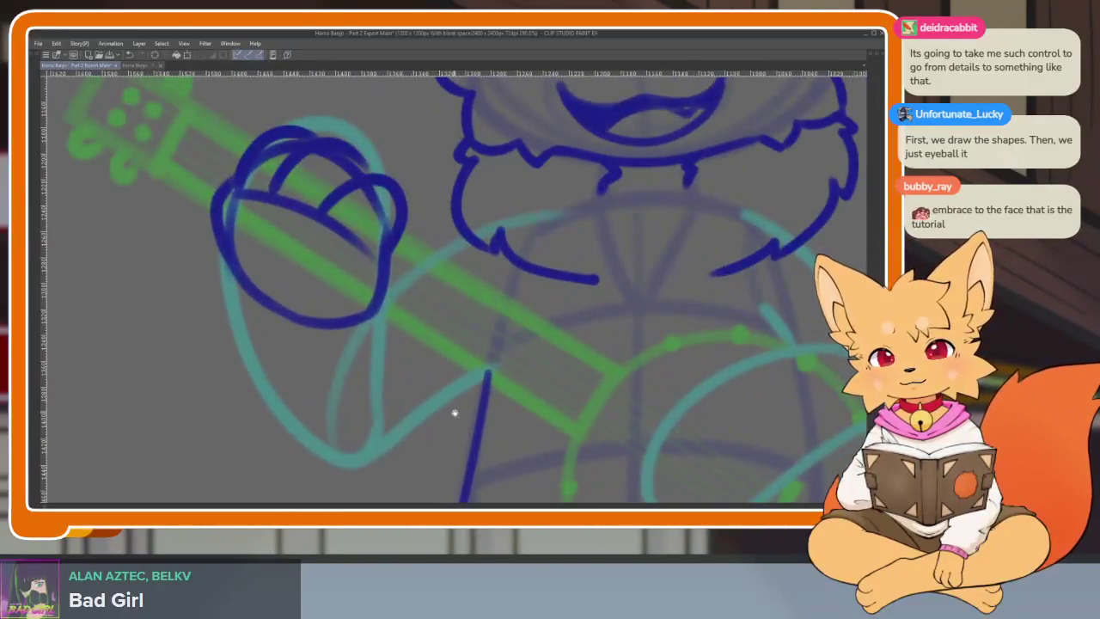
{"action": "scroll", "coordinate": [452, 410], "scroll_direction": "up", "scroll_amount": 1}
{"action": "scroll", "coordinate": [447, 407], "scroll_direction": "up", "scroll_amount": 1}
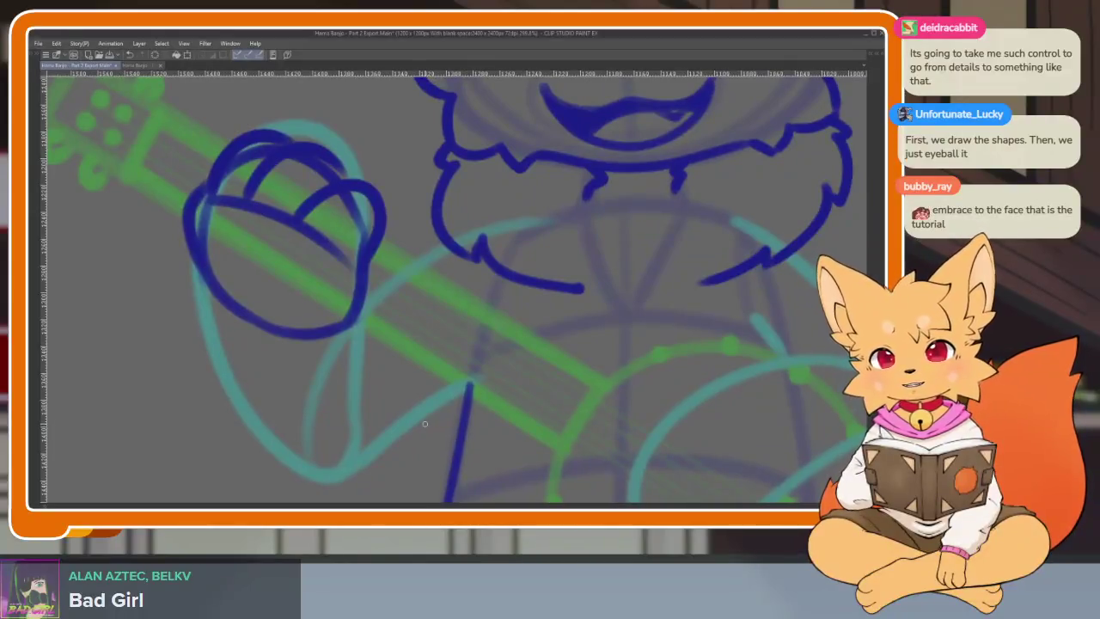
{"action": "scroll", "coordinate": [373, 326], "scroll_direction": "down", "scroll_amount": 2}
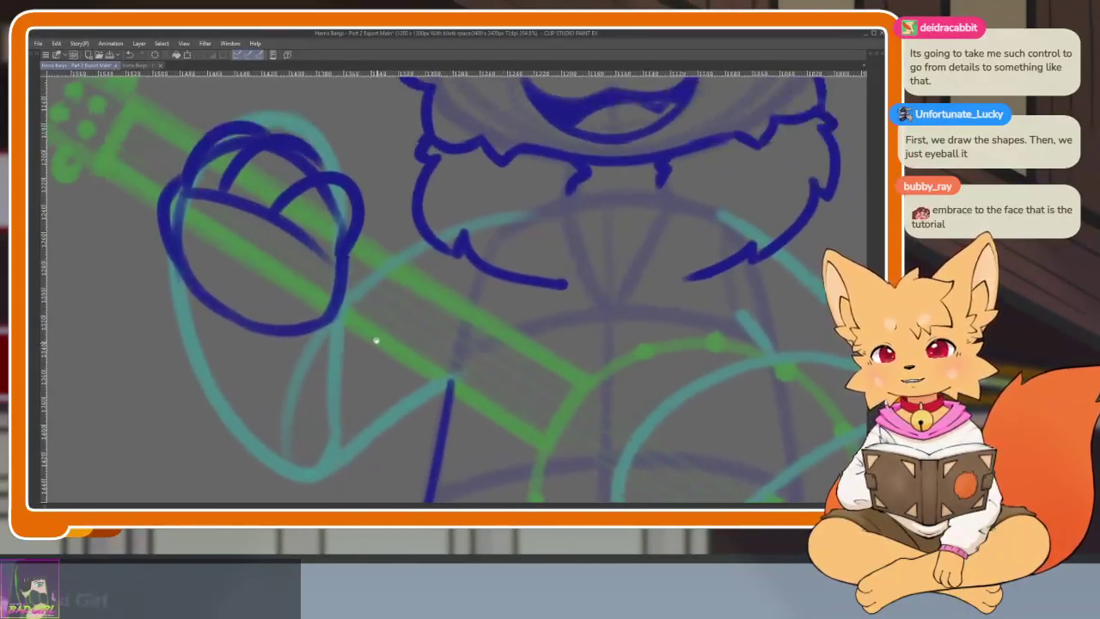
{"action": "scroll", "coordinate": [341, 348], "scroll_direction": "down", "scroll_amount": 1}
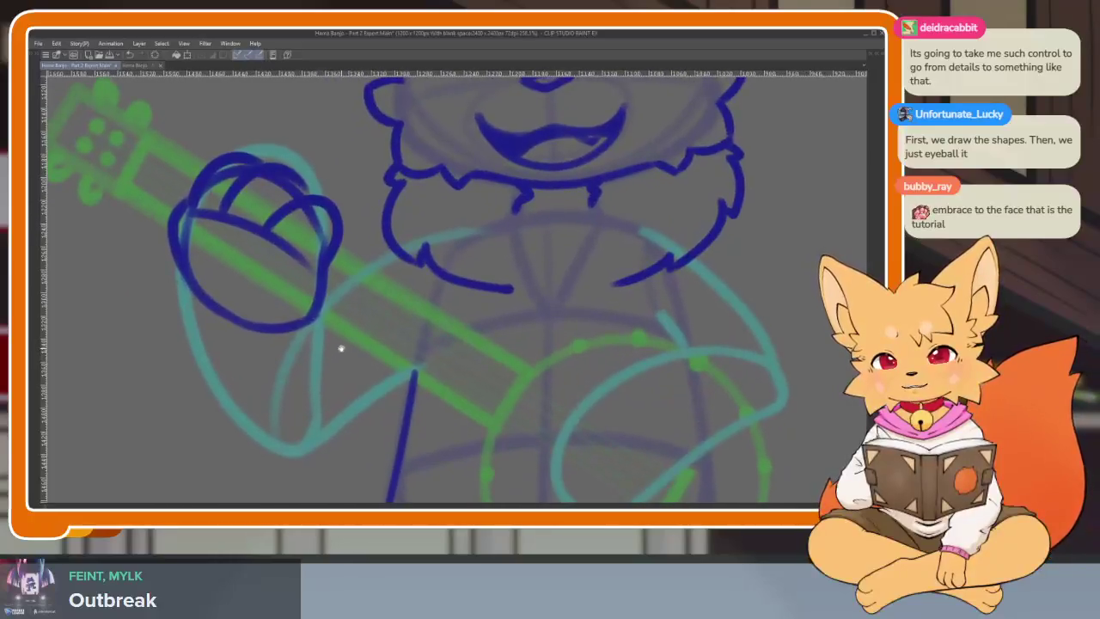
{"action": "left_click_drag", "start_coordinate": [182, 240], "coordinate": [204, 384]}
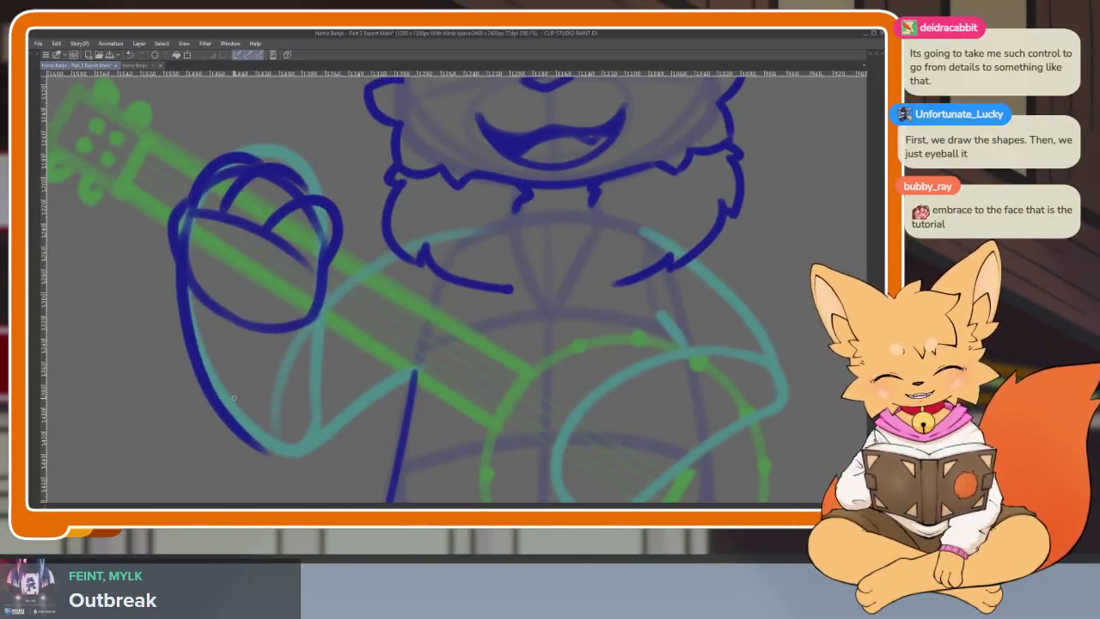
{"action": "key", "text": "ctrl+z"}
{"action": "left_click_drag", "start_coordinate": [182, 229], "coordinate": [206, 386]}
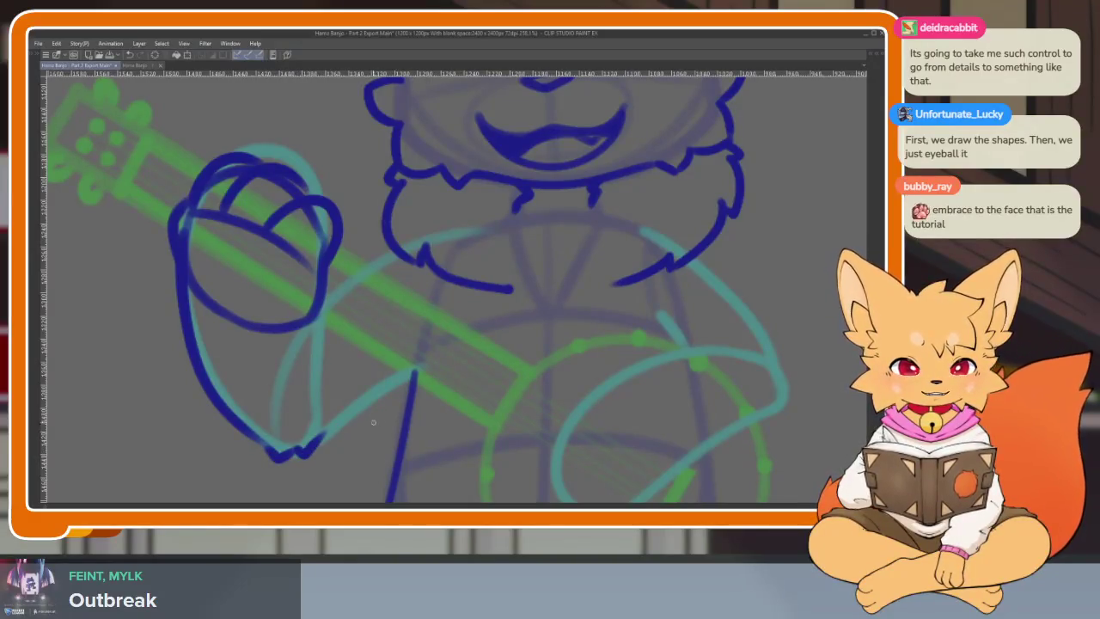
Step: Draw the arm's underside from the elbow up toward the body
{"action": "scroll", "coordinate": [373, 422], "scroll_direction": "up", "scroll_amount": 2}
{"action": "left_click_drag", "start_coordinate": [297, 449], "coordinate": [454, 339]}
{"action": "scroll", "coordinate": [522, 348], "scroll_direction": "down", "scroll_amount": 3}
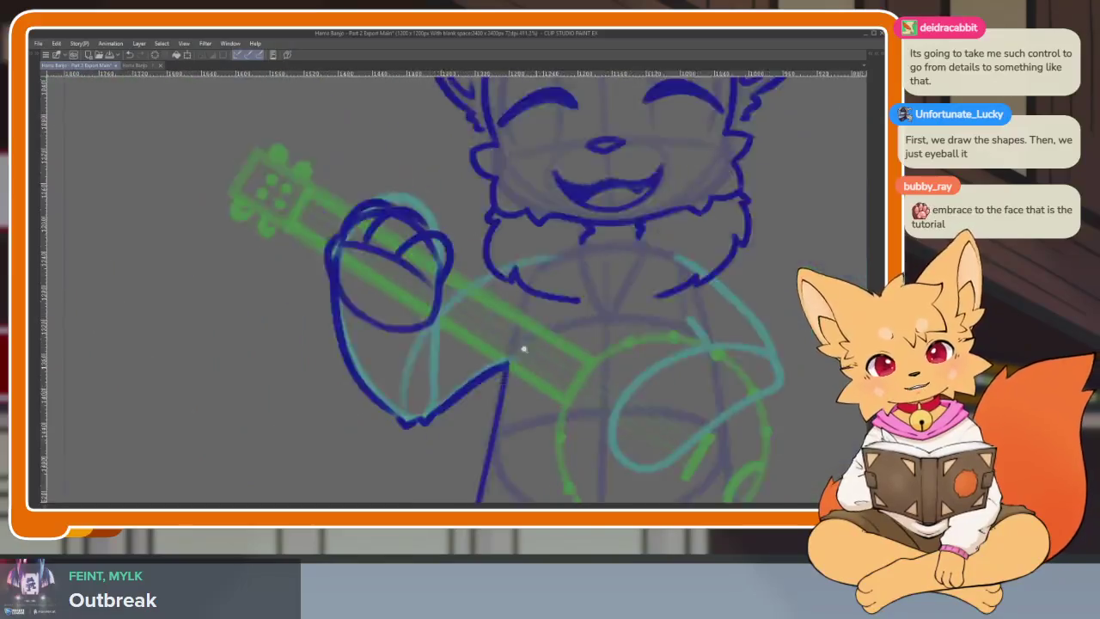
{"action": "scroll", "coordinate": [523, 348], "scroll_direction": "down", "scroll_amount": 2}
{"action": "scroll", "coordinate": [562, 351], "scroll_direction": "up", "scroll_amount": 3}
{"action": "scroll", "coordinate": [516, 378], "scroll_direction": "up", "scroll_amount": 2}
{"action": "scroll", "coordinate": [491, 381], "scroll_direction": "up", "scroll_amount": 1}
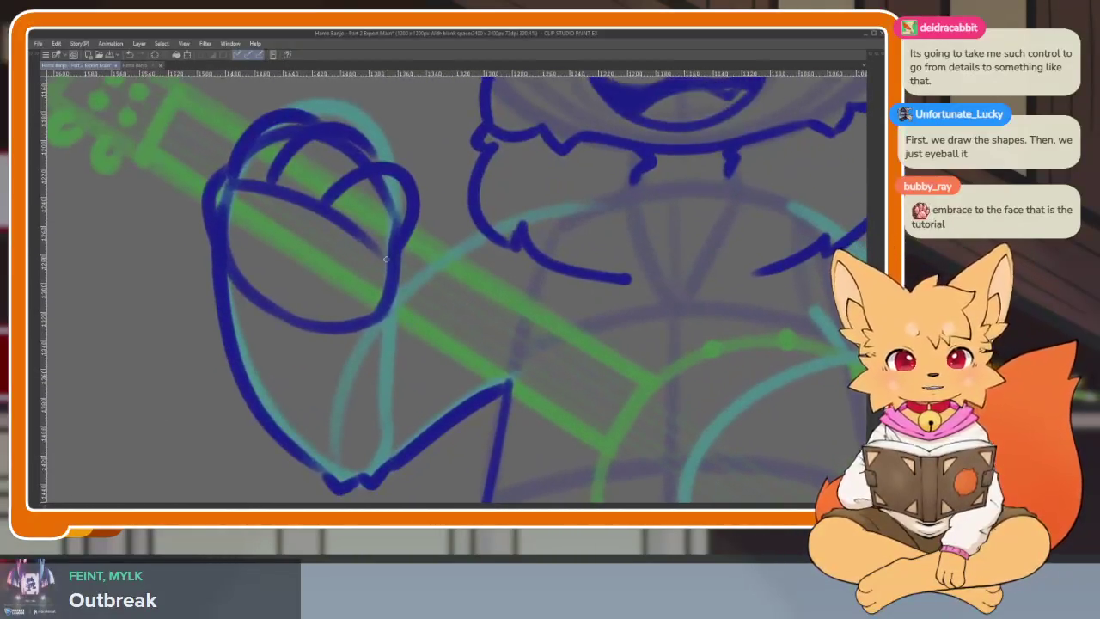
Step: Outline the right side of the fretting hand
{"action": "left_click_drag", "start_coordinate": [387, 291], "coordinate": [404, 391]}
{"action": "scroll", "coordinate": [404, 391], "scroll_direction": "down", "scroll_amount": 1}
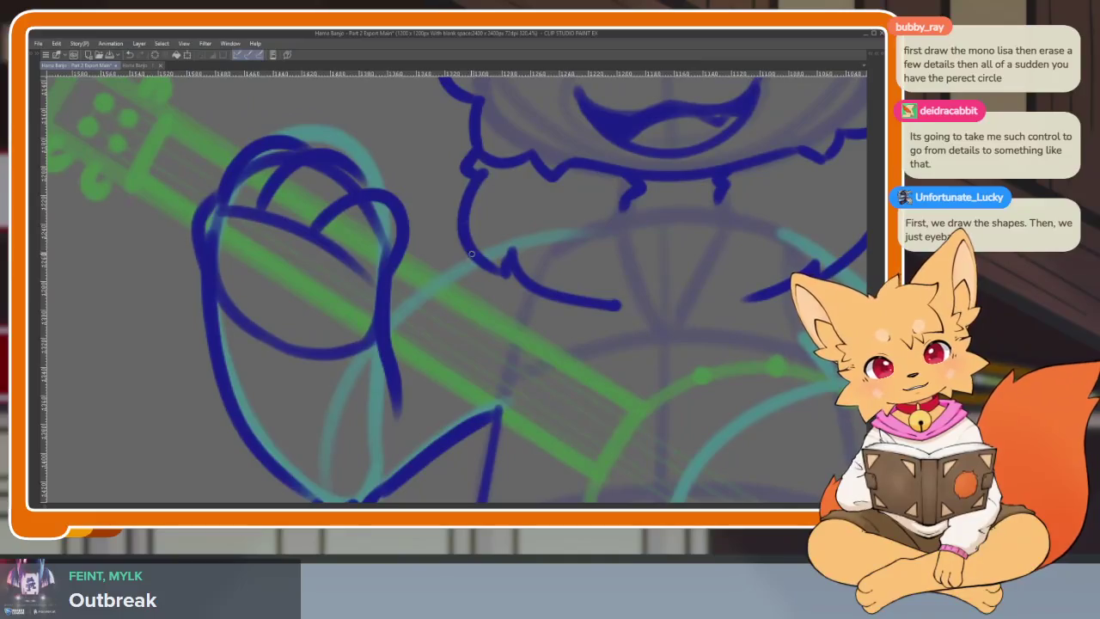
{"action": "scroll", "coordinate": [550, 361], "scroll_direction": "down", "scroll_amount": 5}
{"action": "scroll", "coordinate": [582, 376], "scroll_direction": "up", "scroll_amount": 1}
{"action": "scroll", "coordinate": [574, 387], "scroll_direction": "up", "scroll_amount": 1}
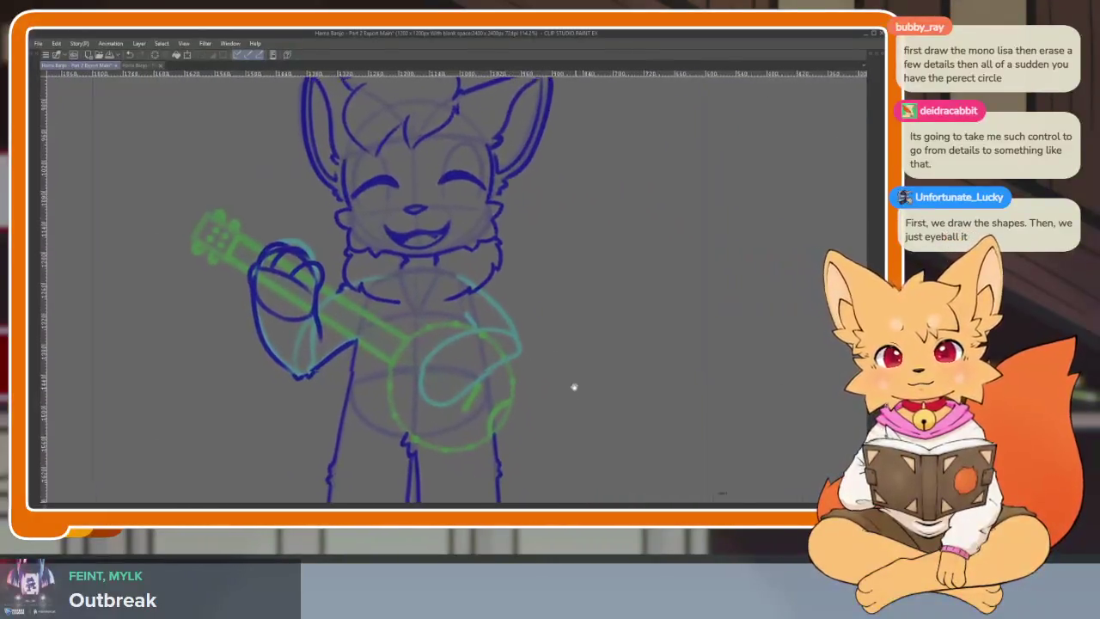
{"action": "scroll", "coordinate": [572, 394], "scroll_direction": "up", "scroll_amount": 1}
{"action": "scroll", "coordinate": [524, 402], "scroll_direction": "up", "scroll_amount": 2}
{"action": "scroll", "coordinate": [528, 411], "scroll_direction": "down", "scroll_amount": 1}
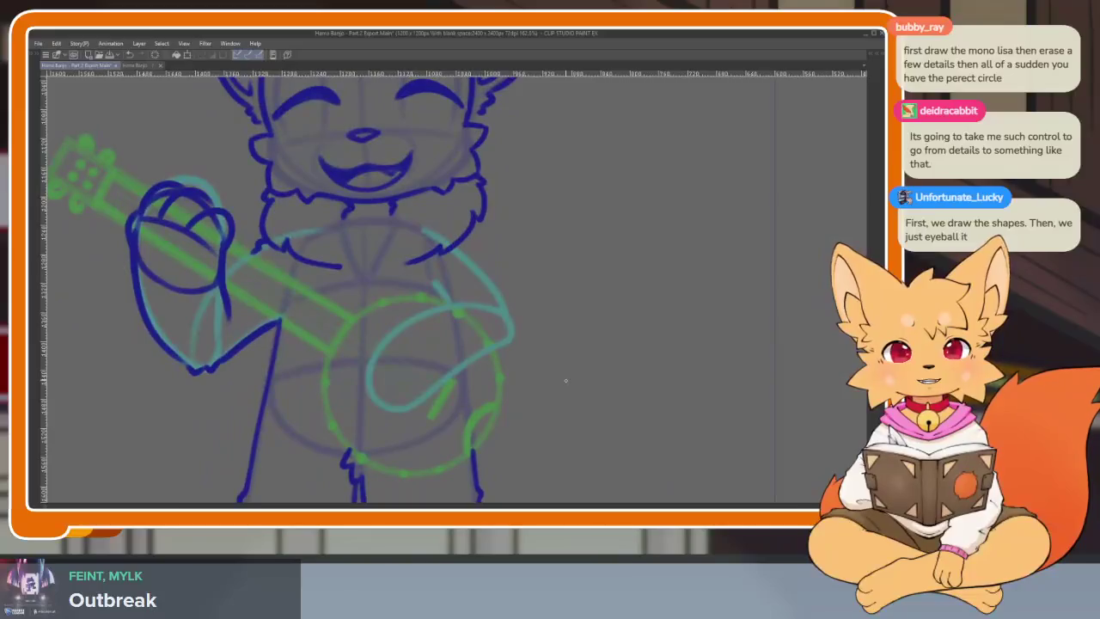
Step: Sketch a dark blue oval for the strumming paw over the banjo's round body
{"action": "mouse_move", "coordinate": [566, 380]}
{"action": "left_mouse_down"}
{"action": "mouse_move", "coordinate": [523, 415]}
{"action": "mouse_move", "coordinate": [537, 391]}
{"action": "left_mouse_up"}
{"action": "scroll", "coordinate": [458, 416], "scroll_direction": "up", "scroll_amount": 2}
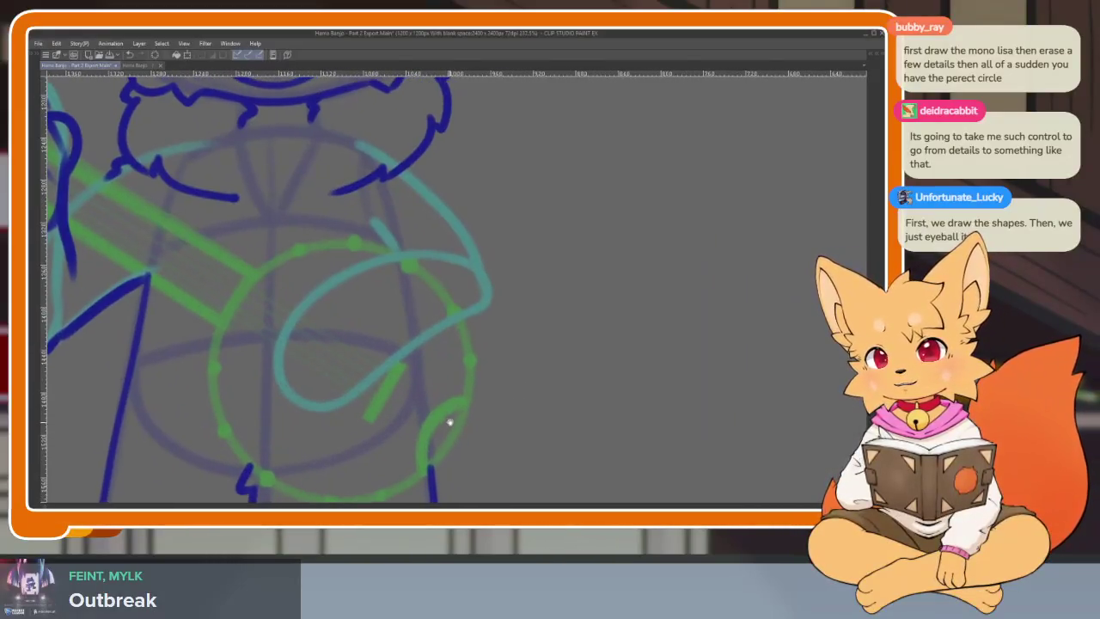
{"action": "scroll", "coordinate": [493, 412], "scroll_direction": "up", "scroll_amount": 1}
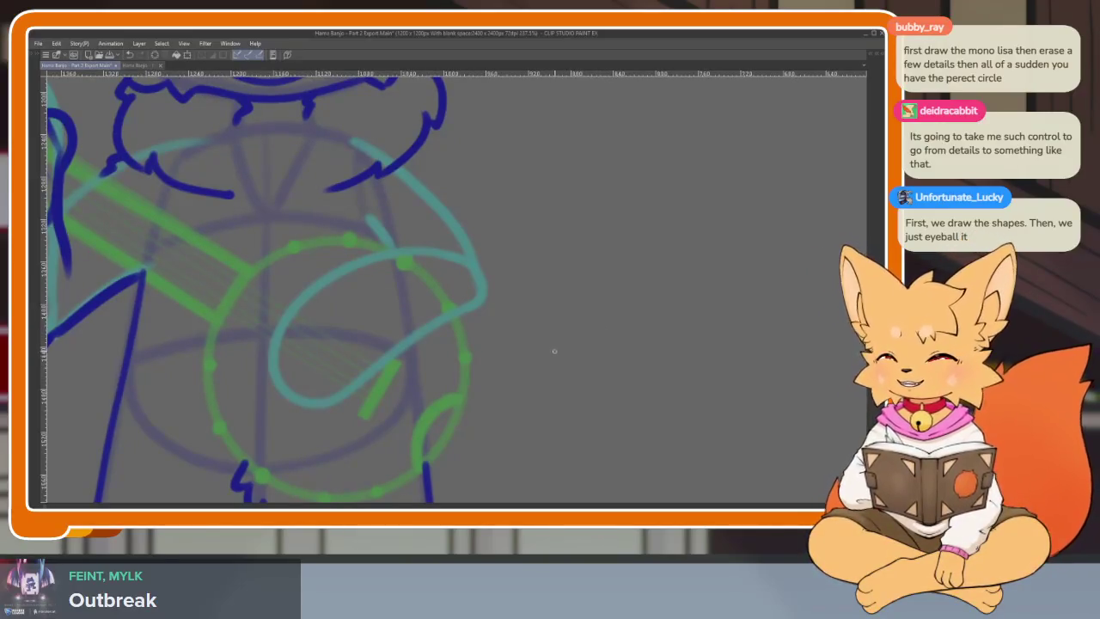
{"action": "scroll", "coordinate": [357, 374], "scroll_direction": "up", "scroll_amount": 1}
{"action": "scroll", "coordinate": [421, 339], "scroll_direction": "up", "scroll_amount": 1}
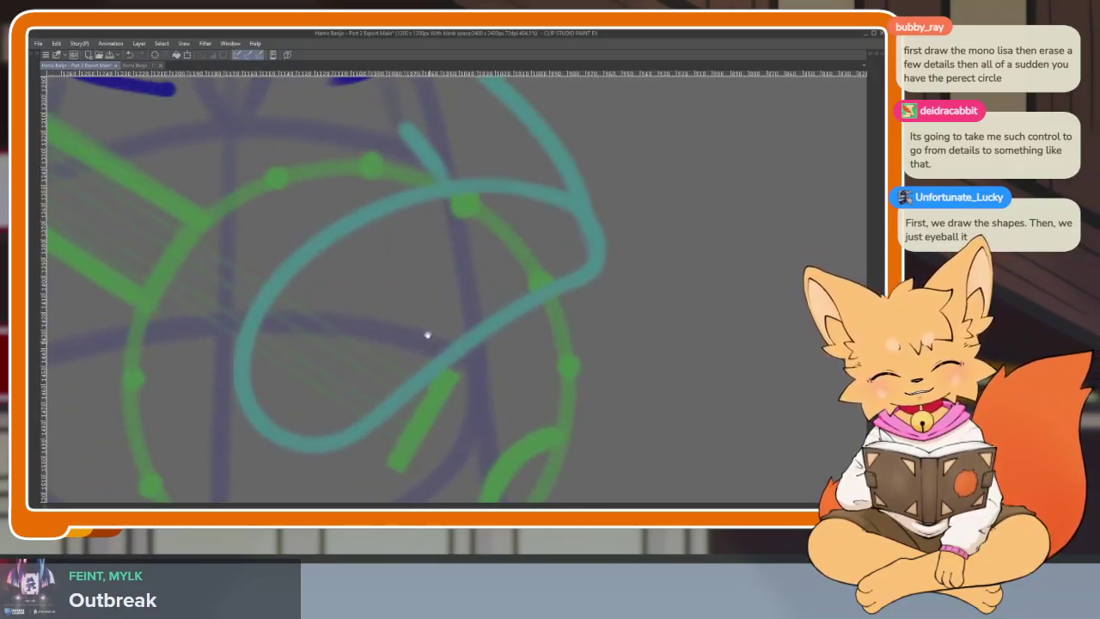
{"action": "scroll", "coordinate": [491, 271], "scroll_direction": "down", "scroll_amount": 5}
{"action": "scroll", "coordinate": [541, 307], "scroll_direction": "up", "scroll_amount": 5}
{"action": "scroll", "coordinate": [515, 344], "scroll_direction": "down", "scroll_amount": 1}
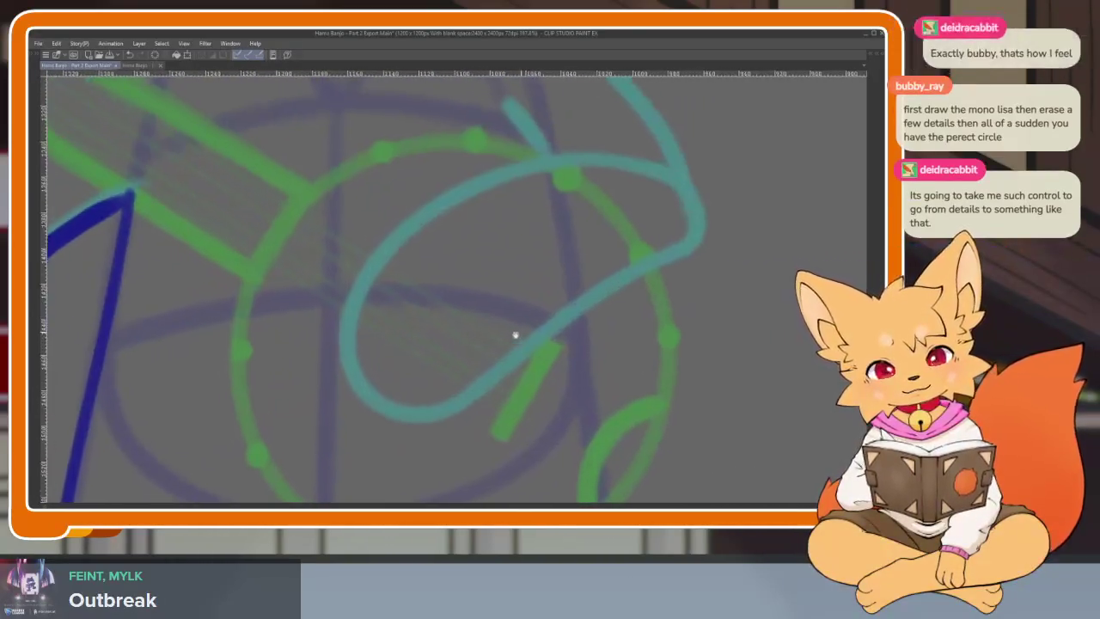
{"action": "left_click_drag", "start_coordinate": [394, 229], "coordinate": [524, 319]}
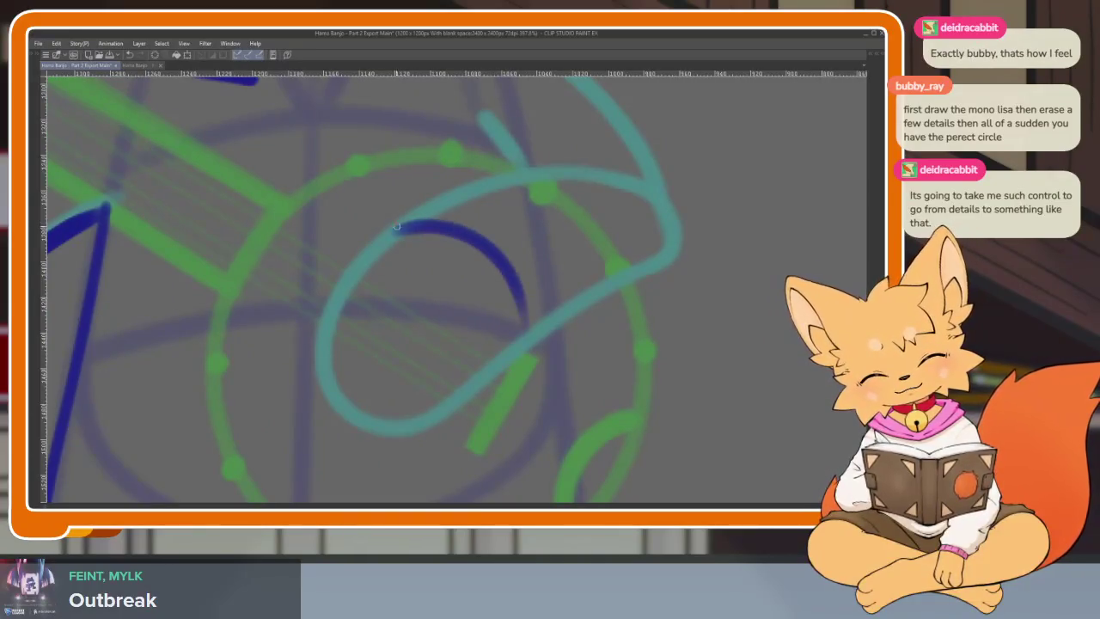
{"action": "mouse_move", "coordinate": [396, 227]}
{"action": "left_mouse_down"}
{"action": "mouse_move", "coordinate": [331, 331]}
{"action": "mouse_move", "coordinate": [432, 395]}
{"action": "left_mouse_up"}
{"action": "key", "text": "ctrl+z"}
{"action": "mouse_move", "coordinate": [383, 237]}
{"action": "left_mouse_down"}
{"action": "mouse_move", "coordinate": [329, 318]}
{"action": "mouse_move", "coordinate": [414, 404]}
{"action": "left_mouse_up"}
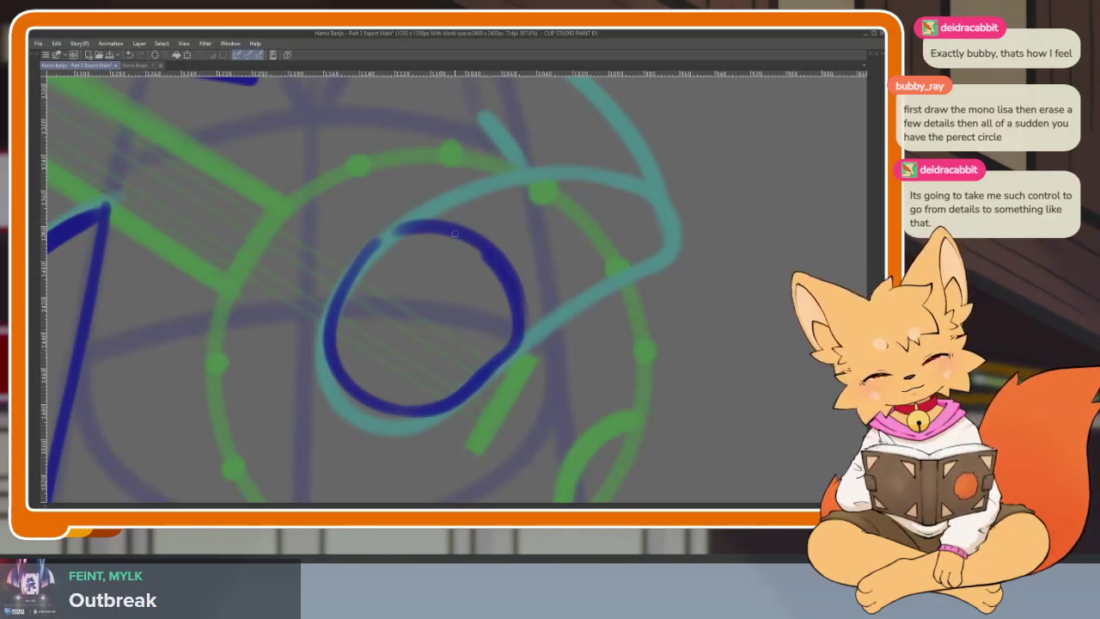
Step: Draw the paw's left side and curled finger loops inside the oval, redoing one looping stroke
{"action": "scroll", "coordinate": [504, 373], "scroll_direction": "down", "scroll_amount": 1}
{"action": "scroll", "coordinate": [490, 387], "scroll_direction": "down", "scroll_amount": 1}
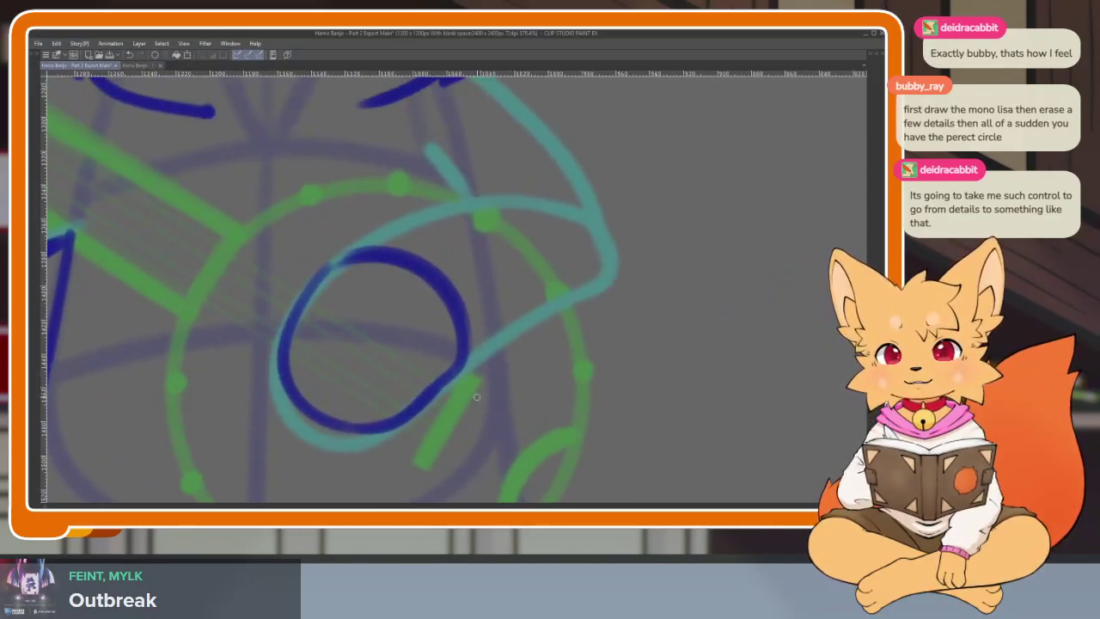
{"action": "scroll", "coordinate": [474, 405], "scroll_direction": "down", "scroll_amount": 1}
{"action": "scroll", "coordinate": [472, 422], "scroll_direction": "down", "scroll_amount": 2}
{"action": "scroll", "coordinate": [454, 429], "scroll_direction": "up", "scroll_amount": 2}
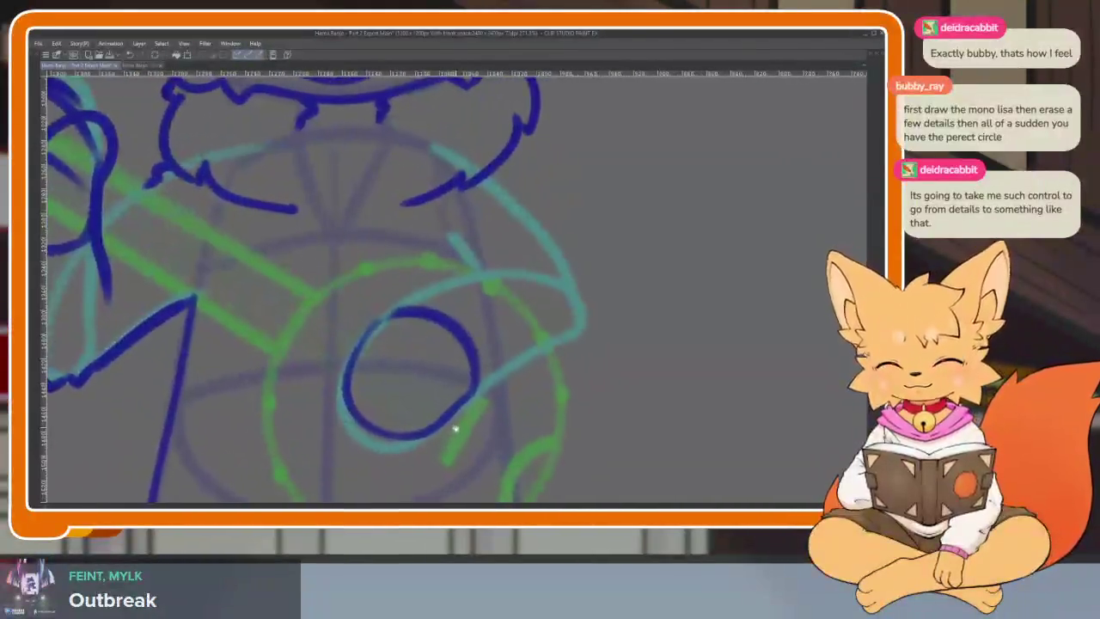
{"action": "scroll", "coordinate": [388, 418], "scroll_direction": "up", "scroll_amount": 2}
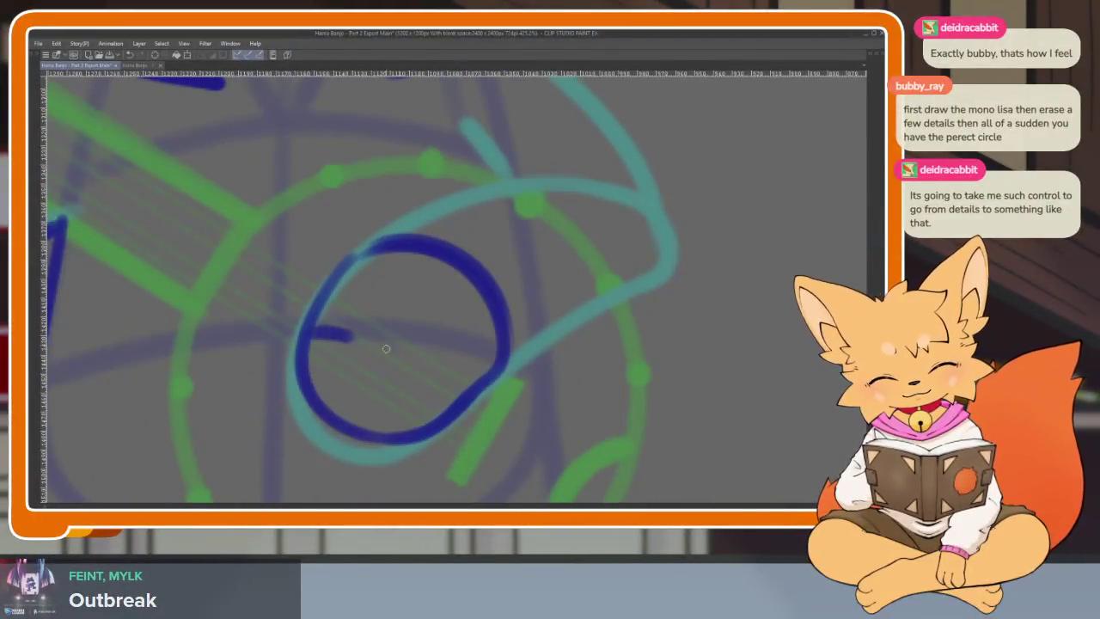
{"action": "left_click_drag", "start_coordinate": [386, 348], "coordinate": [439, 408]}
{"action": "scroll", "coordinate": [434, 404], "scroll_direction": "up", "scroll_amount": 1}
{"action": "left_click_drag", "start_coordinate": [331, 232], "coordinate": [284, 327]}
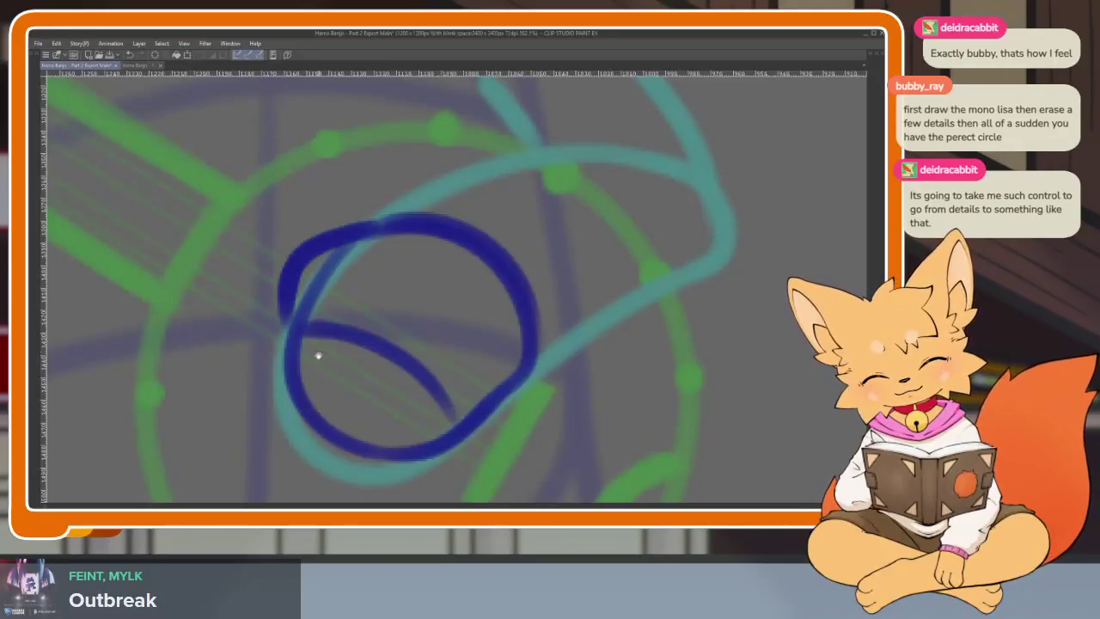
{"action": "scroll", "coordinate": [317, 354], "scroll_direction": "down", "scroll_amount": 1}
{"action": "left_click_drag", "start_coordinate": [305, 275], "coordinate": [279, 394]}
{"action": "mouse_move", "coordinate": [388, 320]}
{"action": "left_mouse_down"}
{"action": "mouse_move", "coordinate": [380, 440]}
{"action": "mouse_move", "coordinate": [498, 391]}
{"action": "left_mouse_up"}
{"action": "key", "text": "ctrl+z"}
{"action": "mouse_move", "coordinate": [389, 315]}
{"action": "left_mouse_down"}
{"action": "mouse_move", "coordinate": [408, 443]}
{"action": "mouse_move", "coordinate": [509, 376]}
{"action": "left_mouse_up"}
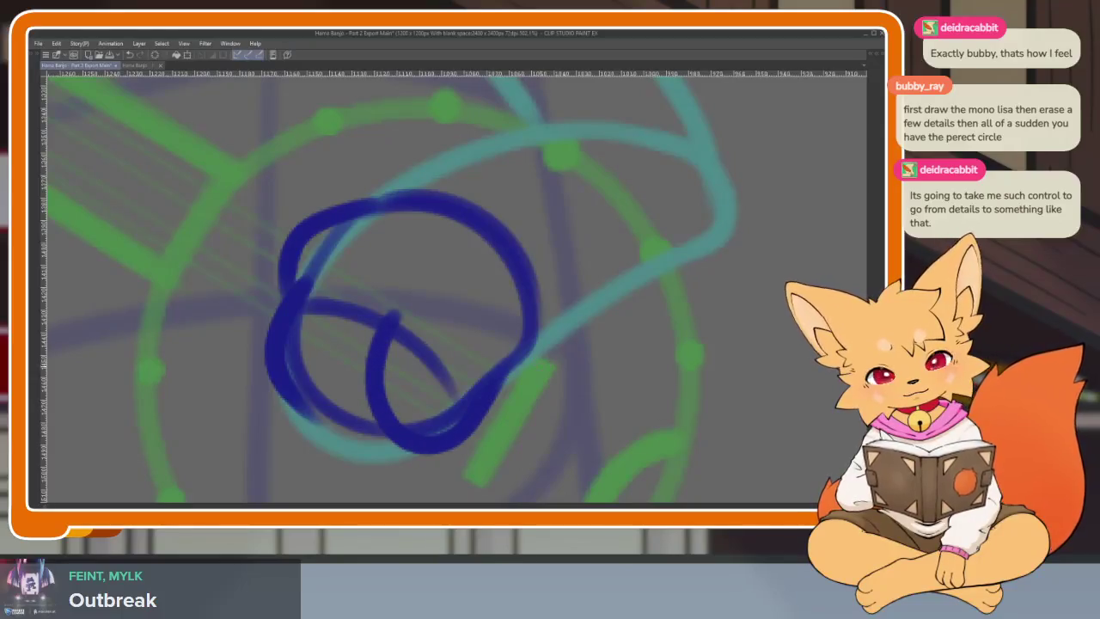
{"action": "mouse_move", "coordinate": [338, 304]}
{"action": "left_mouse_down"}
{"action": "mouse_move", "coordinate": [314, 426]}
{"action": "mouse_move", "coordinate": [411, 448]}
{"action": "left_mouse_up"}
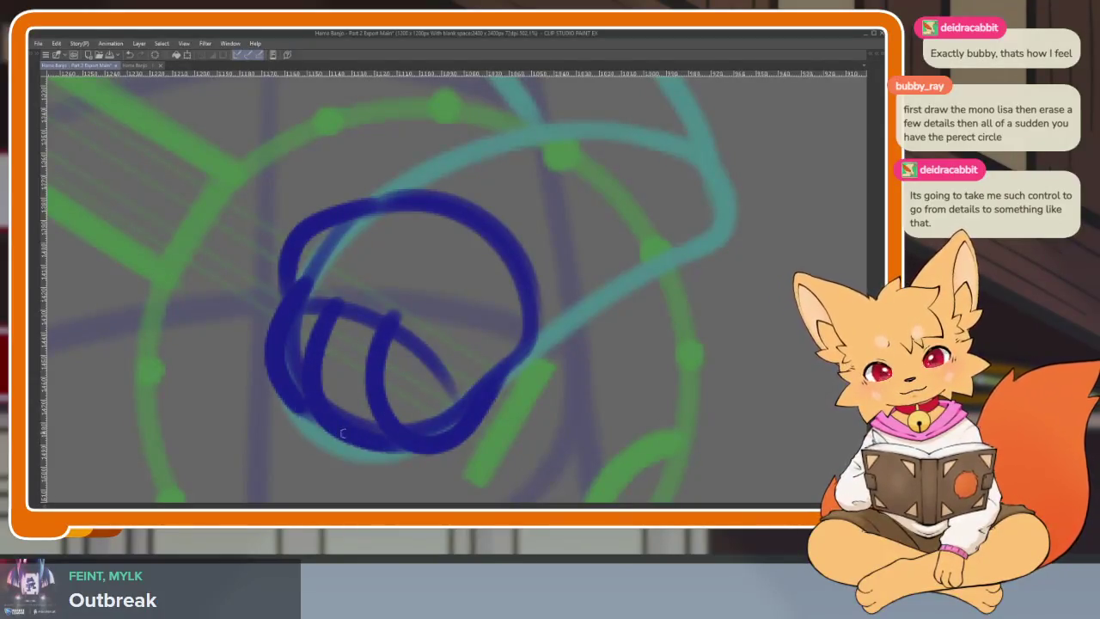
{"action": "scroll", "coordinate": [342, 434], "scroll_direction": "down", "scroll_amount": 5}
{"action": "scroll", "coordinate": [510, 413], "scroll_direction": "up", "scroll_amount": 3}
{"action": "scroll", "coordinate": [475, 414], "scroll_direction": "up", "scroll_amount": 2}
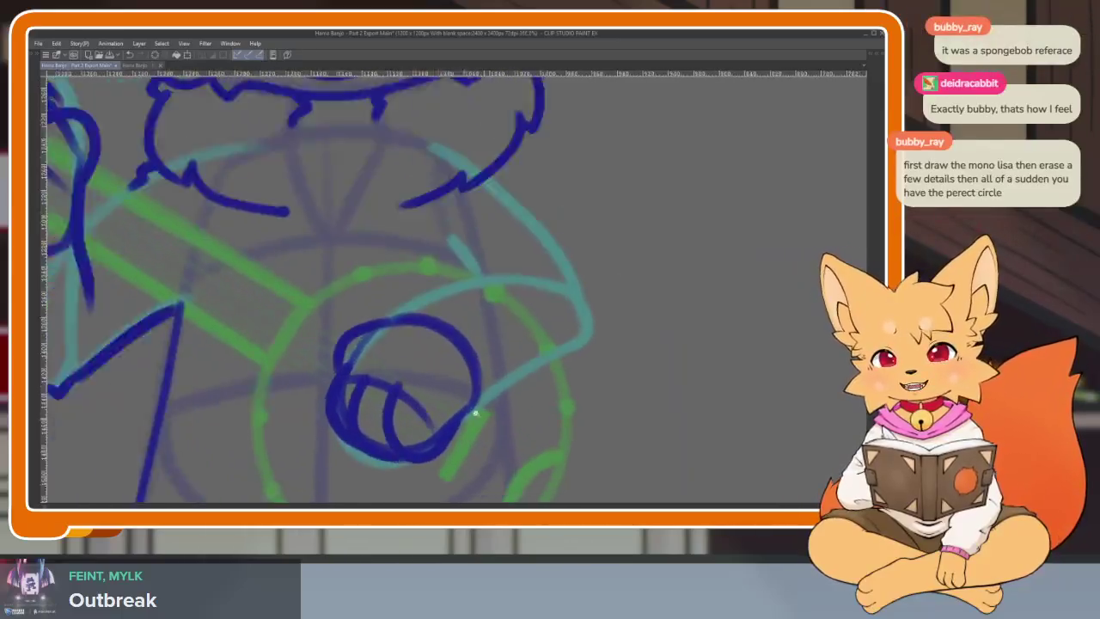
{"action": "scroll", "coordinate": [475, 414], "scroll_direction": "up", "scroll_amount": 2}
{"action": "scroll", "coordinate": [467, 412], "scroll_direction": "up", "scroll_amount": 2}
{"action": "scroll", "coordinate": [469, 424], "scroll_direction": "up", "scroll_amount": 1}
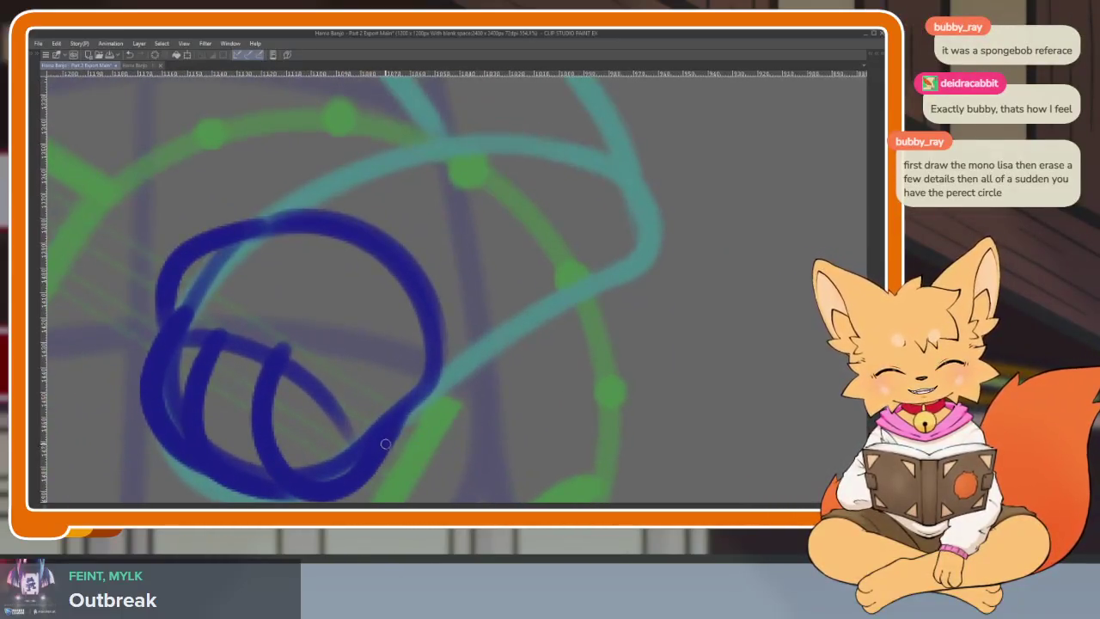
{"action": "scroll", "coordinate": [412, 429], "scroll_direction": "up", "scroll_amount": 1}
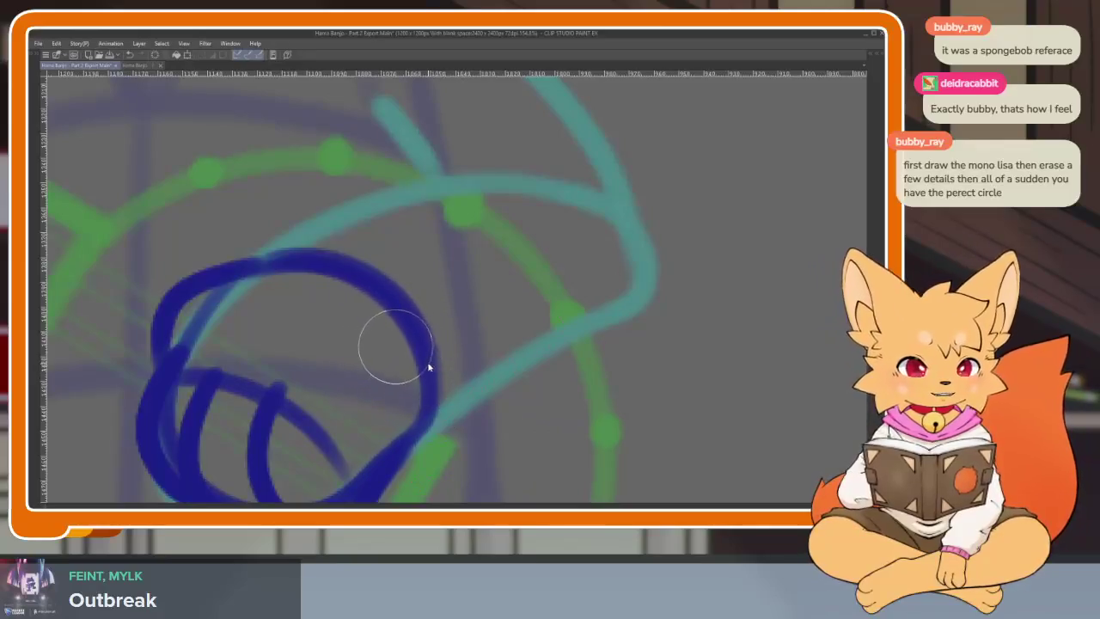
{"action": "mouse_move", "coordinate": [387, 417]}
{"action": "left_mouse_down"}
{"action": "mouse_move", "coordinate": [422, 338]}
{"action": "mouse_move", "coordinate": [338, 246]}
{"action": "mouse_move", "coordinate": [293, 275]}
{"action": "left_mouse_up"}
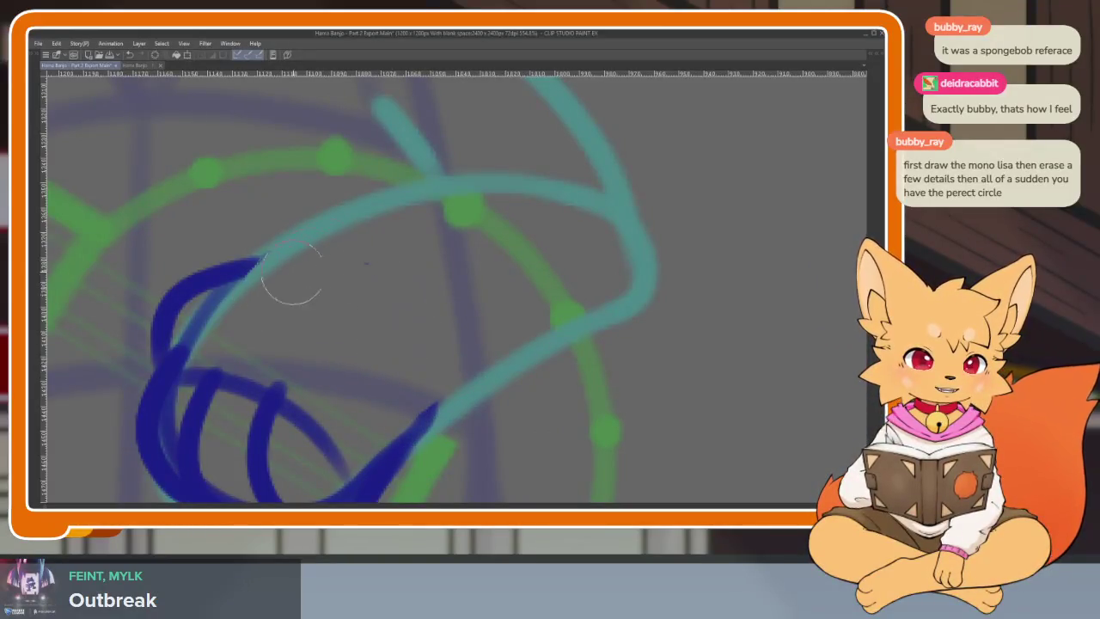
{"action": "scroll", "coordinate": [398, 269], "scroll_direction": "down", "scroll_amount": 1}
{"action": "mouse_move", "coordinate": [395, 426]}
{"action": "left_mouse_down"}
{"action": "mouse_move", "coordinate": [447, 378]}
{"action": "mouse_move", "coordinate": [567, 311]}
{"action": "mouse_move", "coordinate": [401, 412]}
{"action": "mouse_move", "coordinate": [606, 279]}
{"action": "mouse_move", "coordinate": [632, 249]}
{"action": "mouse_move", "coordinate": [525, 384]}
{"action": "left_mouse_up"}
{"action": "key", "text": "ctrl+z"}
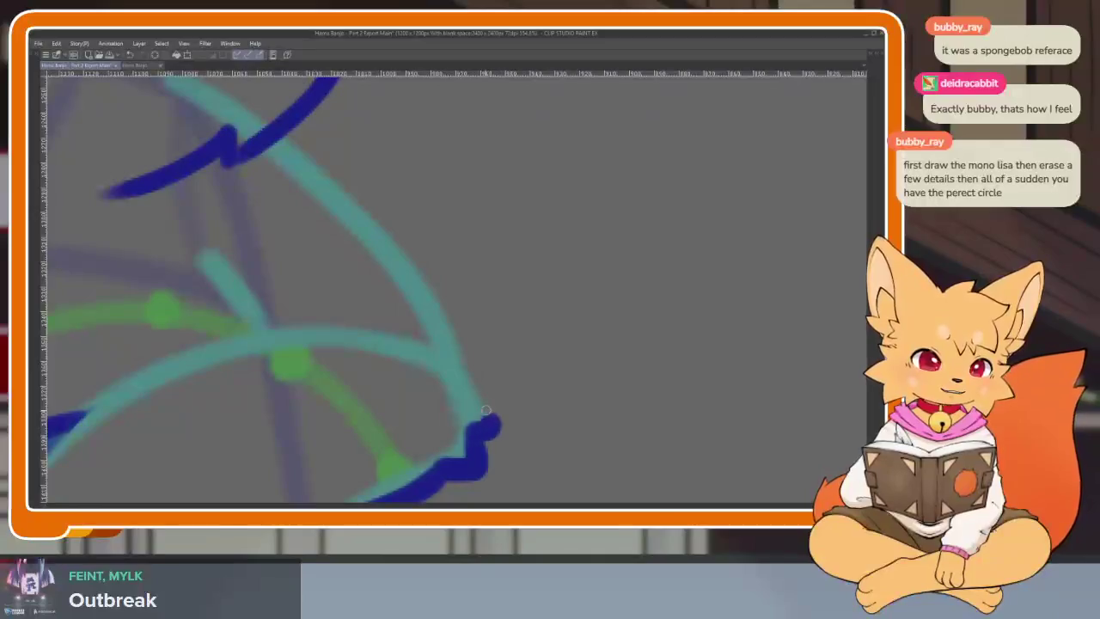
{"action": "mouse_move", "coordinate": [463, 340]}
{"action": "left_mouse_down"}
{"action": "mouse_move", "coordinate": [402, 266]}
{"action": "mouse_move", "coordinate": [477, 404]}
{"action": "left_mouse_up"}
{"action": "key", "text": "ctrl+z"}
{"action": "mouse_move", "coordinate": [378, 244]}
{"action": "left_mouse_down"}
{"action": "mouse_move", "coordinate": [477, 413]}
{"action": "mouse_move", "coordinate": [594, 373]}
{"action": "mouse_move", "coordinate": [584, 390]}
{"action": "mouse_move", "coordinate": [598, 361]}
{"action": "left_mouse_up"}
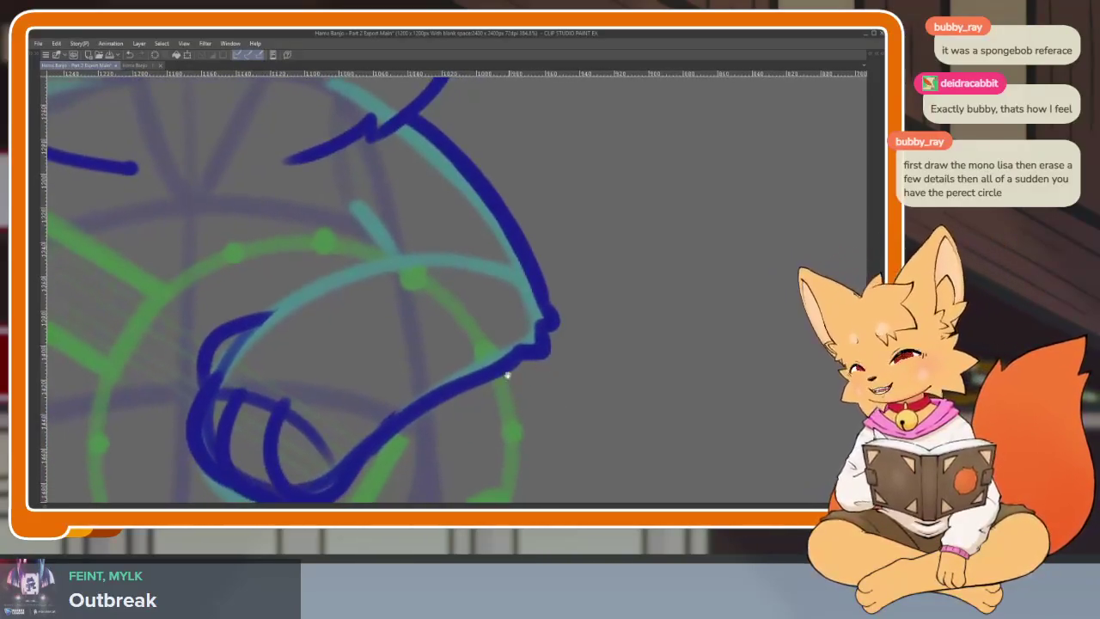
{"action": "scroll", "coordinate": [486, 369], "scroll_direction": "down", "scroll_amount": 5}
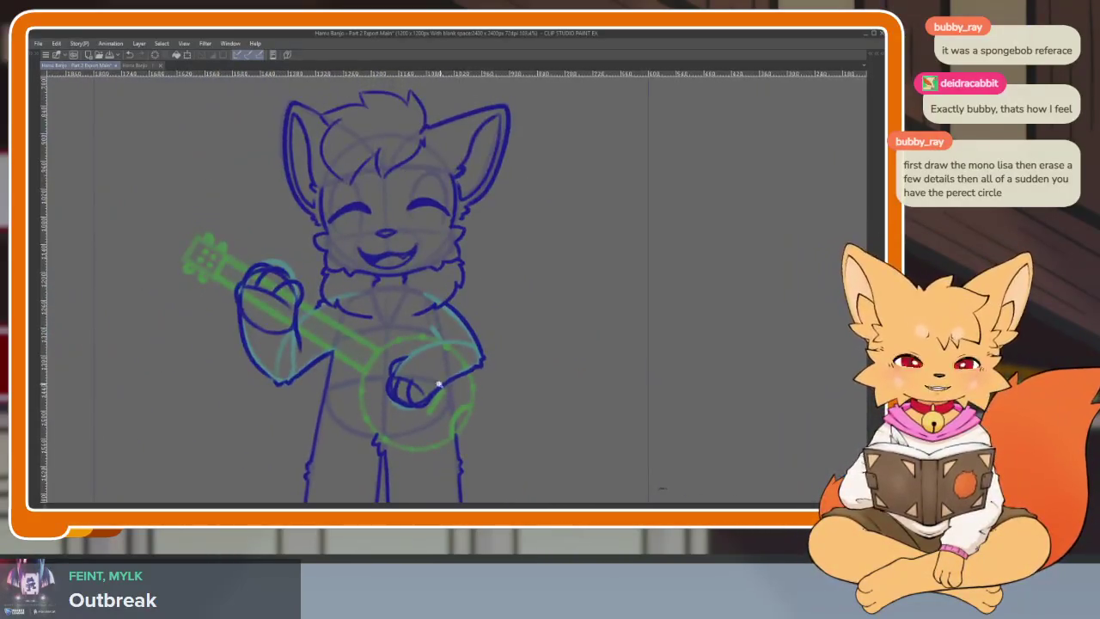
{"action": "scroll", "coordinate": [481, 379], "scroll_direction": "up", "scroll_amount": 3}
{"action": "scroll", "coordinate": [461, 417], "scroll_direction": "up", "scroll_amount": 3}
{"action": "scroll", "coordinate": [449, 392], "scroll_direction": "up", "scroll_amount": 3}
Step: Extend the strumming paw's blue outline further across the banjo head
{"action": "scroll", "coordinate": [415, 421], "scroll_direction": "down", "scroll_amount": 3}
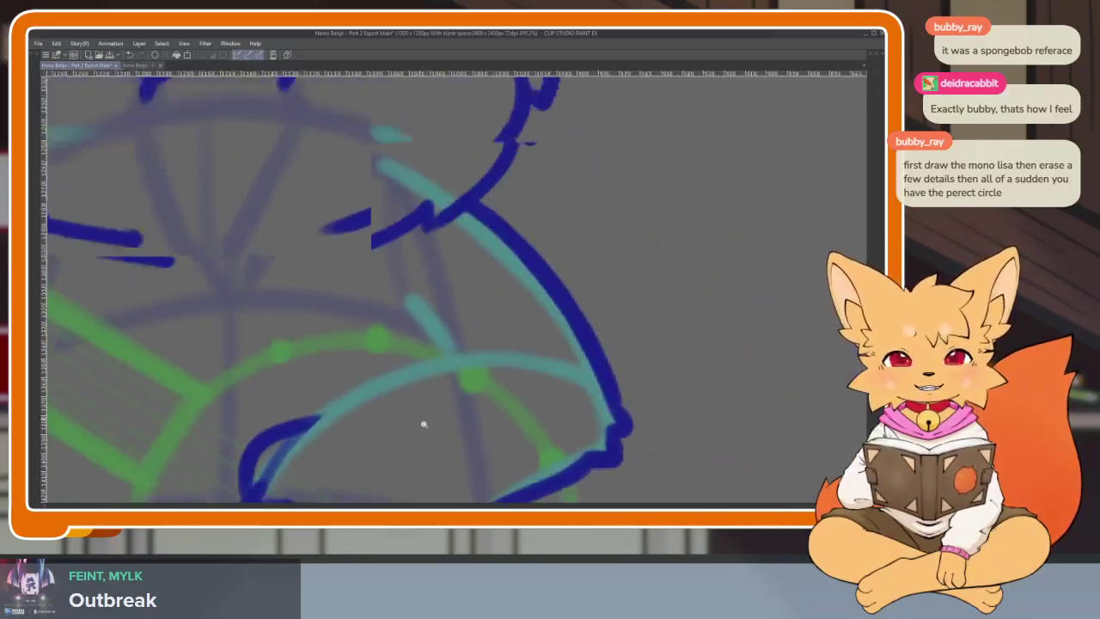
{"action": "scroll", "coordinate": [354, 409], "scroll_direction": "up", "scroll_amount": 2}
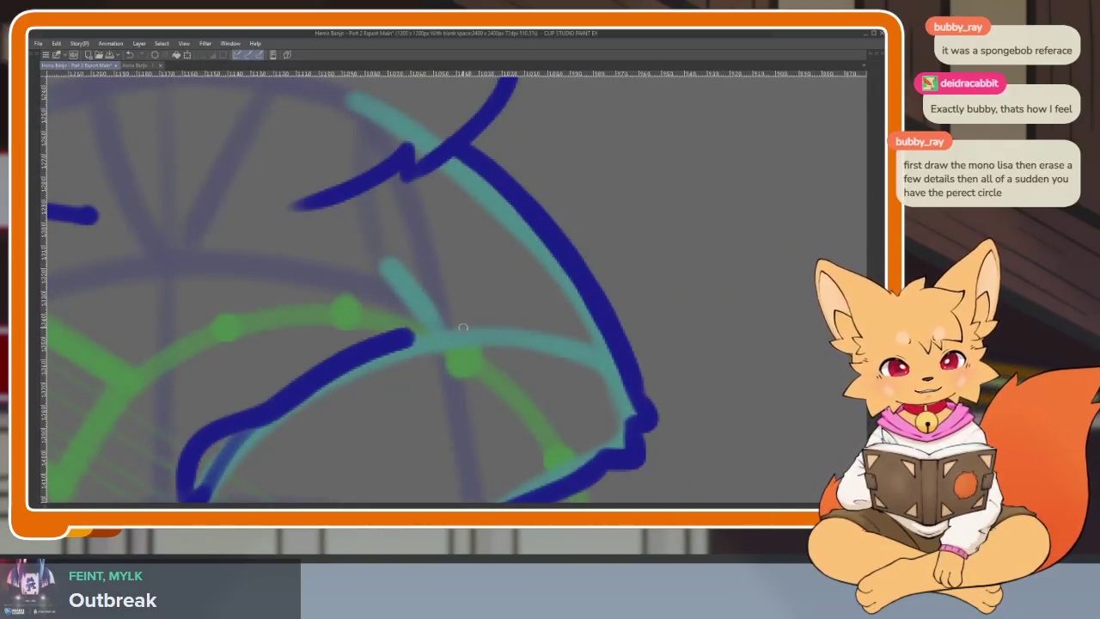
{"action": "left_click_drag", "start_coordinate": [269, 412], "coordinate": [490, 331]}
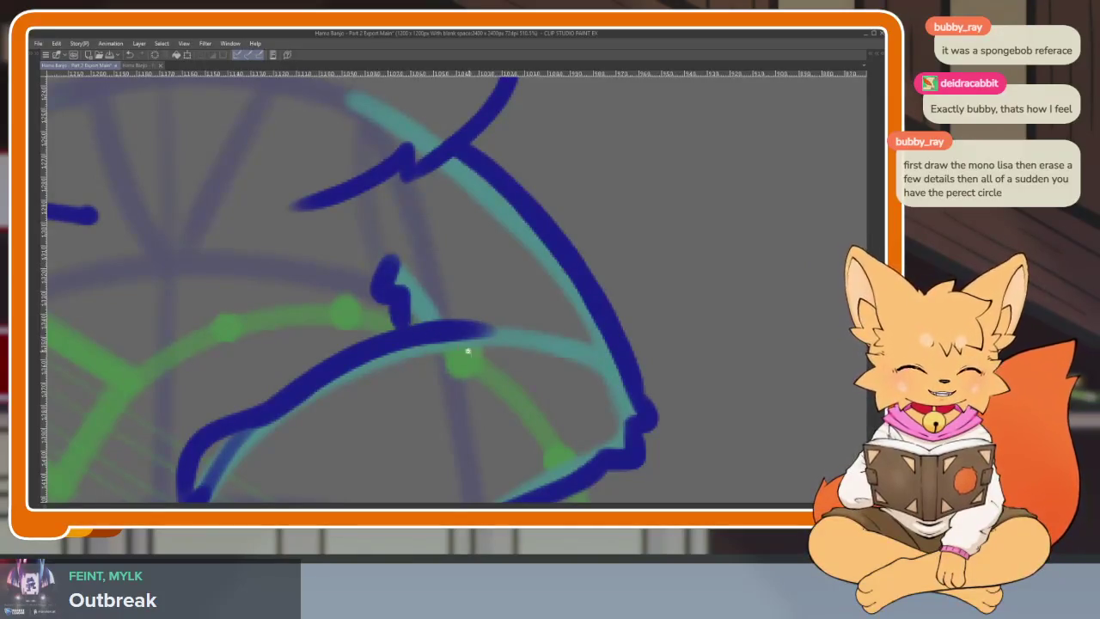
Step: Erase the overlapping inner finger loop and leftover blue along the left loop
{"action": "scroll", "coordinate": [467, 350], "scroll_direction": "down", "scroll_amount": 3}
{"action": "scroll", "coordinate": [491, 380], "scroll_direction": "up", "scroll_amount": 1}
{"action": "scroll", "coordinate": [457, 417], "scroll_direction": "up", "scroll_amount": 3}
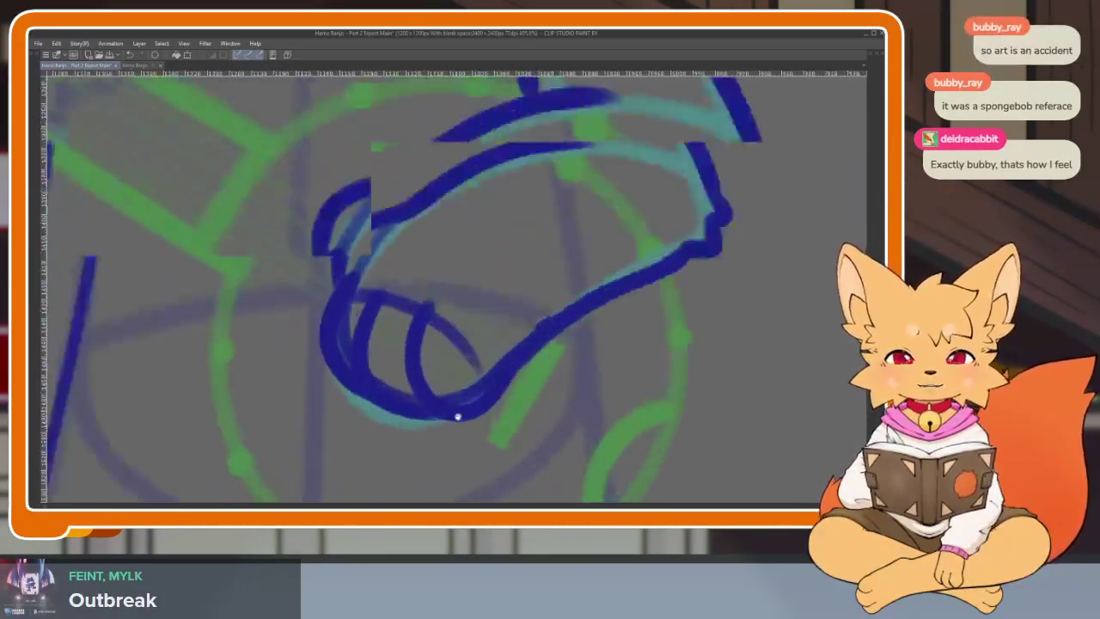
{"action": "scroll", "coordinate": [481, 417], "scroll_direction": "up", "scroll_amount": 2}
{"action": "scroll", "coordinate": [524, 414], "scroll_direction": "up", "scroll_amount": 1}
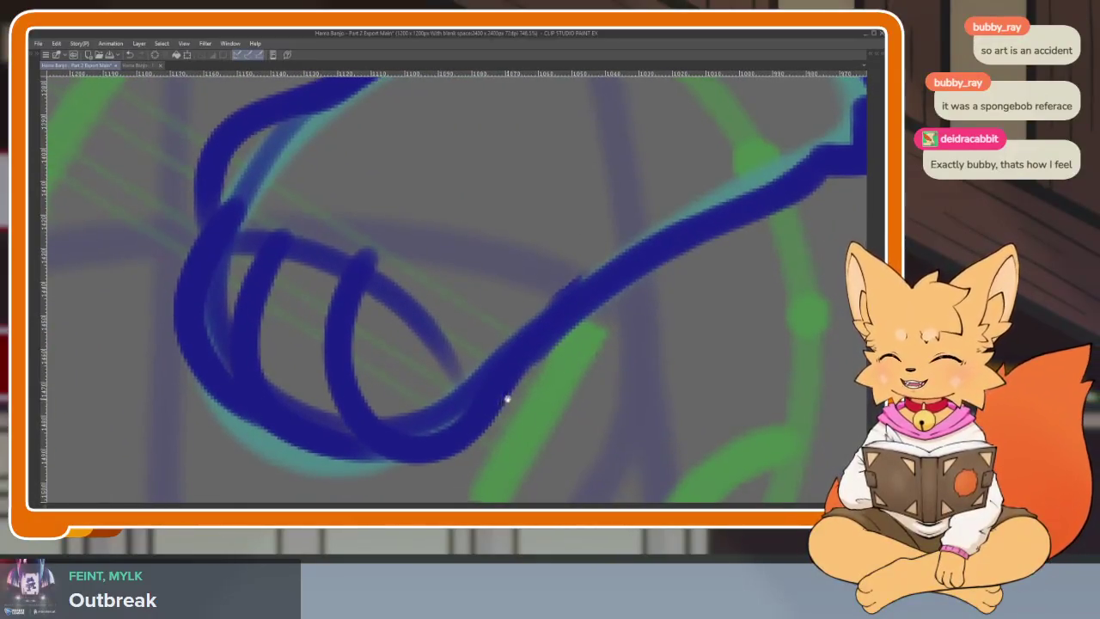
{"action": "scroll", "coordinate": [504, 398], "scroll_direction": "up", "scroll_amount": 1}
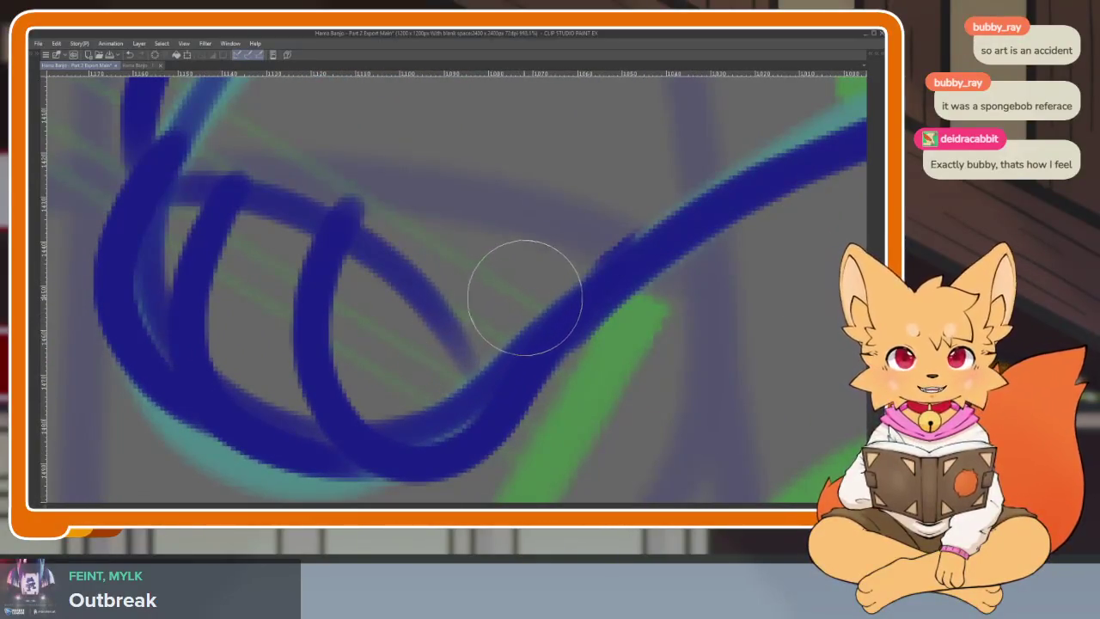
{"action": "mouse_move", "coordinate": [548, 286]}
{"action": "left_mouse_down"}
{"action": "mouse_move", "coordinate": [496, 358]}
{"action": "mouse_move", "coordinate": [363, 364]}
{"action": "mouse_move", "coordinate": [386, 238]}
{"action": "mouse_move", "coordinate": [462, 358]}
{"action": "mouse_move", "coordinate": [287, 387]}
{"action": "mouse_move", "coordinate": [232, 363]}
{"action": "mouse_move", "coordinate": [278, 189]}
{"action": "mouse_move", "coordinate": [301, 210]}
{"action": "mouse_move", "coordinate": [408, 223]}
{"action": "left_mouse_up"}
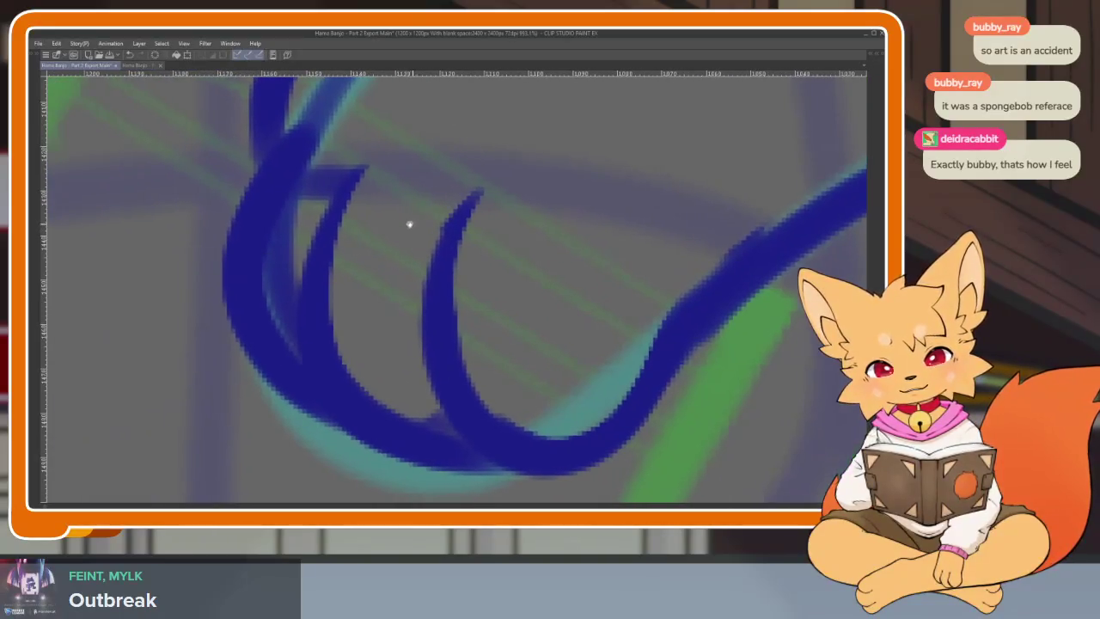
{"action": "mouse_move", "coordinate": [353, 147]}
{"action": "left_mouse_down"}
{"action": "mouse_move", "coordinate": [283, 327]}
{"action": "mouse_move", "coordinate": [366, 112]}
{"action": "left_mouse_up"}
Step: Zoom into the fretting fist and erase a short line piece and a stray blue line
{"action": "scroll", "coordinate": [367, 112], "scroll_direction": "down", "scroll_amount": 5}
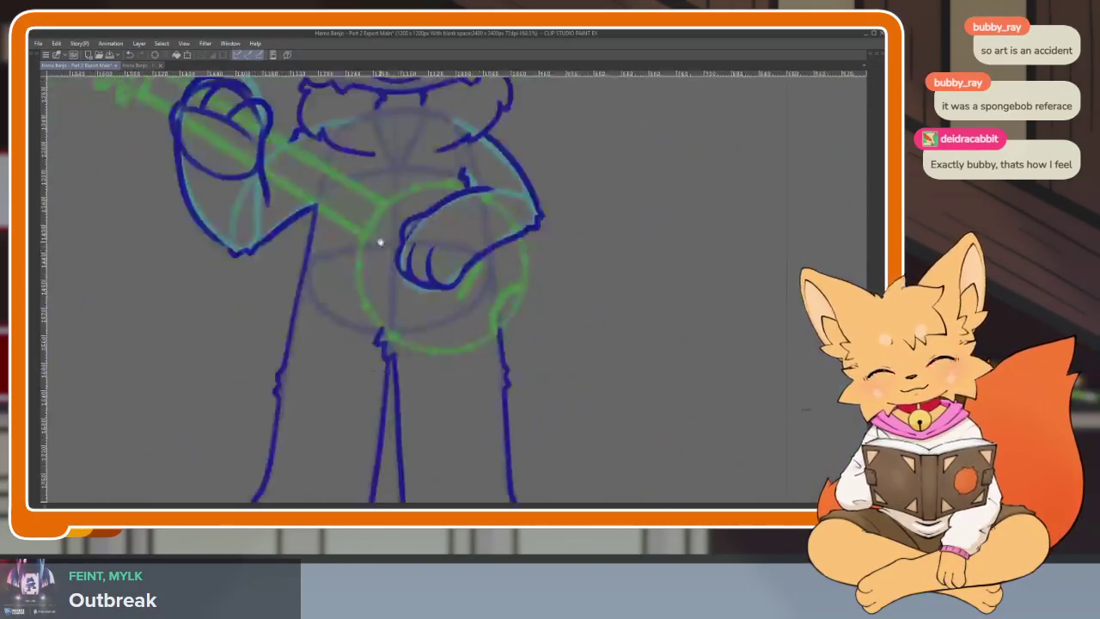
{"action": "scroll", "coordinate": [288, 296], "scroll_direction": "up", "scroll_amount": 5}
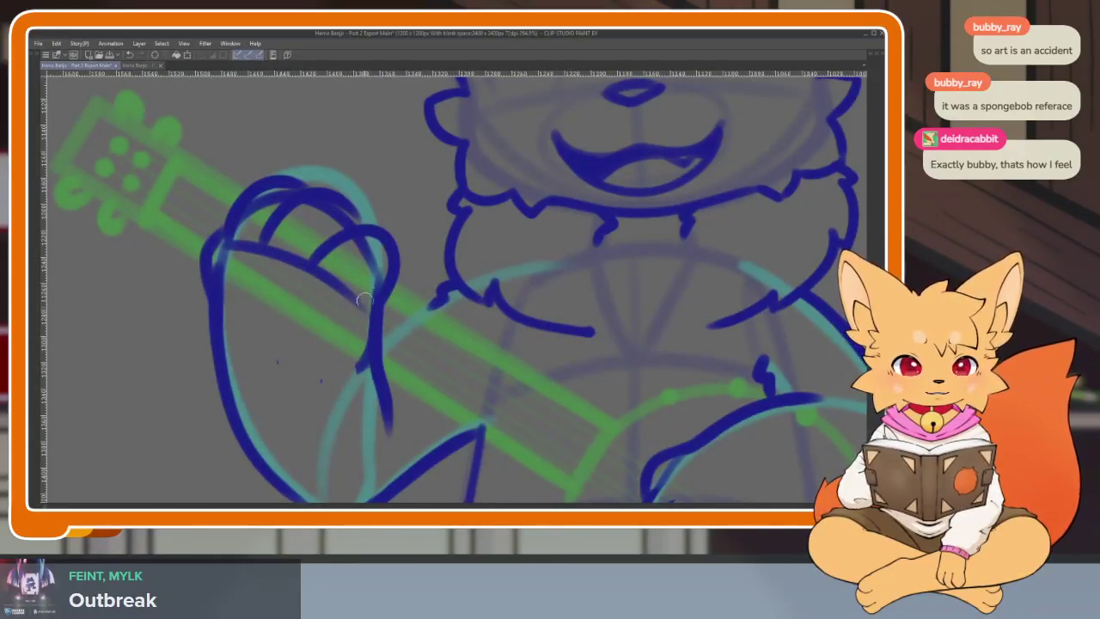
{"action": "scroll", "coordinate": [421, 398], "scroll_direction": "up", "scroll_amount": 2}
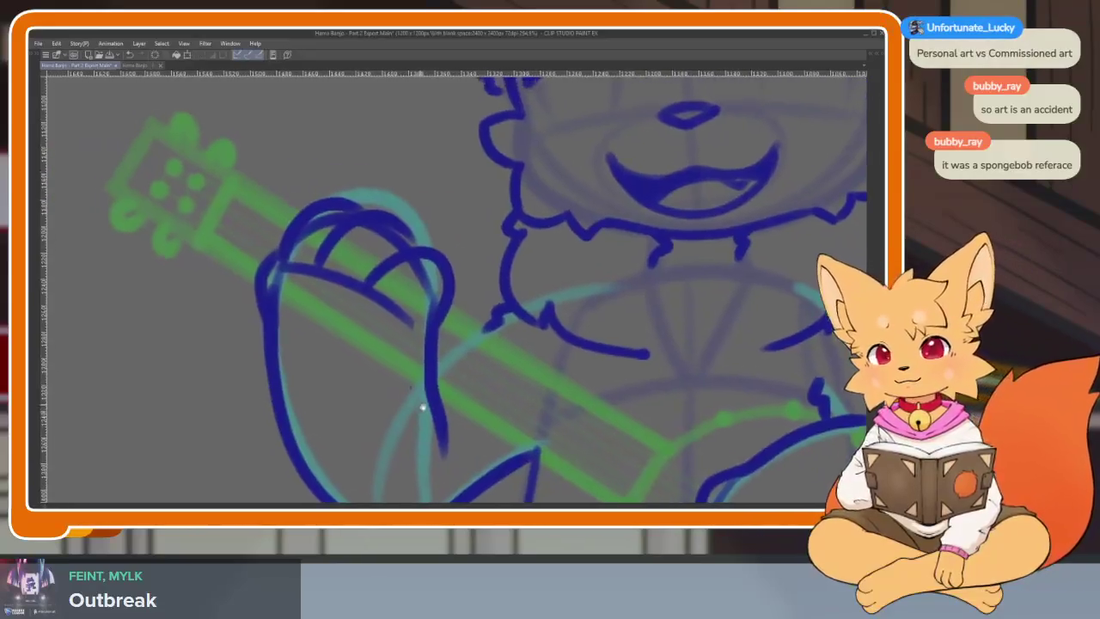
{"action": "scroll", "coordinate": [427, 401], "scroll_direction": "up", "scroll_amount": 2}
{"action": "scroll", "coordinate": [428, 401], "scroll_direction": "up", "scroll_amount": 2}
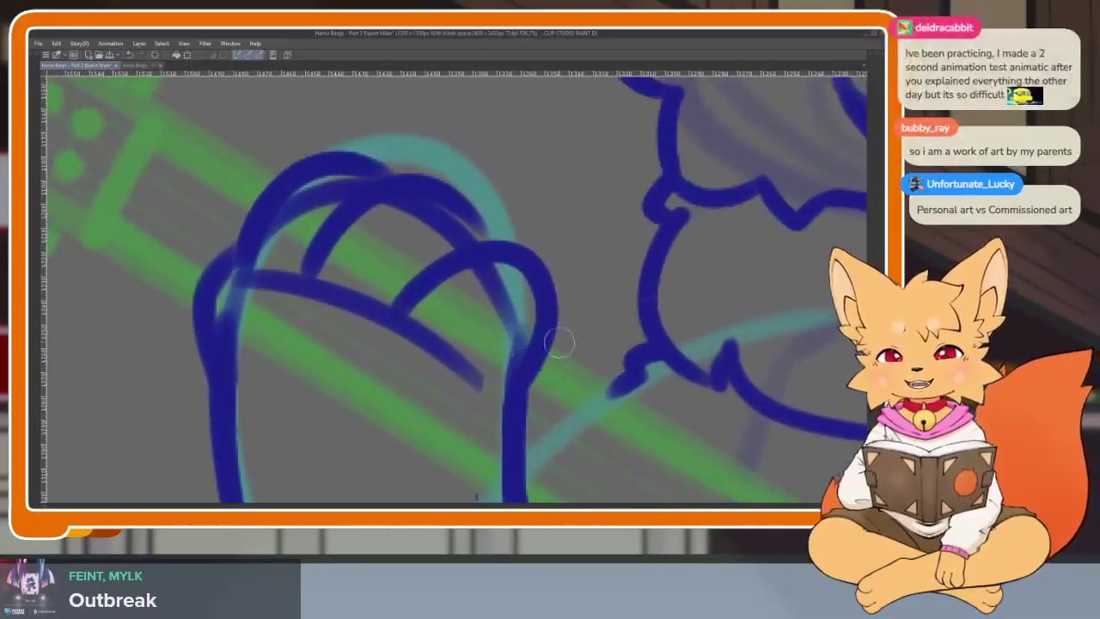
{"action": "scroll", "coordinate": [514, 394], "scroll_direction": "up", "scroll_amount": 1}
{"action": "scroll", "coordinate": [515, 394], "scroll_direction": "down", "scroll_amount": 2}
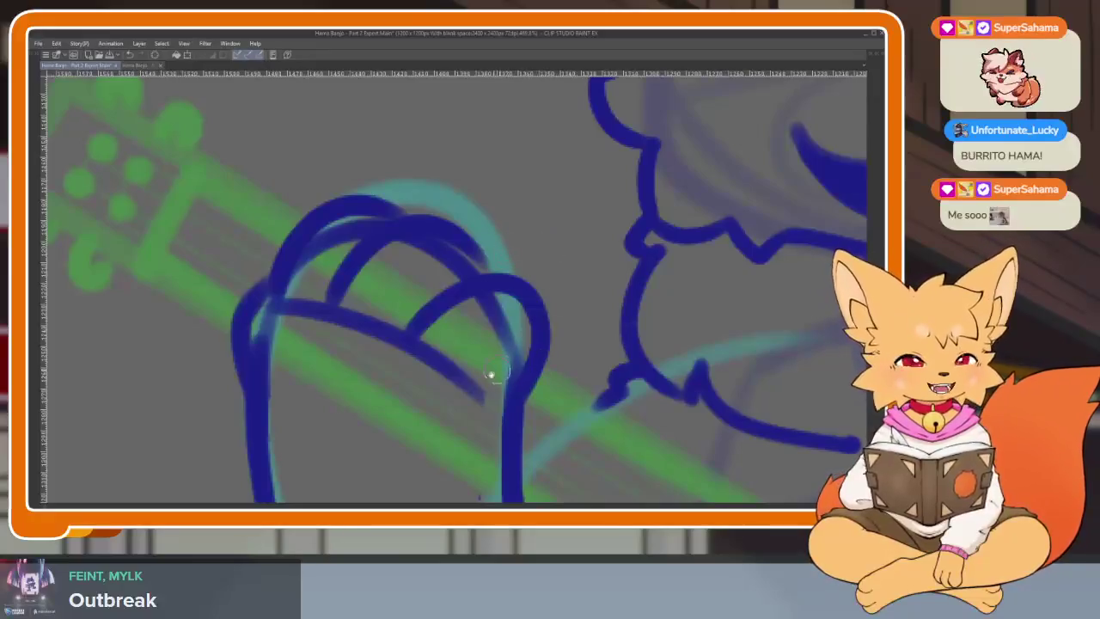
{"action": "scroll", "coordinate": [471, 344], "scroll_direction": "up", "scroll_amount": 2}
{"action": "mouse_move", "coordinate": [429, 344]}
{"action": "left_mouse_down"}
{"action": "mouse_move", "coordinate": [407, 387]}
{"action": "mouse_move", "coordinate": [460, 371]}
{"action": "mouse_move", "coordinate": [510, 407]}
{"action": "left_mouse_up"}
{"action": "left_click_drag", "start_coordinate": [531, 290], "coordinate": [534, 388]}
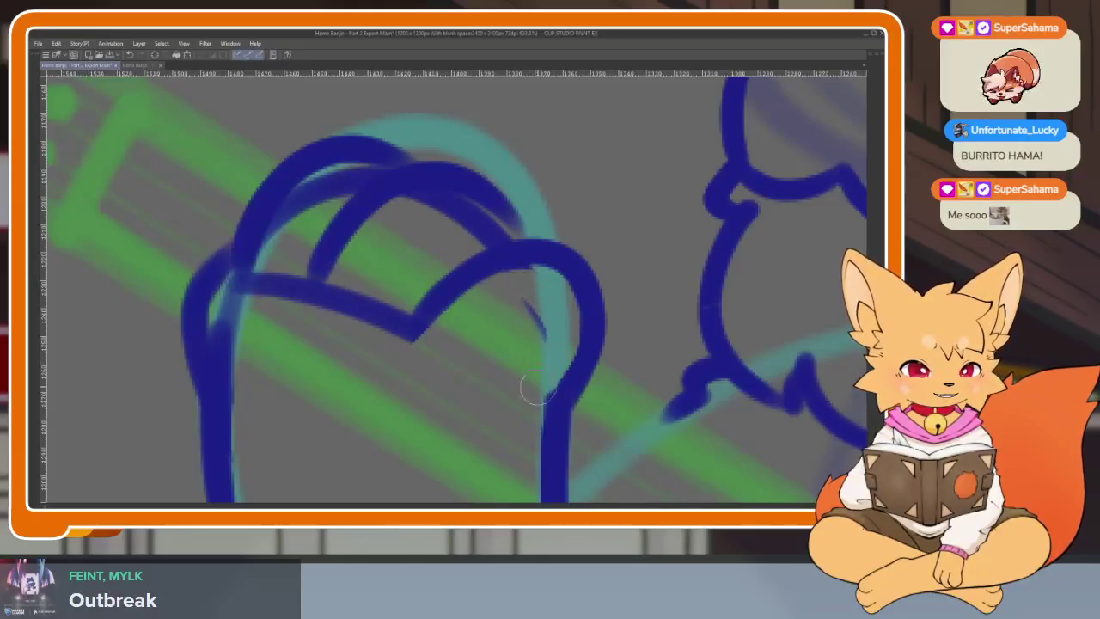
Step: Open a gap in the knuckle line and erase the hooked inner finger stroke
{"action": "left_click_drag", "start_coordinate": [527, 307], "coordinate": [552, 354]}
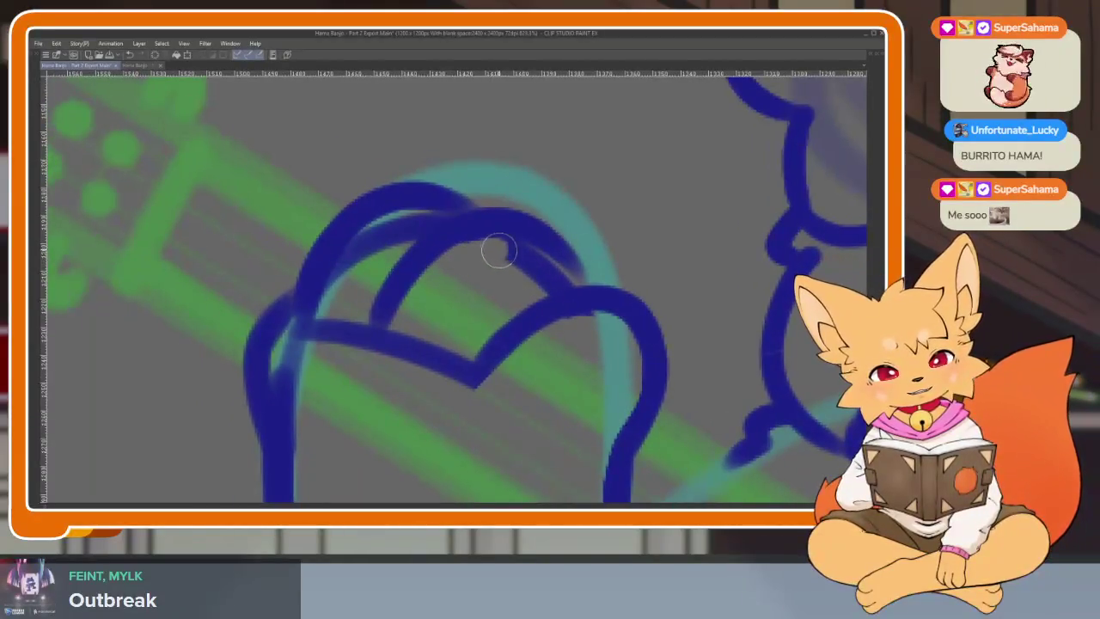
{"action": "left_click_drag", "start_coordinate": [481, 354], "coordinate": [452, 402]}
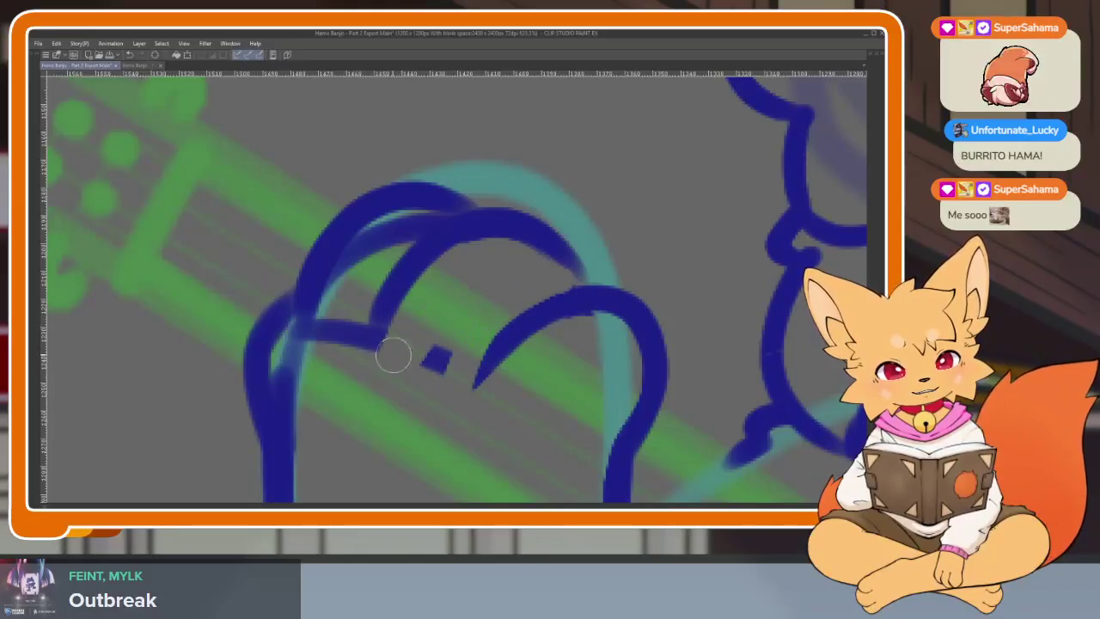
{"action": "mouse_move", "coordinate": [351, 296]}
{"action": "left_mouse_down"}
{"action": "mouse_move", "coordinate": [344, 315]}
{"action": "mouse_move", "coordinate": [331, 304]}
{"action": "mouse_move", "coordinate": [405, 233]}
{"action": "mouse_move", "coordinate": [448, 217]}
{"action": "left_mouse_up"}
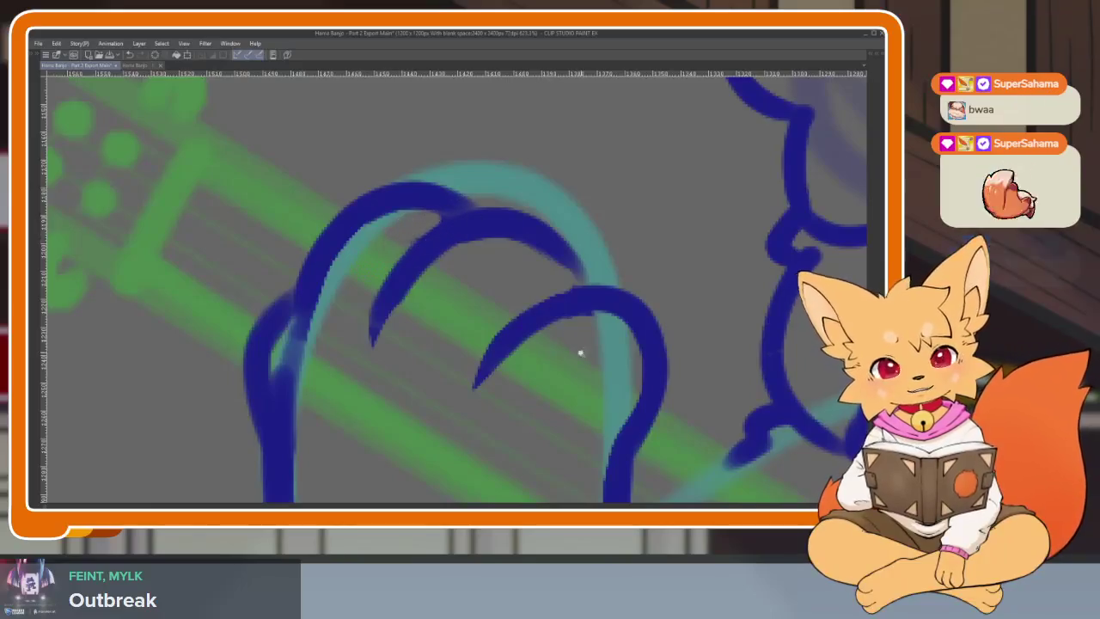
{"action": "scroll", "coordinate": [579, 352], "scroll_direction": "down", "scroll_amount": 5}
{"action": "scroll", "coordinate": [652, 369], "scroll_direction": "down", "scroll_amount": 3}
Step: Lasso-select the strumming paw over the banjo head
{"action": "scroll", "coordinate": [550, 379], "scroll_direction": "down", "scroll_amount": 3}
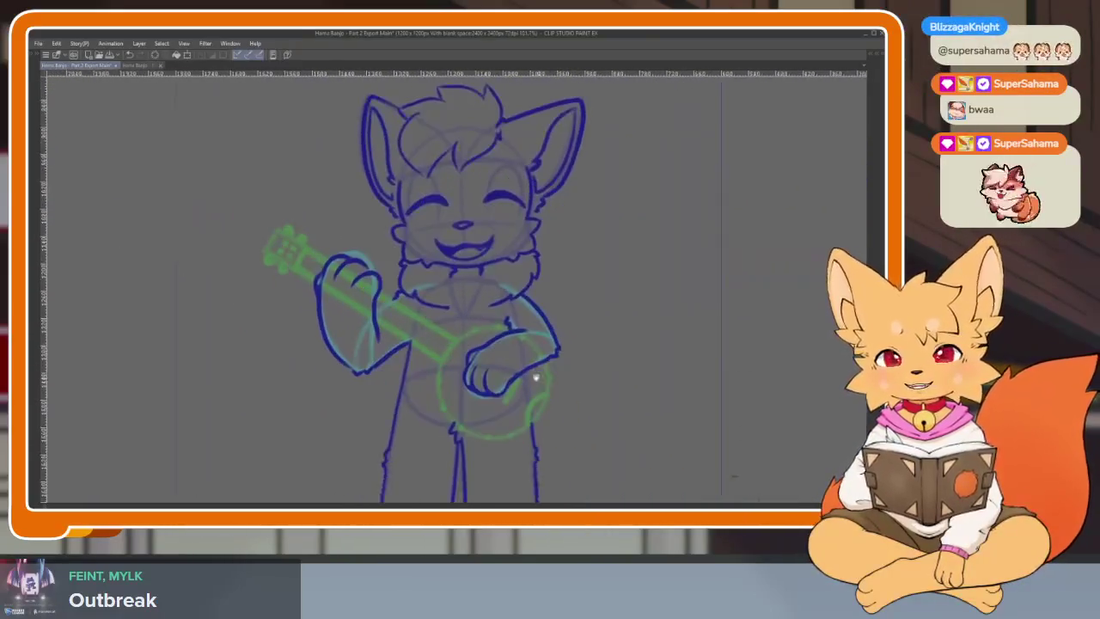
{"action": "scroll", "coordinate": [516, 387], "scroll_direction": "up", "scroll_amount": 3}
{"action": "scroll", "coordinate": [494, 397], "scroll_direction": "up", "scroll_amount": 3}
{"action": "scroll", "coordinate": [499, 403], "scroll_direction": "up", "scroll_amount": 1}
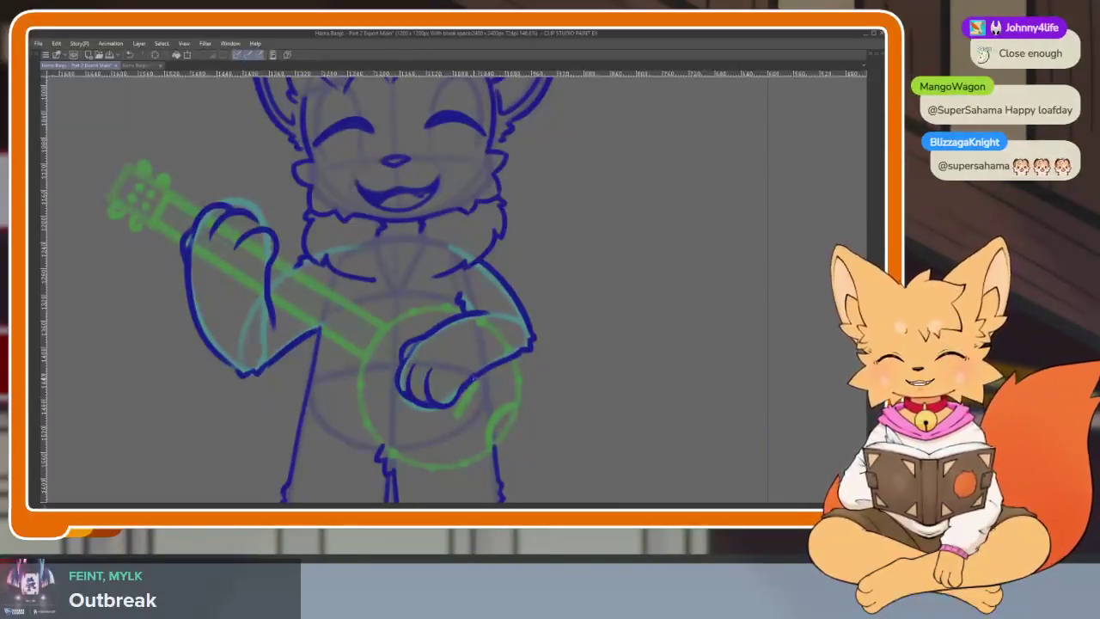
{"action": "scroll", "coordinate": [473, 402], "scroll_direction": "down", "scroll_amount": 2}
{"action": "scroll", "coordinate": [511, 393], "scroll_direction": "down", "scroll_amount": 3}
{"action": "scroll", "coordinate": [511, 404], "scroll_direction": "up", "scroll_amount": 3}
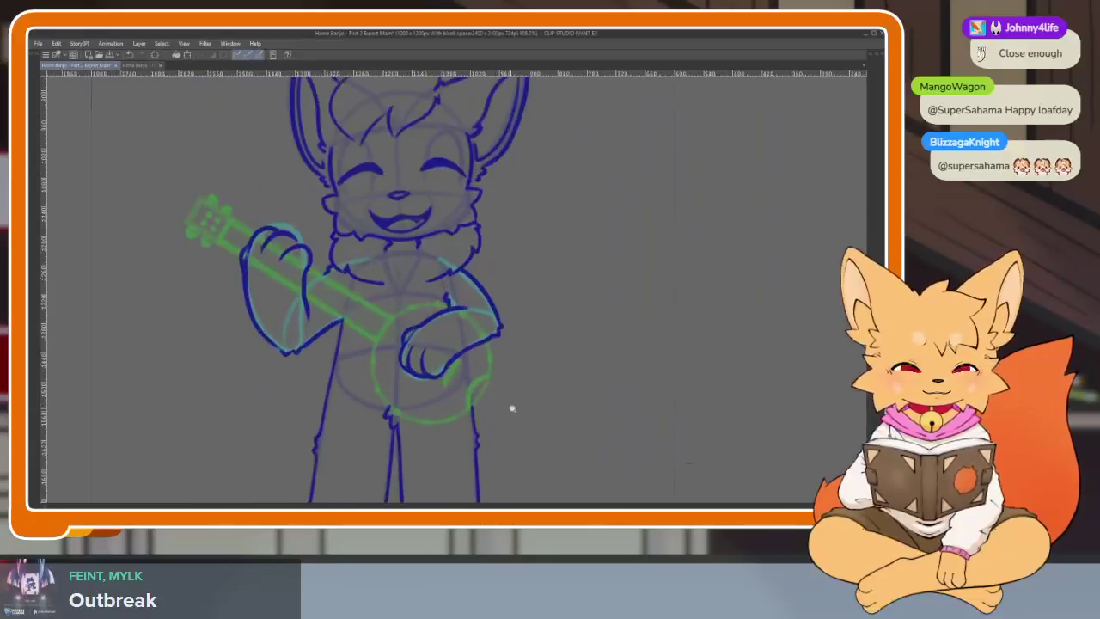
{"action": "scroll", "coordinate": [520, 395], "scroll_direction": "down", "scroll_amount": 1}
{"action": "scroll", "coordinate": [447, 361], "scroll_direction": "up", "scroll_amount": 2}
{"action": "scroll", "coordinate": [429, 361], "scroll_direction": "up", "scroll_amount": 2}
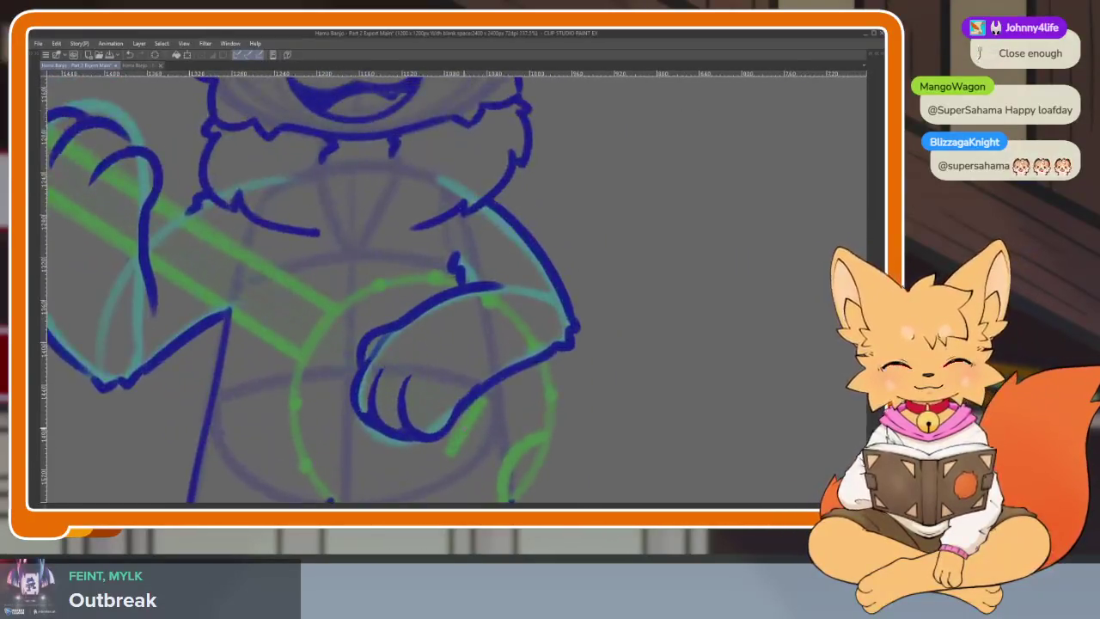
{"action": "key", "text": "Tab"}
{"action": "key", "text": "Tab"}
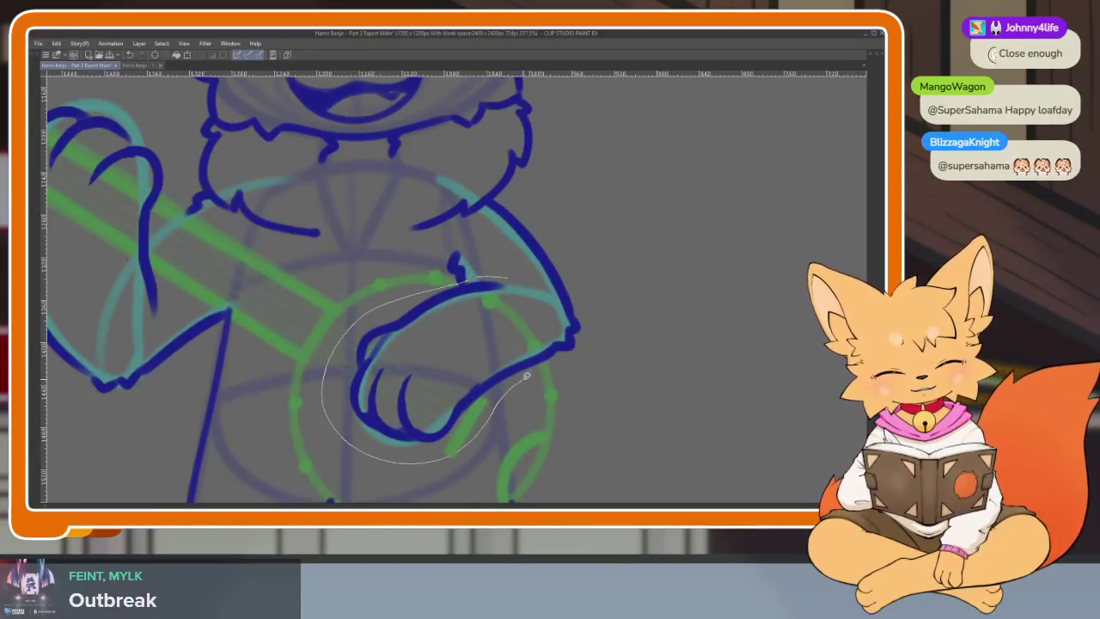
{"action": "left_click_drag", "start_coordinate": [529, 294], "coordinate": [526, 289]}
Step: Transform the selected paw with Ctrl+T, nudging it slightly left and up, and confirm
{"action": "key", "text": "ctrl+t"}
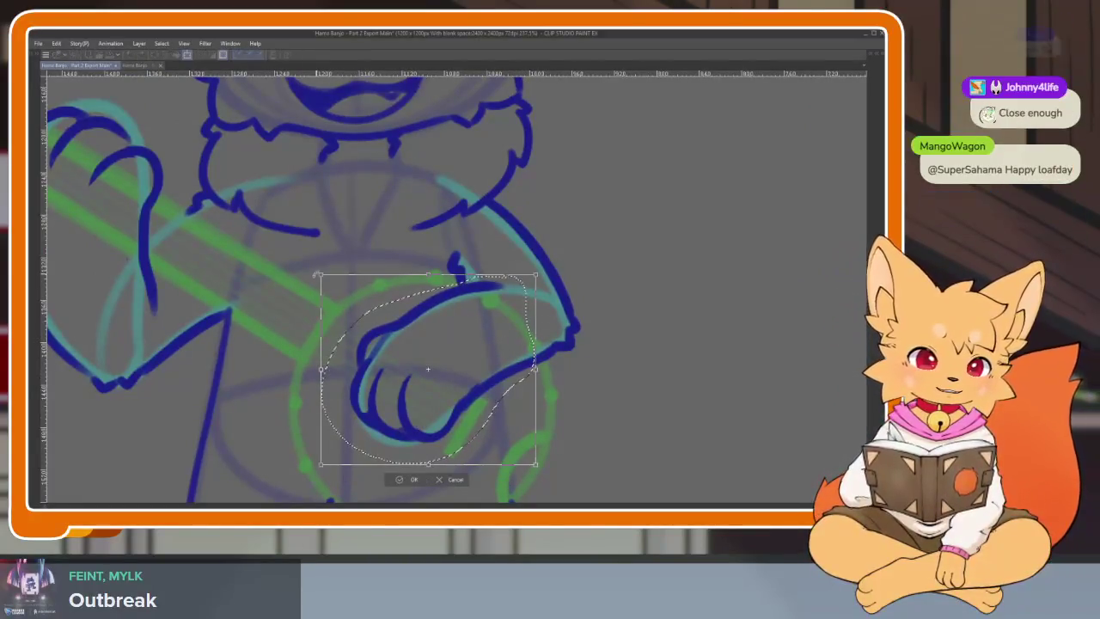
{"action": "left_click_drag", "start_coordinate": [490, 351], "coordinate": [484, 348]}
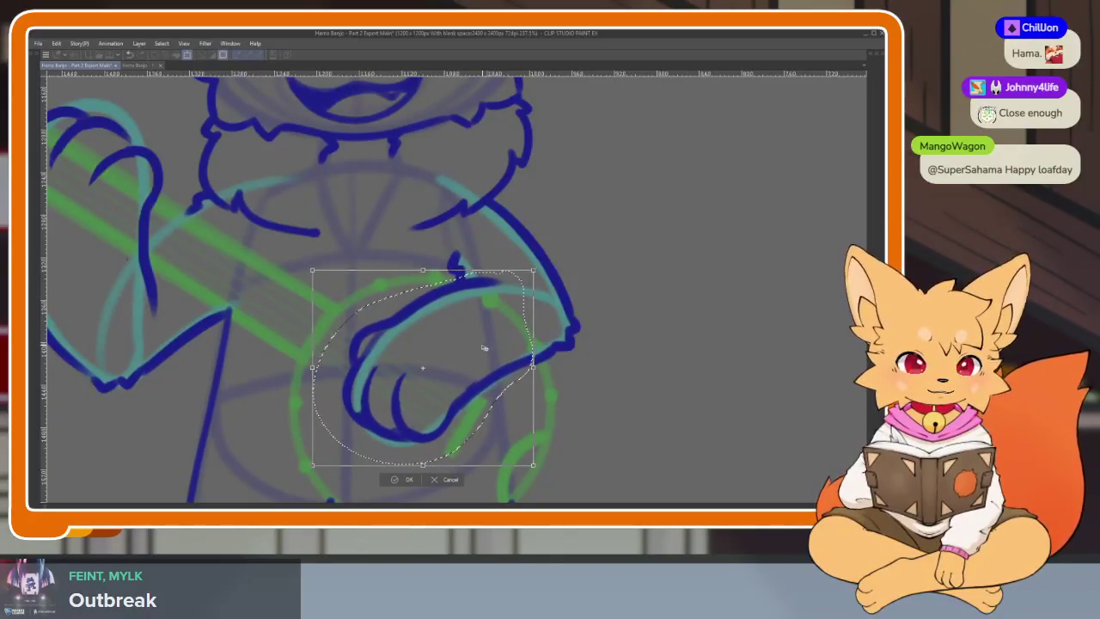
{"action": "left_click", "coordinate": [403, 481]}
{"action": "scroll", "coordinate": [545, 422], "scroll_direction": "down", "scroll_amount": 3}
{"action": "scroll", "coordinate": [536, 387], "scroll_direction": "up", "scroll_amount": 1}
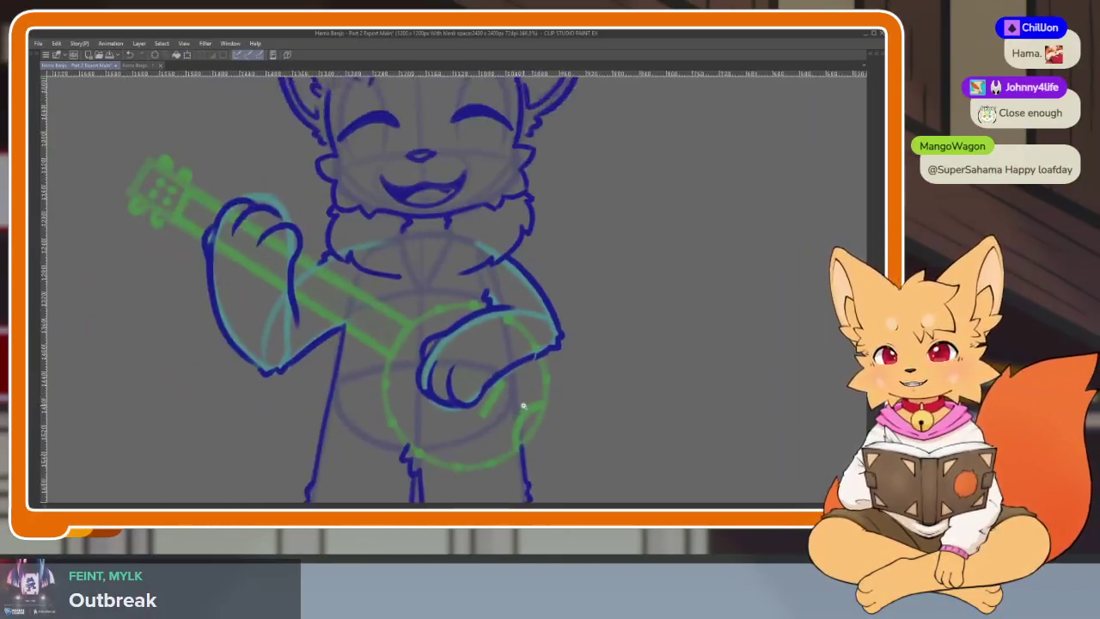
{"action": "scroll", "coordinate": [521, 410], "scroll_direction": "up", "scroll_amount": 2}
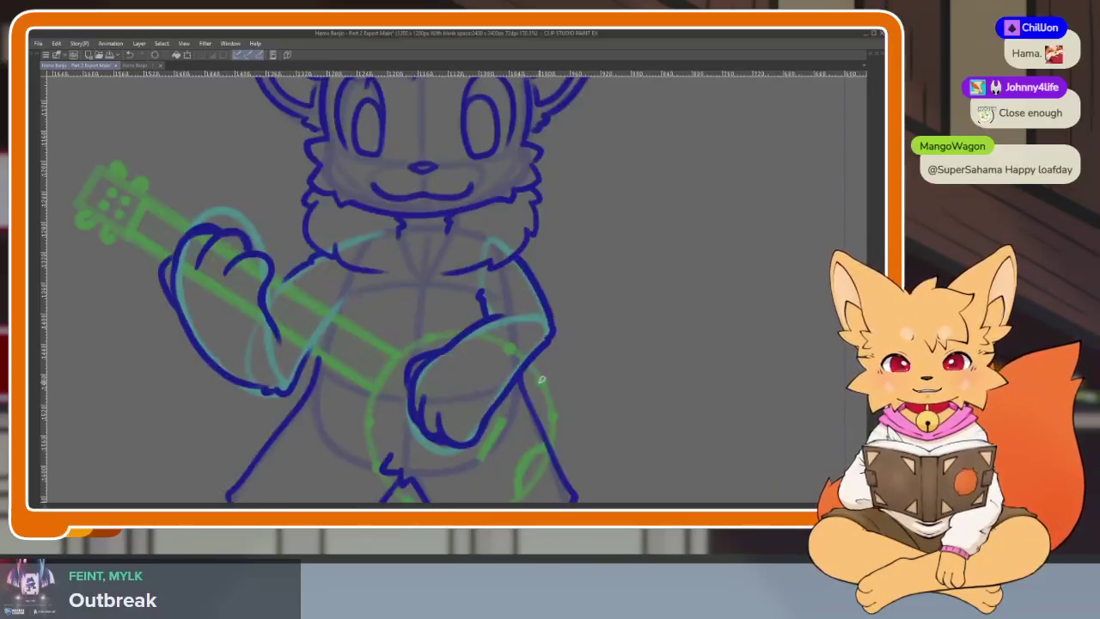
{"action": "scroll", "coordinate": [589, 370], "scroll_direction": "down", "scroll_amount": 3}
{"action": "scroll", "coordinate": [554, 404], "scroll_direction": "up", "scroll_amount": 2}
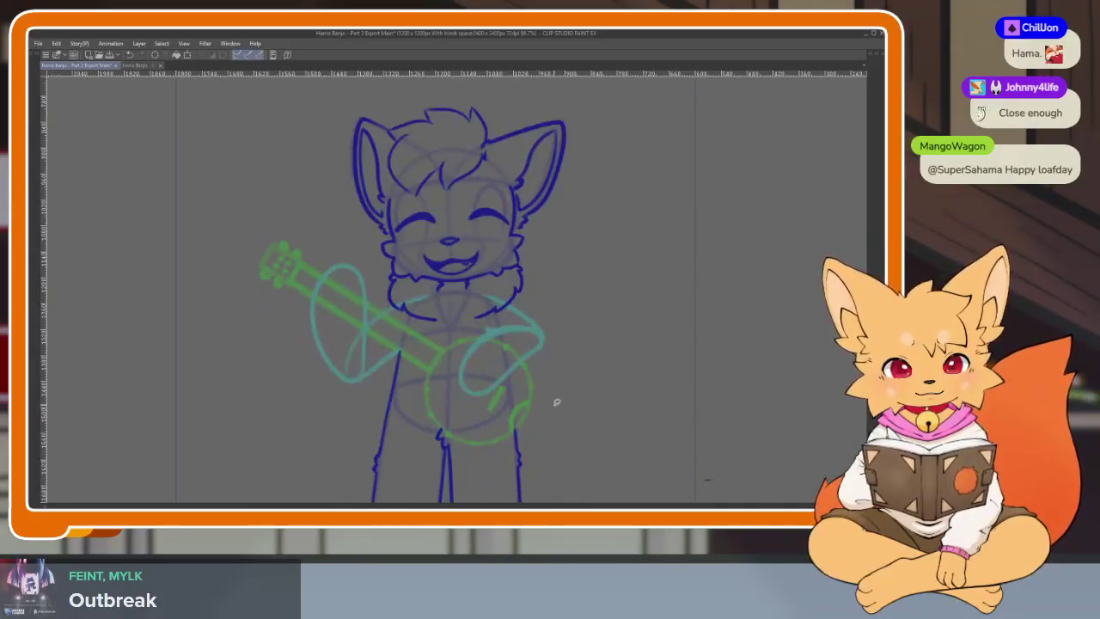
Step: Go to frame 166, make the arm lineart layer visible, and hide the palettes
{"action": "key", "text": "Tab"}
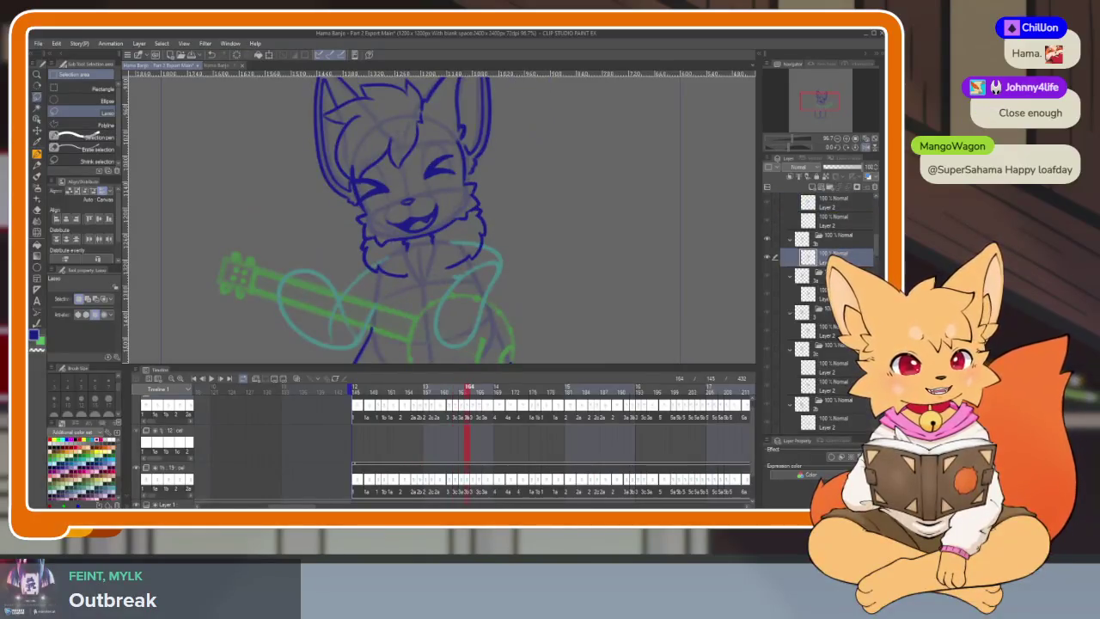
{"action": "key", "text": "Left"}
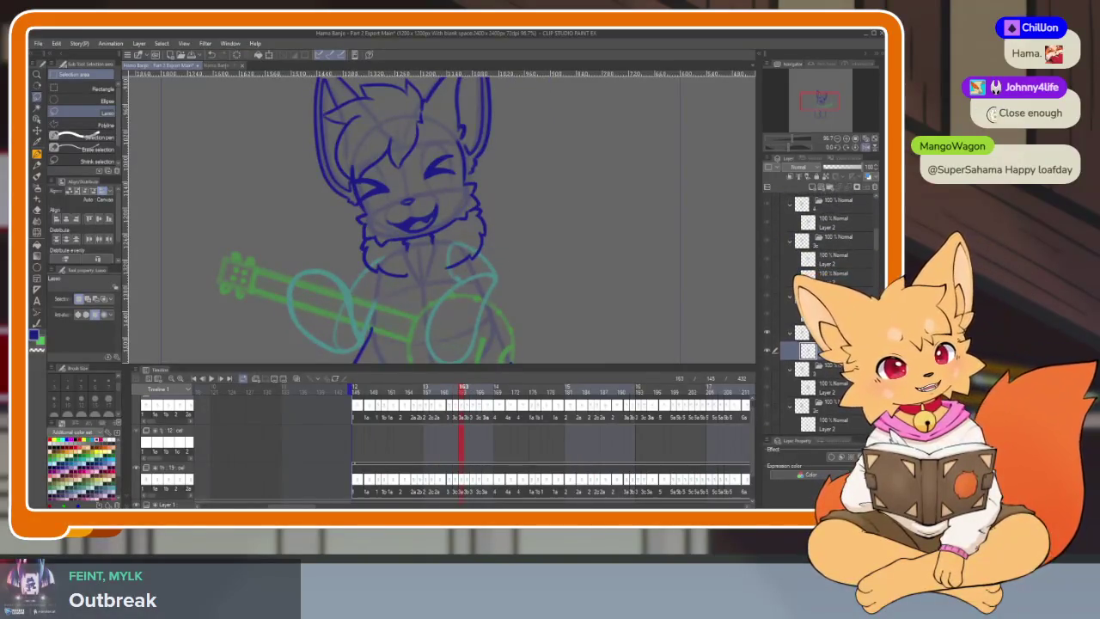
{"action": "key", "text": "Right"}
{"action": "key", "text": "Right"}
{"action": "key", "text": "Right"}
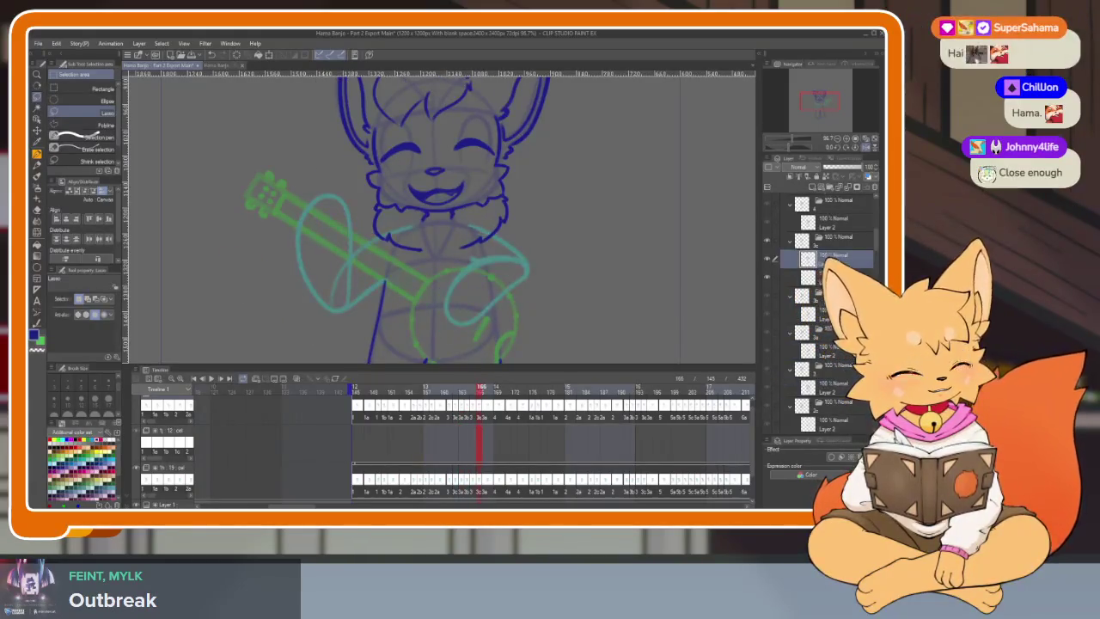
{"action": "left_click", "coordinate": [785, 279]}
{"action": "left_click", "coordinate": [835, 258]}
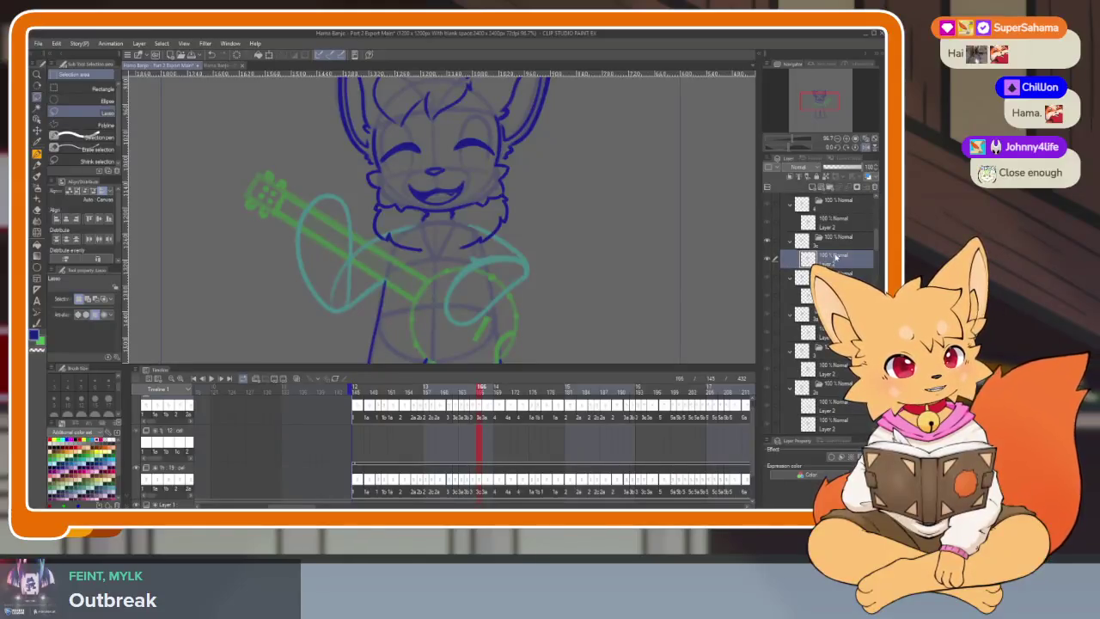
{"action": "left_click", "coordinate": [767, 276]}
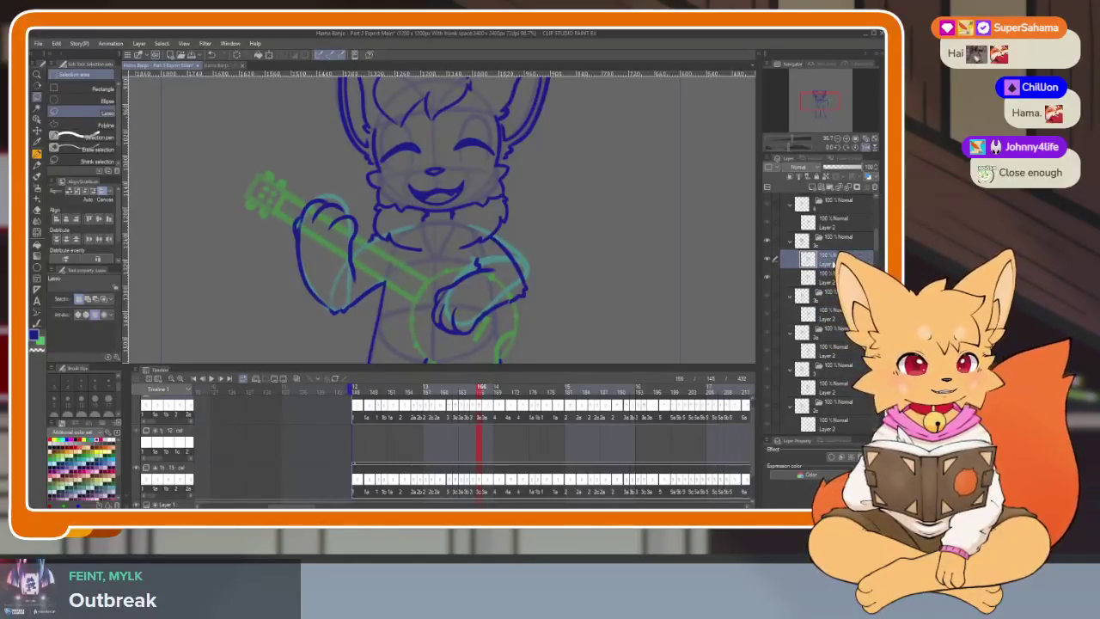
{"action": "key", "text": "Tab"}
Step: Zoom in on the banjo hand, ending with the palettes hidden for a full-window canvas
{"action": "scroll", "coordinate": [476, 418], "scroll_direction": "down", "scroll_amount": 2}
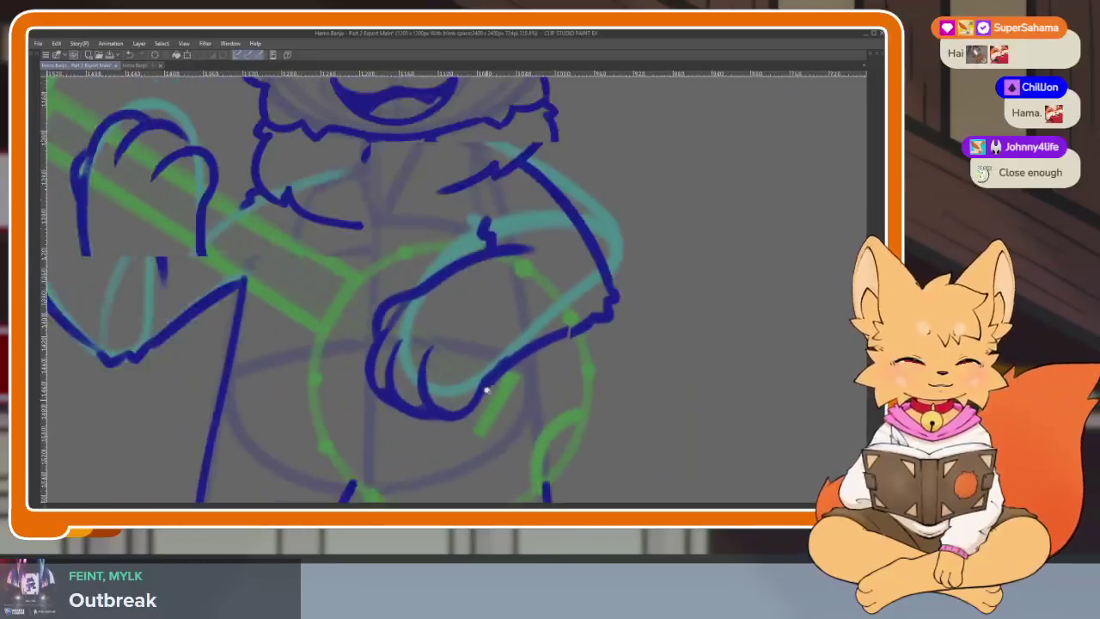
{"action": "scroll", "coordinate": [481, 391], "scroll_direction": "up", "scroll_amount": 2}
{"action": "scroll", "coordinate": [481, 404], "scroll_direction": "down", "scroll_amount": 3}
{"action": "scroll", "coordinate": [479, 425], "scroll_direction": "up", "scroll_amount": 3}
{"action": "scroll", "coordinate": [464, 419], "scroll_direction": "up", "scroll_amount": 2}
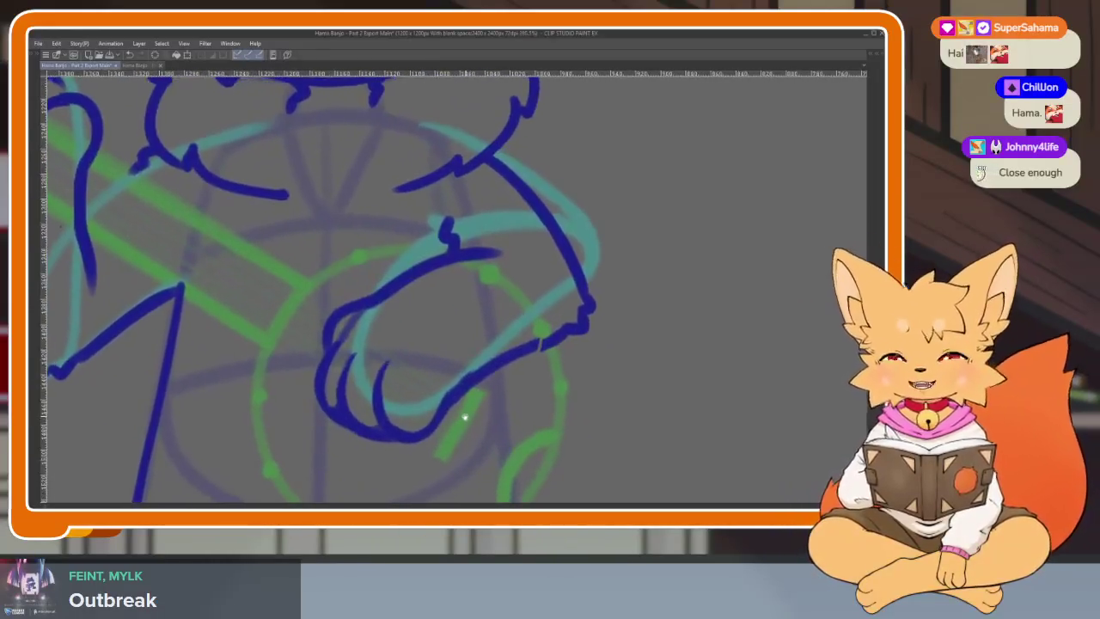
{"action": "scroll", "coordinate": [474, 437], "scroll_direction": "up", "scroll_amount": 1}
{"action": "scroll", "coordinate": [487, 441], "scroll_direction": "down", "scroll_amount": 3}
{"action": "scroll", "coordinate": [485, 444], "scroll_direction": "up", "scroll_amount": 1}
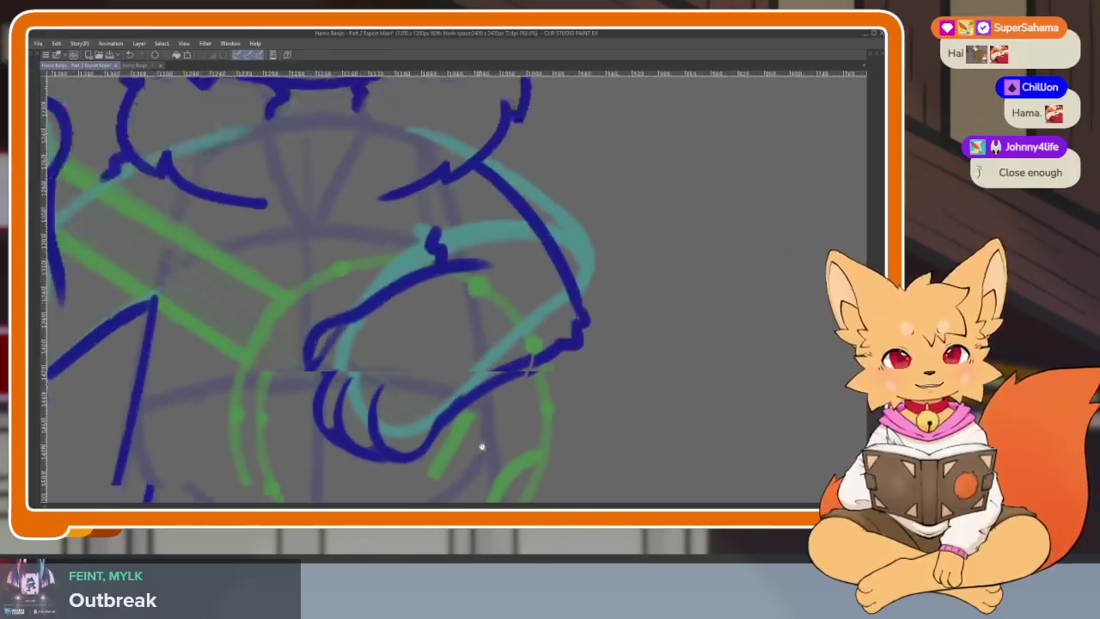
{"action": "scroll", "coordinate": [482, 447], "scroll_direction": "down", "scroll_amount": 1}
{"action": "key", "text": "Tab"}
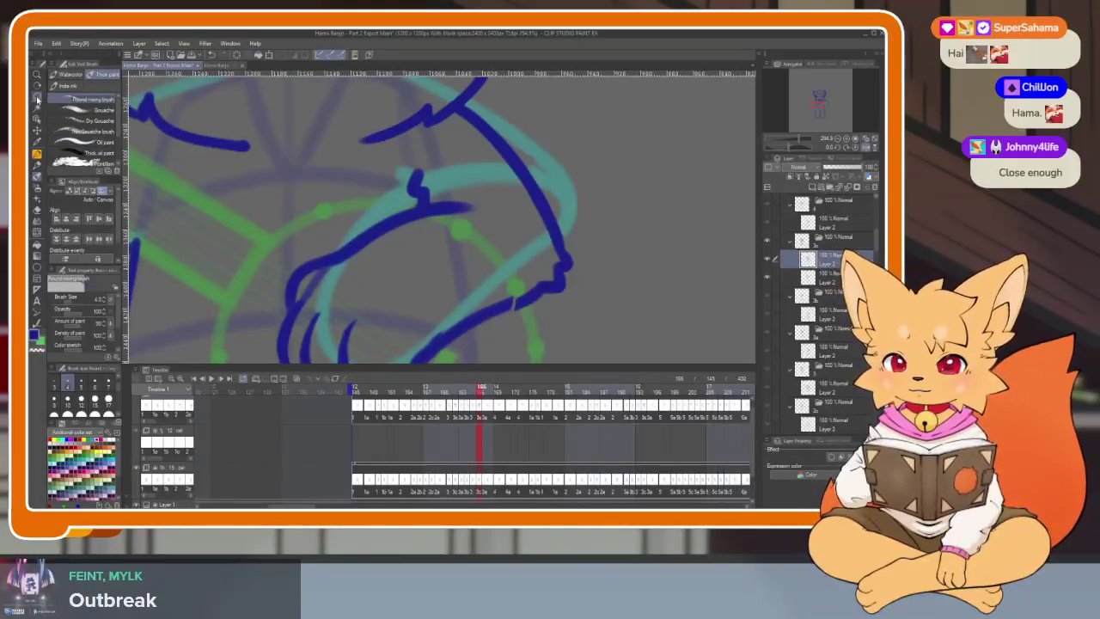
{"action": "key", "text": "Tab"}
{"action": "scroll", "coordinate": [344, 275], "scroll_direction": "up", "scroll_amount": 1}
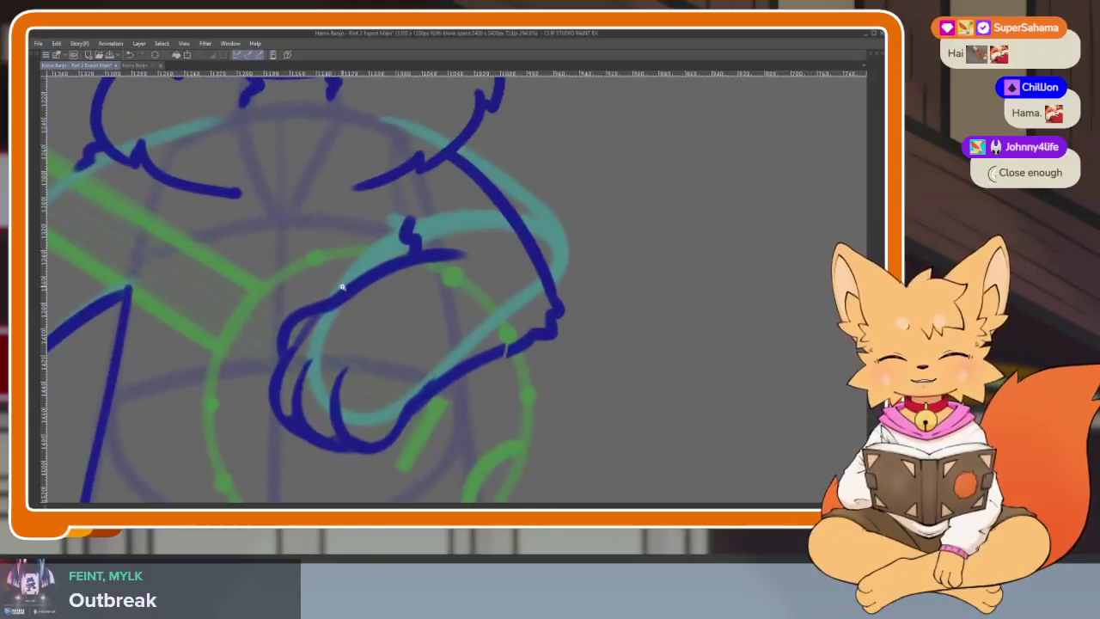
{"action": "scroll", "coordinate": [336, 282], "scroll_direction": "down", "scroll_amount": 1}
{"action": "scroll", "coordinate": [422, 321], "scroll_direction": "up", "scroll_amount": 1}
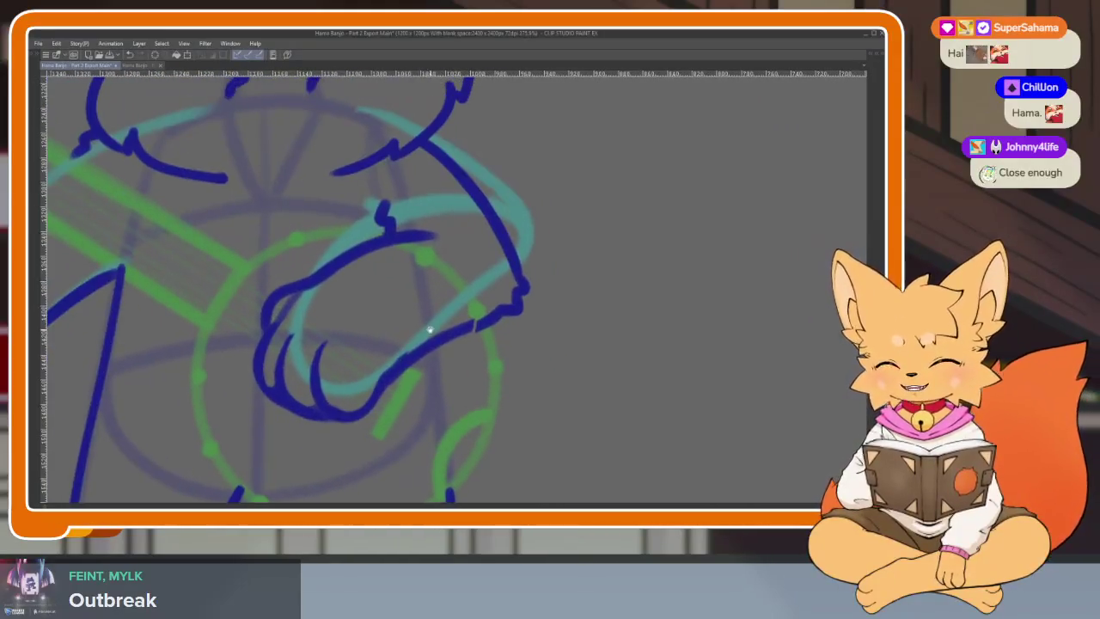
{"action": "scroll", "coordinate": [426, 336], "scroll_direction": "up", "scroll_amount": 1}
{"action": "key", "text": "Tab"}
{"action": "key", "text": "Tab"}
{"action": "scroll", "coordinate": [407, 290], "scroll_direction": "down", "scroll_amount": 1}
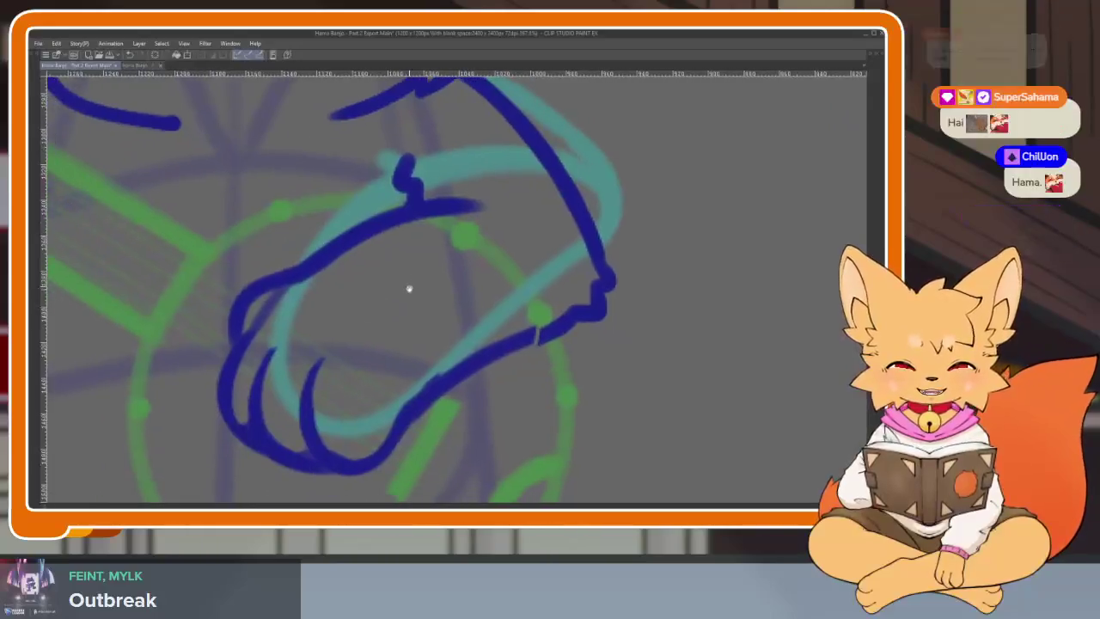
{"action": "scroll", "coordinate": [394, 284], "scroll_direction": "up", "scroll_amount": 1}
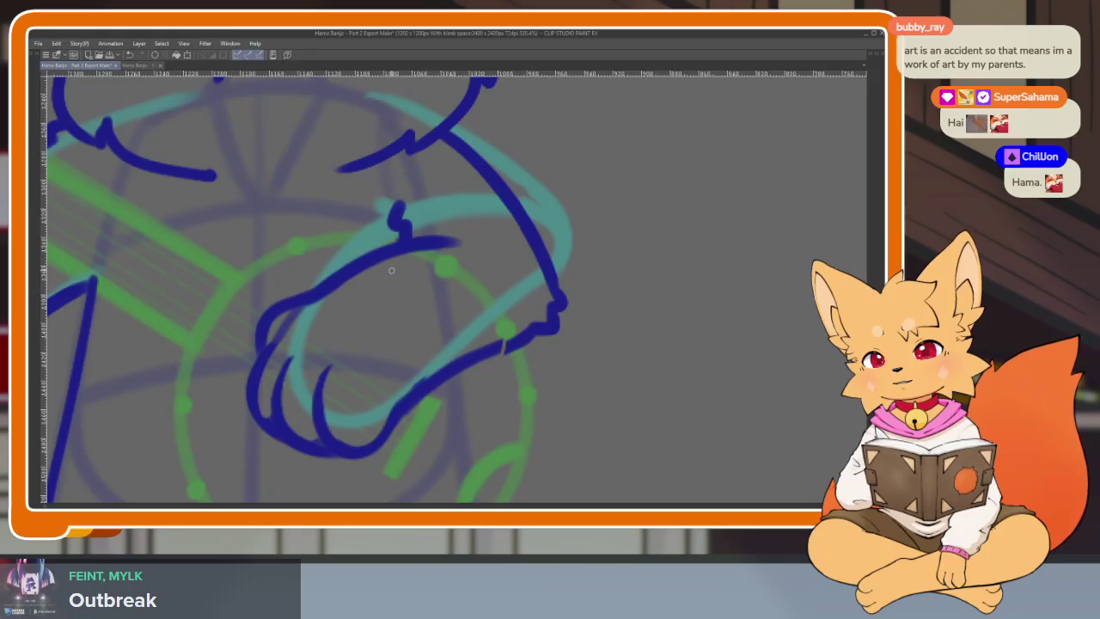
{"action": "key", "text": "Tab"}
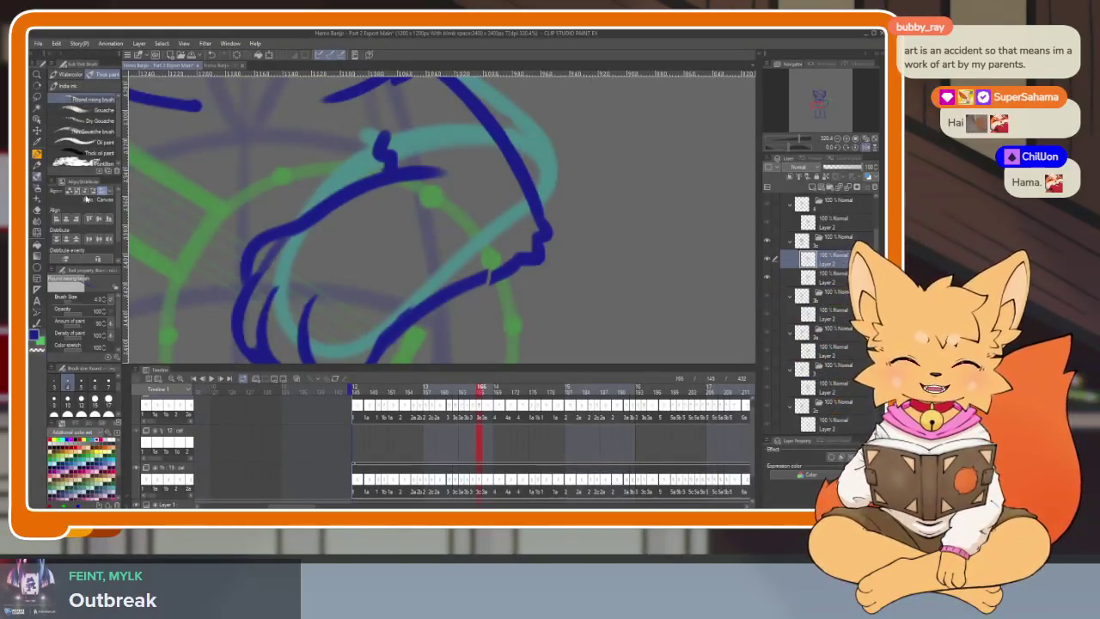
{"action": "key", "text": "Tab"}
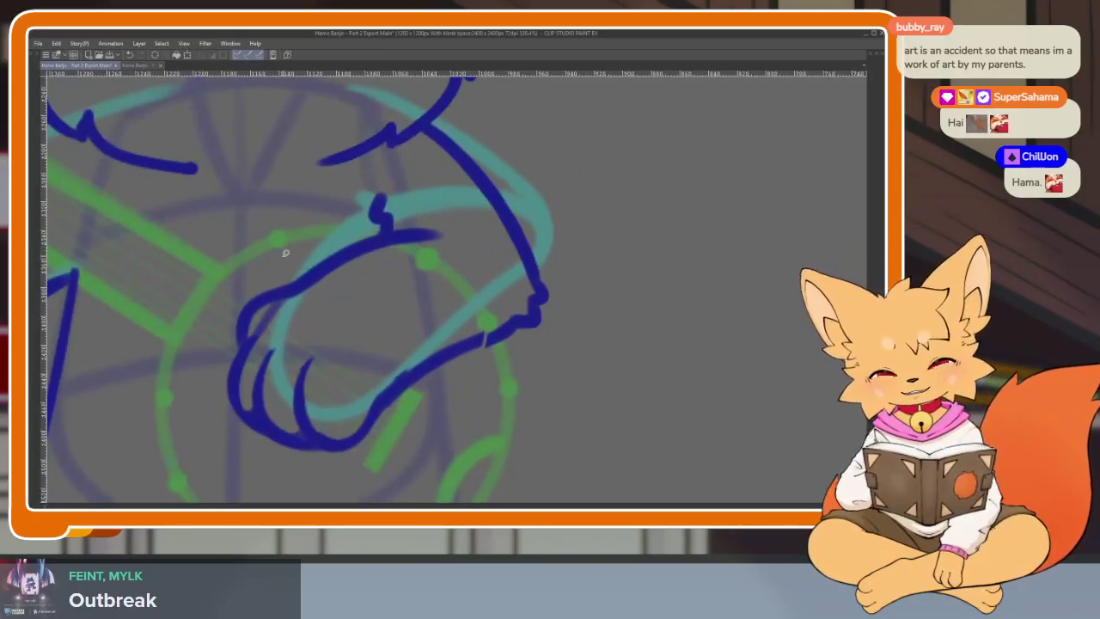
Step: Lasso-select then deselect the claws, and redraw the inner claw hook as a thinner line
{"action": "left_click_drag", "start_coordinate": [223, 447], "coordinate": [262, 247]}
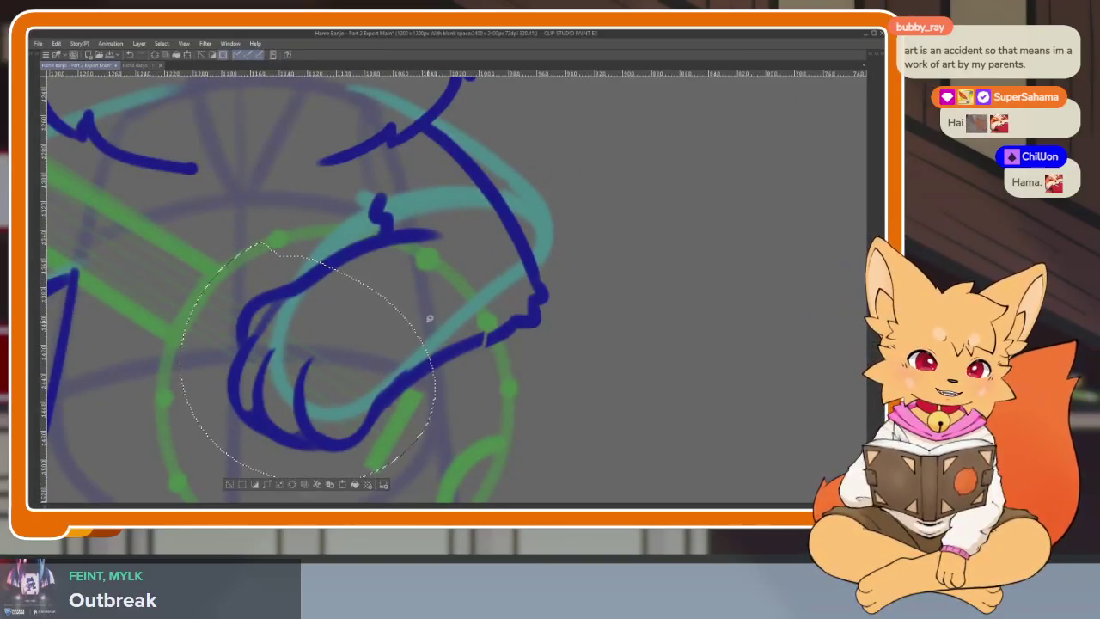
{"action": "key", "text": "ctrl+d"}
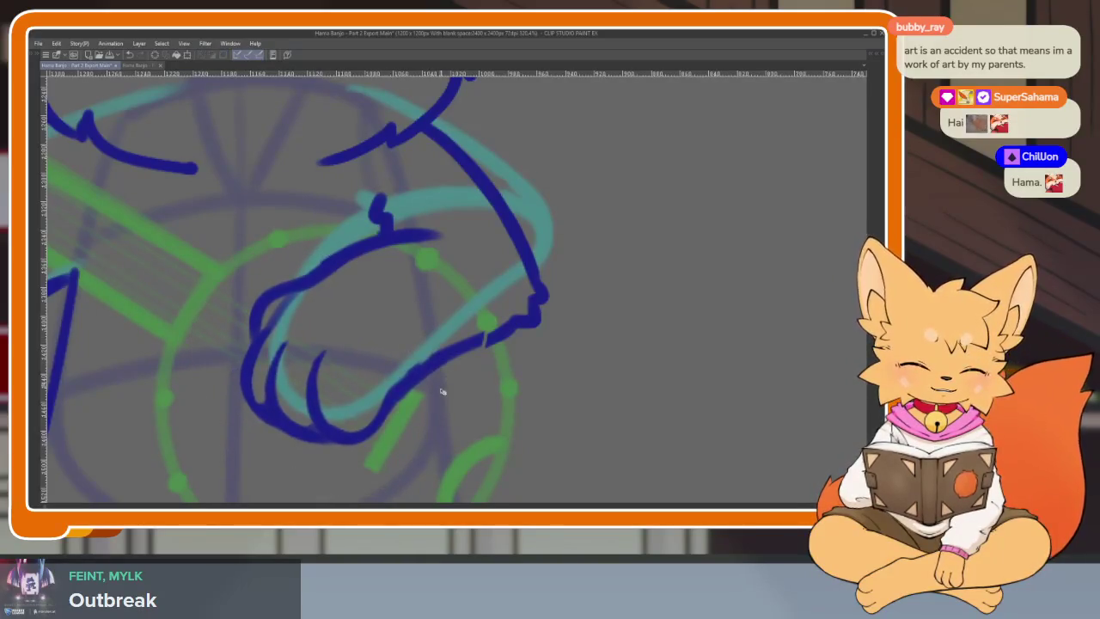
{"action": "scroll", "coordinate": [378, 443], "scroll_direction": "up", "scroll_amount": 2}
{"action": "scroll", "coordinate": [378, 442], "scroll_direction": "up", "scroll_amount": 1}
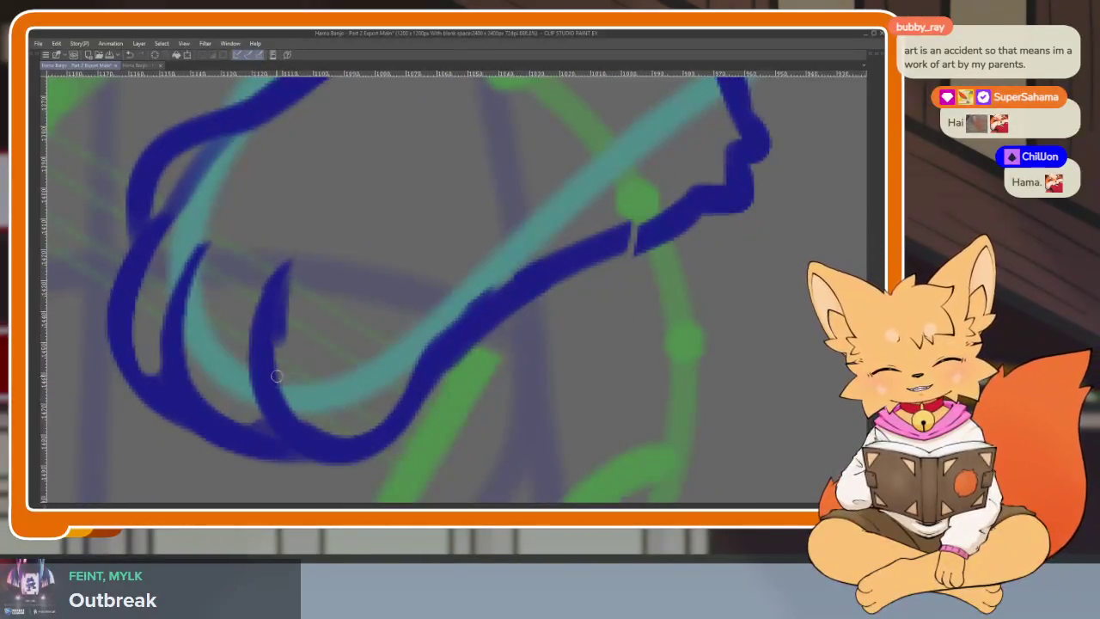
{"action": "left_click_drag", "start_coordinate": [277, 376], "coordinate": [481, 323]}
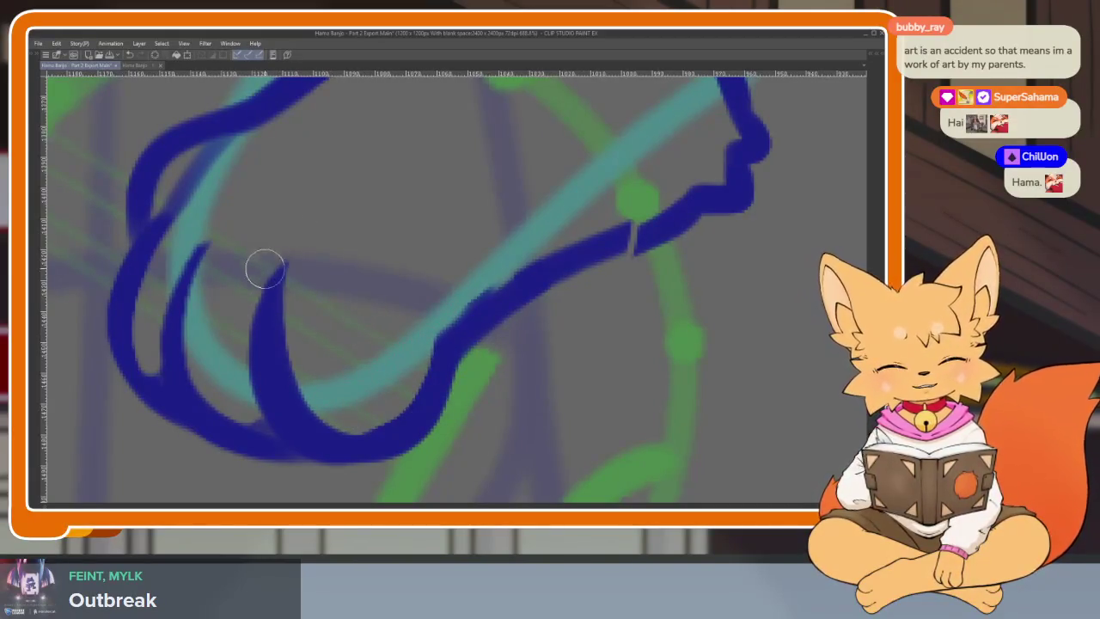
{"action": "key", "text": "ctrl+z"}
{"action": "left_click_drag", "start_coordinate": [285, 262], "coordinate": [270, 418]}
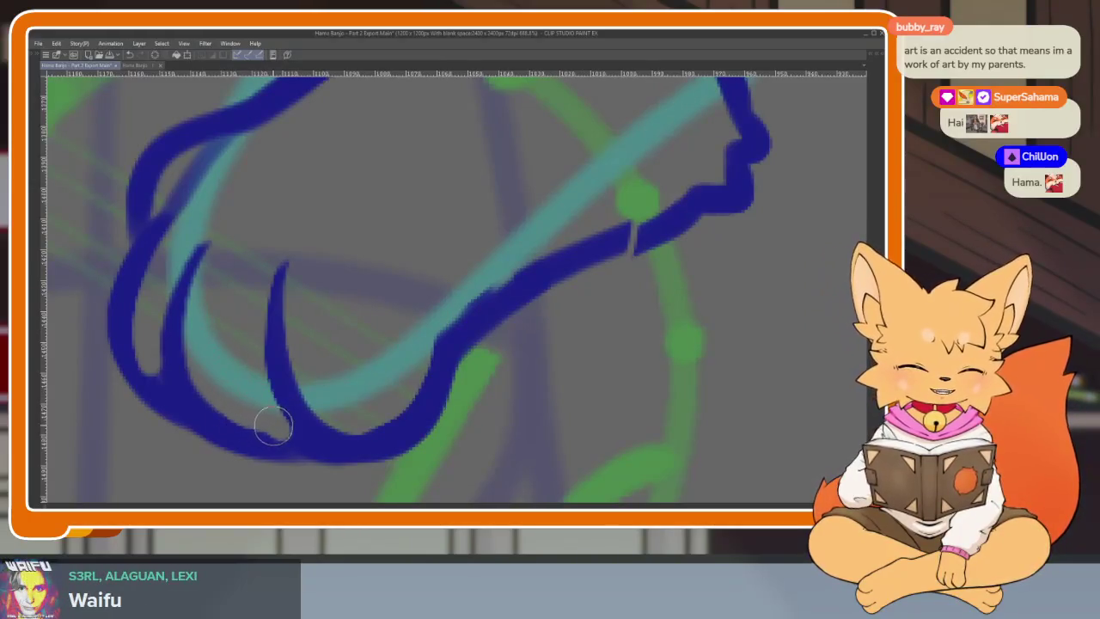
Step: Redraw the left claw in blue and erase its edges to thin it
{"action": "left_click_drag", "start_coordinate": [205, 251], "coordinate": [350, 434]}
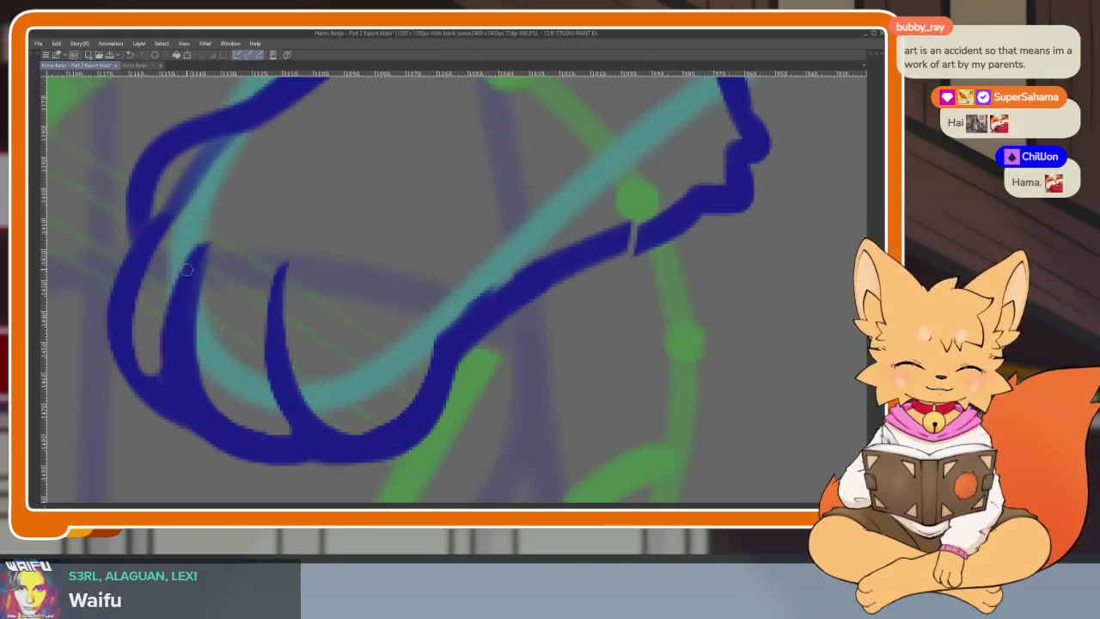
{"action": "mouse_move", "coordinate": [198, 234]}
{"action": "left_mouse_down"}
{"action": "mouse_move", "coordinate": [169, 367]}
{"action": "mouse_move", "coordinate": [150, 298]}
{"action": "left_mouse_up"}
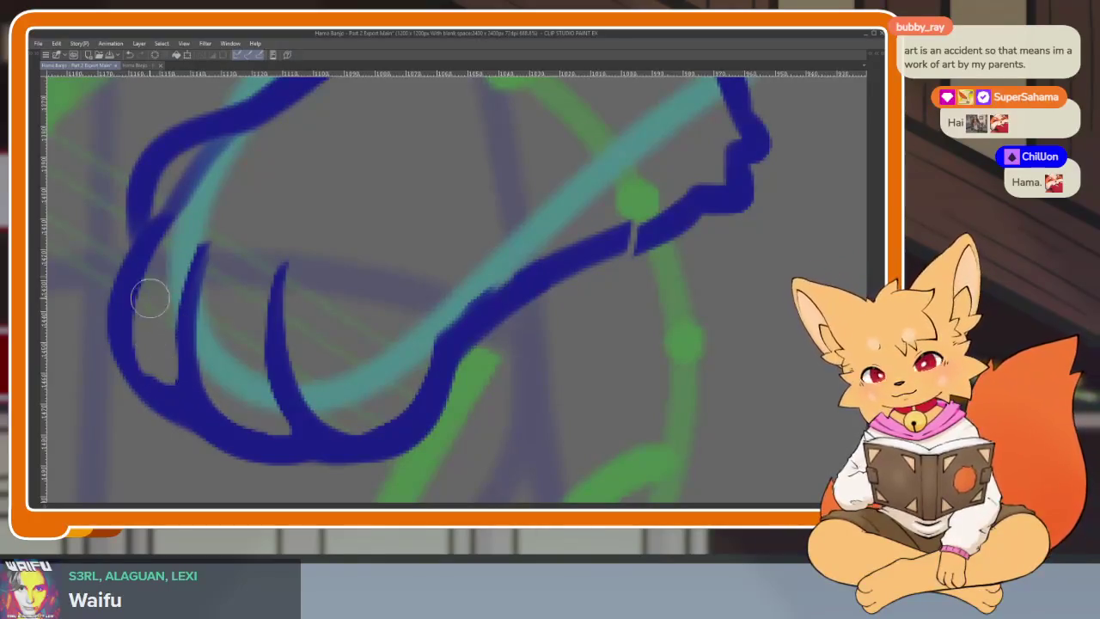
{"action": "left_click_drag", "start_coordinate": [145, 251], "coordinate": [219, 434]}
{"action": "key", "text": "e"}
{"action": "mouse_move", "coordinate": [123, 238]}
{"action": "left_mouse_down"}
{"action": "mouse_move", "coordinate": [113, 344]}
{"action": "mouse_move", "coordinate": [215, 455]}
{"action": "left_mouse_up"}
{"action": "scroll", "coordinate": [289, 438], "scroll_direction": "down", "scroll_amount": 10}
{"action": "scroll", "coordinate": [503, 386], "scroll_direction": "up", "scroll_amount": 5}
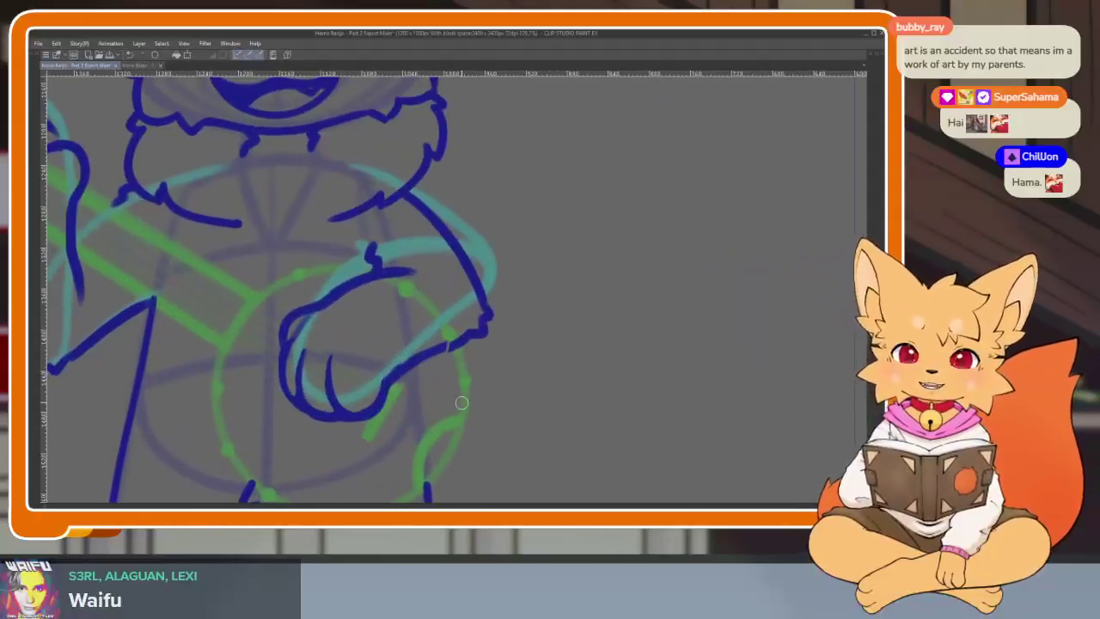
Step: Flip back and forth between neighbouring frames to compare the two hand versions
{"action": "key", "text": "ctrl+z"}
{"action": "key", "text": "ctrl+y"}
{"action": "key", "text": "ctrl+z"}
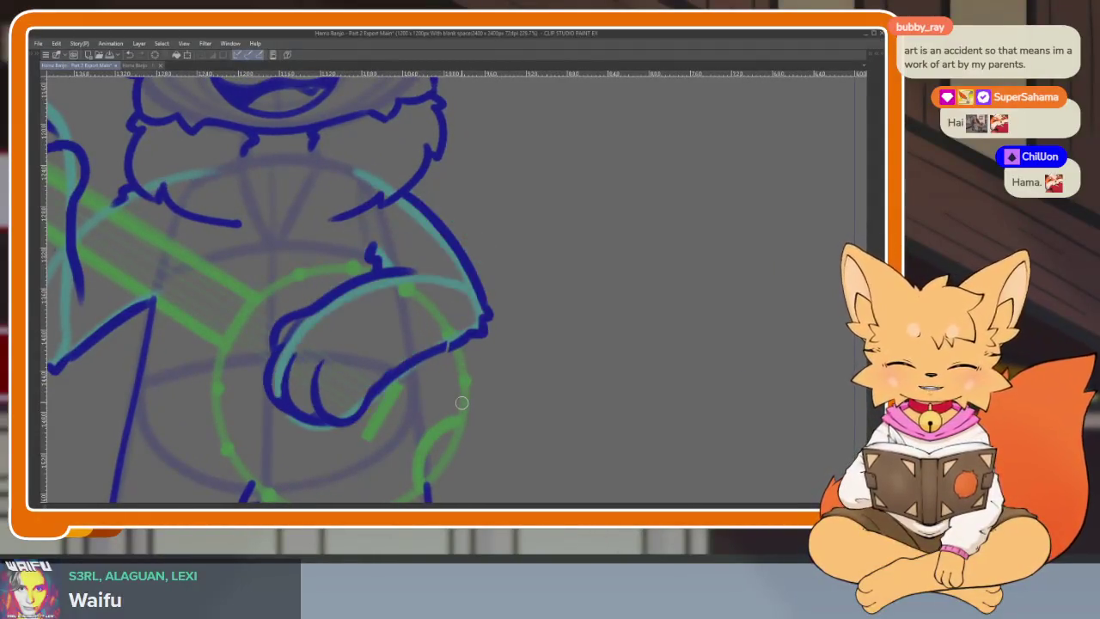
{"action": "key", "text": "ctrl+y"}
{"action": "key", "text": "ctrl+z"}
{"action": "key", "text": "ctrl+y"}
{"action": "scroll", "coordinate": [492, 404], "scroll_direction": "down", "scroll_amount": 3}
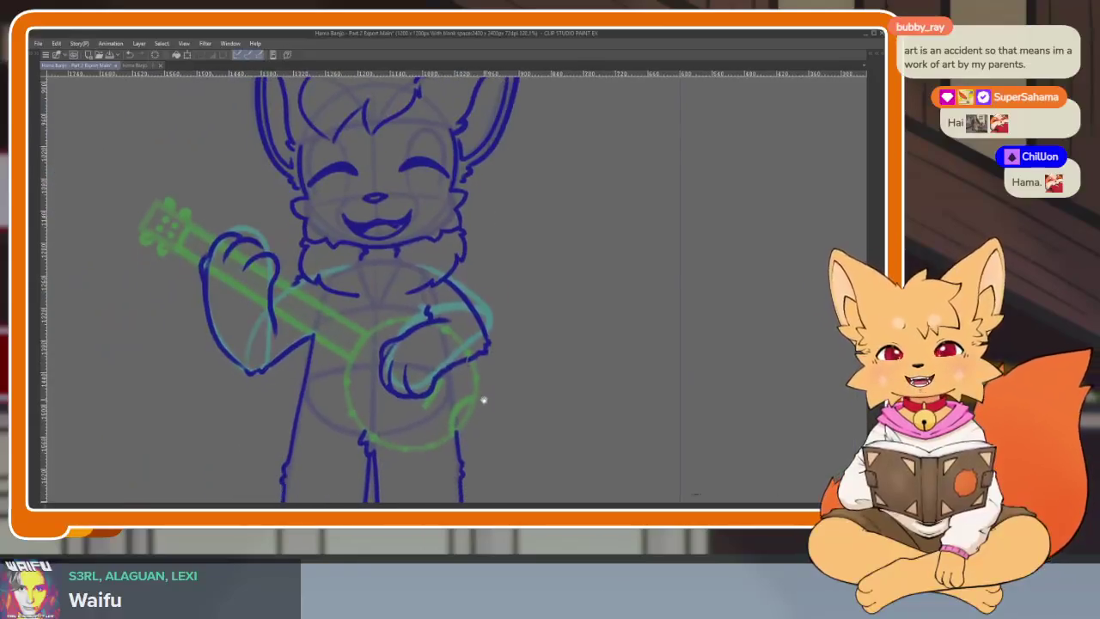
{"action": "scroll", "coordinate": [485, 400], "scroll_direction": "down", "scroll_amount": 2}
{"action": "scroll", "coordinate": [507, 378], "scroll_direction": "down", "scroll_amount": 2}
{"action": "key", "text": "ctrl+z"}
{"action": "key", "text": "ctrl+y"}
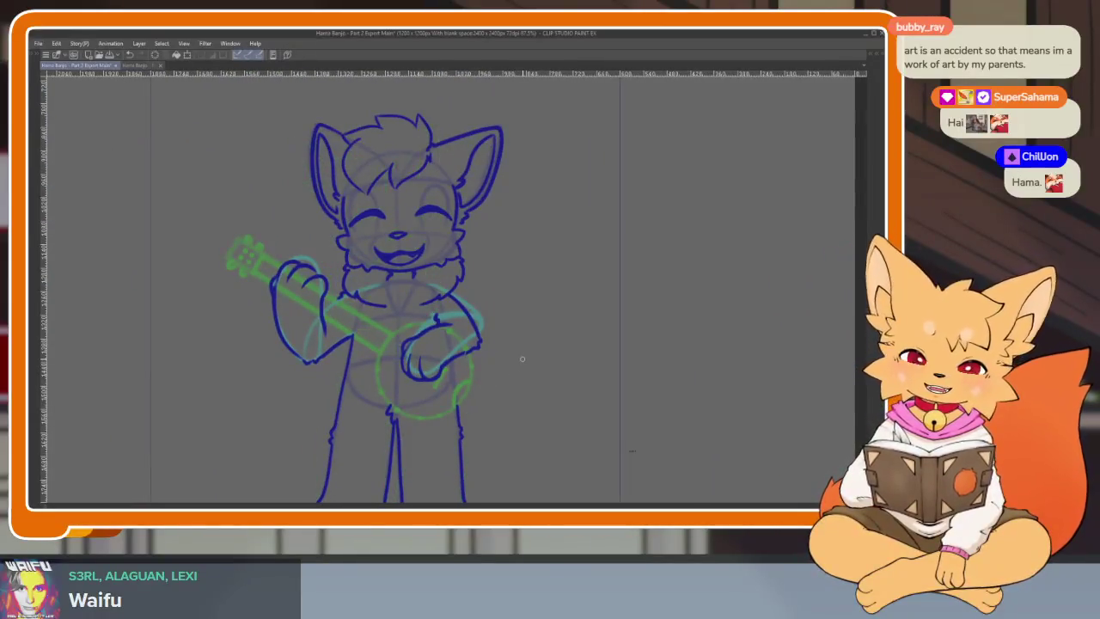
{"action": "key", "text": "ctrl+z"}
{"action": "key", "text": "ctrl+y"}
{"action": "key", "text": "ctrl+z"}
{"action": "key", "text": "ctrl+y"}
{"action": "key", "text": "ctrl+z"}
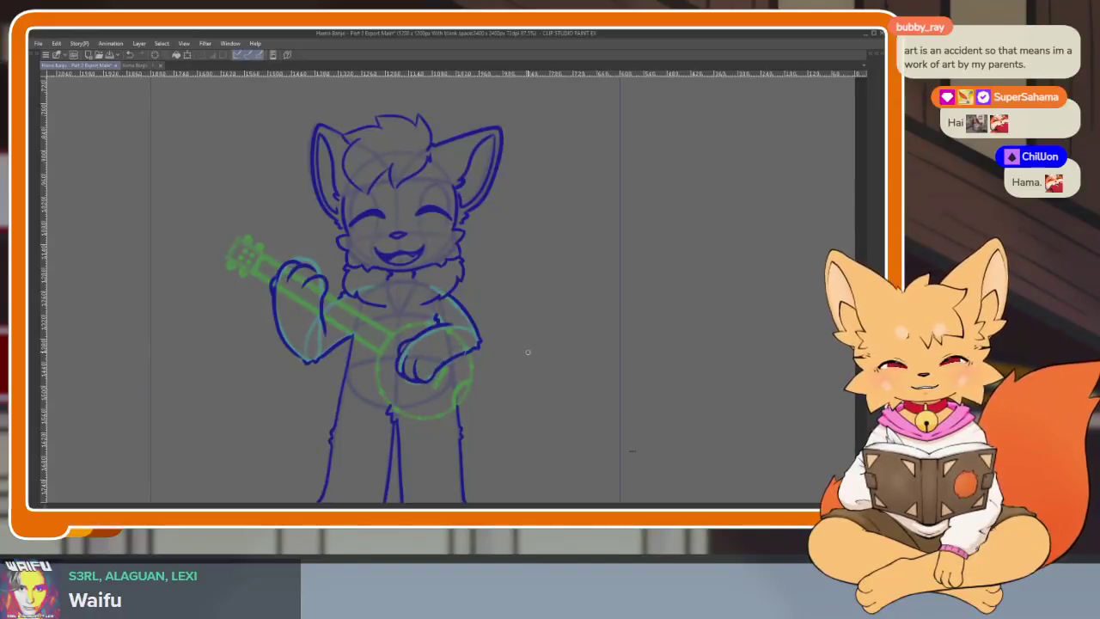
{"action": "key", "text": "ctrl+y"}
{"action": "key", "text": "ctrl+z"}
{"action": "key", "text": "ctrl+y"}
{"action": "key", "text": "ctrl+z"}
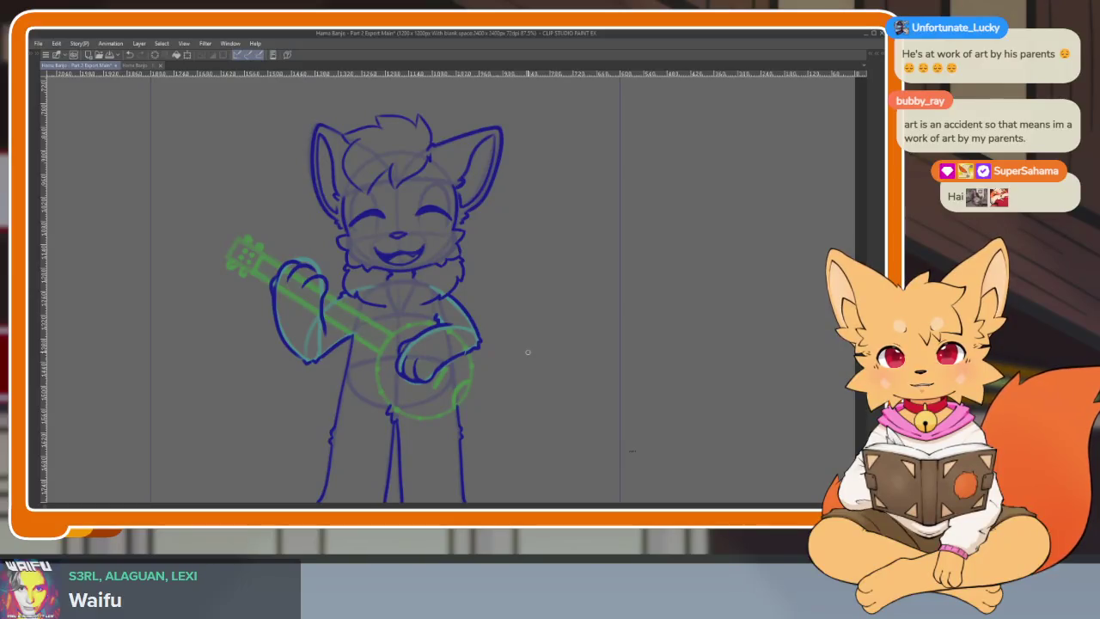
Step: Compare the two poses across frames, ending on the tilted-head frame
{"action": "key", "text": "ctrl+y"}
{"action": "key", "text": "ctrl+z"}
{"action": "key", "text": "ctrl+y"}
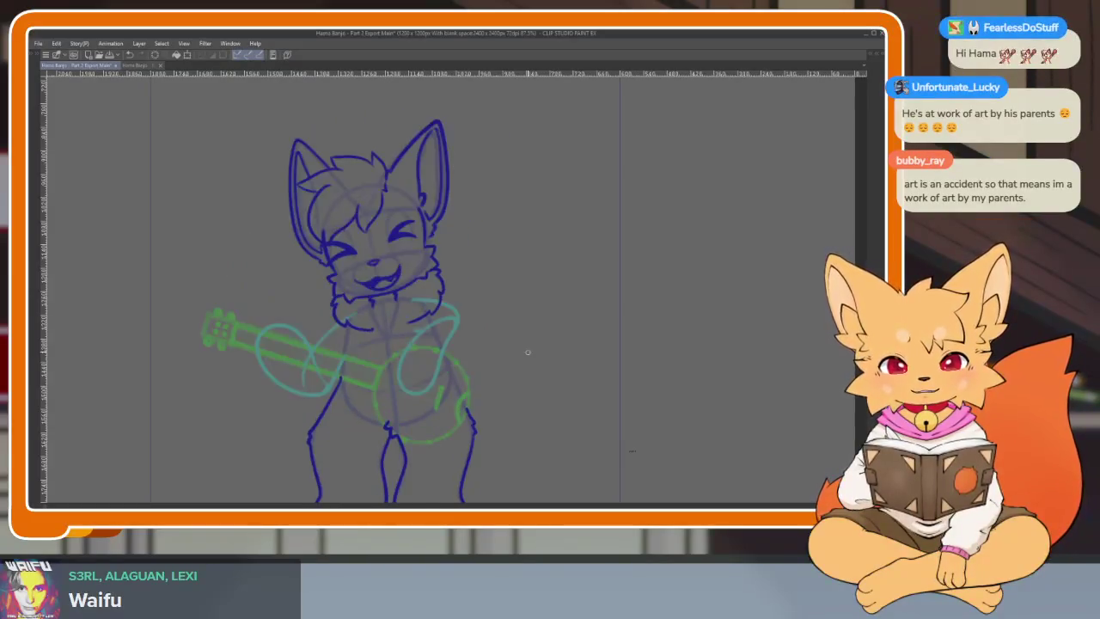
{"action": "key", "text": "ctrl+z"}
{"action": "key", "text": "ctrl+y"}
{"action": "key", "text": "ctrl+z"}
{"action": "key", "text": "ctrl+y"}
{"action": "key", "text": "ctrl+z"}
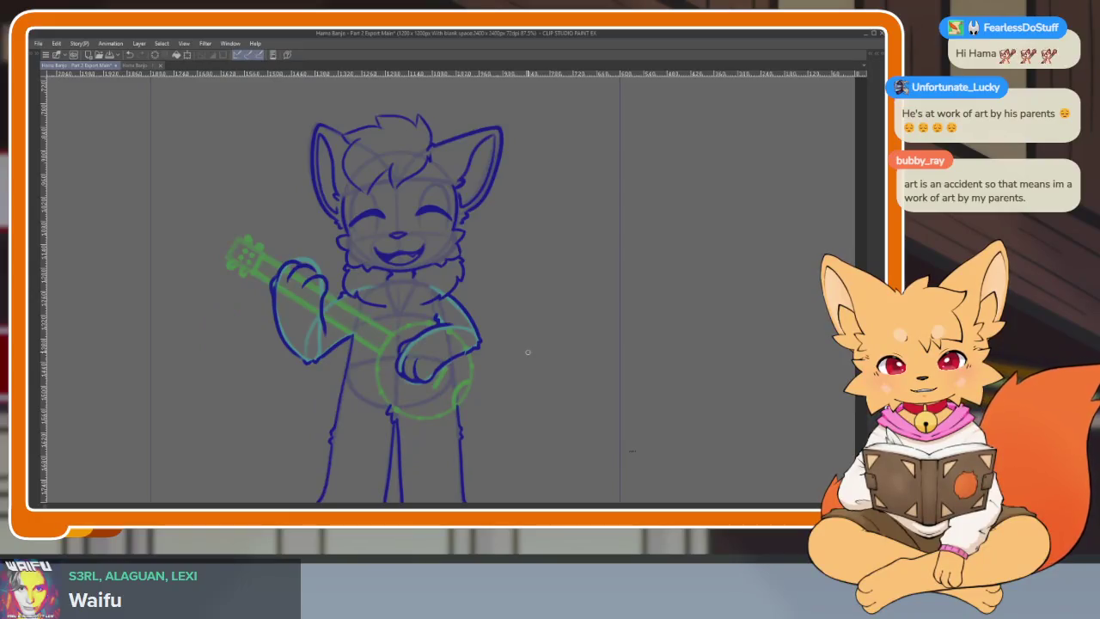
{"action": "key", "text": "ctrl+y"}
Step: Select that frame's layer in the Layer panel, then hide the palettes again
{"action": "key", "text": "Tab"}
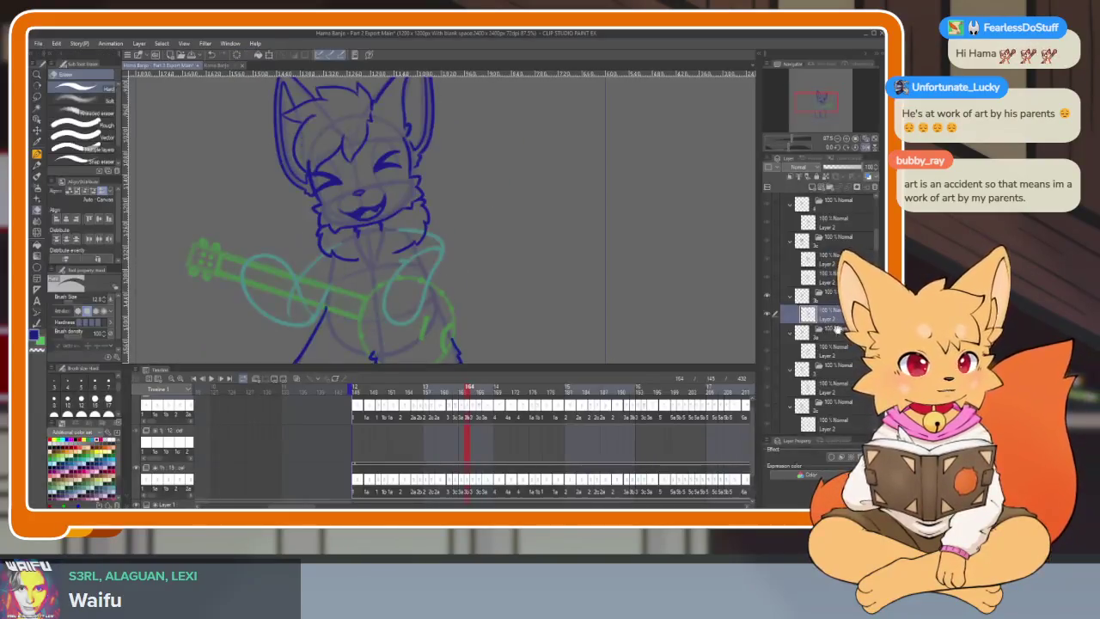
{"action": "scroll", "coordinate": [825, 327], "scroll_direction": "down", "scroll_amount": 1}
{"action": "left_click", "coordinate": [821, 332]}
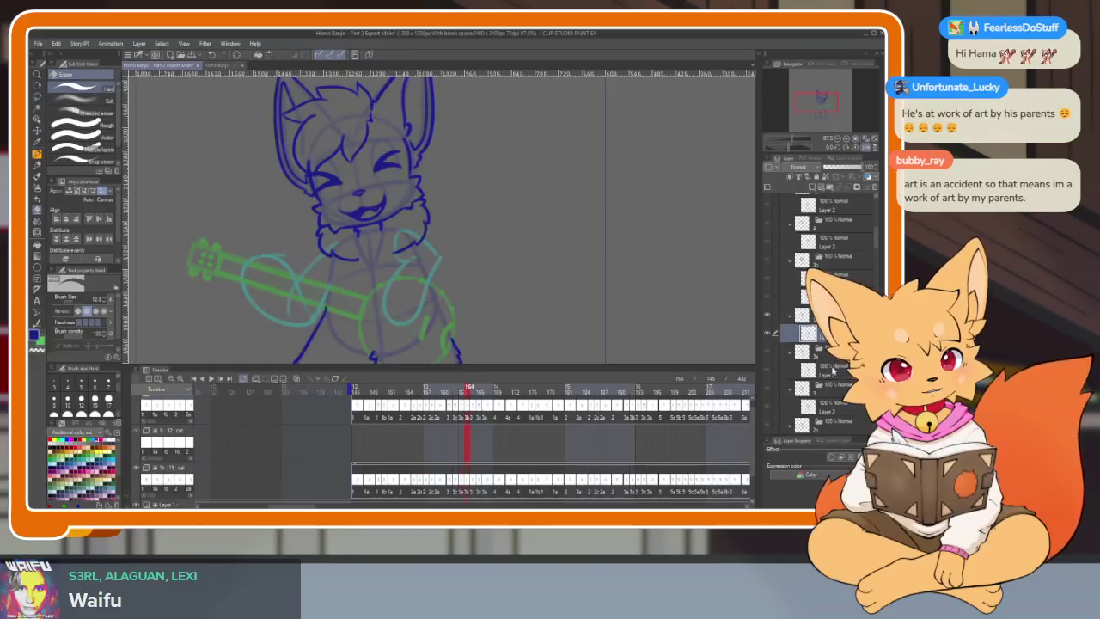
{"action": "key", "text": "Tab"}
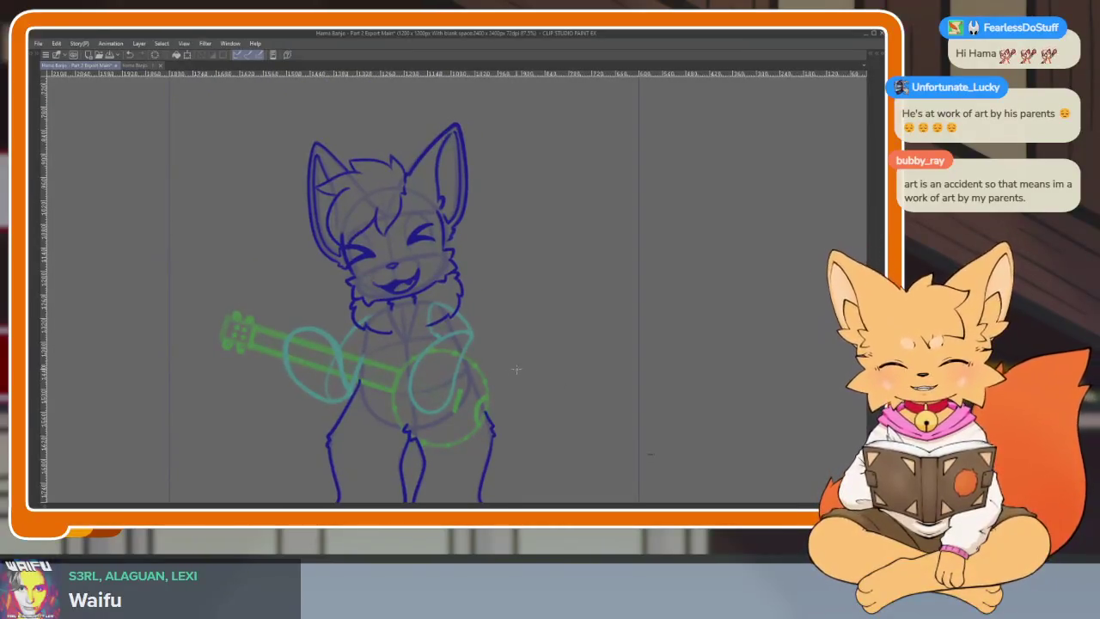
Step: Draw the blue knuckle line across the hand and undo a misplaced finger stroke
{"action": "scroll", "coordinate": [449, 437], "scroll_direction": "up", "scroll_amount": 2}
{"action": "scroll", "coordinate": [401, 407], "scroll_direction": "up", "scroll_amount": 2}
{"action": "scroll", "coordinate": [405, 410], "scroll_direction": "up", "scroll_amount": 2}
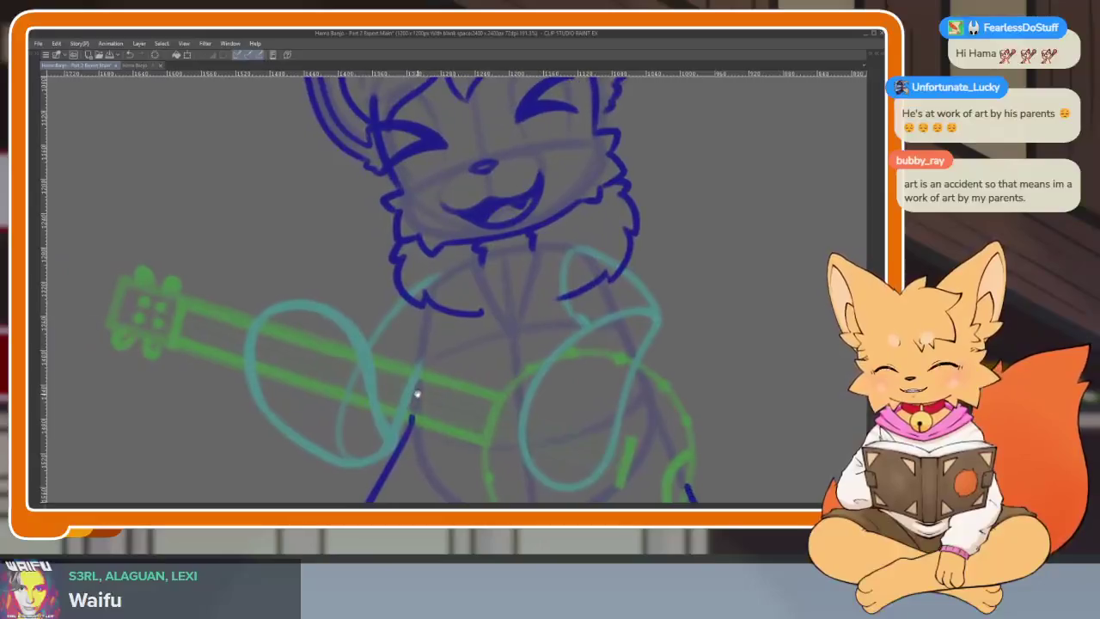
{"action": "scroll", "coordinate": [416, 393], "scroll_direction": "up", "scroll_amount": 2}
{"action": "scroll", "coordinate": [376, 436], "scroll_direction": "up", "scroll_amount": 1}
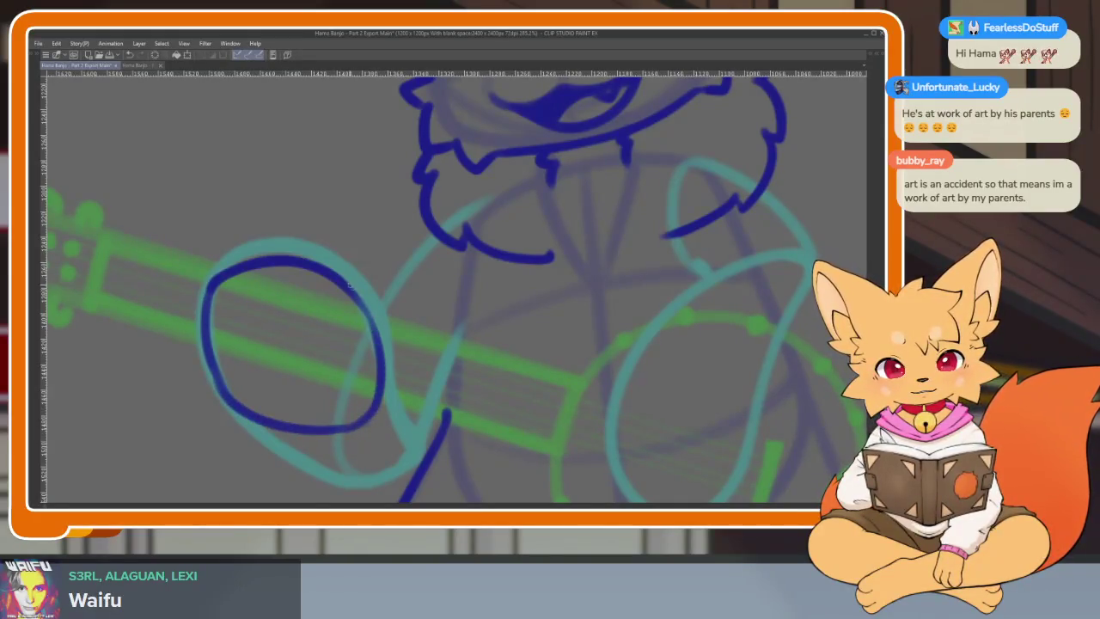
{"action": "scroll", "coordinate": [305, 434], "scroll_direction": "up", "scroll_amount": 1}
{"action": "left_click_drag", "start_coordinate": [178, 300], "coordinate": [421, 339]}
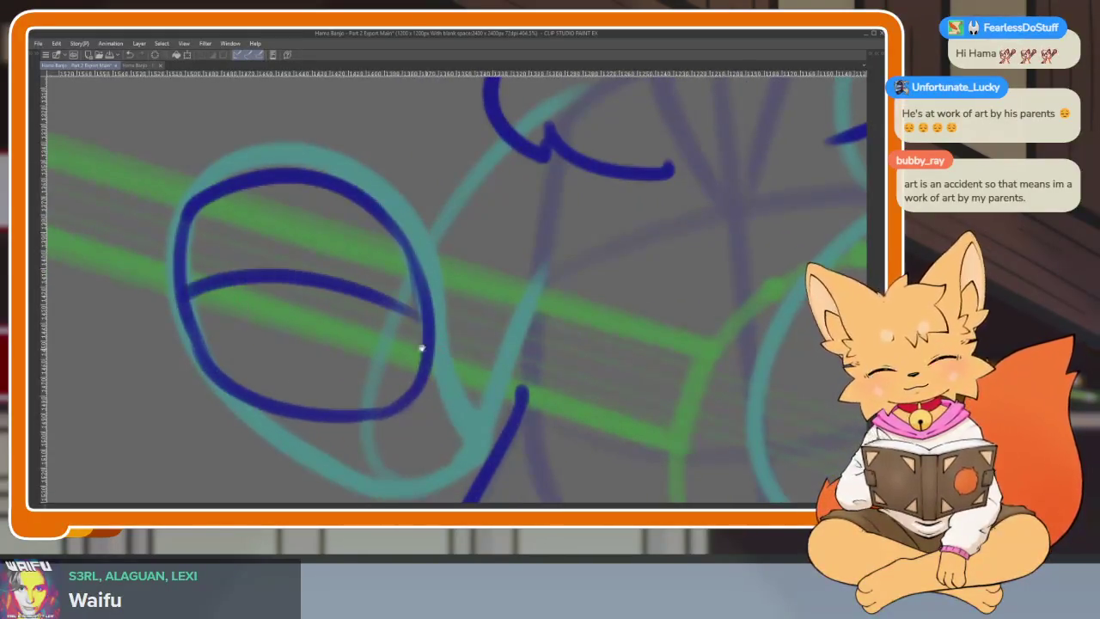
{"action": "scroll", "coordinate": [230, 379], "scroll_direction": "up", "scroll_amount": 1}
{"action": "scroll", "coordinate": [319, 321], "scroll_direction": "up", "scroll_amount": 1}
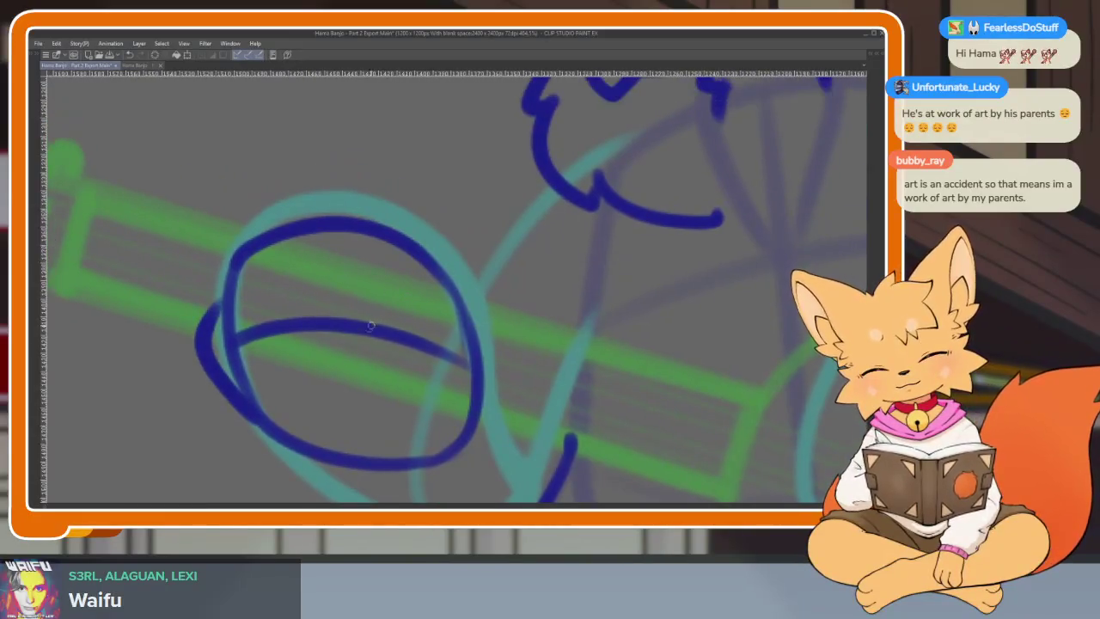
{"action": "key", "text": "ctrl+z"}
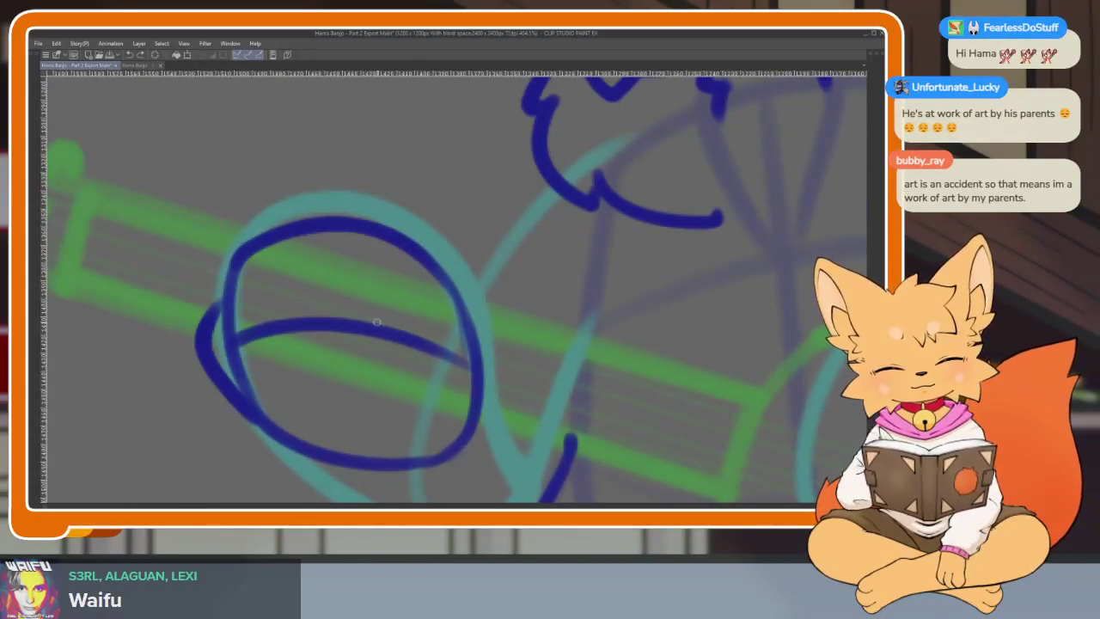
Step: Draw a finger arch and the lower edge of the hand over the cyan circle
{"action": "scroll", "coordinate": [485, 357], "scroll_direction": "down", "scroll_amount": 1}
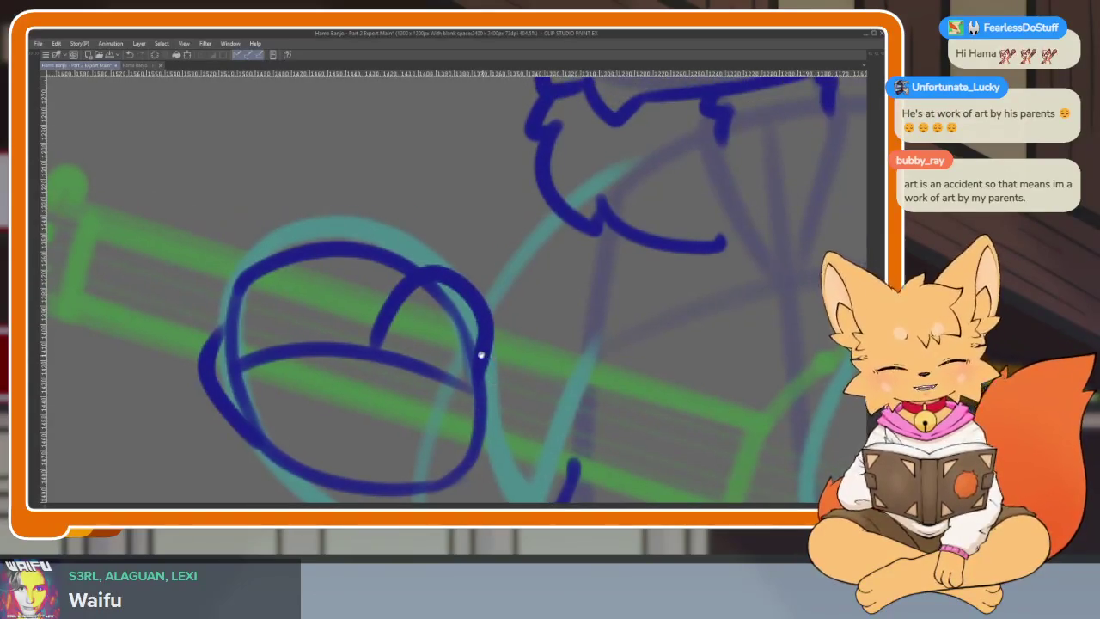
{"action": "scroll", "coordinate": [479, 356], "scroll_direction": "down", "scroll_amount": 1}
{"action": "scroll", "coordinate": [466, 453], "scroll_direction": "up", "scroll_amount": 1}
{"action": "scroll", "coordinate": [448, 388], "scroll_direction": "up", "scroll_amount": 1}
{"action": "scroll", "coordinate": [448, 388], "scroll_direction": "down", "scroll_amount": 1}
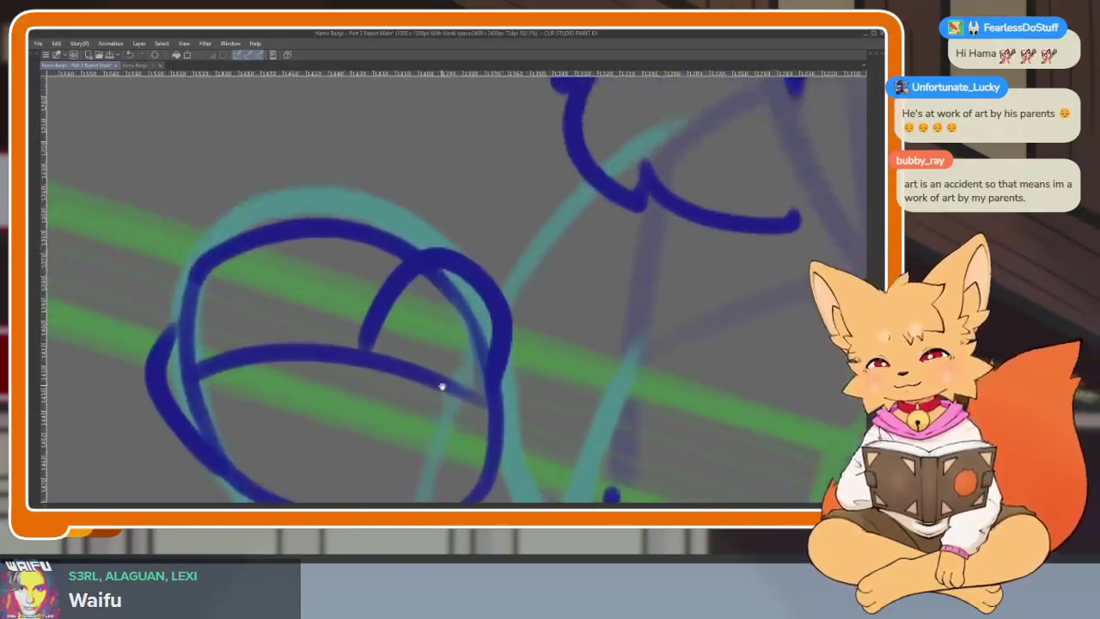
{"action": "scroll", "coordinate": [321, 361], "scroll_direction": "up", "scroll_amount": 1}
{"action": "left_click_drag", "start_coordinate": [284, 375], "coordinate": [348, 244]}
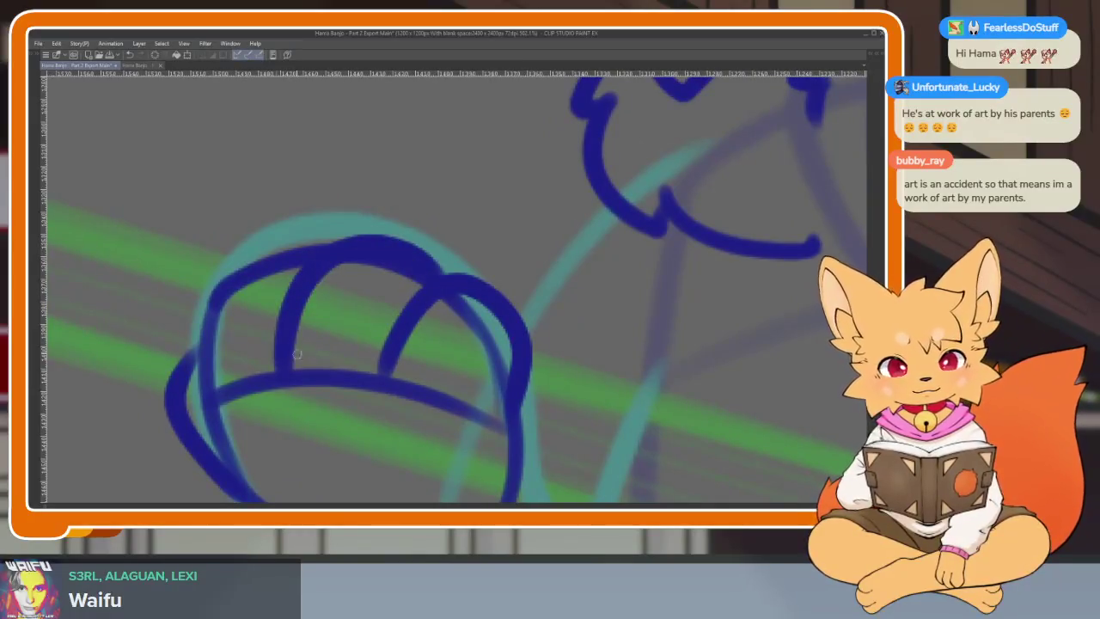
{"action": "scroll", "coordinate": [333, 266], "scroll_direction": "down", "scroll_amount": 3}
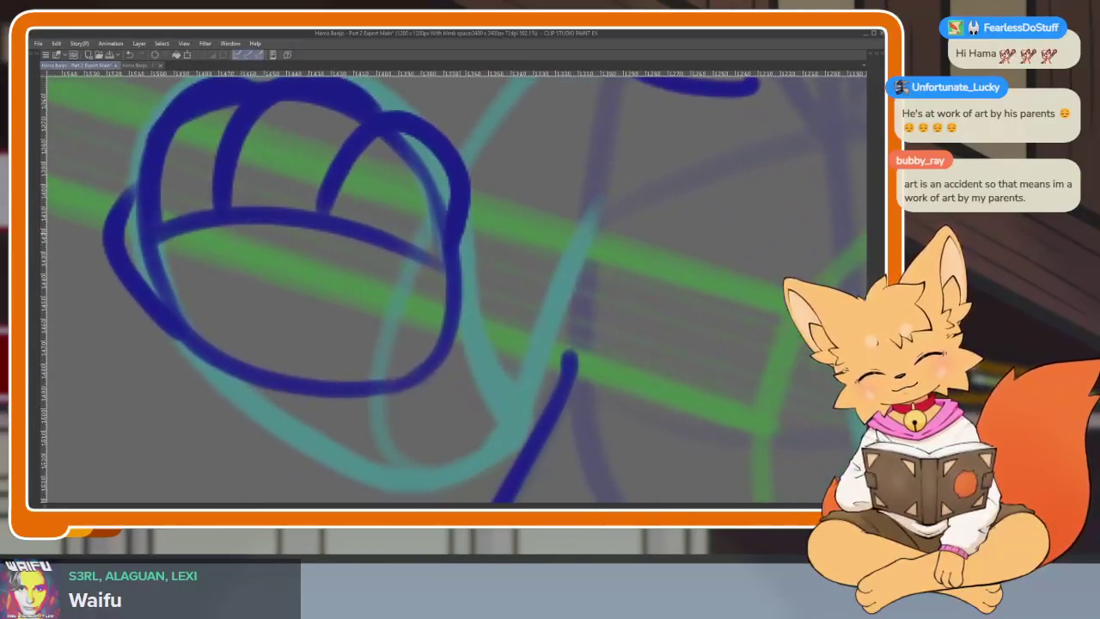
{"action": "scroll", "coordinate": [498, 462], "scroll_direction": "down", "scroll_amount": 1}
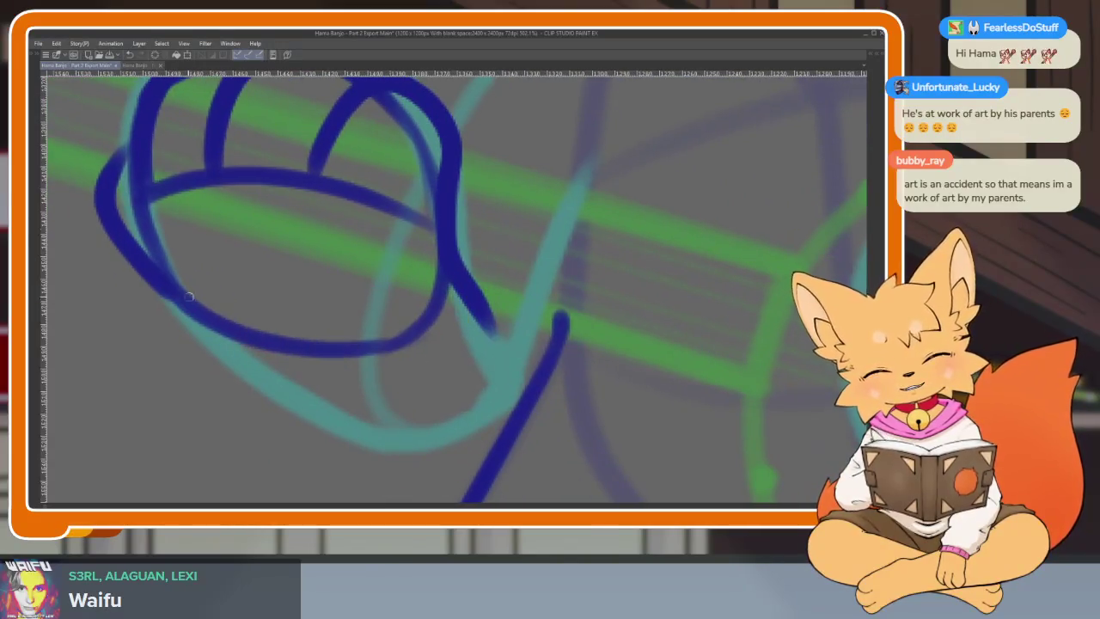
{"action": "left_click_drag", "start_coordinate": [176, 312], "coordinate": [376, 437]}
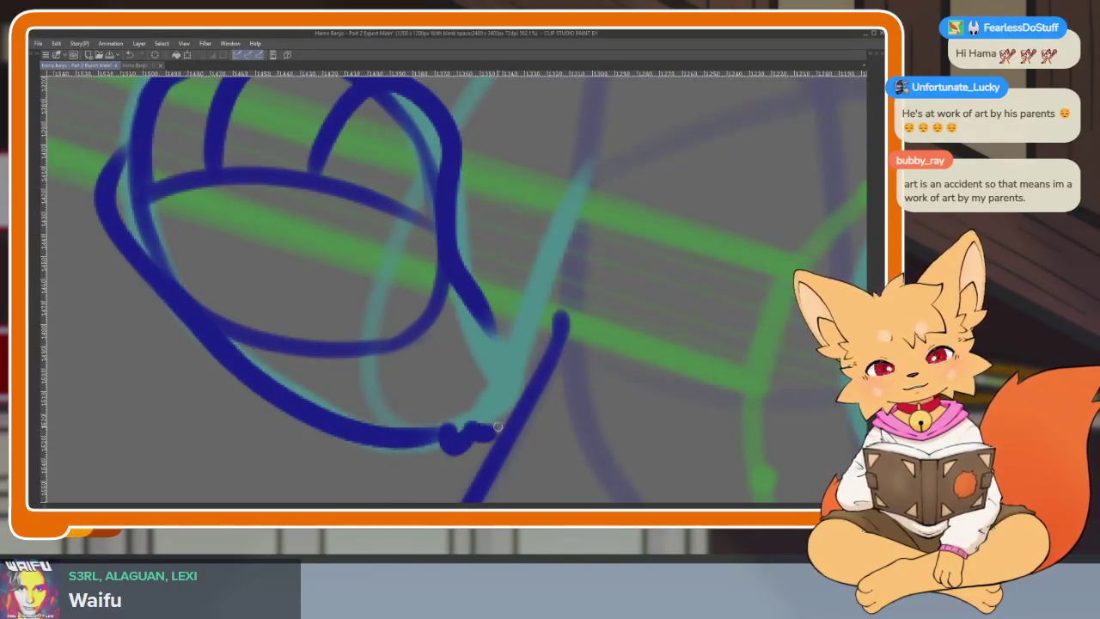
Step: Rotate the canvas view and erase the overshooting end of the hand stroke
{"action": "scroll", "coordinate": [599, 405], "scroll_direction": "down", "scroll_amount": 5}
{"action": "scroll", "coordinate": [581, 368], "scroll_direction": "up", "scroll_amount": 5}
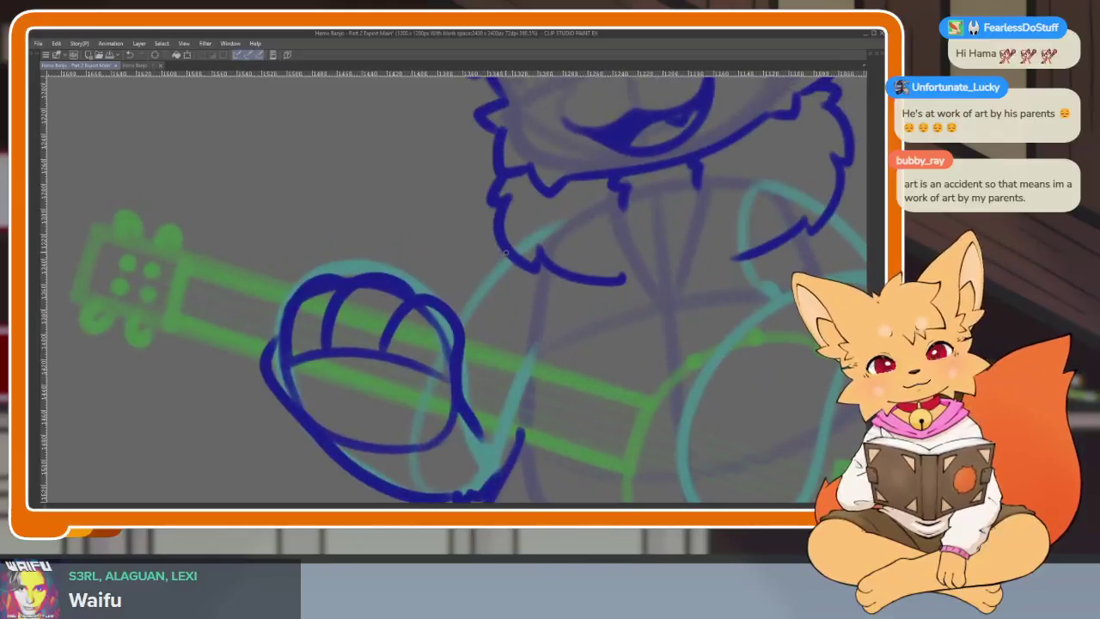
{"action": "scroll", "coordinate": [470, 329], "scroll_direction": "down", "scroll_amount": 4}
{"action": "scroll", "coordinate": [559, 369], "scroll_direction": "up", "scroll_amount": 1}
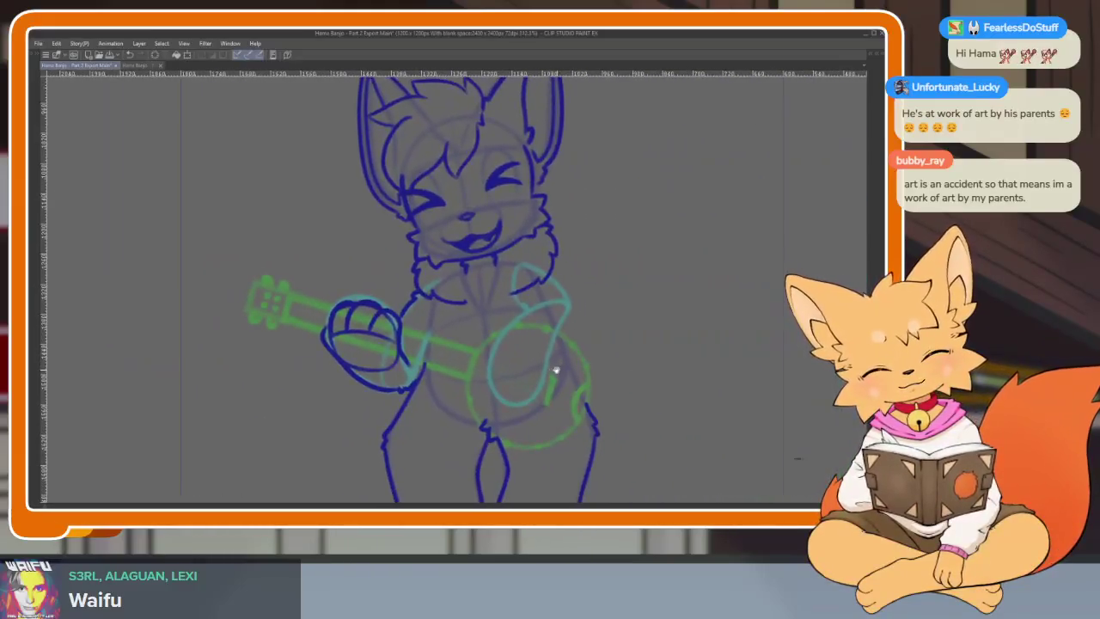
{"action": "scroll", "coordinate": [584, 398], "scroll_direction": "up", "scroll_amount": 2}
{"action": "scroll", "coordinate": [548, 374], "scroll_direction": "up", "scroll_amount": 2}
{"action": "scroll", "coordinate": [548, 374], "scroll_direction": "down", "scroll_amount": 2}
{"action": "scroll", "coordinate": [518, 400], "scroll_direction": "down", "scroll_amount": 1}
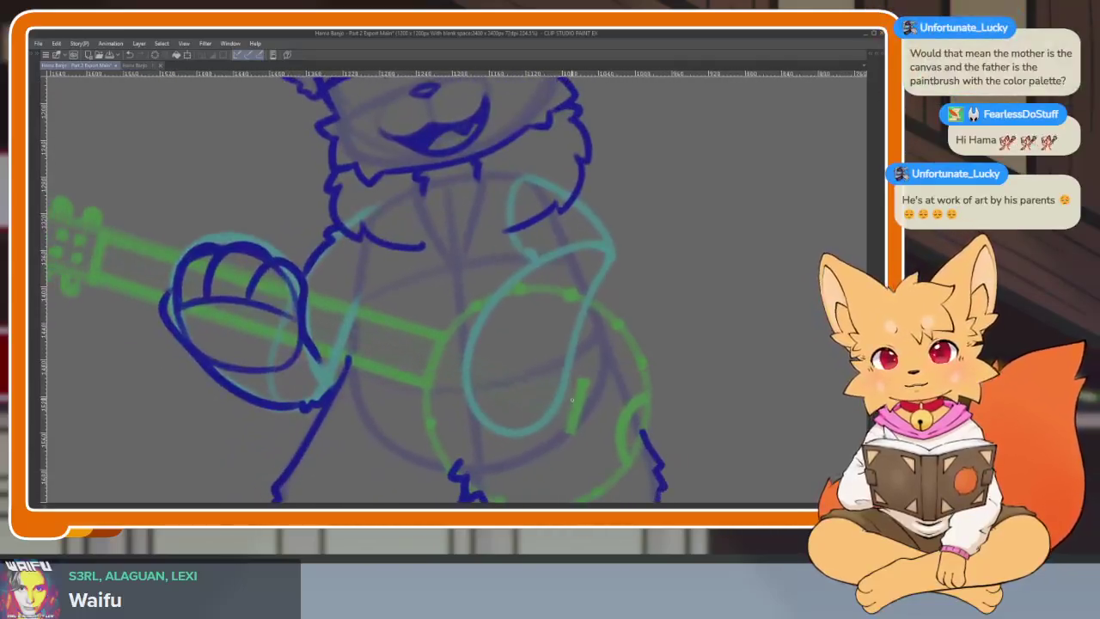
{"action": "scroll", "coordinate": [453, 442], "scroll_direction": "up", "scroll_amount": 1}
{"action": "scroll", "coordinate": [424, 433], "scroll_direction": "up", "scroll_amount": 1}
{"action": "scroll", "coordinate": [404, 435], "scroll_direction": "up", "scroll_amount": 2}
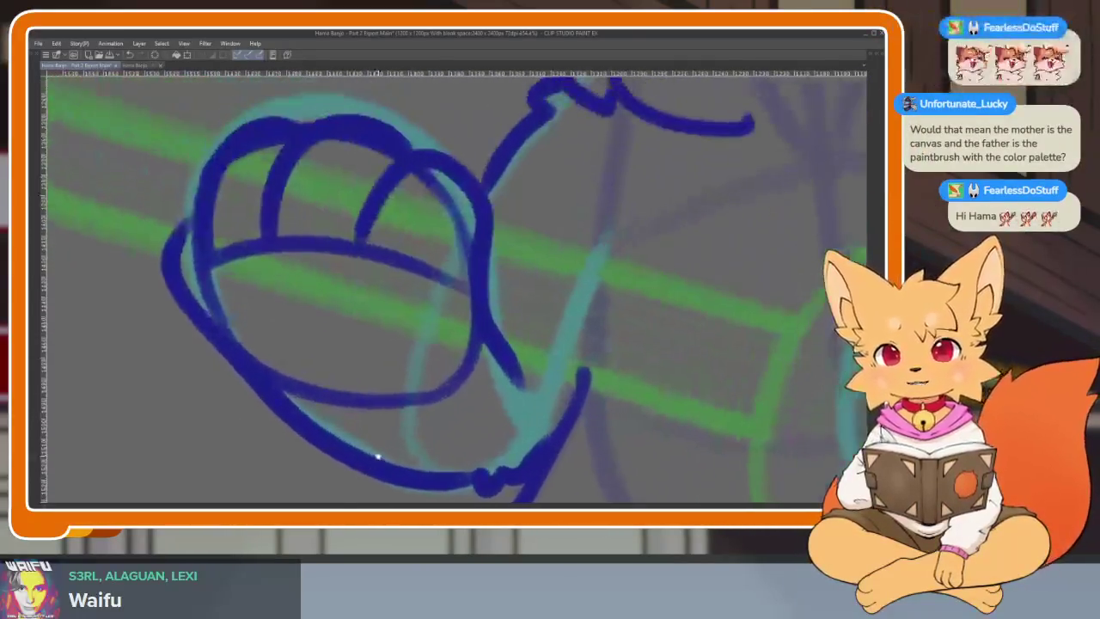
{"action": "scroll", "coordinate": [386, 459], "scroll_direction": "down", "scroll_amount": 1}
{"action": "scroll", "coordinate": [379, 439], "scroll_direction": "up", "scroll_amount": 1}
{"action": "scroll", "coordinate": [379, 439], "scroll_direction": "up", "scroll_amount": 2}
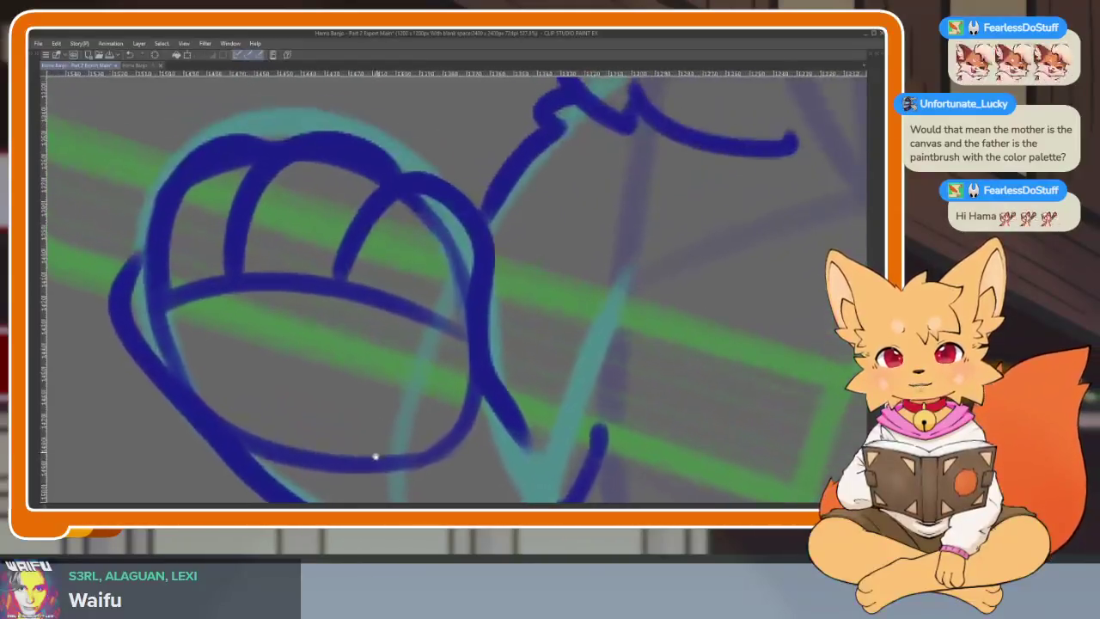
{"action": "scroll", "coordinate": [376, 456], "scroll_direction": "up", "scroll_amount": 1}
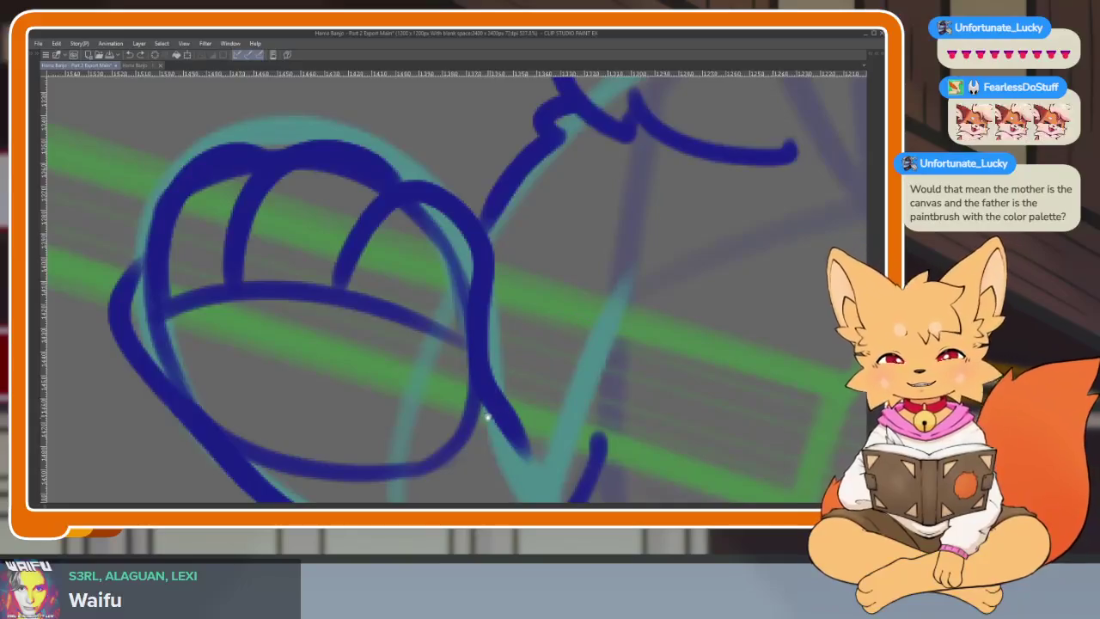
{"action": "mouse_move", "coordinate": [484, 412]}
{"action": "left_mouse_down"}
{"action": "mouse_move", "coordinate": [461, 422]}
{"action": "mouse_move", "coordinate": [473, 418]}
{"action": "left_mouse_up"}
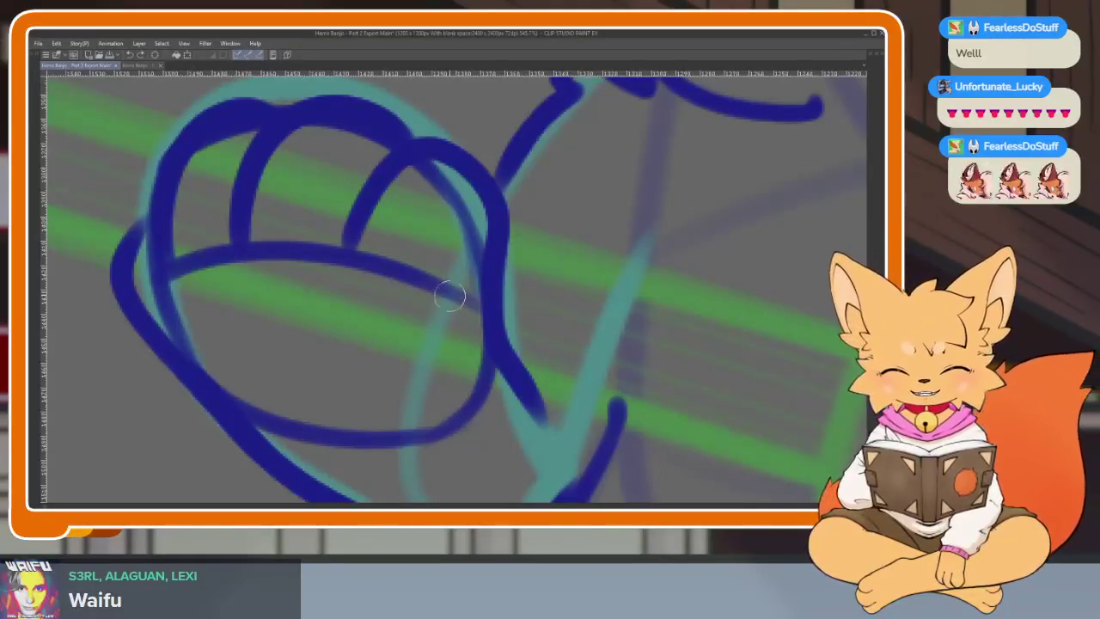
{"action": "scroll", "coordinate": [418, 358], "scroll_direction": "up", "scroll_amount": 1}
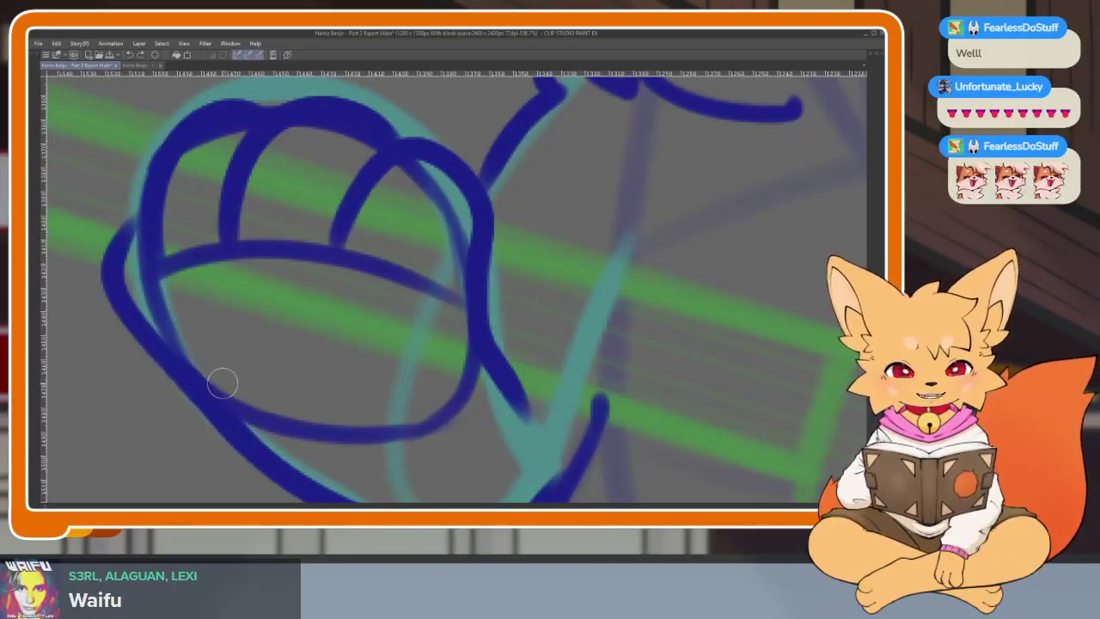
{"action": "left_click_drag", "start_coordinate": [376, 419], "coordinate": [455, 407]}
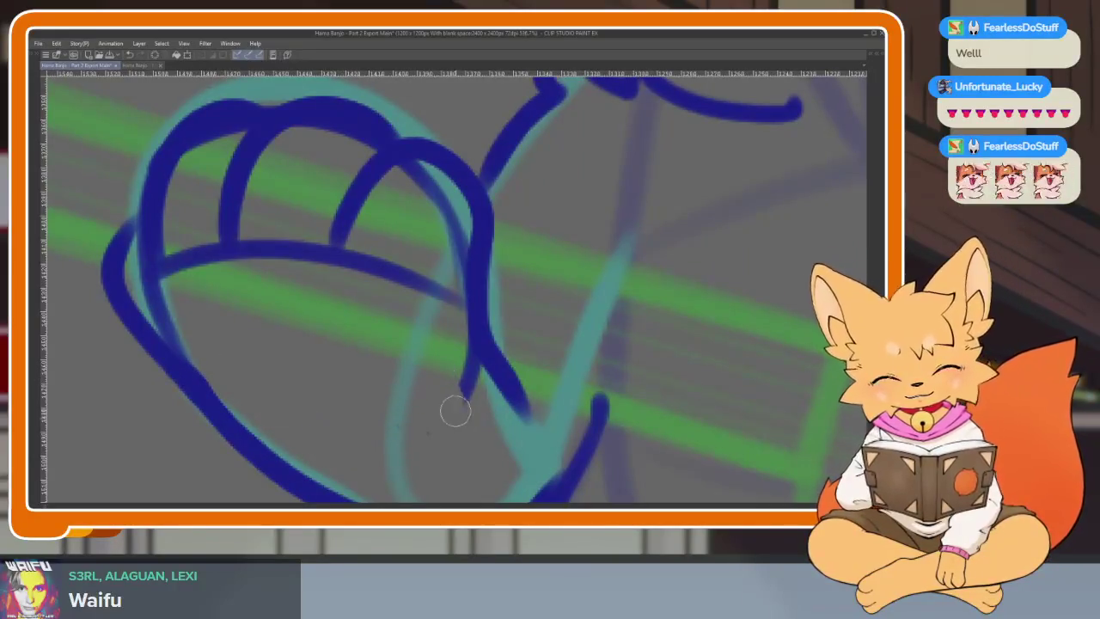
{"action": "scroll", "coordinate": [469, 395], "scroll_direction": "up", "scroll_amount": 1}
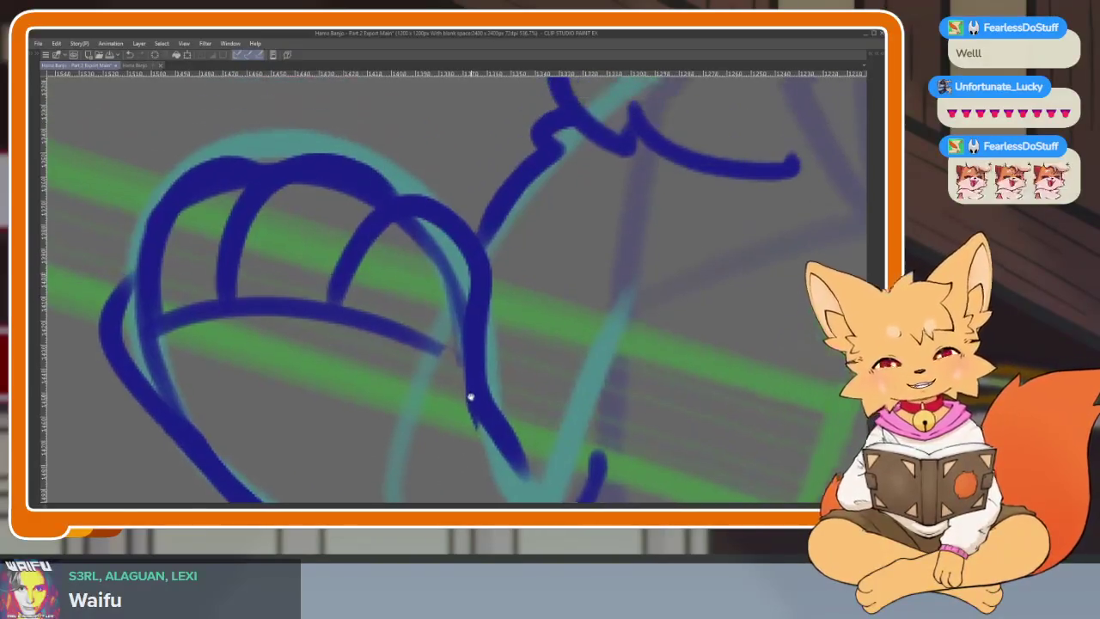